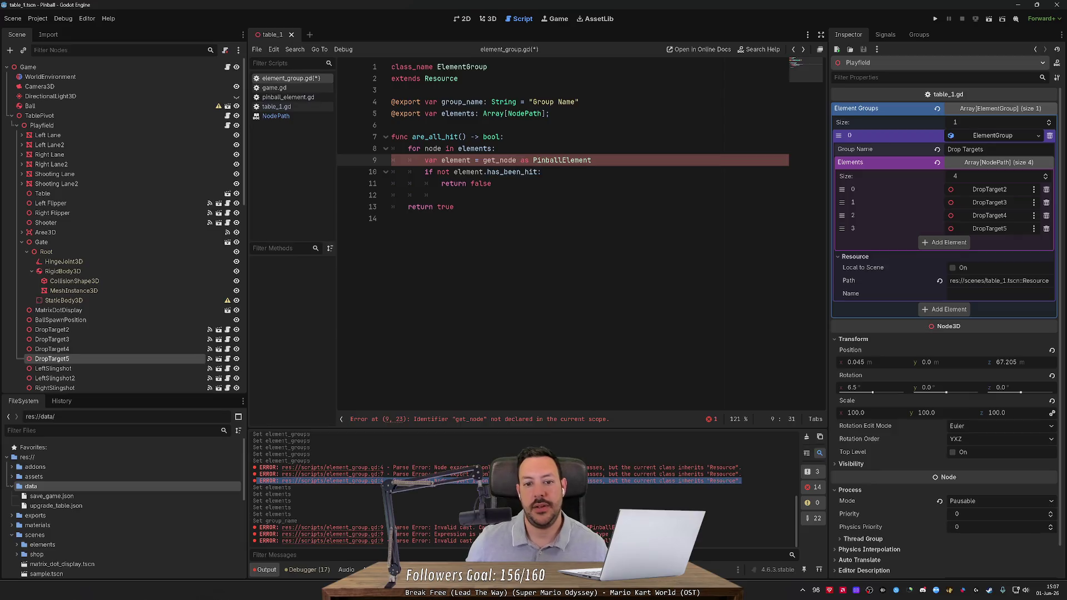
Above the old element line, write a new call get_local_scene().get_node().
key("Up")
key("Return")
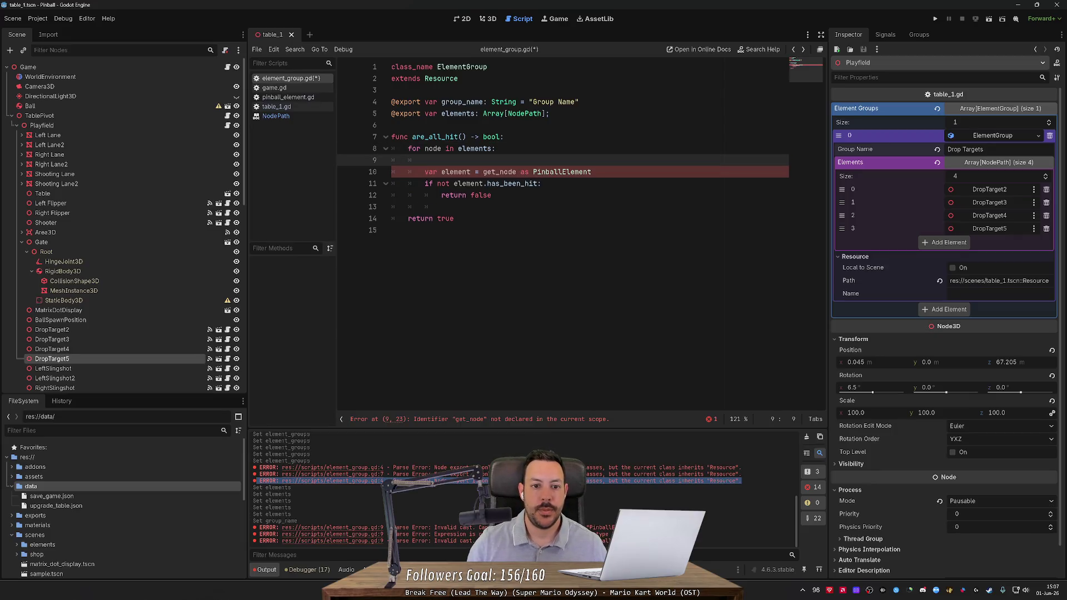
type("get_t")
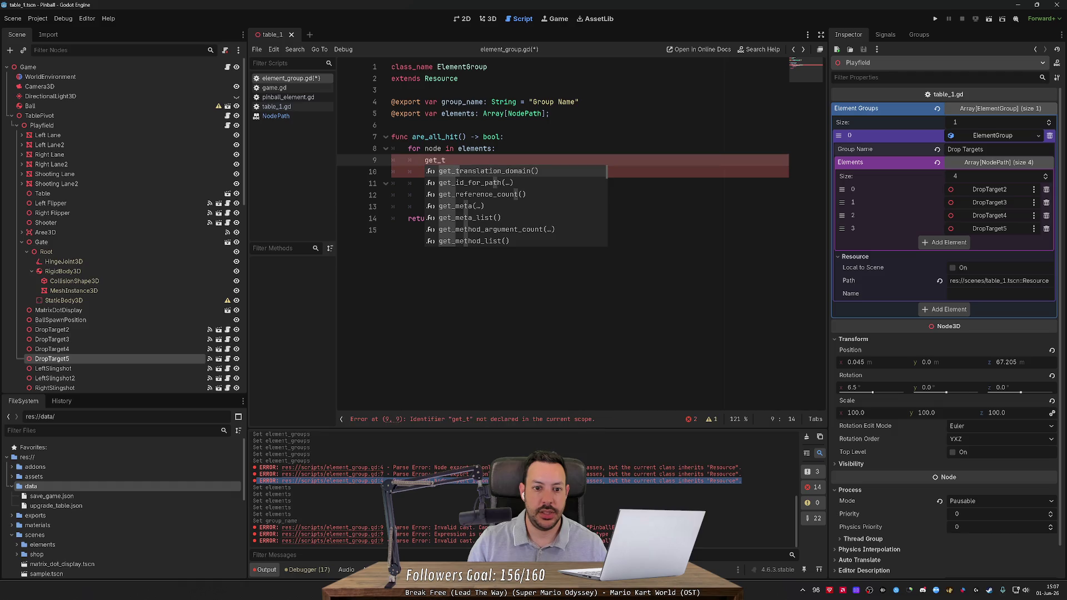
key("BackSpace")
type("tree")
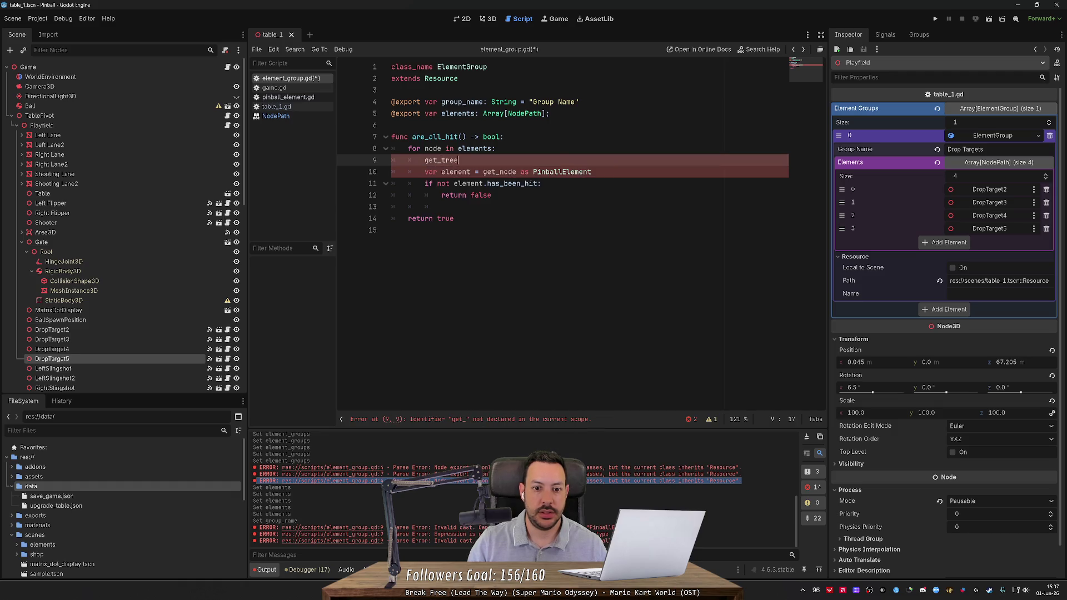
key("BackSpace")
key("BackSpace")
type("local")
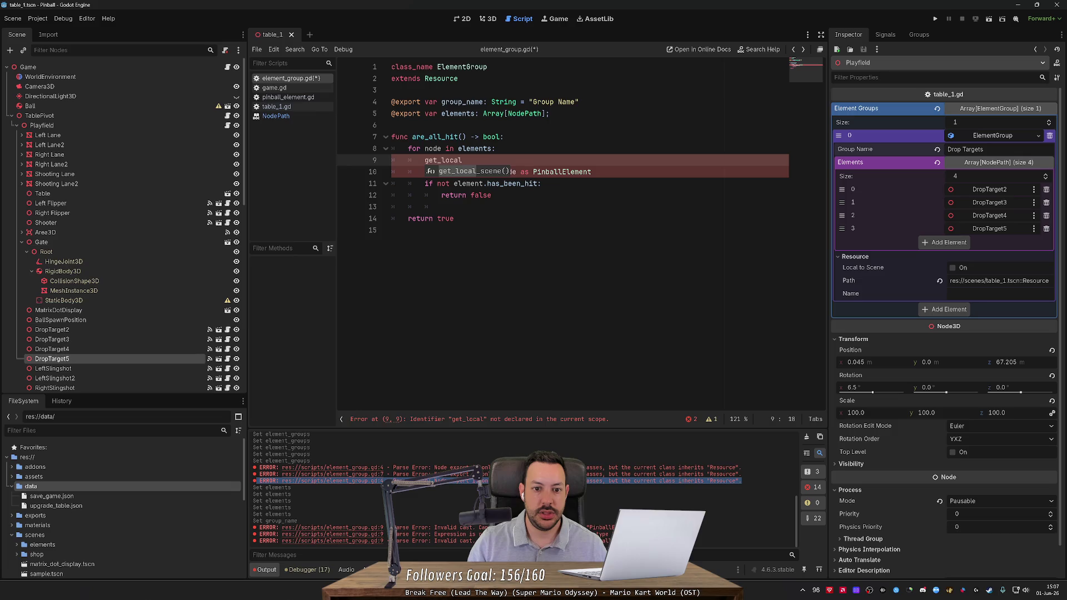
key("Return")
type(".get_no")
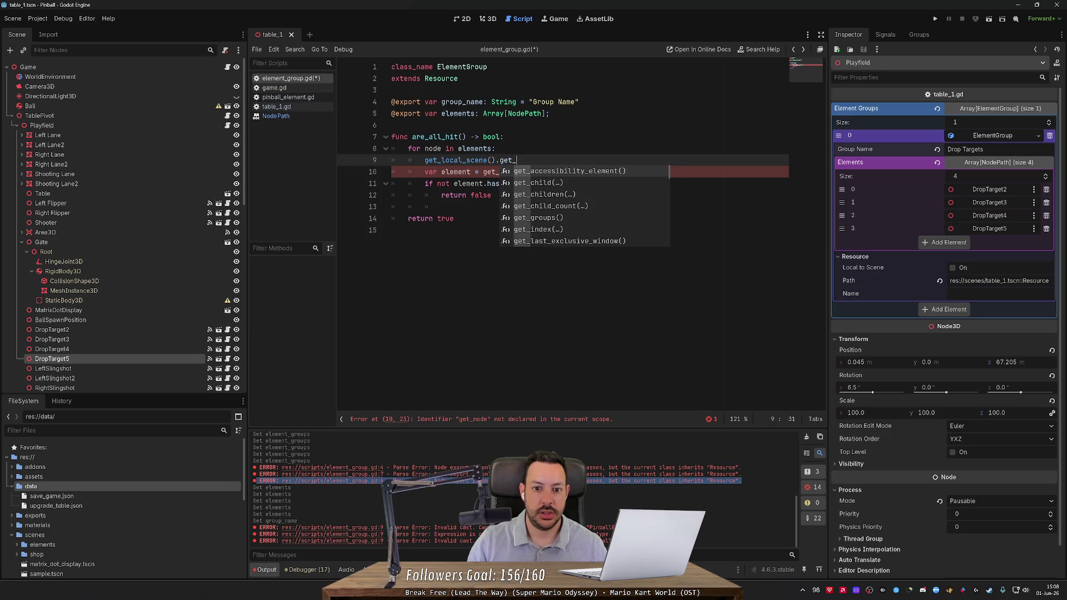
key("Return")
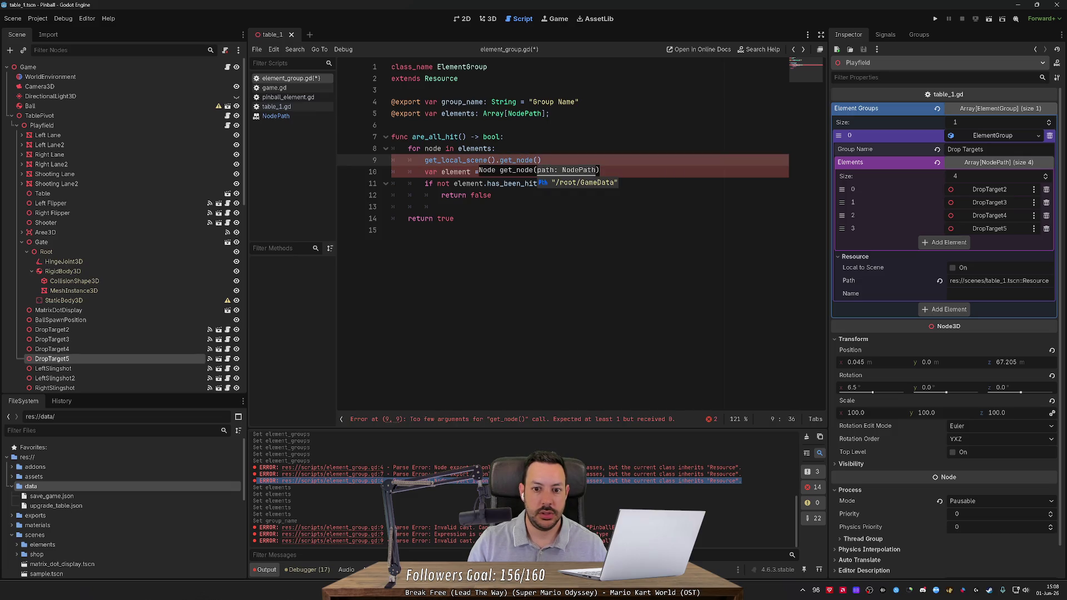
Pass node as the get_node argument and append the cast 'as PinballElement'.
double_click(499, 172)
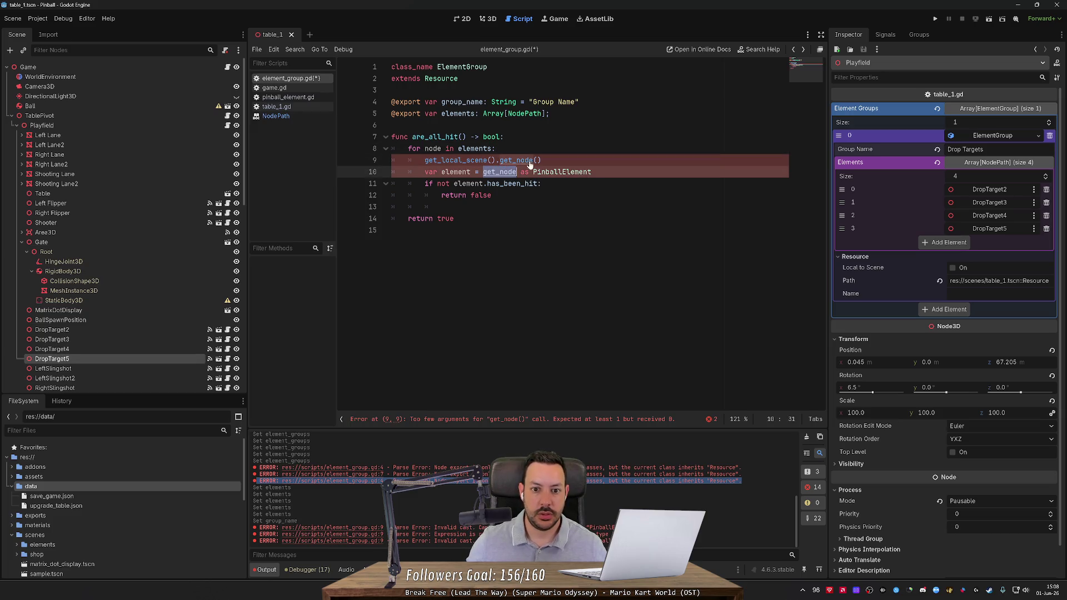
key("ctrl+c")
left_click(536, 160)
key("ctrl+v")
left_click(499, 171)
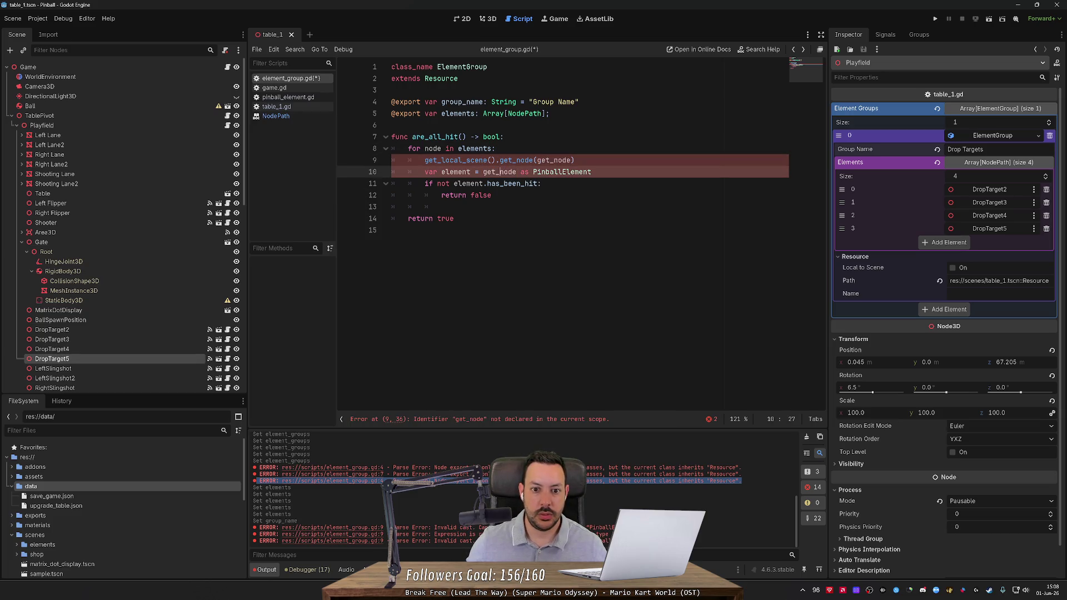
double_click(556, 160)
type("bi")
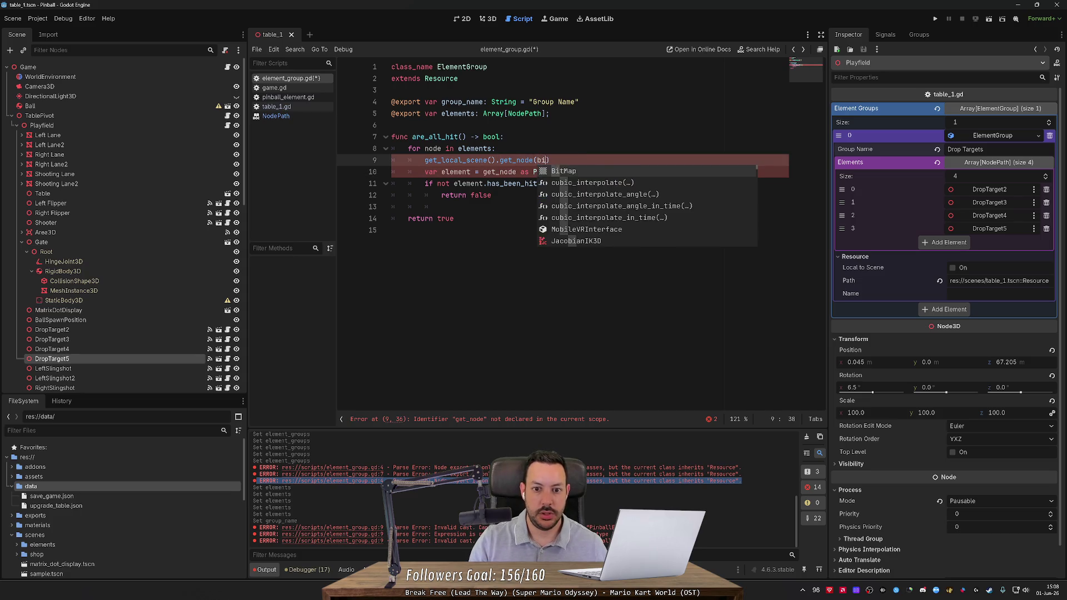
key("BackSpace")
key("BackSpace")
type("node")
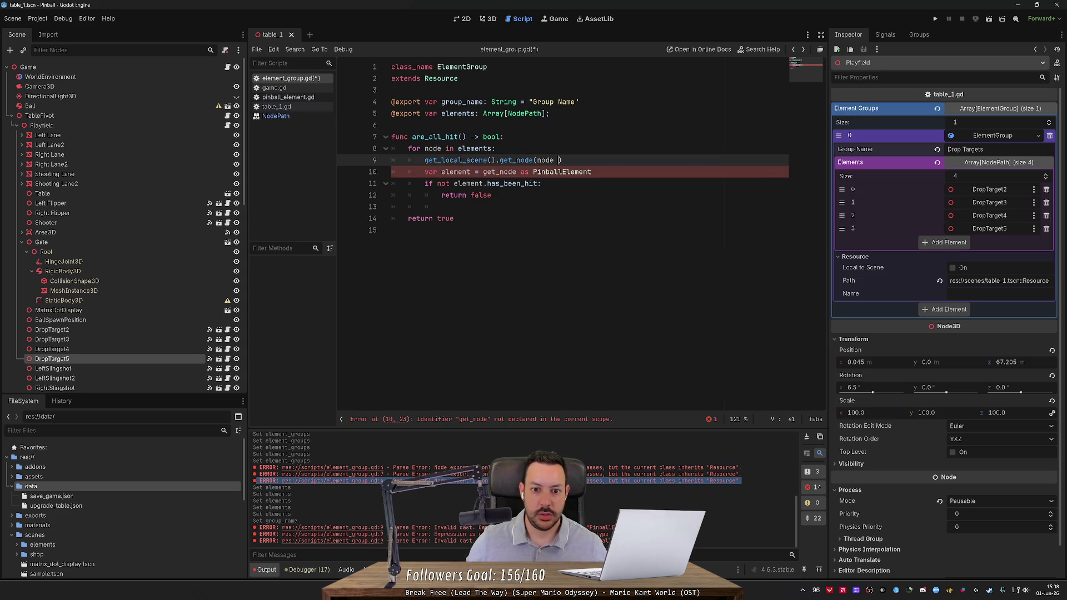
key("BackSpace")
key("End")
type("as PinballElement")
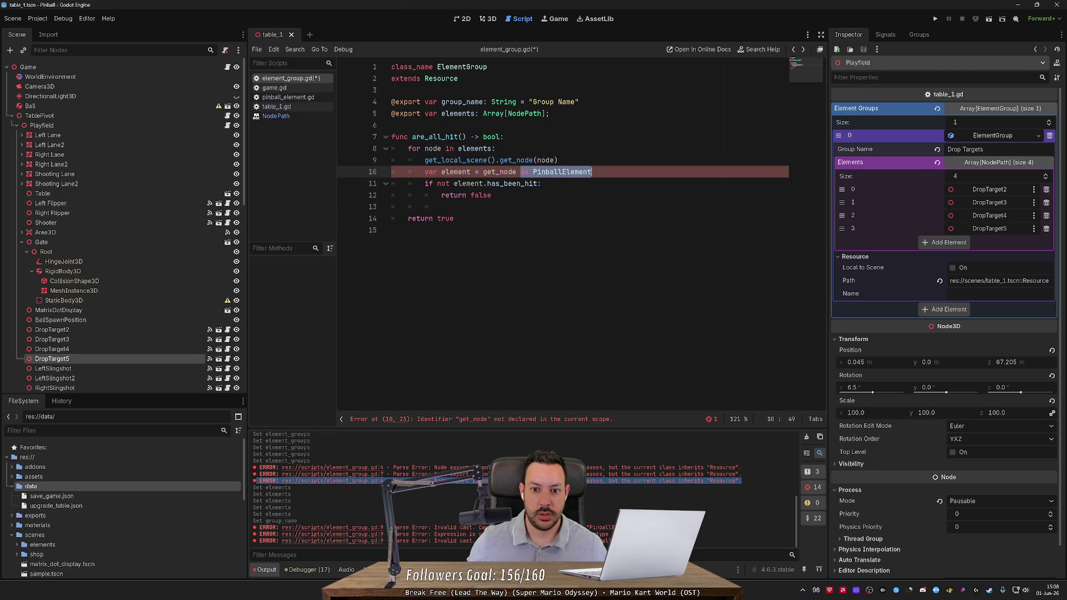
Delete the old element line, prefix the new one with 'var element =', and save.
left_click(592, 171)
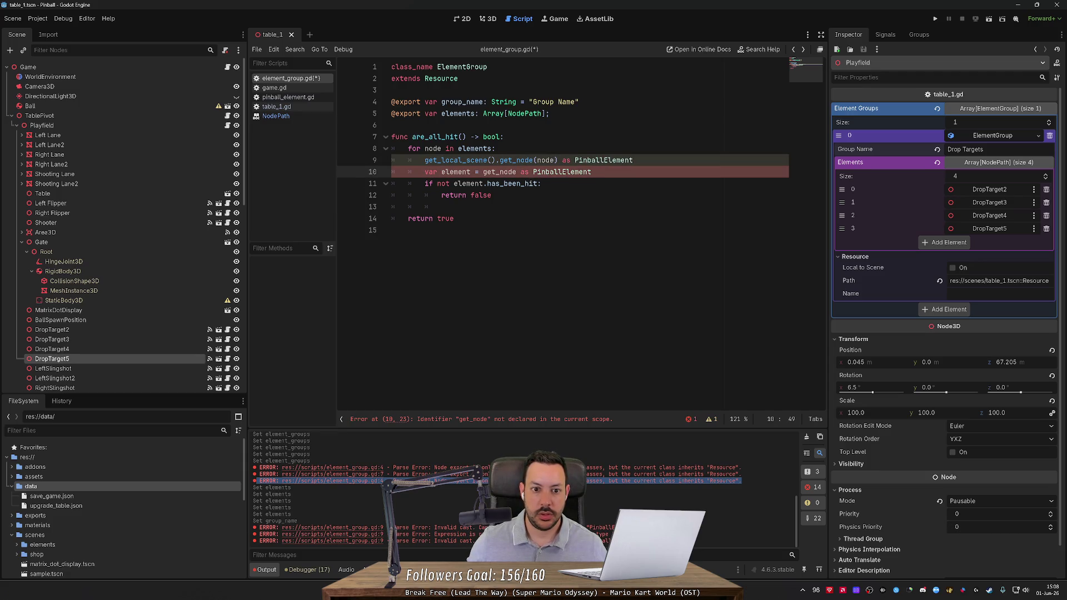
key("ctrl+shift+k")
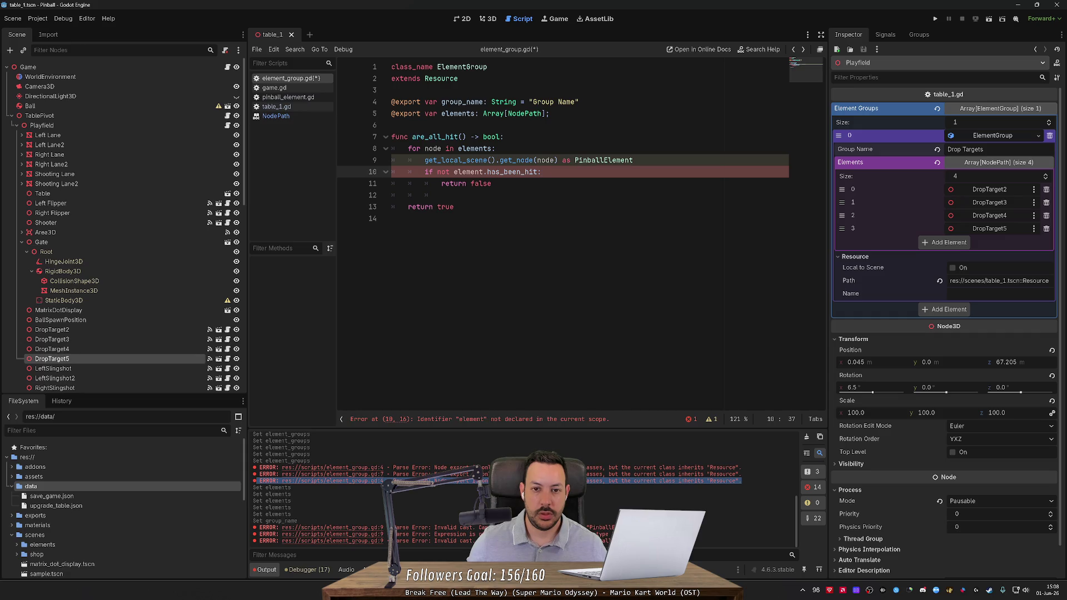
key("ctrl+s")
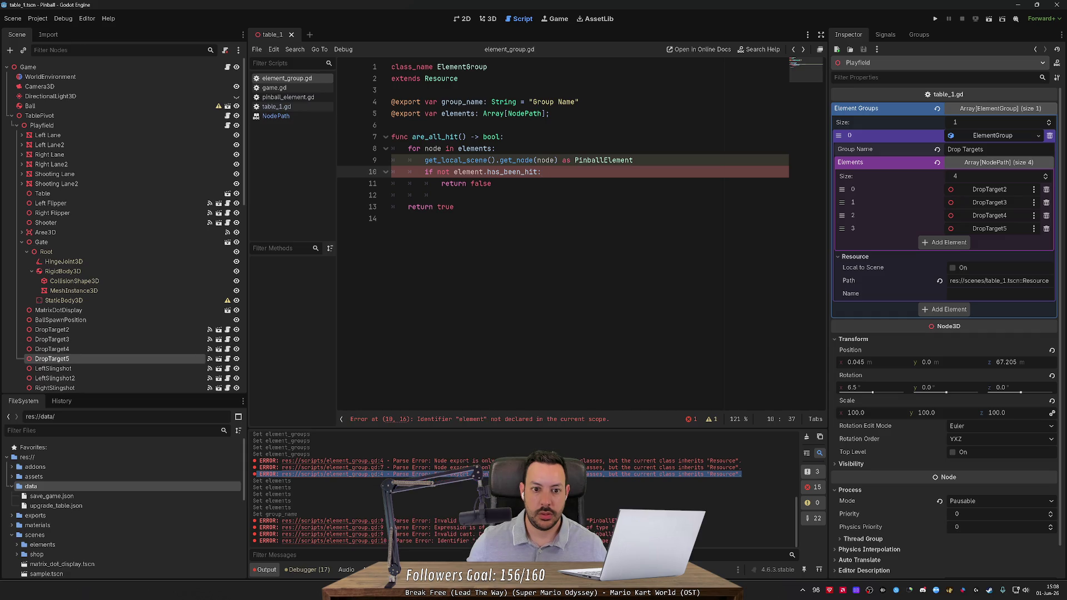
left_click(424, 160)
type("var ele")
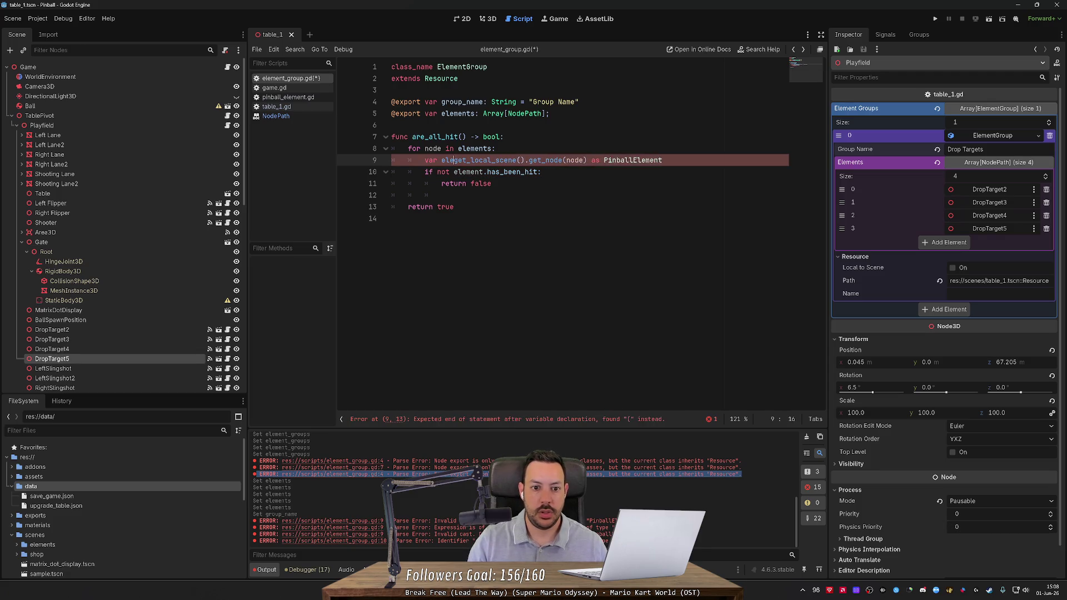
type("ment =")
left_click(496, 148)
key("ctrl+s")
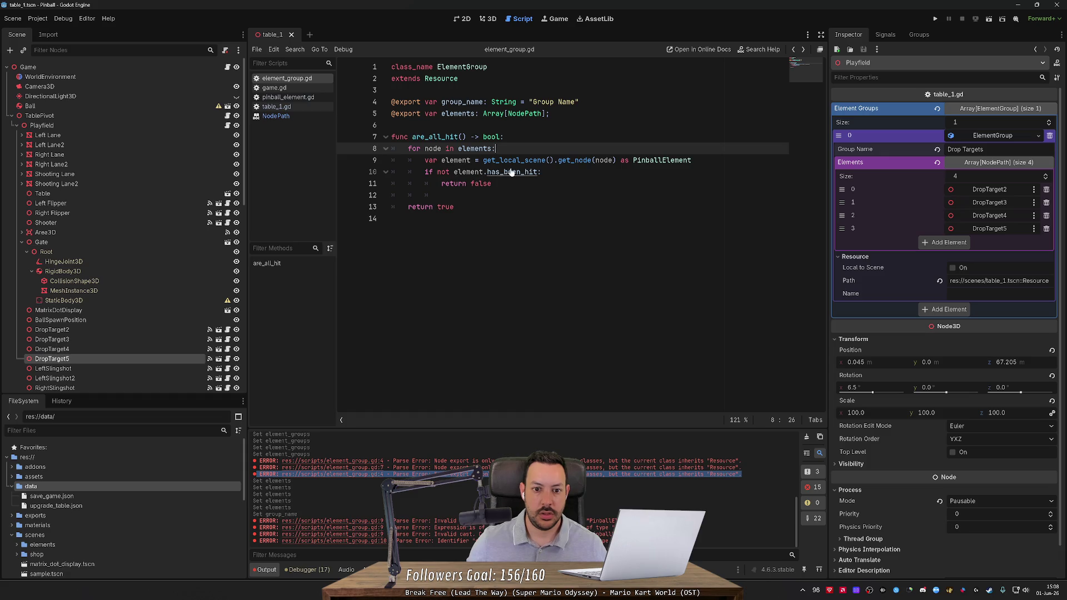
left_click(391, 218)
key("Return")
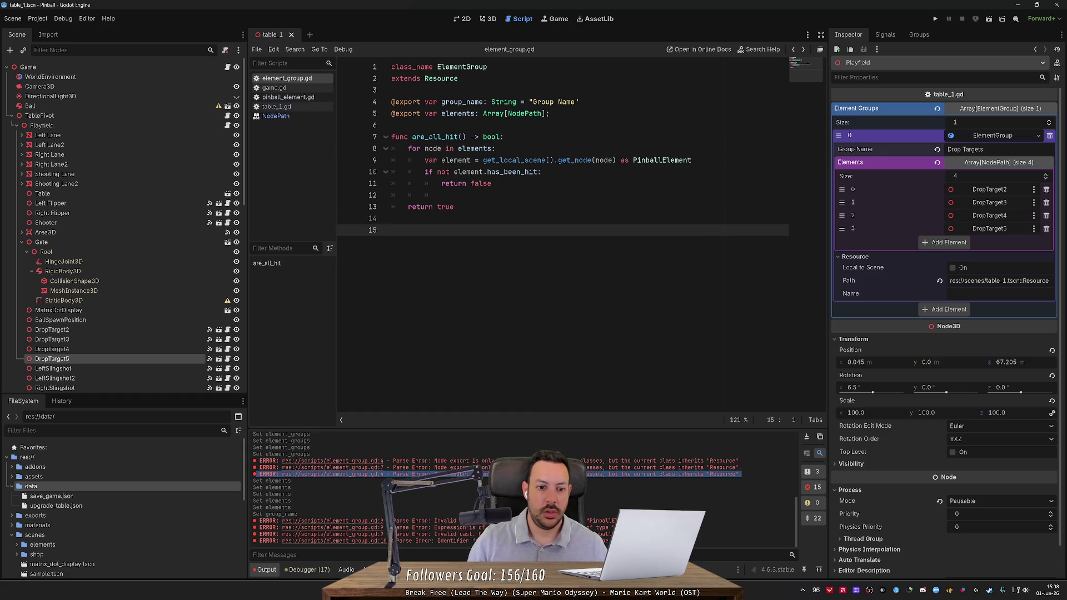
Add func reset_elements() -> void: containing a copy of the for loop over elements.
type("func reset_eleme")
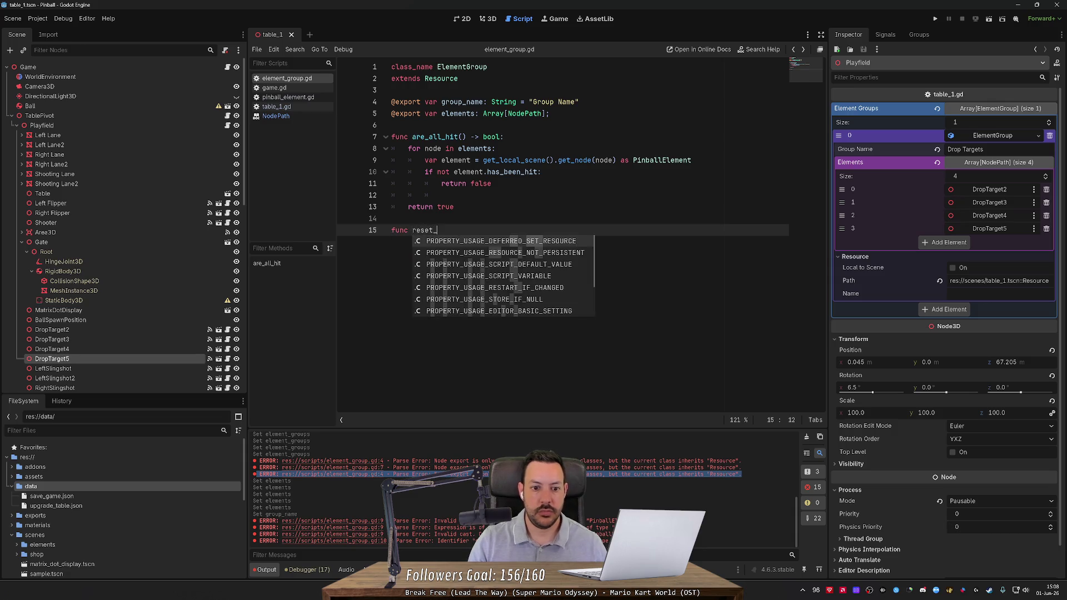
type("nts() -> b")
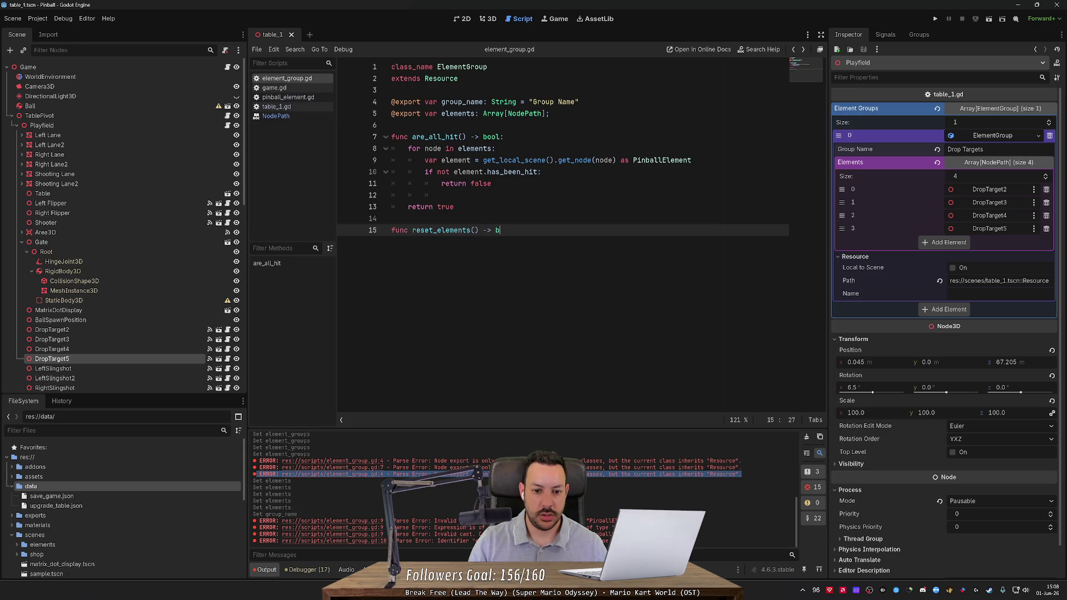
key("BackSpace")
type("void:")
key("Return")
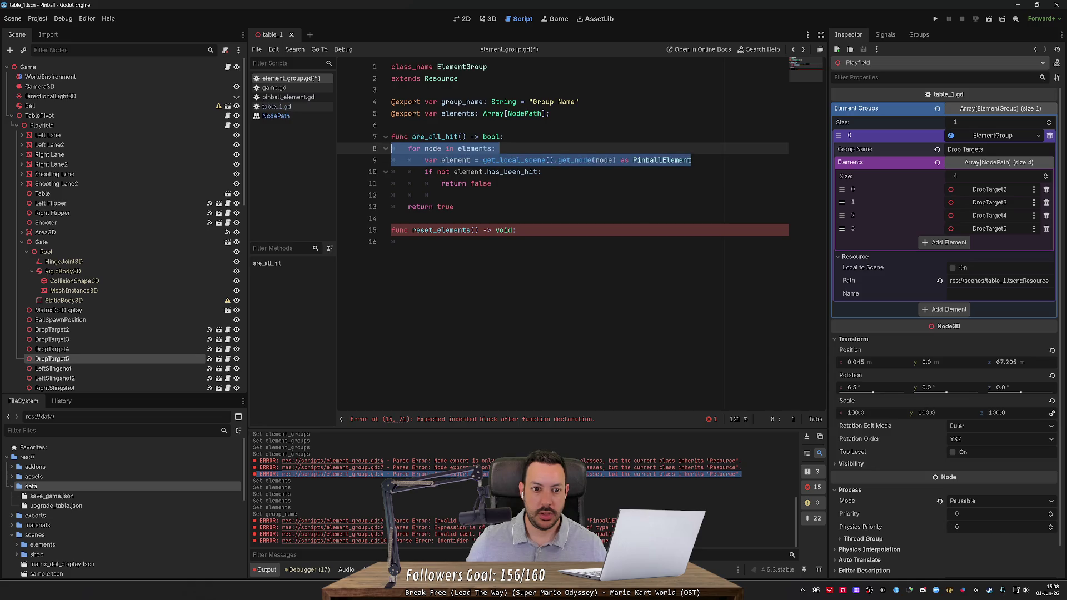
key("ctrl+c")
key("ctrl+v")
left_click(408, 242)
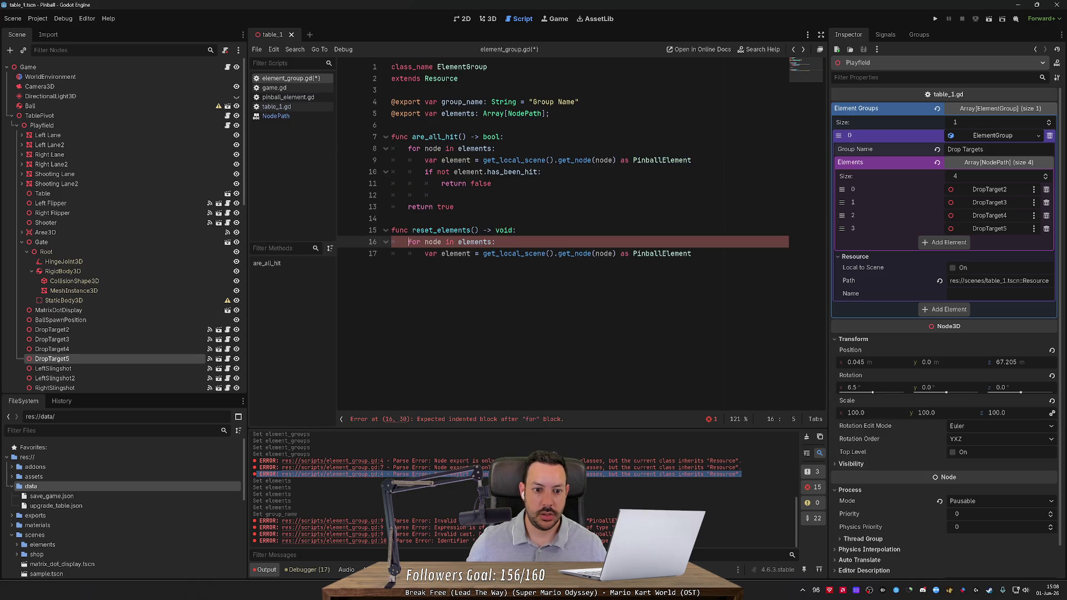
Start a func _init() -> void above are_all_hit and open its Object documentation.
left_click(394, 125)
key("Return")
key("Return")
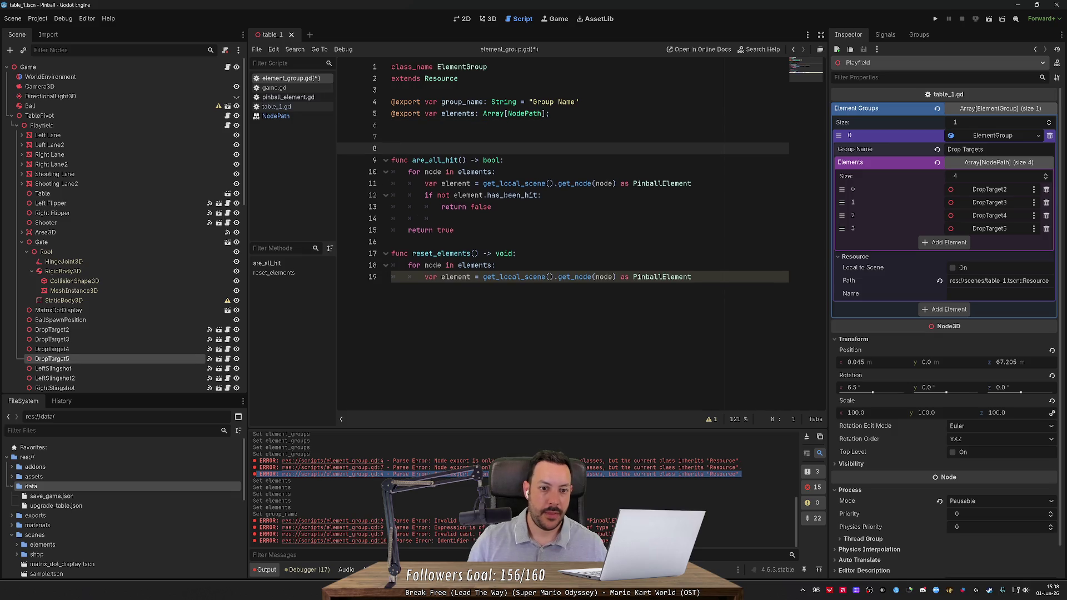
key("Up")
type("func _")
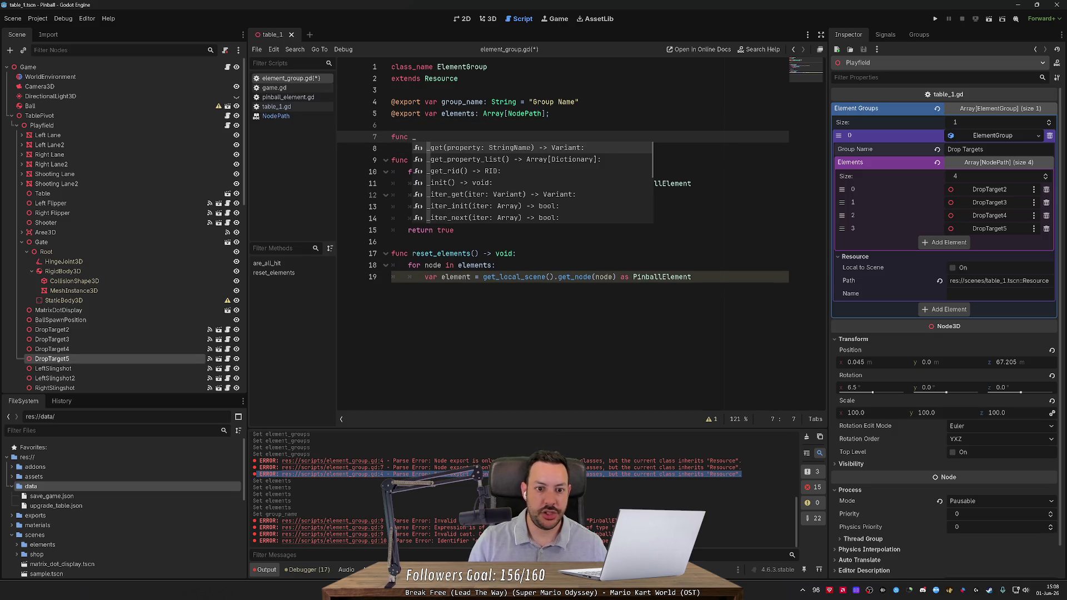
key("Down")
key("Down")
key("Down")
key("Return")
left_click(422, 141, "ctrl")
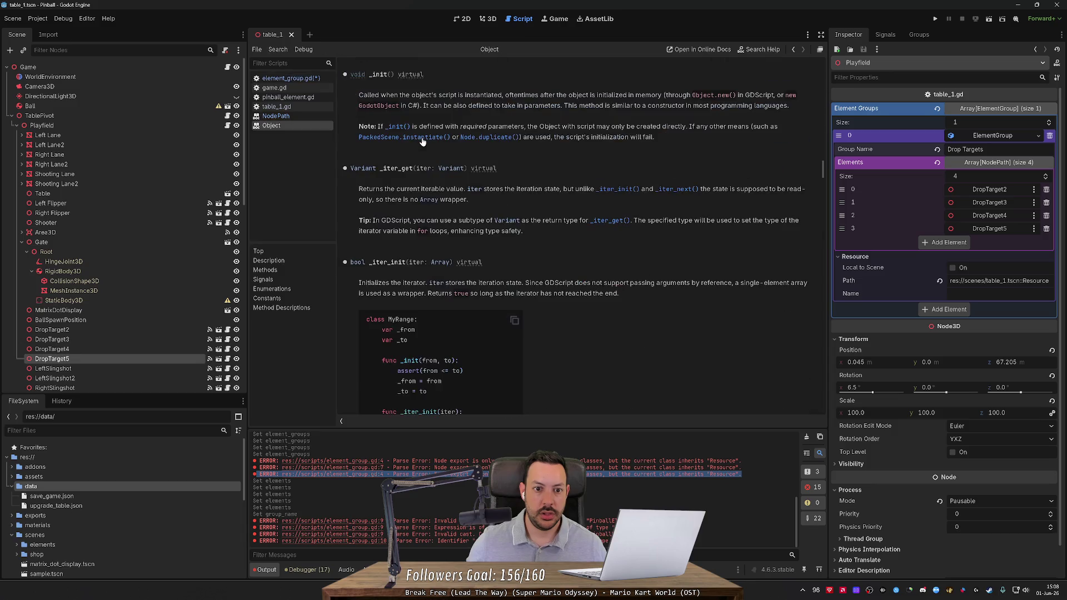
Read down the Object class methods past the _init note, then switch to the browser's ChatGPT chat.
left_click_drag(411, 95, 532, 96)
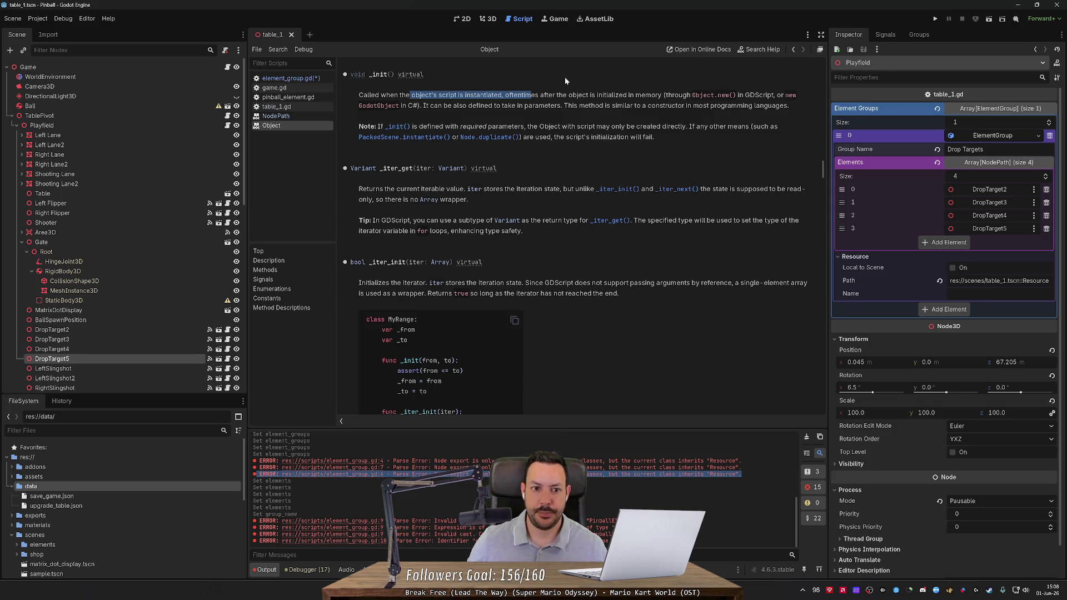
scroll(532, 134, "up", 5)
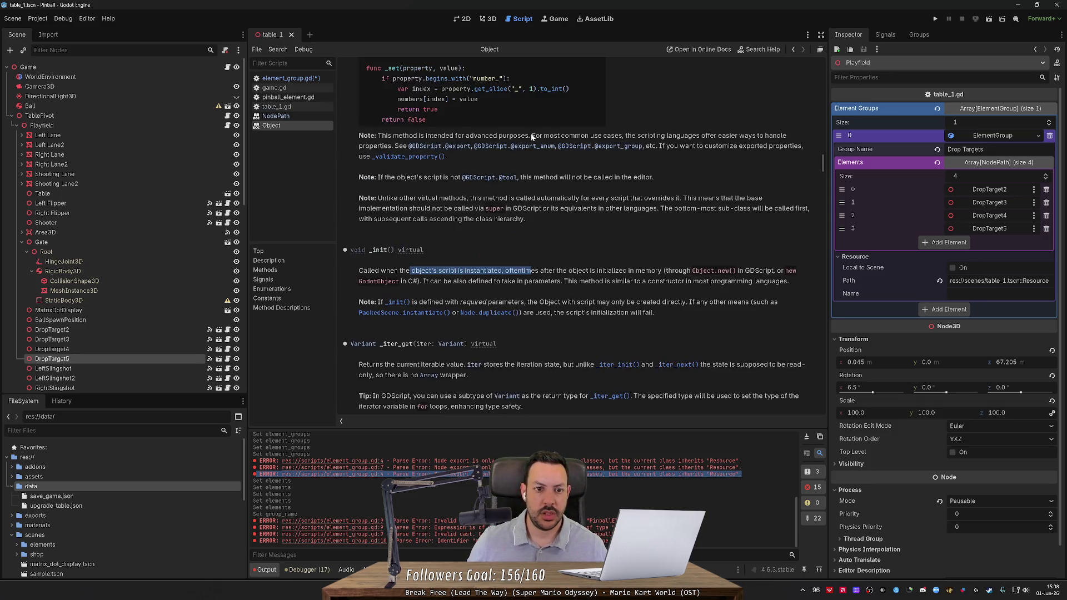
scroll(531, 134, "down", 7)
scroll(632, 219, "down", 6)
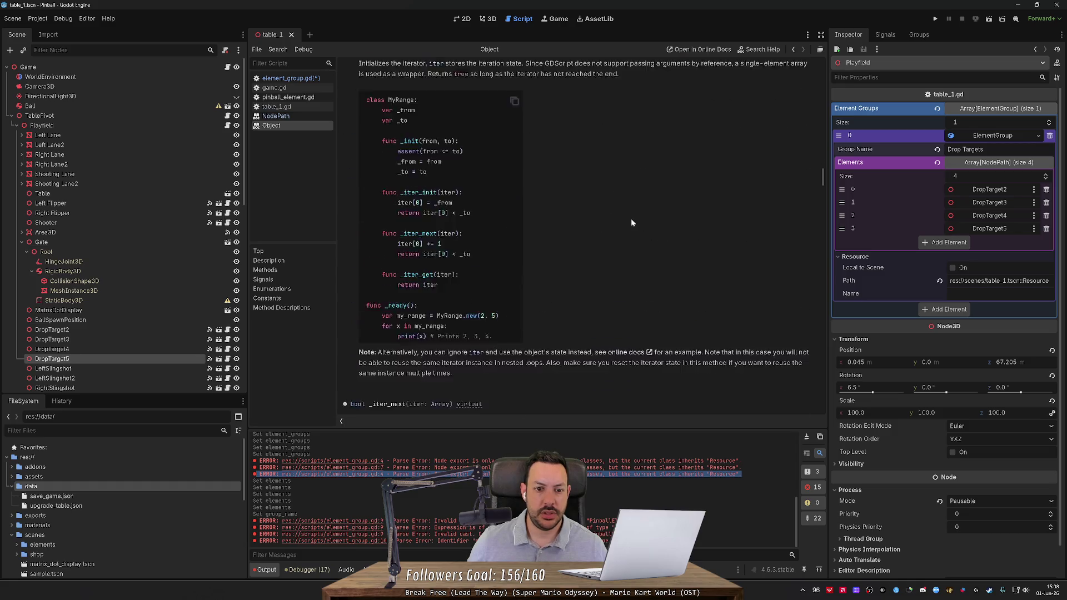
scroll(632, 222, "down", 6)
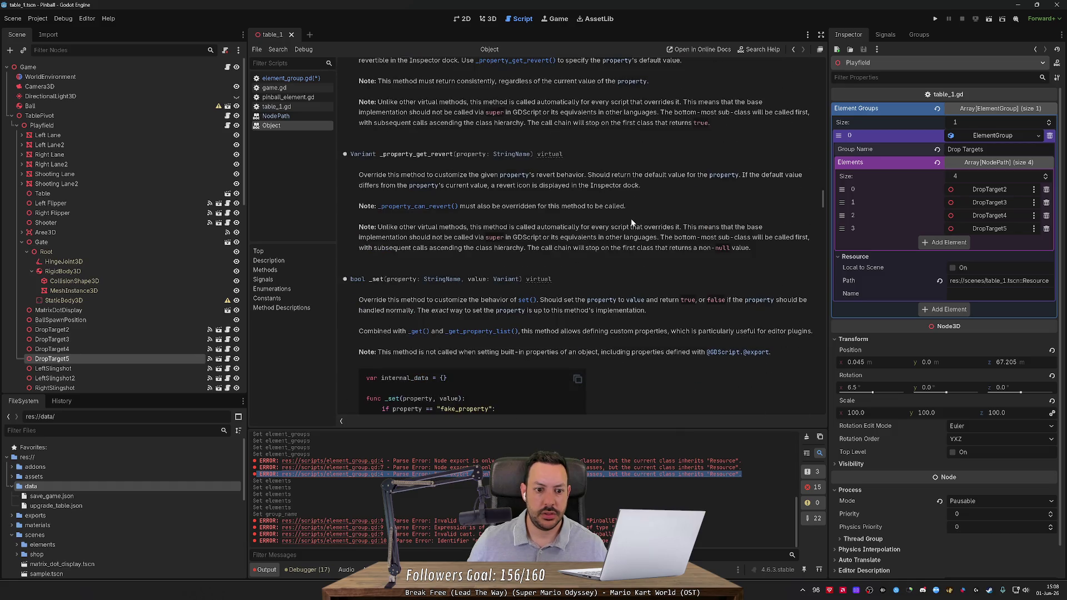
scroll(631, 222, "down", 6)
scroll(631, 222, "down", 6)
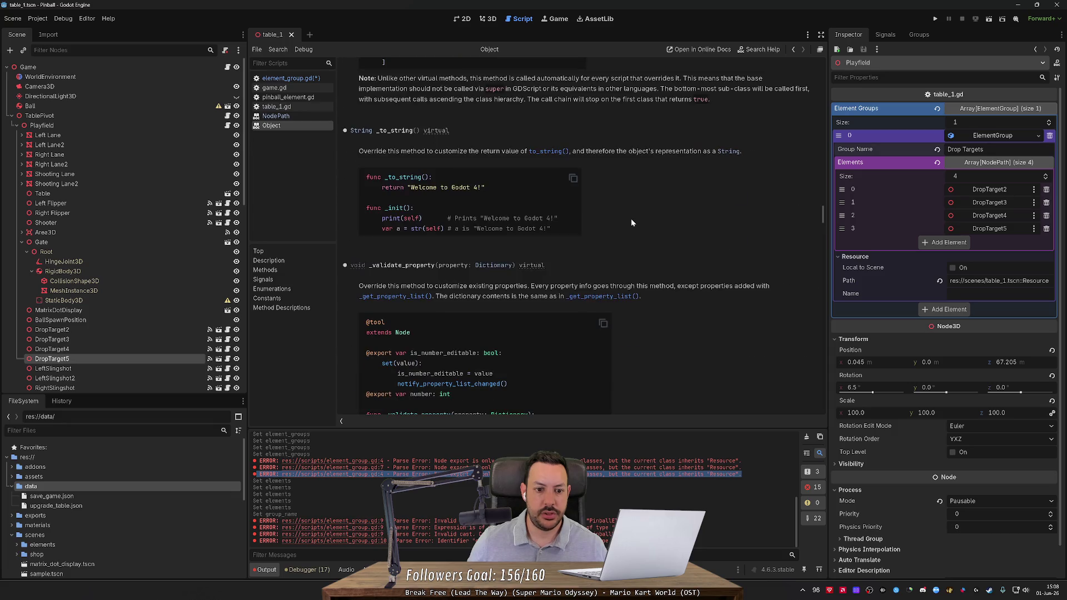
scroll(632, 222, "down", 6)
scroll(632, 222, "down", 12)
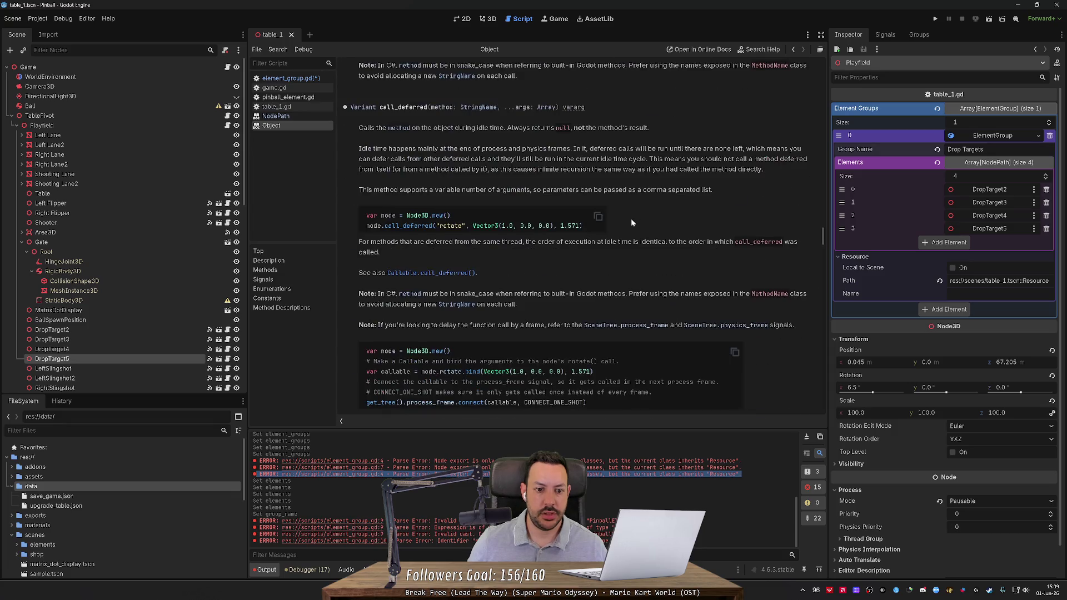
scroll(631, 222, "down", 6)
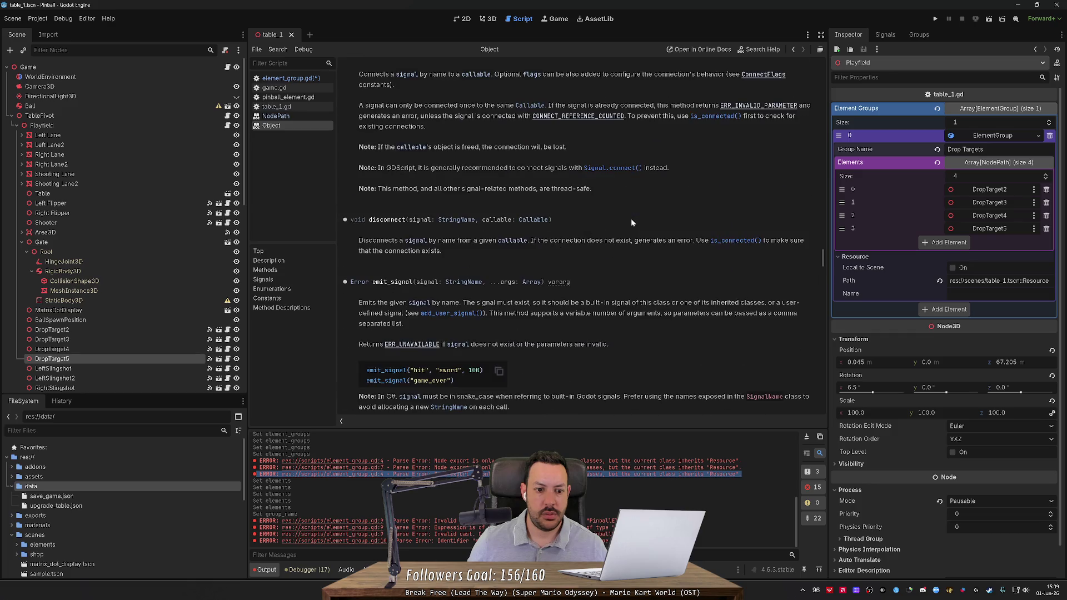
scroll(631, 223, "down", 6)
scroll(631, 222, "down", 5)
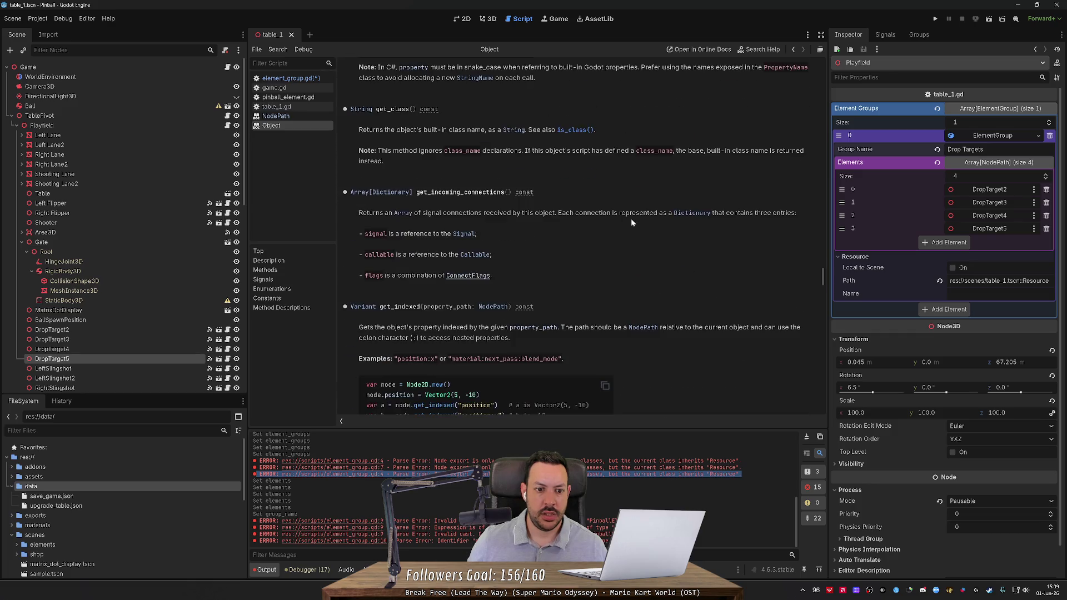
scroll(631, 222, "down", 10)
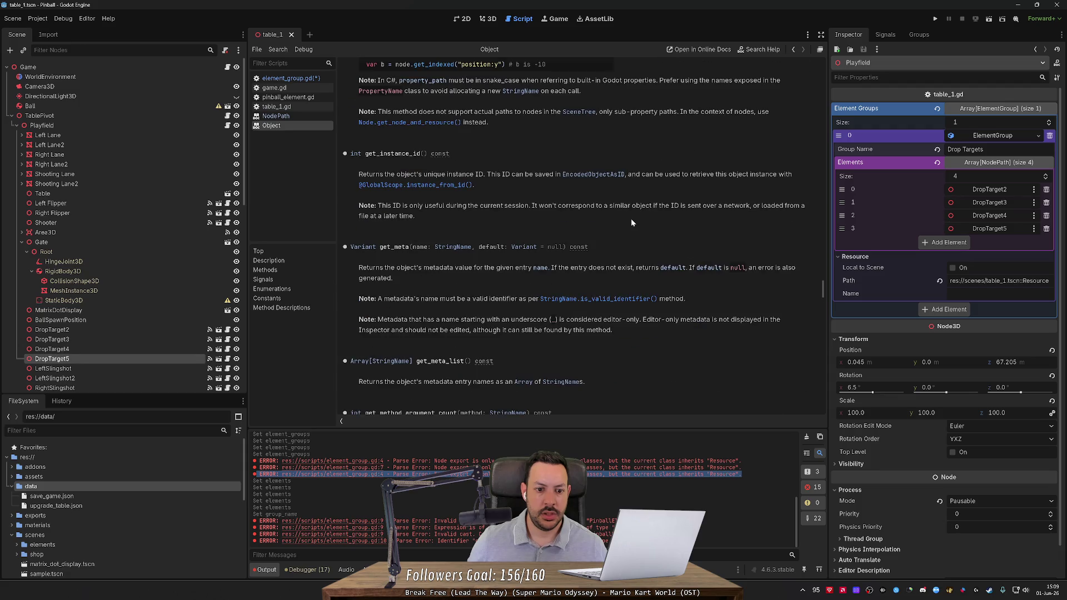
scroll(631, 222, "down", 3)
scroll(631, 223, "down", 5)
scroll(632, 222, "down", 5)
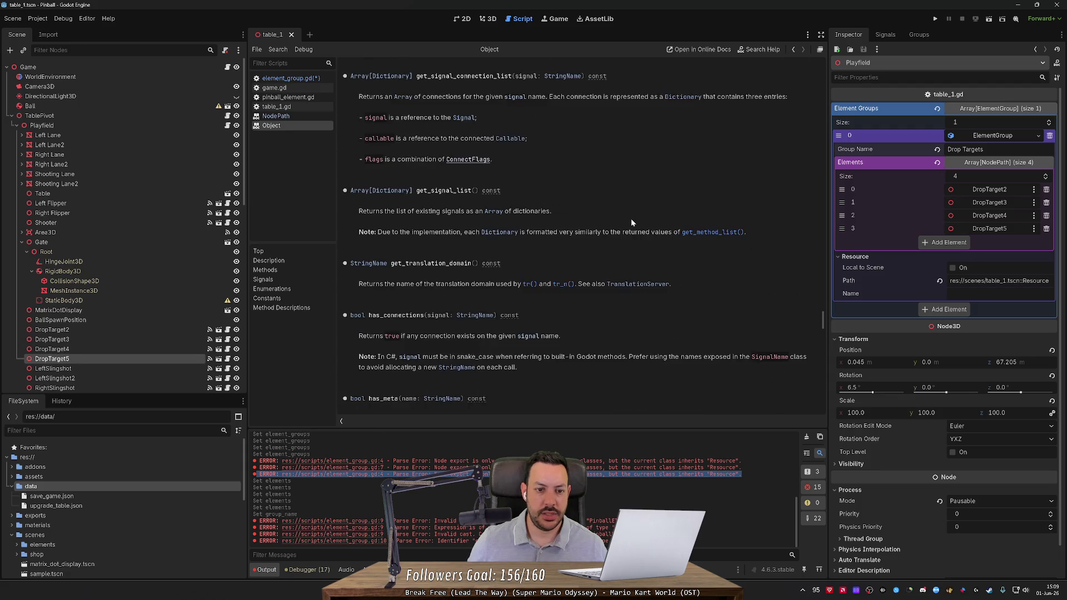
scroll(631, 223, "down", 5)
key("alt+Tab")
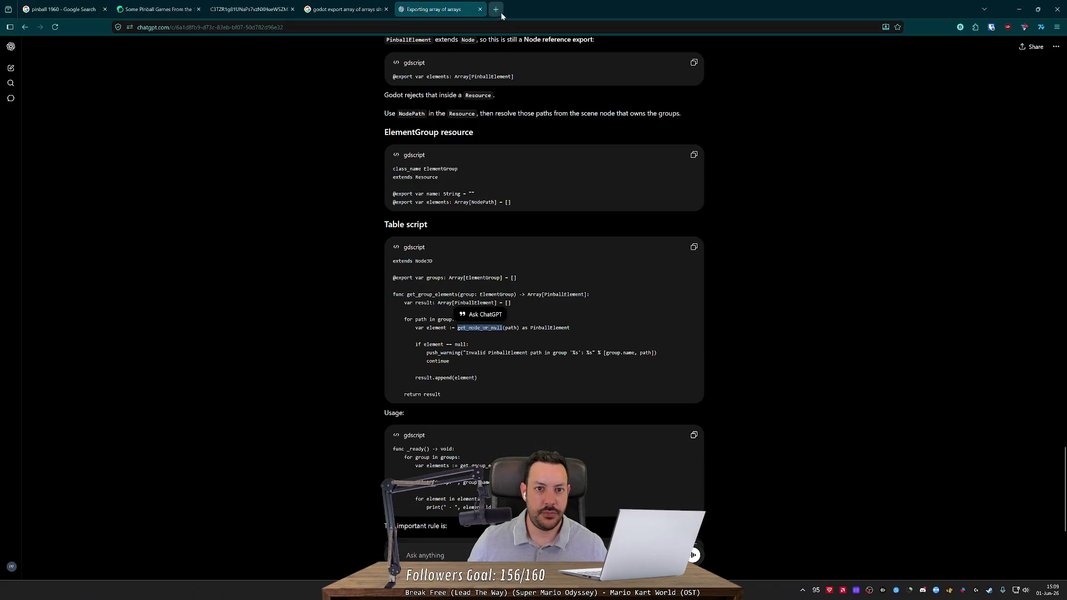
In a new tab, search Google Images for 'execution tree resource godot'.
left_click(502, 12)
type("exec")
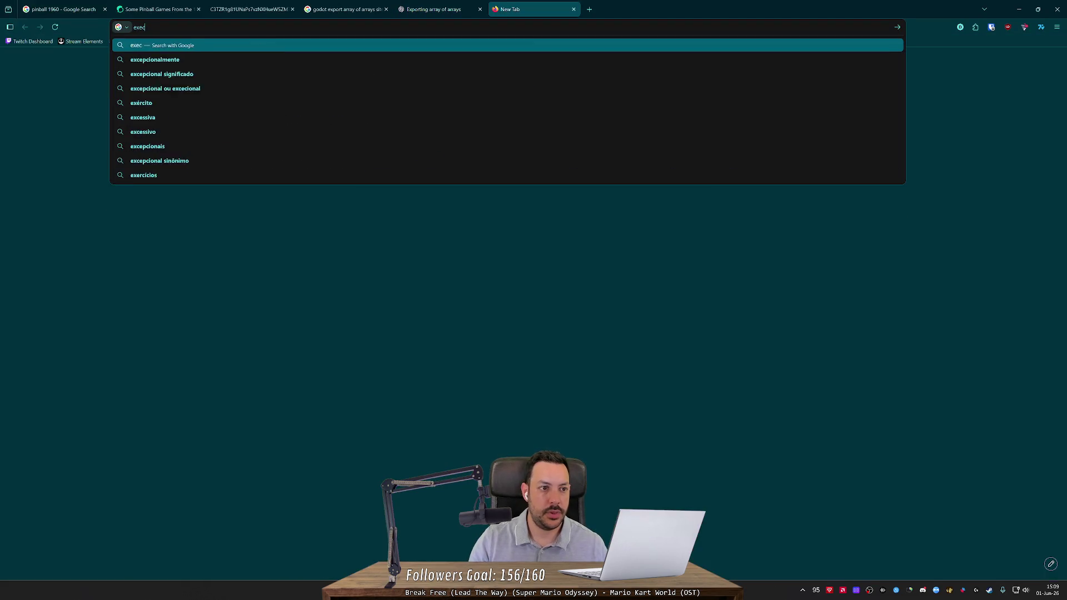
type("ution tree")
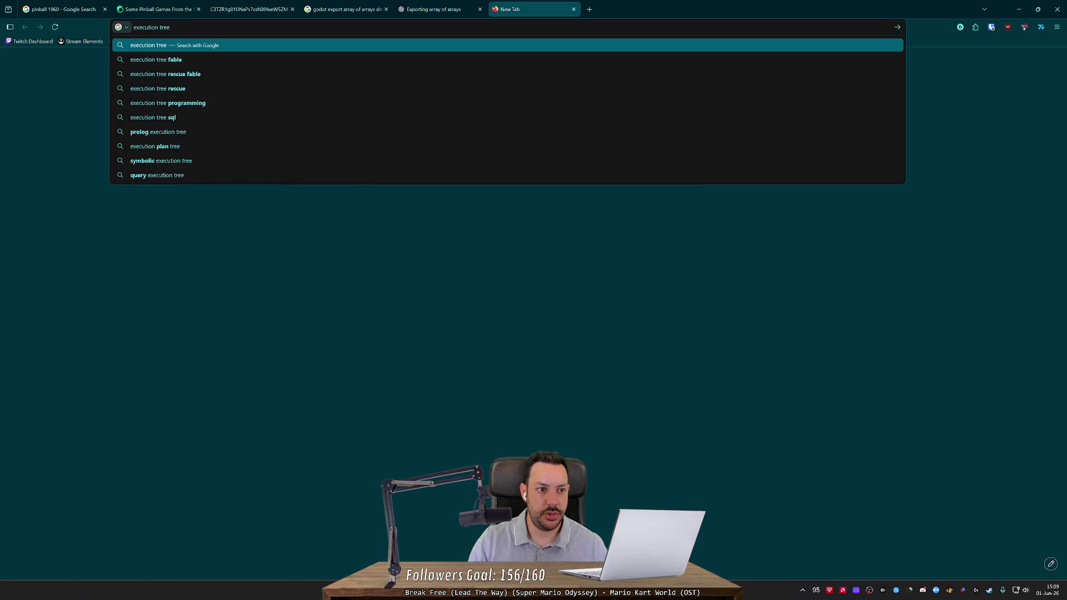
type(" resource godot")
key("Return")
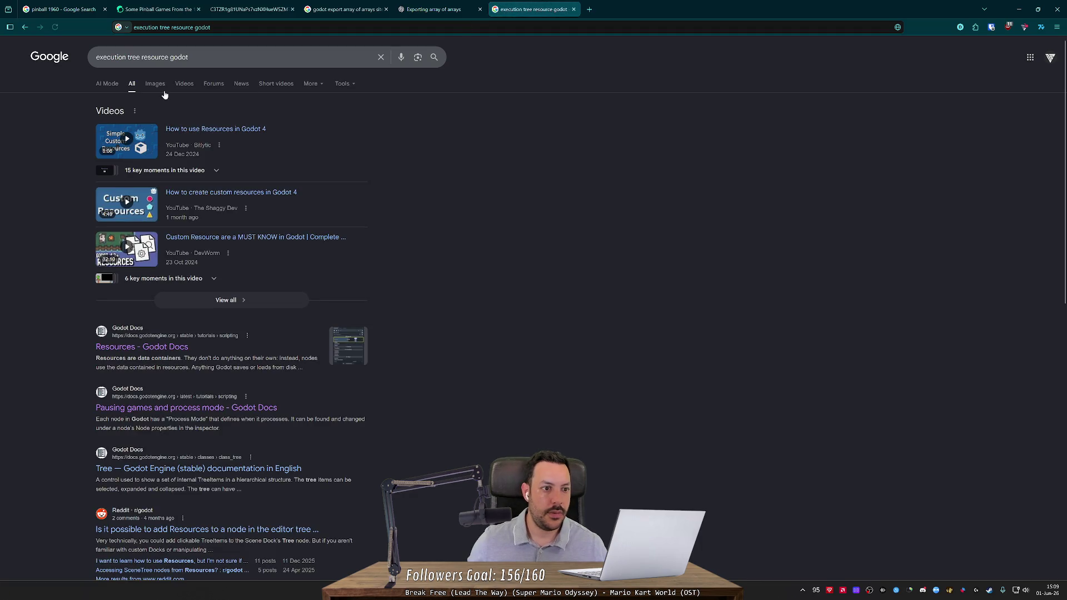
left_click(151, 84)
Preview the Scene Tree, Resources, Inheritance and AnimationTree diagrams, then return to Godot.
left_click(216, 148)
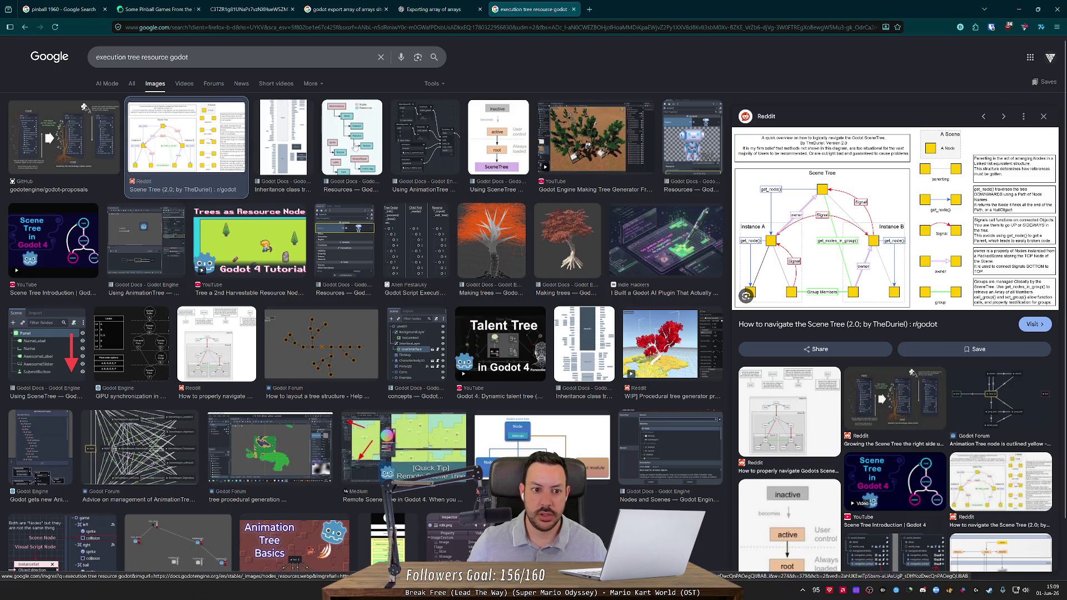
left_click(354, 146)
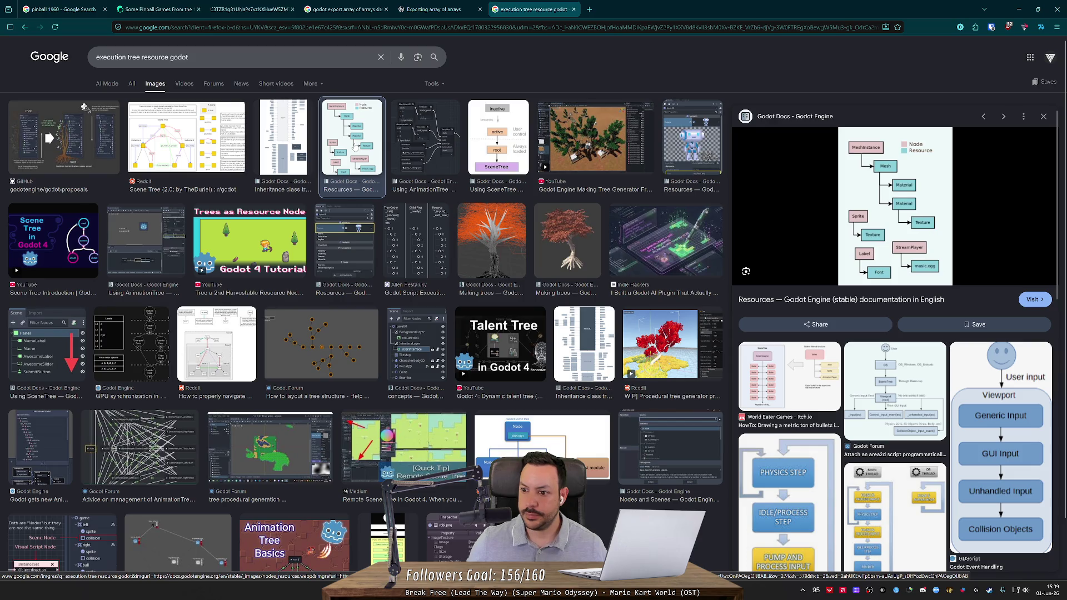
left_click(283, 139)
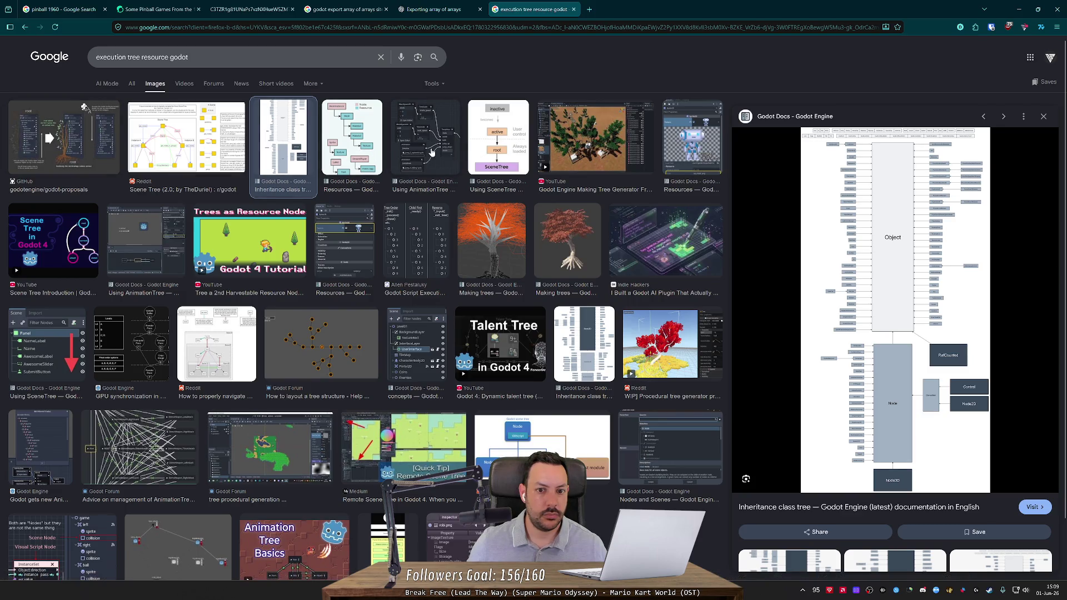
left_click(509, 161)
key("Left")
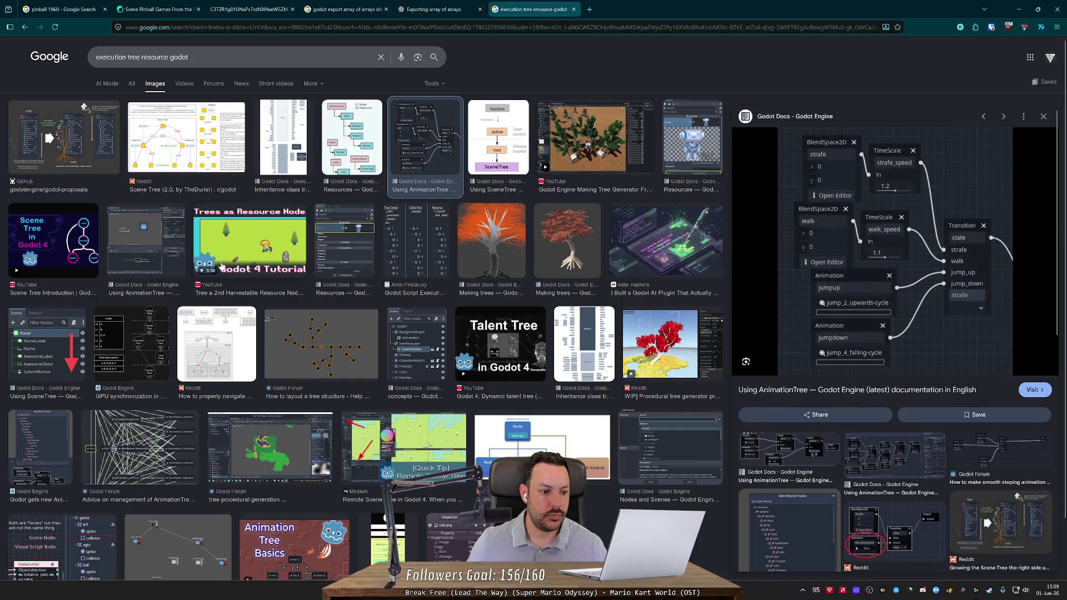
scroll(301, 369, "down", 1)
key("alt+Tab")
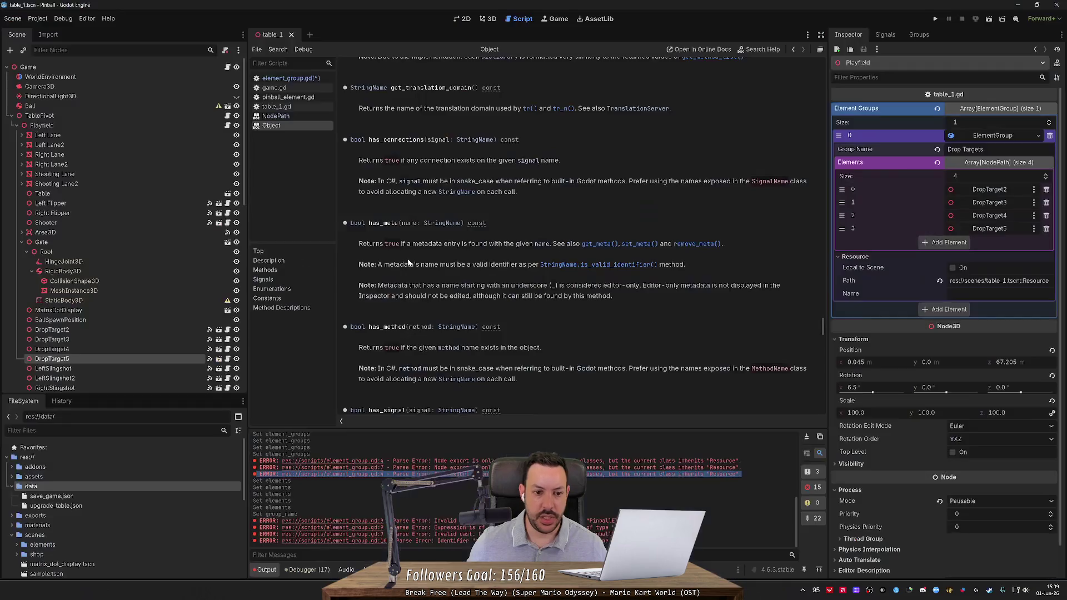
From element_group.gd, open the Object help at _init() and view it in the online docs.
scroll(451, 202, "up", 5)
key("alt+Left")
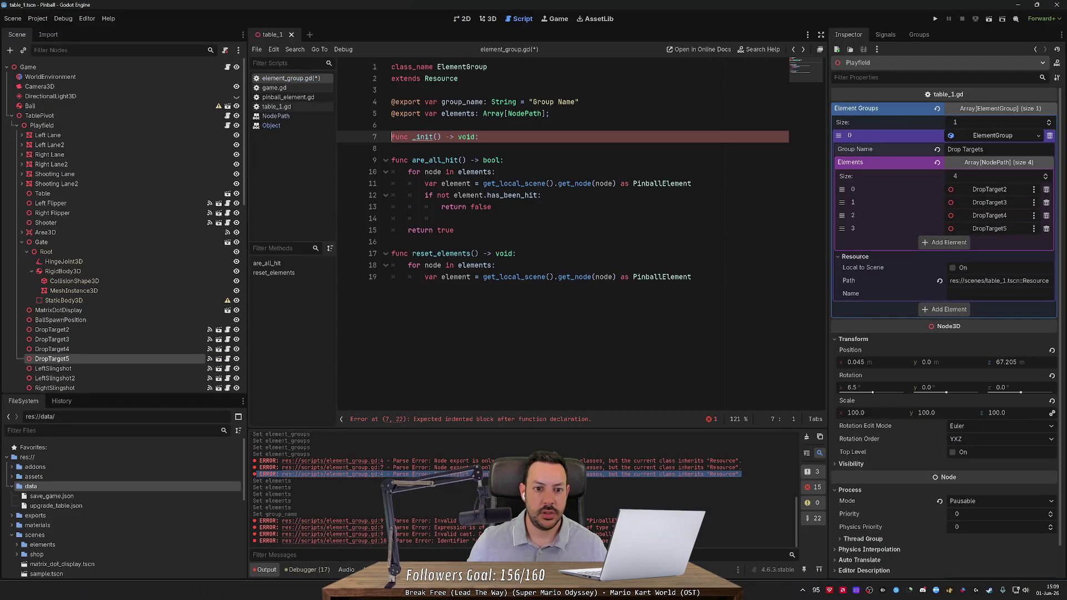
left_click(424, 137, "ctrl")
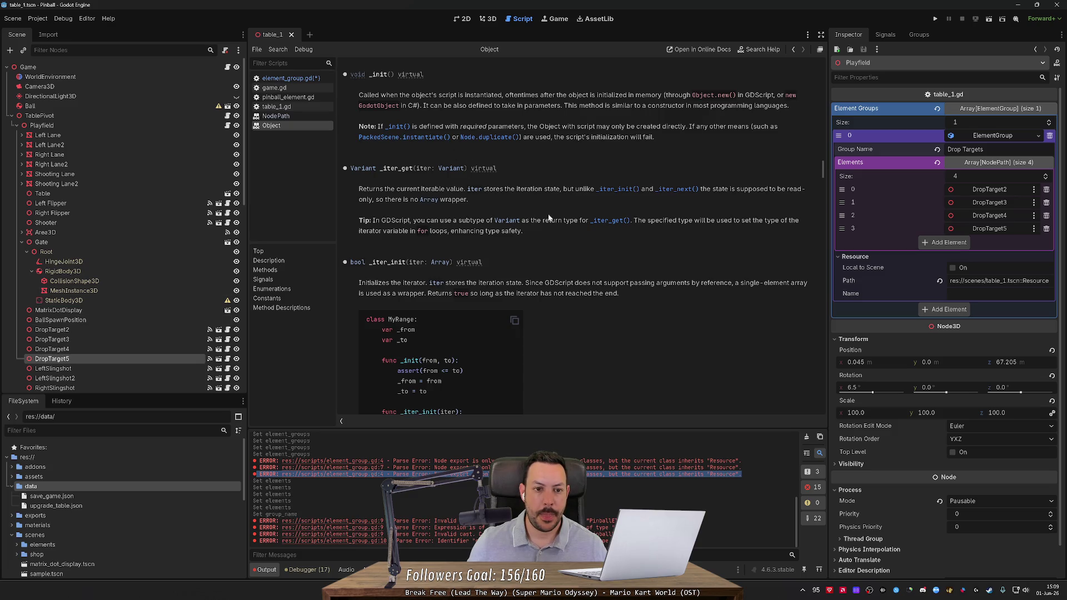
left_click(714, 51)
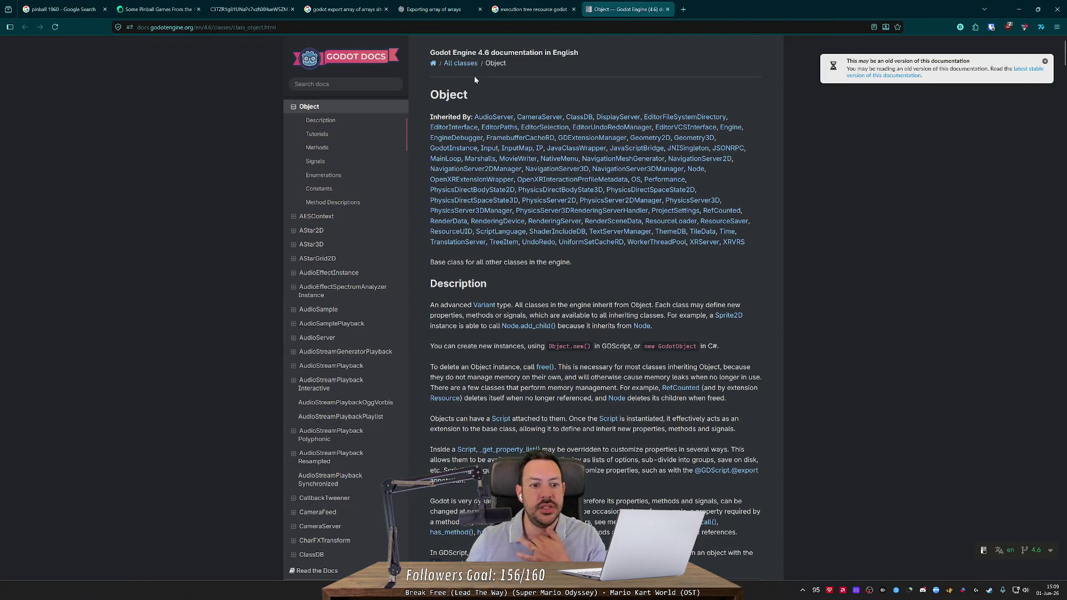
Find 'resource' on the docs page and go to the Resource class page's Tutorials section.
key("ctrl+f")
type("resource")
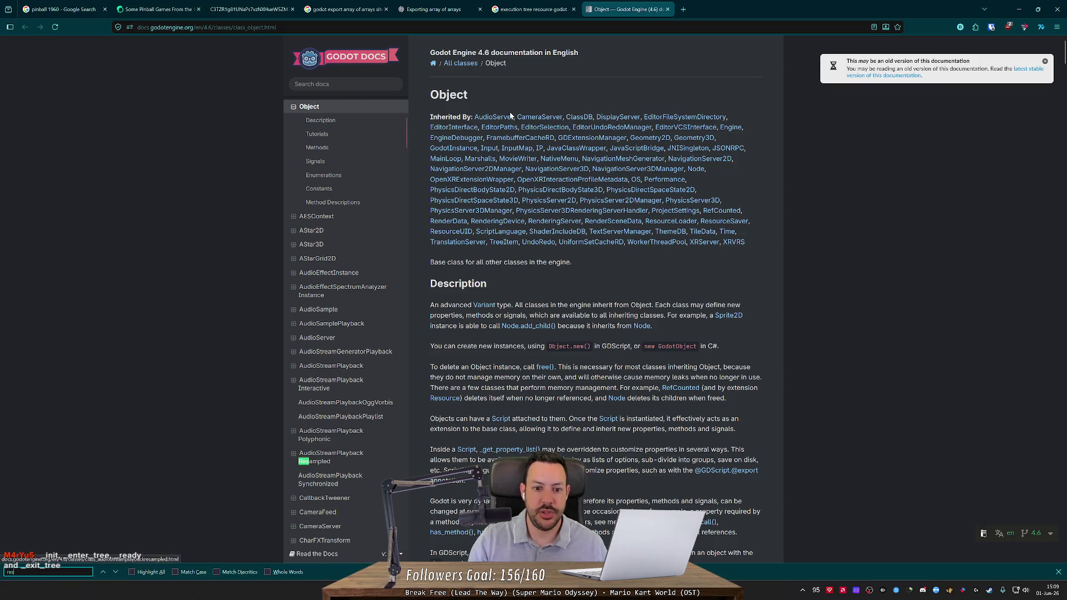
key("Return")
key("Return")
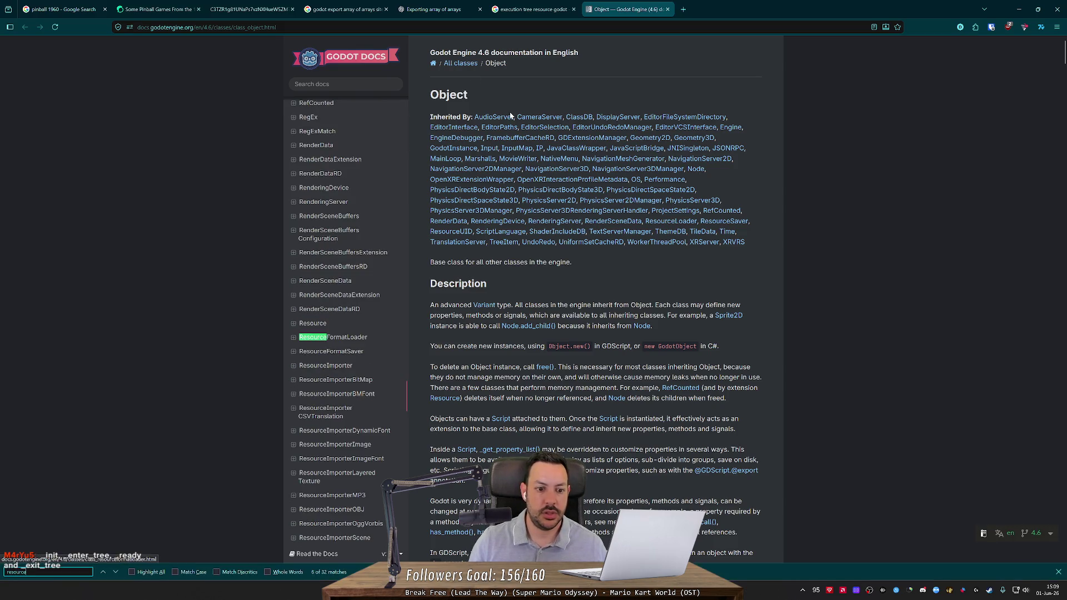
left_click(314, 325)
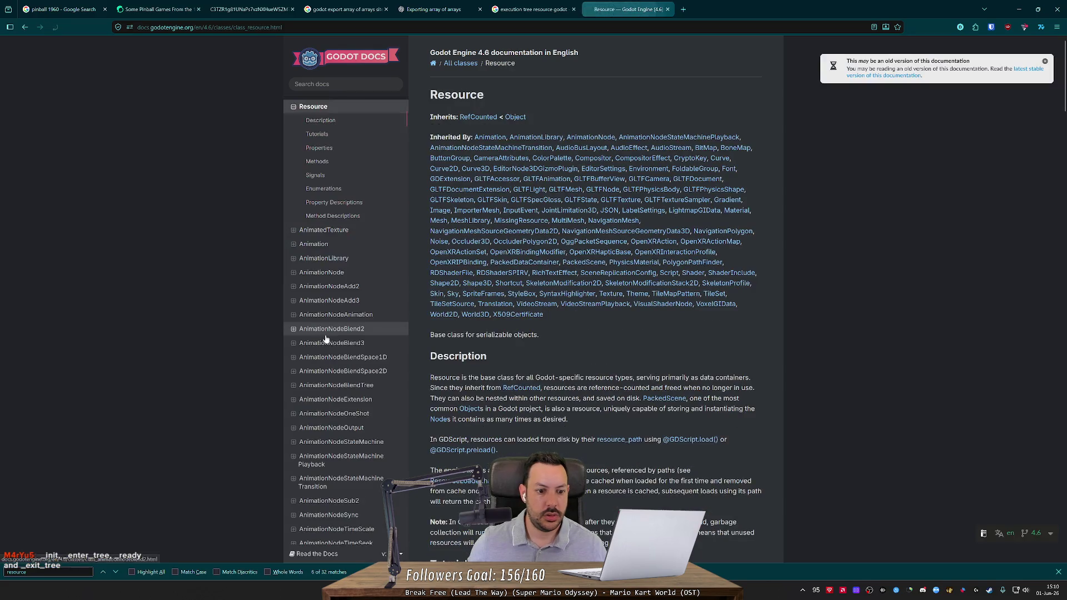
left_click(332, 138)
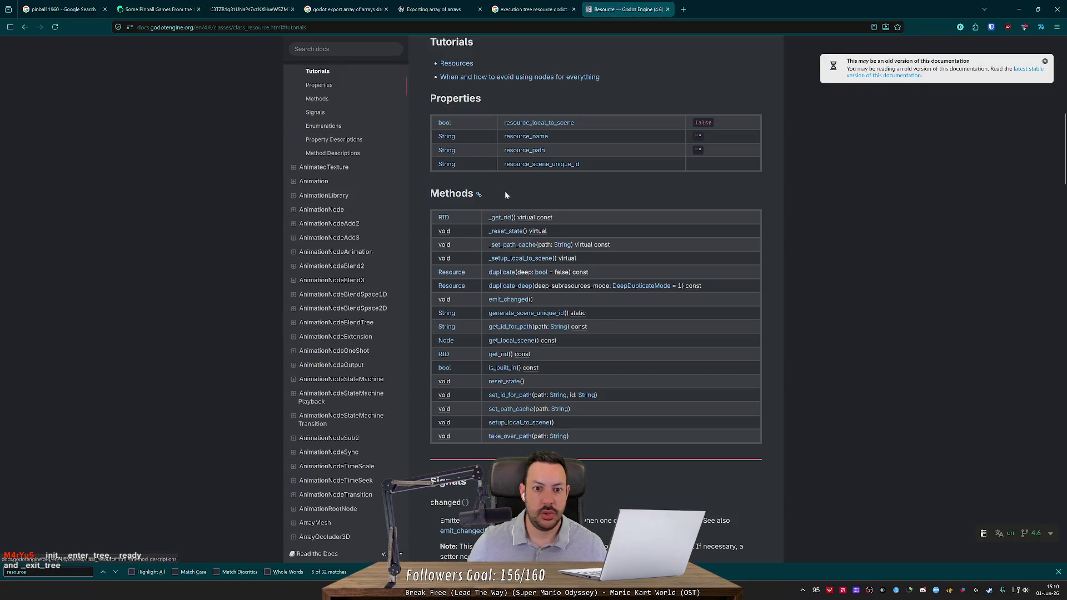
Open the Resources and avoiding-nodes tutorials, read about external versus built-in resources, and return to Godot.
middle_click(464, 66)
middle_click(505, 77)
left_click(701, 8)
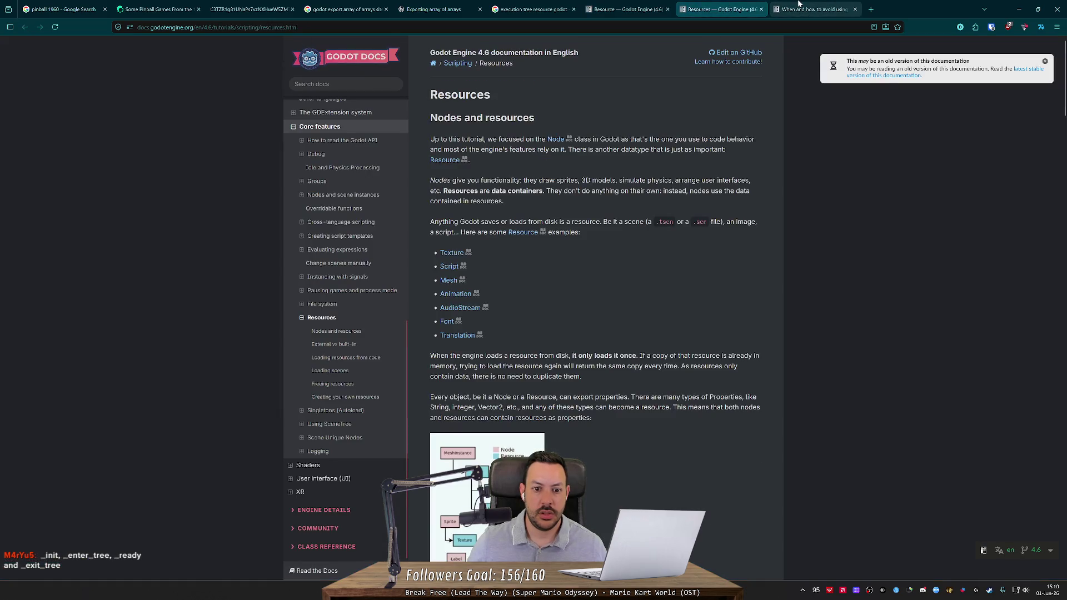
middle_click(628, 105)
scroll(624, 121, "down", 4)
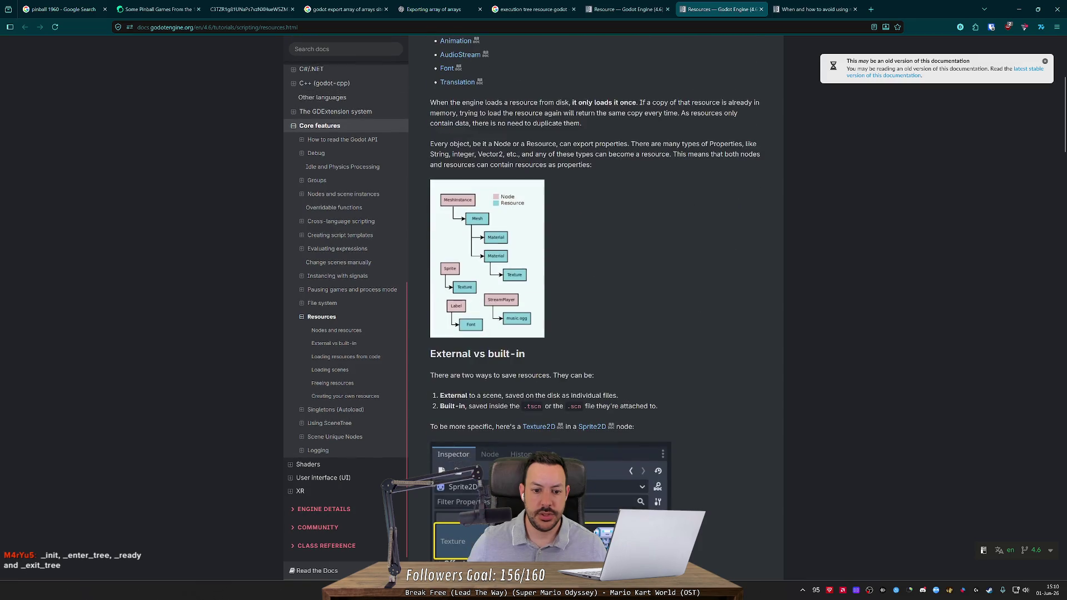
scroll(550, 300, "down", 3)
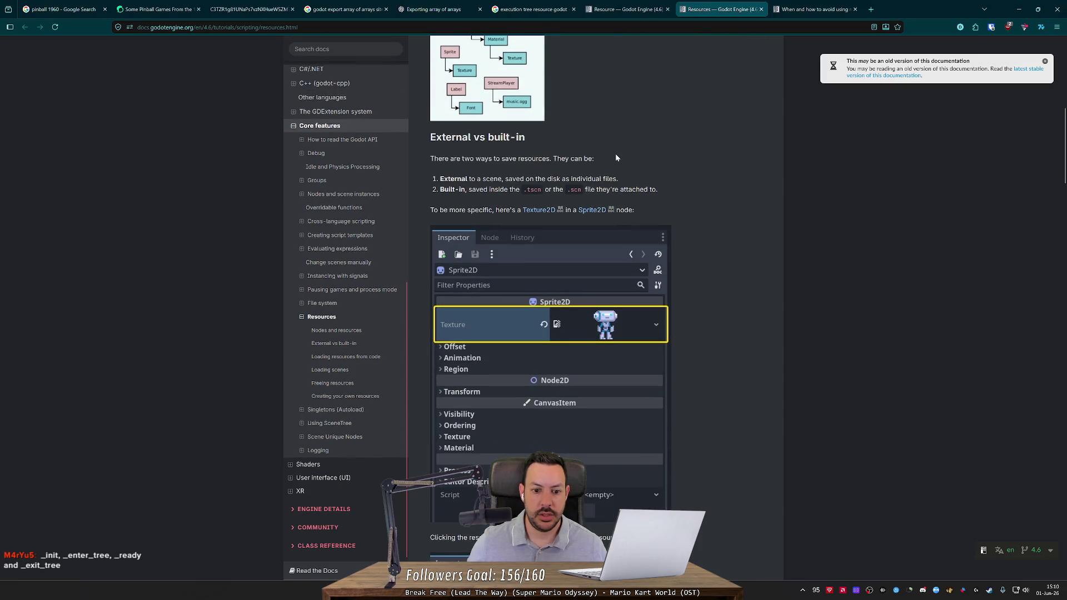
scroll(615, 153, "down", 13)
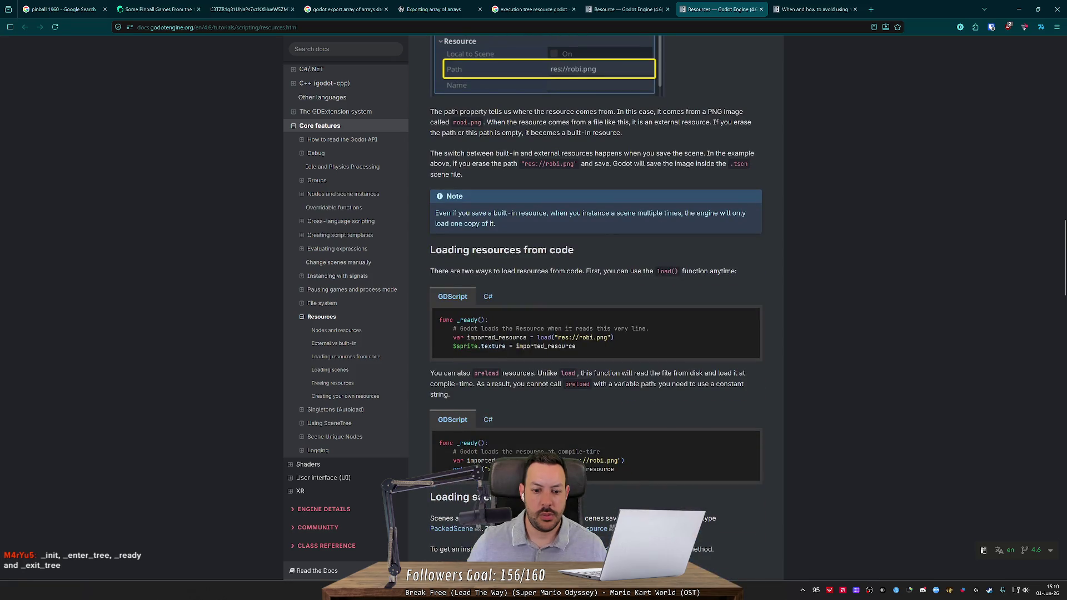
key("alt+Tab")
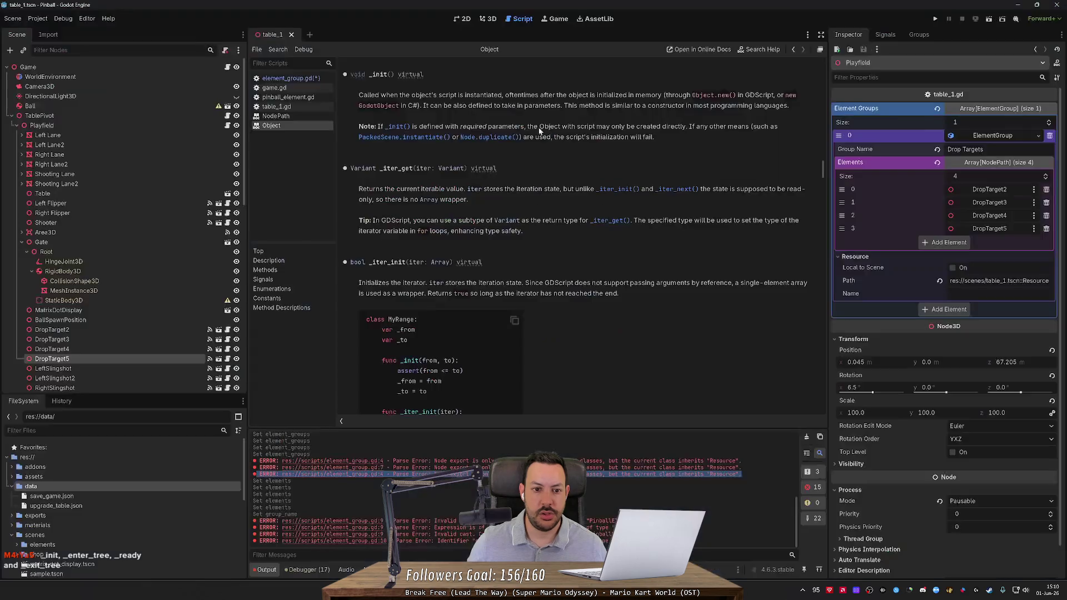
Remove the func _init declaration and begin typing a _ready function in its place.
key("alt+Left")
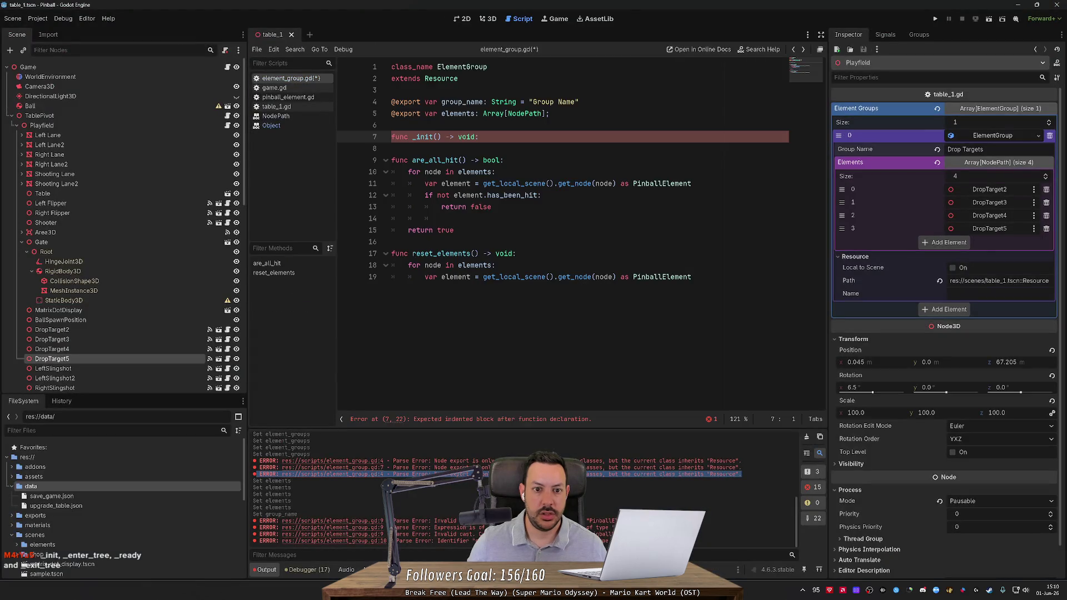
key("Up")
key("Return")
type("read")
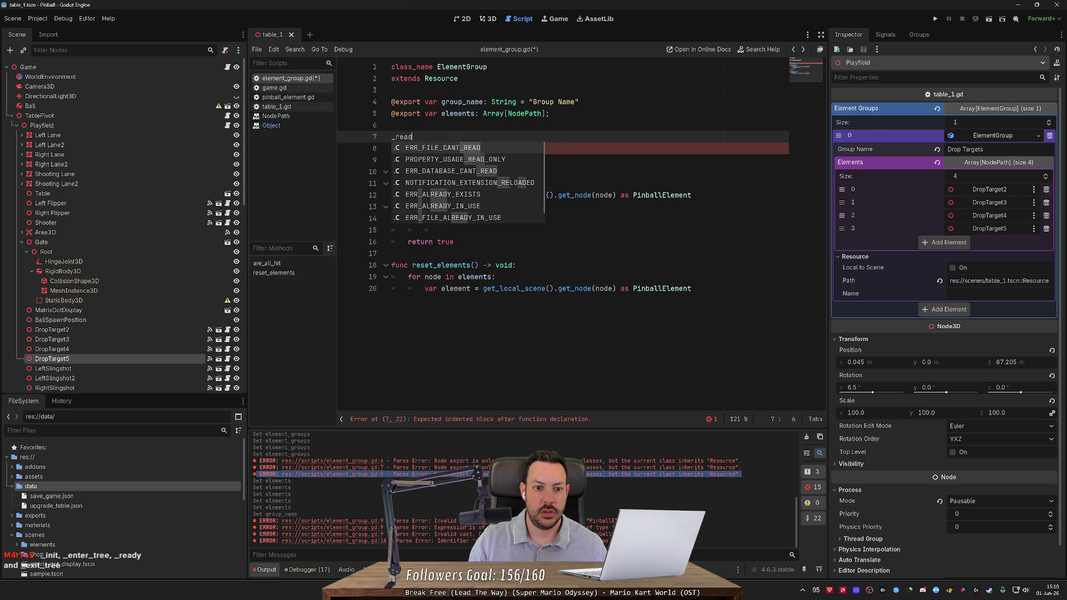
key("BackSpace")
key("BackSpace")
key("BackSpace")
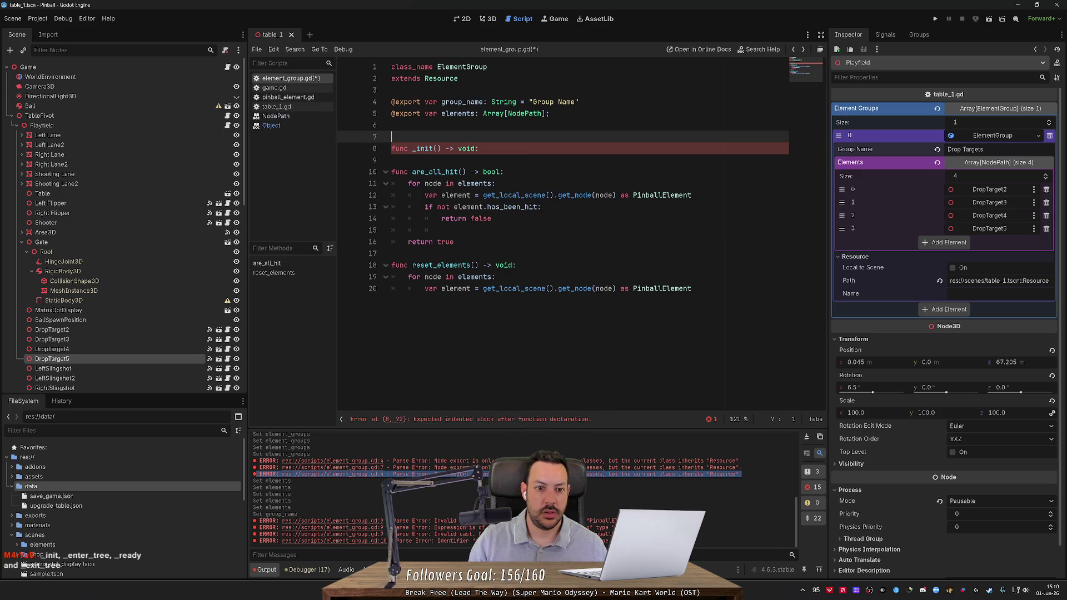
key("ctrl+shift+k")
key("ctrl+shift+k")
type("nc _read")
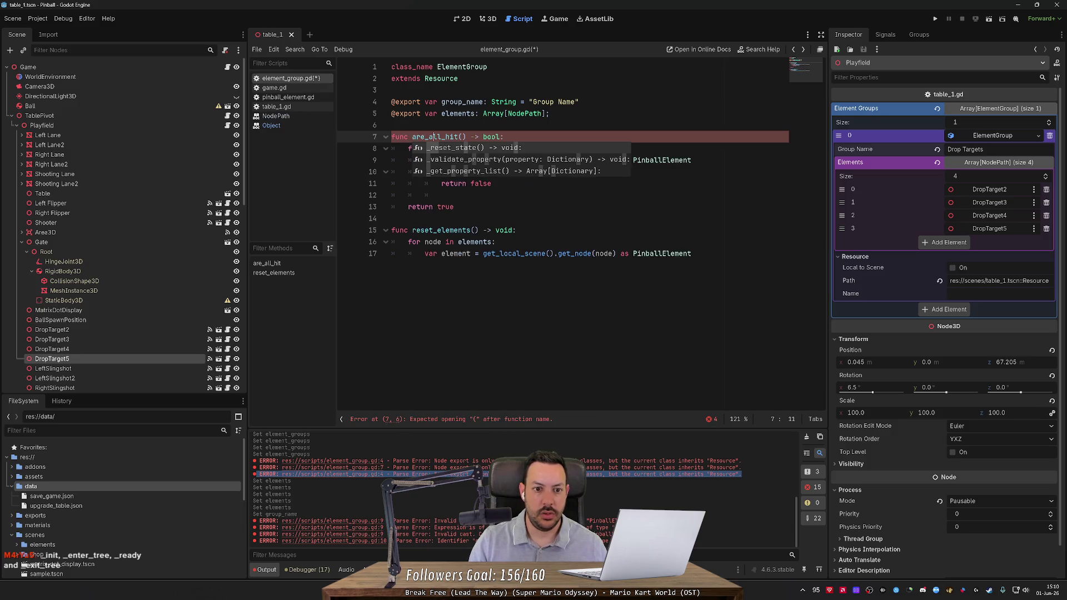
Consult the Resources documentation page in the browser and come back to the script.
key("alt+Tab")
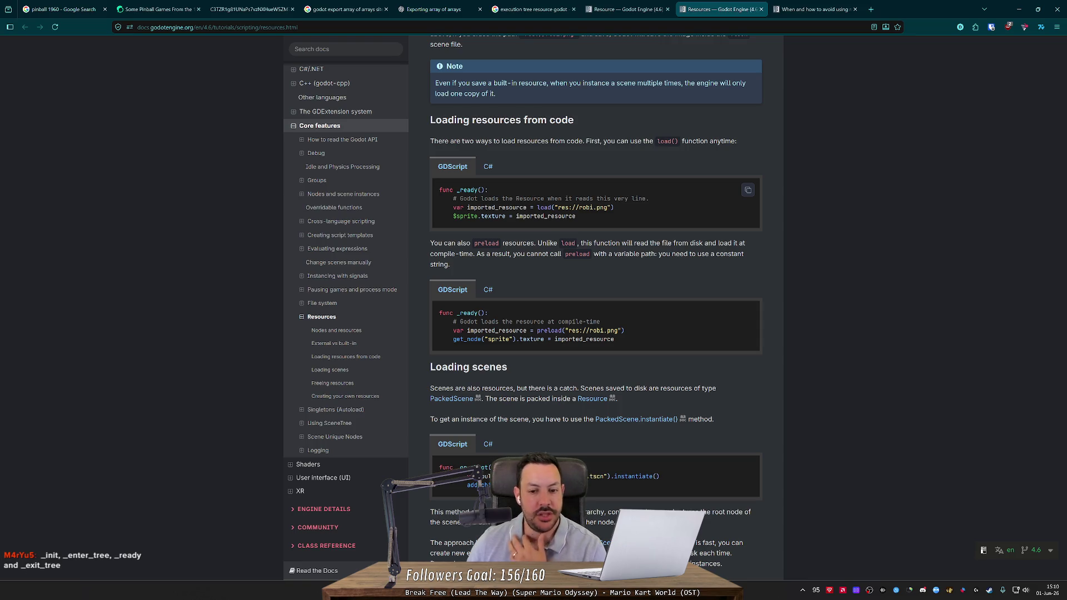
key("alt+Tab")
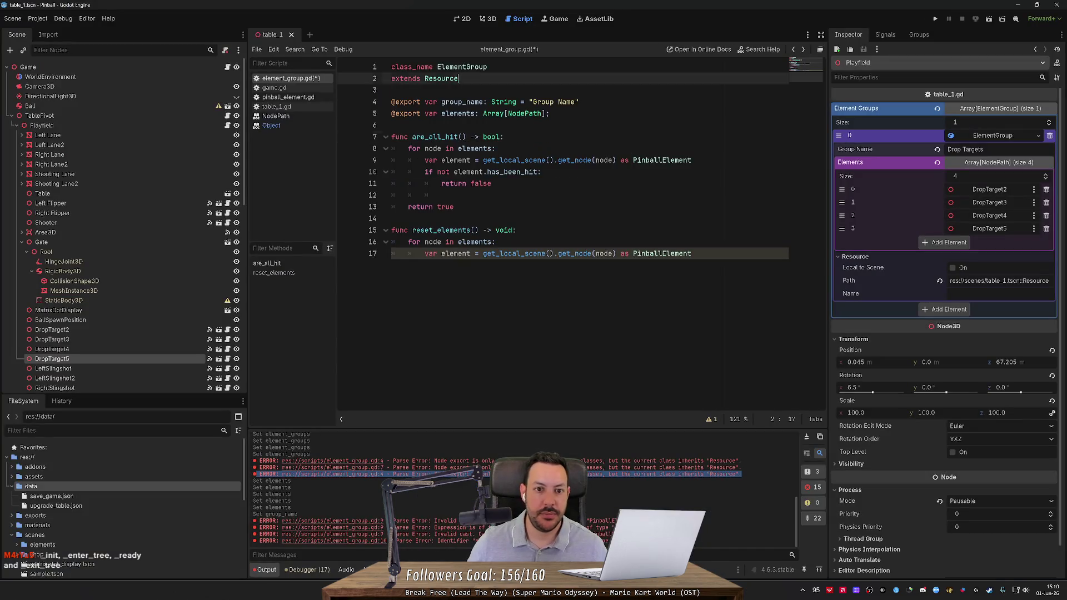
left_click(392, 90)
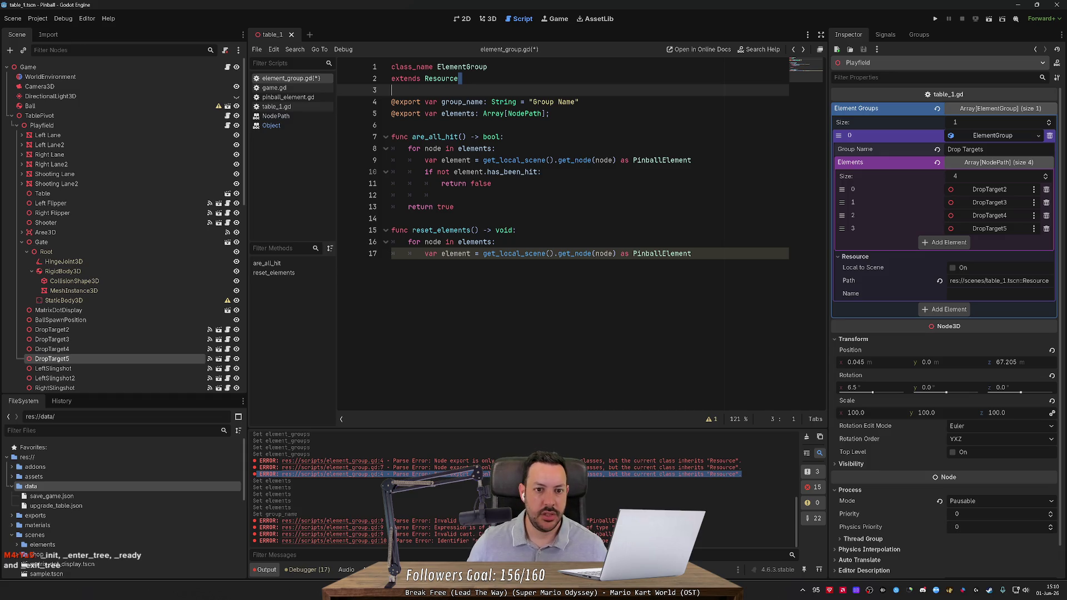
key("alt+Tab")
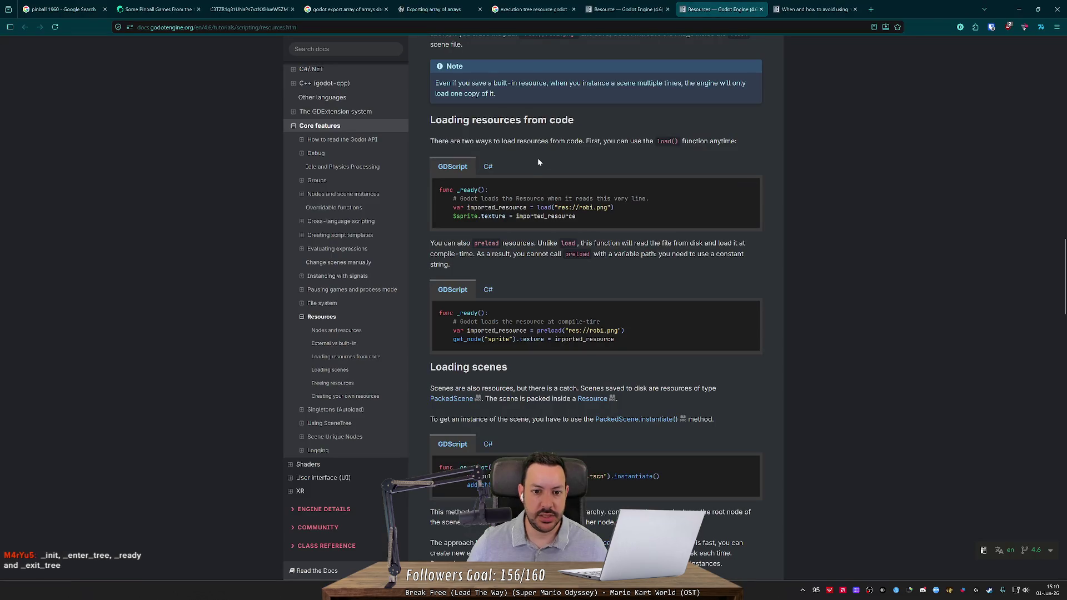
mouse_move(748, 190)
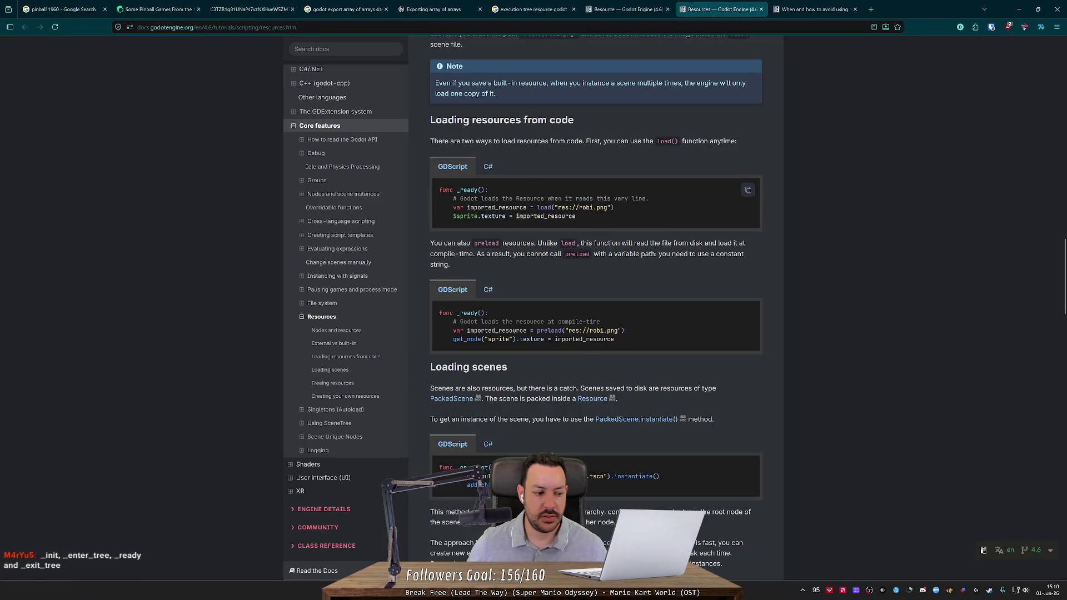
key("alt+Tab")
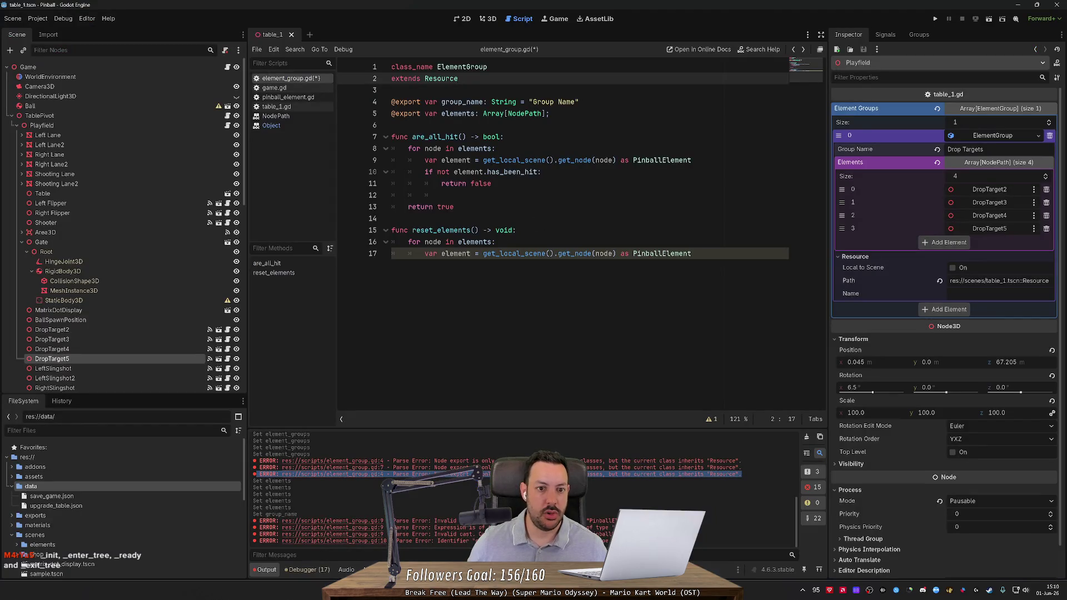
Add func _ready(): with a pass body on the blank line before are_all_hit.
left_click(395, 125)
key("Return")
type("func _rea")
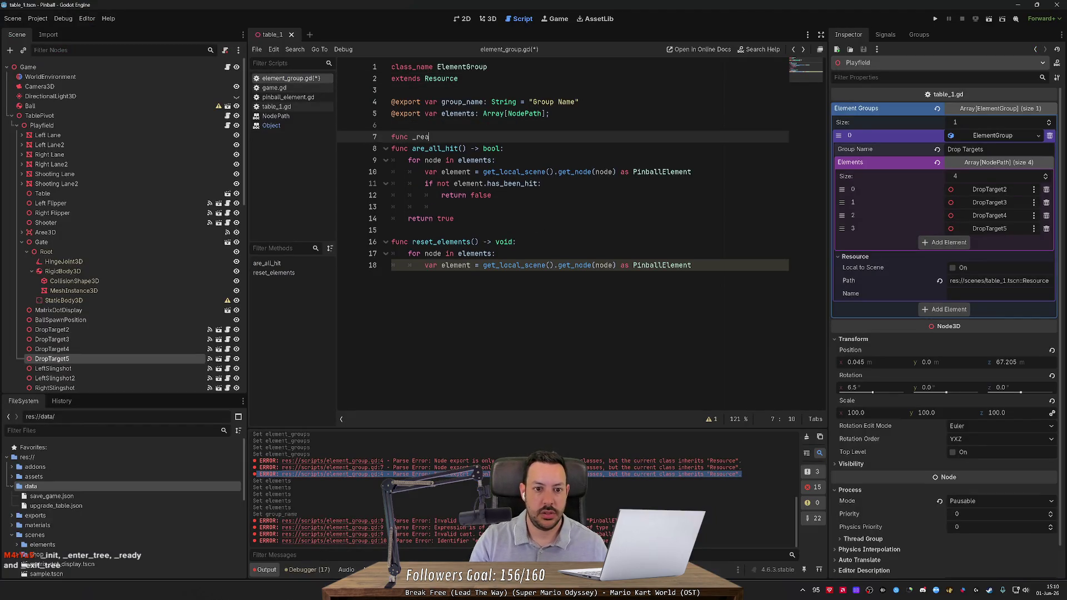
type("dy() ")
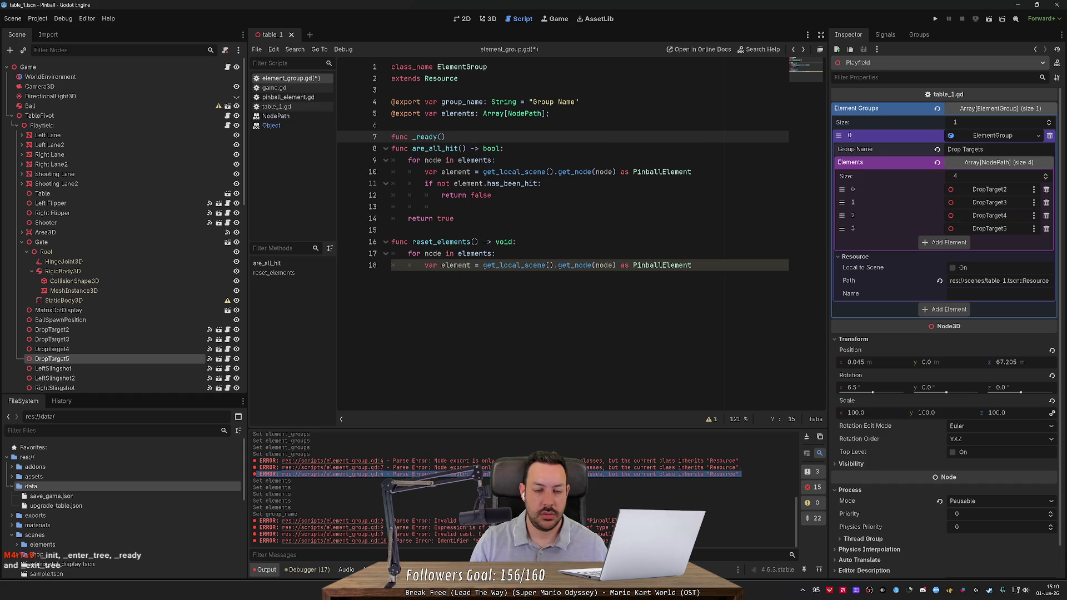
type(":")
key("Return")
type("pass")
key("Return")
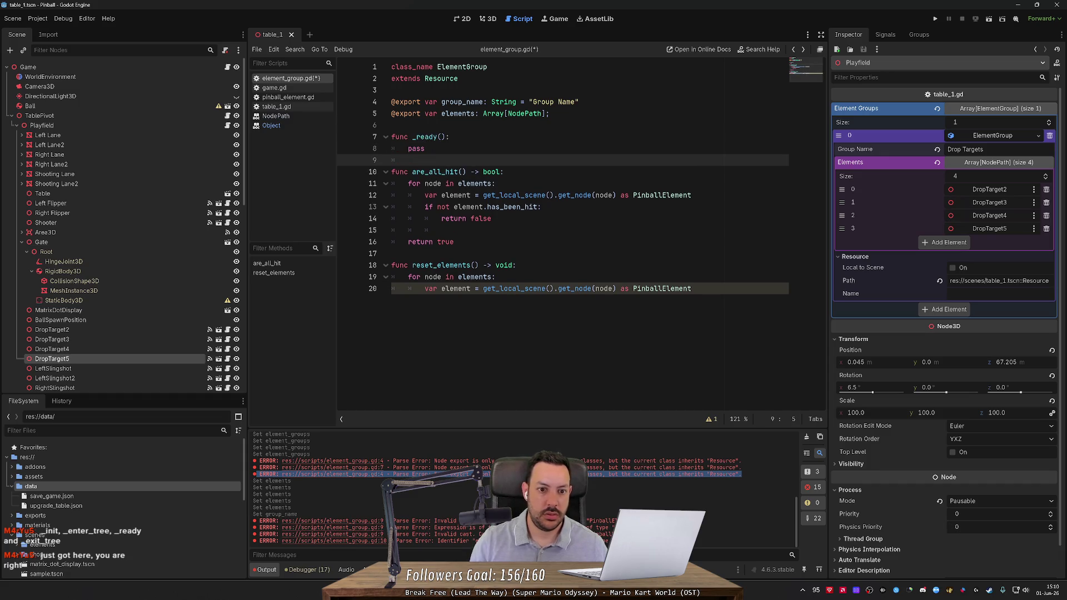
left_click(426, 137)
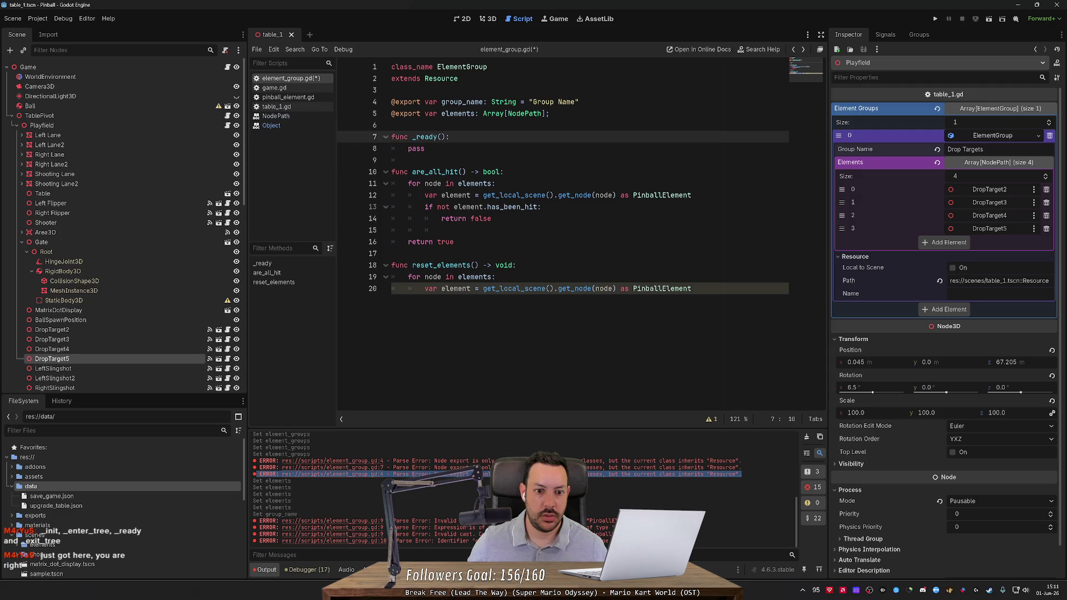
left_click(416, 136)
Glance at the avoiding-nodes docs page, close it, and view the table_1 scene in 3D.
key("alt+Tab")
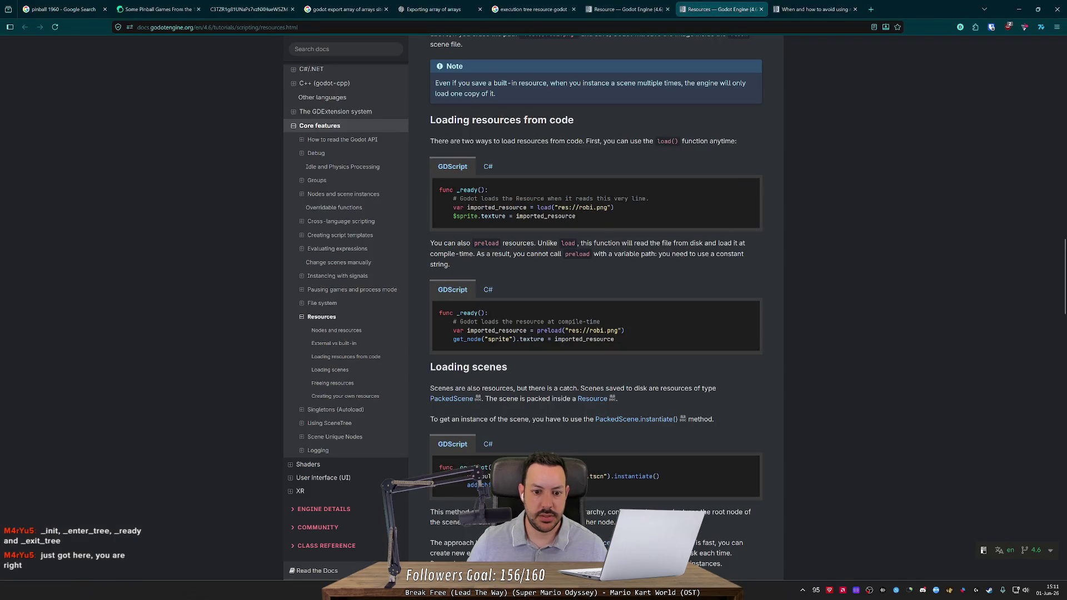
scroll(571, 220, "down", 1)
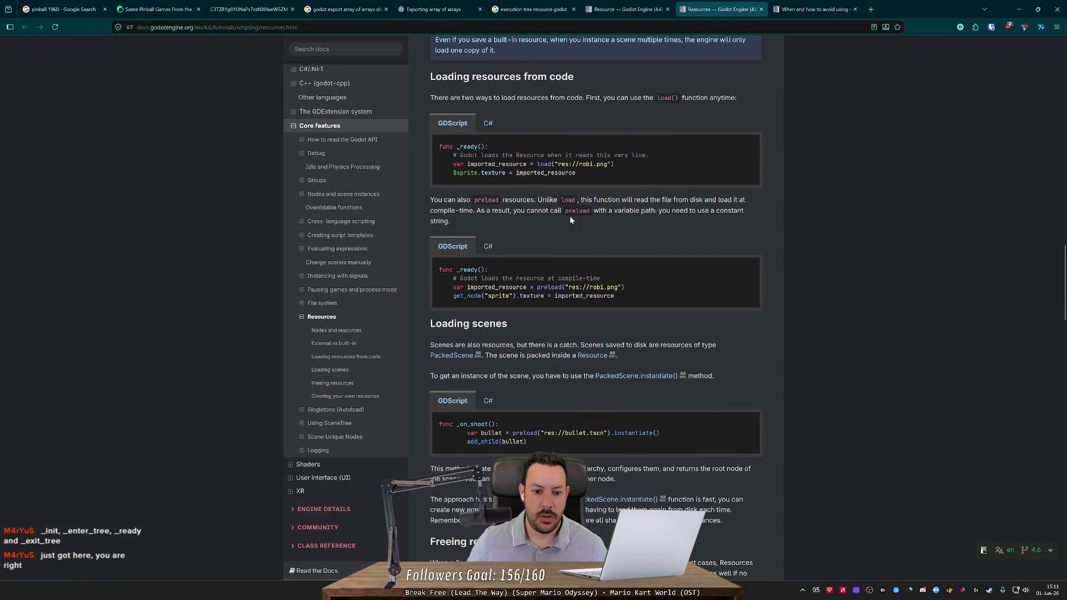
left_click(802, 10)
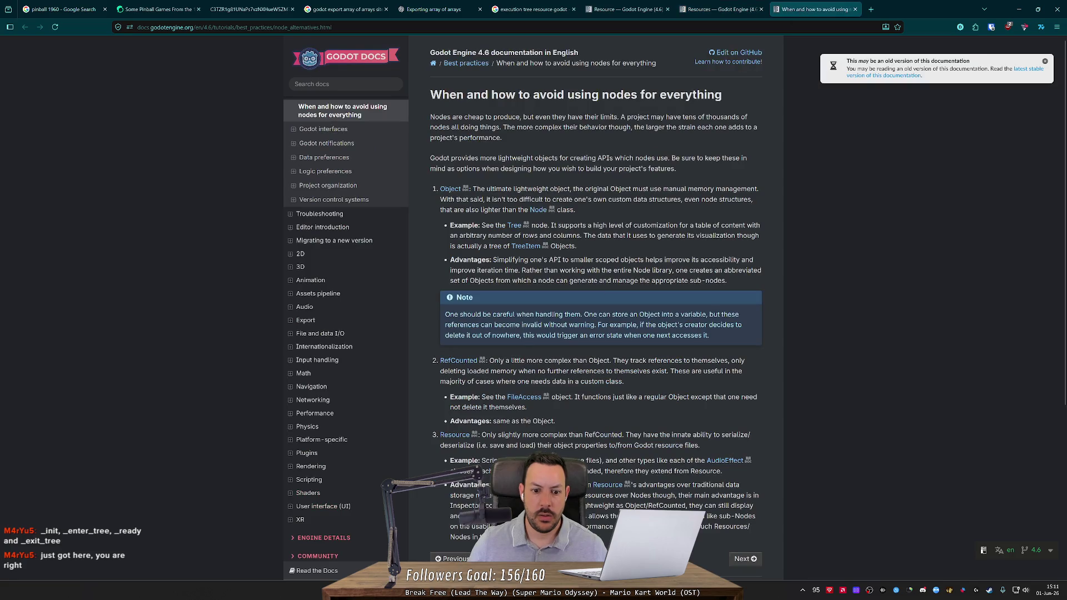
scroll(665, 169, "down", 5)
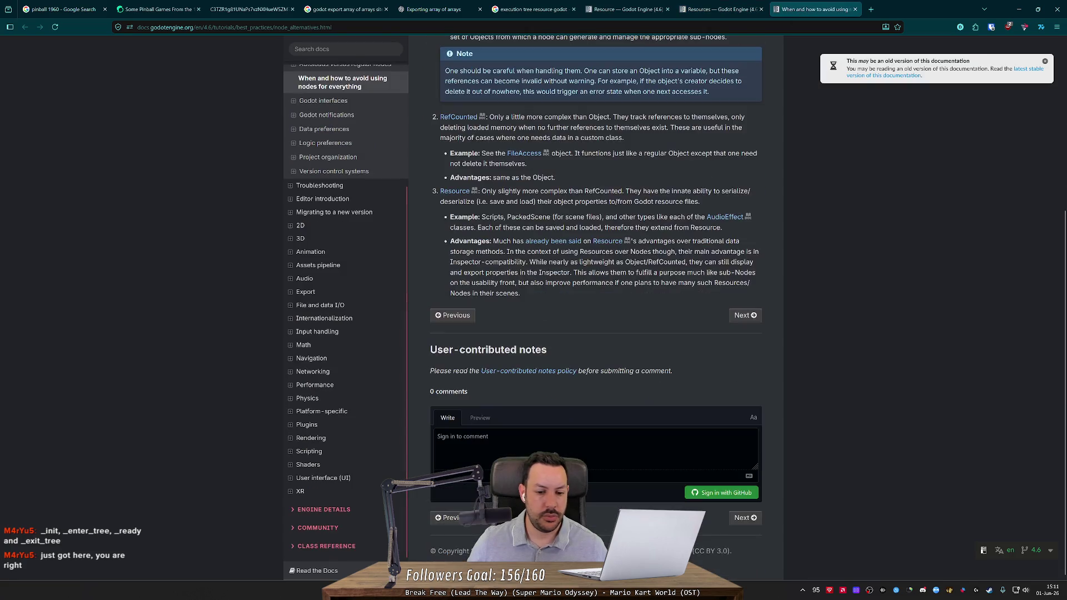
middle_click(835, 11)
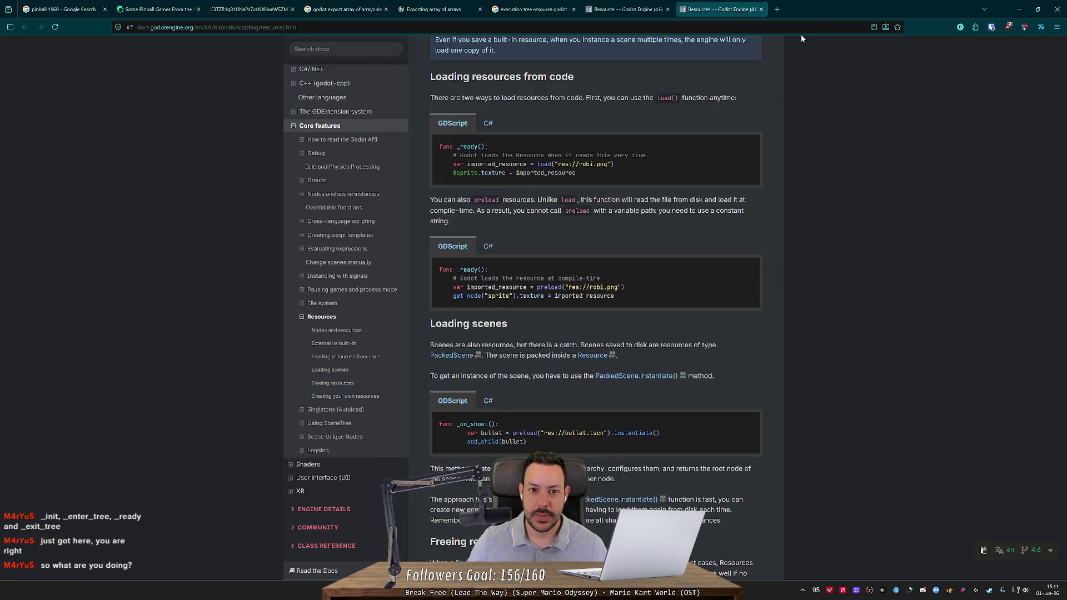
key("alt+Tab")
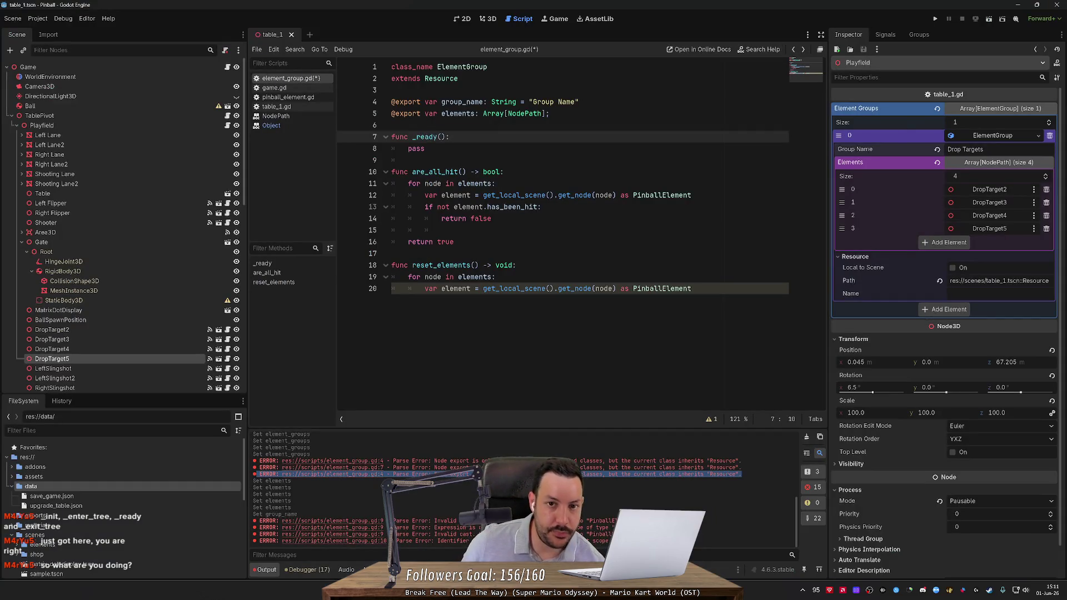
left_click(487, 18)
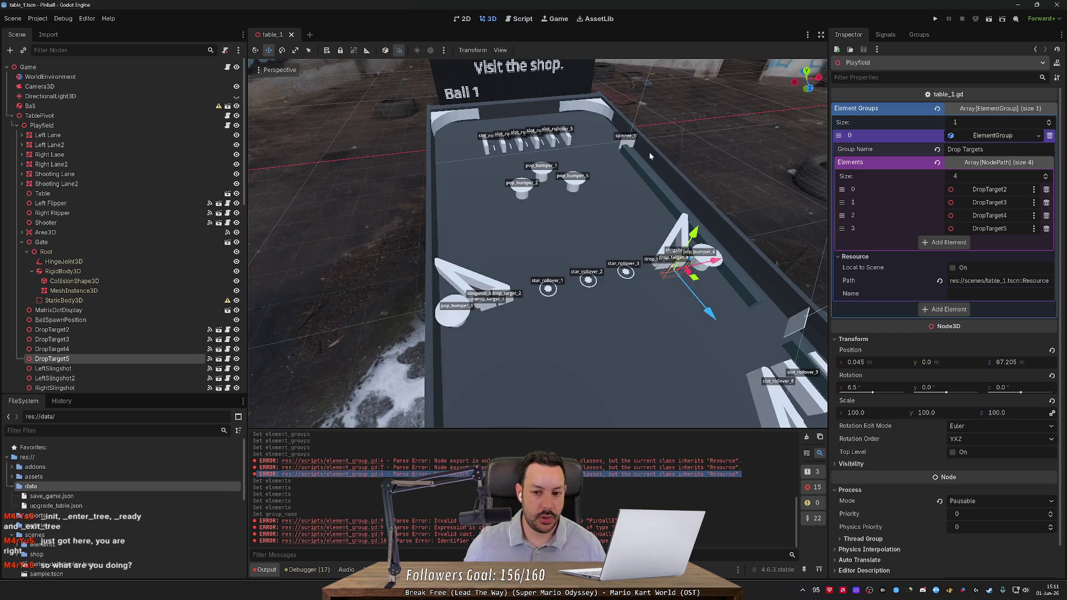
left_click_drag(649, 156, 599, 250)
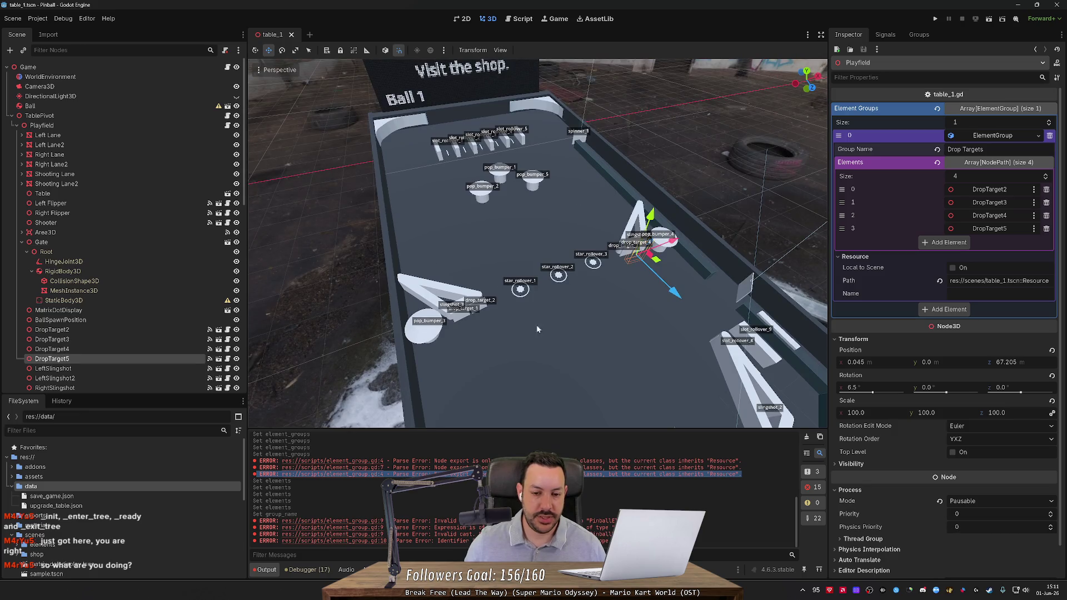
left_click_drag(486, 243, 461, 253)
mouse_move(400, 137)
left_mouse_down()
mouse_move(421, 132)
mouse_move(516, 256)
mouse_move(394, 255)
left_mouse_up()
left_click(517, 256)
left_click(533, 253)
left_click(646, 244)
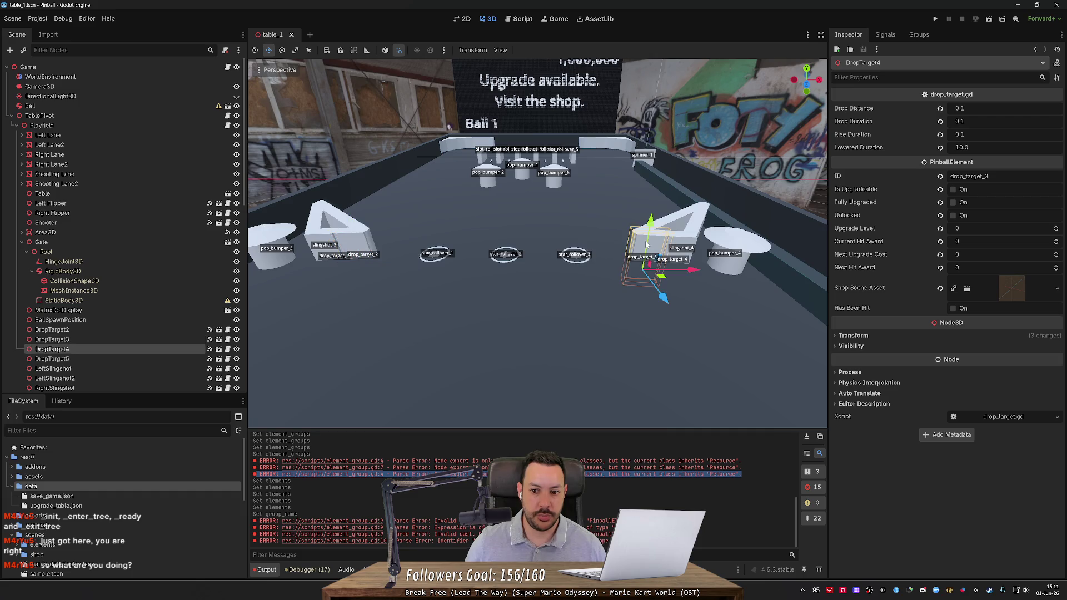
left_click(682, 256)
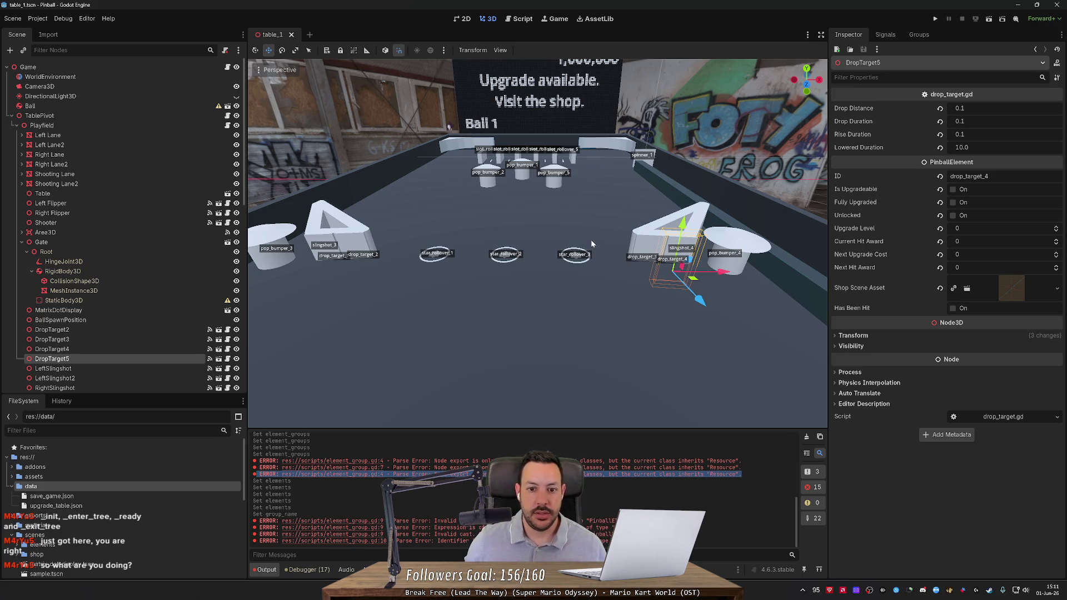
key("w")
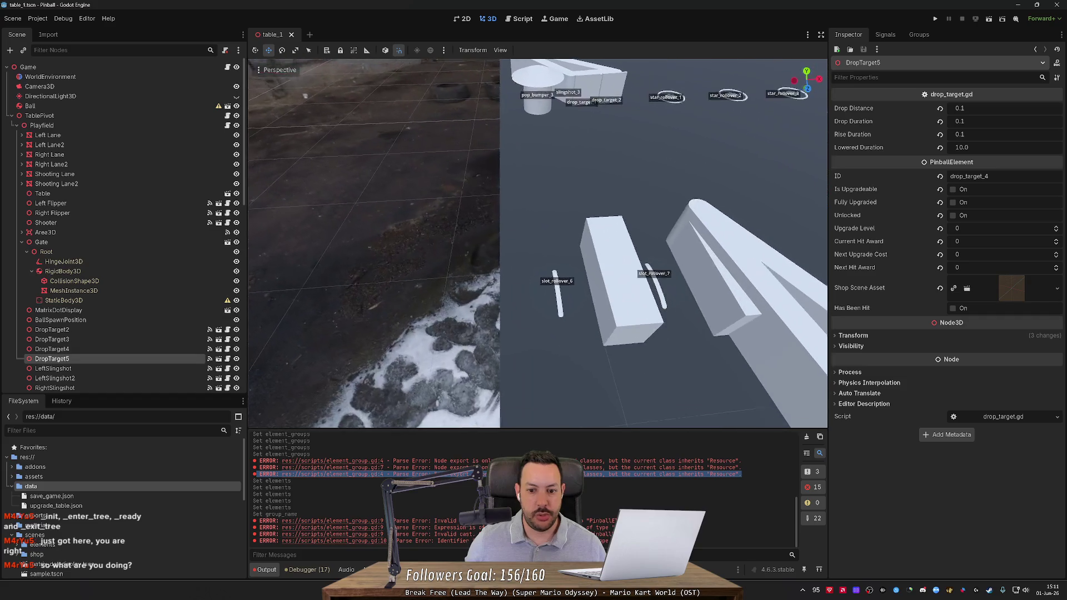
left_click(486, 303)
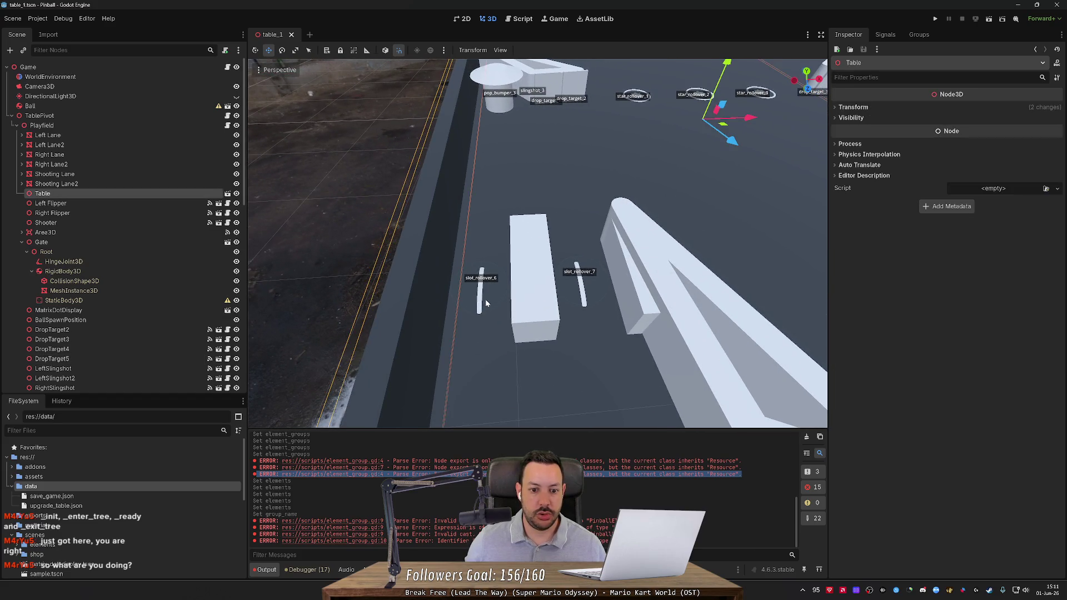
key("a")
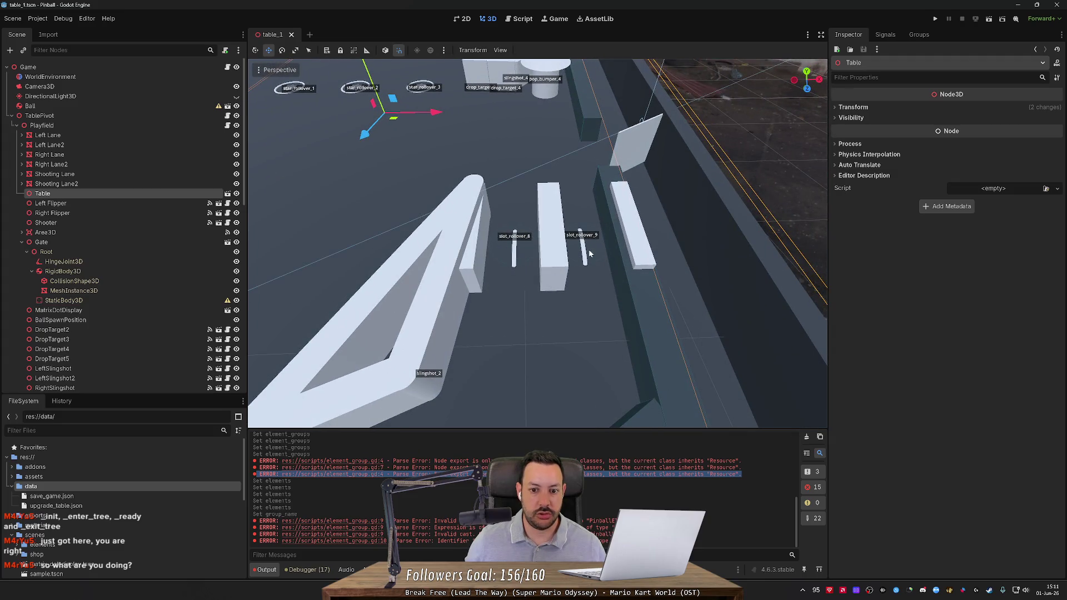
key("f")
key("w")
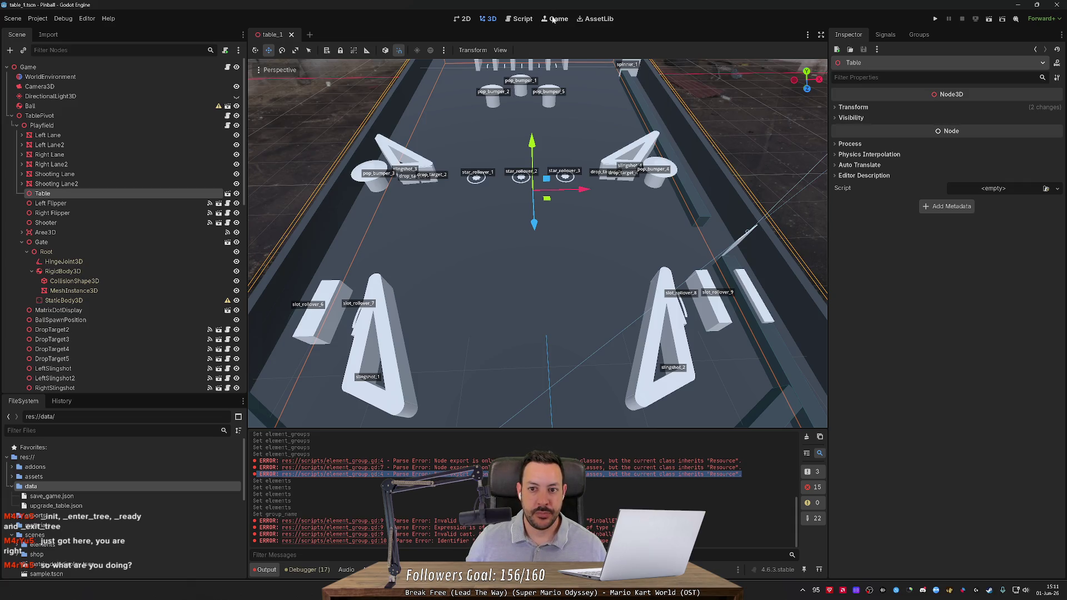
left_click(533, 22)
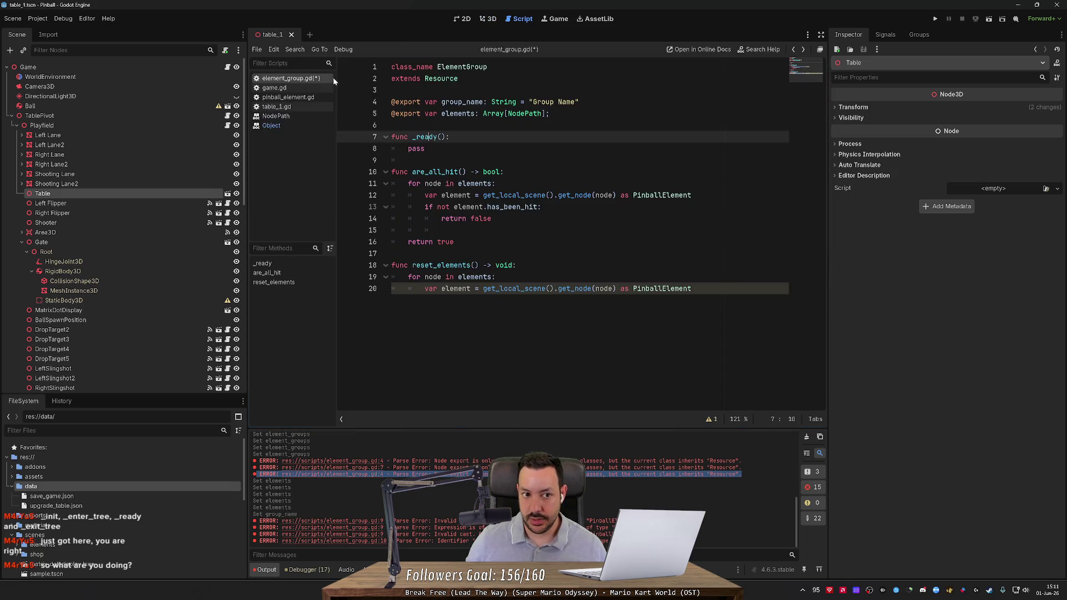
In table_1.gd, try Array[PinballElement] as the element_groups type, save, then undo it.
left_click(297, 105)
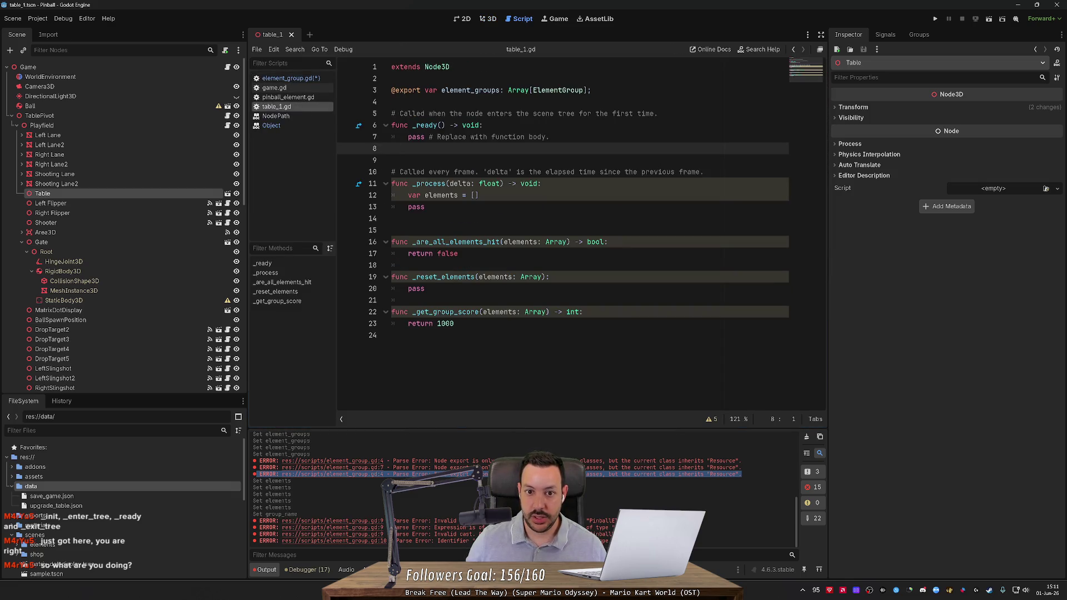
double_click(556, 90)
type("Array[")
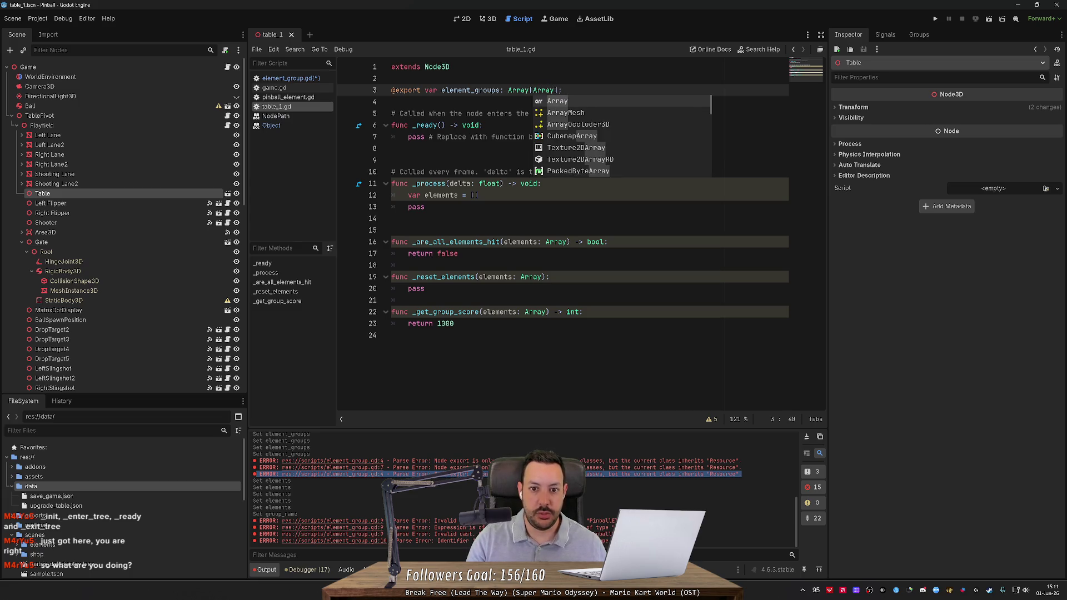
type("PinballElement")
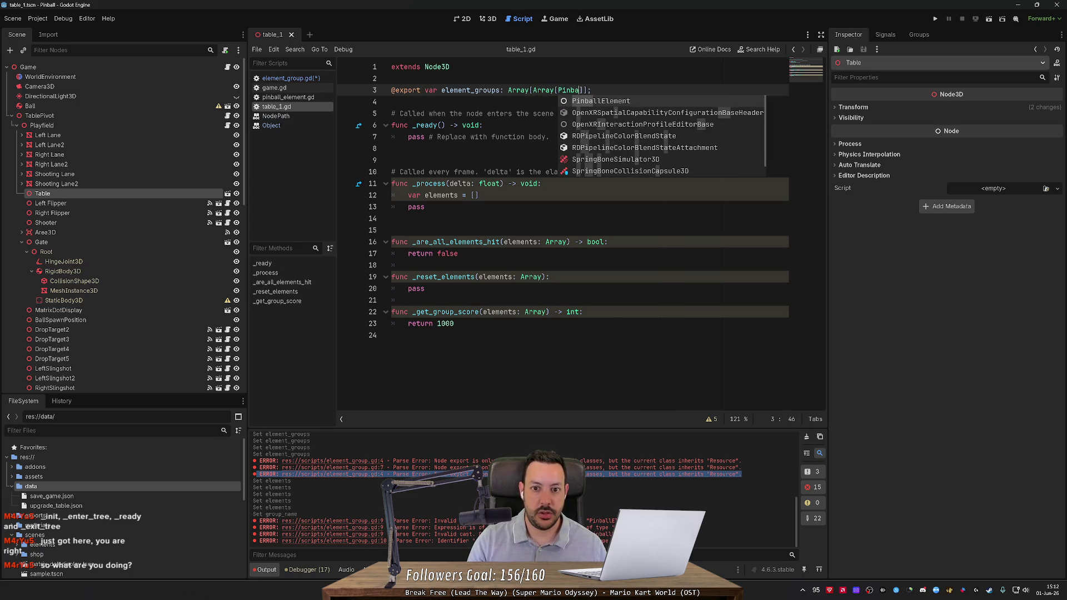
key("Down")
key("ctrl+s")
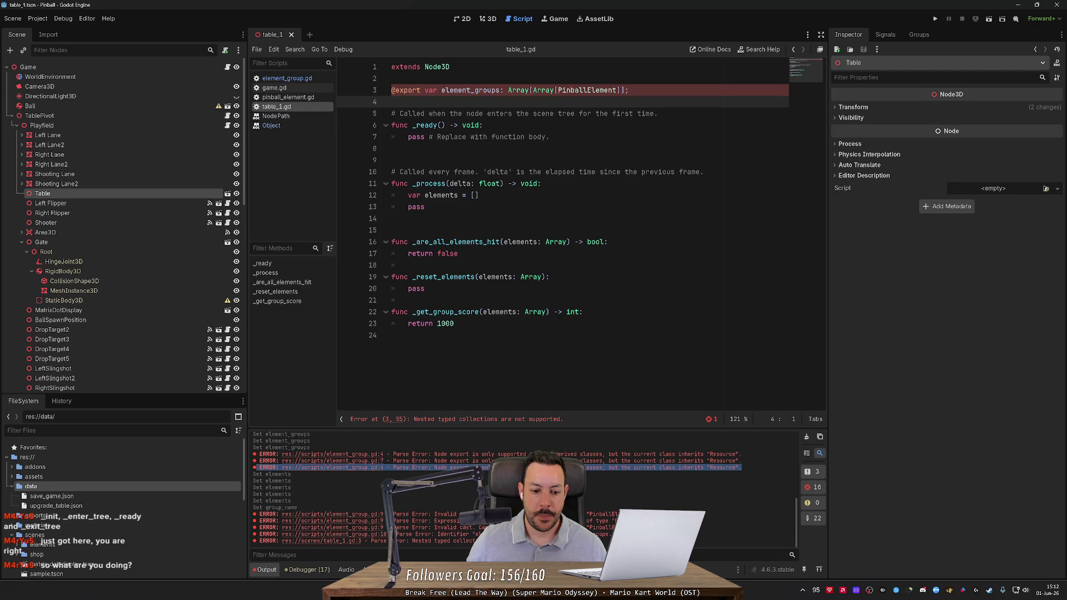
key("ctrl+z")
key("ctrl+z")
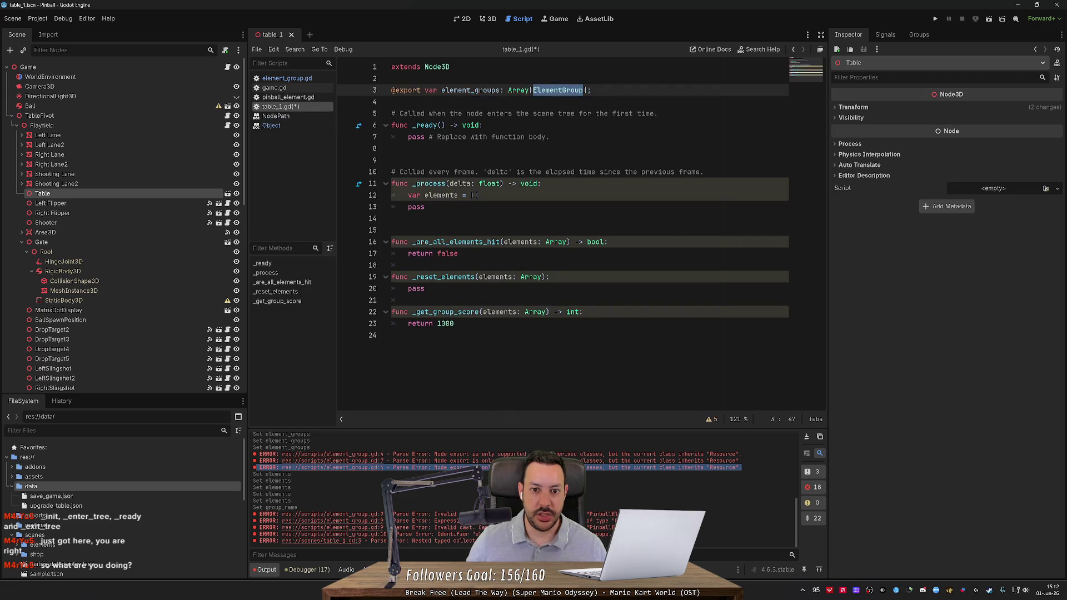
key("Down")
Jump from ElementGroup in the element_groups declaration to its class definition.
left_click(518, 90)
double_click(558, 90)
double_click(518, 90)
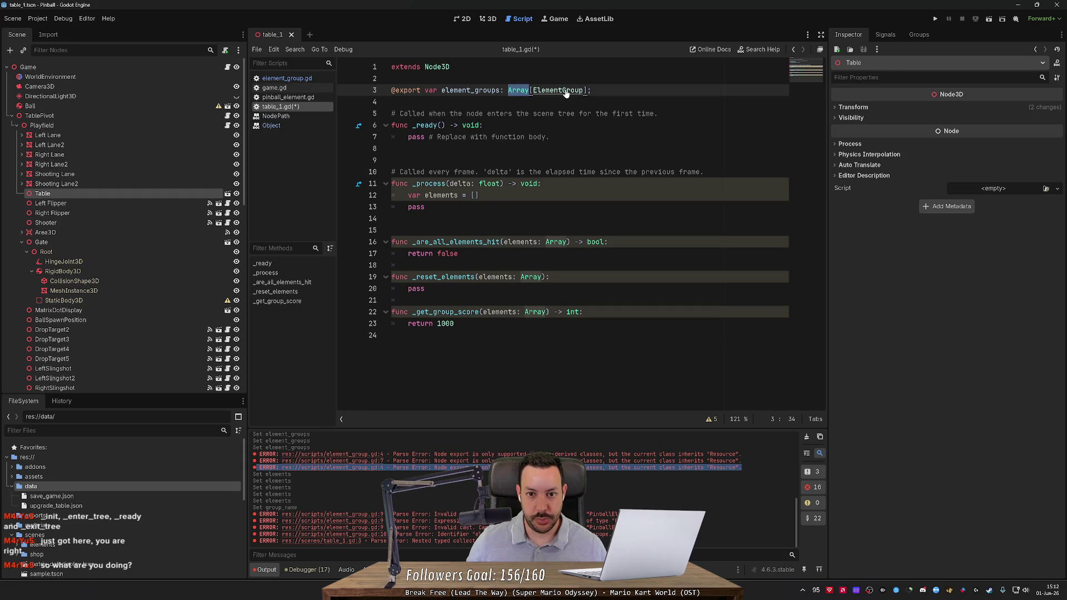
left_click(565, 91, "ctrl")
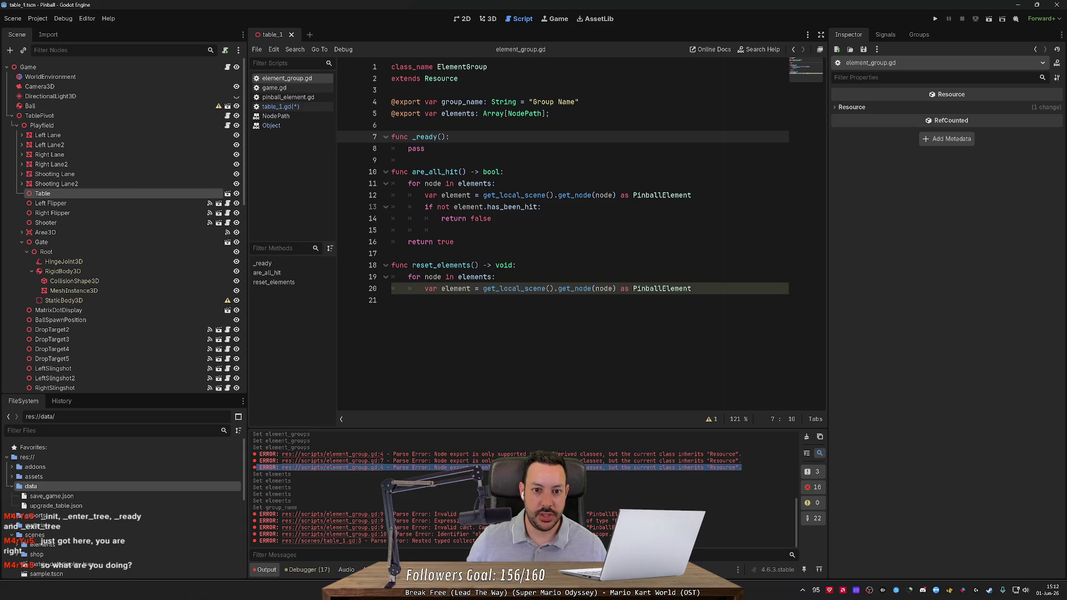
Change elements to Array[PinballElement] and extends Resource to Node, save, and return to 3D view.
double_click(525, 113)
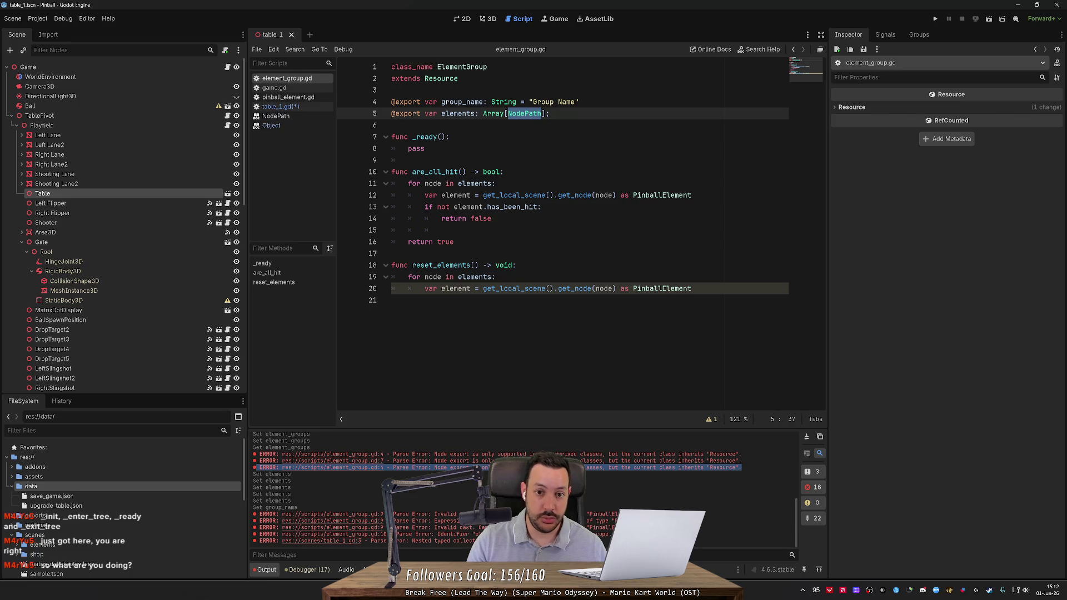
type("PinballElement")
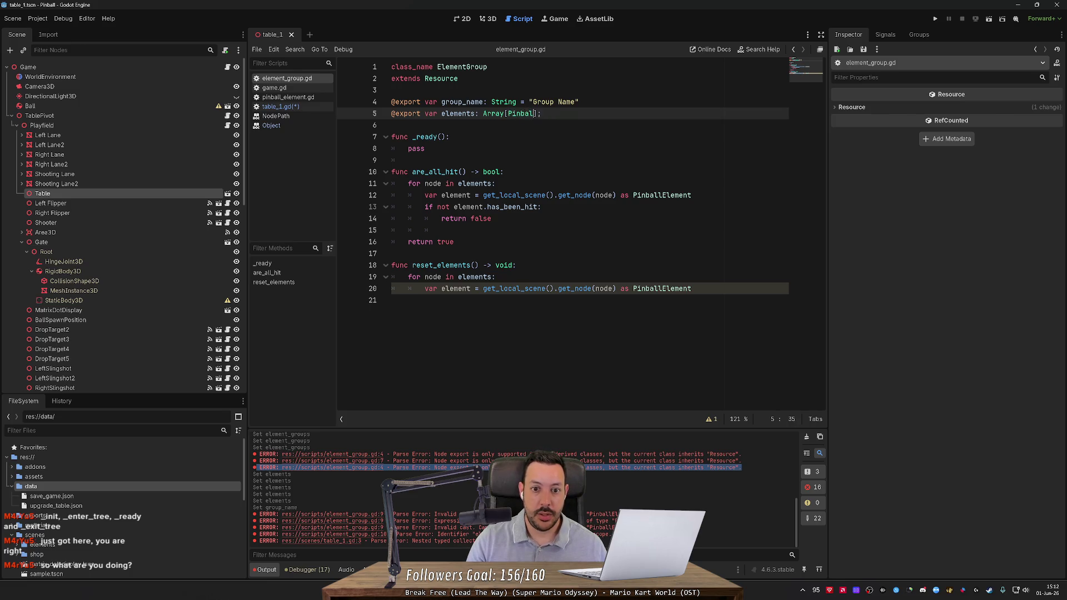
double_click(441, 79)
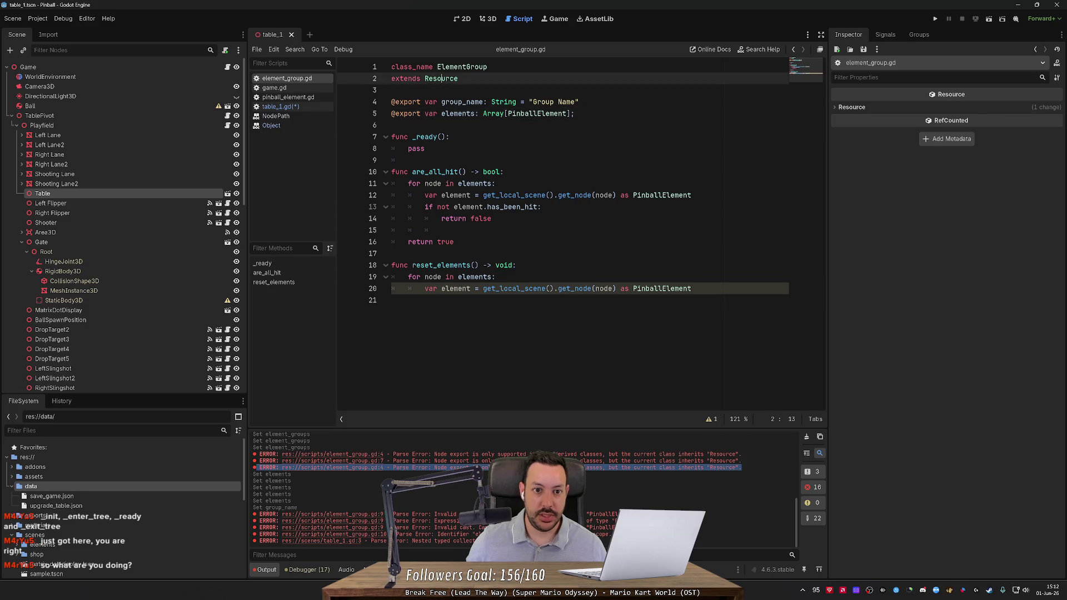
type("Node")
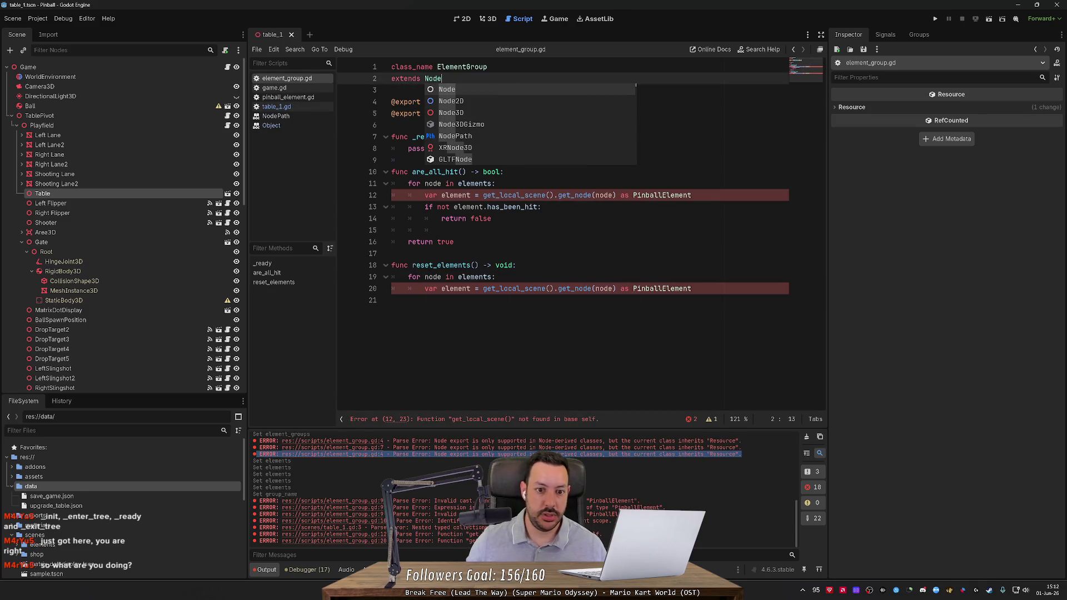
left_click(575, 113)
key("ctrl+s")
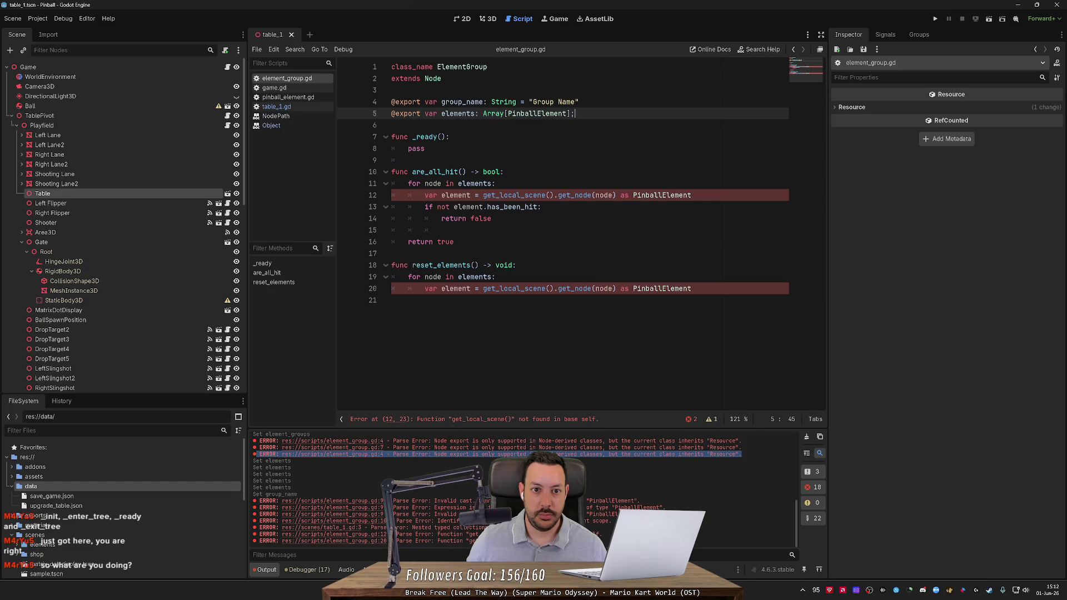
left_click(489, 18)
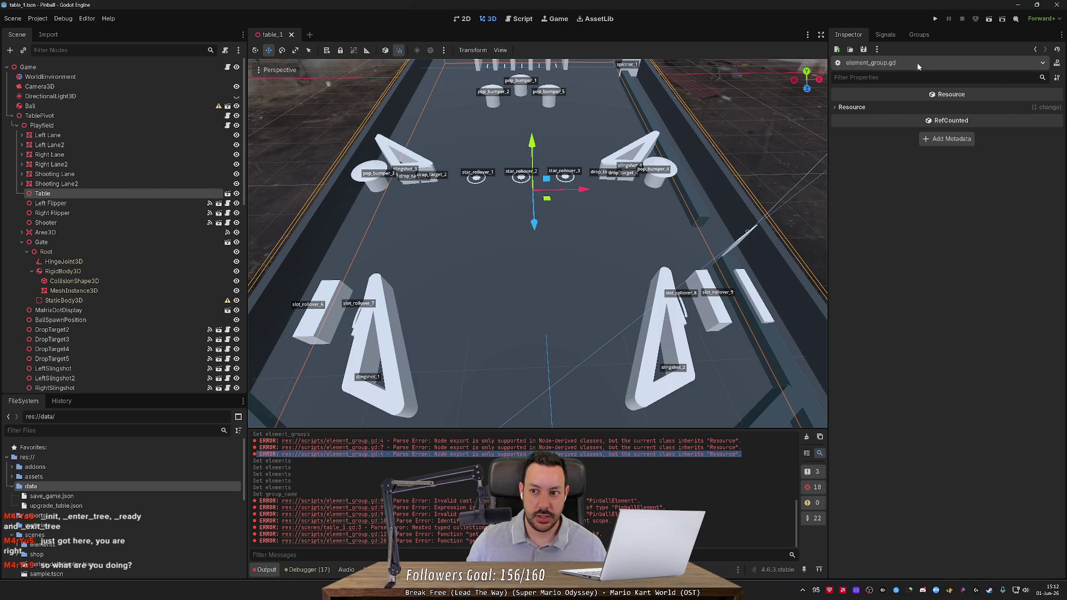
Select the Playfield node and remove element 0 from its Element Groups array.
left_click(72, 115)
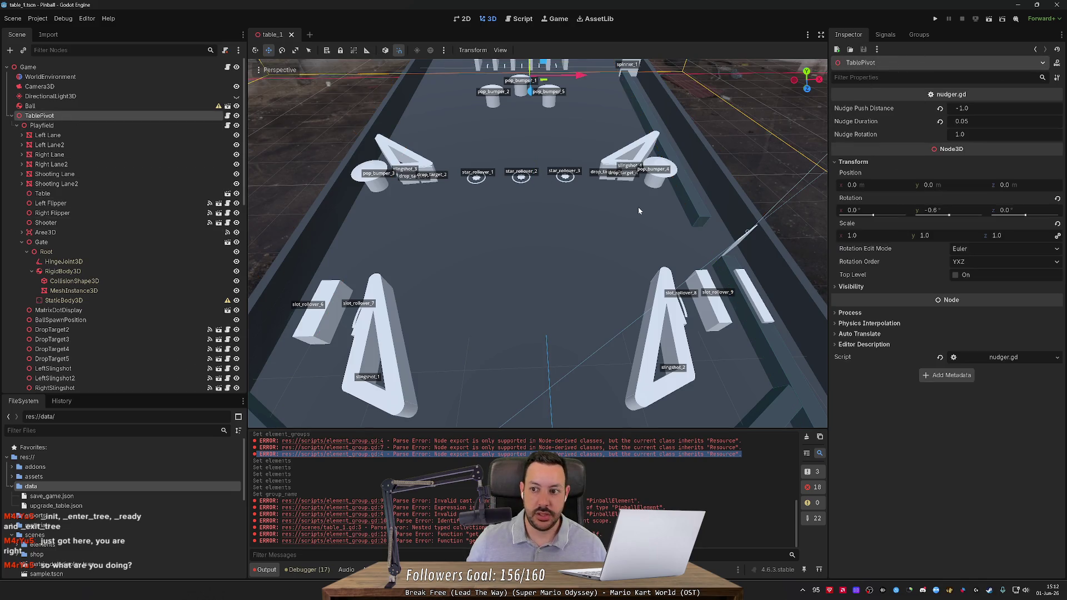
left_click(44, 125)
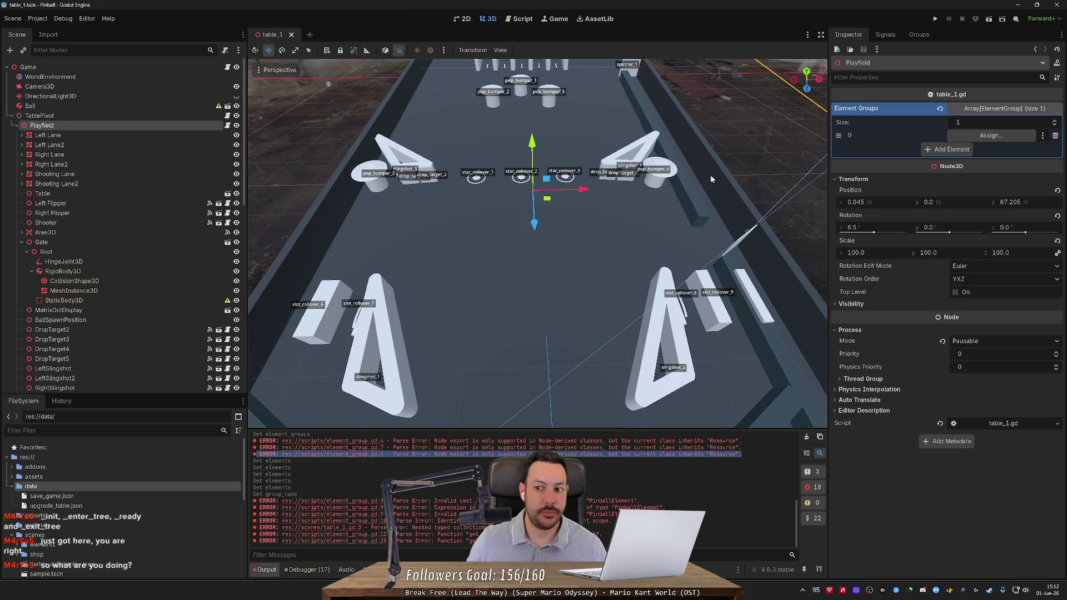
left_click(1017, 138)
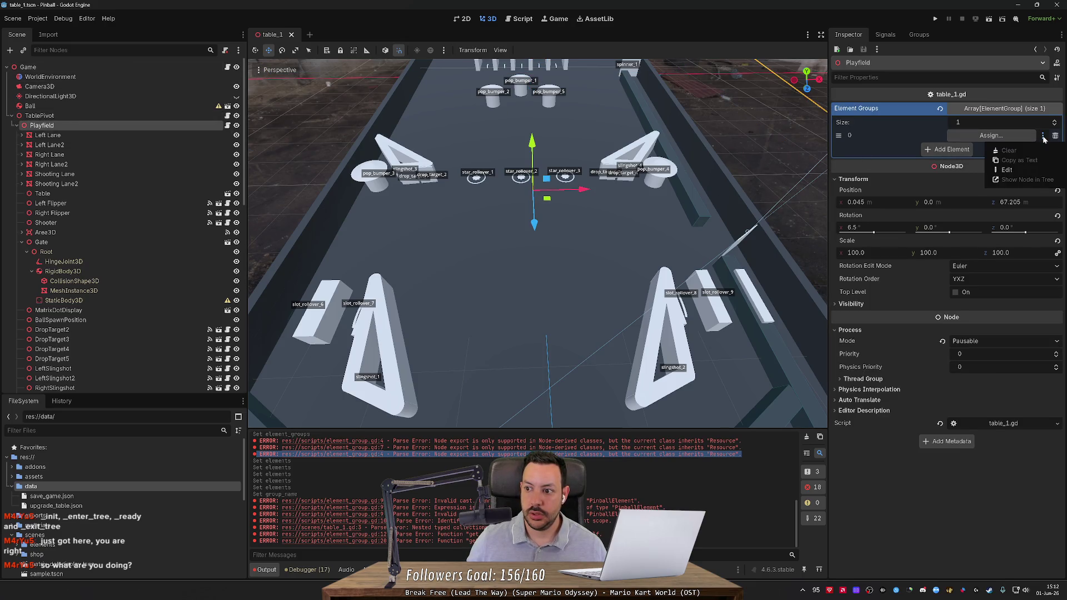
left_click(888, 138)
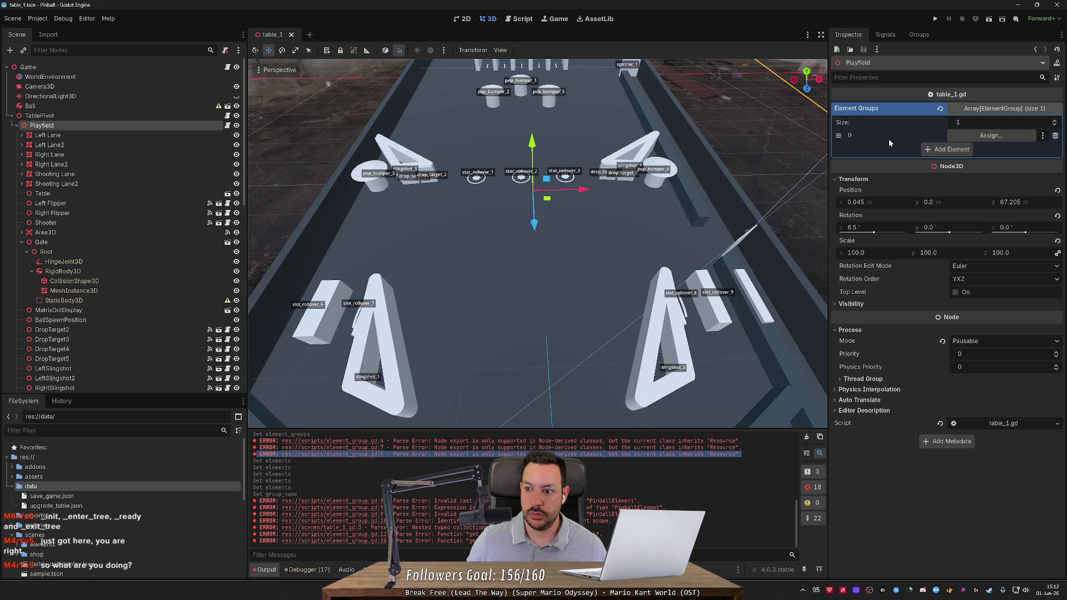
left_click(1055, 136)
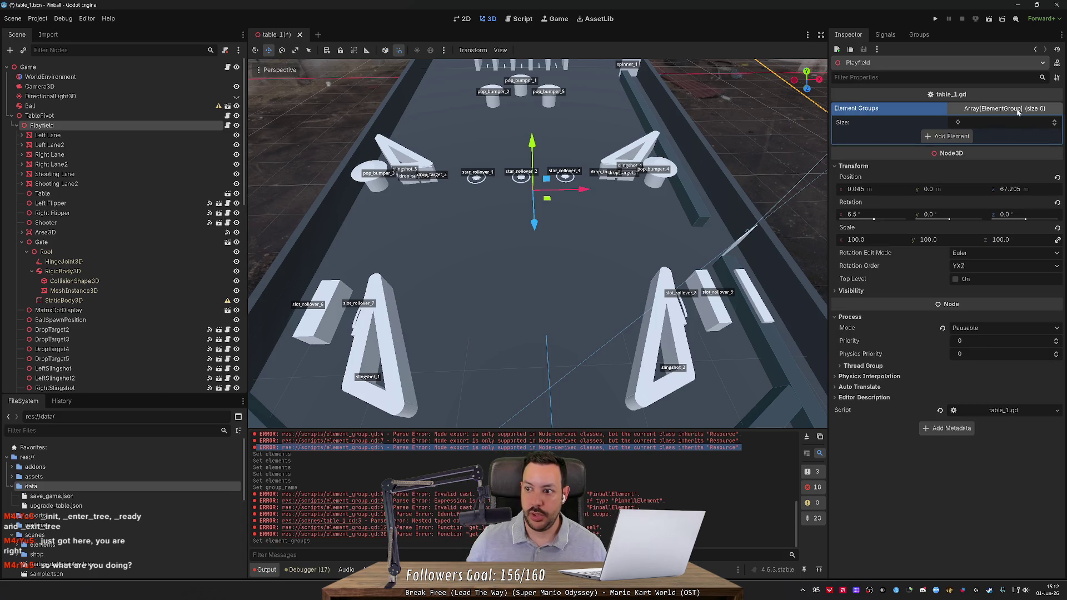
Add a new Element Groups entry, leaving it unassigned, and return to the script editor.
left_click(950, 136)
left_click(987, 138)
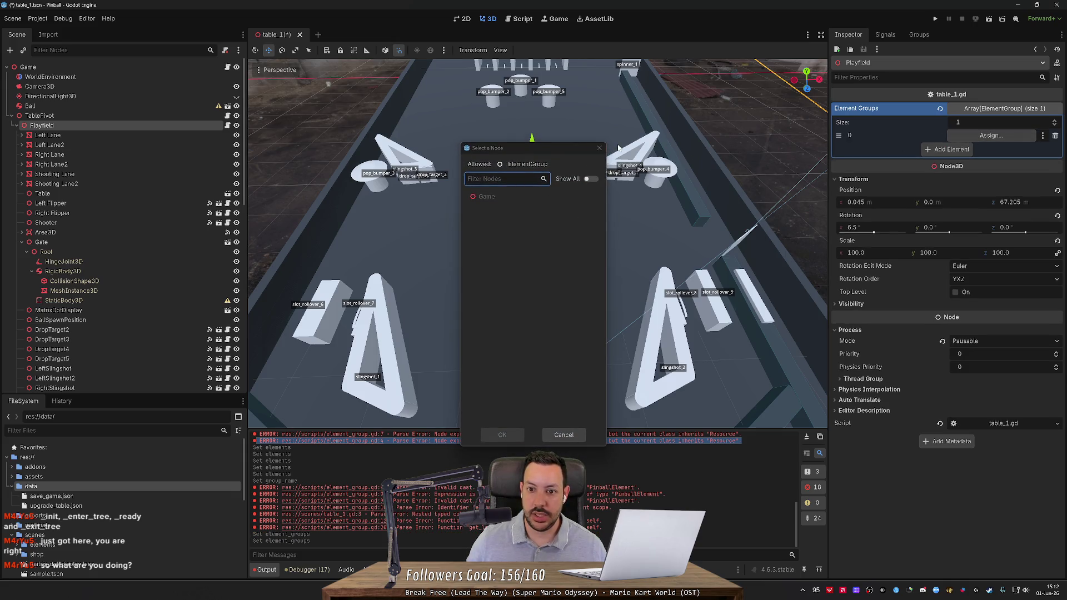
left_click(598, 148)
left_click(1042, 136)
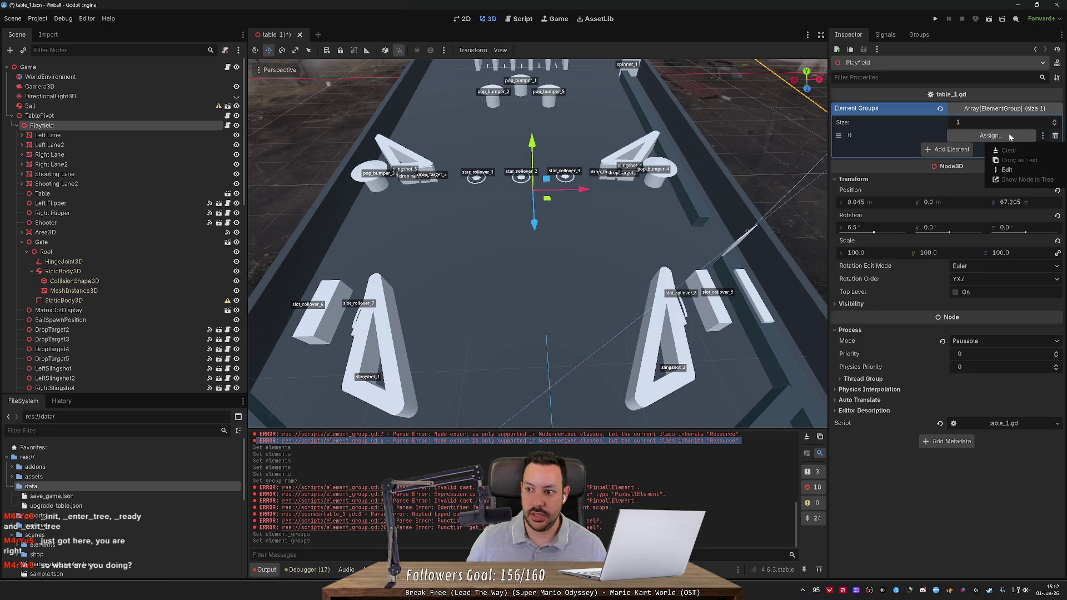
left_click(934, 140)
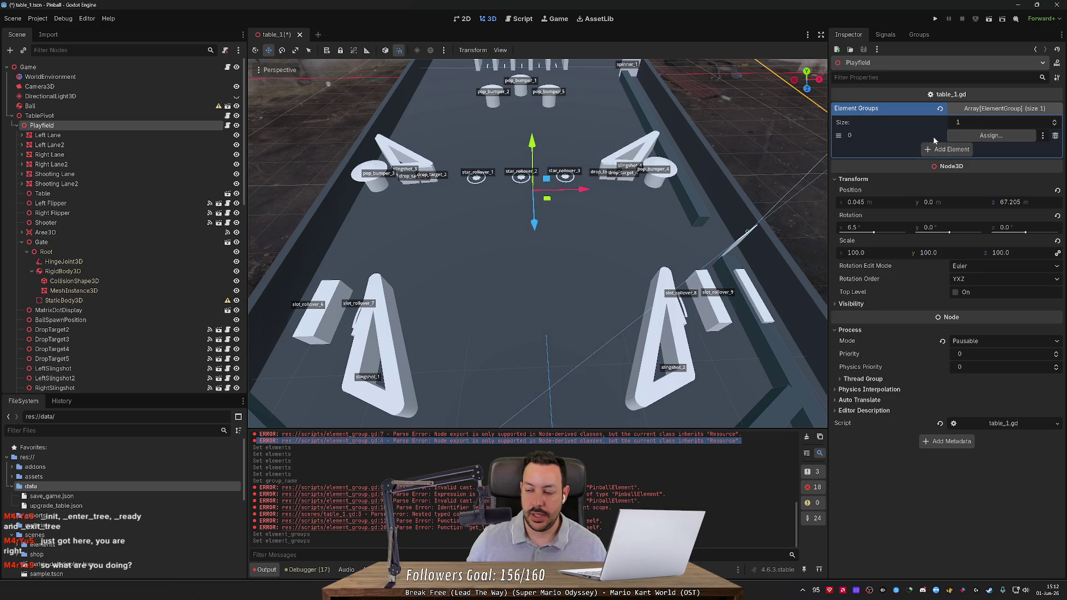
left_click(522, 19)
Undo the Node/PinballElement edits so ElementGroup extends Resource with Array[NodePath] elements, and save.
key("ctrl+z")
key("ctrl+z")
key("ctrl+z")
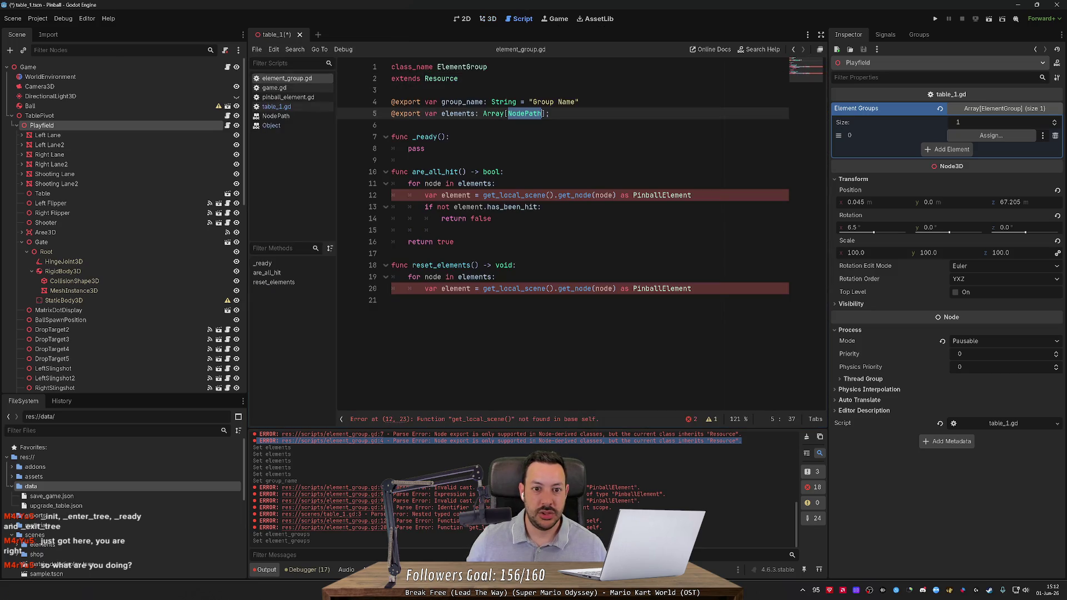
key("ctrl+s")
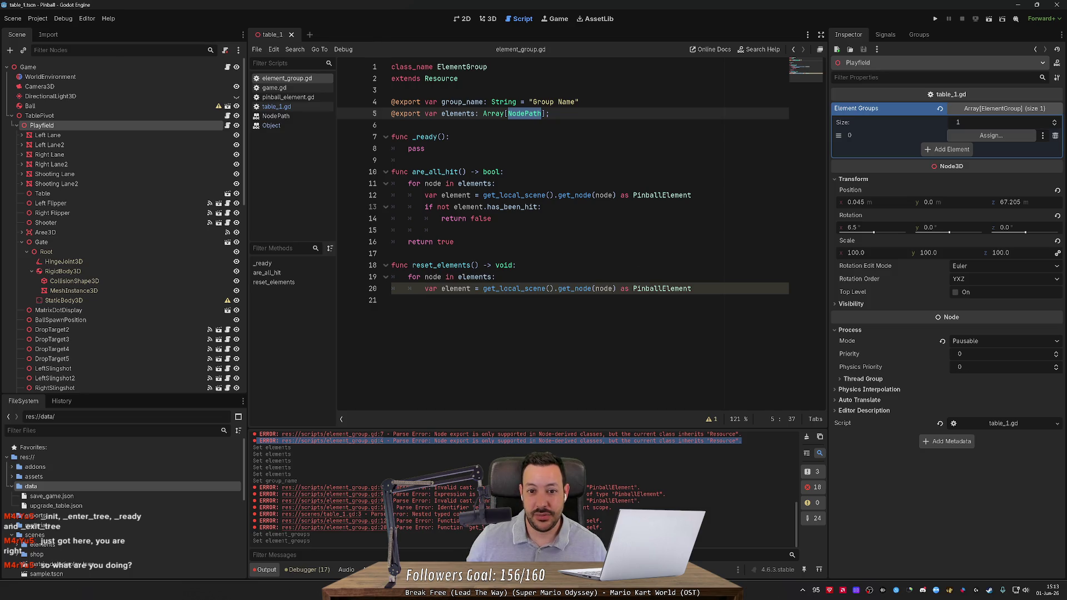
left_click(524, 102)
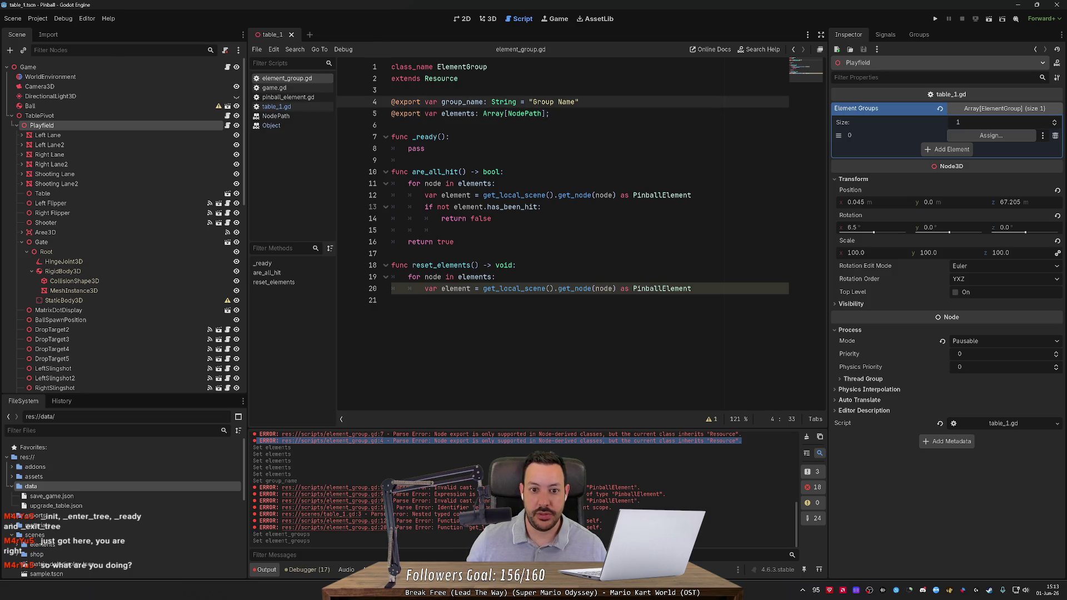
left_click(504, 113)
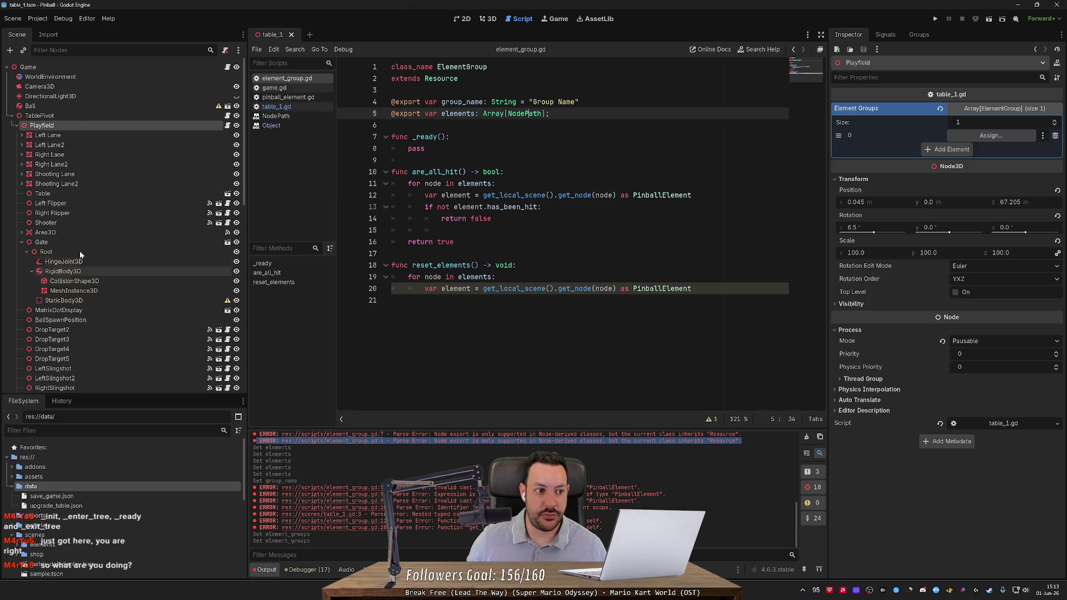
scroll(72, 278, "down", 3)
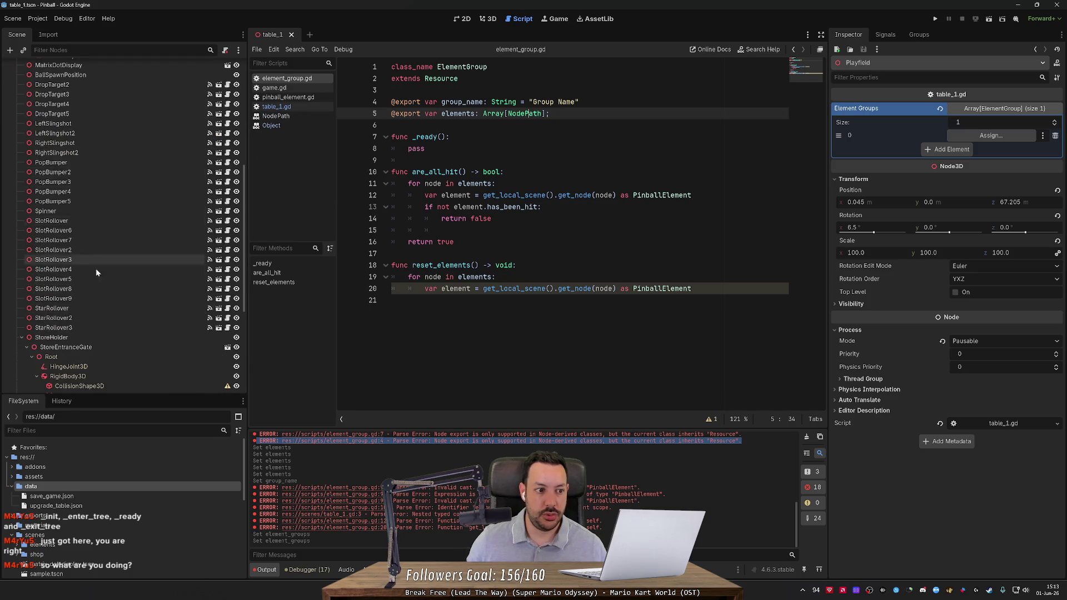
scroll(135, 152, "up", 3)
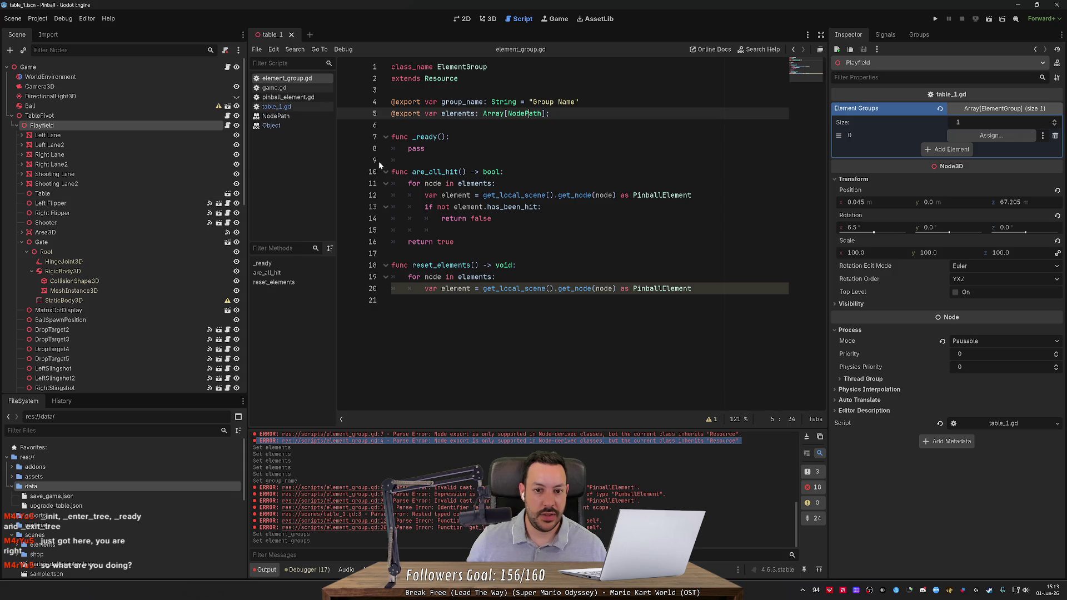
Review the NodePath type, ElementGroup class name, extends Resource line and _ready function.
double_click(524, 114)
left_click_drag(458, 78, 391, 78)
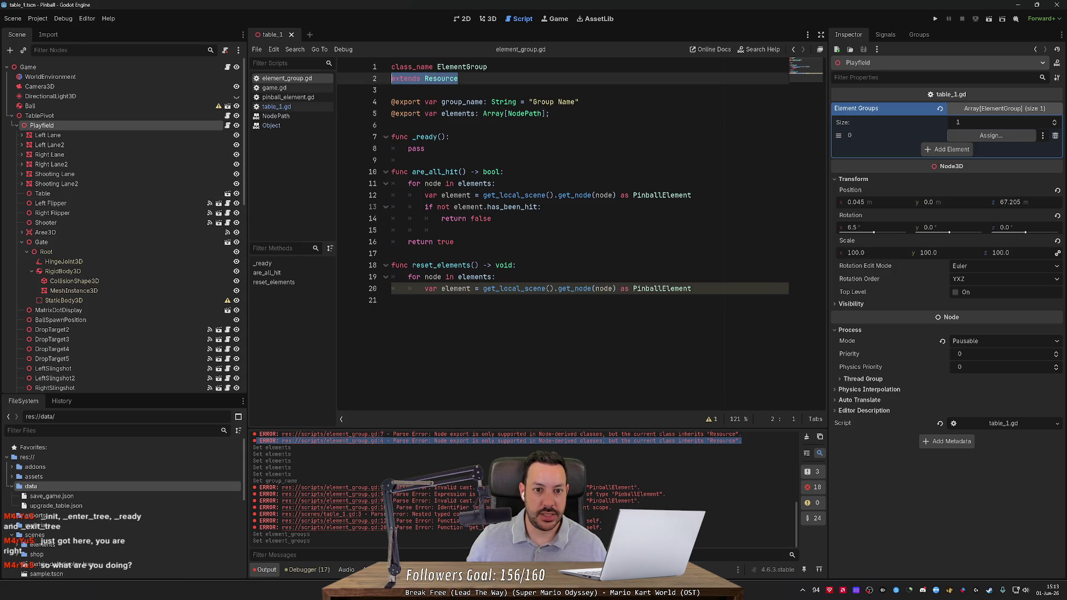
double_click(461, 67)
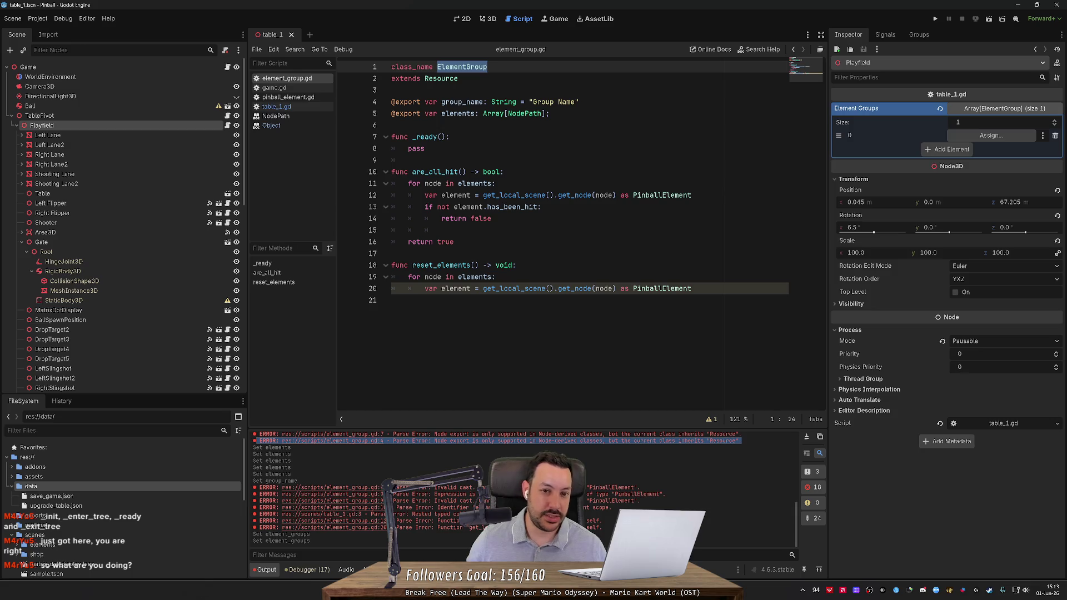
left_click_drag(458, 78, 391, 78)
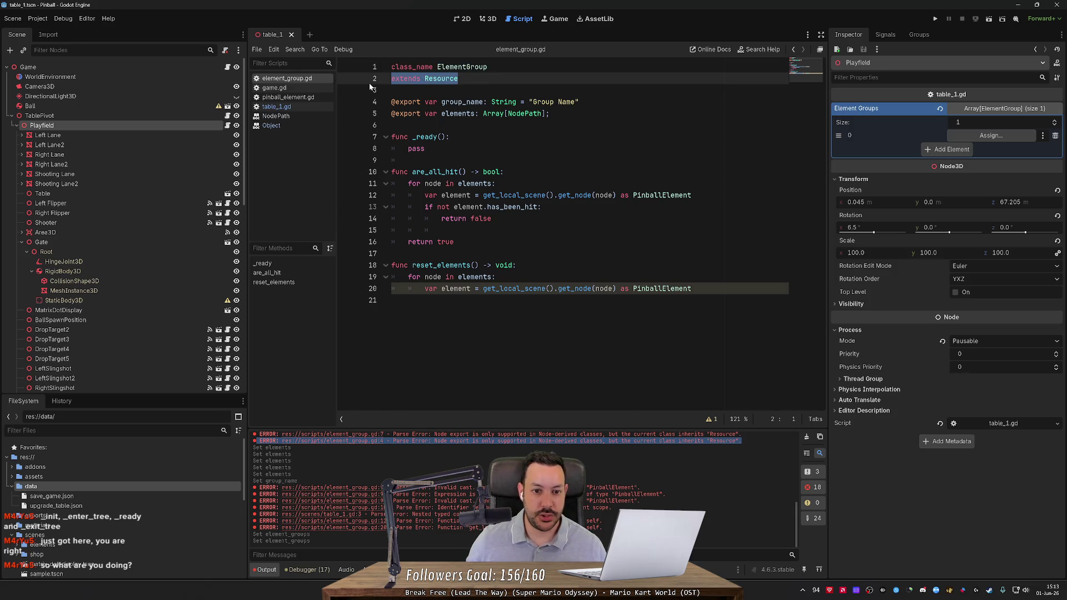
left_click(449, 137)
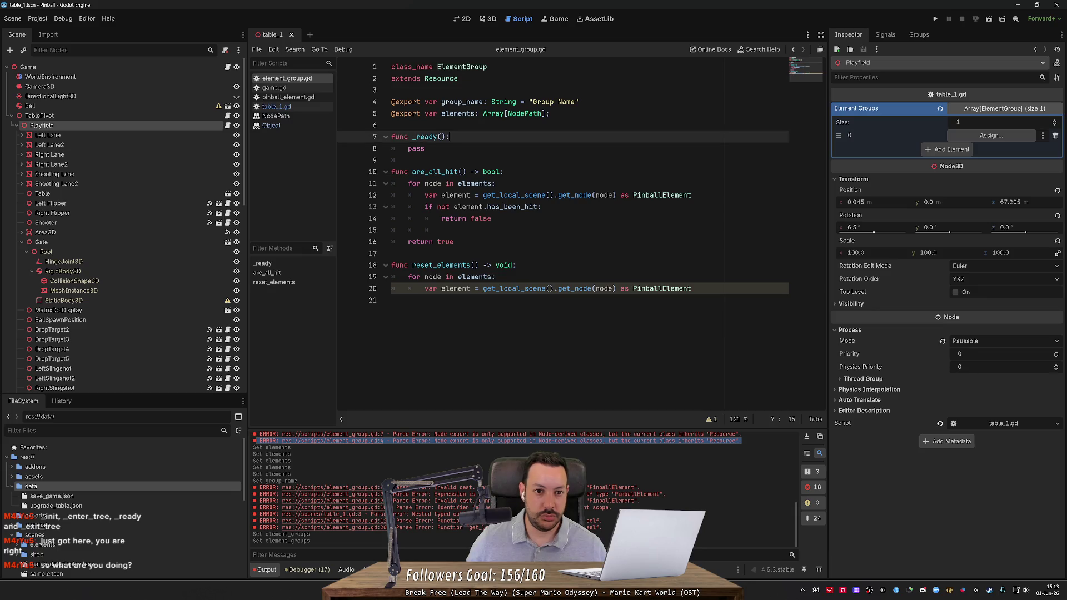
left_click_drag(392, 160, 392, 136)
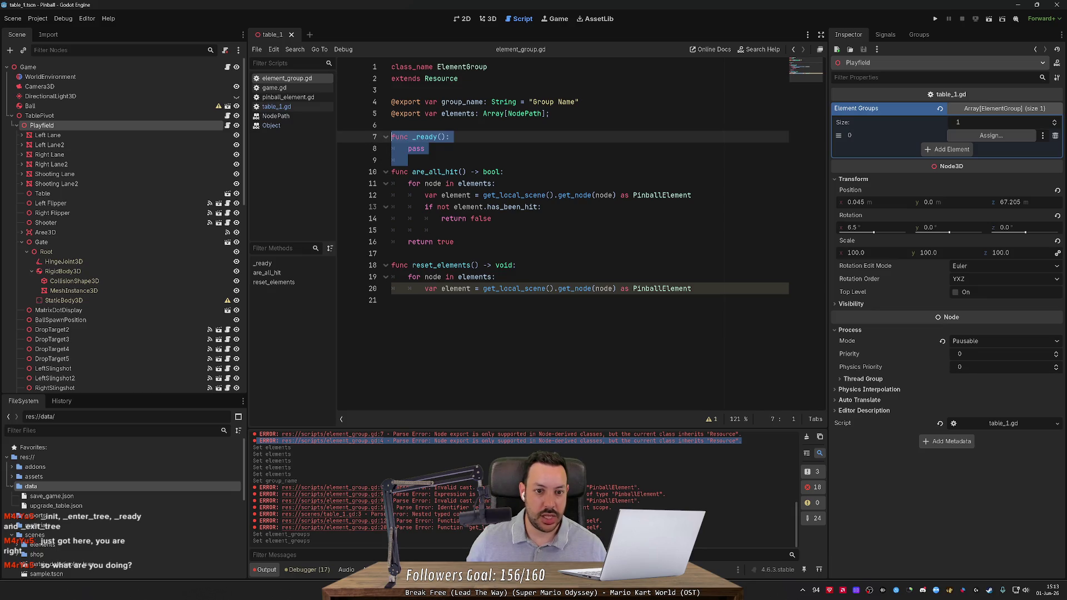
key("alt+Tab")
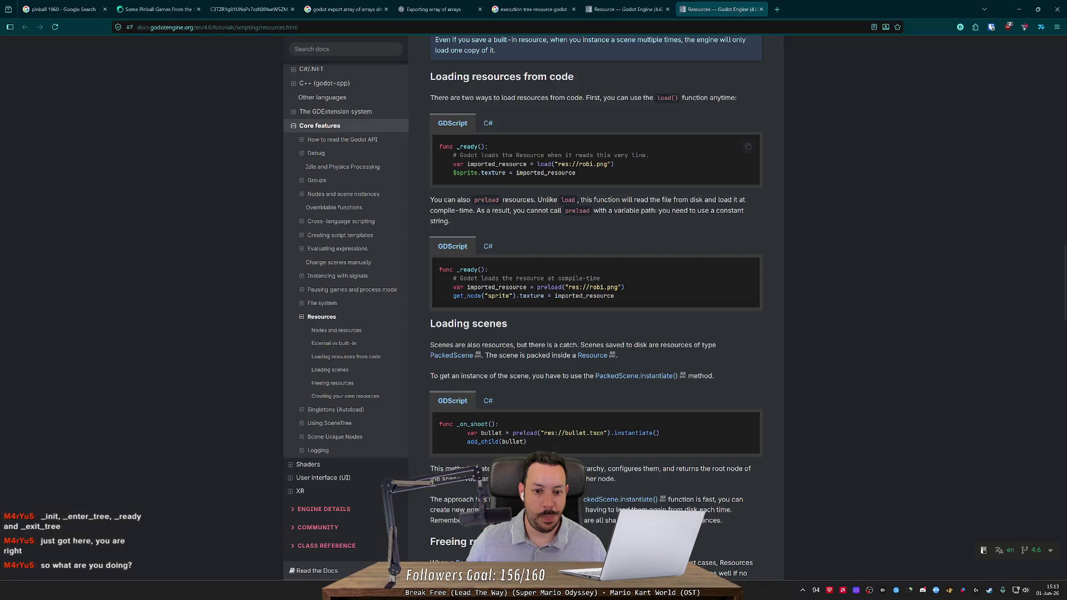
Scroll the Resources docs to the BotStats example and highlight its comment and _init lines.
scroll(595, 305, "down", 2)
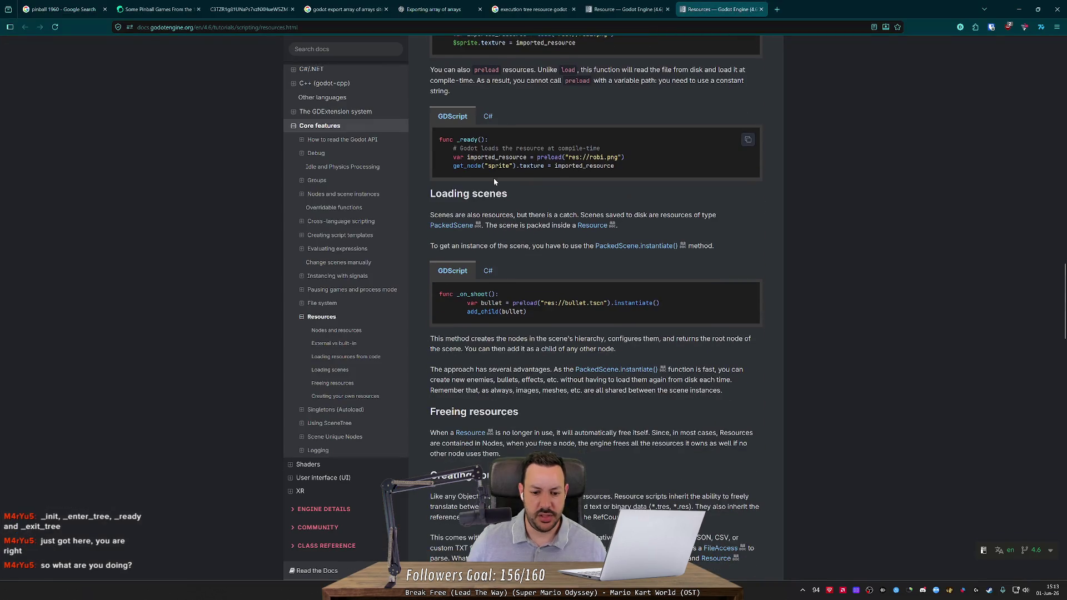
scroll(494, 179, "down", 12)
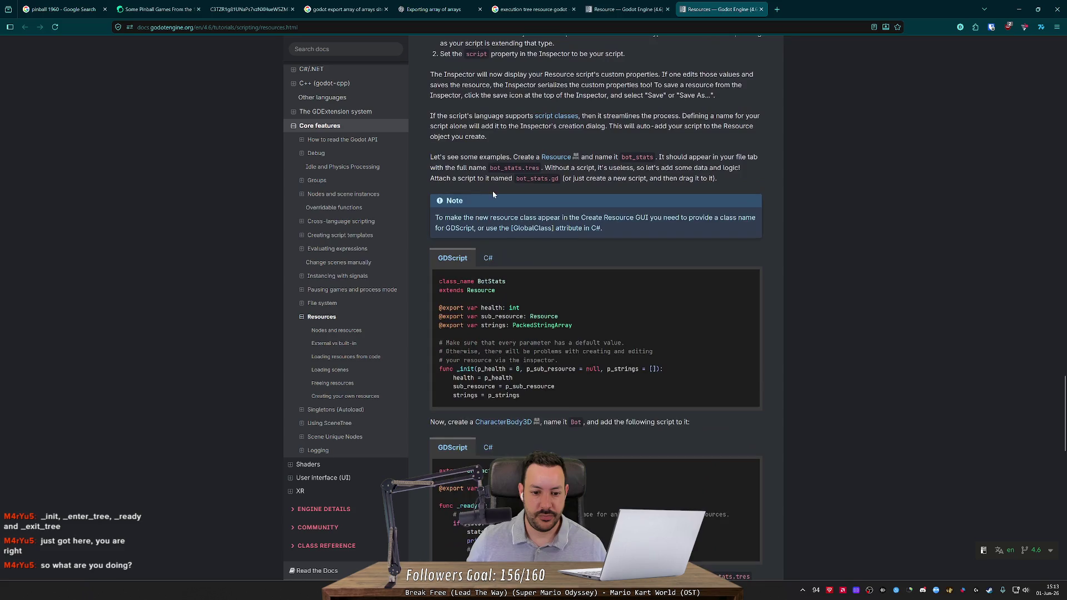
scroll(492, 191, "down", 3)
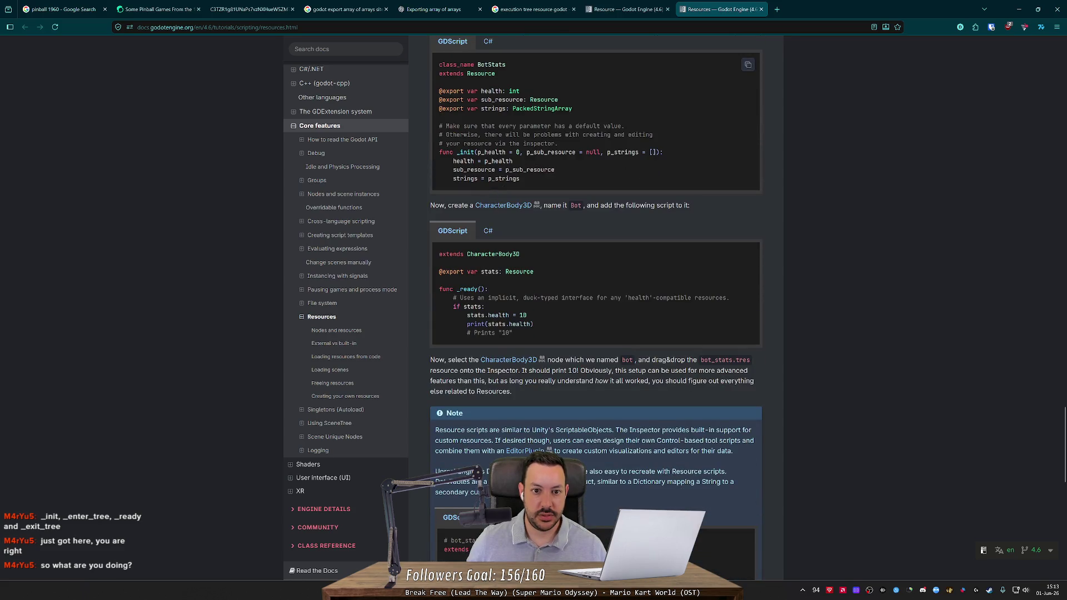
scroll(523, 206, "up", 1)
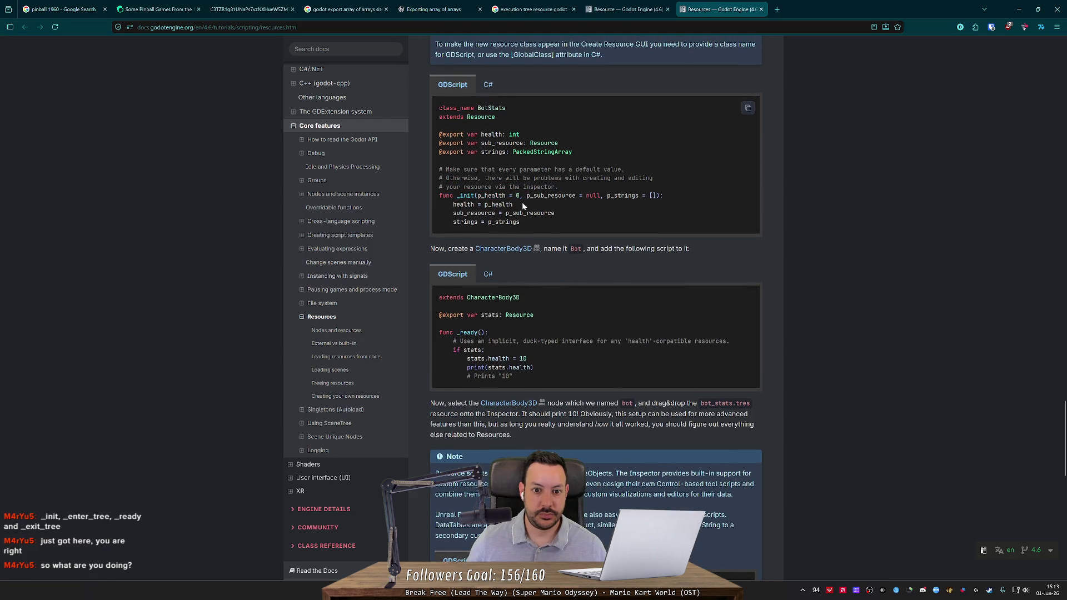
left_click_drag(436, 163, 569, 215)
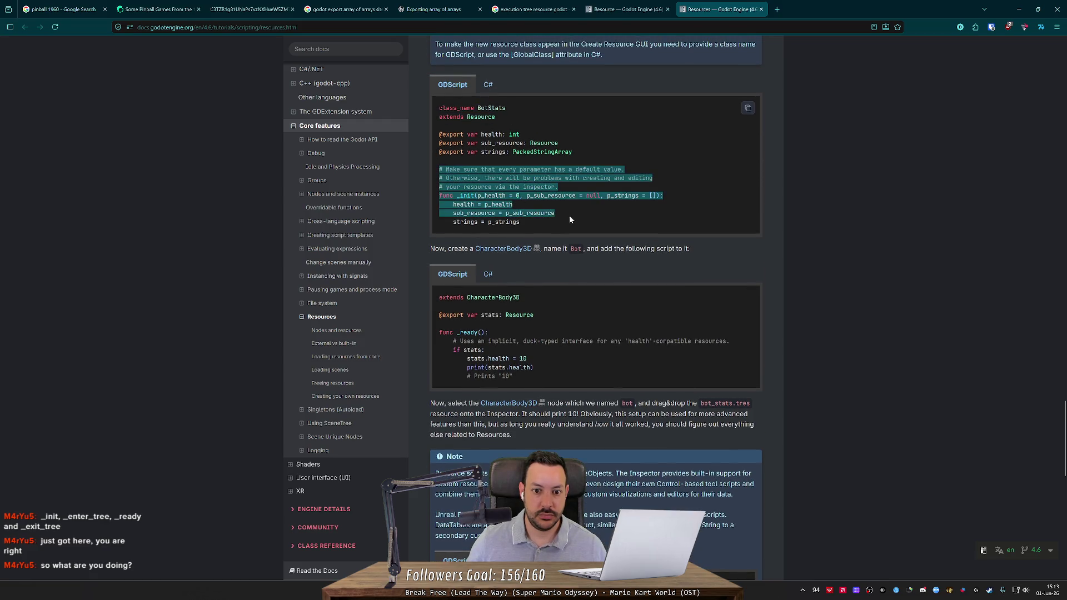
left_click(464, 187)
key("alt+Tab")
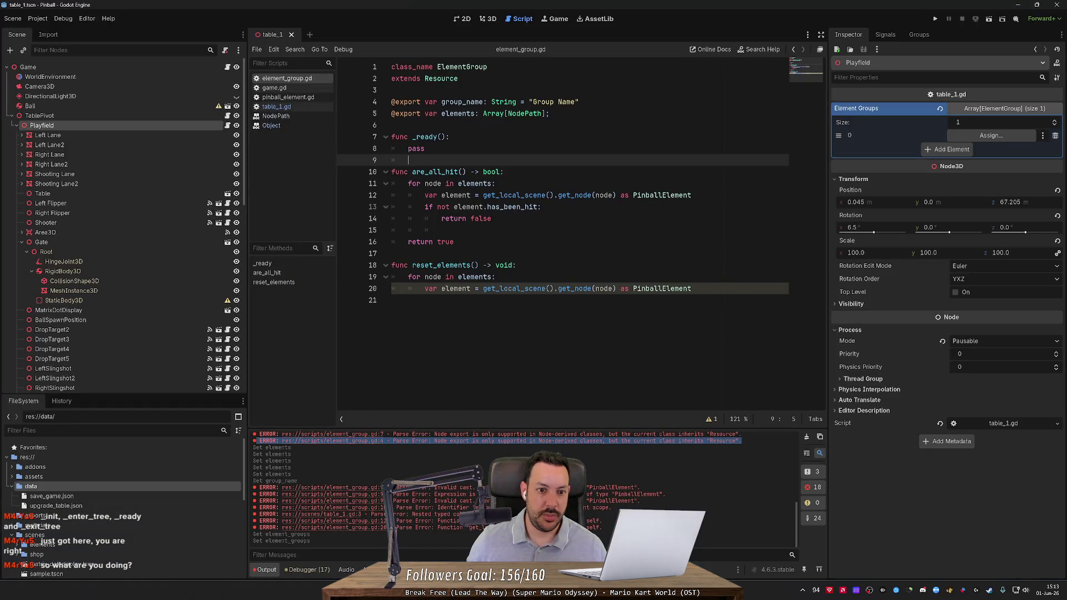
Replace the _ready function on line 7 with an _init() -> void constructor.
double_click(428, 137)
type("in")
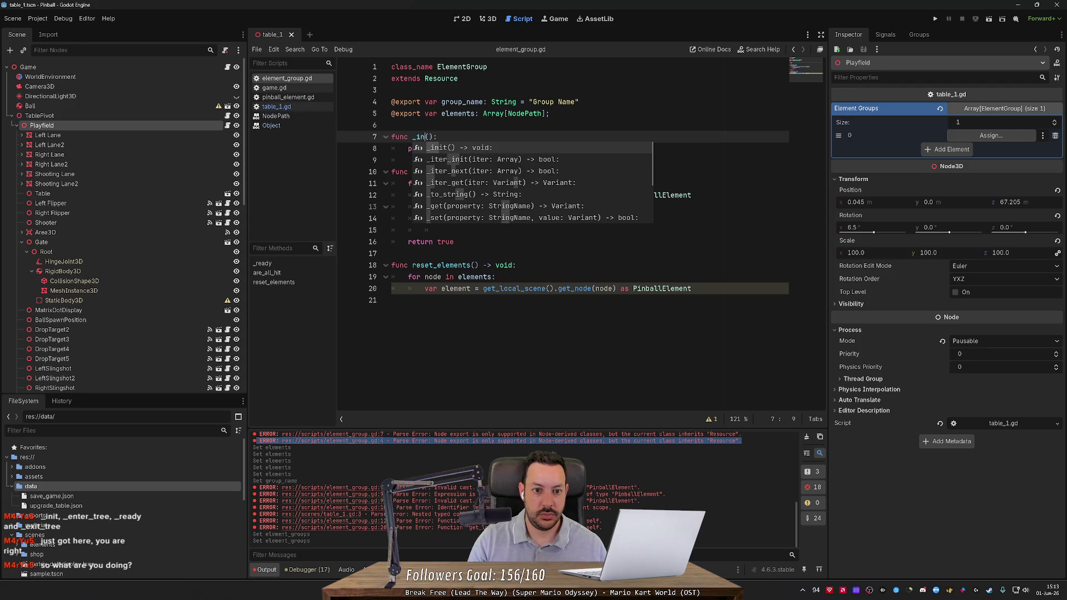
key("Return")
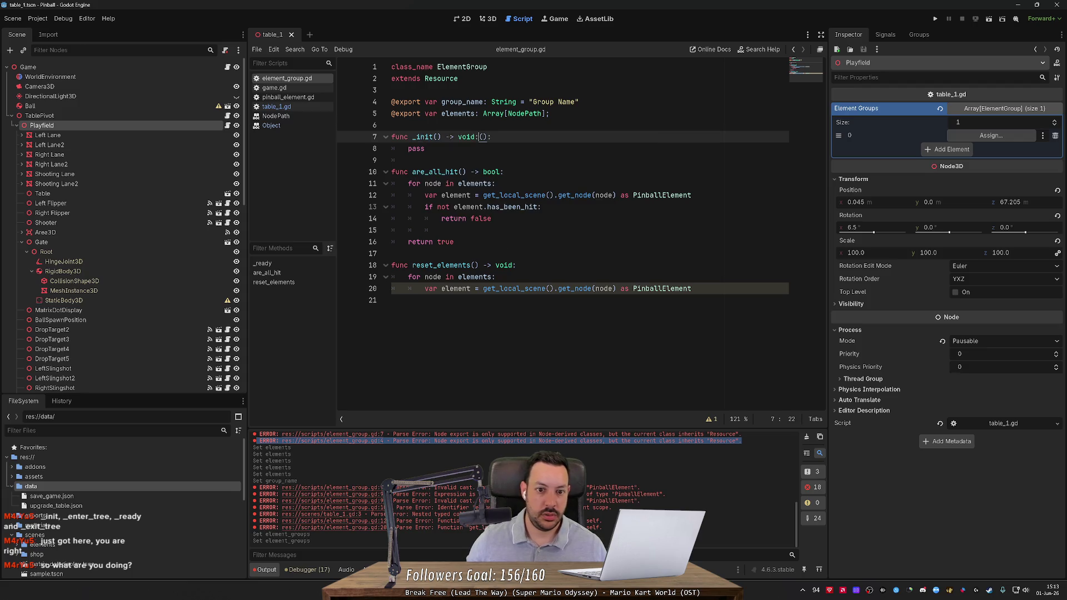
key("Delete")
key("Delete")
key("Delete")
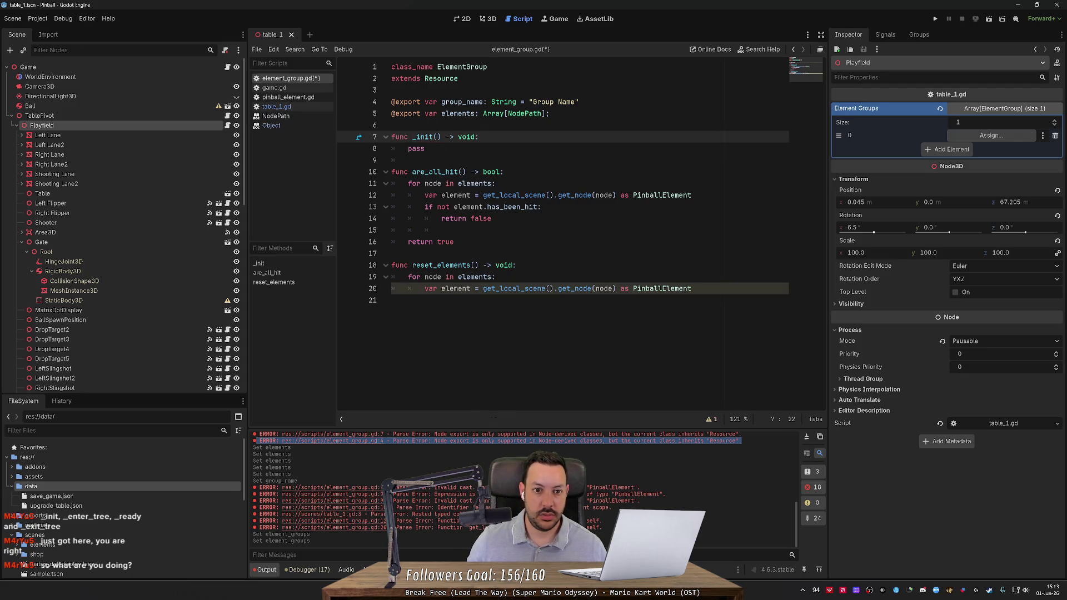
Check the _init documentation, then add blank lines below the exported variables.
left_click(423, 136, "ctrl")
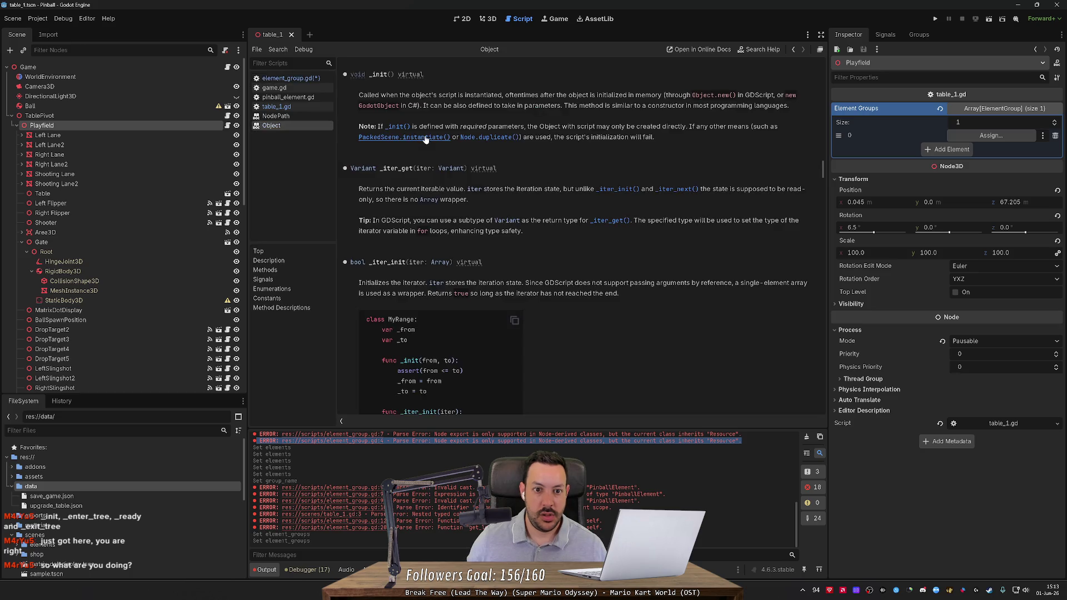
key("alt+Tab")
key("alt+Tab")
key("alt+Tab")
key("alt+Tab")
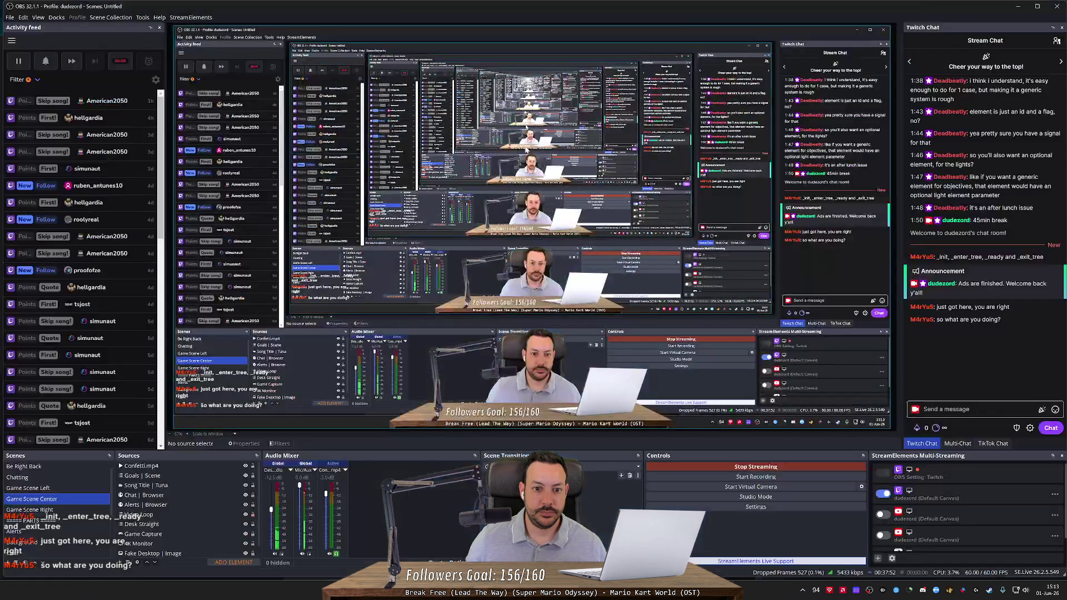
key("alt+Tab")
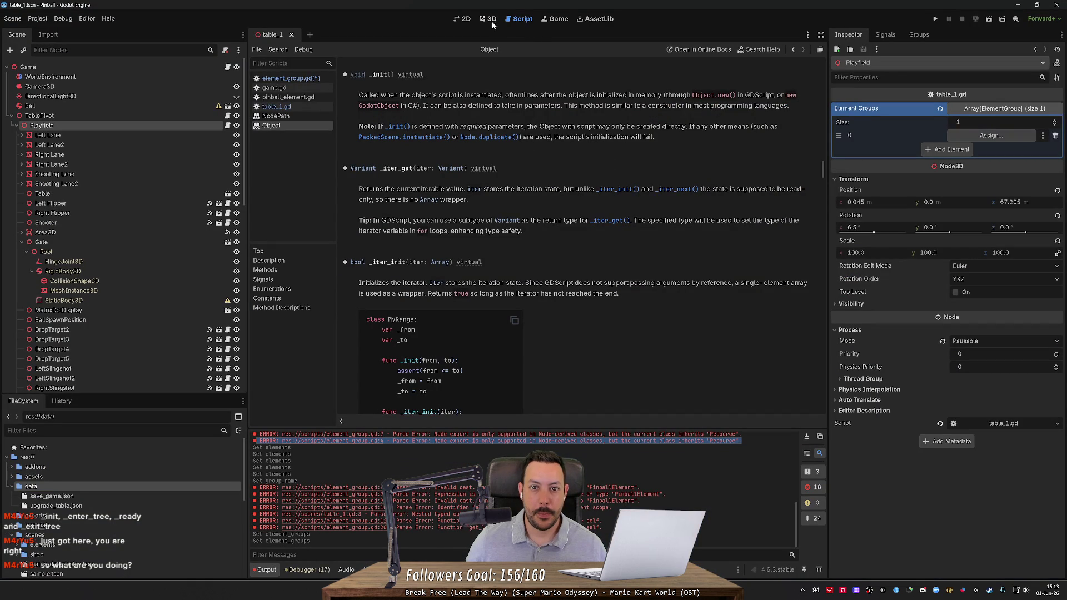
left_click(300, 79)
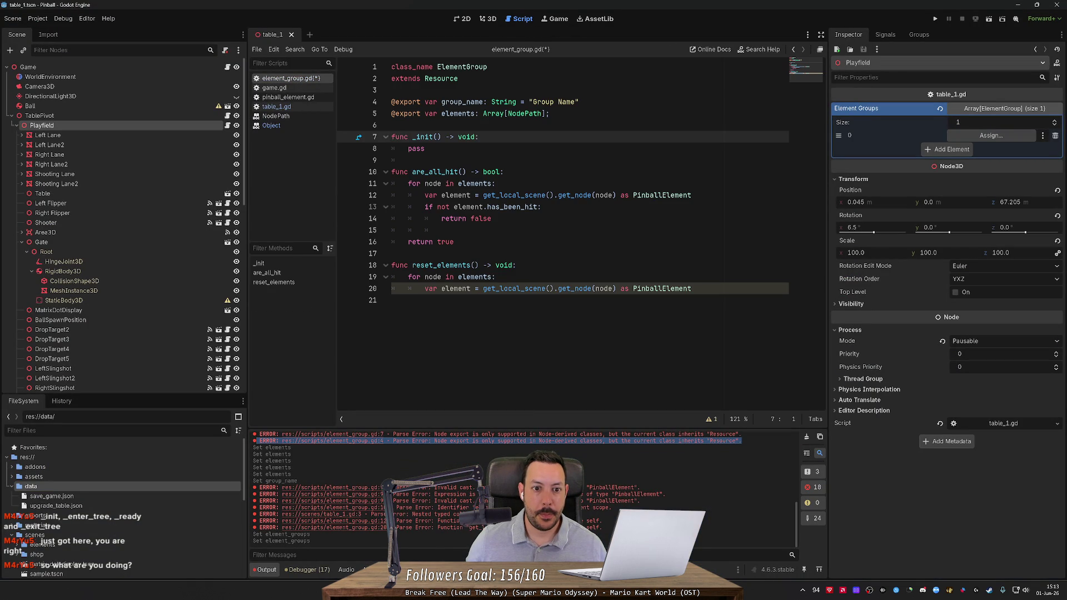
left_click(550, 113)
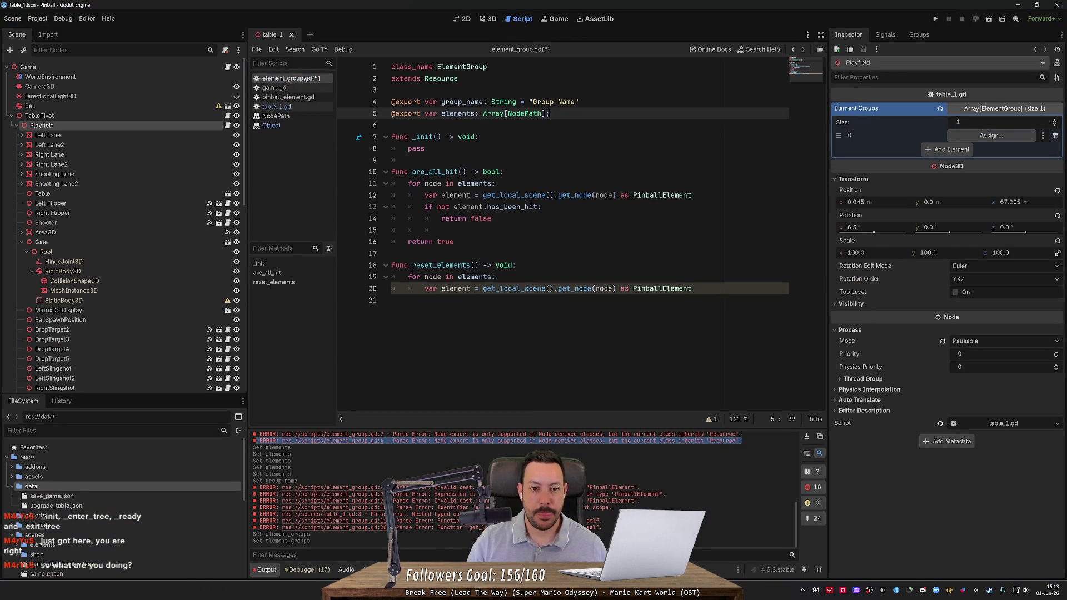
key("Return")
key("Return")
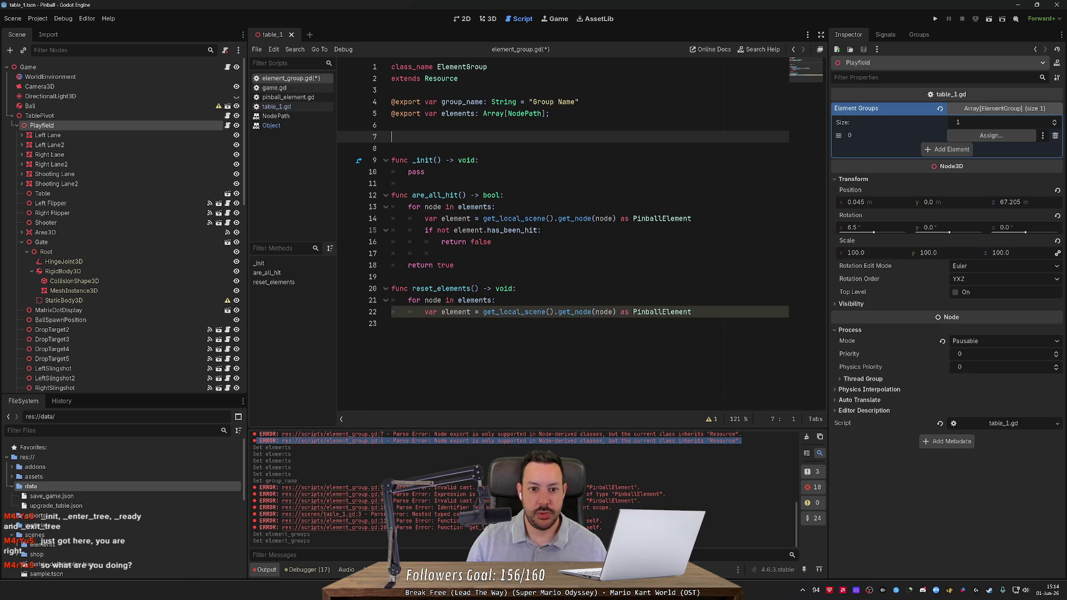
Declare var _elements: Array[PinballElement] = Array() and save the script.
type("ar _elemen")
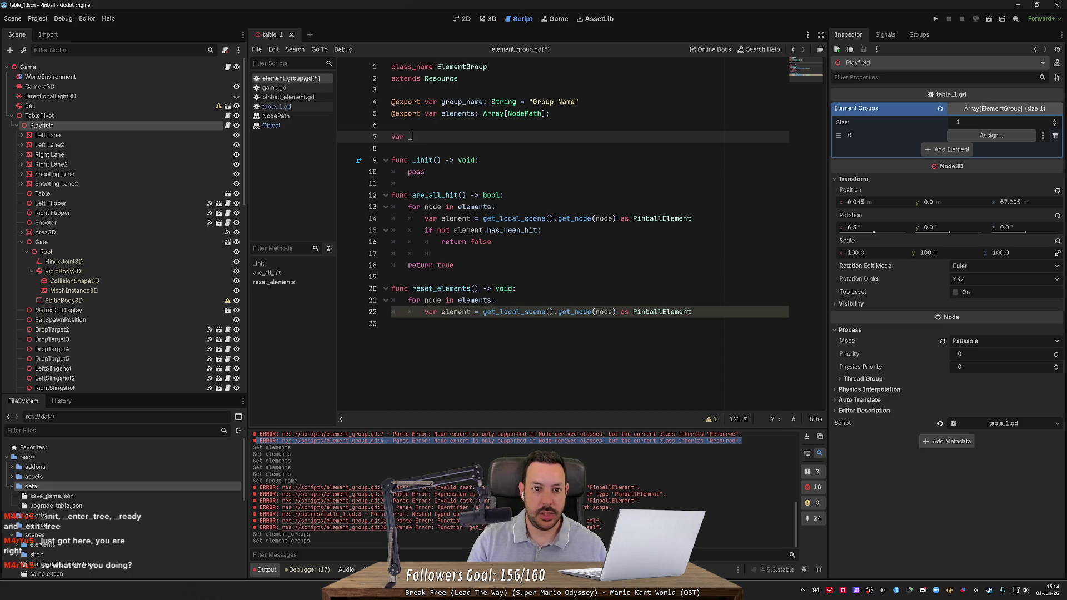
type("ts: Array")
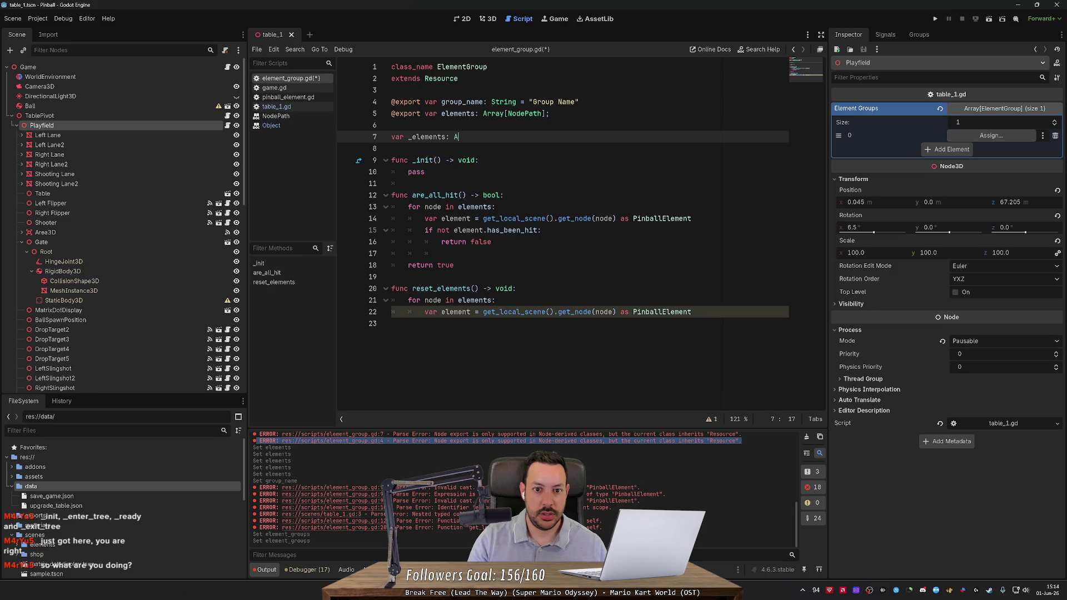
type("[PinballElement")
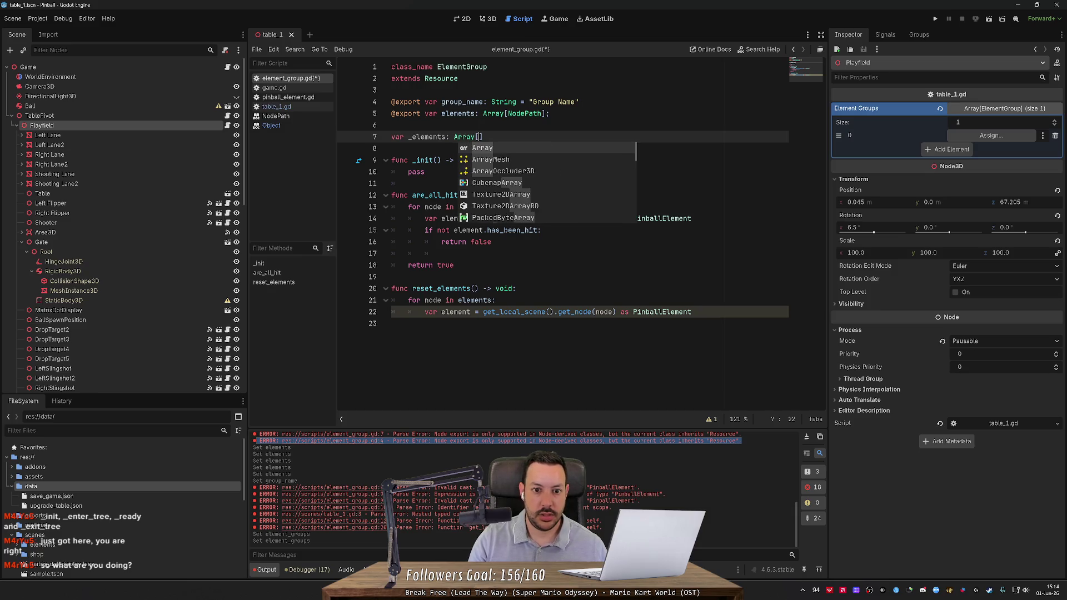
type("]")
key("Return")
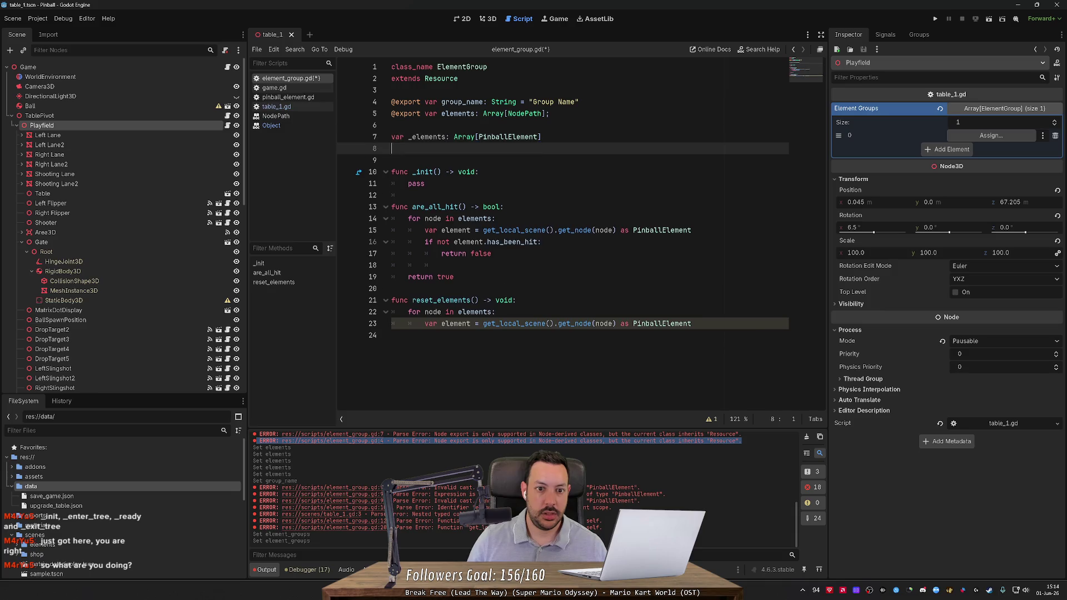
key("BackSpace")
type("= null")
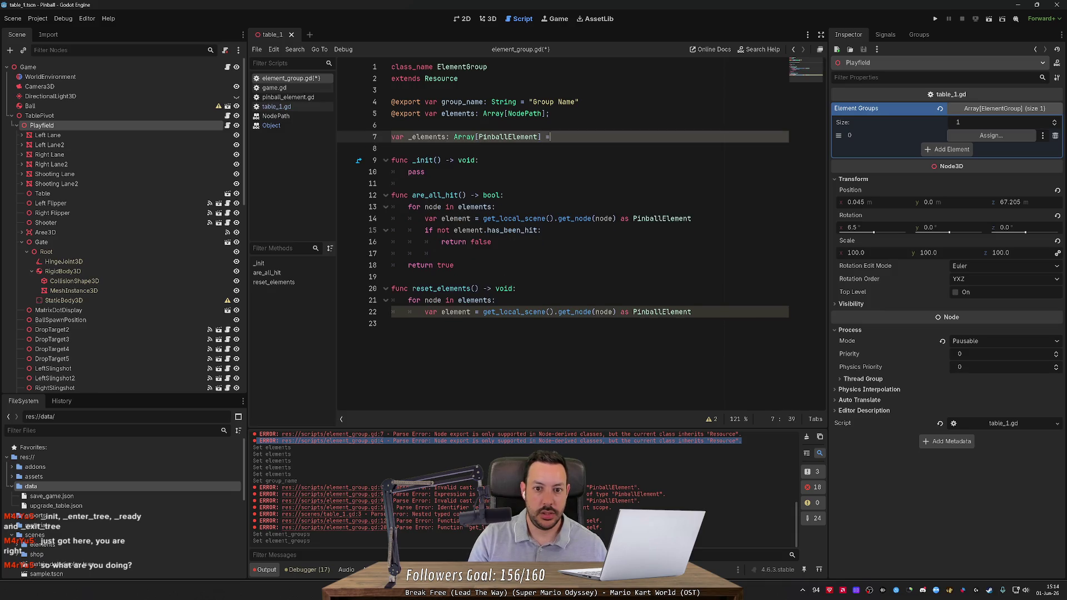
key("BackSpace")
key("BackSpace")
key("BackSpace")
type("rray()")
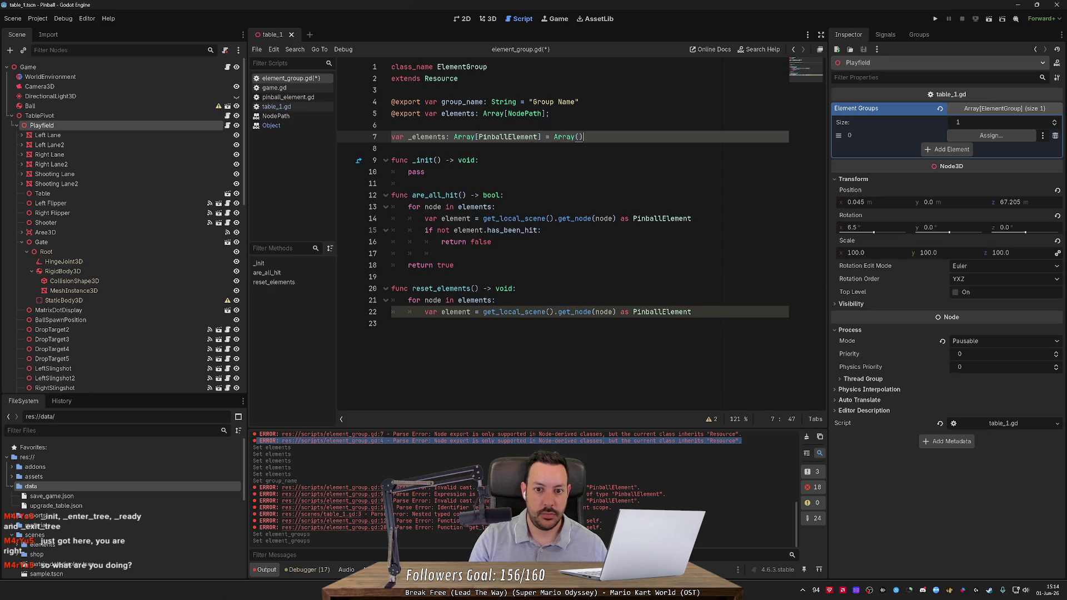
key("ctrl+s")
Retype the = Array() default on line 7 and open a new line inside _init.
left_click(479, 160)
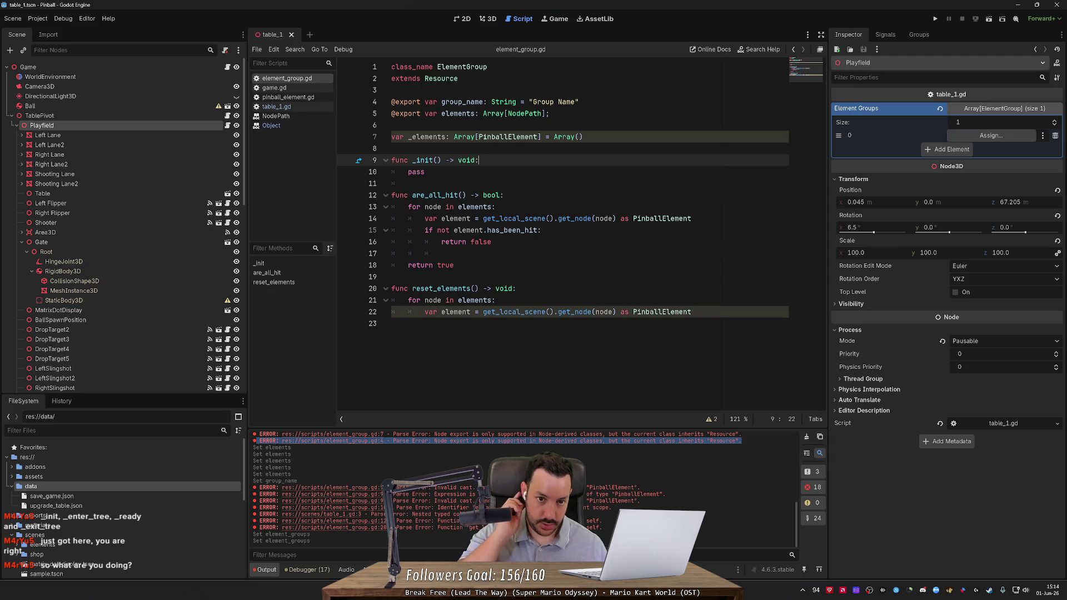
left_click(541, 137)
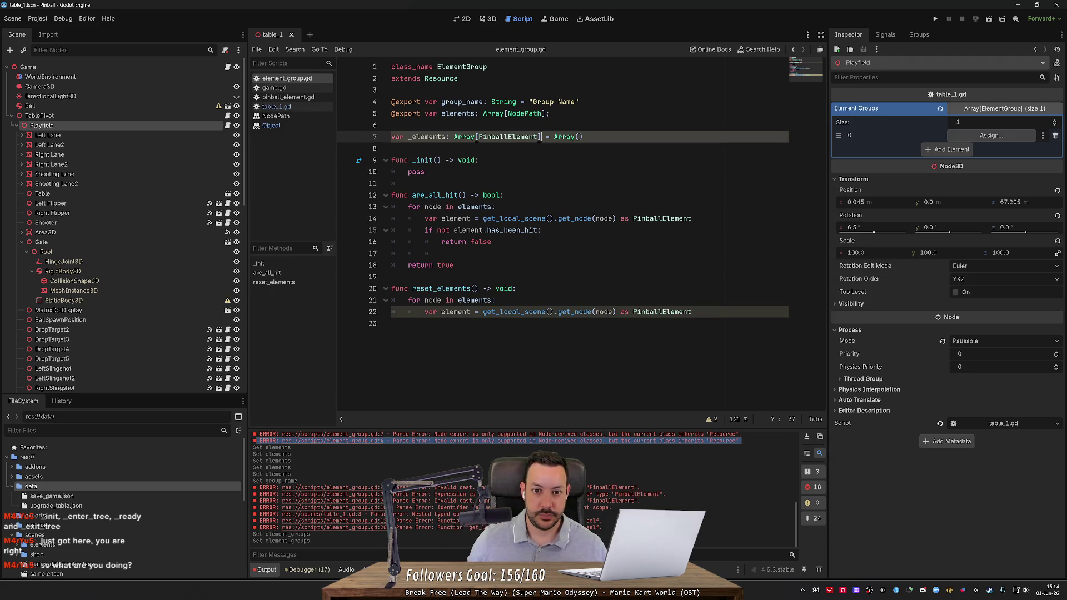
key("shift+End")
key("Delete")
type("= Array()")
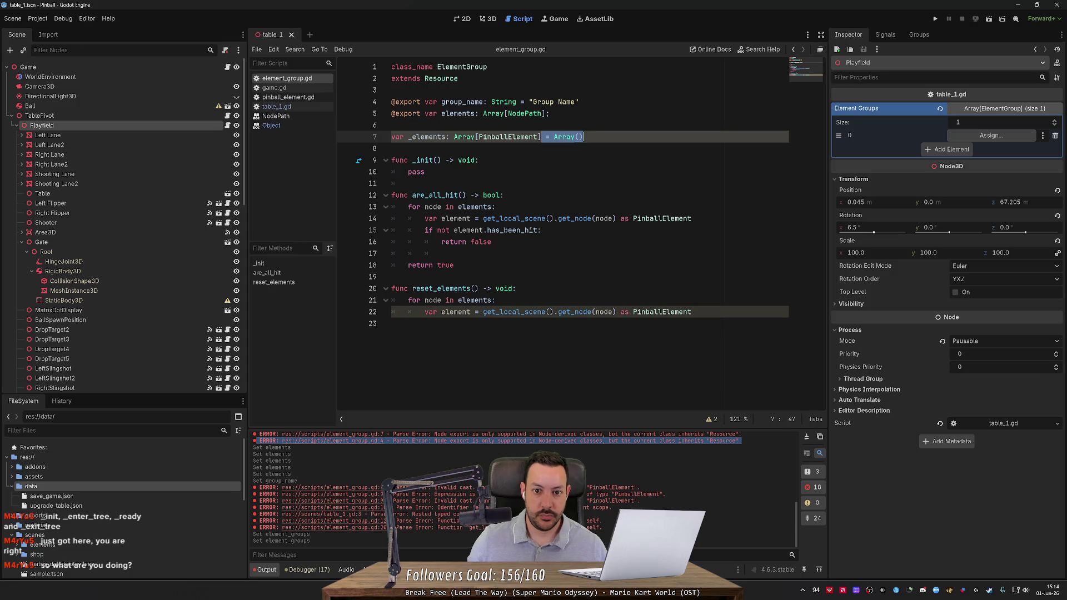
left_click(478, 160)
key("Return")
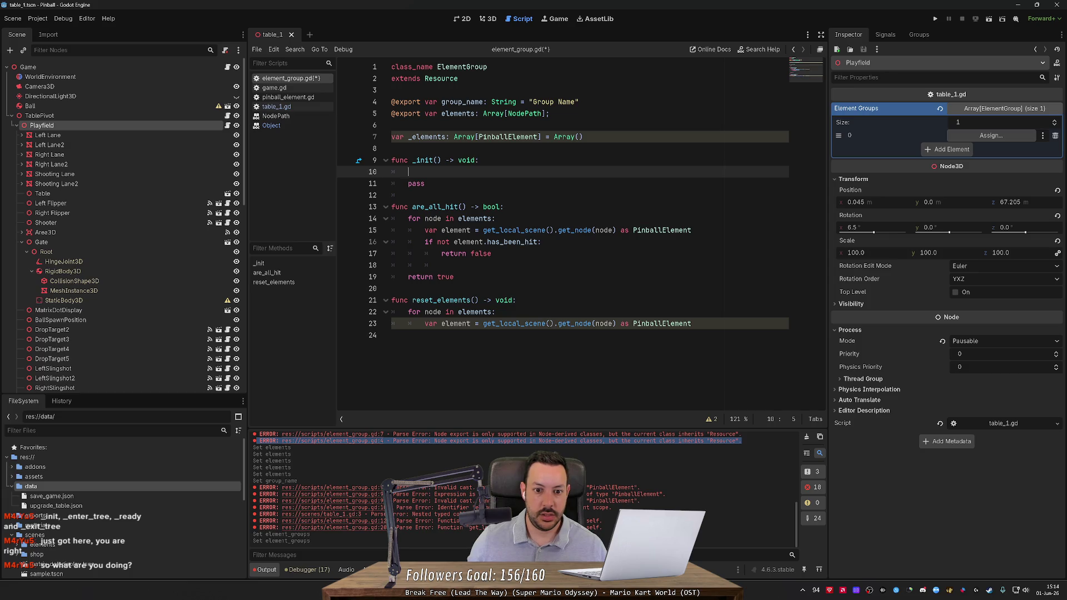
Copy the for loop and get_node lines into the _init function.
left_click_drag(482, 230, 610, 230)
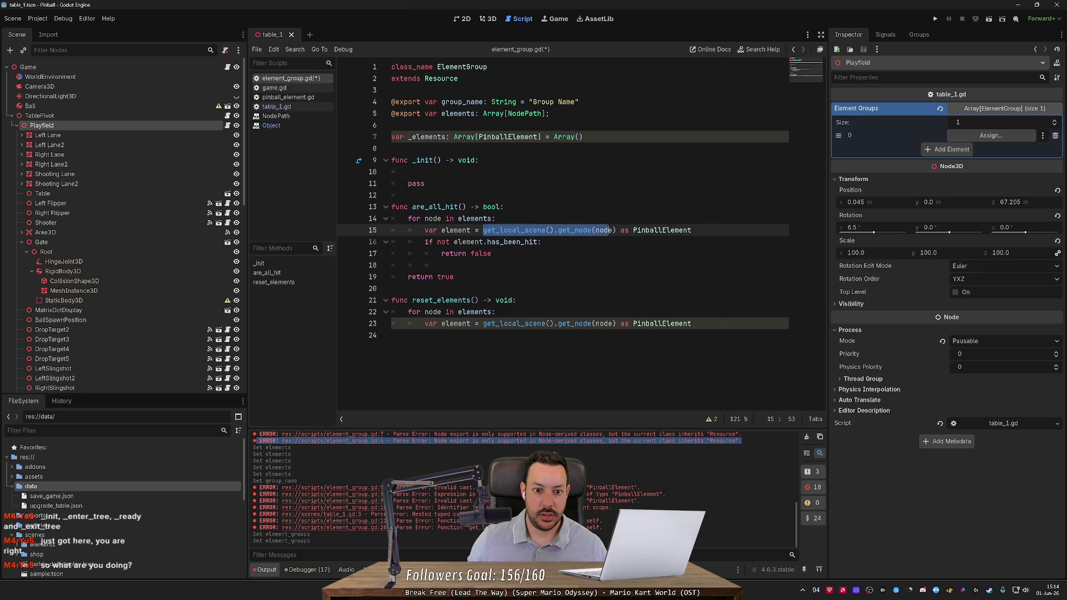
left_click(692, 230)
key("shift+Up")
key("shift+Home")
key("shift+Home")
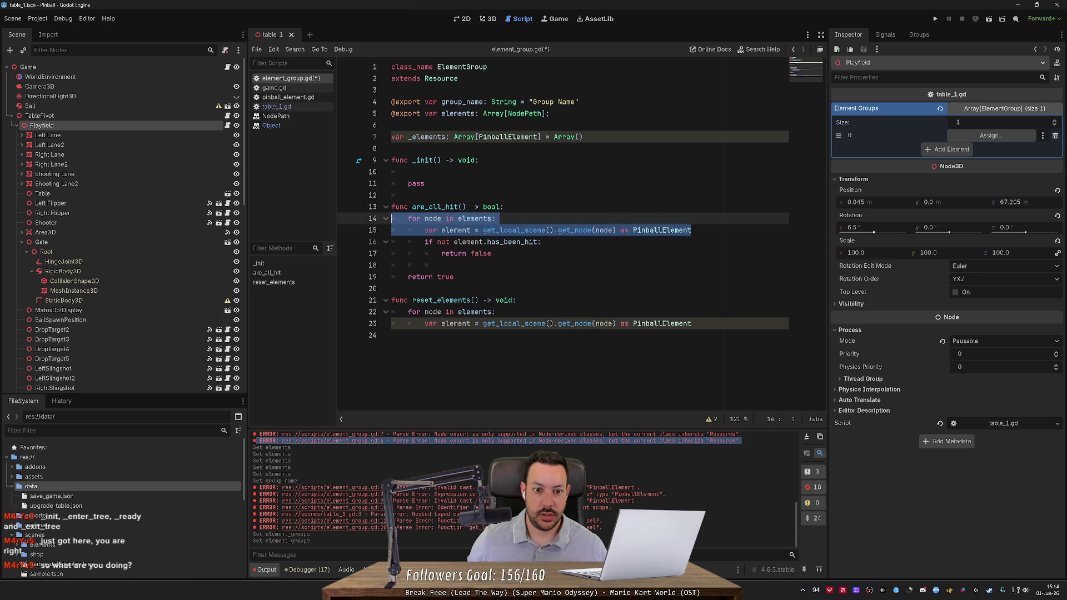
key("ctrl+c")
left_click(408, 172)
key("ctrl+v")
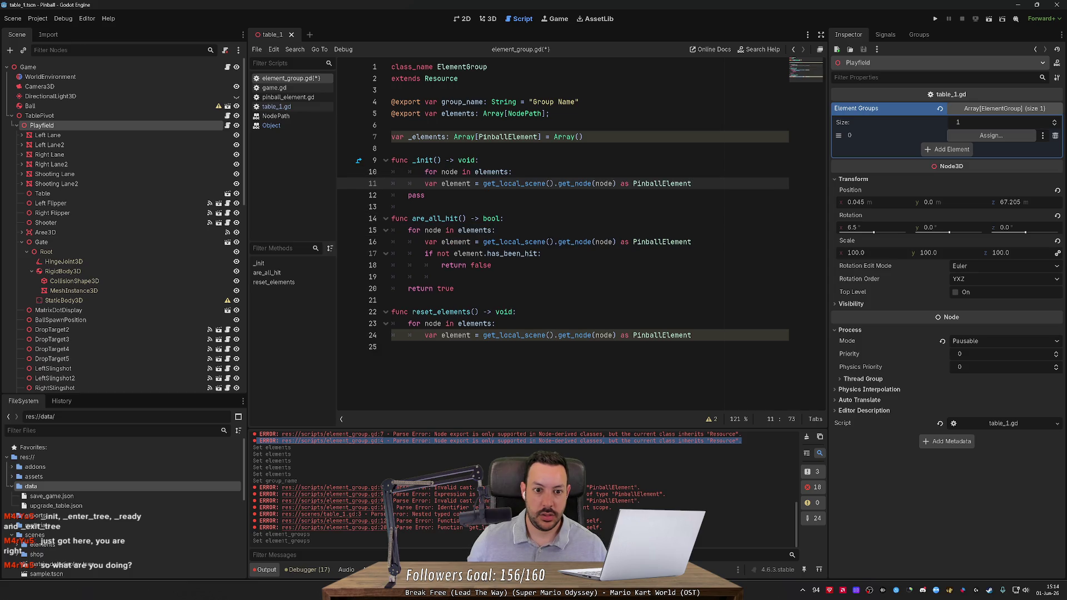
Fix the pasted loop's indent, add _elements.push_back(element), delete pass, and save.
key("Up")
key("Home")
key("BackSpace")
key("Down")
key("End")
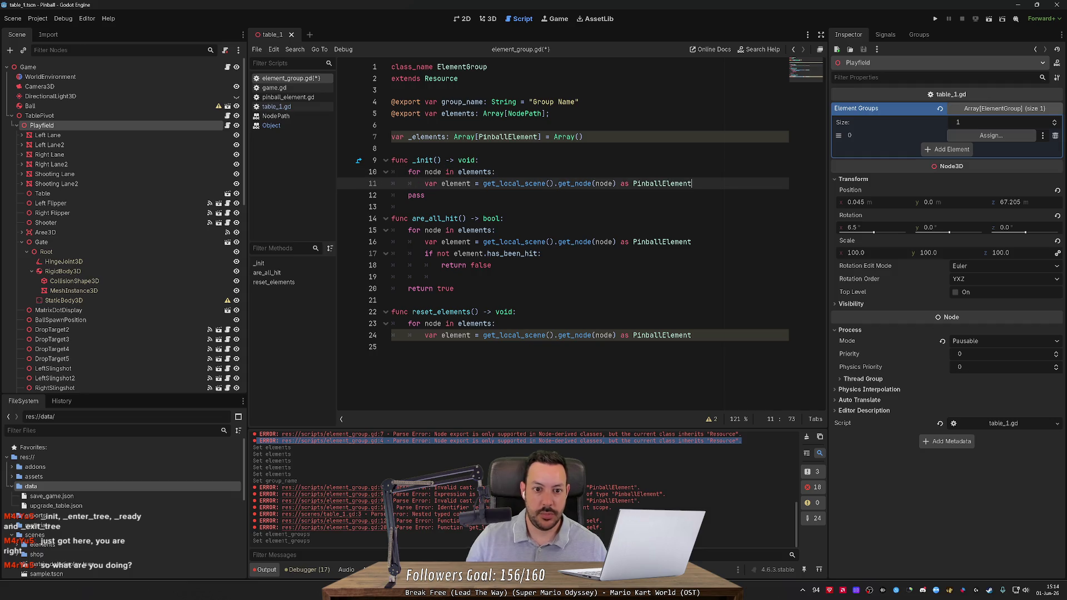
key("Return")
type("ements.push")
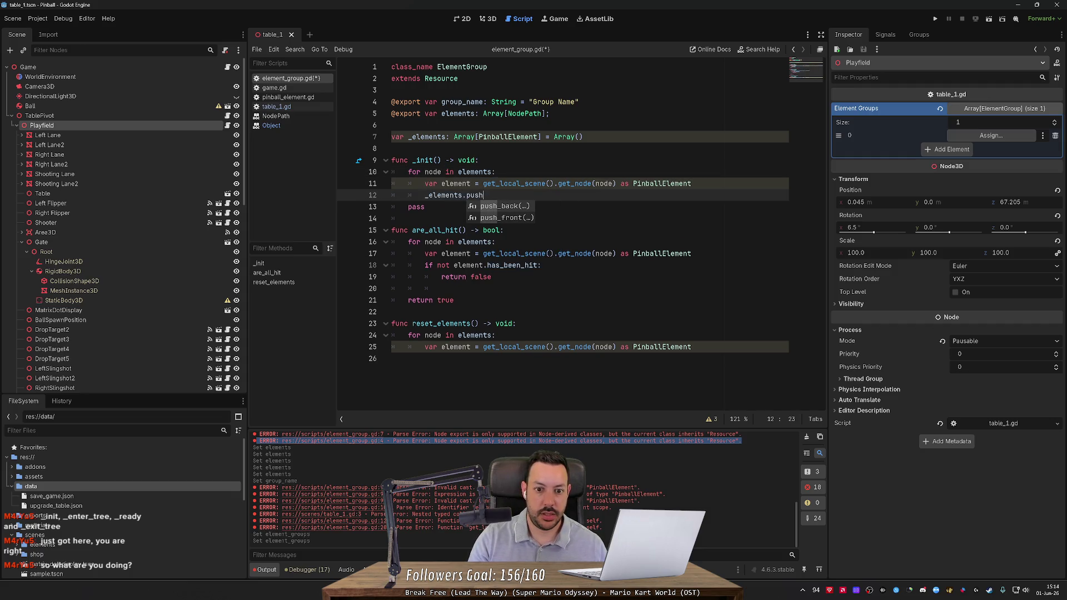
key("Return")
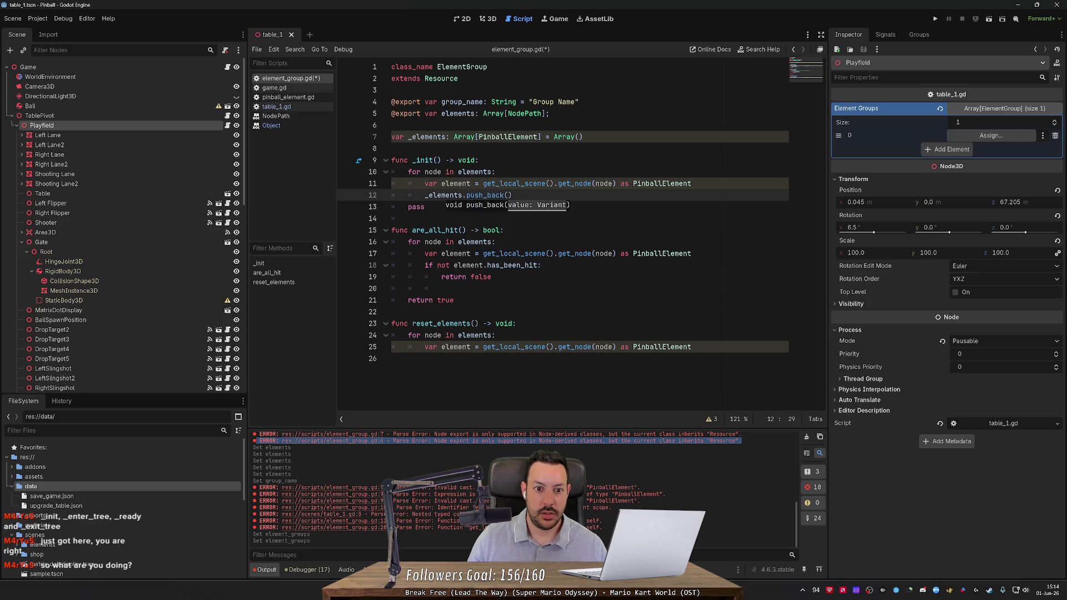
type("ment)")
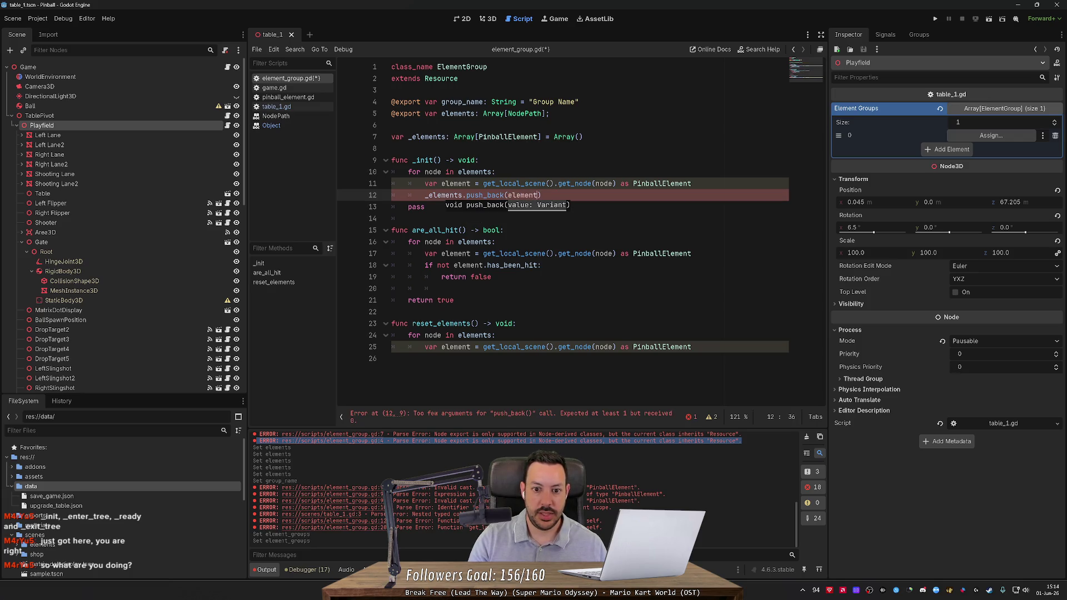
key("Down")
key("ctrl+shift+k")
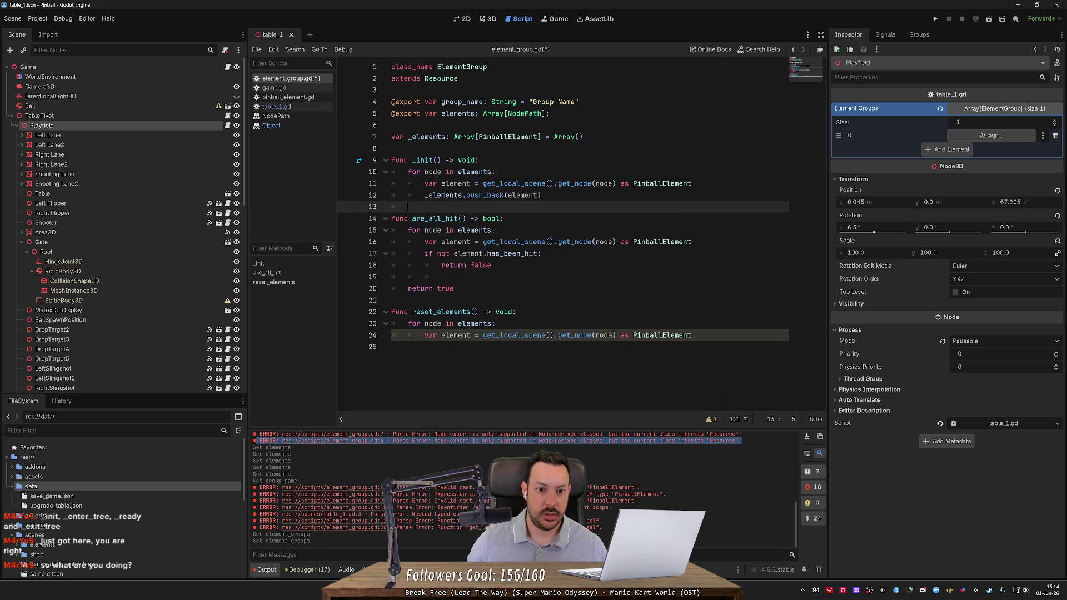
key("ctrl+s")
Make are_all_hit loop 'for element in _elements:' without the get_node line.
left_click(460, 230)
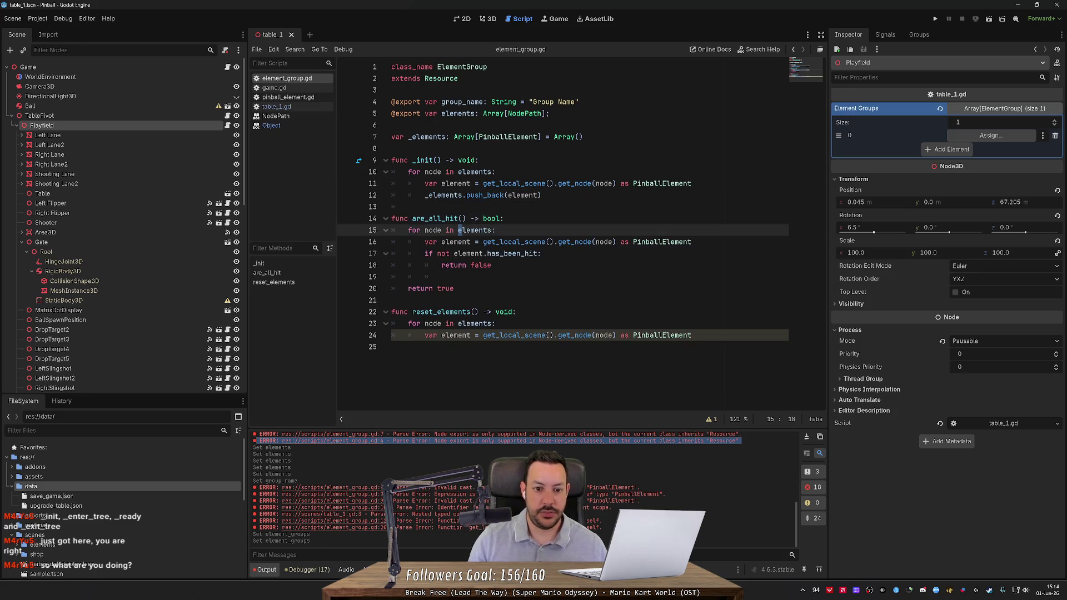
type("_")
key("Escape")
key("Down")
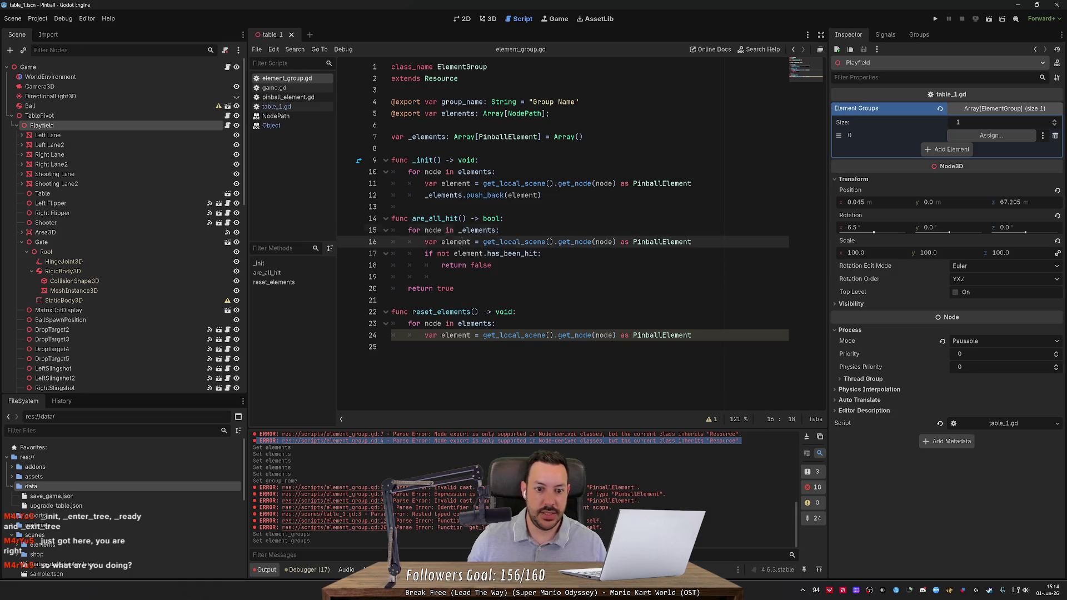
key("ctrl+shift+k")
left_click(442, 230)
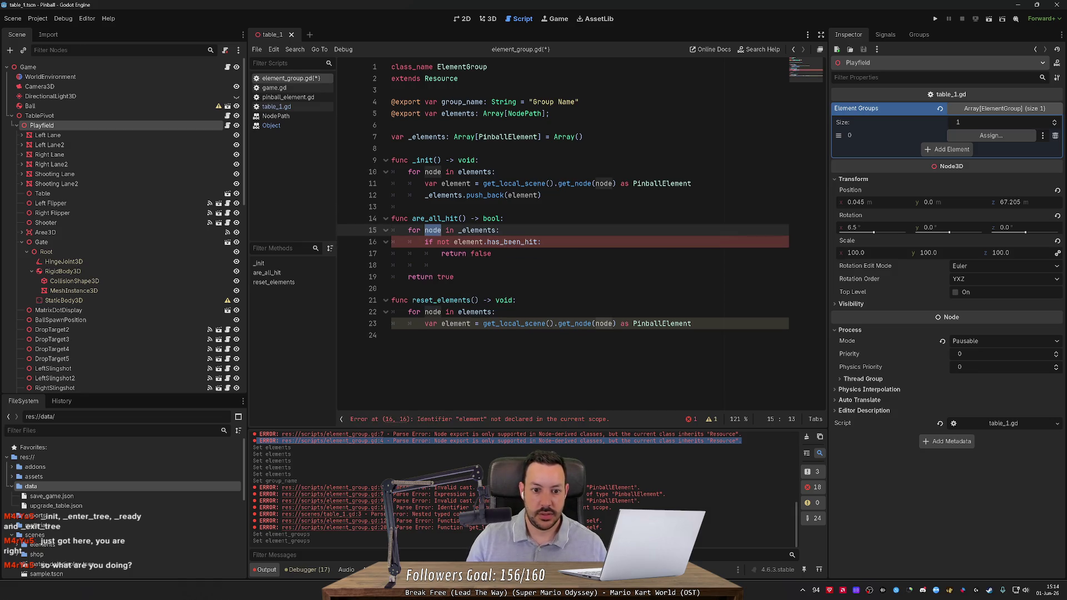
type("element")
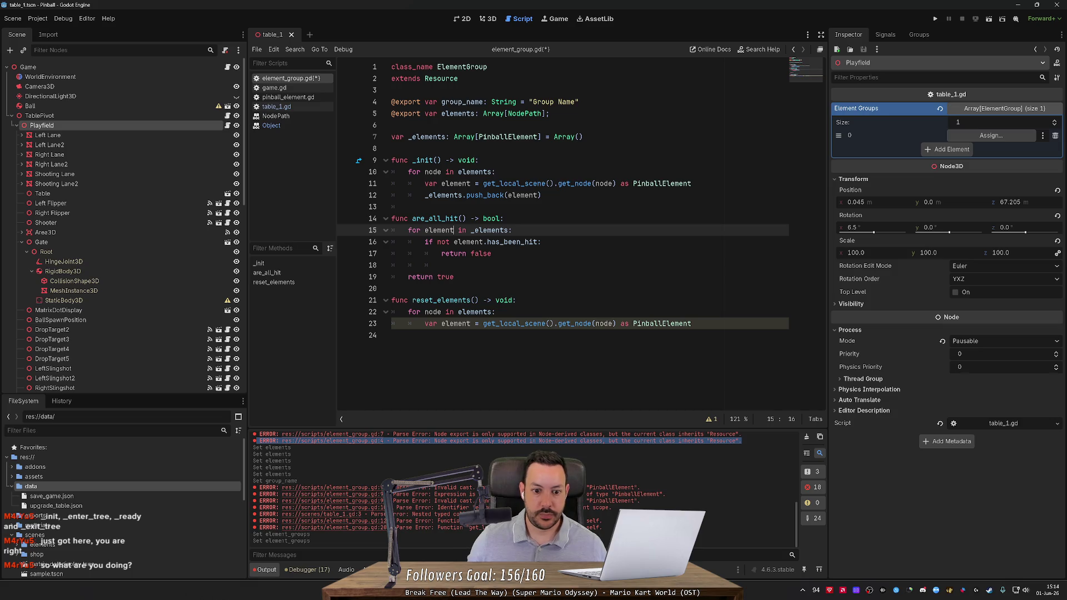
Make reset_elements loop over _elements, drop get_node, and call element.reset().
left_click(458, 311)
type("_")
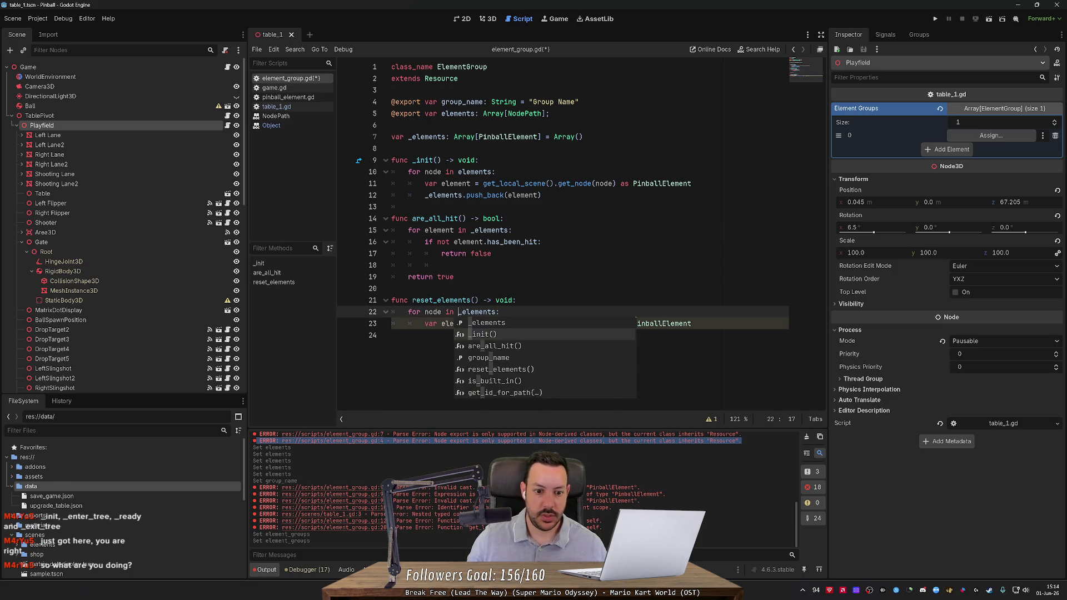
key("ctrl+Left")
key("ctrl+Left")
key("ctrl+shift+Right")
type("element")
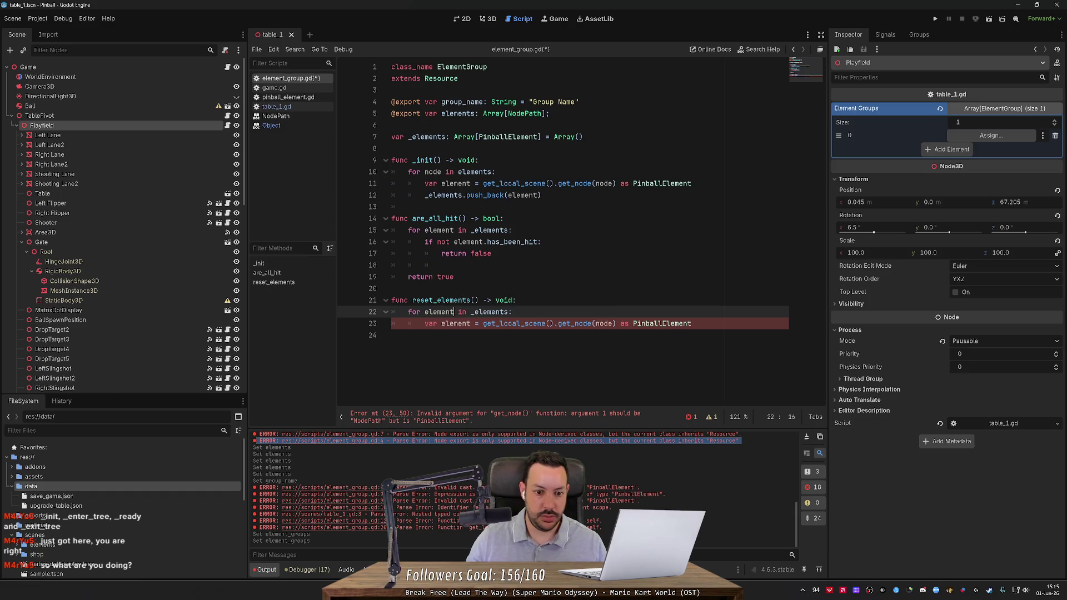
key("Up")
key("Up")
key("Up")
key("Down")
key("Down")
key("Down")
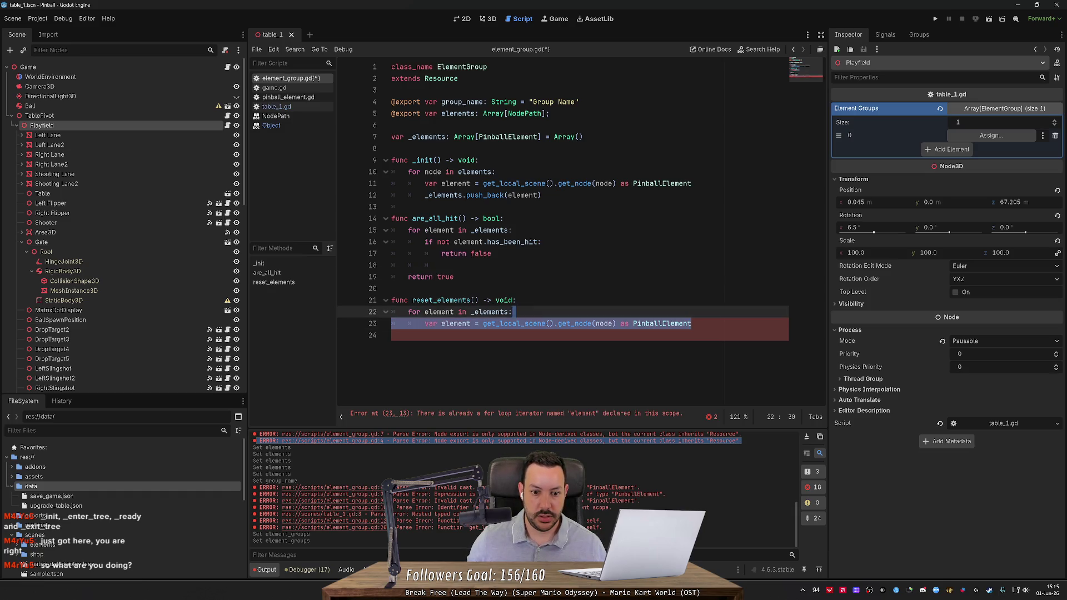
key("ctrl+shift+k")
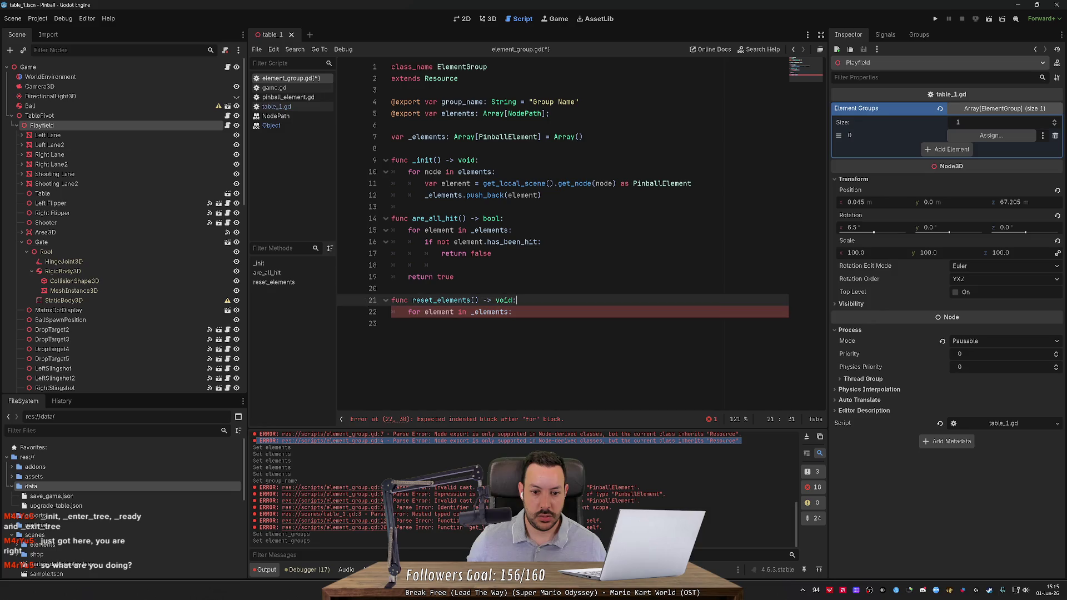
key("Return")
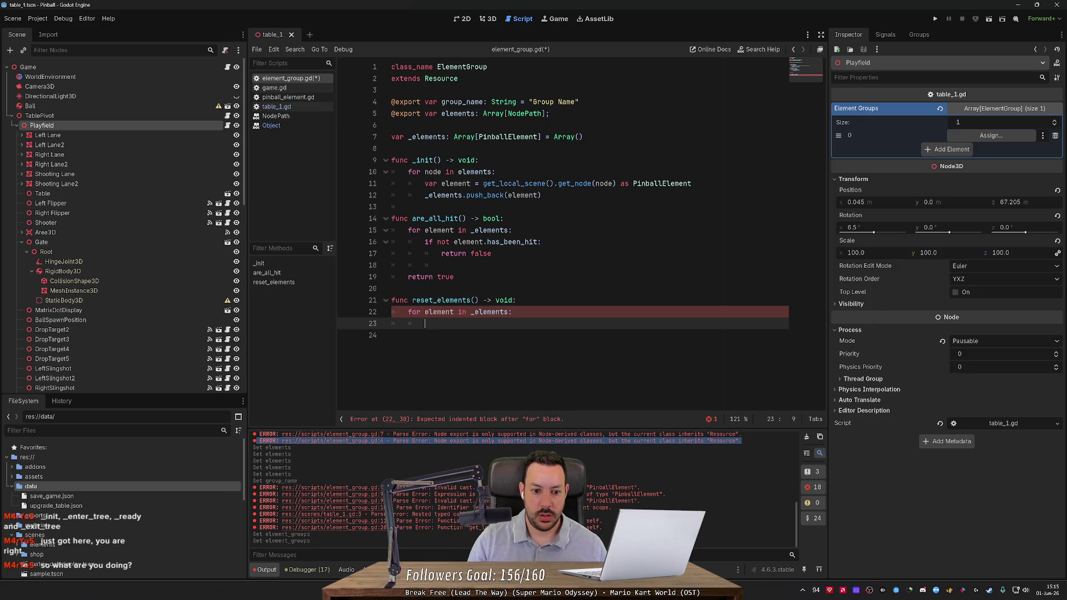
type("element.reset()")
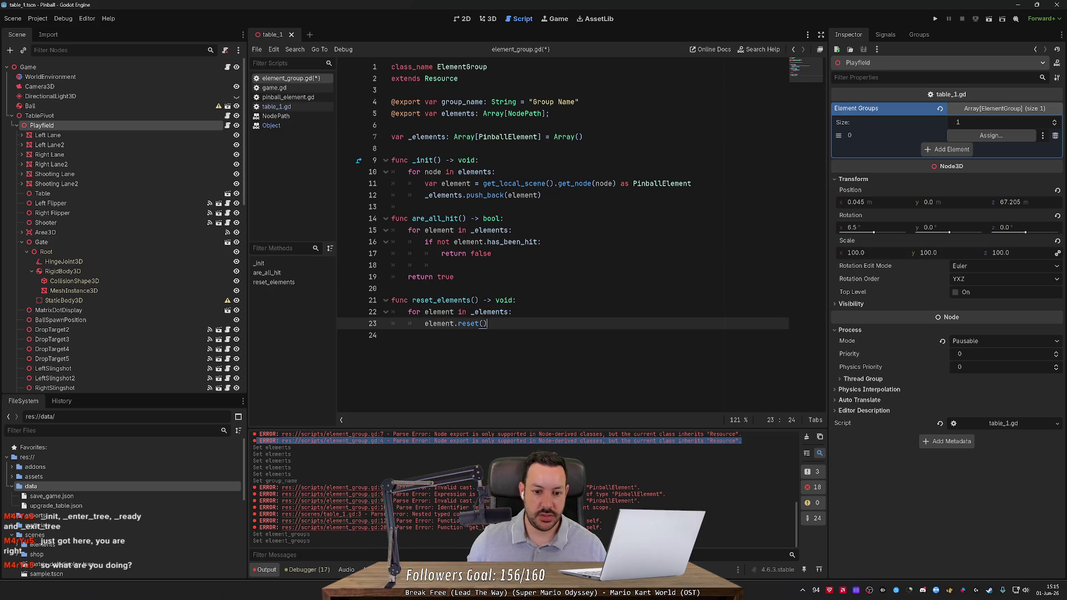
left_click(470, 325, "ctrl")
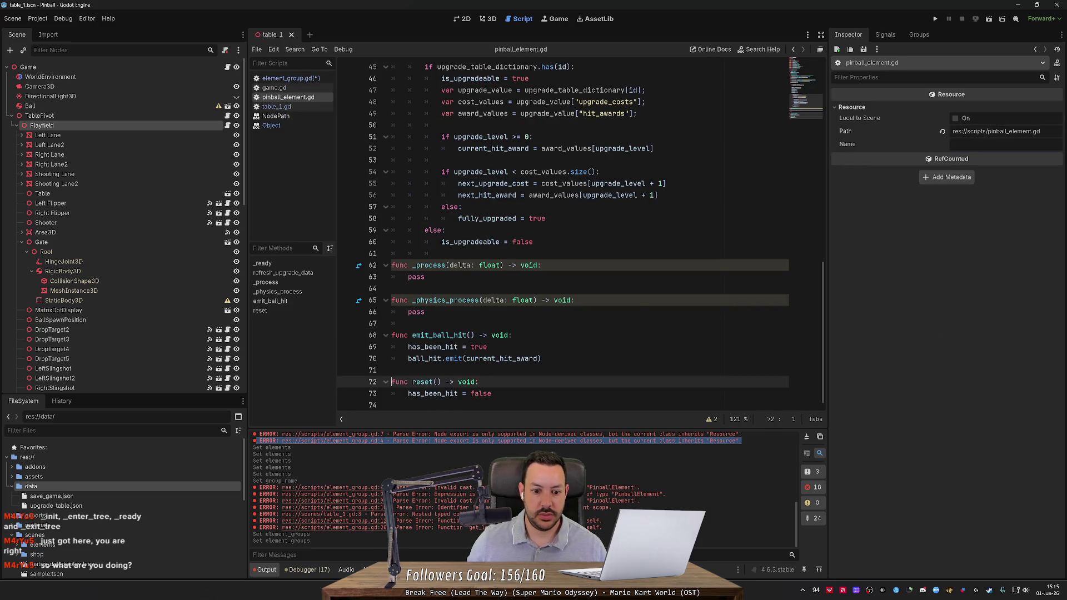
Test-run the pinball table from pinball_element.gd, stop it, and select Playfield.
key("ctrl+Home")
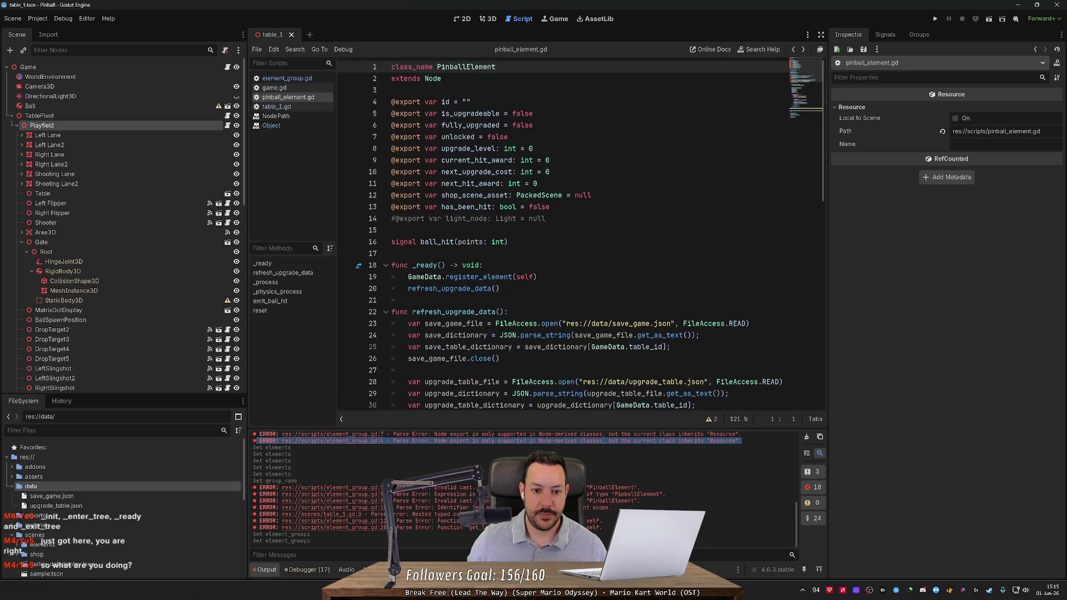
left_click(935, 18)
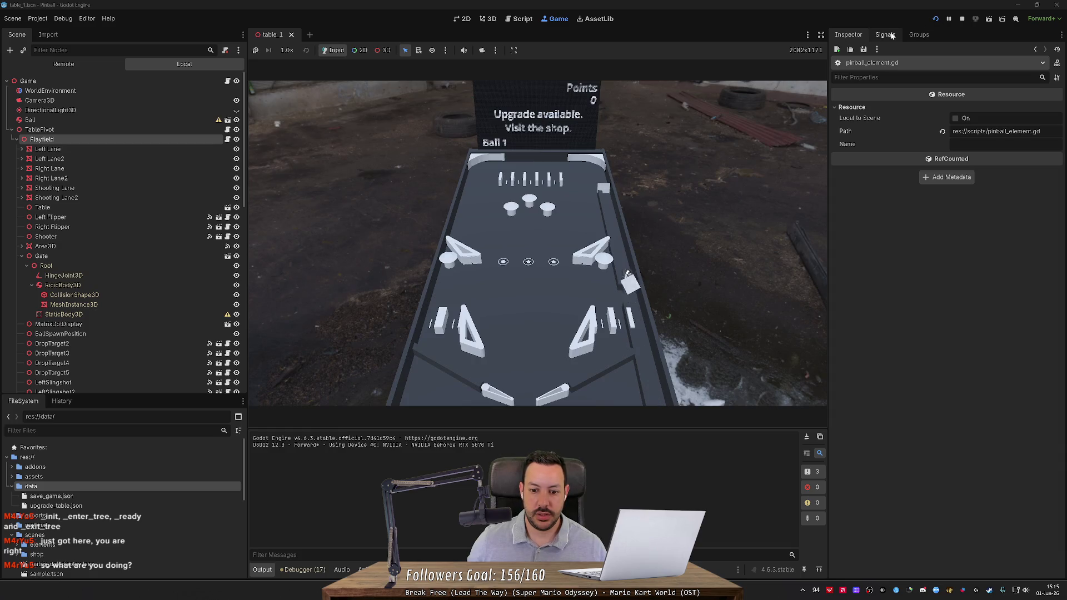
left_click(954, 20)
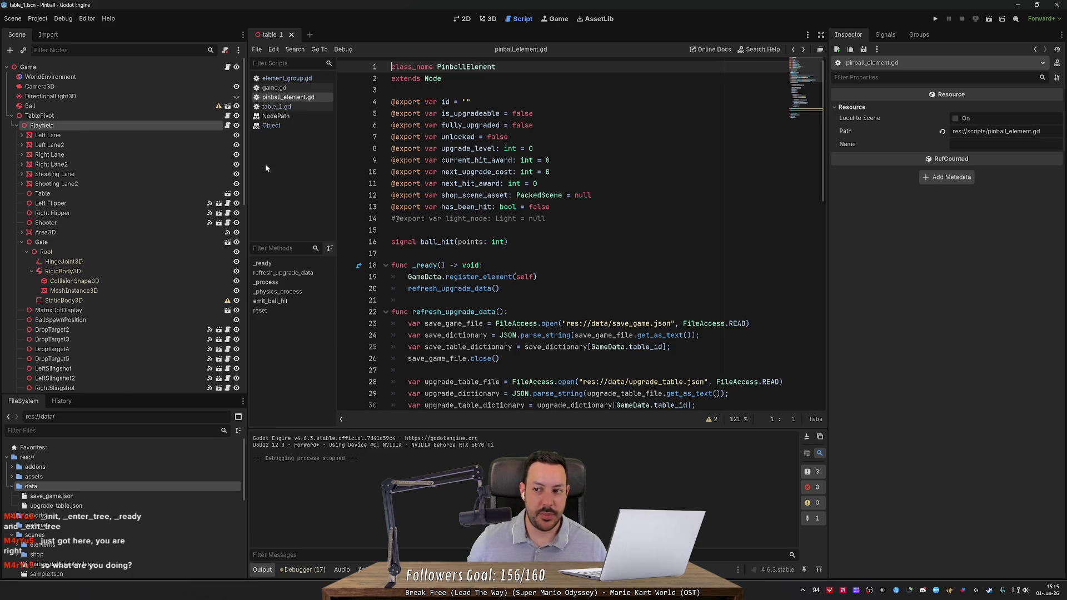
left_click(64, 125)
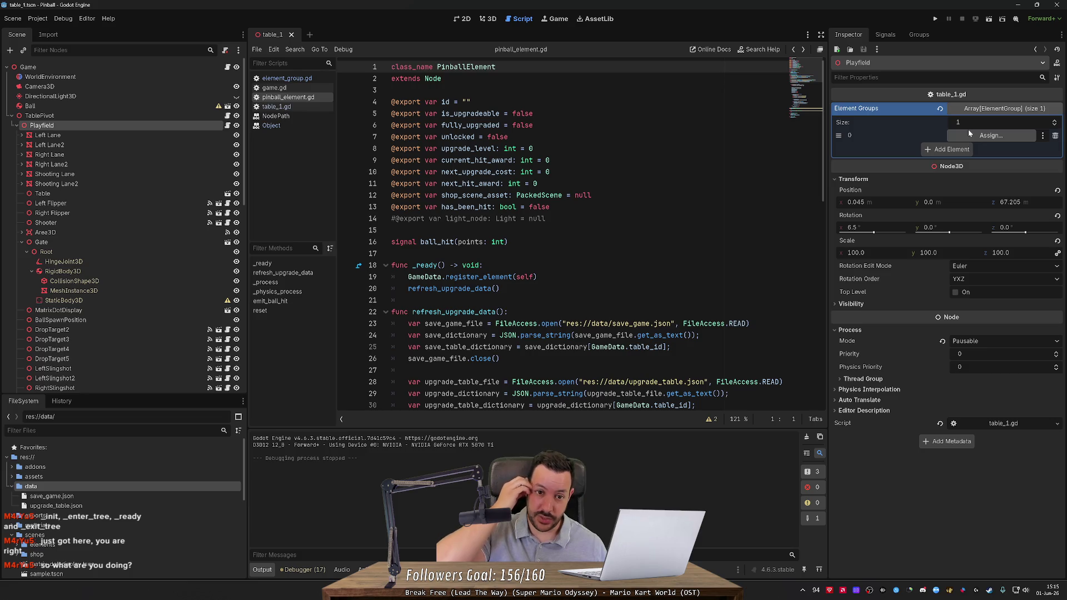
Try assigning the Element Groups entry, cancel the node picker, and remove the entry.
left_click(491, 19)
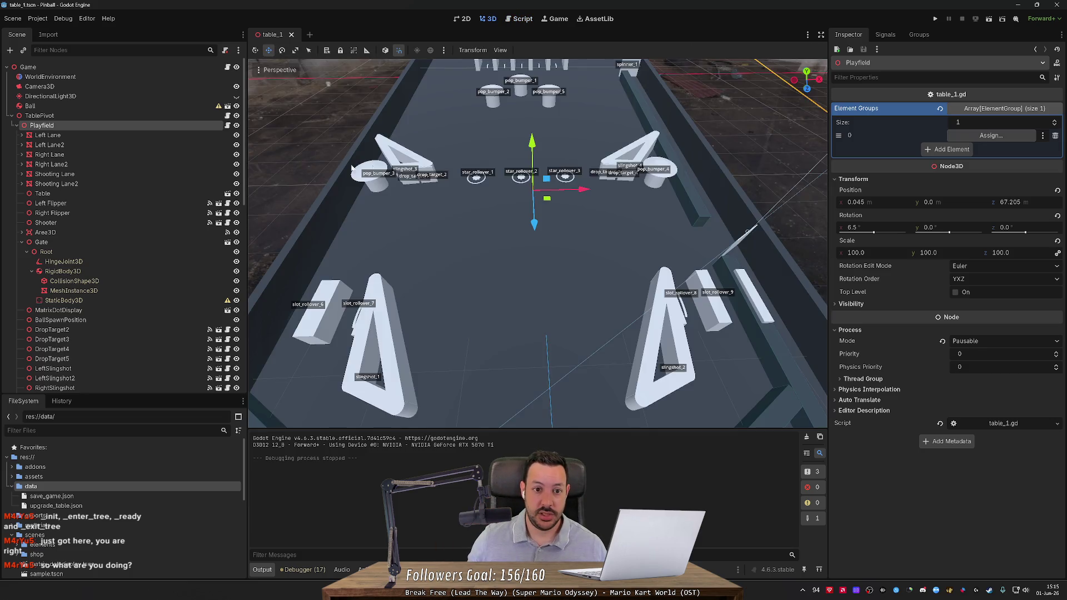
left_click(510, 21)
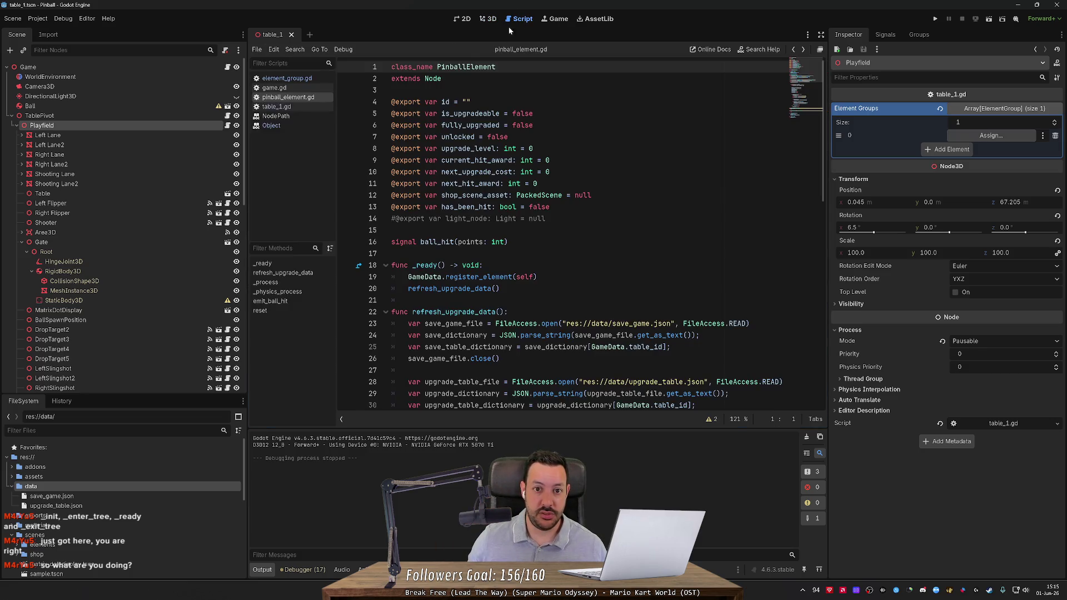
left_click(996, 138)
left_click(600, 148)
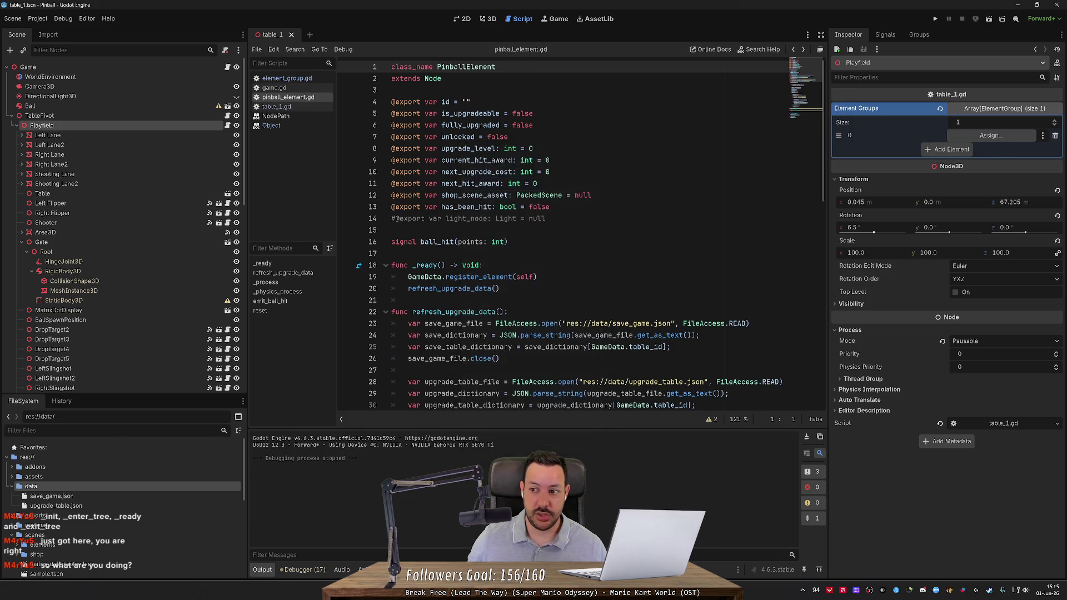
left_click(1056, 136)
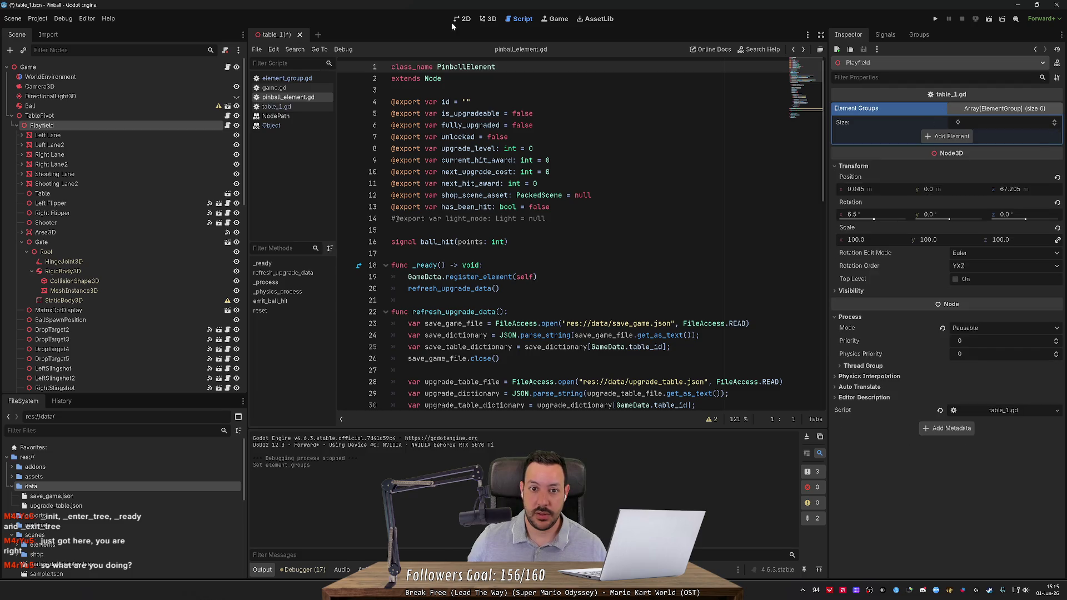
Open table_1.gd and save the table_1 scene.
left_click(277, 106)
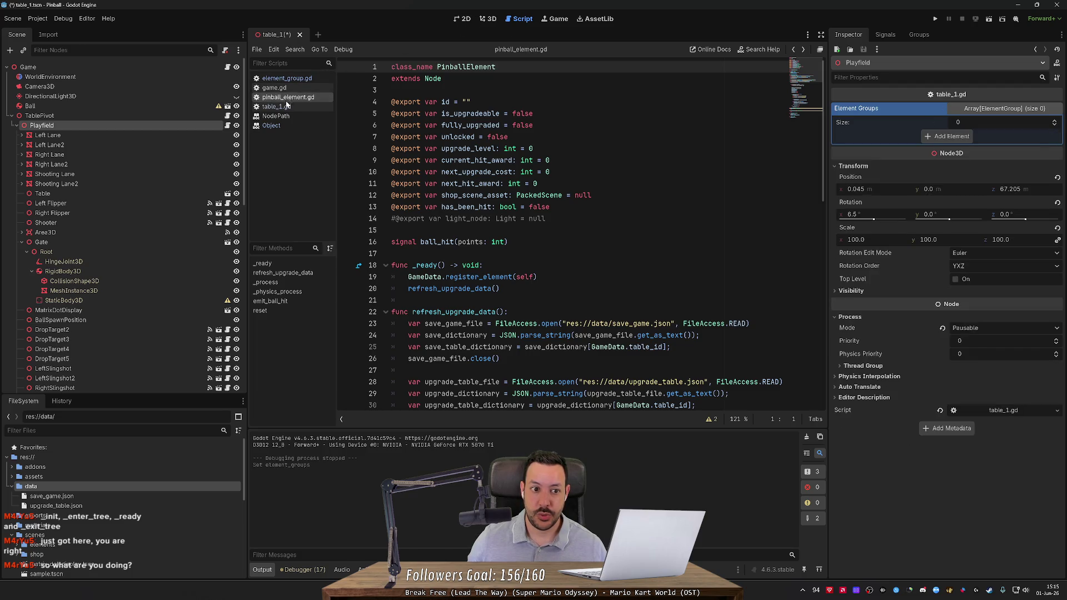
mouse_move(517, 90)
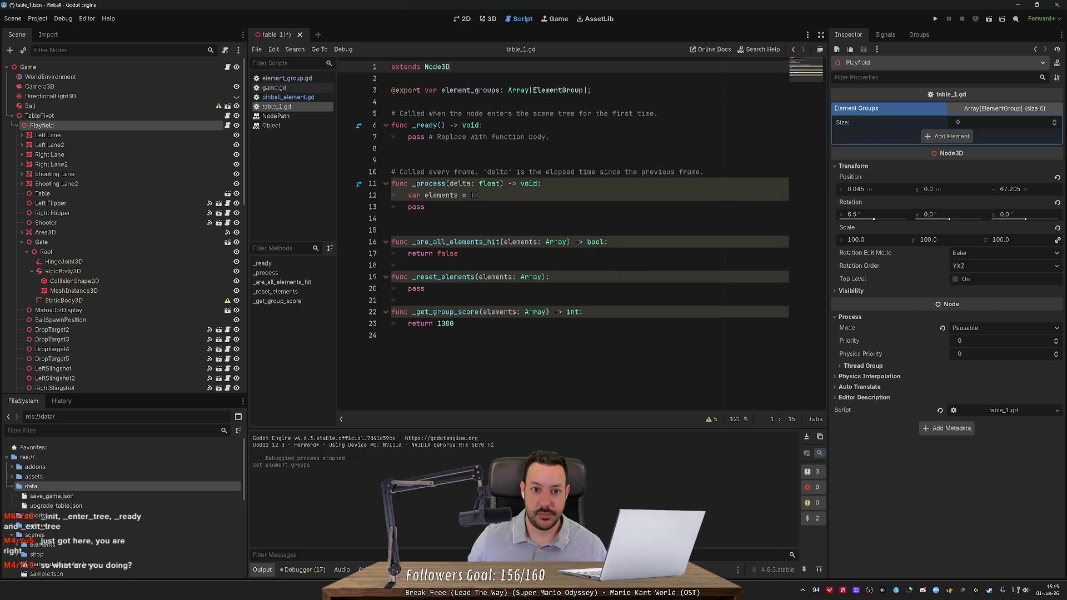
left_click(395, 79)
key("ctrl+s")
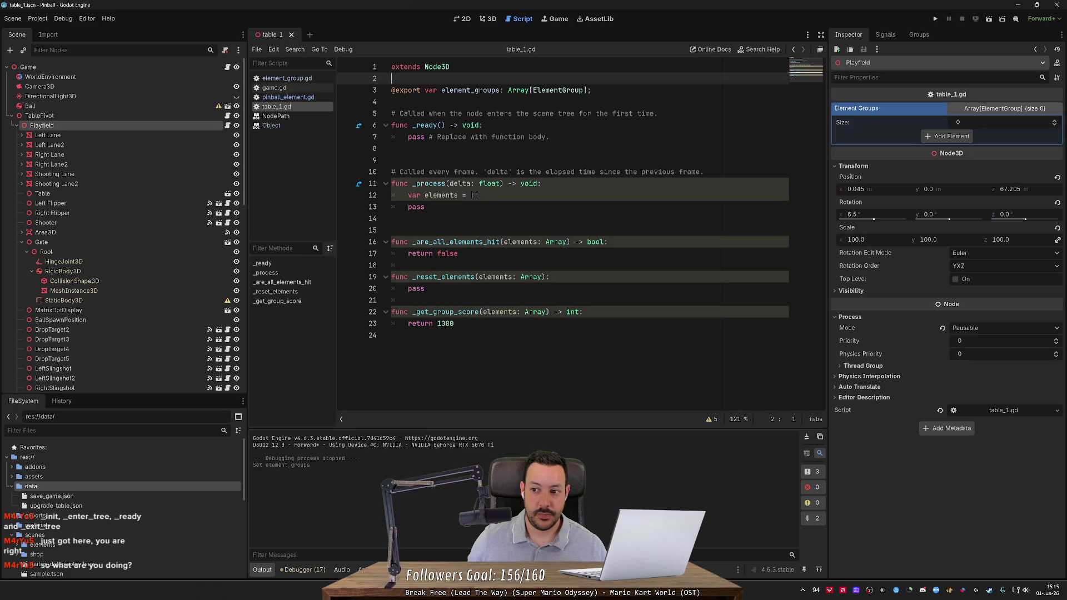
Add an Element Groups entry, try assigning or editing its value, then remove it.
left_click(392, 149)
left_click(958, 139)
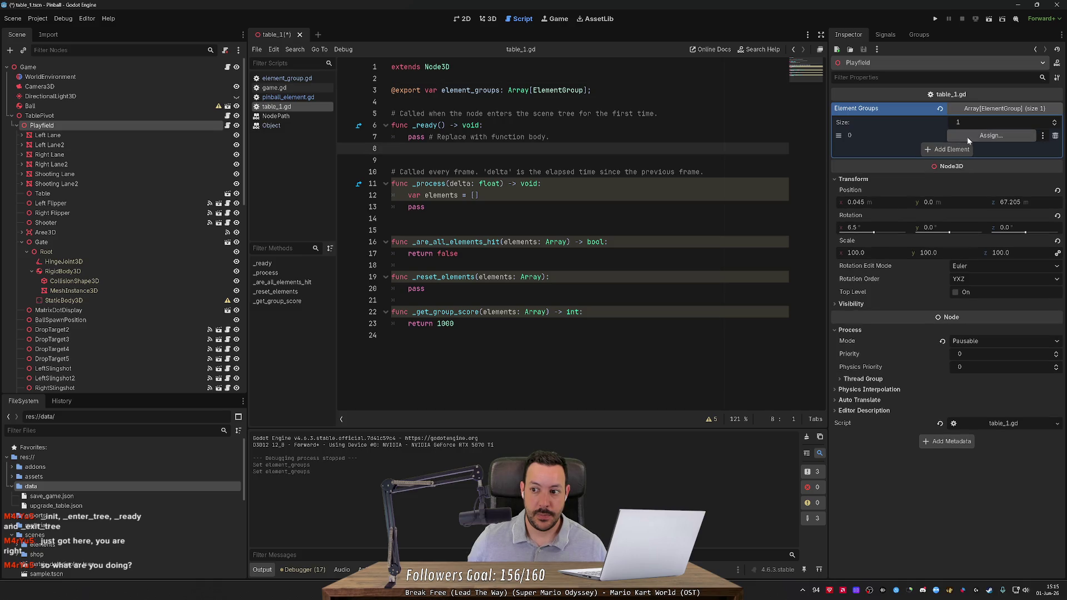
left_click(967, 136)
left_click(598, 149)
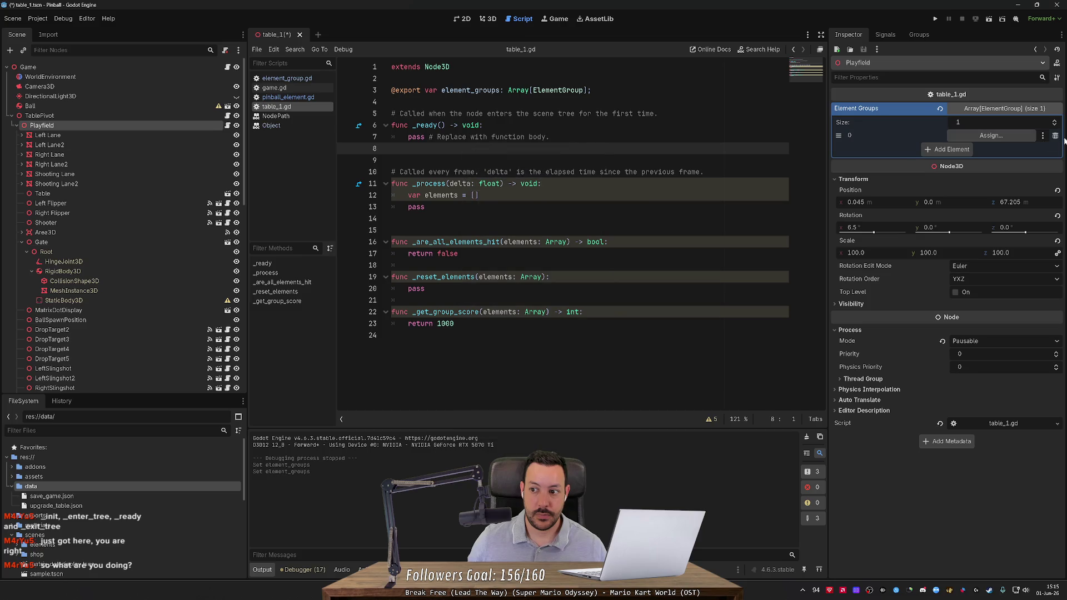
left_click(1044, 136)
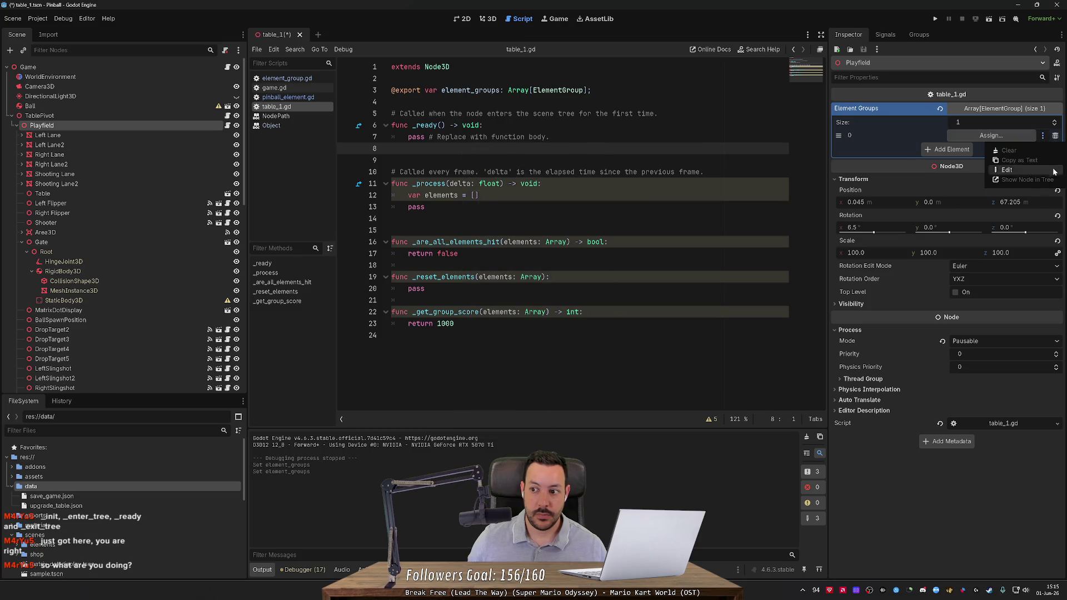
left_click(1009, 170)
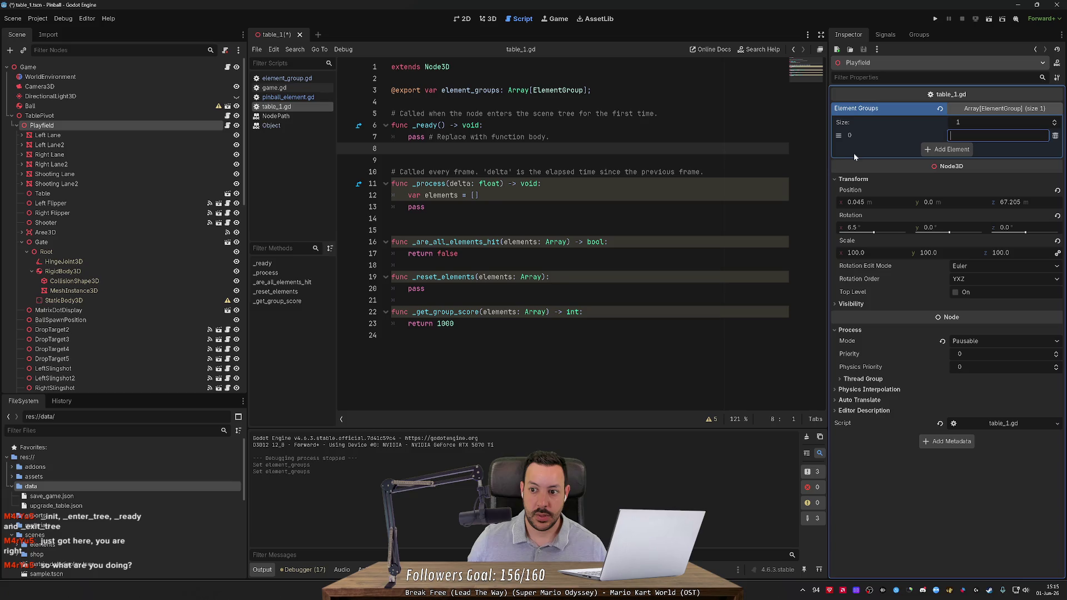
left_click(875, 116)
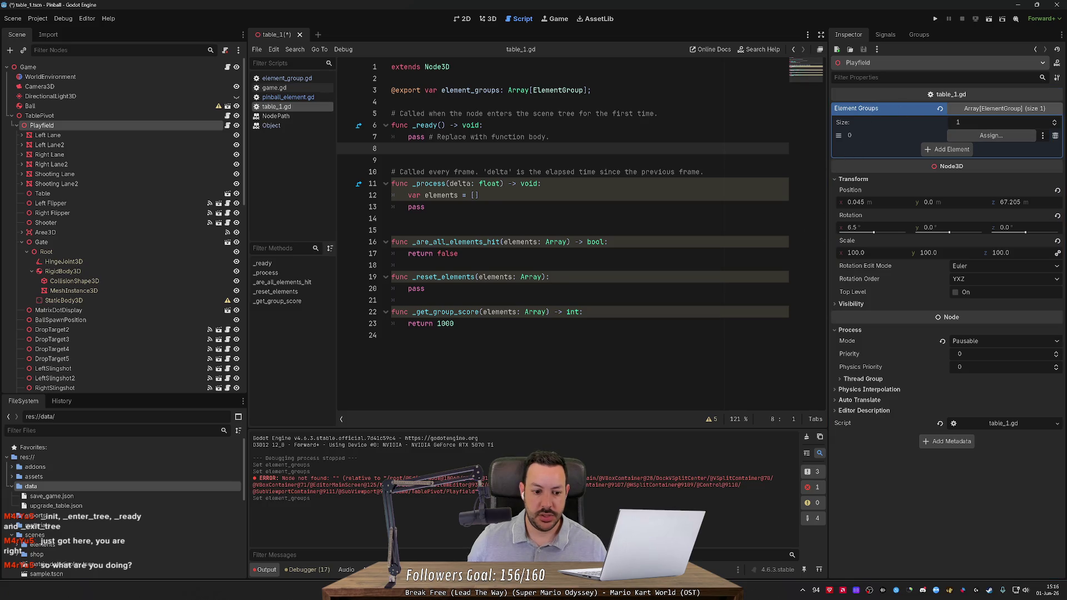
left_click(1055, 136)
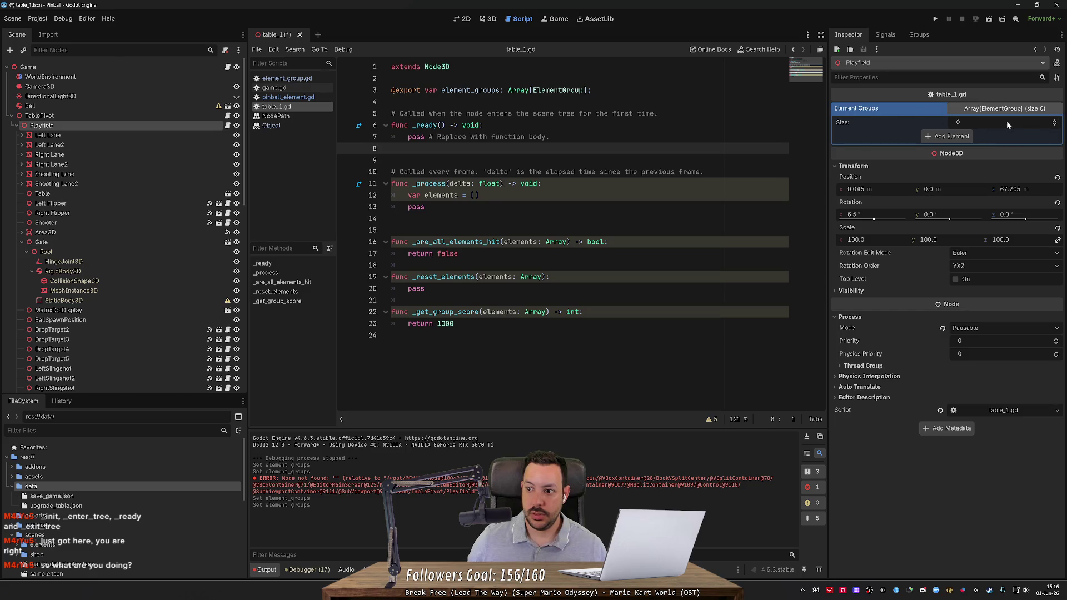
Re-add one unassigned Element Groups entry, save table_1, and review element_group.gd.
left_click(948, 136)
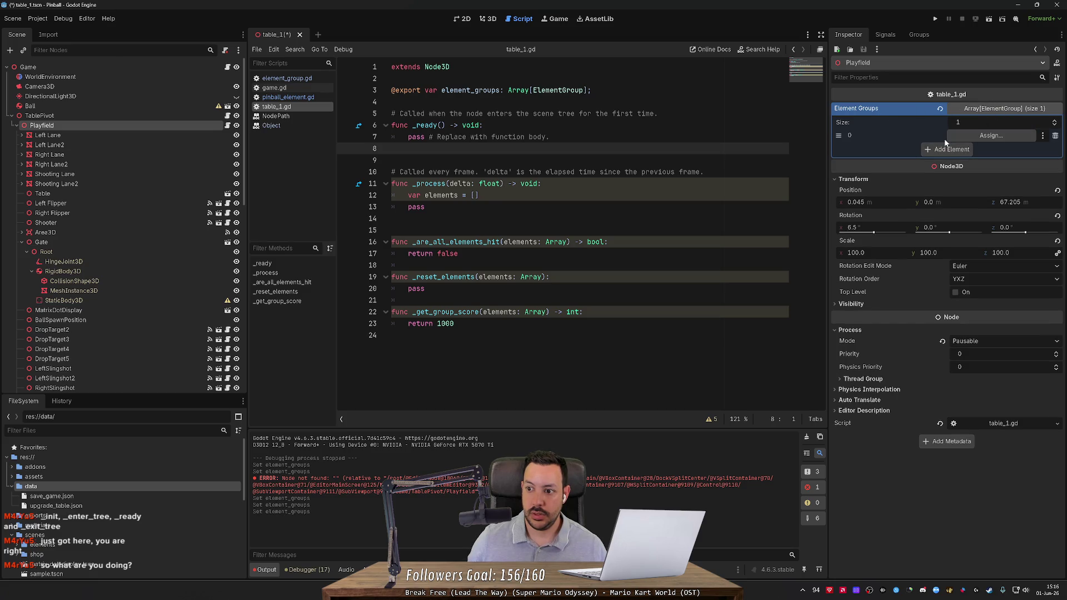
left_click(973, 136)
left_click(600, 148)
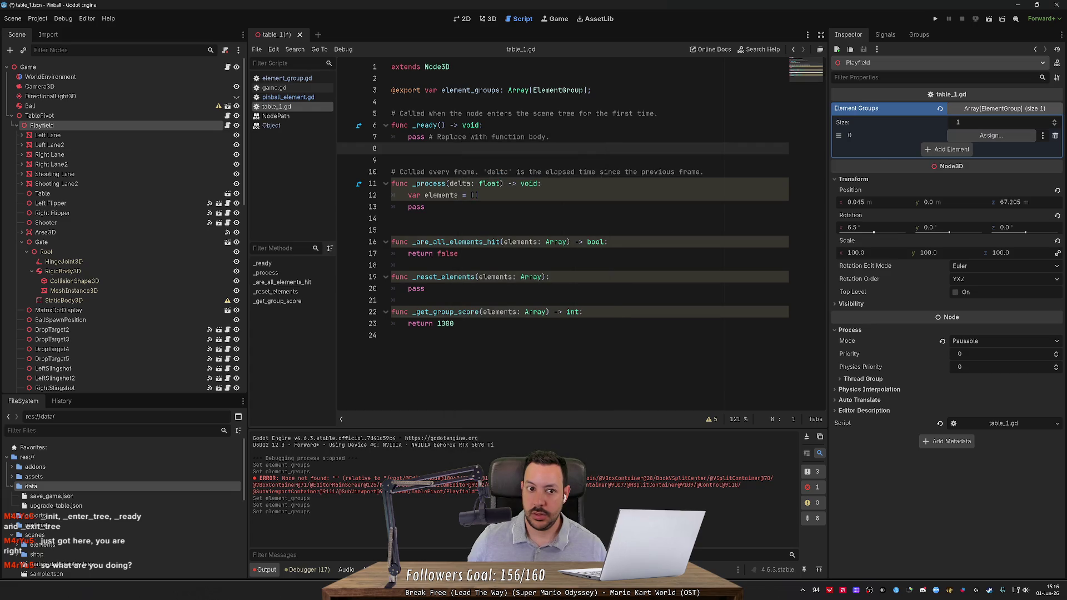
key("ctrl+s")
left_click(297, 79)
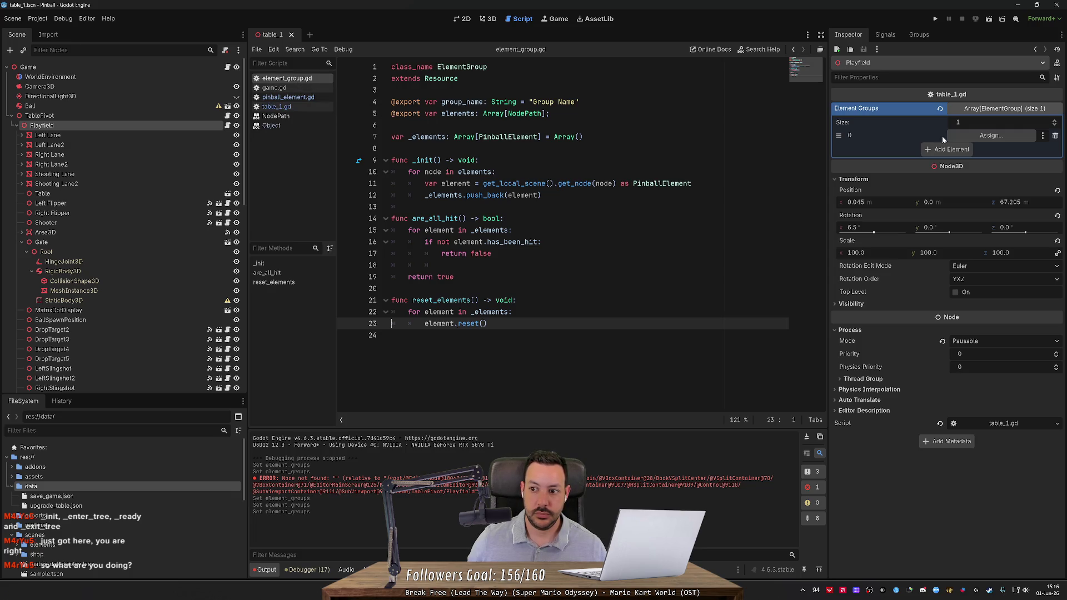
left_click(278, 88)
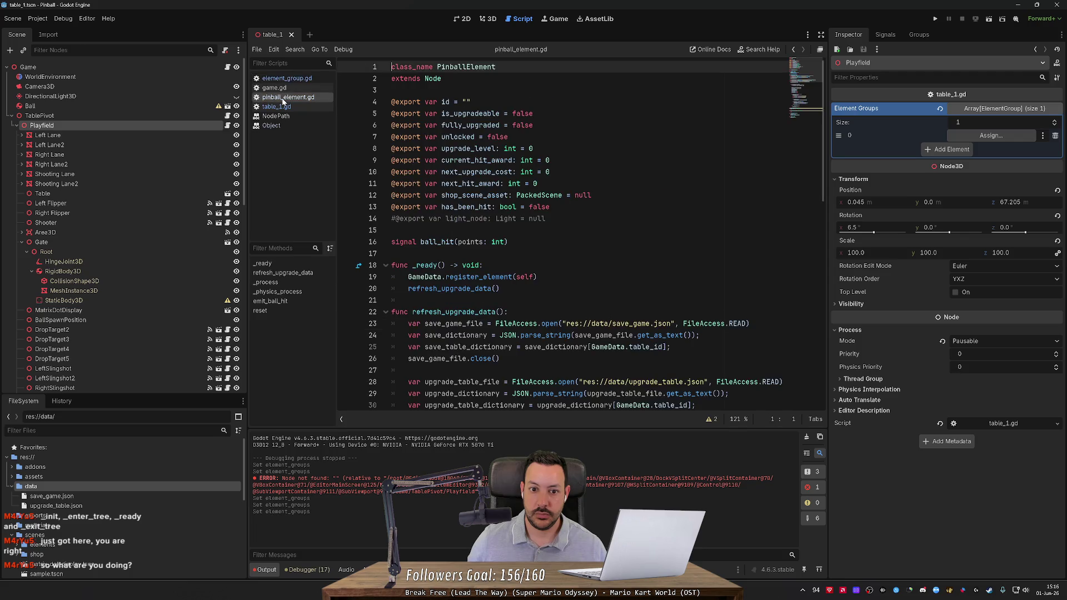
In table_1.gd, delete line 3's ElementGroup type and brackets, then retype [ElementGroup.
left_click(284, 98)
left_click(282, 107)
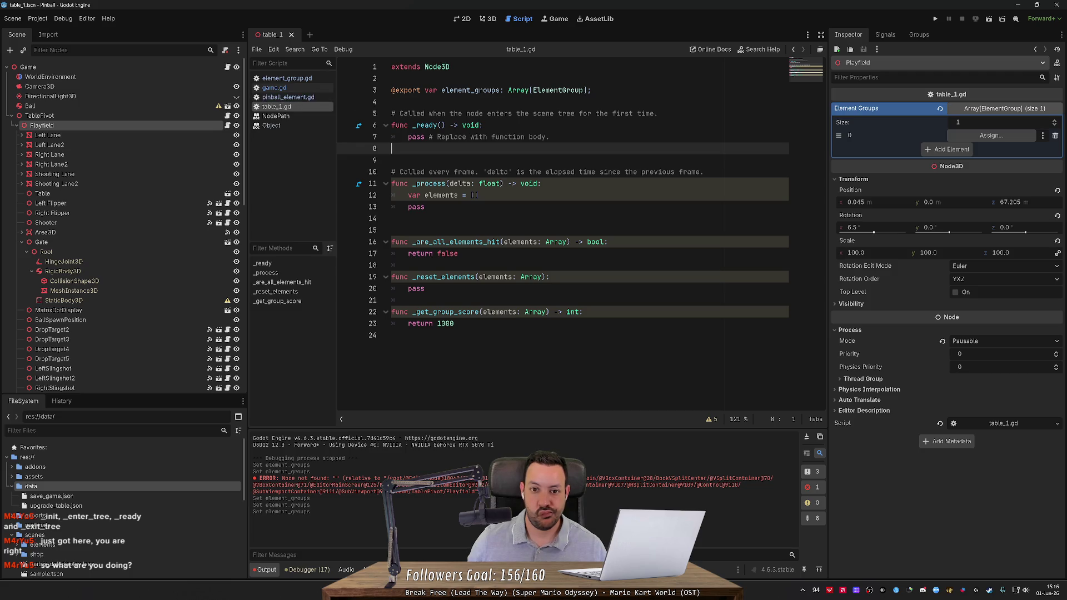
double_click(558, 90)
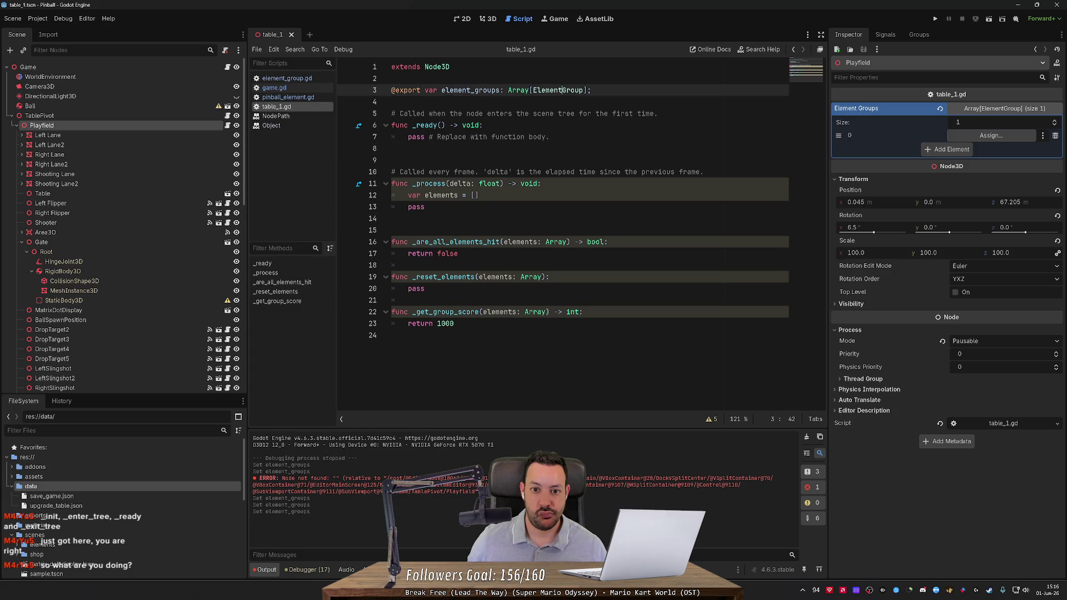
key("BackSpace")
left_click(556, 125)
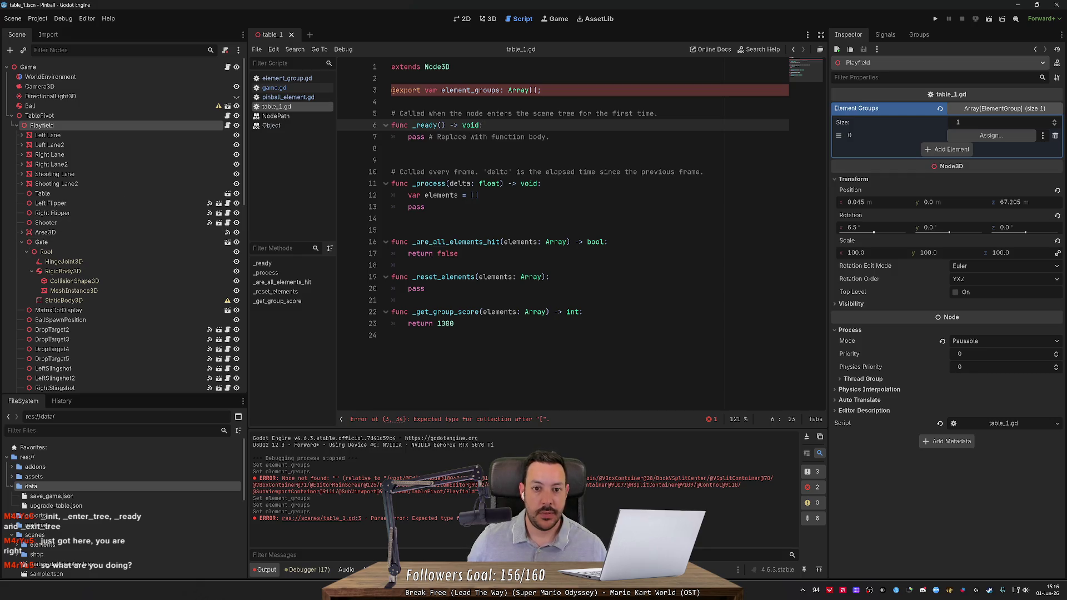
left_click(532, 90)
key("BackSpace")
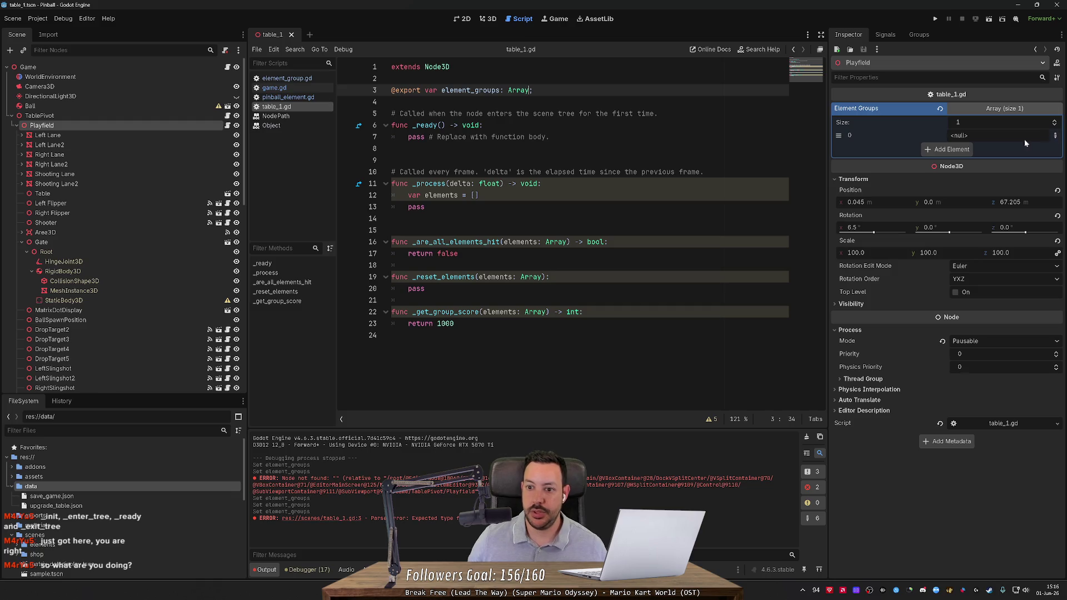
type("[ElementGroup")
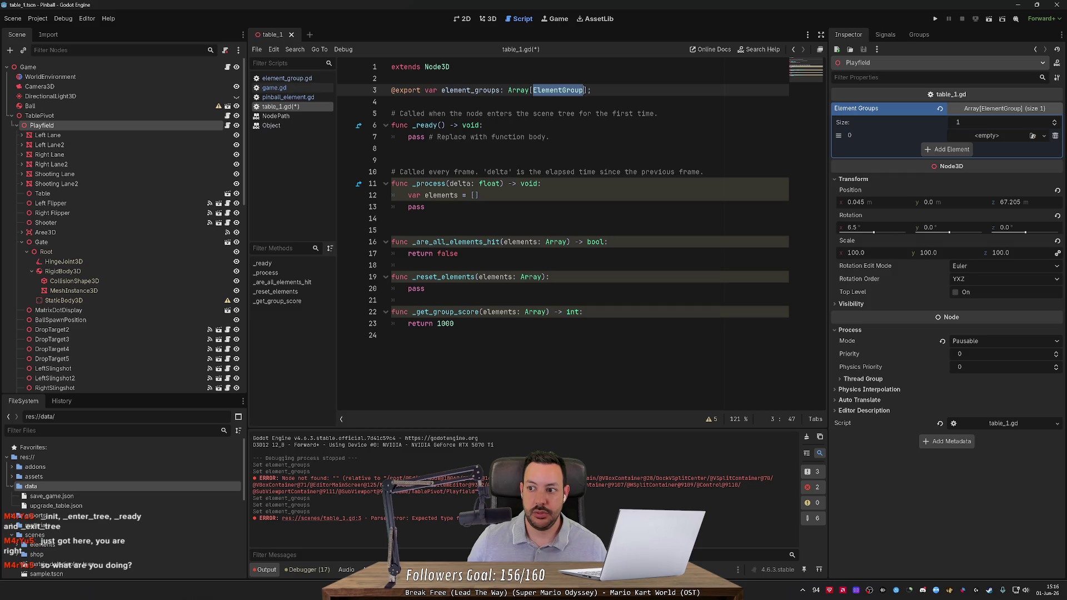
Save table_1.gd and remove the empty element 0 from Element Groups.
key("ctrl+s")
left_click(1032, 137)
left_click(997, 153)
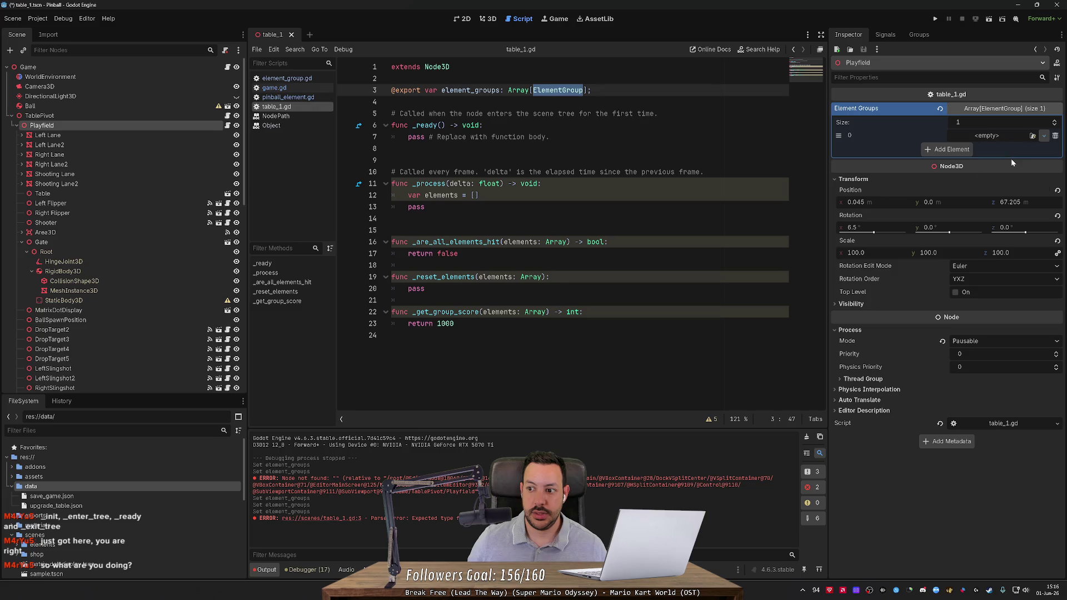
left_click(1044, 135)
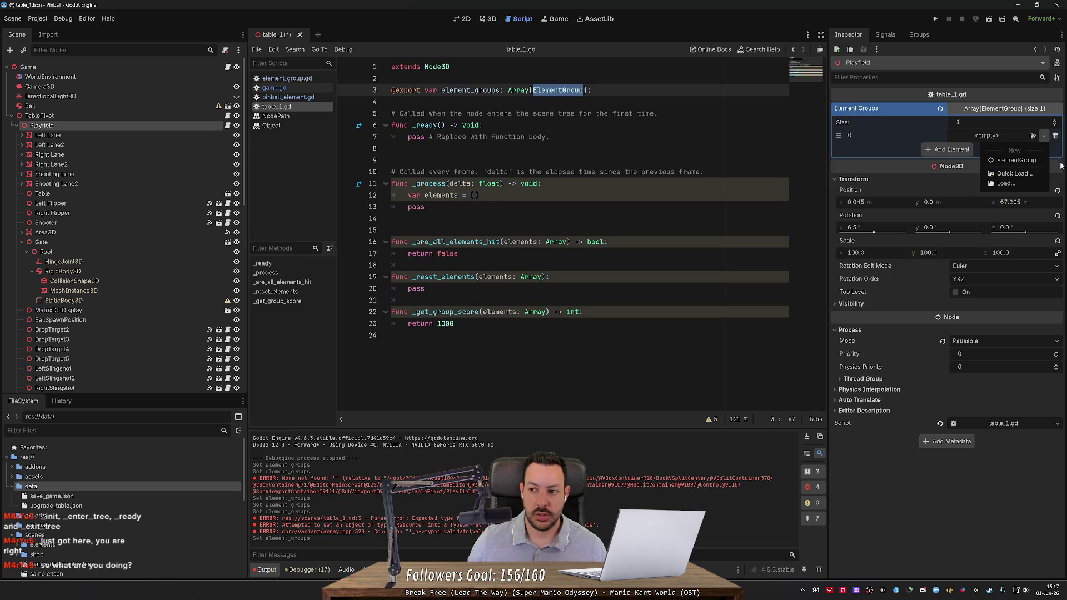
left_click(1043, 135)
left_click(1057, 137)
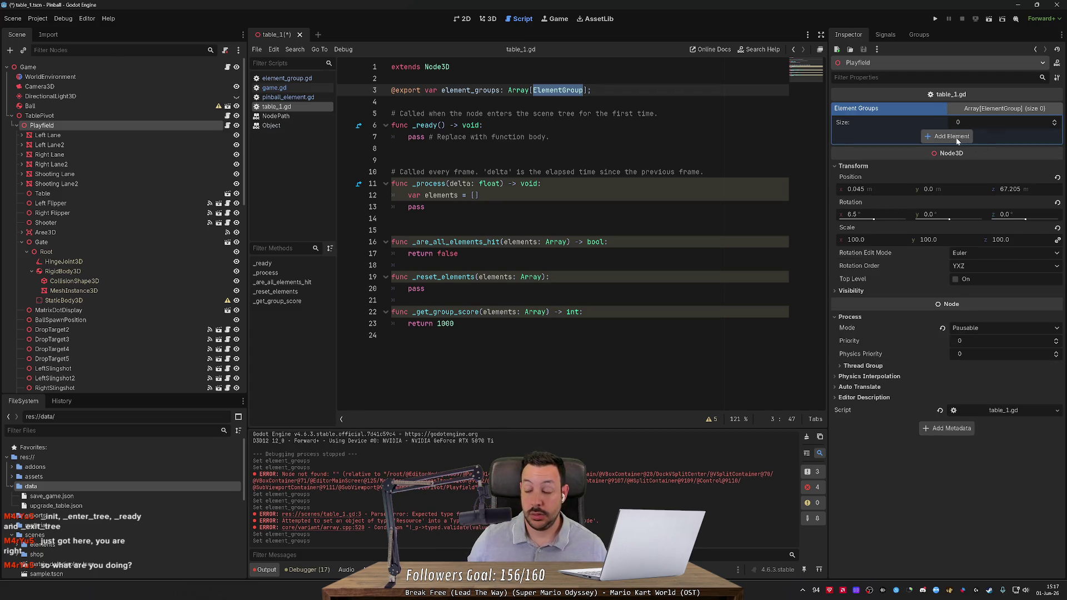
Add a fresh Element Groups entry holding a new ElementGroup resource, clearing the output log.
left_click(956, 137)
left_click(1043, 136)
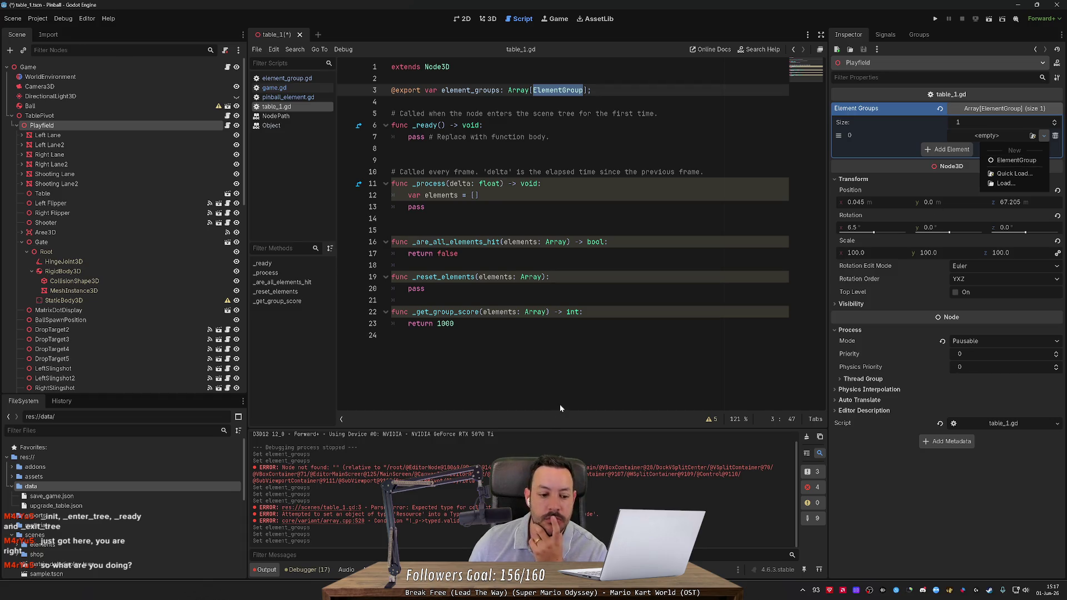
left_click(811, 440)
left_click(808, 438)
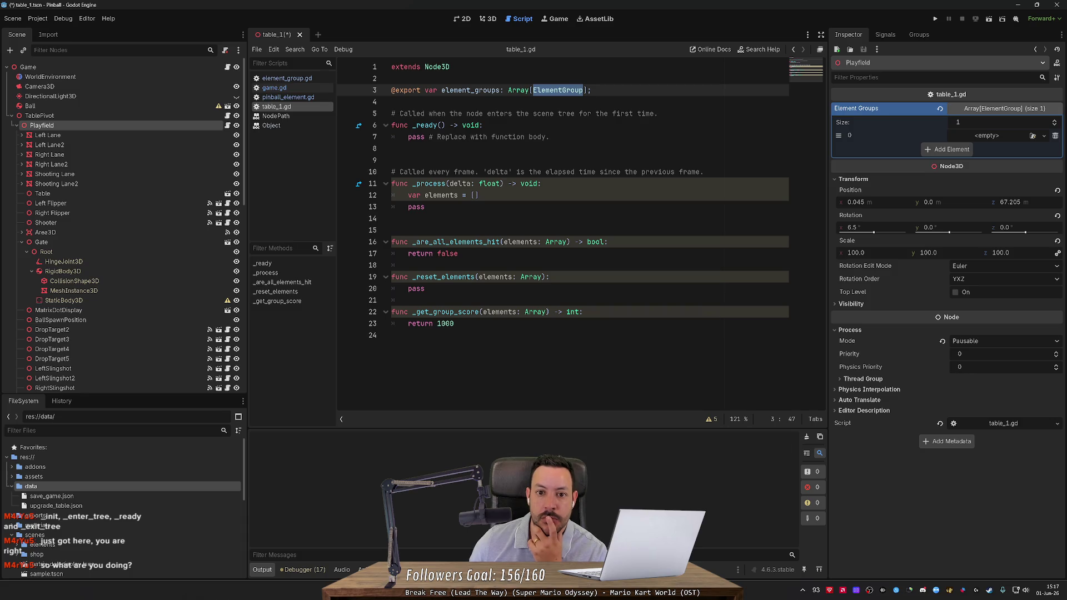
left_click(1043, 138)
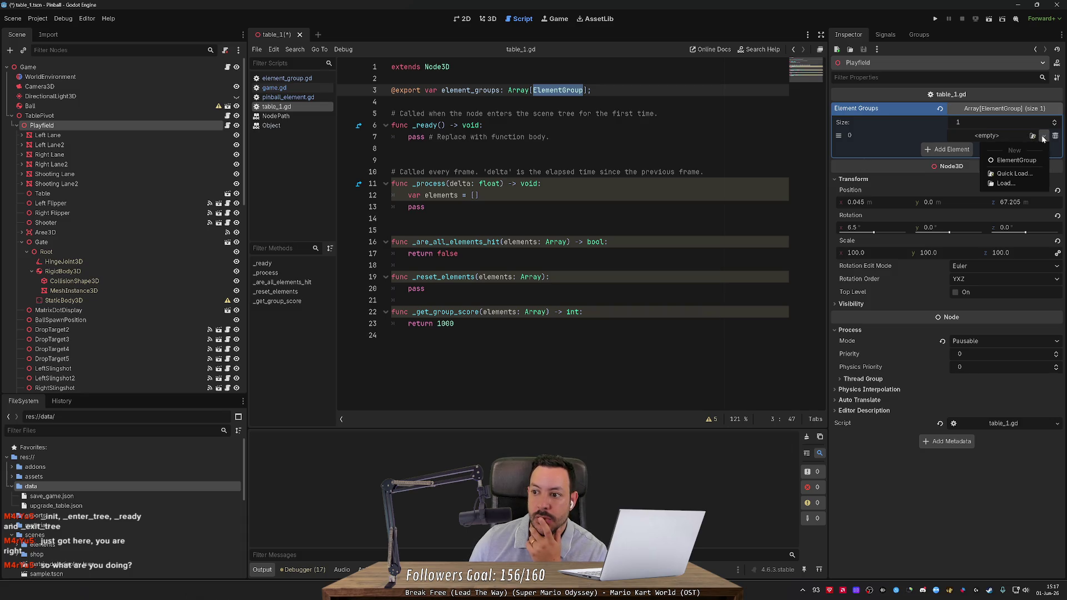
left_click(1034, 160)
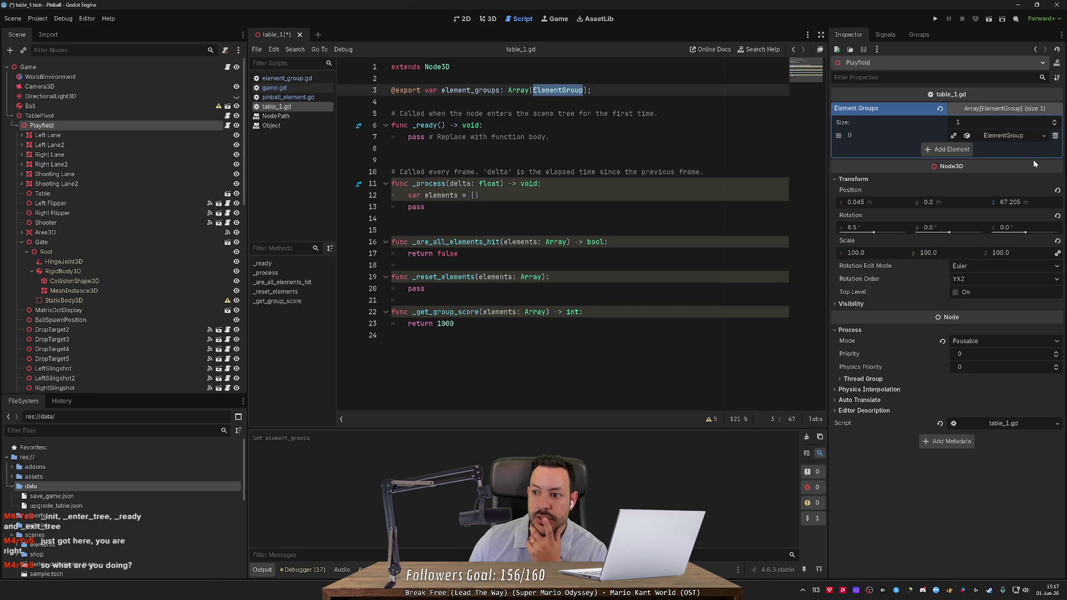
Expand the new ElementGroup's Elements list and add four empty NodePath slots.
left_click(1007, 138)
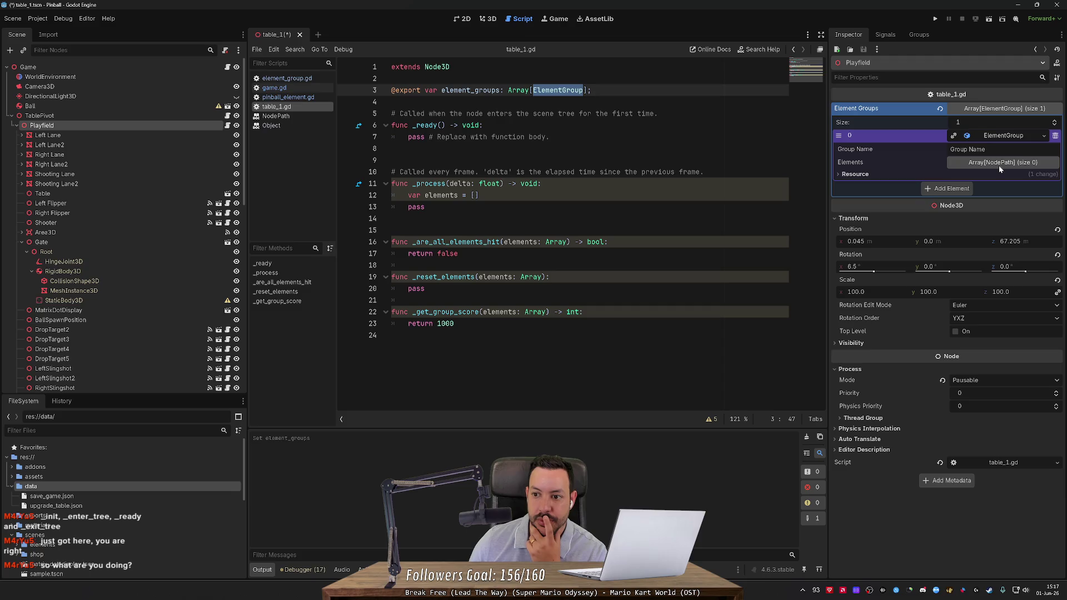
left_click(994, 163)
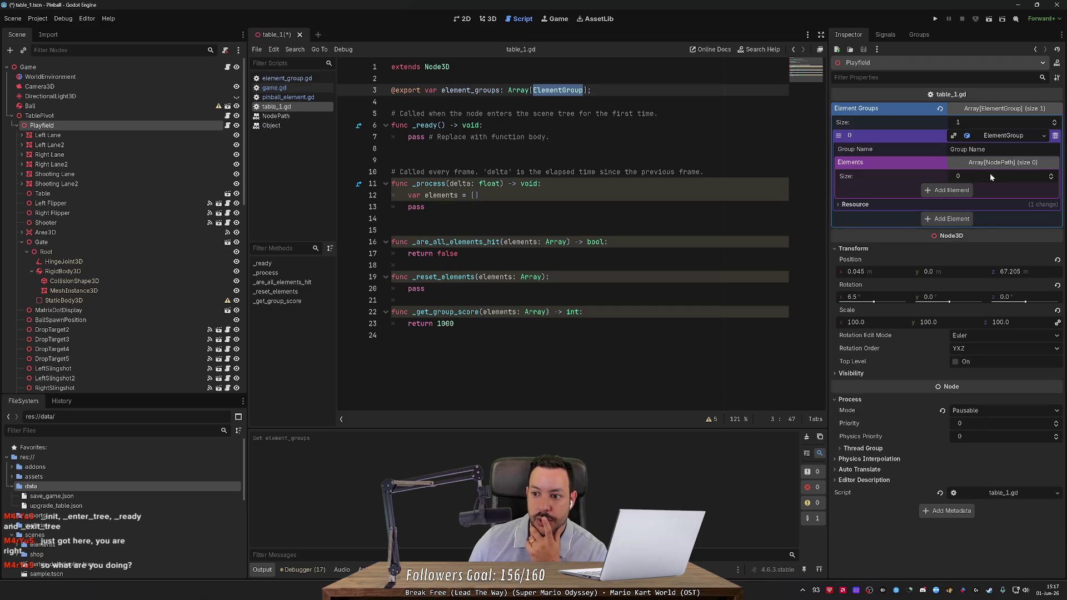
left_click(947, 190)
left_click(949, 203)
left_click(950, 216)
left_click(952, 229)
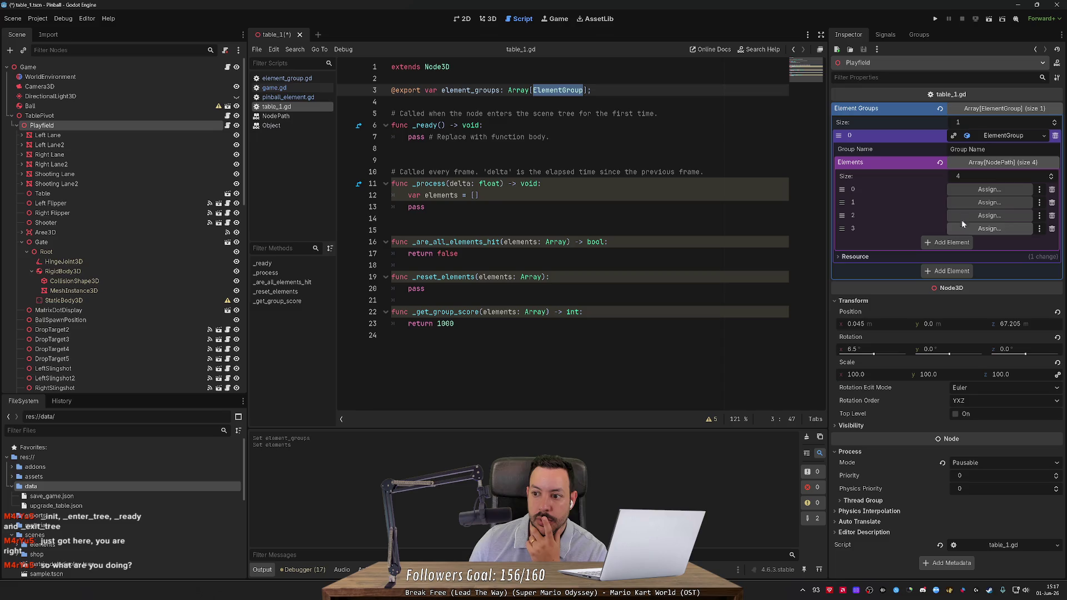
Assign DropTarget2 to element 0 of the group's Elements.
left_click(969, 189)
scroll(555, 252, "down", 5)
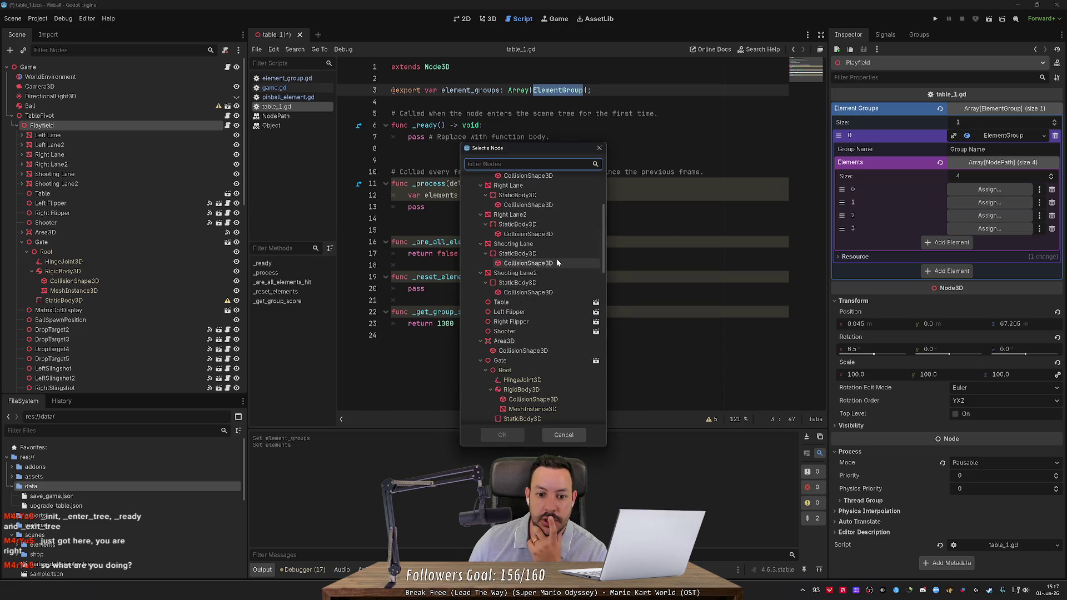
scroll(556, 258, "down", 8)
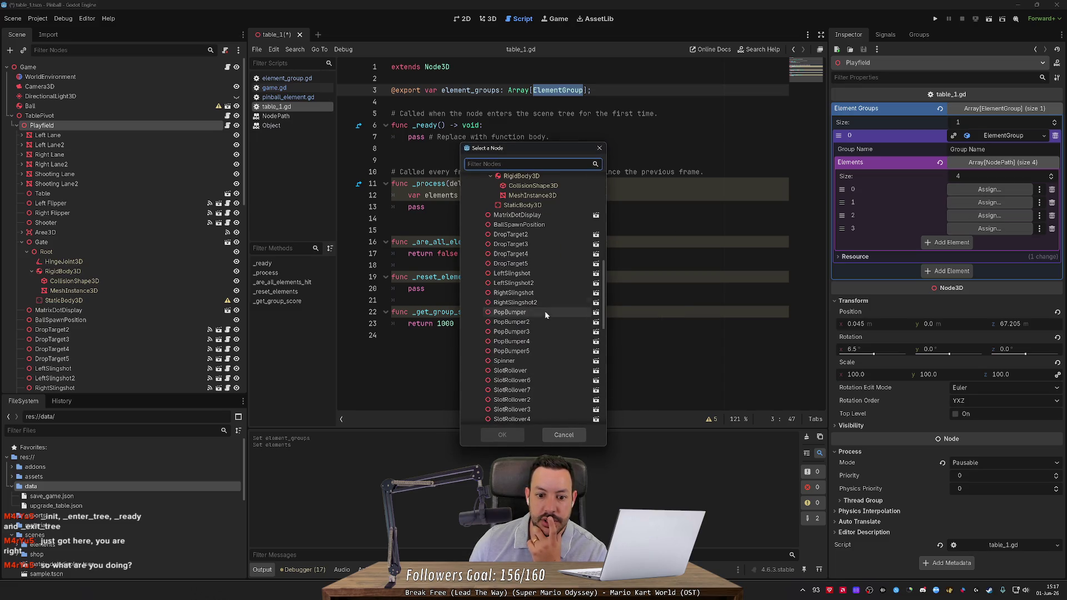
scroll(548, 311, "down", 3)
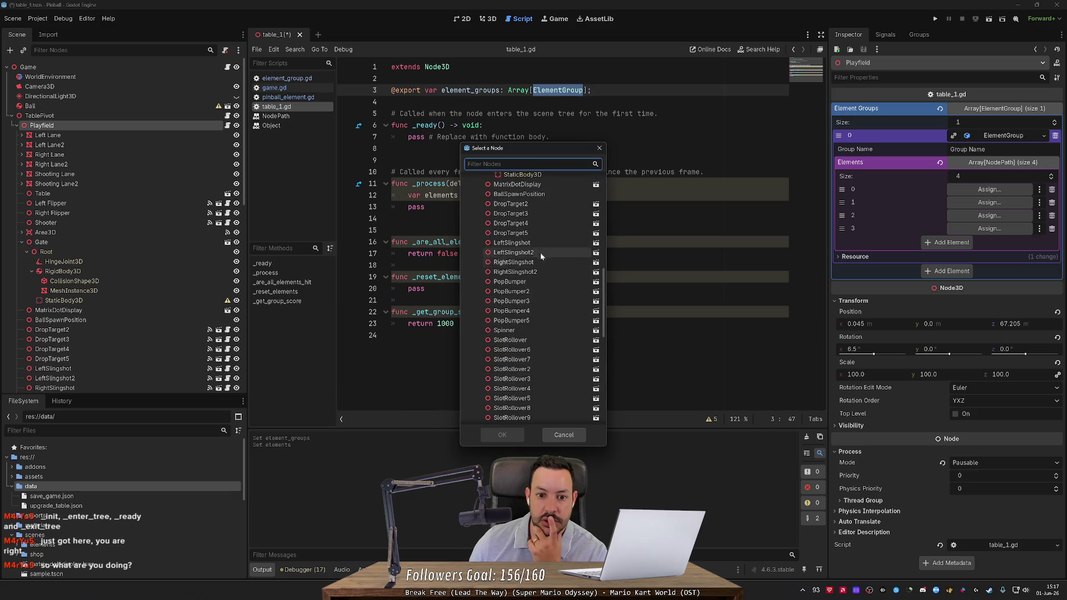
double_click(542, 205)
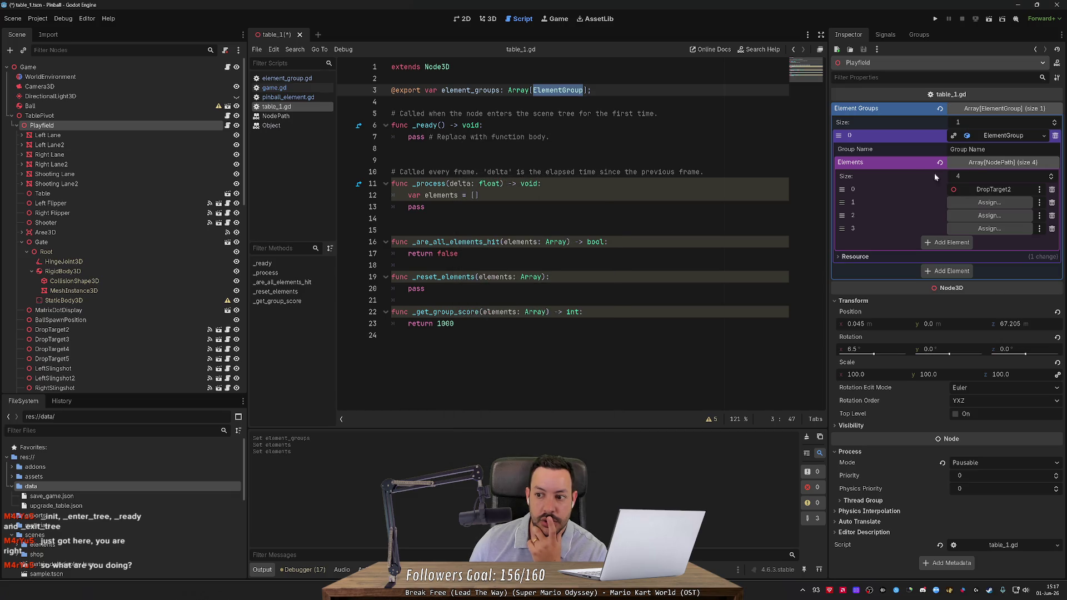
Assign DropTarget3, DropTarget4 and DropTarget5 to elements 1, 2 and 3.
left_click(989, 203)
type("drop")
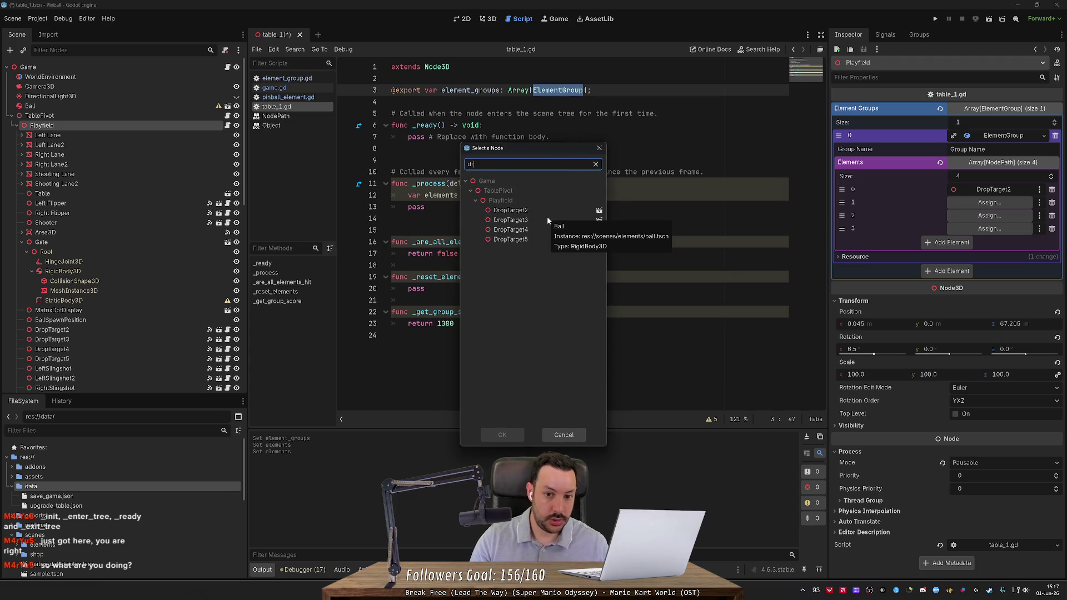
double_click(548, 220)
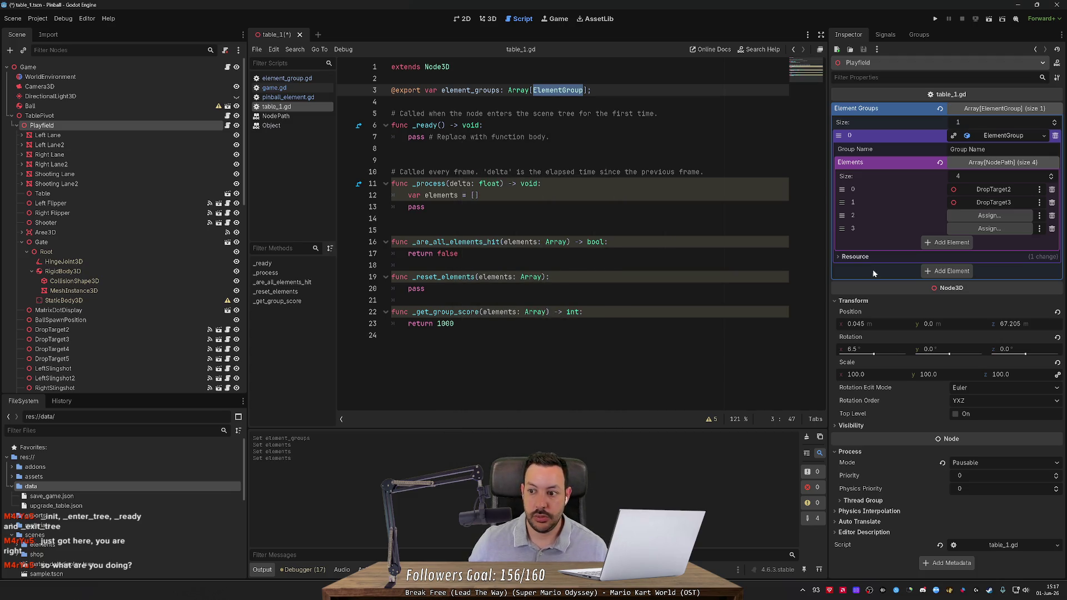
left_click(989, 215)
type("drop")
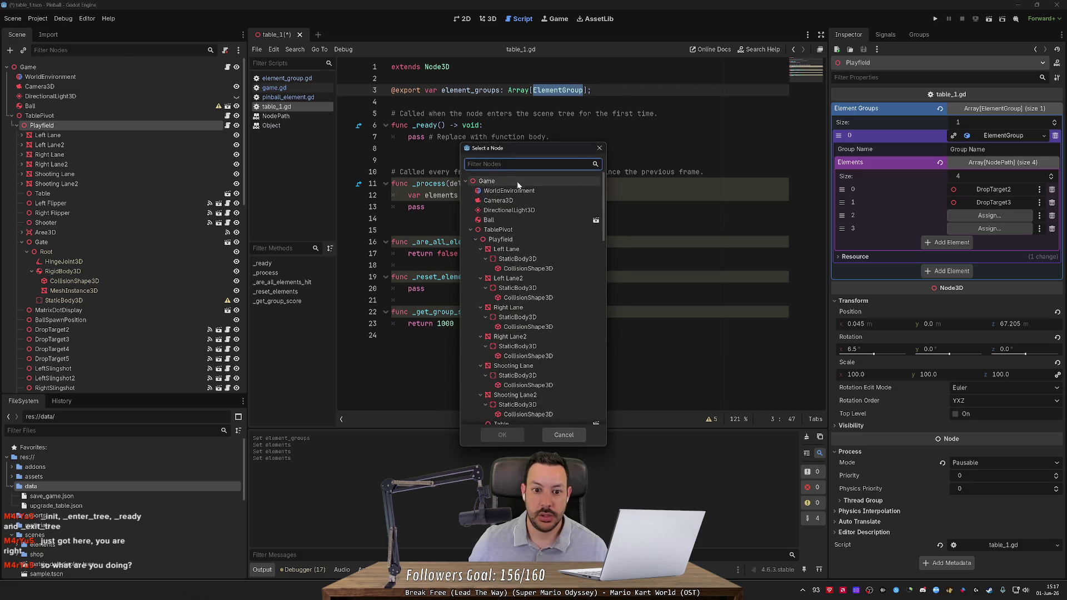
double_click(510, 230)
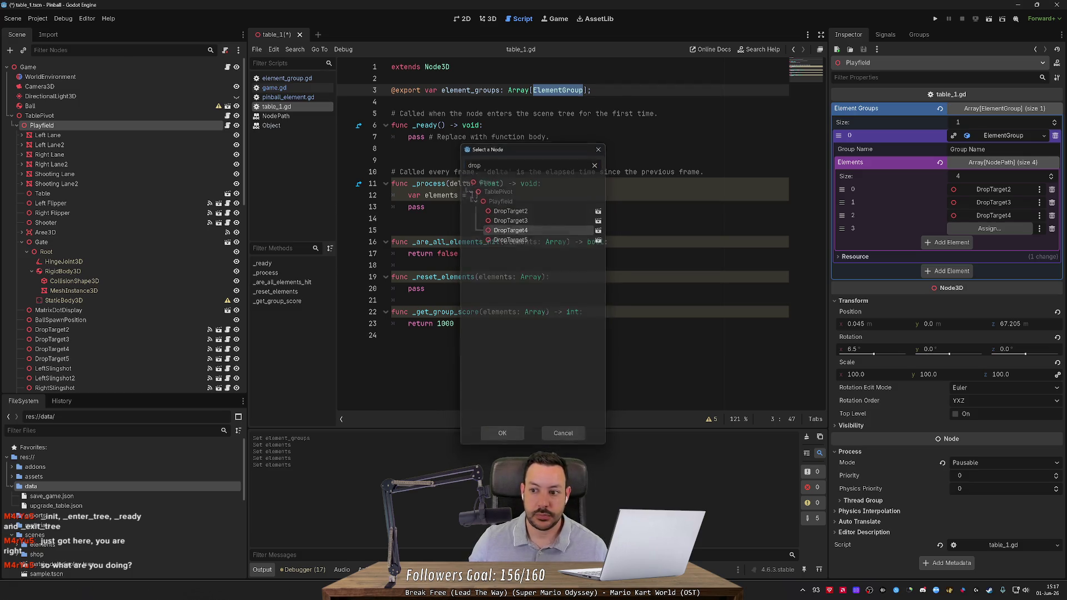
left_click(990, 228)
type("drop")
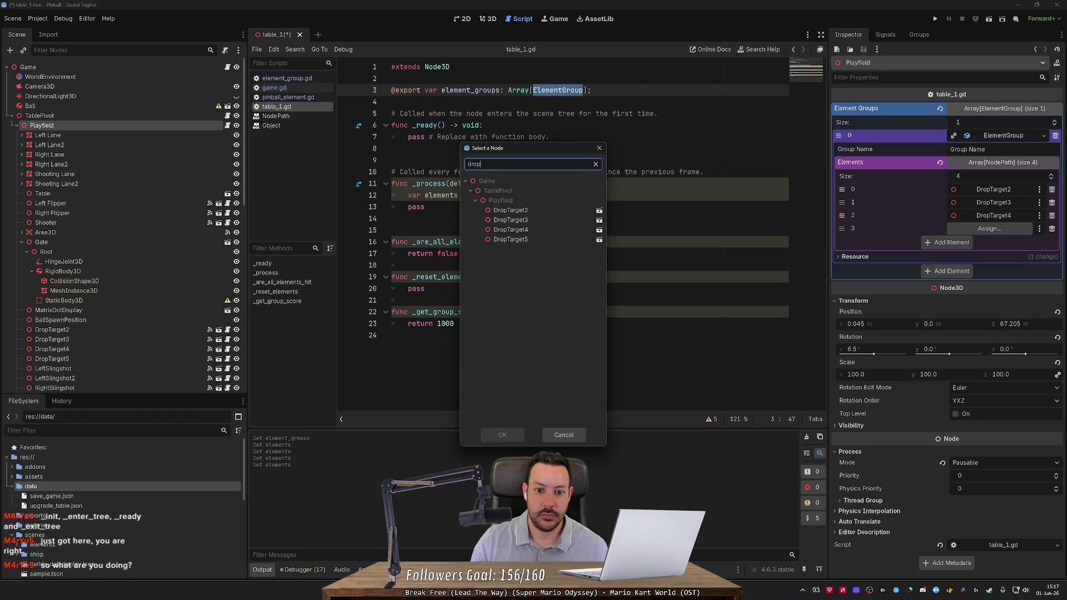
double_click(542, 239)
Save the scene, enter 'Drop Targets' as the Group Name, and save again.
key("ctrl+s")
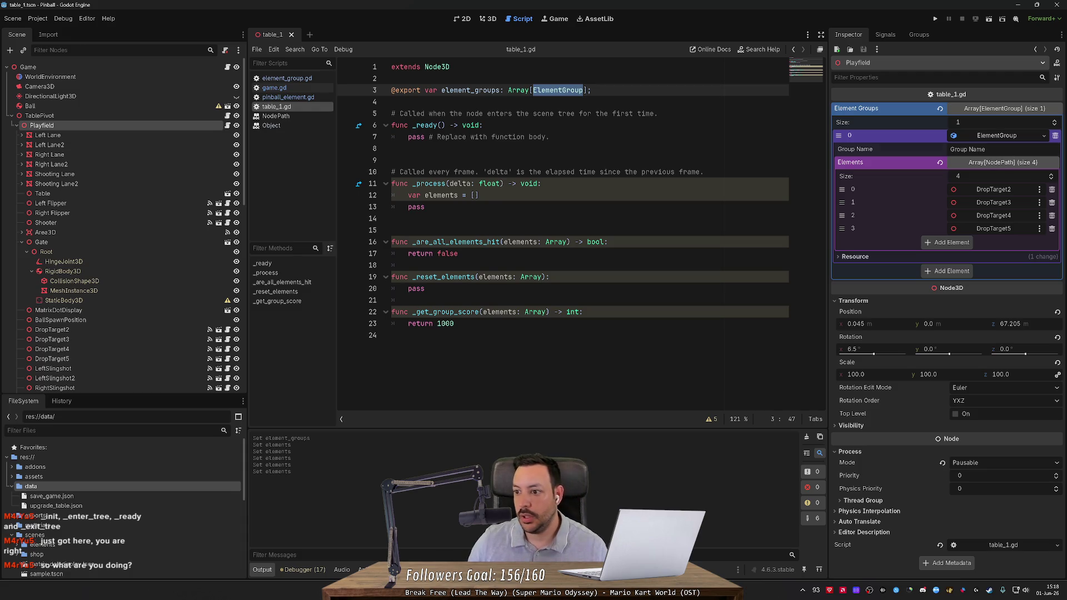
left_click(1000, 149)
type("Drop Target")
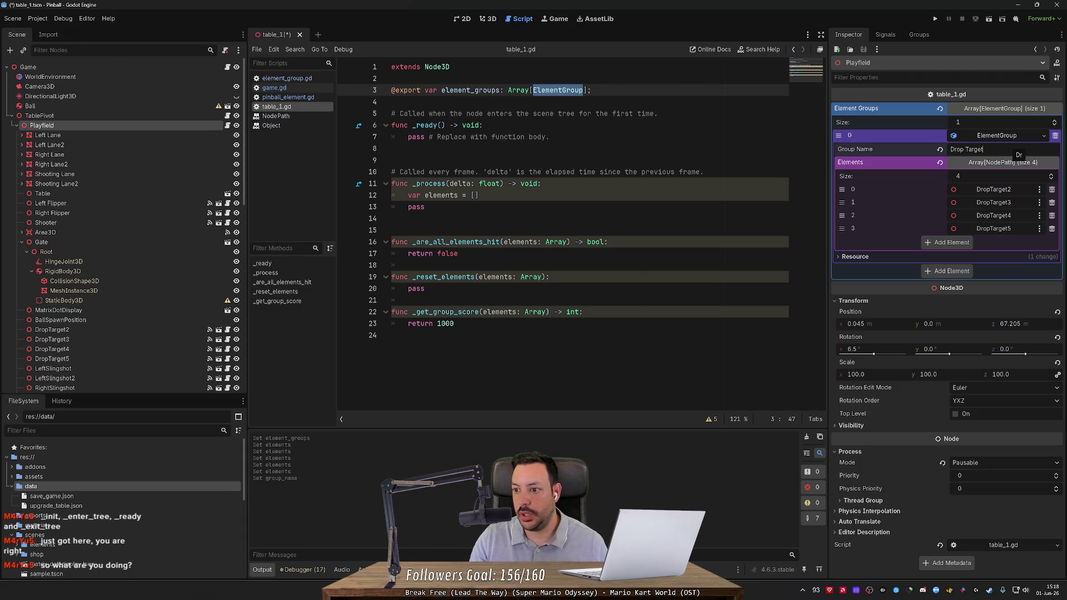
type("s")
key("ctrl+s")
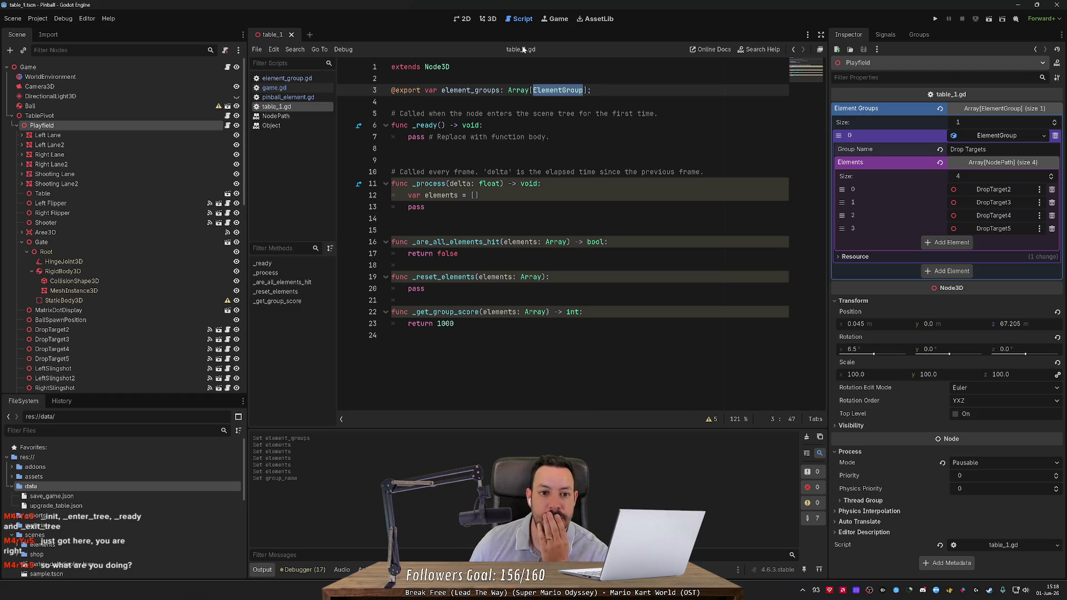
left_click(558, 90, "ctrl")
left_click(832, 106)
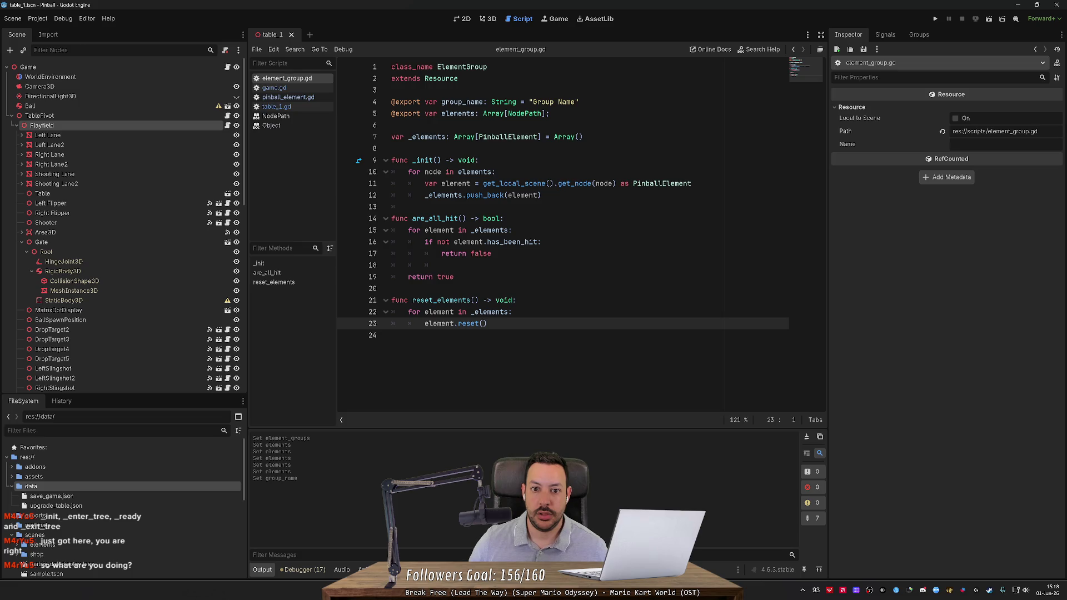
left_click(549, 113)
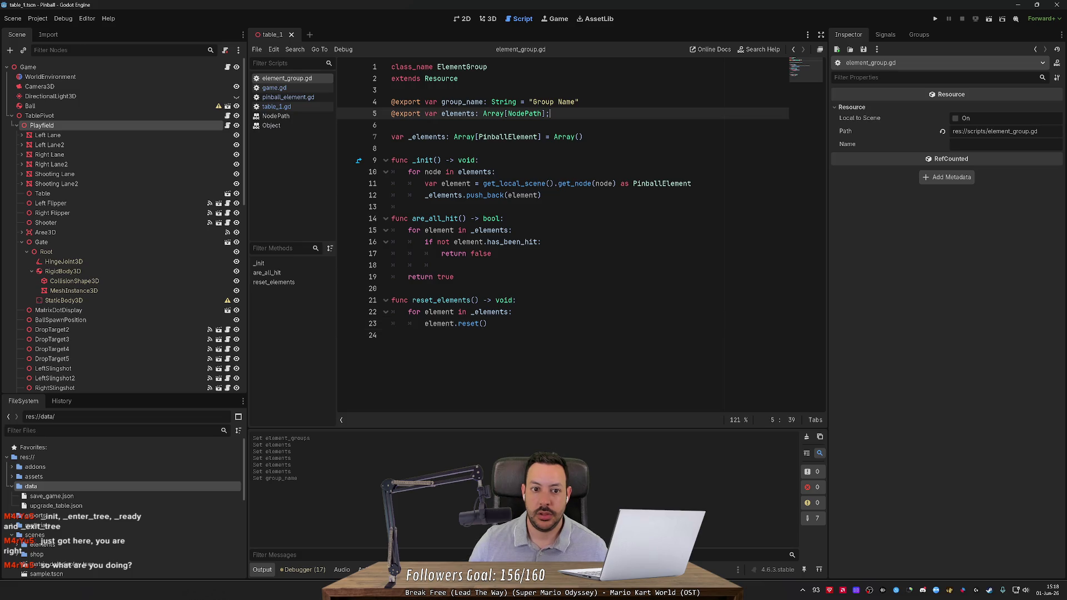
key("Return")
type("@exprot va")
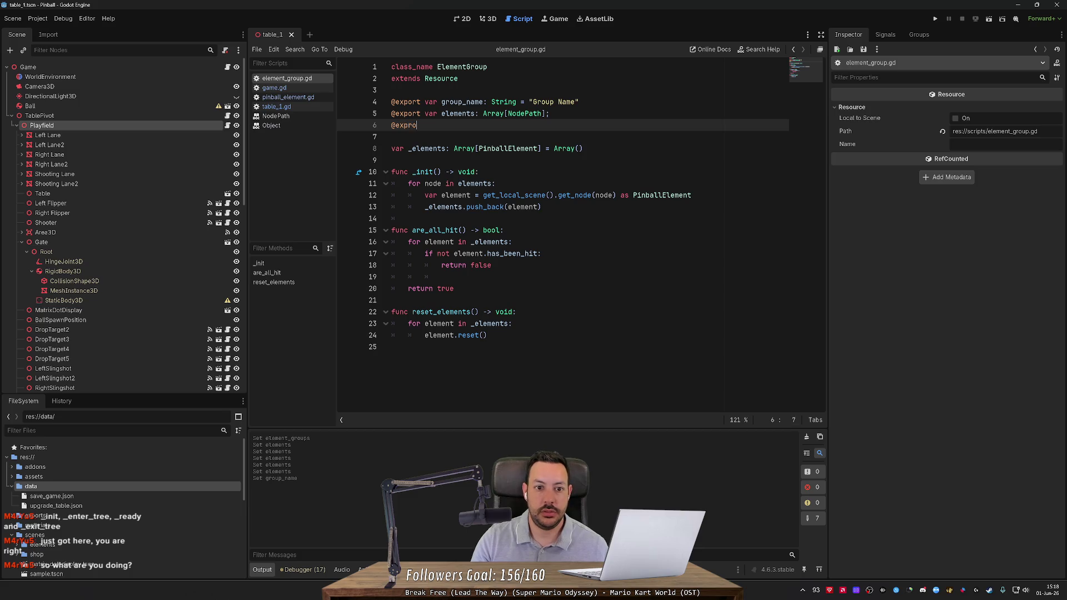
key("BackSpace")
key("BackSpace")
key("BackSpace")
type("ort va")
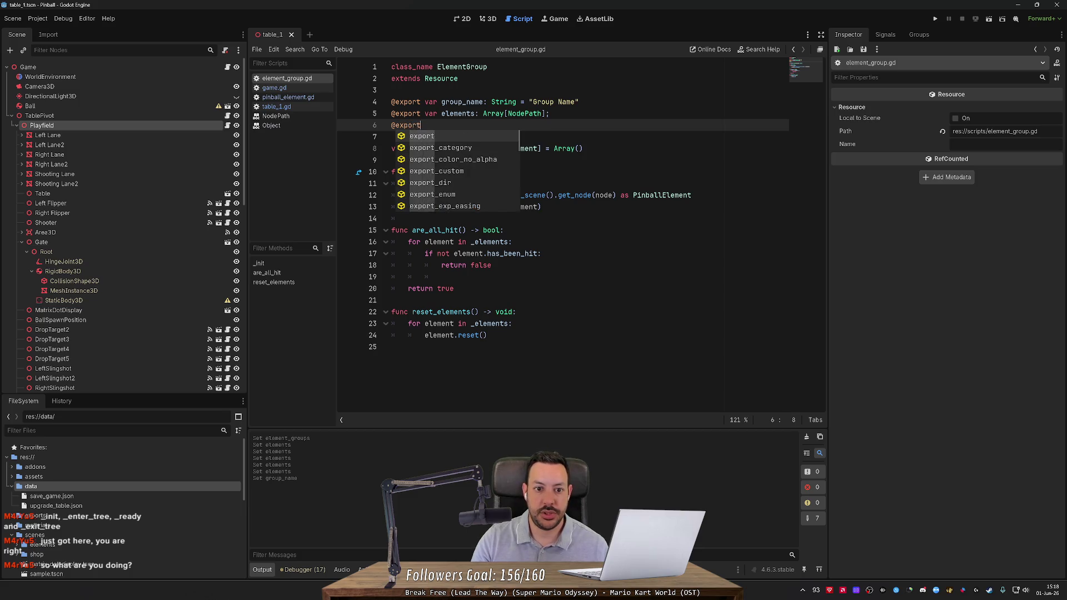
key("BackSpace")
type("r score: ")
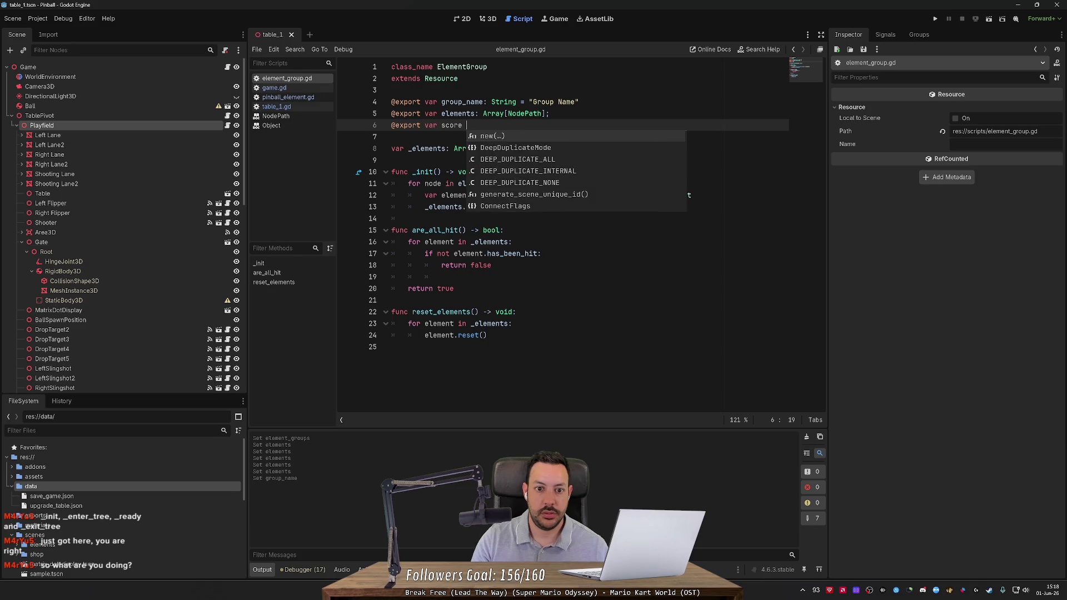
type("int = 1000;")
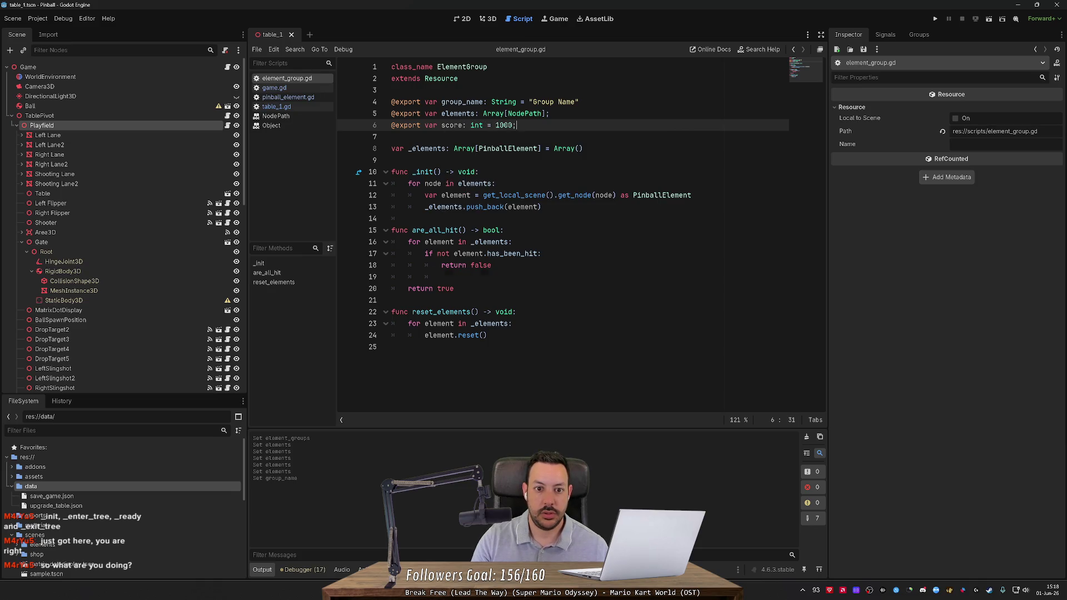
left_click(130, 125)
left_click(978, 136)
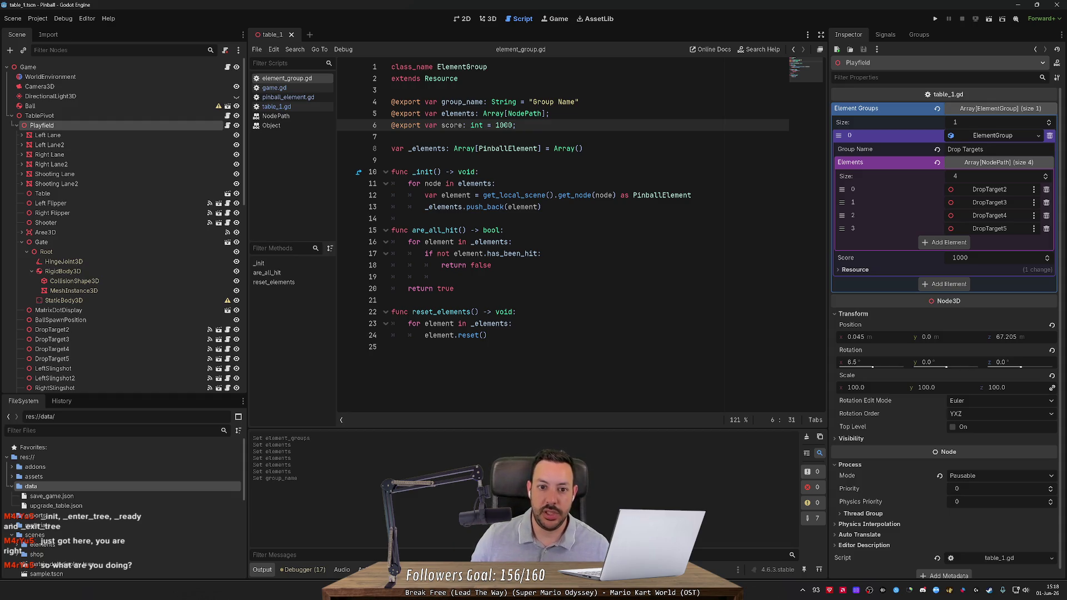
Rename the exported elements array to nodes on the export line.
double_click(458, 113)
mouse_move(477, 125)
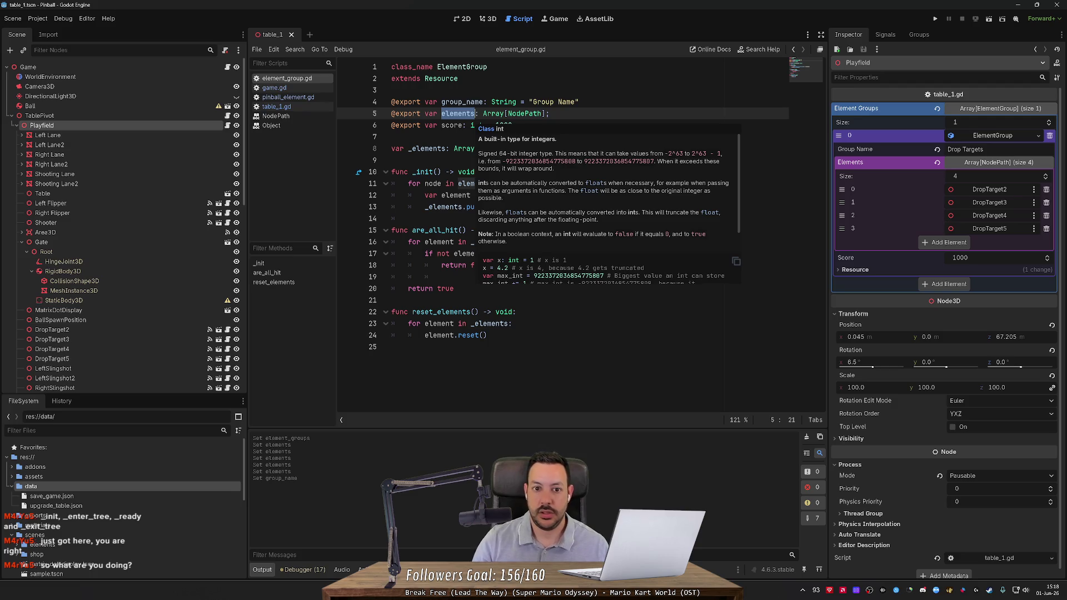
type("paths")
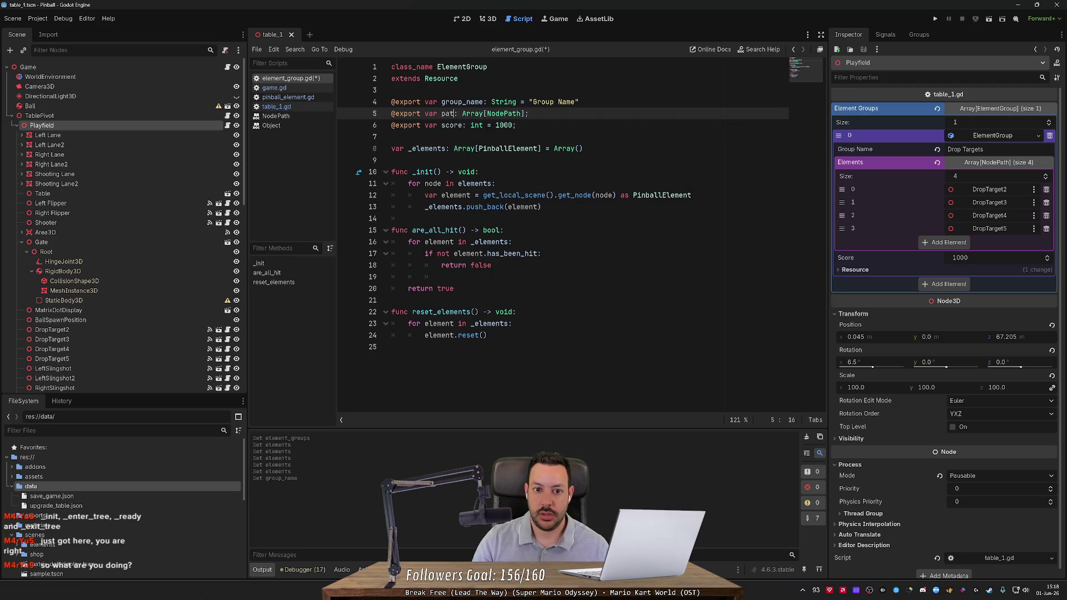
left_click(517, 125)
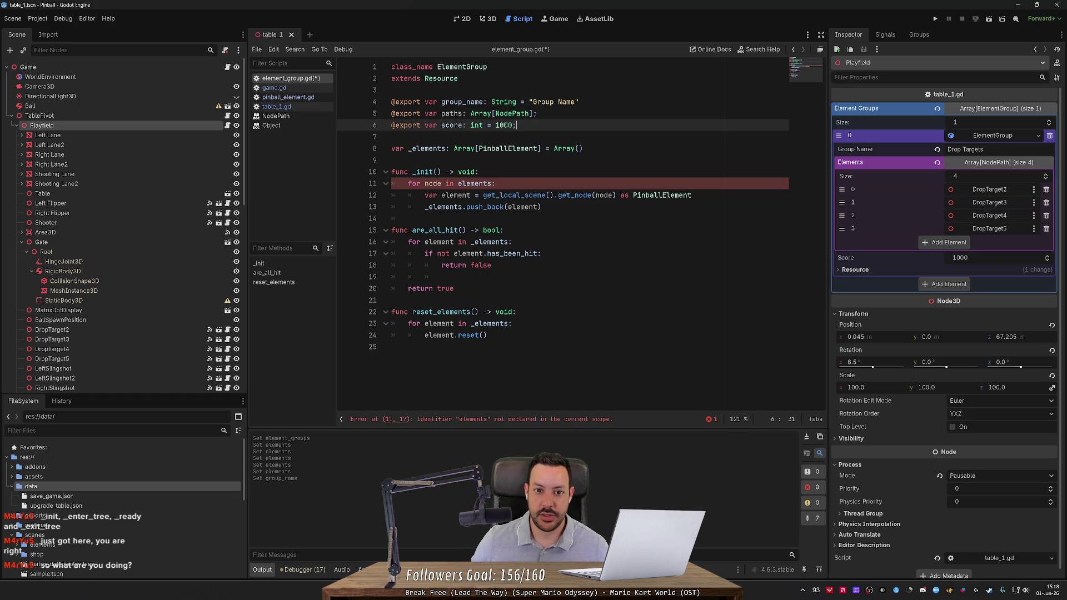
left_click(442, 113)
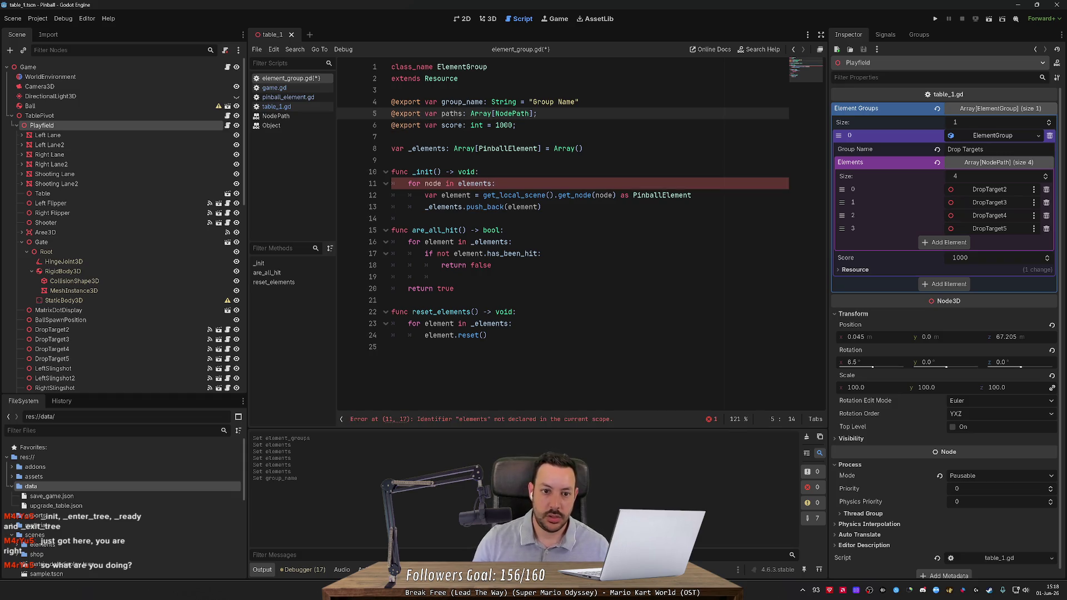
double_click(451, 114)
type("nodes")
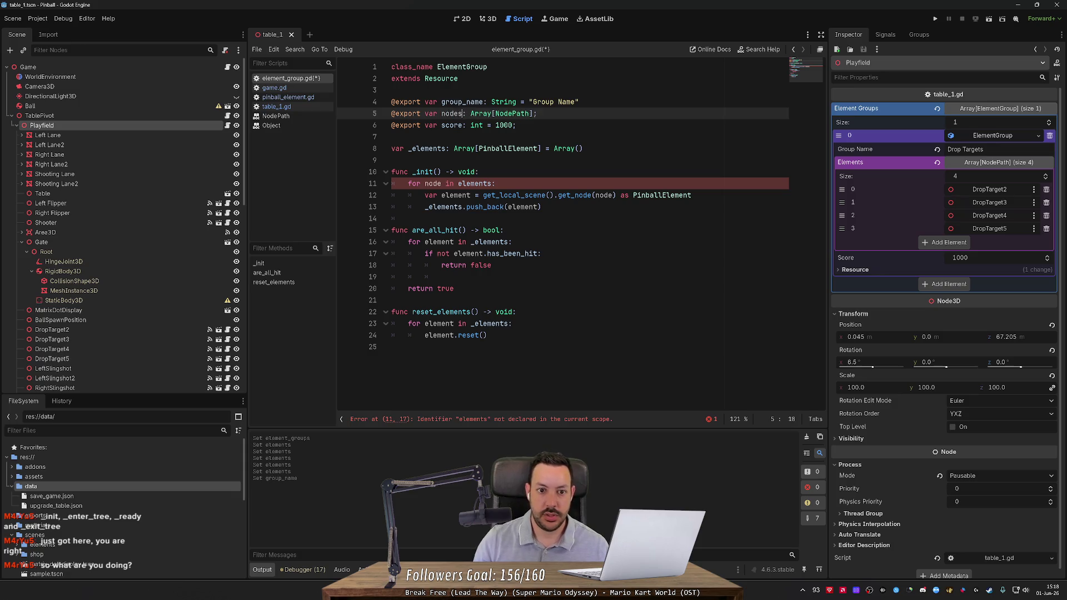
Delete the score line, make the _init loop iterate over nodes, and save the script.
left_click(517, 125)
key("ctrl+shift+k")
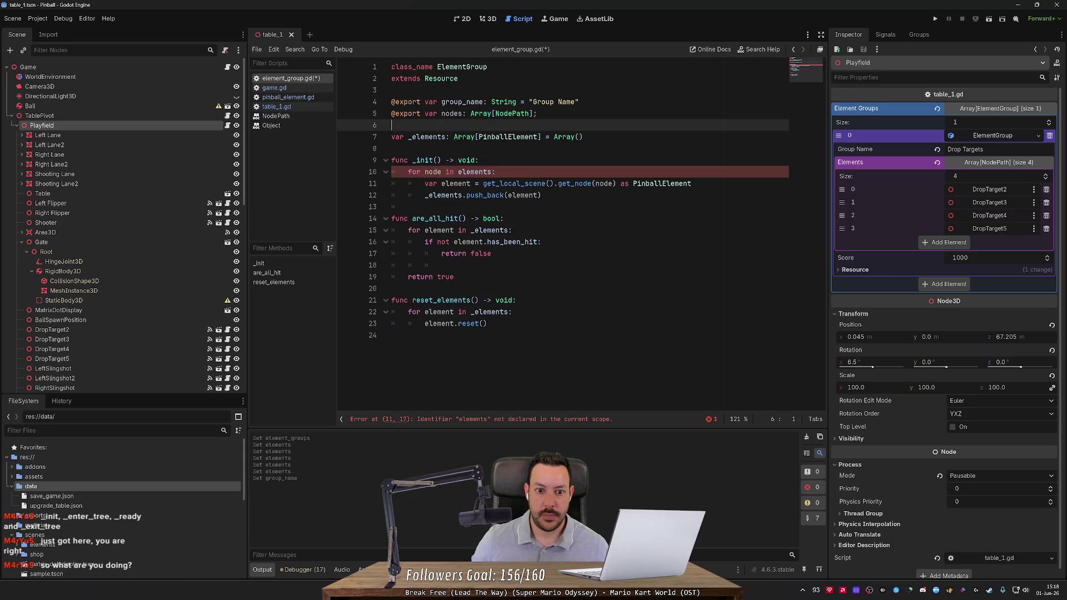
double_click(458, 113)
key("ctrl+c")
double_click(475, 172)
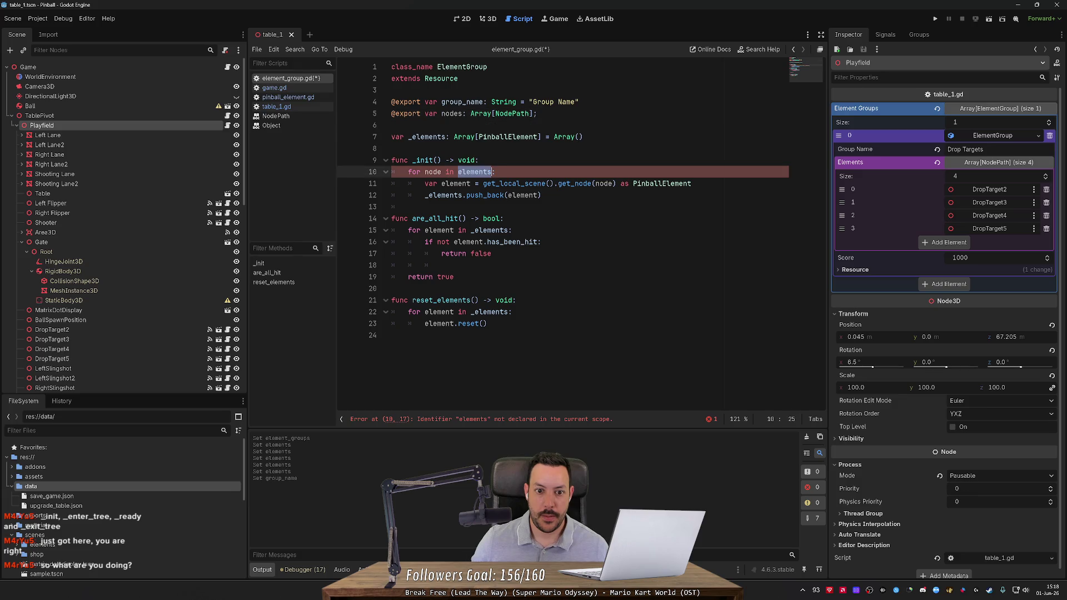
key("ctrl+v")
key("ctrl+s")
left_click(989, 163)
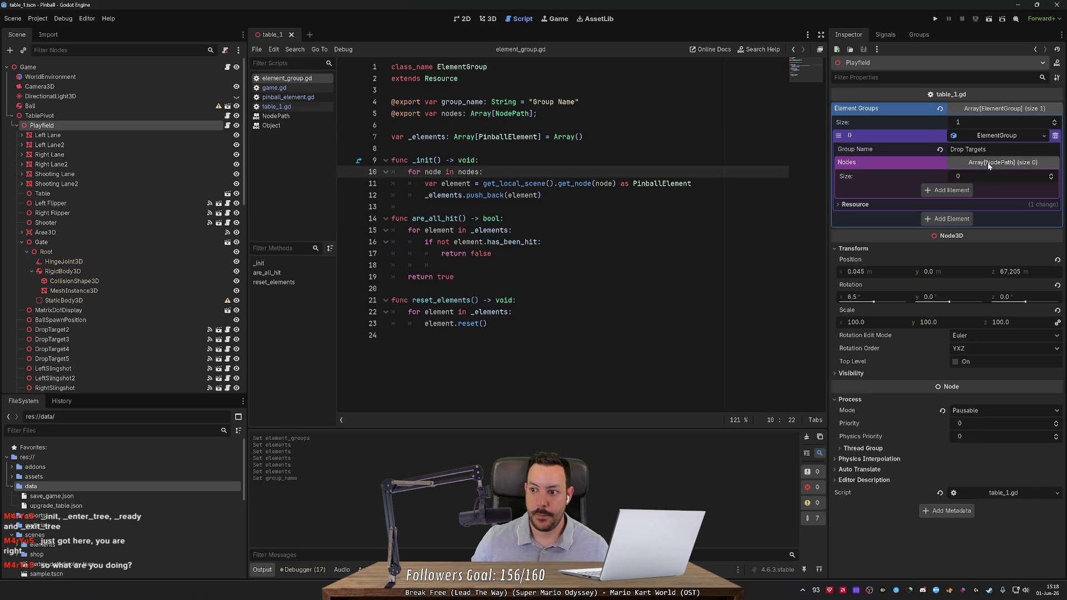
Set the Nodes array size to 4 and assign DropTarget2 and DropTarget3 to the first two slots.
left_click_drag(1037, 182, 1056, 182)
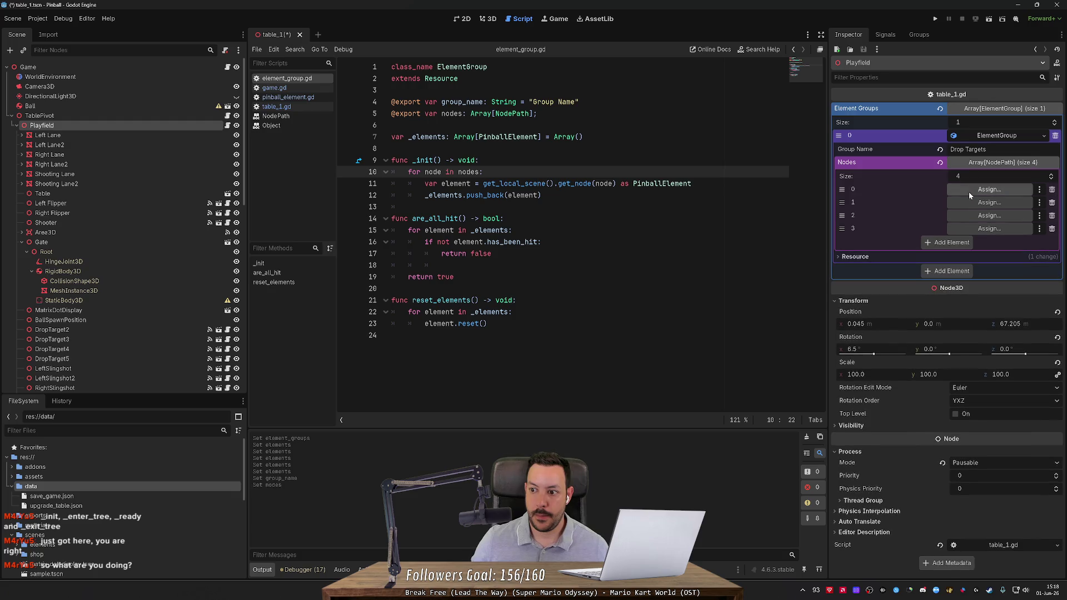
left_click(989, 189)
type("drop")
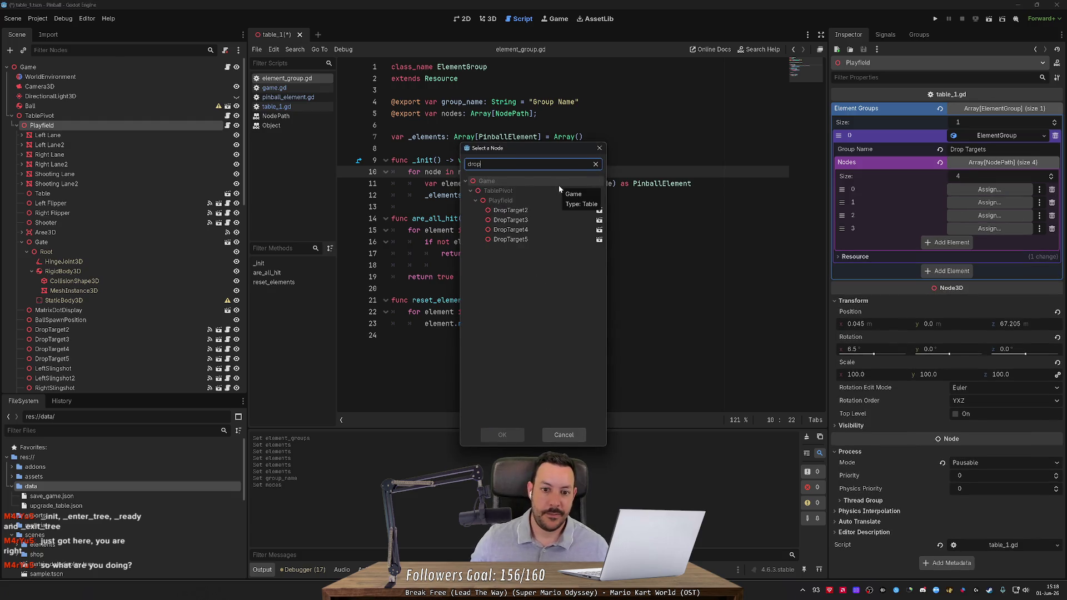
double_click(510, 210)
left_click(953, 204)
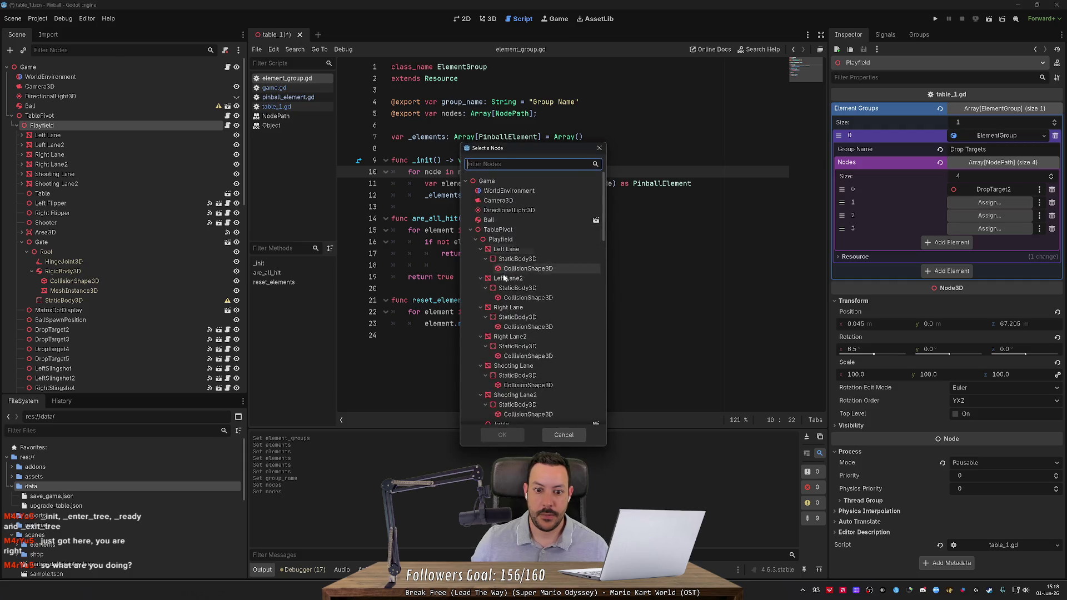
type("drop")
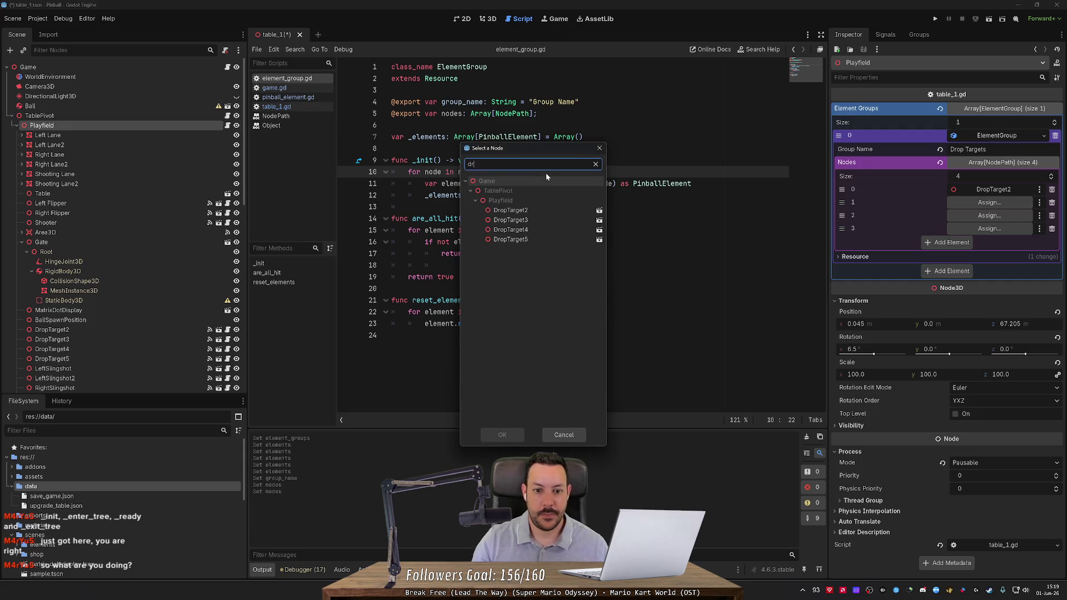
double_click(511, 220)
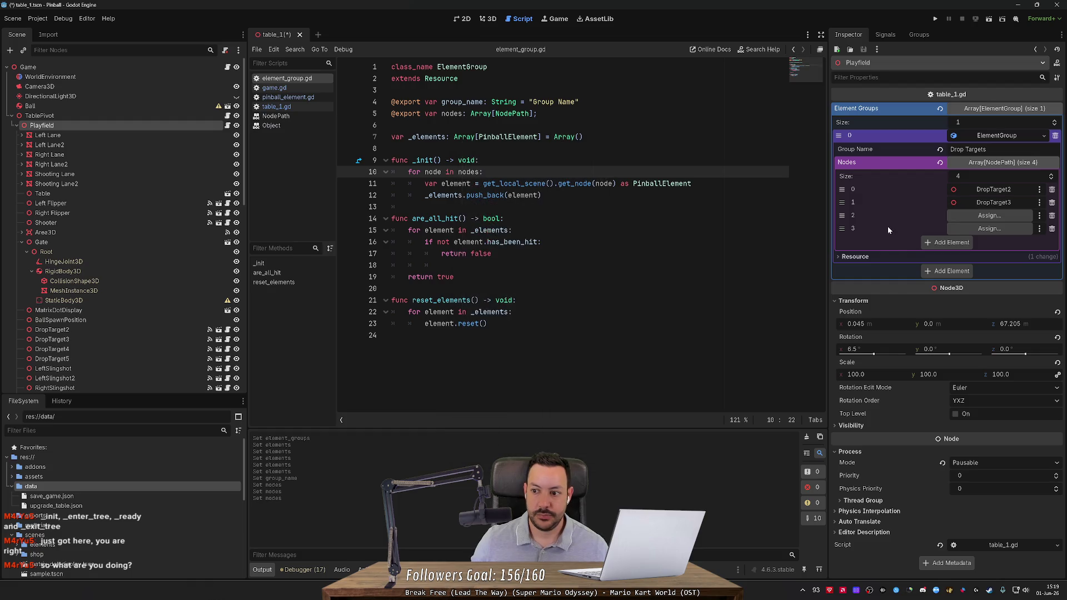
Assign DropTarget4 and DropTarget5 to the last two Nodes slots and save the scene.
left_click(989, 215)
type("drop")
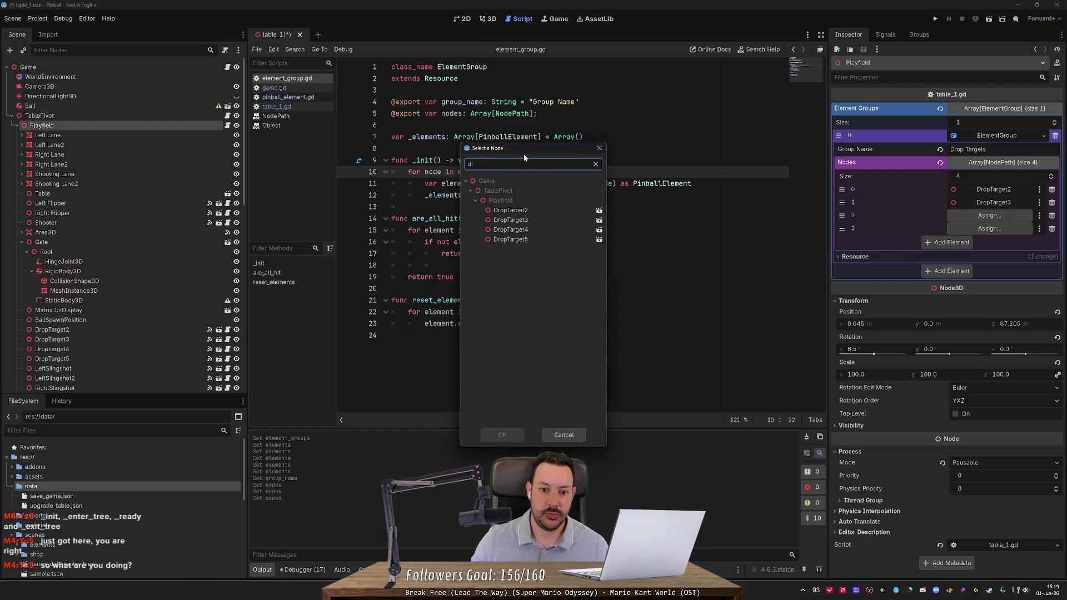
double_click(533, 230)
left_click(989, 229)
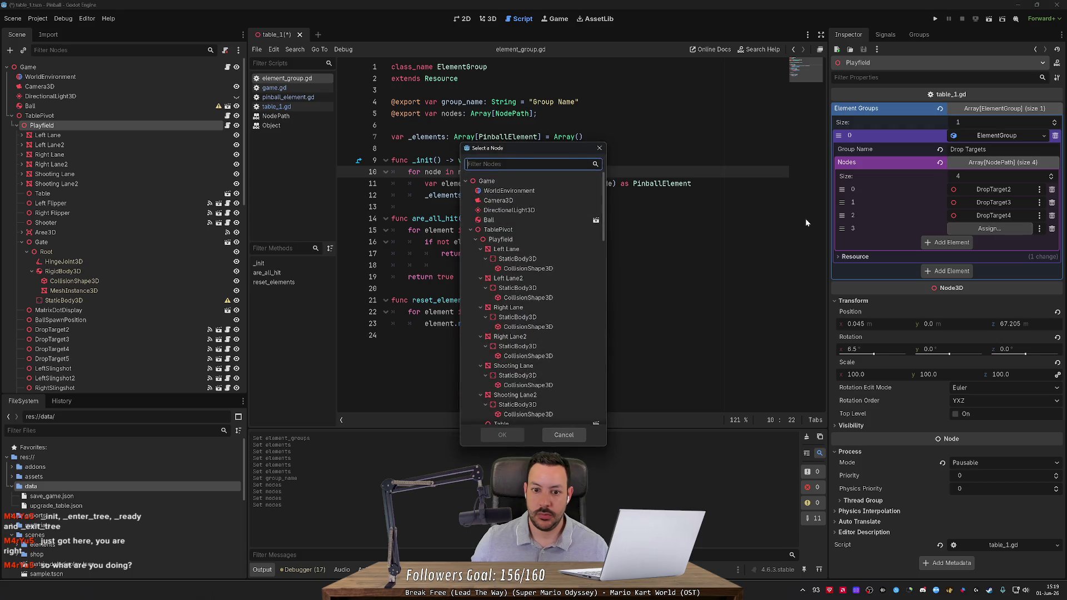
type("drop")
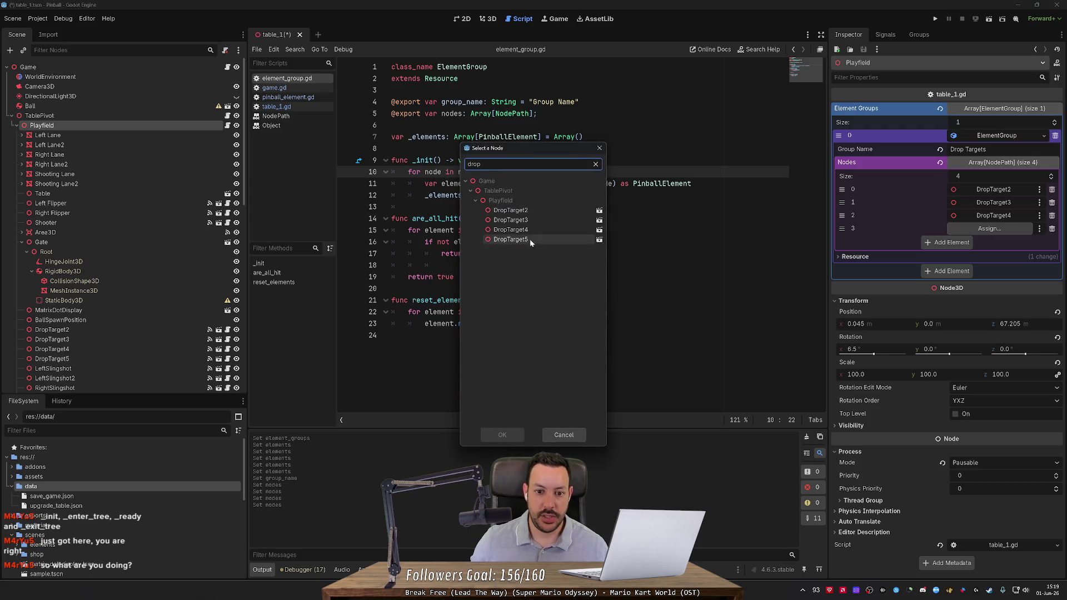
double_click(529, 239)
key("ctrl+s")
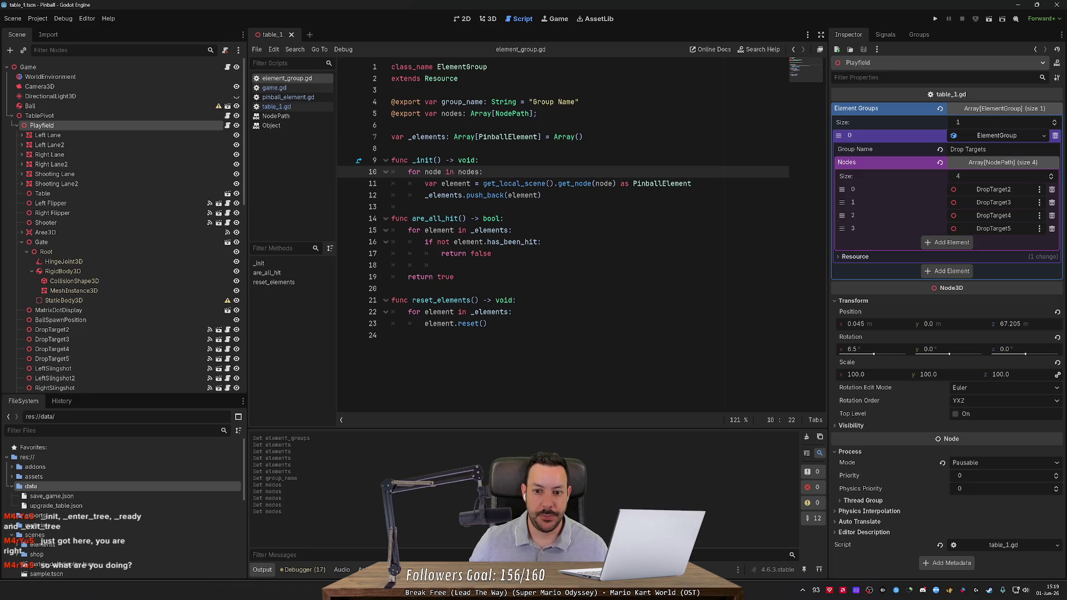
mouse_move(544, 195)
left_mouse_down()
mouse_move(422, 195)
mouse_move(392, 184)
left_mouse_up()
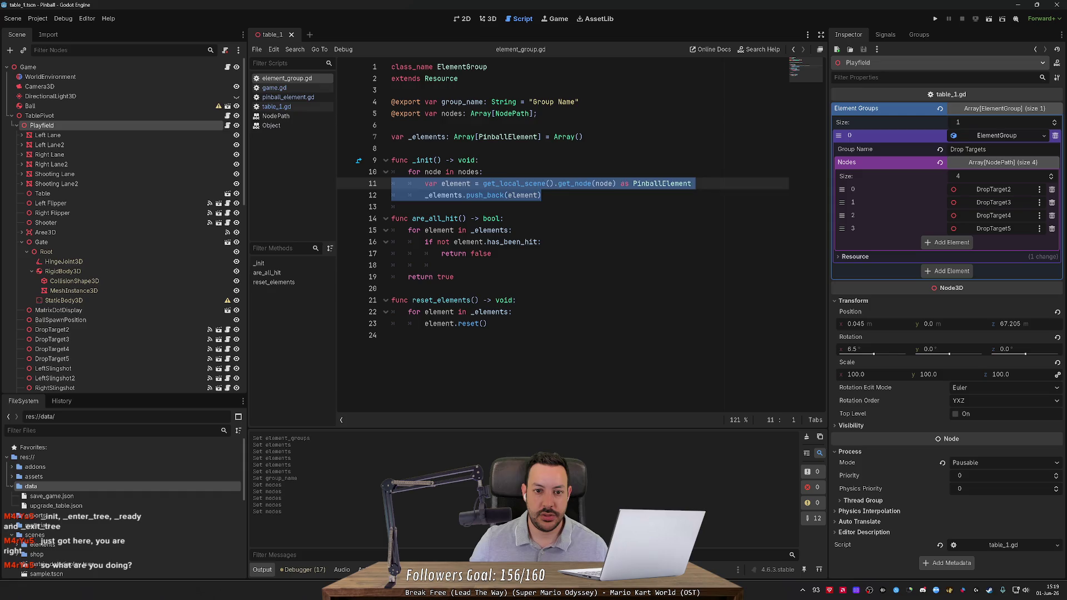
left_click(449, 114)
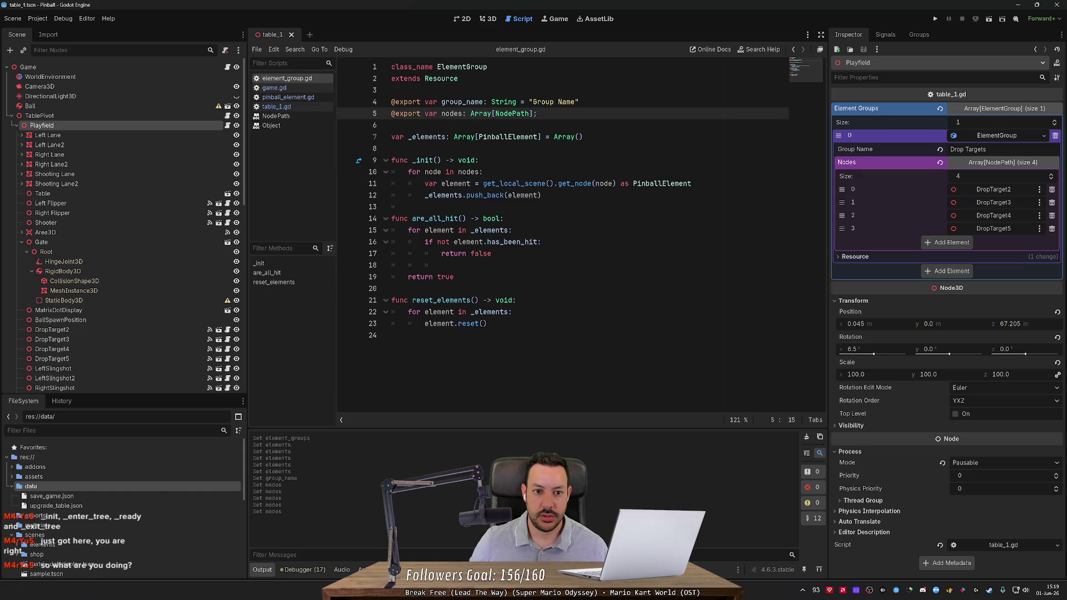
left_click(409, 137)
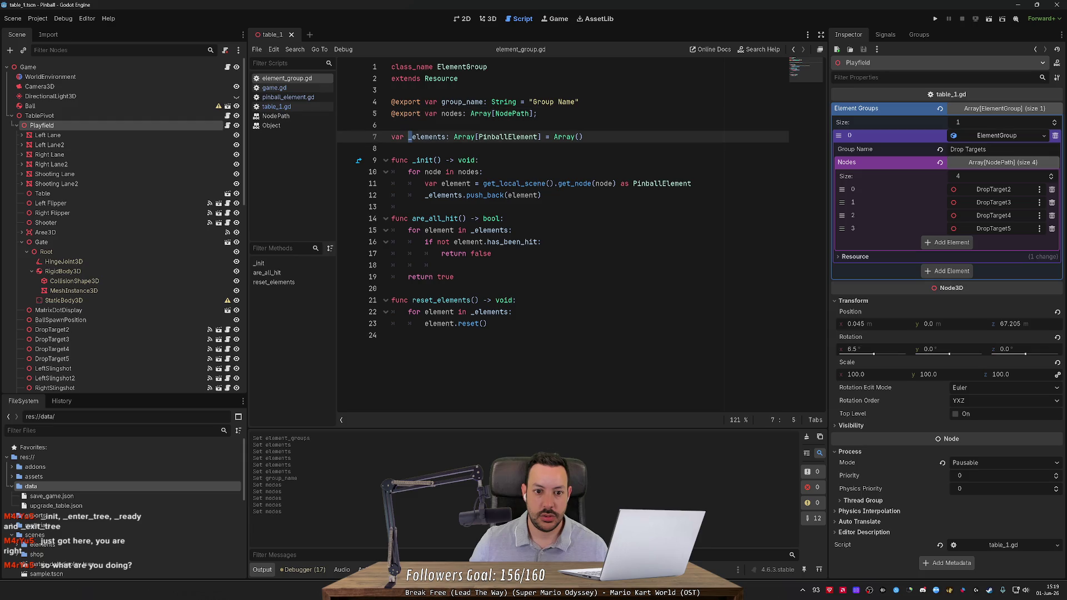
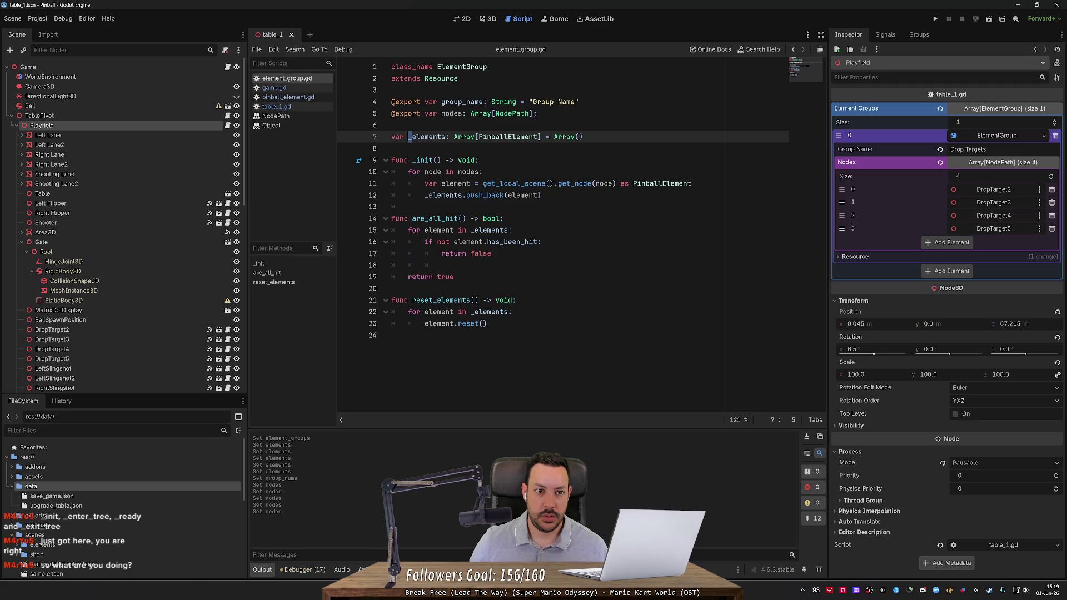
In table_1.gd, delete the generated comments and empty _ready() function, keeping _process and helper stubs.
left_click(322, 108)
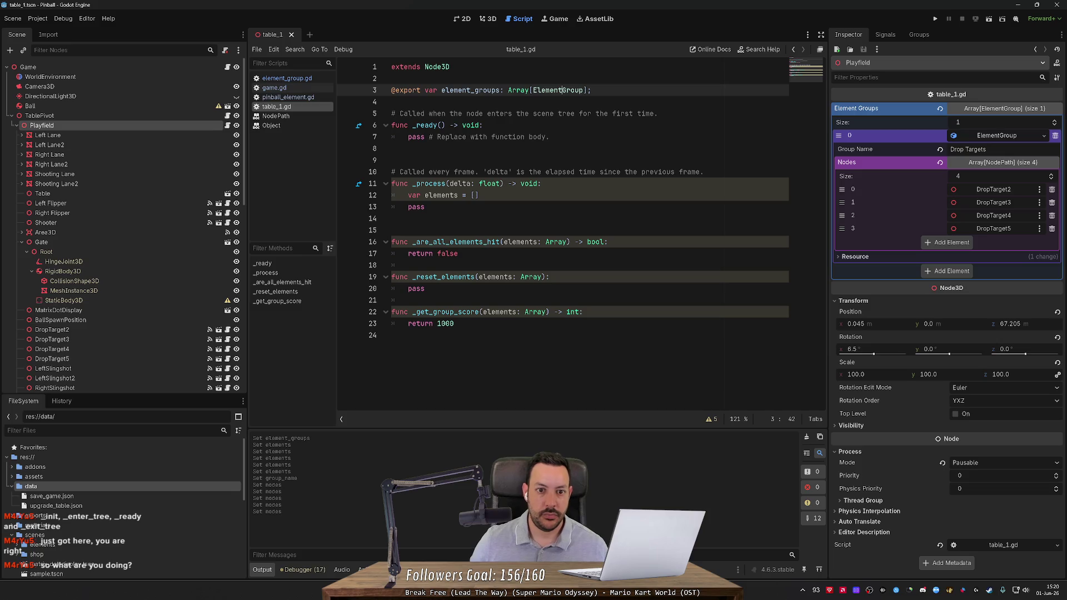
double_click(474, 90)
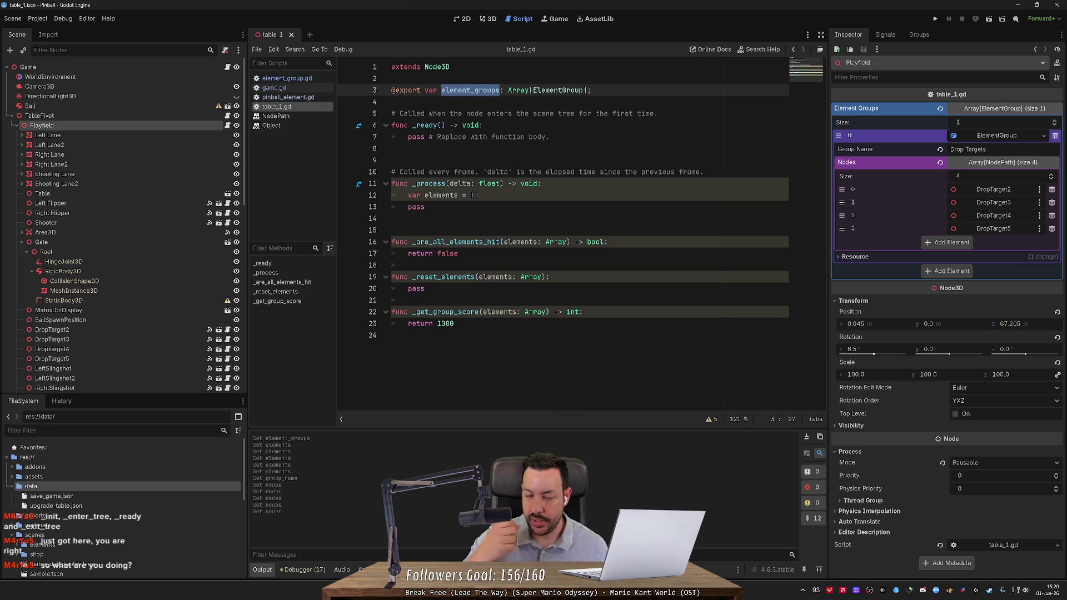
left_click(392, 102)
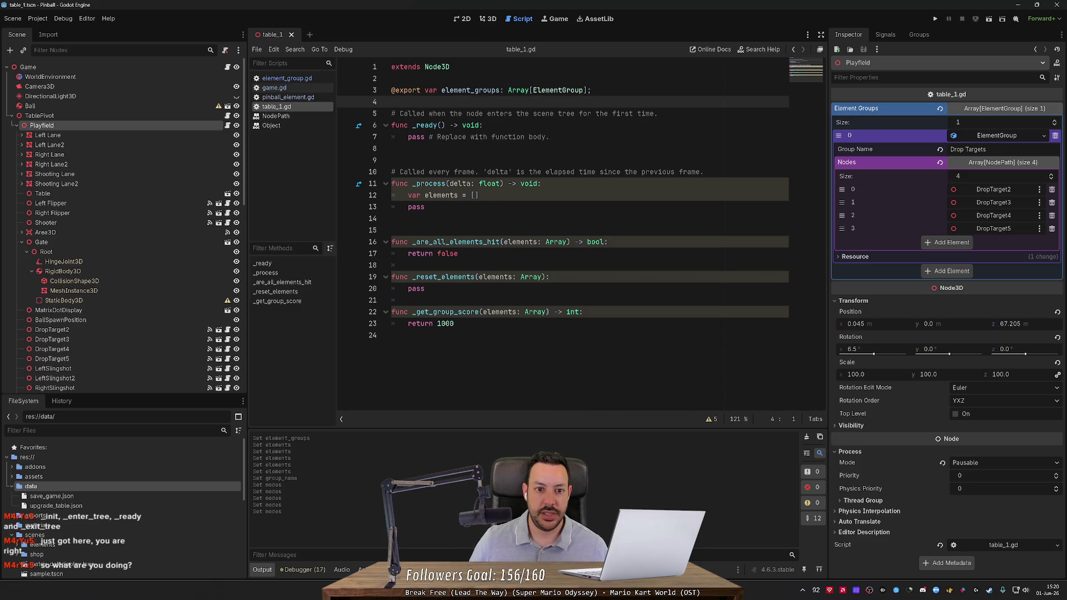
key("ctrl+shift+k")
key("ctrl+shift+k")
key("ctrl+shift+k")
key("ctrl+shift+k")
key("Return")
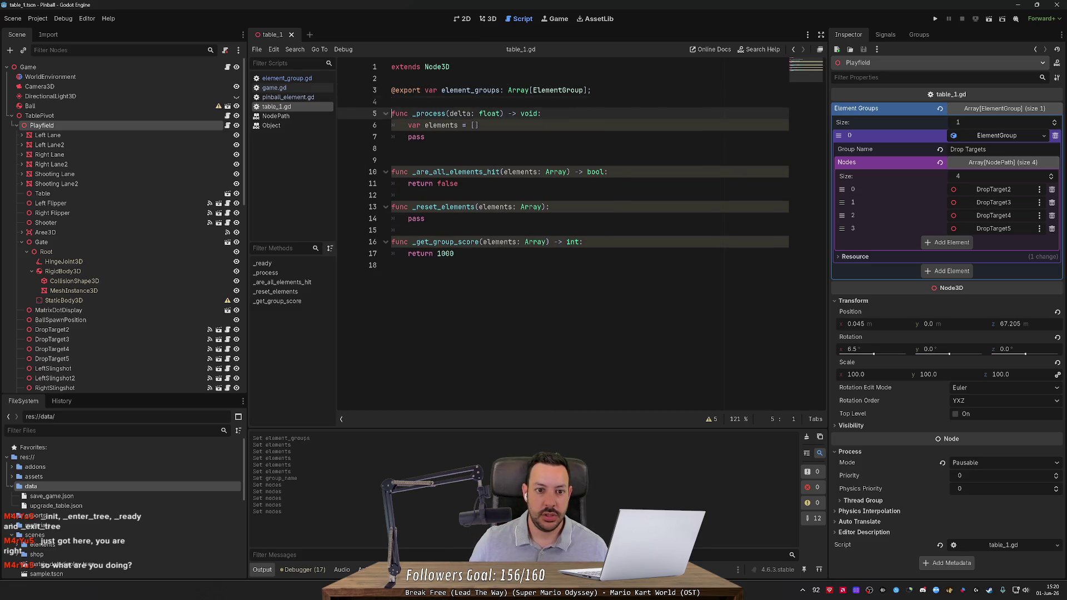
In _process, loop over element_groups and call reset_elements() on each group whose are_all_hit() is true.
key("End")
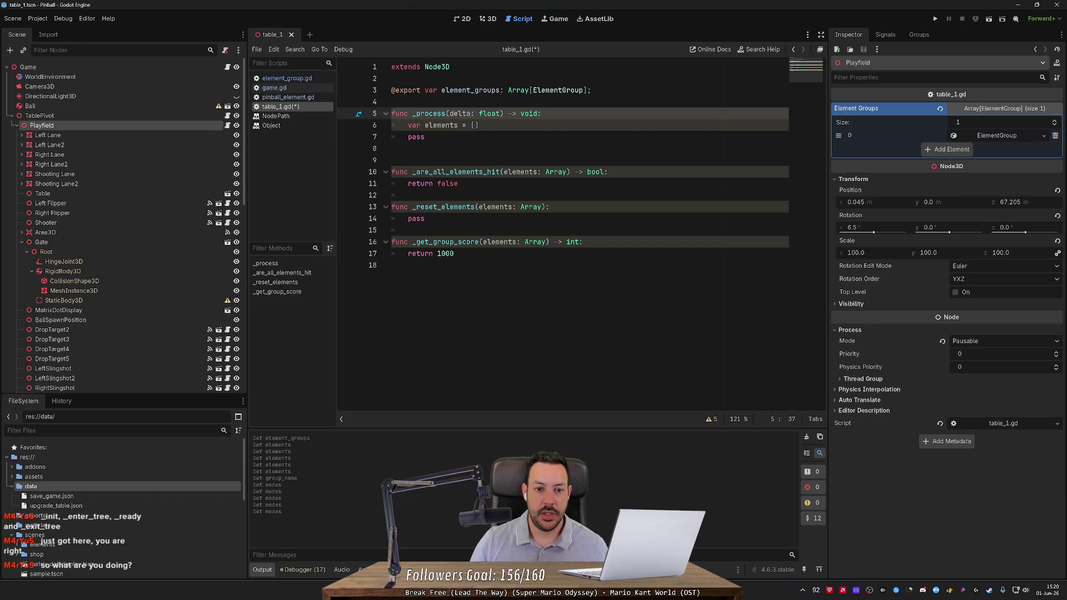
key("Return")
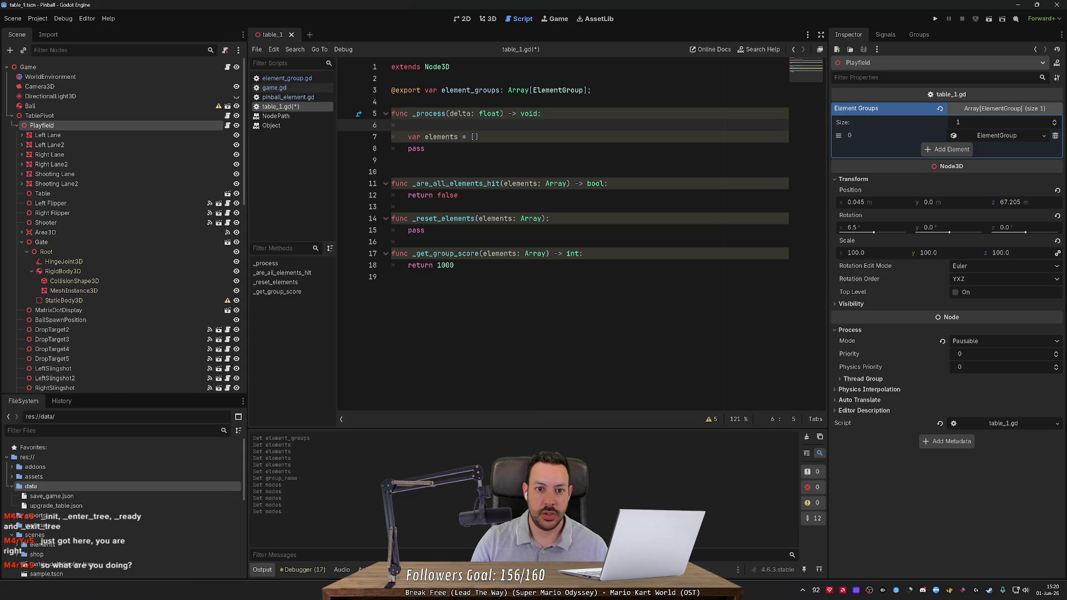
type("for group in ")
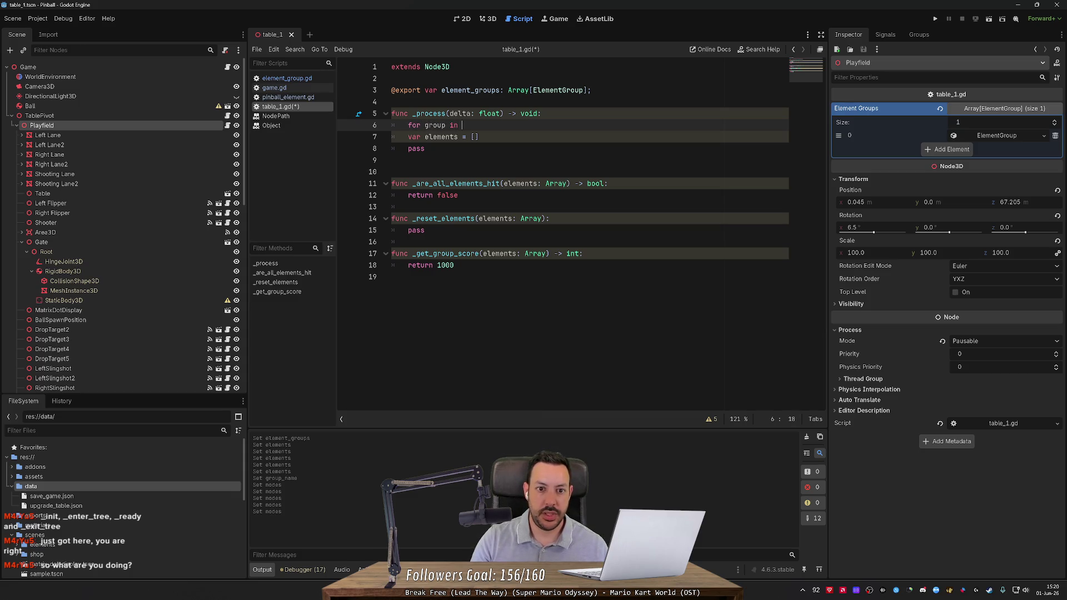
type("elements_gr")
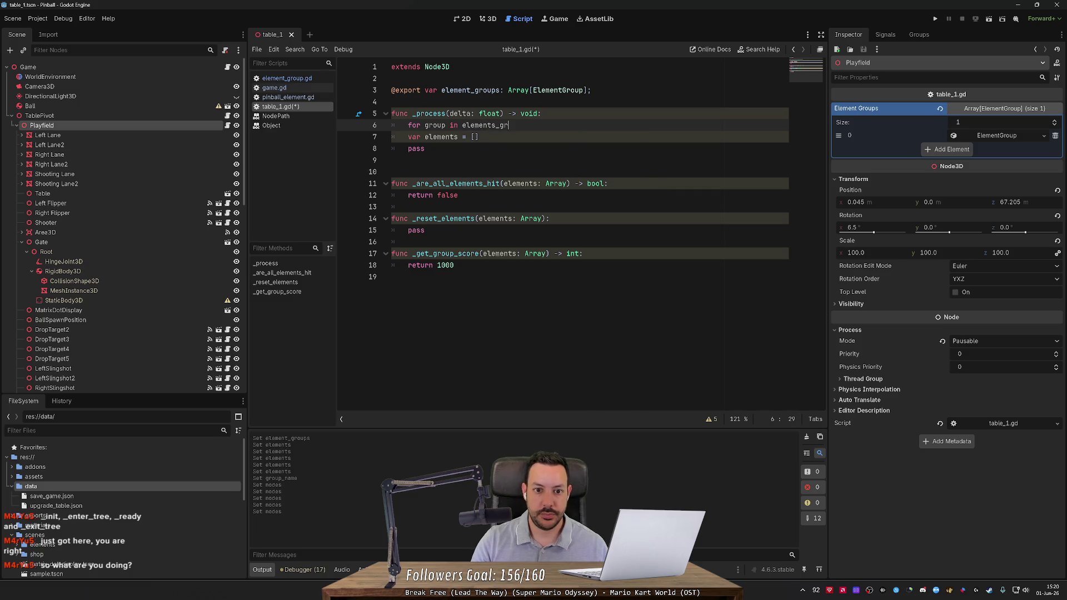
key("BackSpace")
key("BackSpace")
key("BackSpace")
type("_grou")
key("Return")
type(":")
key("Return")
type("if g")
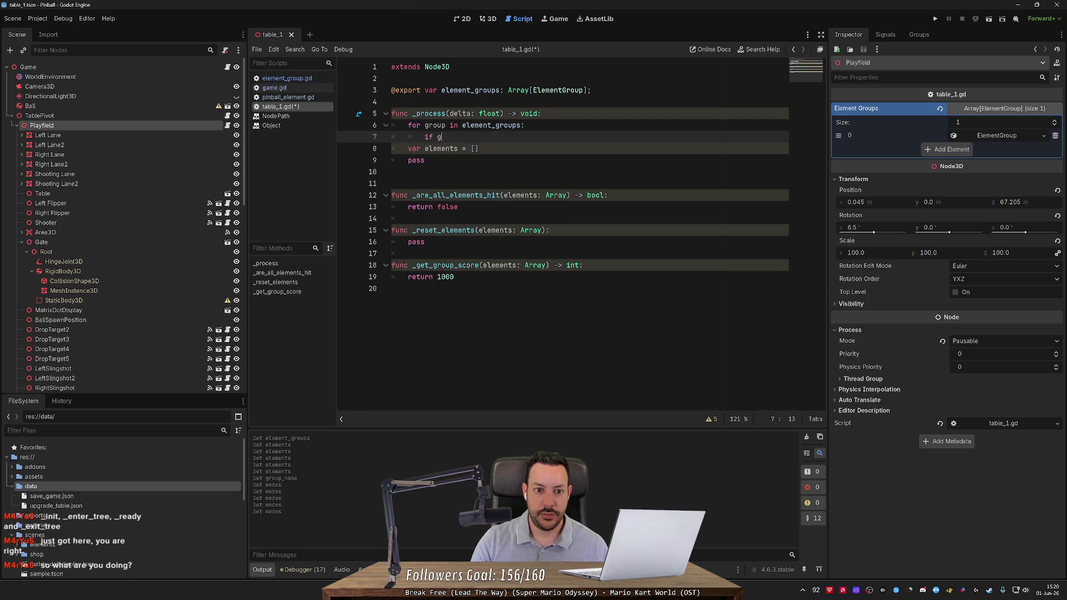
type("roup.")
key("Return")
type(":")
key("Return")
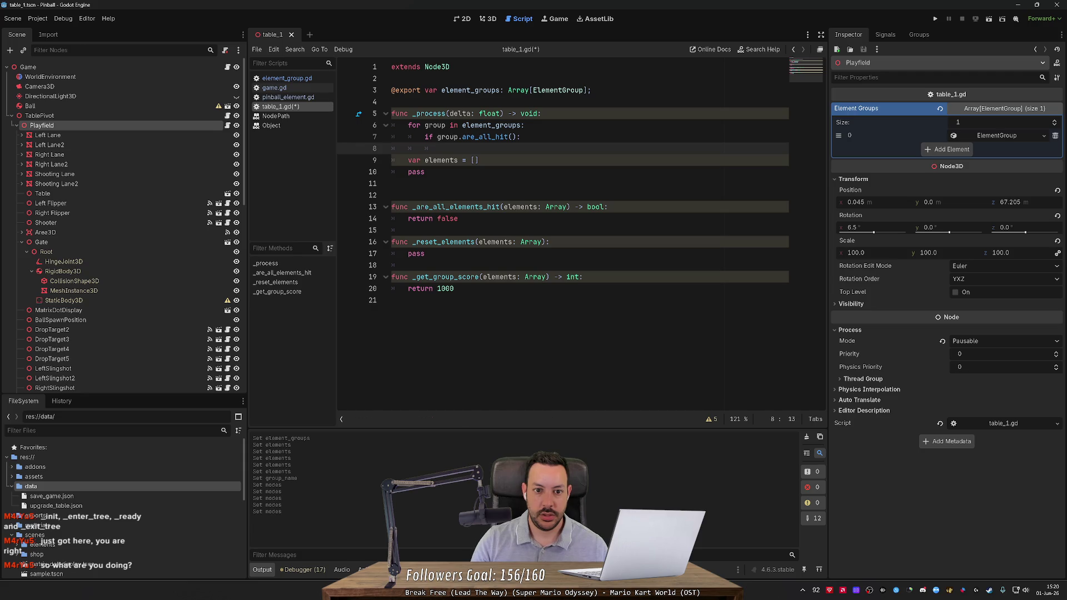
type("group.reset")
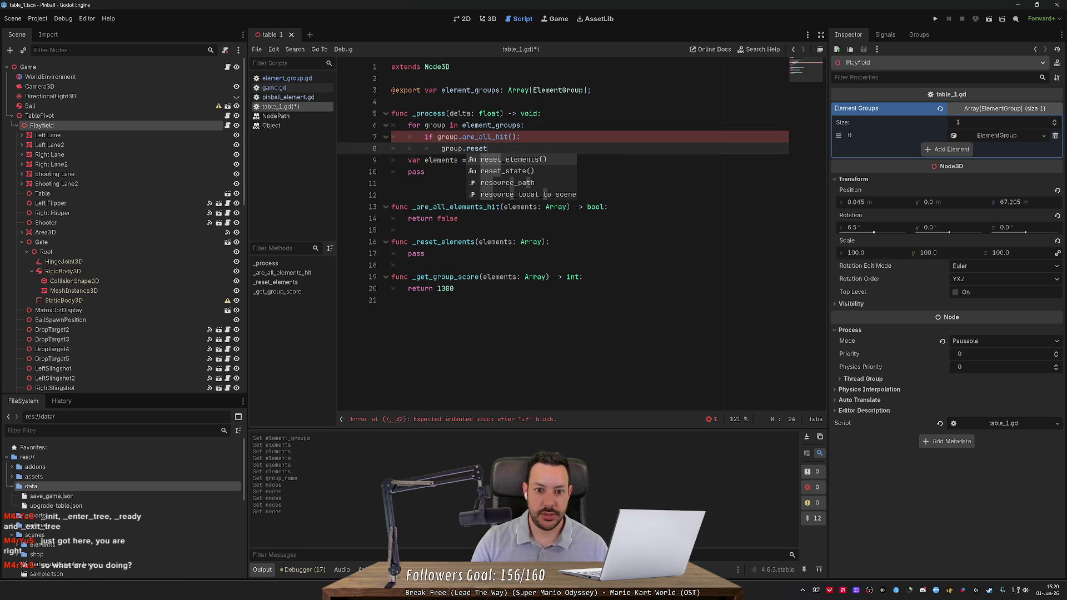
key("Return")
key("Return")
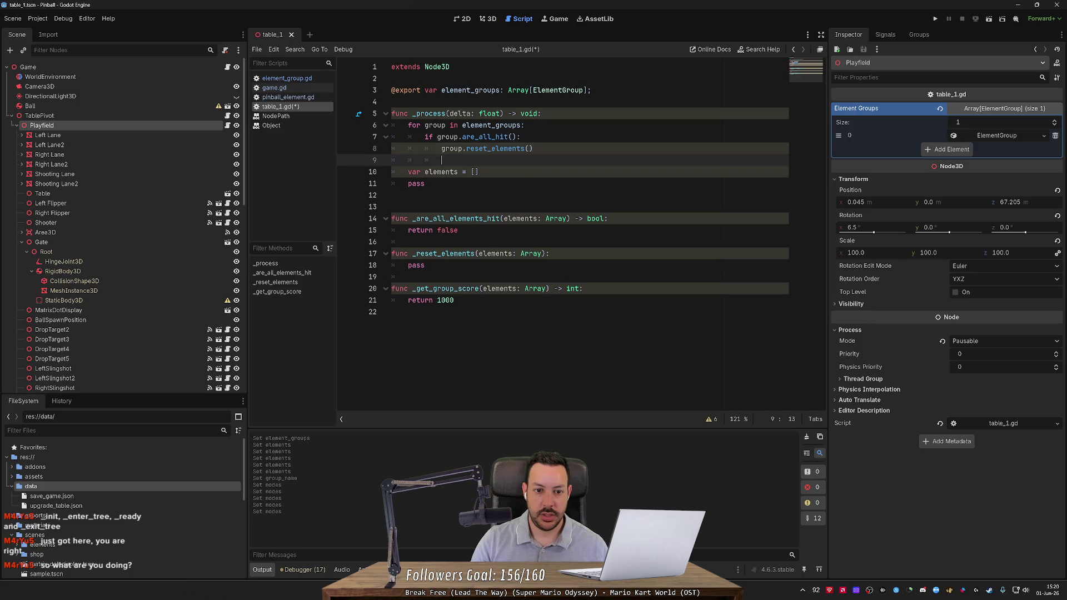
Begin a GameData. call below the reset and check game.gd for how points are awarded.
type("g")
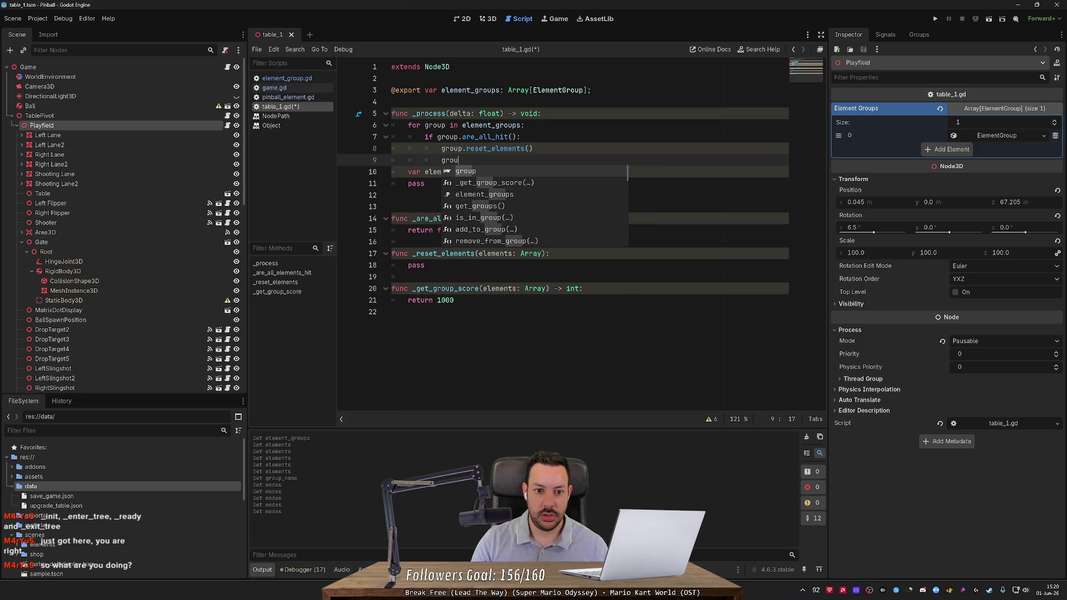
key("BackSpace")
type("Glob")
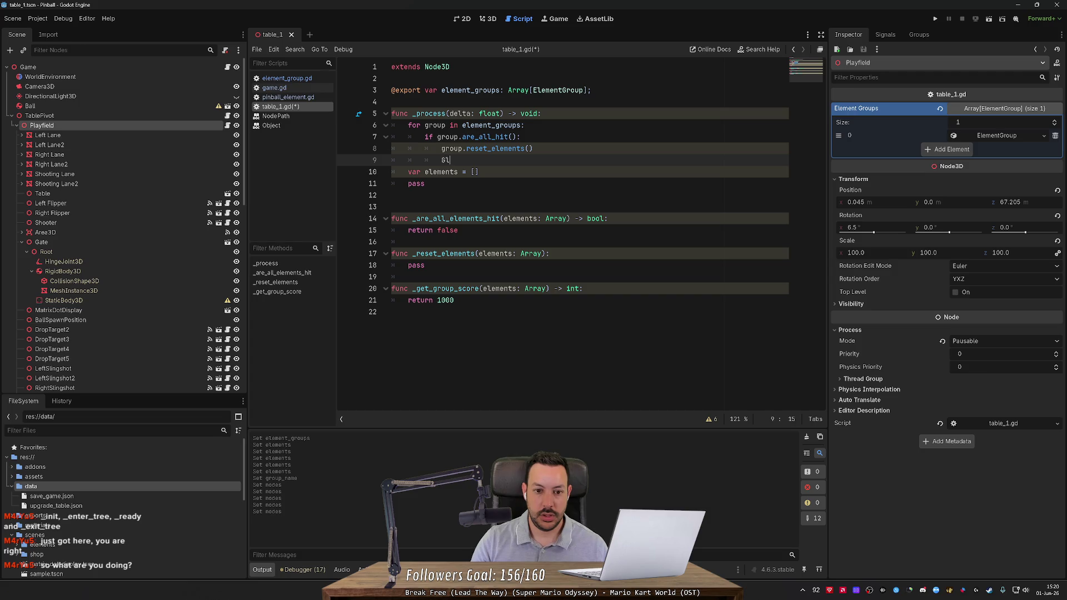
type("al.")
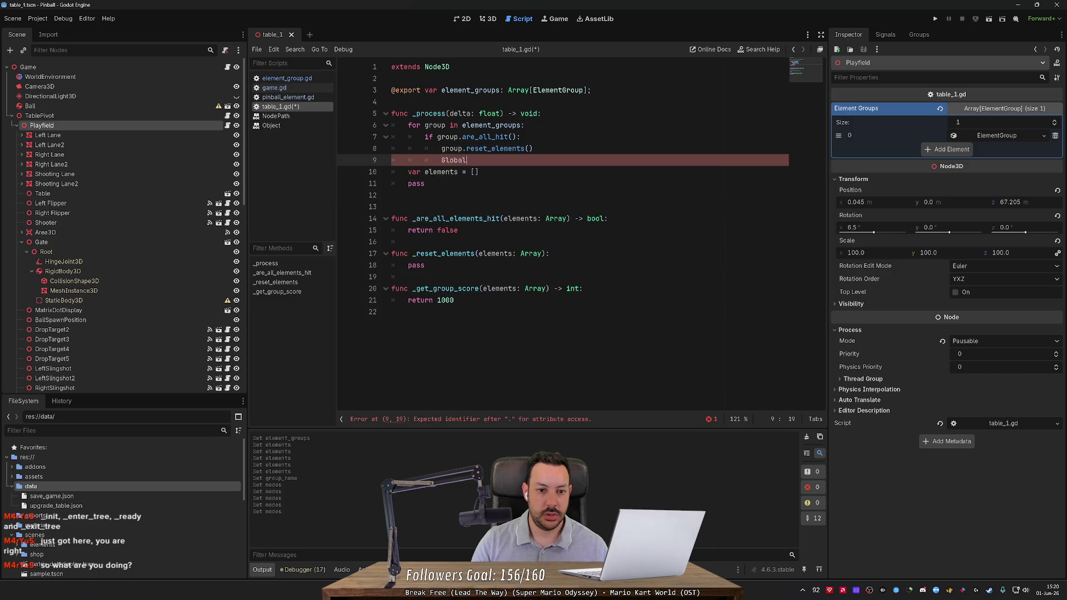
key("BackSpace")
key("BackSpace")
key("BackSpace")
type("GameData.")
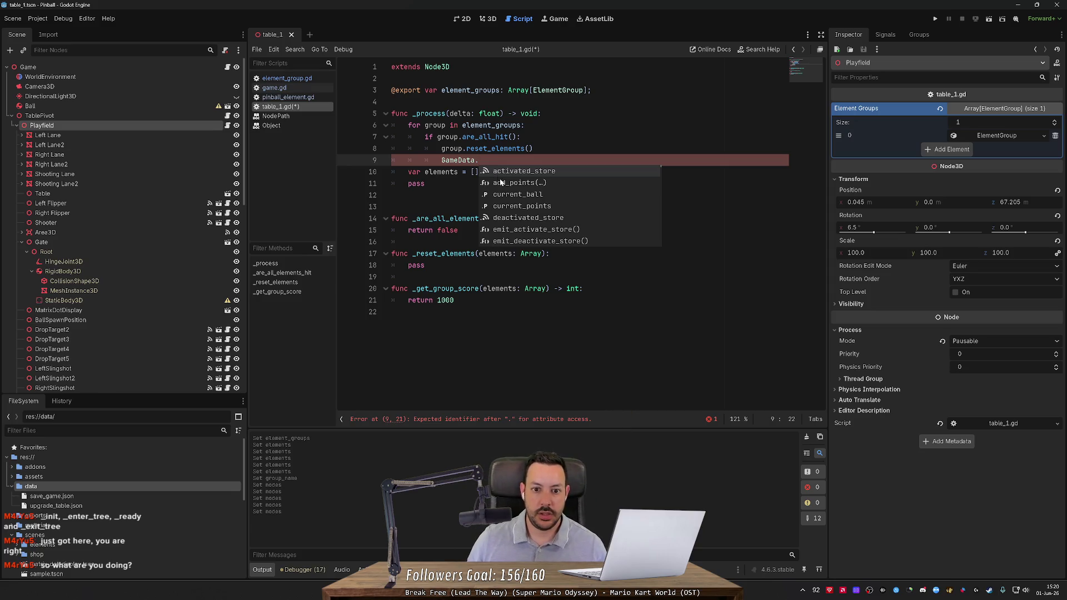
left_click(227, 67)
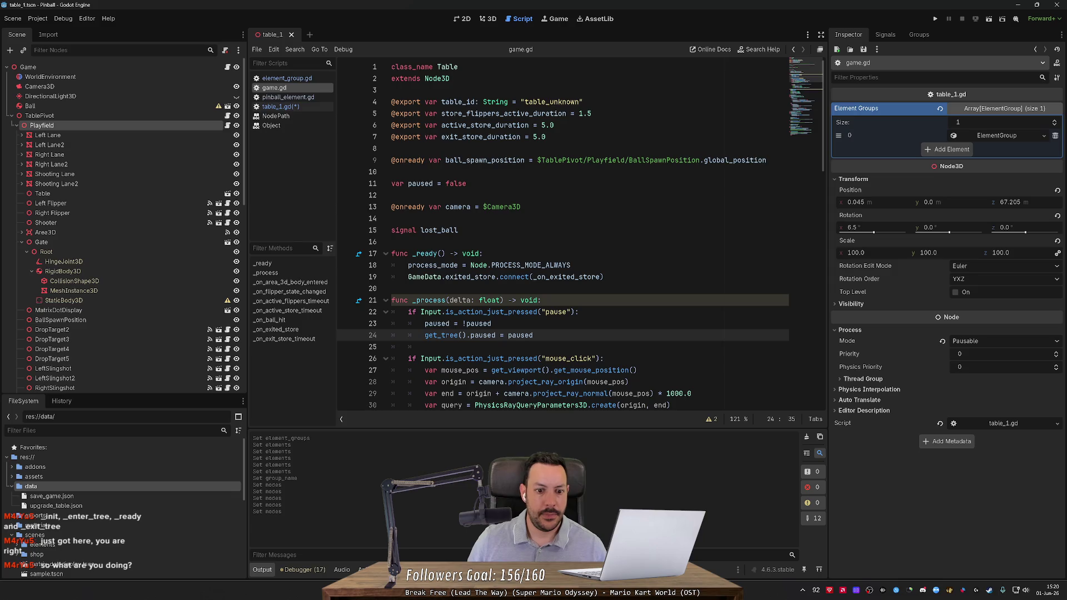
Back in table_1.gd, complete the all-hit branch with GameData.add_points(1000).
scroll(561, 233, "down", 10)
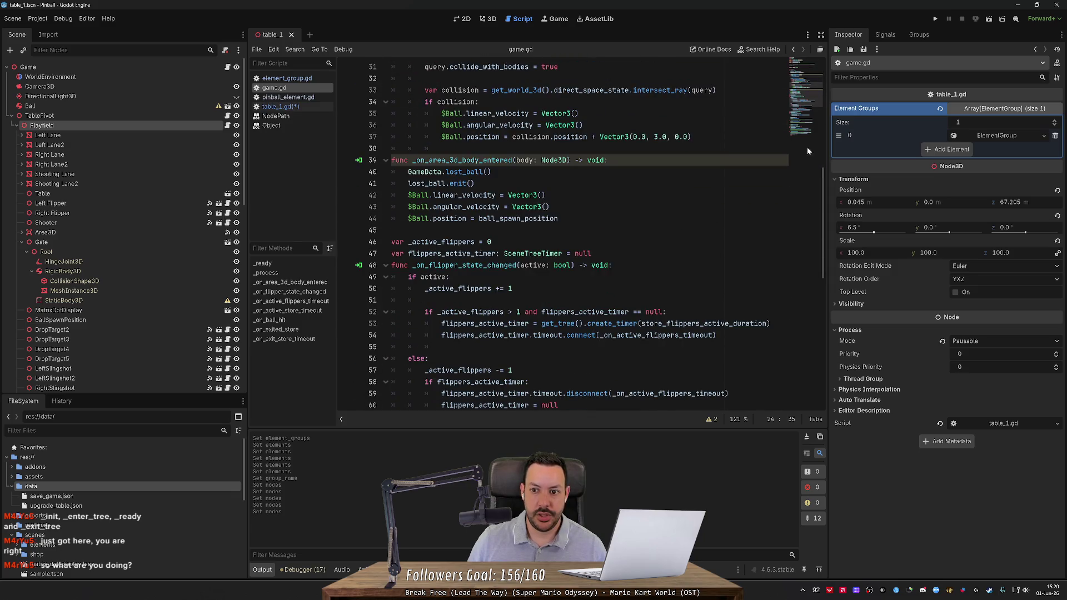
left_click_drag(821, 182, 825, 284)
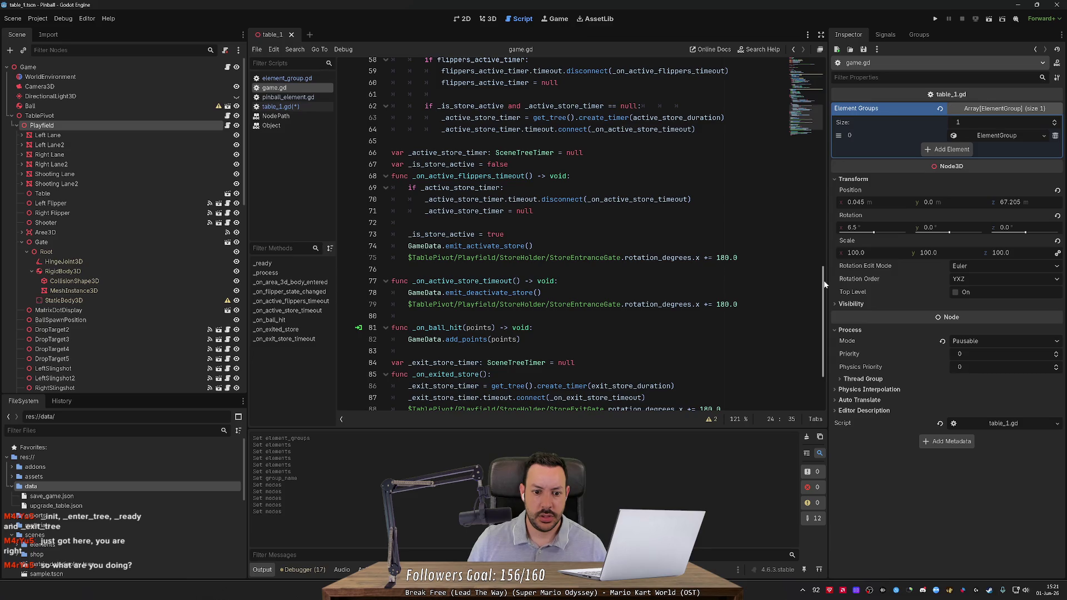
key("alt+Left")
type("add")
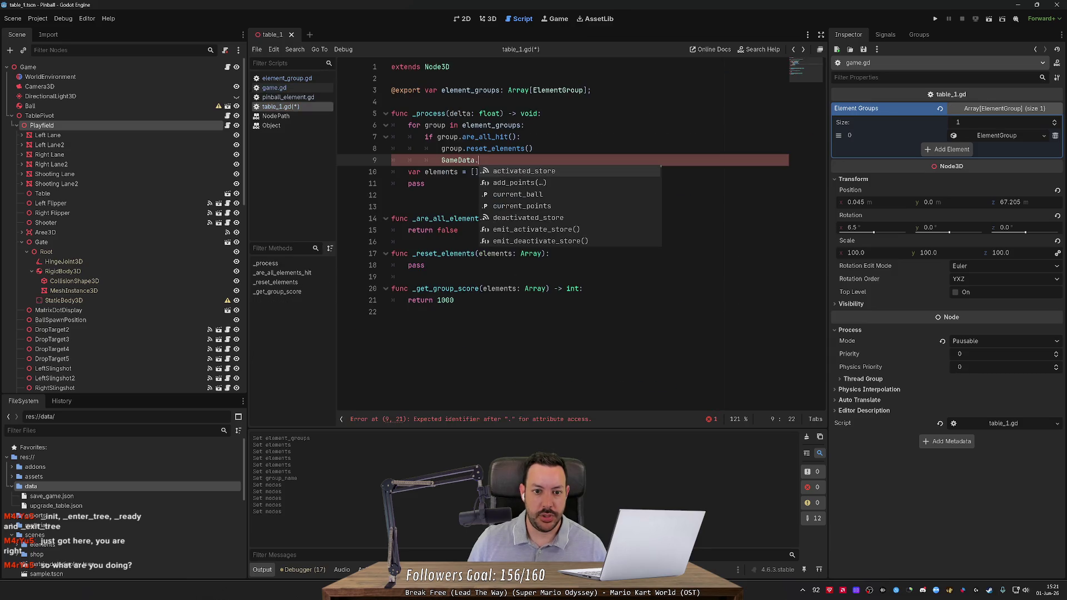
key("Escape")
key("ctrl+space")
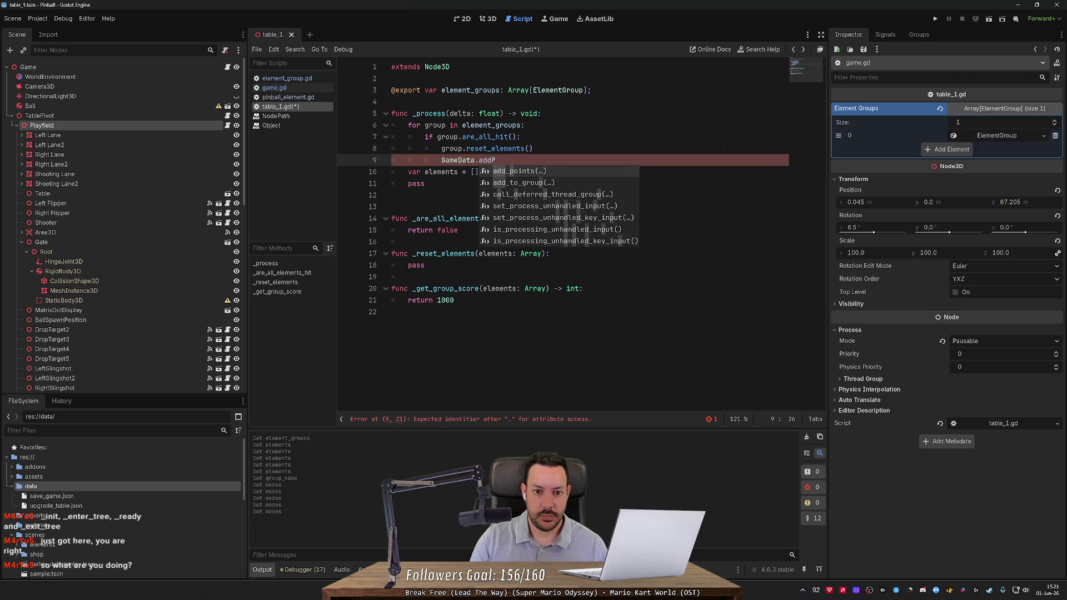
key("Escape")
key("ctrl+space")
key("Return")
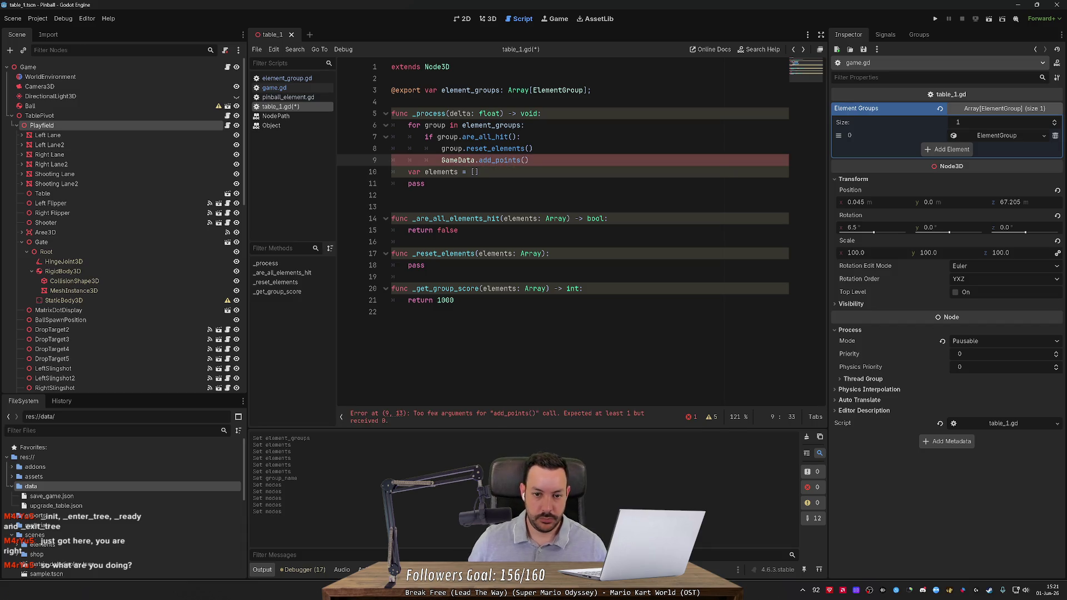
type("1000")
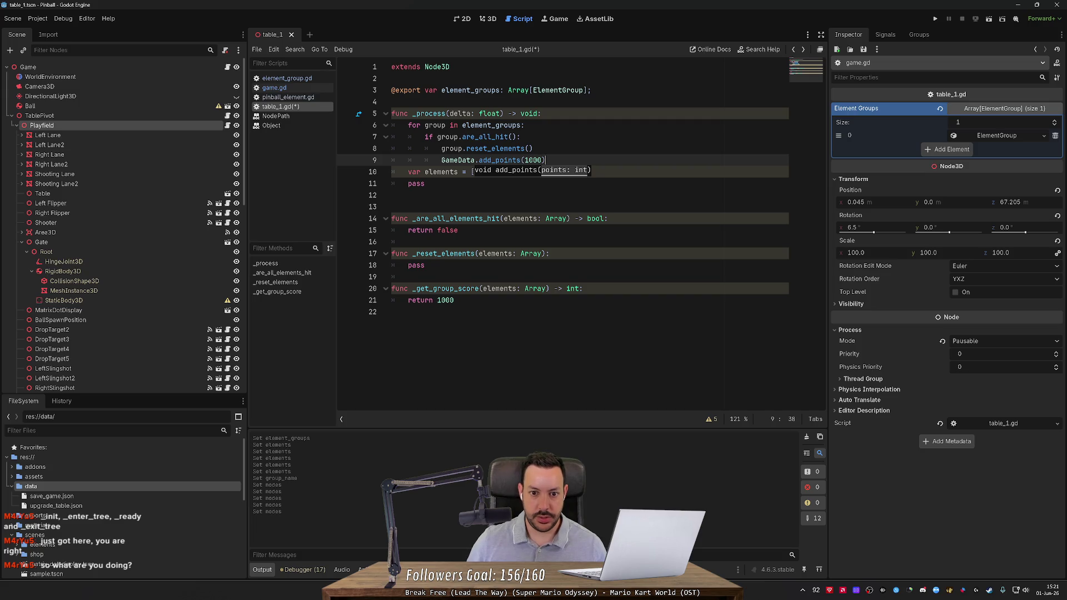
key("Return")
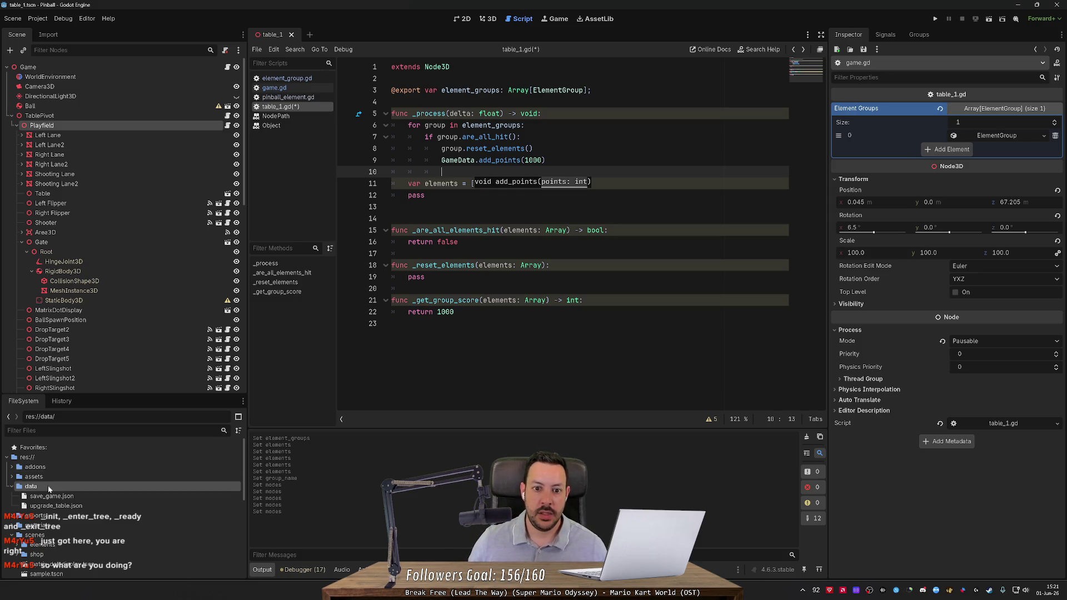
Delete the leftover 'var elements = []' and 'pass' lines, then select the placeholder helper functions.
key("Down")
key("ctrl+shift+k")
key("ctrl+shift+k")
key("ctrl+shift+k")
key("Up")
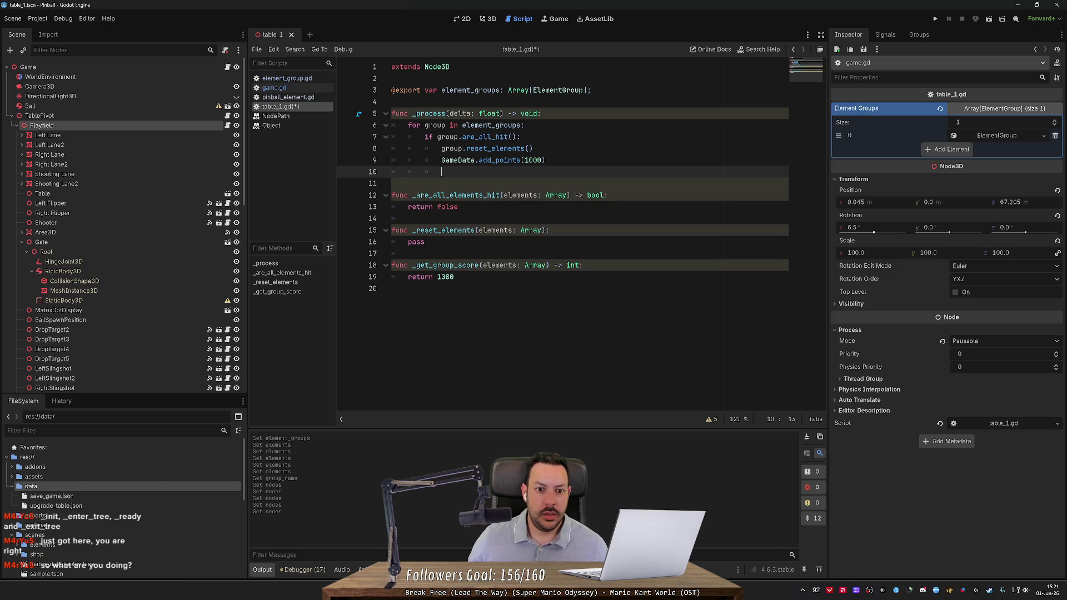
key("ctrl+shift+k")
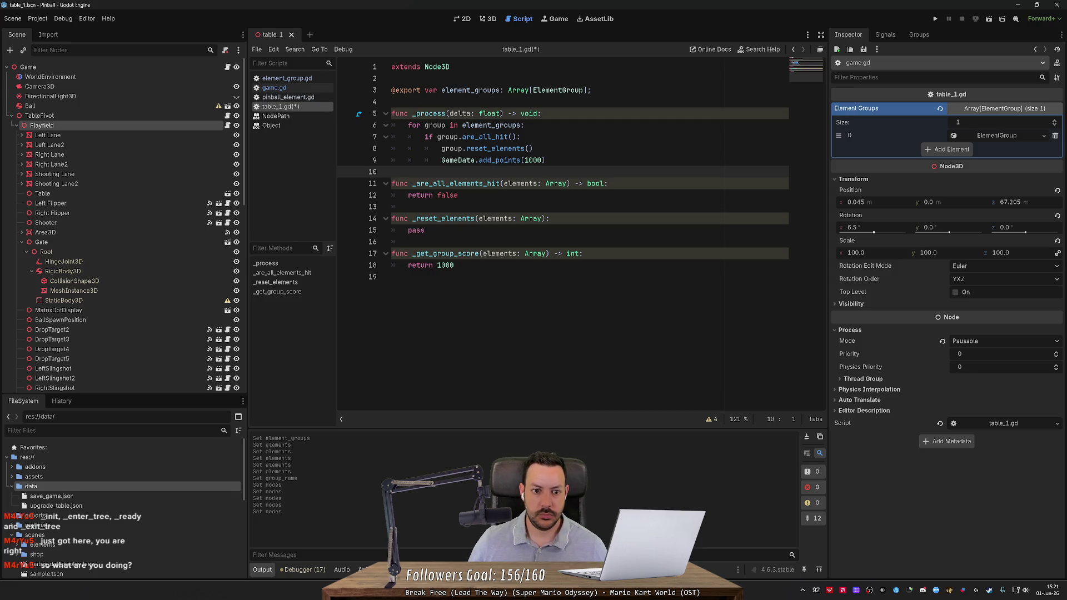
key("shift+Down")
key("shift+Down")
key("shift+Down")
key("shift+End")
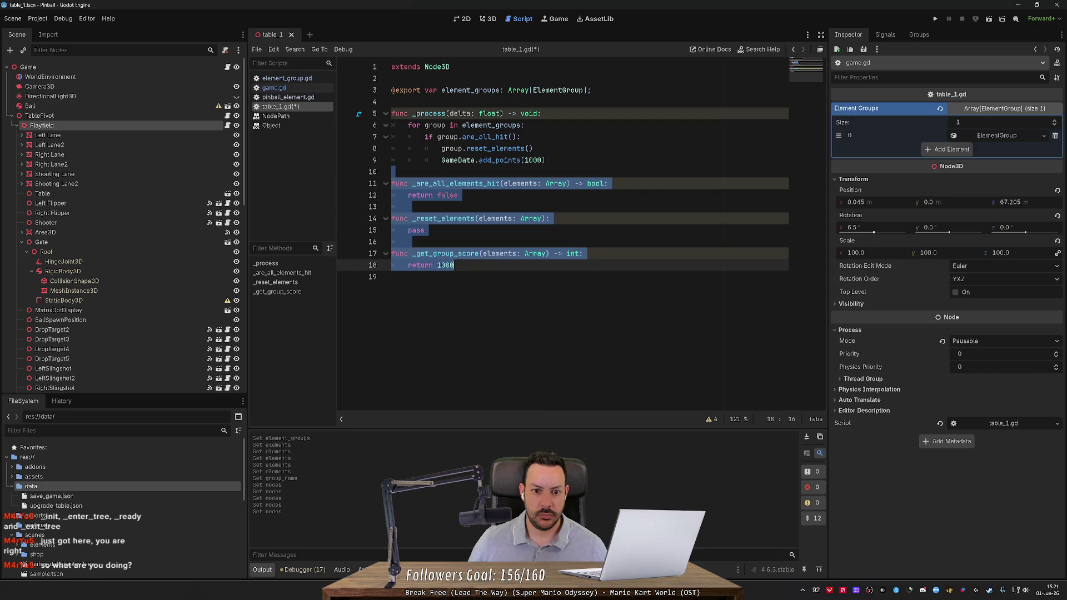
Store group.get_group_score() in a points variable and pass points to add_points instead of 1000.
left_click(471, 254, "shift")
left_click(533, 148)
key("Return")
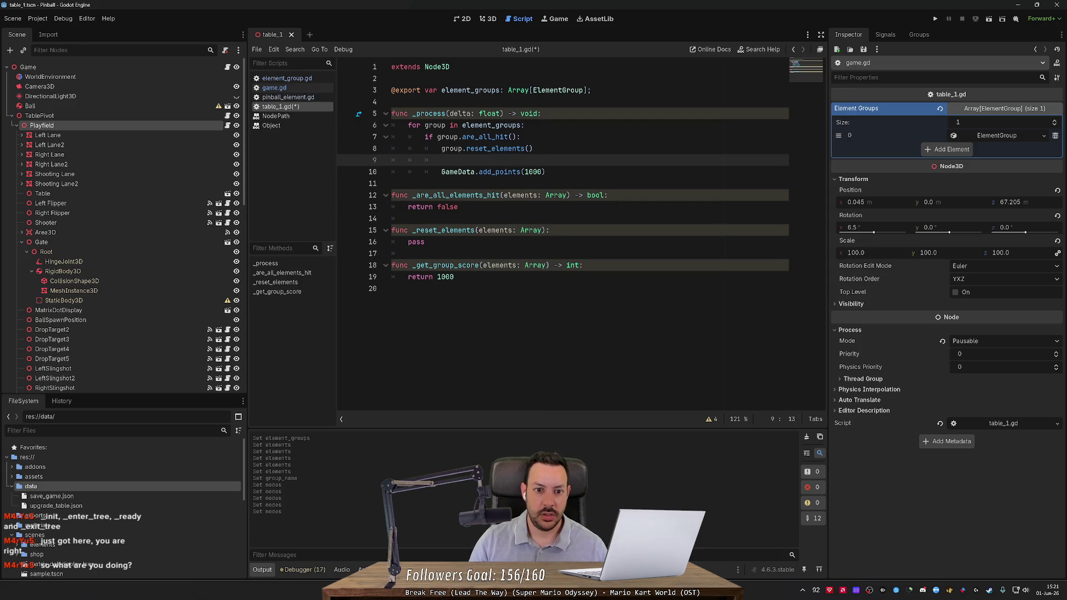
type("var ")
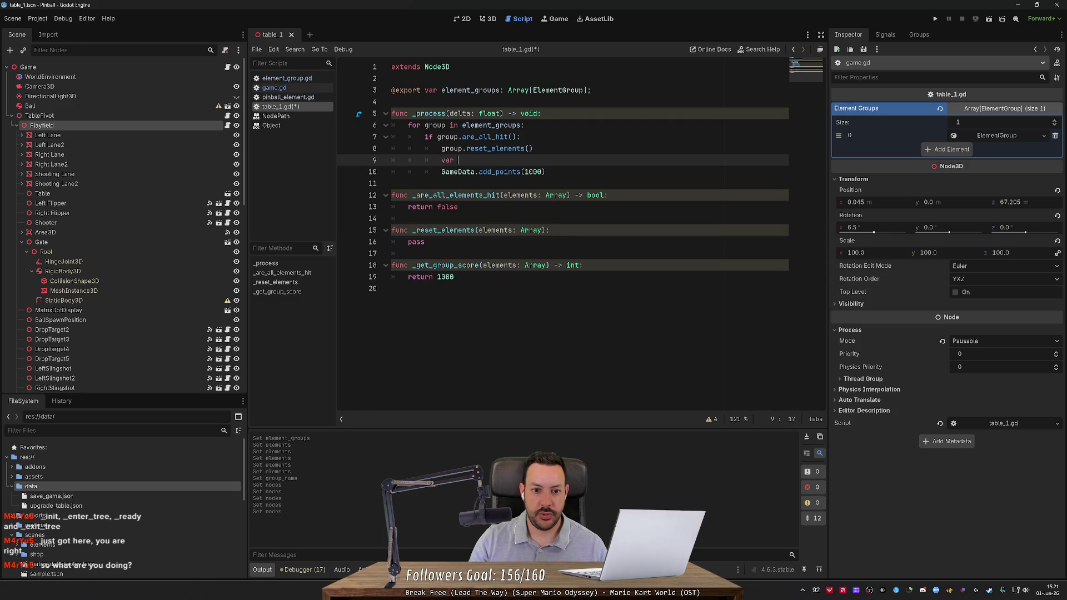
type("points = ")
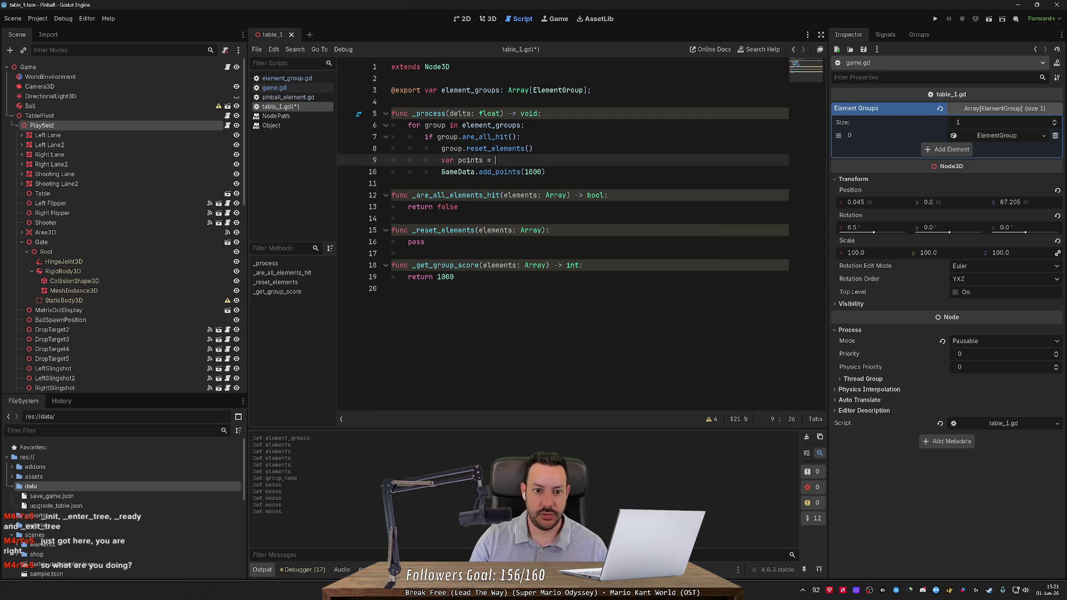
type("get_group_sc")
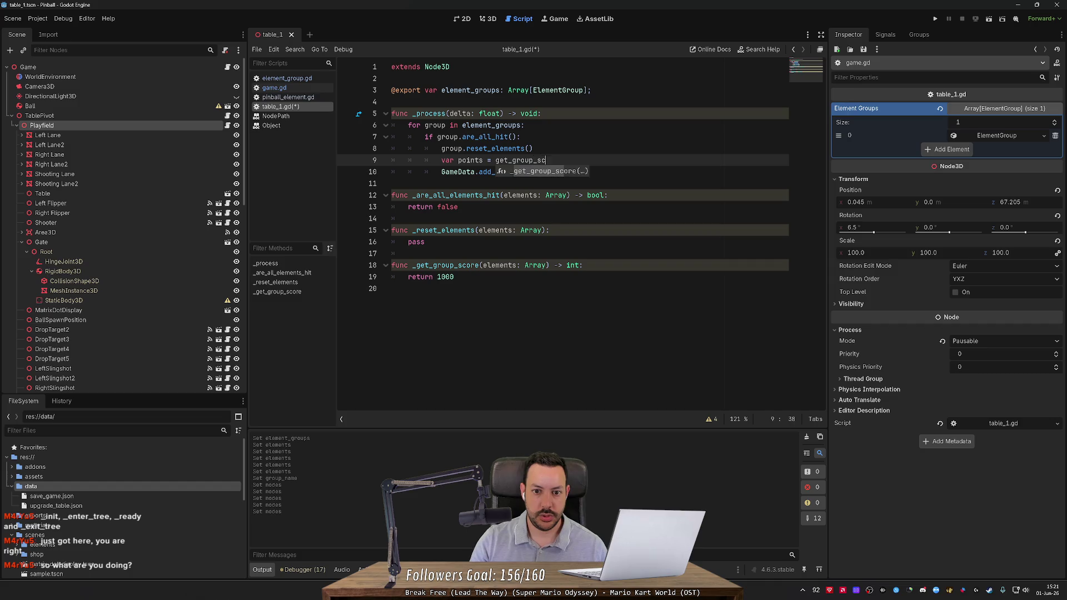
type("ore(")
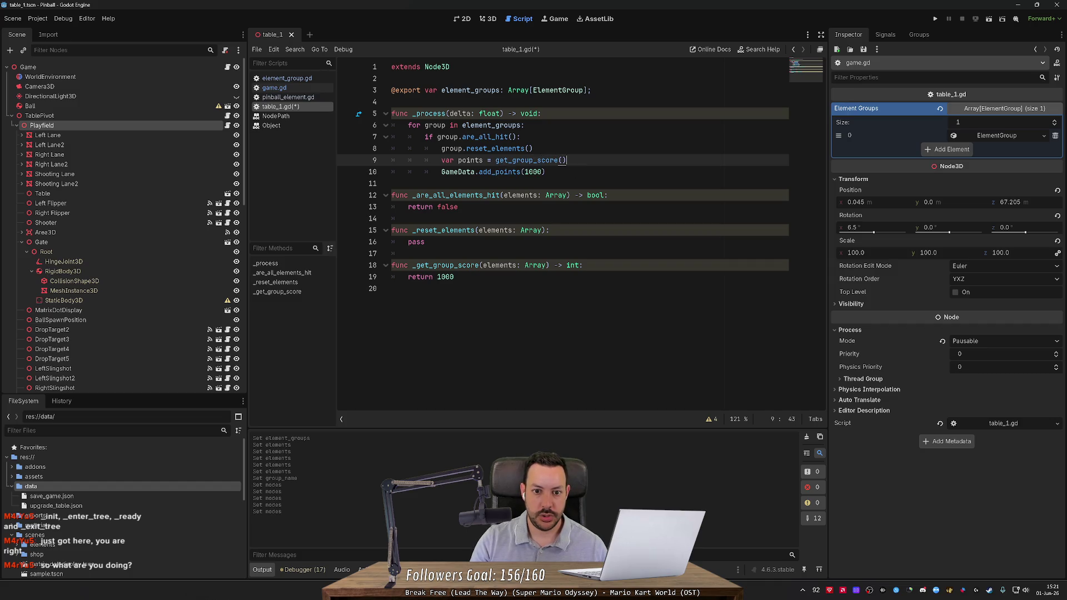
left_click(495, 160)
type("group.")
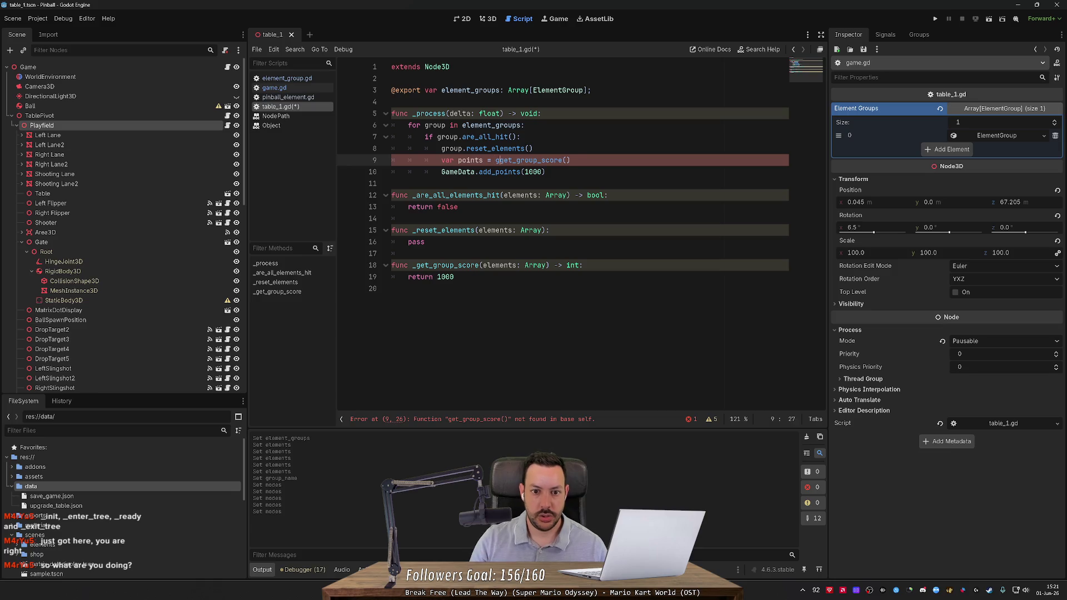
key("ctrl+Right")
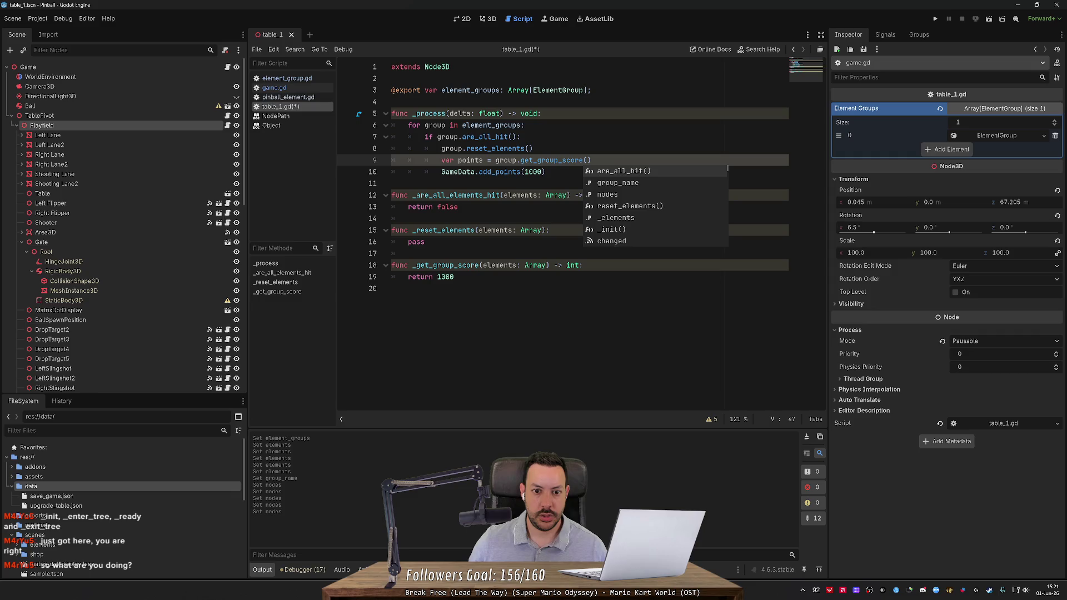
key("Escape")
double_click(534, 172)
type("points")
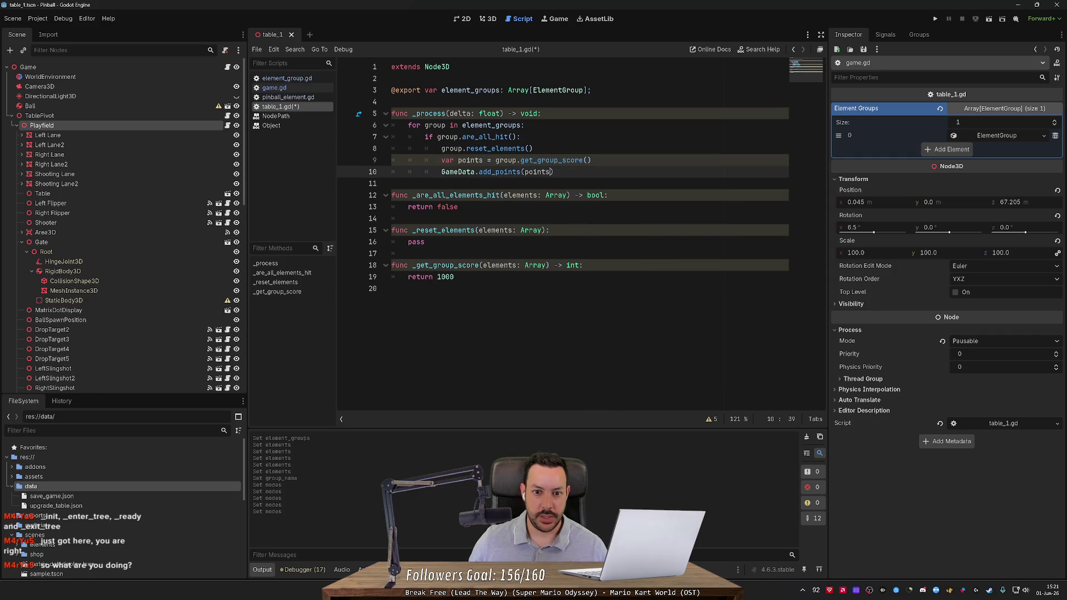
left_click(554, 160)
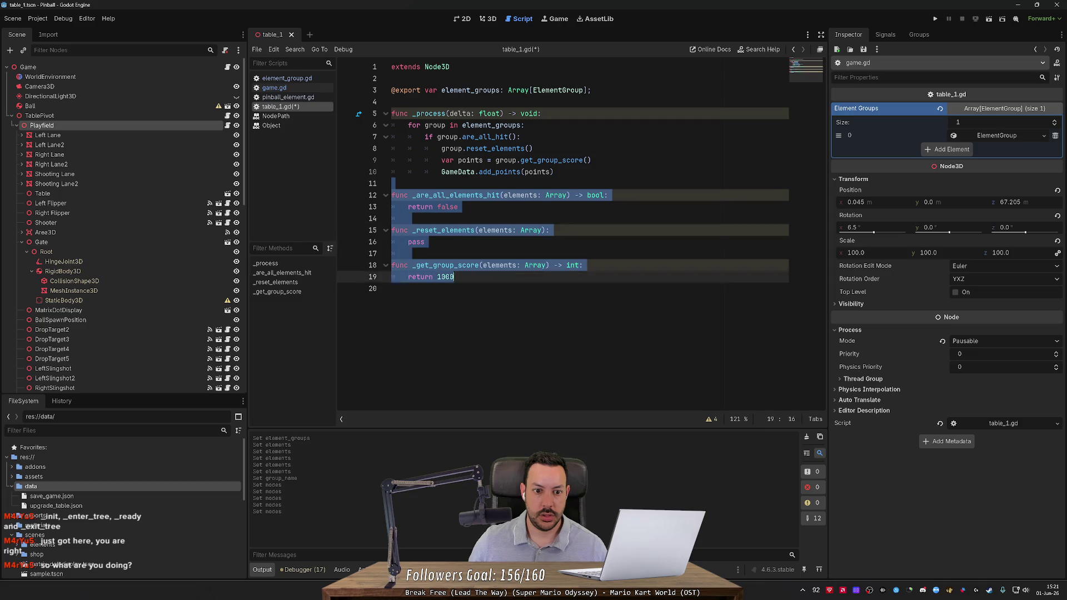
Delete the three placeholder helper functions, save table_1.gd, and jump to the ElementGroup class.
left_click(392, 289)
mouse_move(392, 289)
left_mouse_down()
mouse_move(371, 253)
mouse_move(365, 182)
left_mouse_up()
key("BackSpace")
key("ctrl+s")
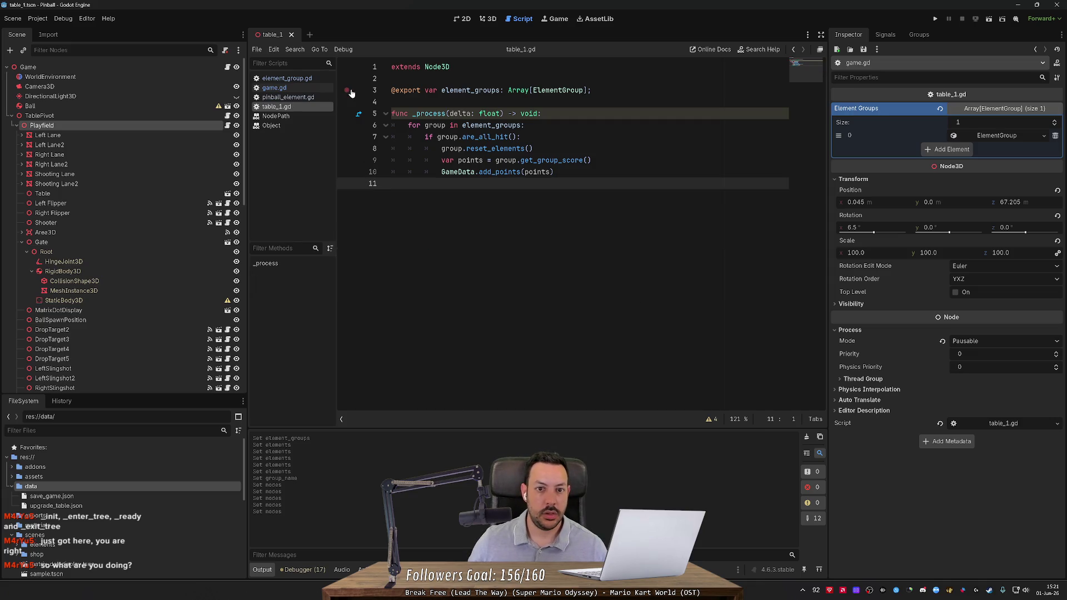
left_click(556, 91, "ctrl")
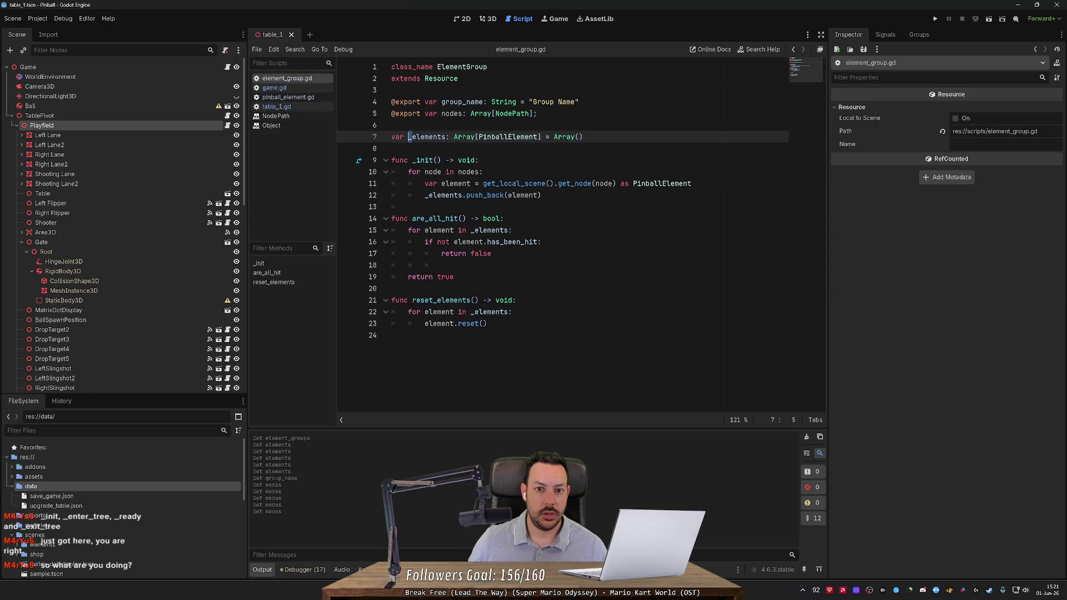
Paste the score function into element_group.gd as public get_group_score() without the elements parameter.
left_click(392, 335)
key("Down")
type("func _get_group_score(elements: Array) -> int: \treturn 1000")
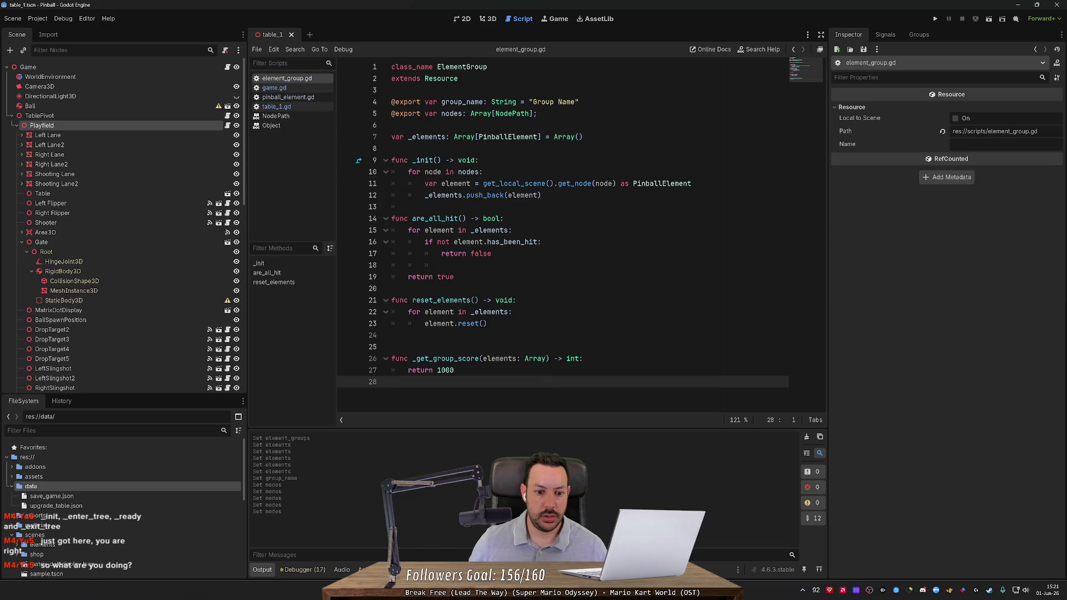
left_click(416, 358)
key("BackSpace")
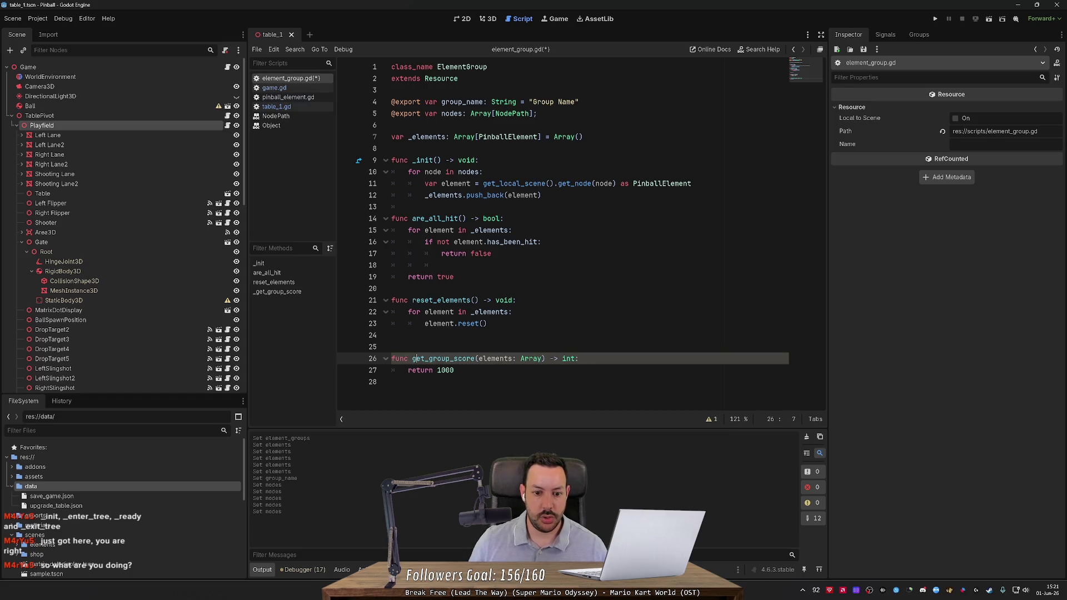
left_click(474, 358)
left_click_drag(478, 359, 542, 359)
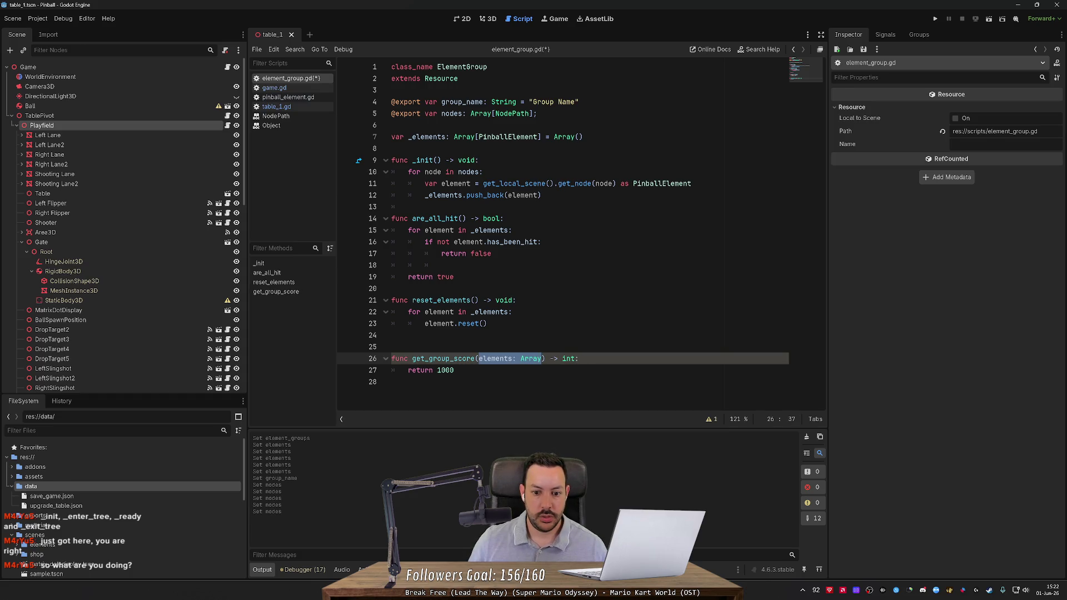
key("BackSpace")
left_click(391, 125)
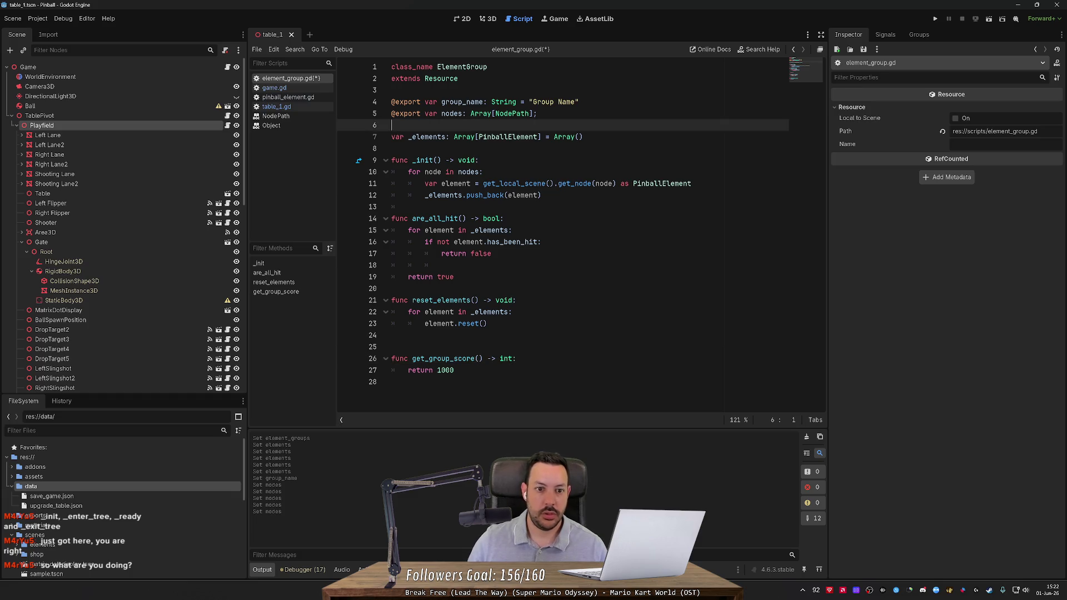
type("@expo")
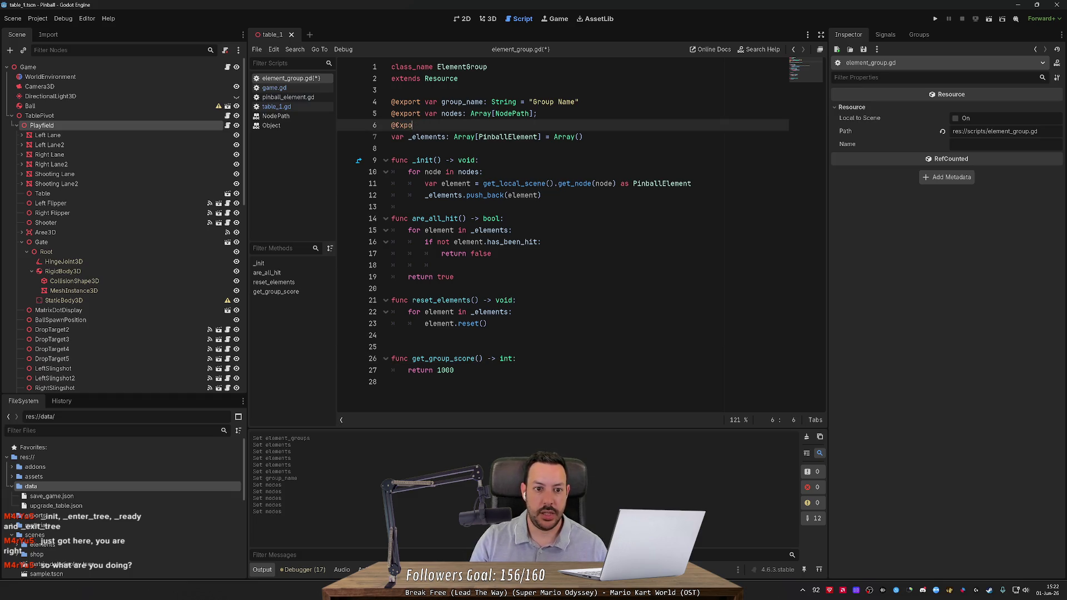
key("BackSpace")
key("BackSpace")
key("BackSpace")
type("exp")
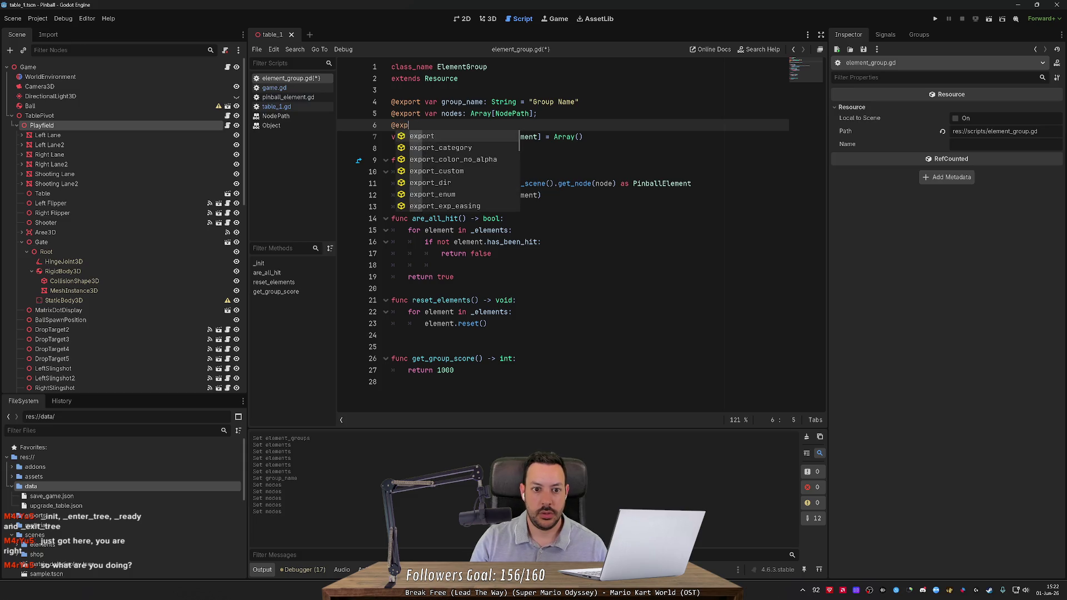
type("ort var ")
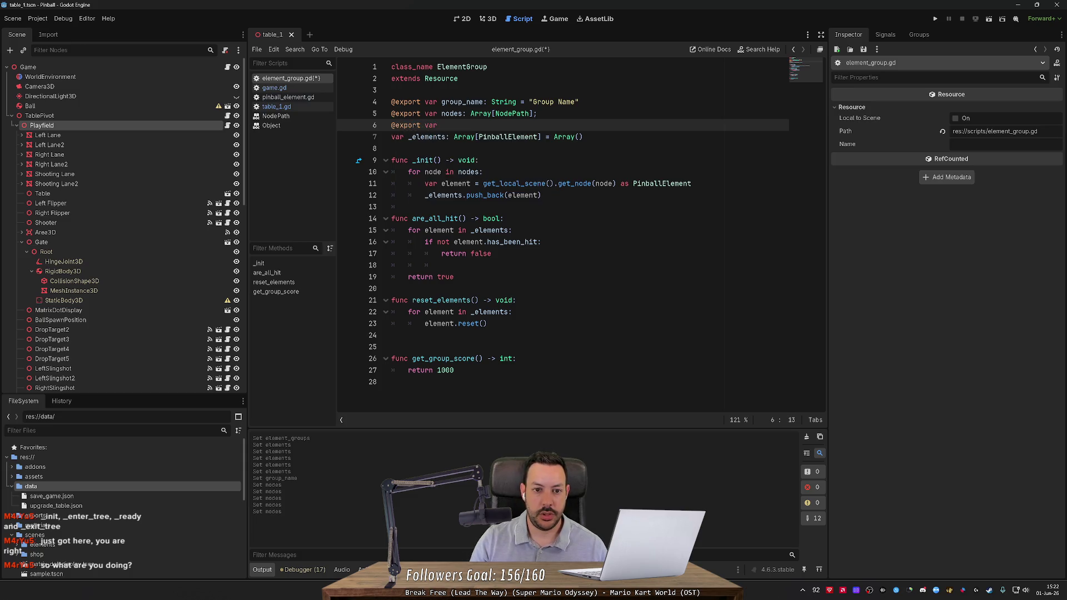
type("group_")
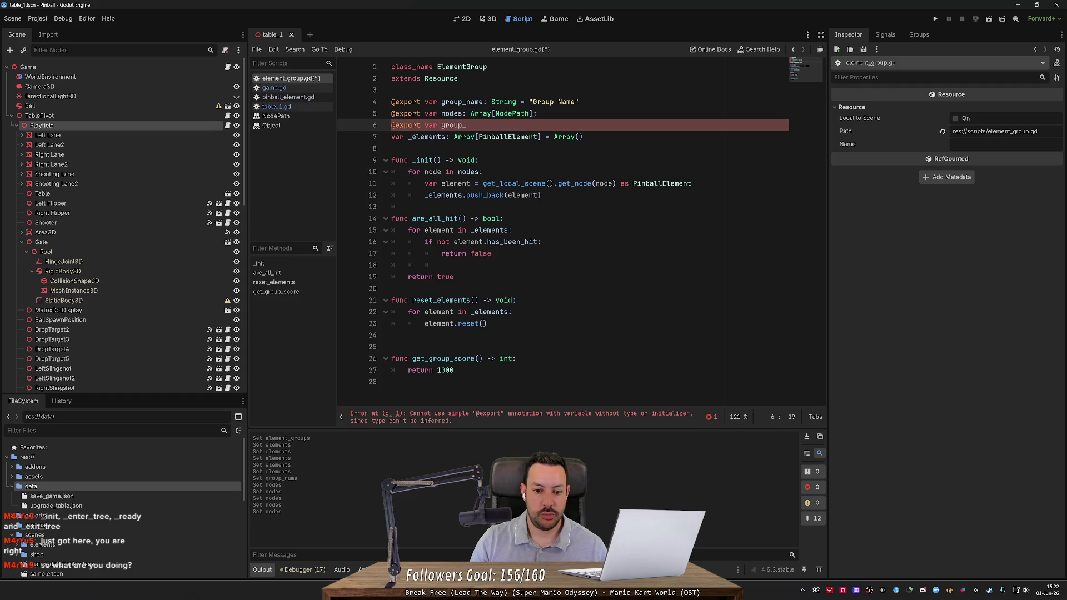
type("score = ")
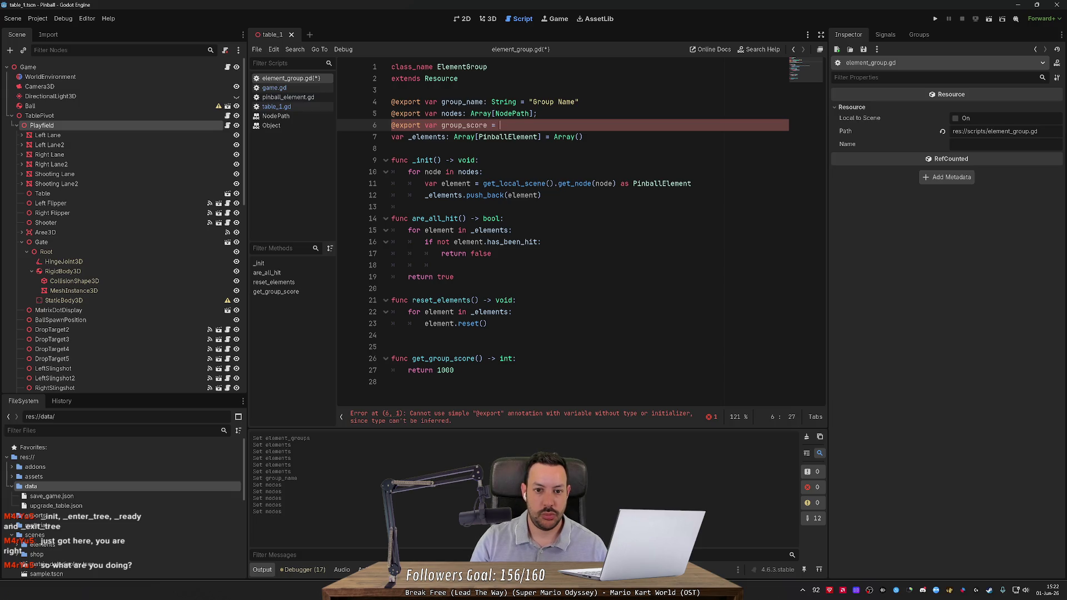
type("1000")
key("Return")
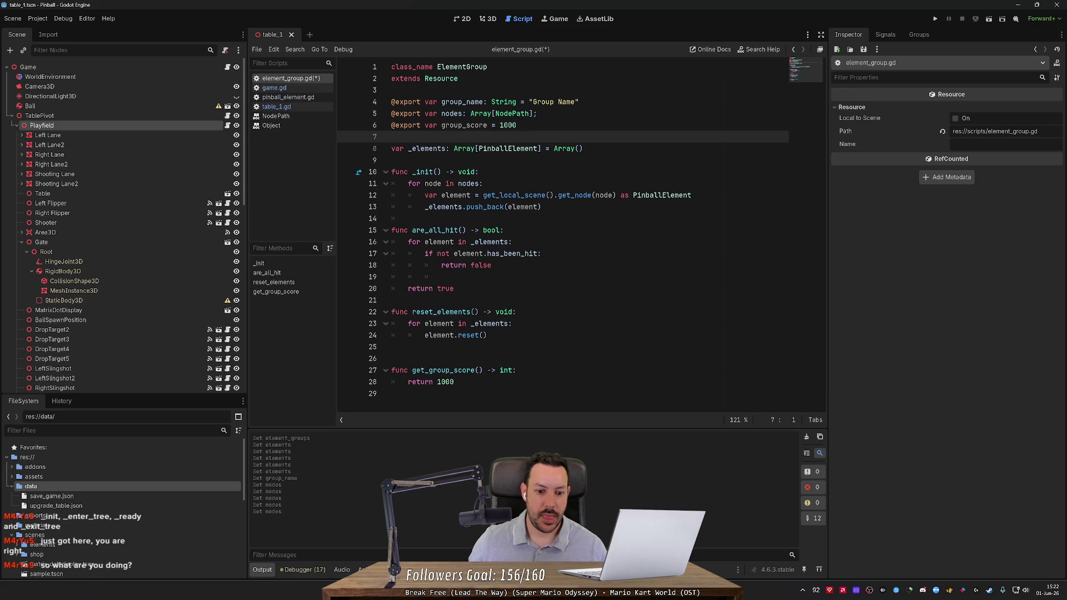
left_click_drag(400, 393, 393, 348)
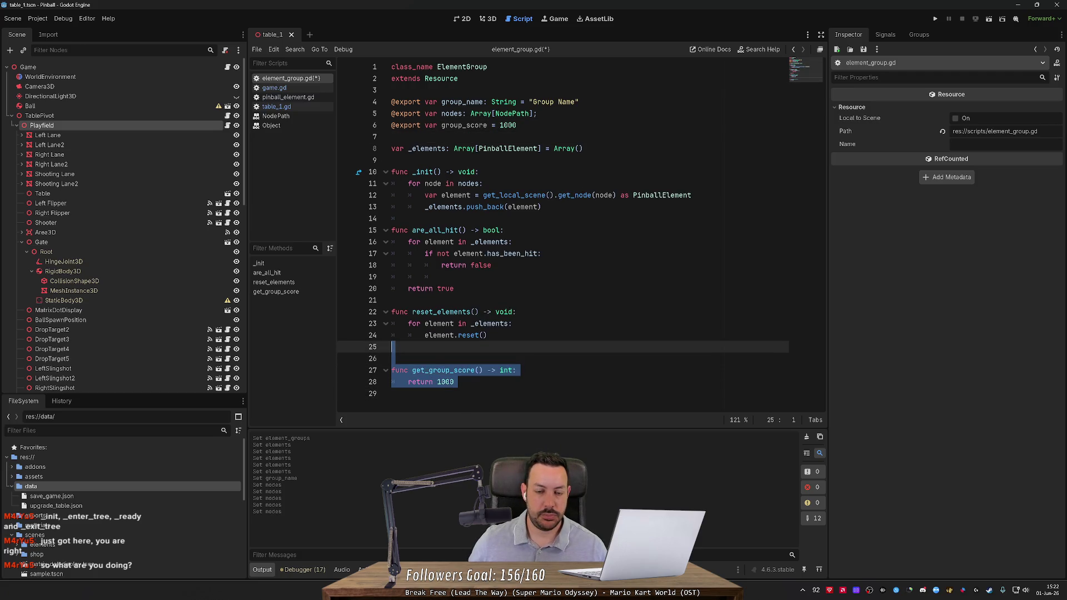
left_click(517, 125)
key("ctrl+shift+d")
key("ctrl+shift+d")
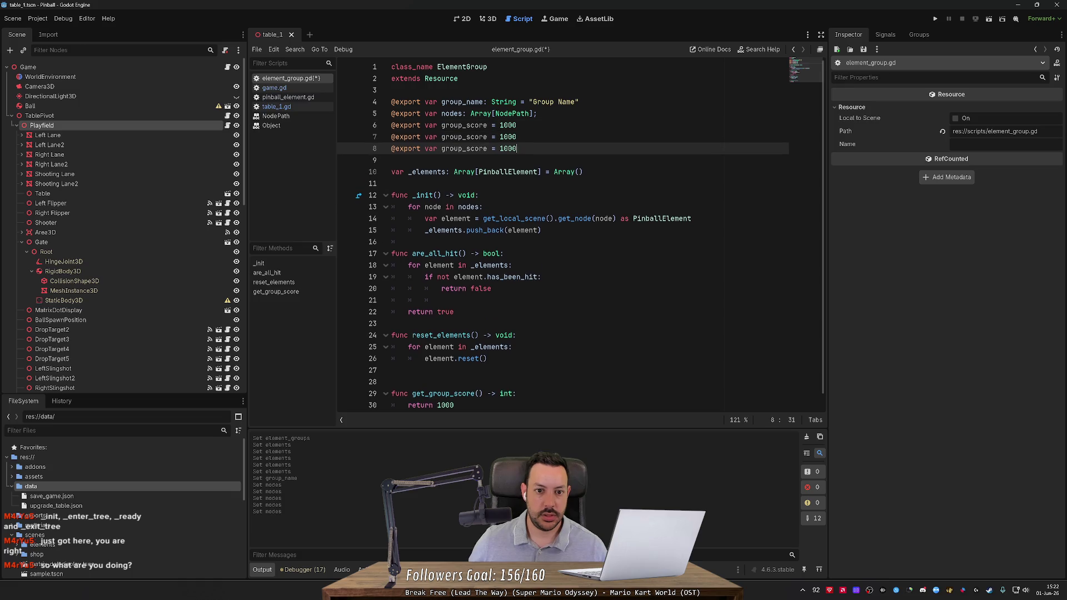
key("ctrl+shift+k")
double_click(464, 137)
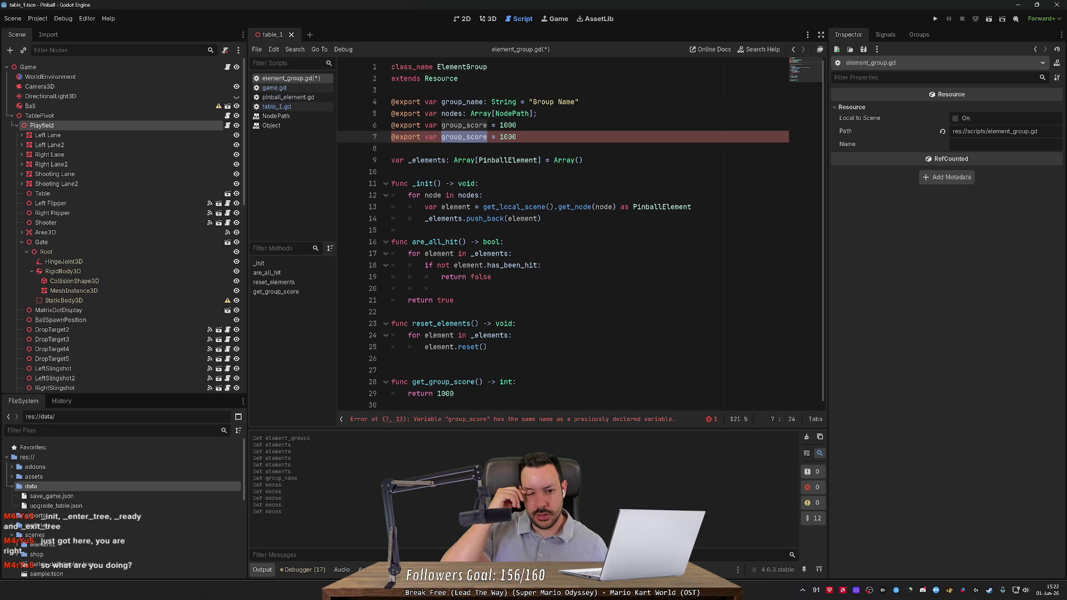
left_click(453, 137)
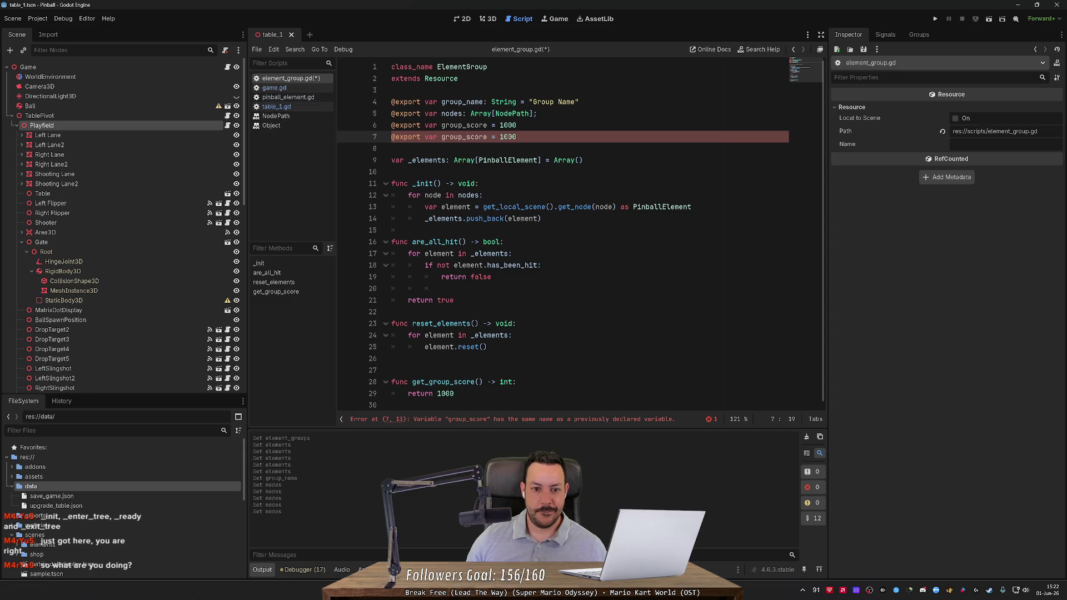
key("ctrl+shift+Right")
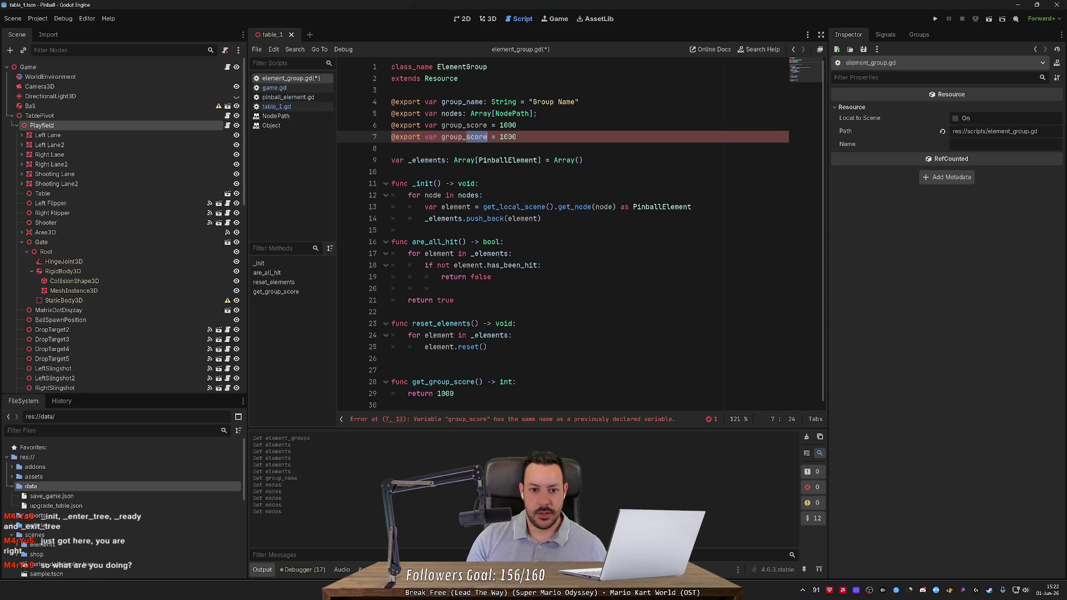
type("level")
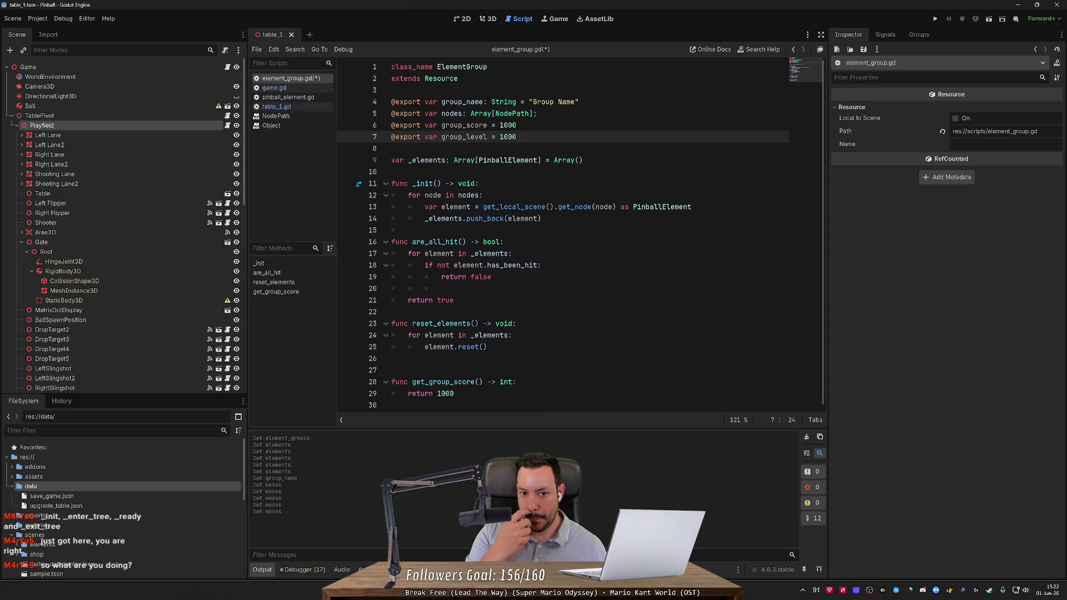
key("ctrl+shift+k")
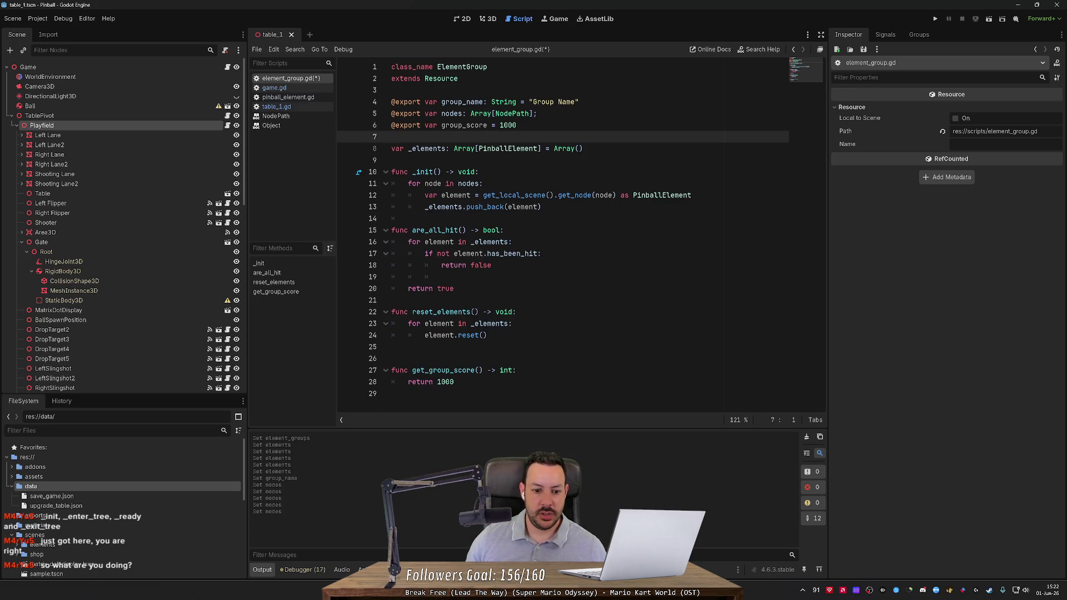
Make get_group_score() return group_score instead of 1000, save, and close element_group.gd.
double_click(464, 125)
key("ctrl+c")
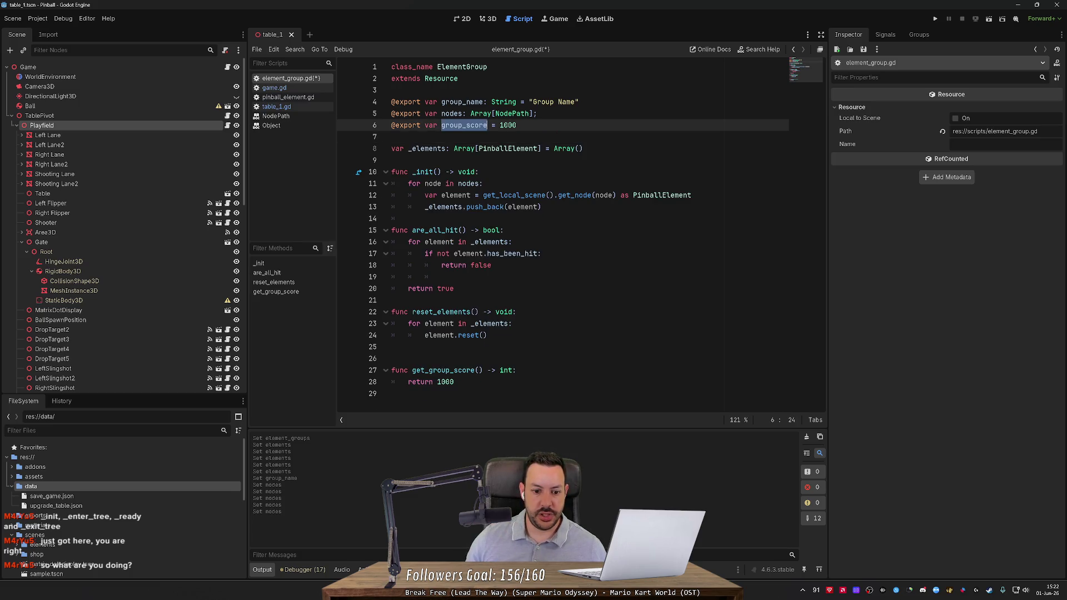
double_click(444, 382)
key("ctrl+v")
key("ctrl+s")
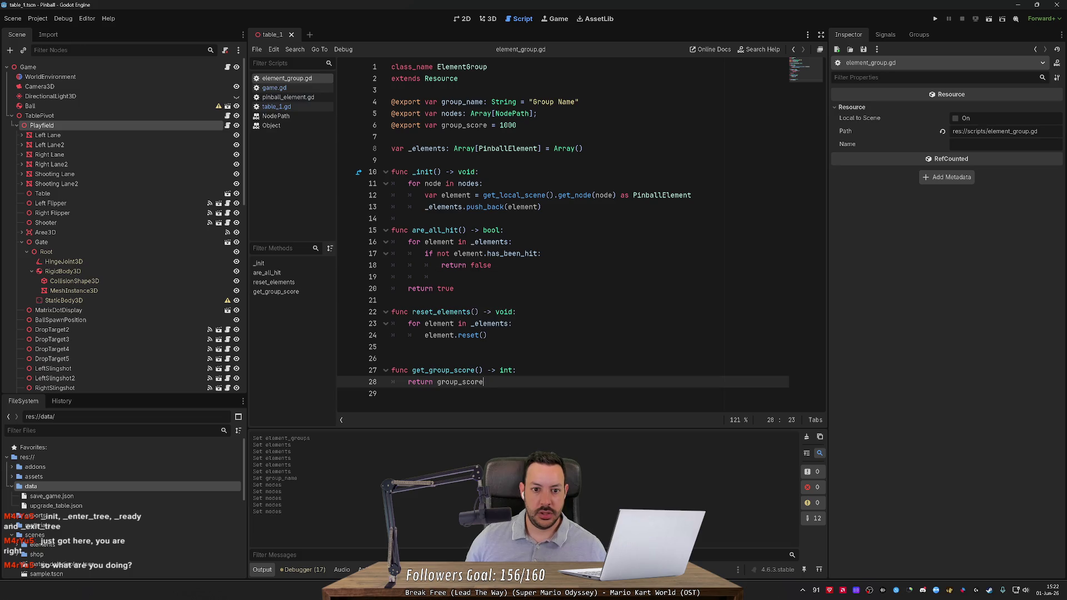
middle_click(292, 78)
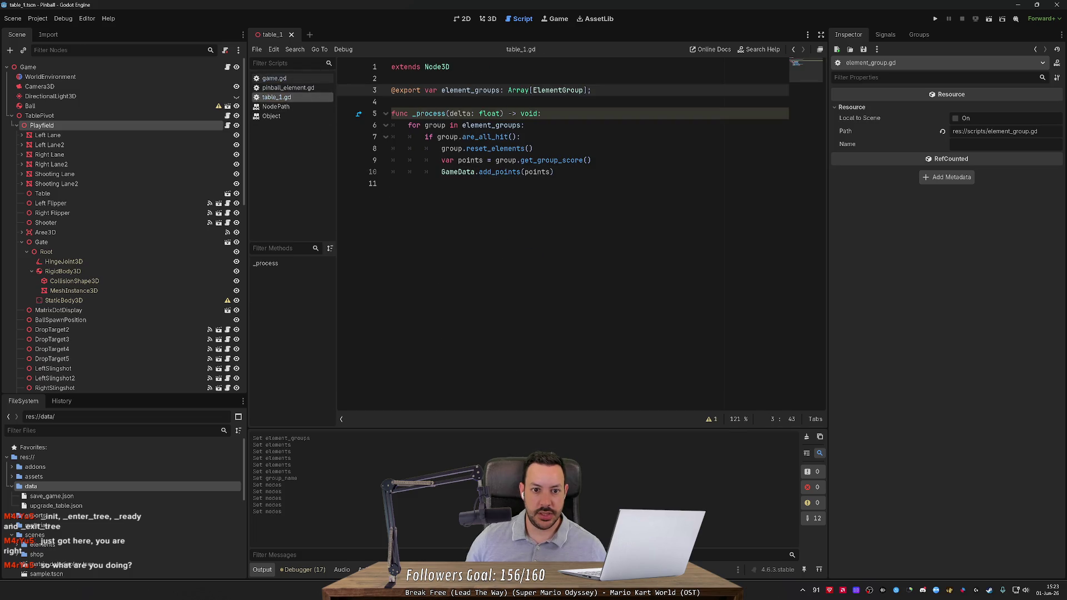
Review emit_ball_hit and reset() in pinball_element.gd, then open DropTarget2's drop_target.gd script.
left_click(292, 89)
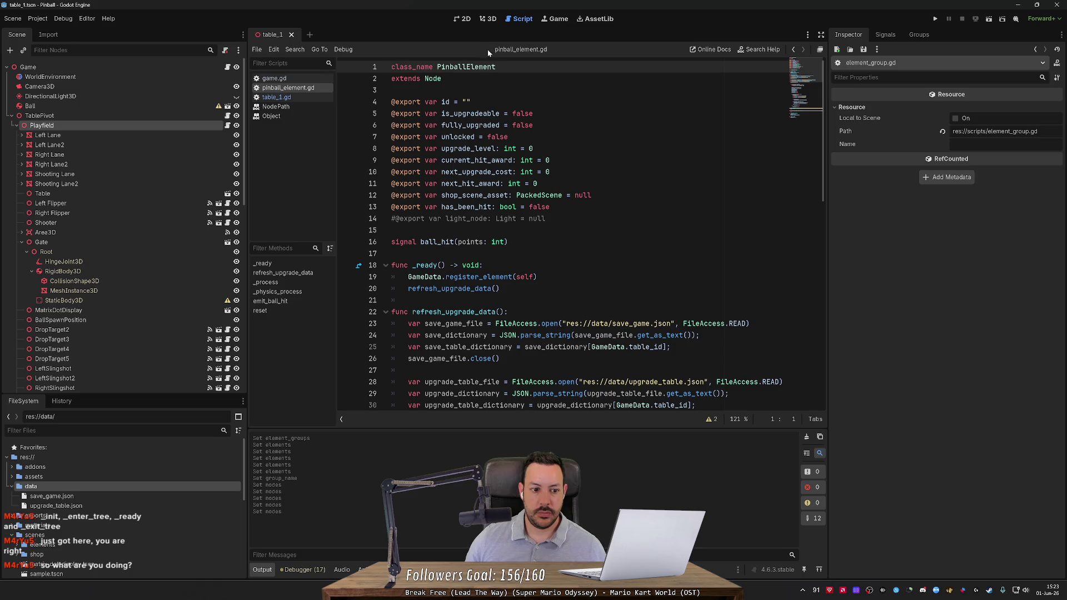
scroll(556, 233, "down", 14)
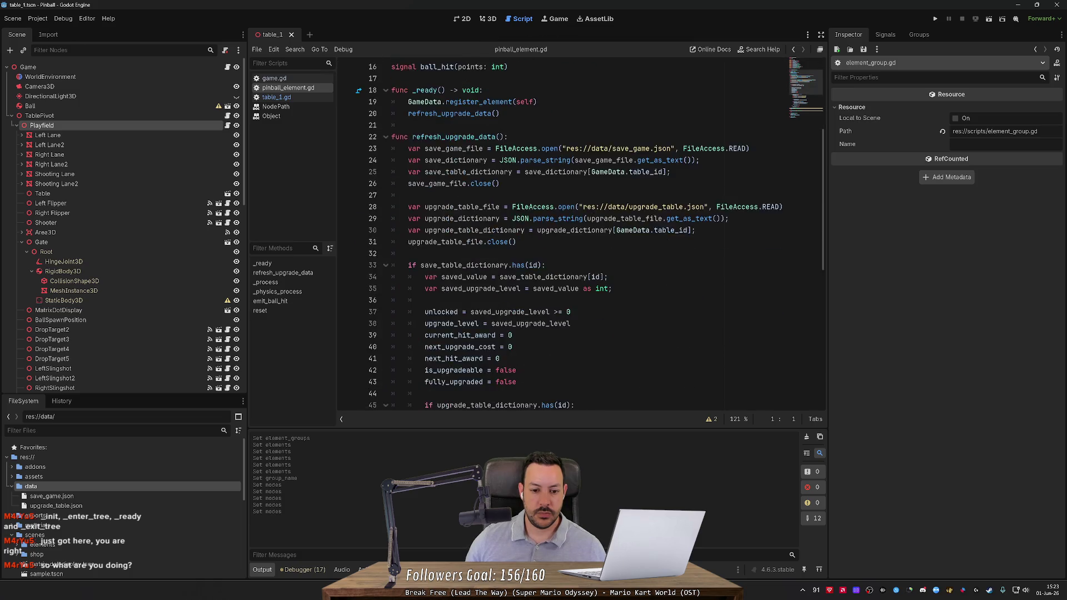
scroll(556, 233, "down", 1)
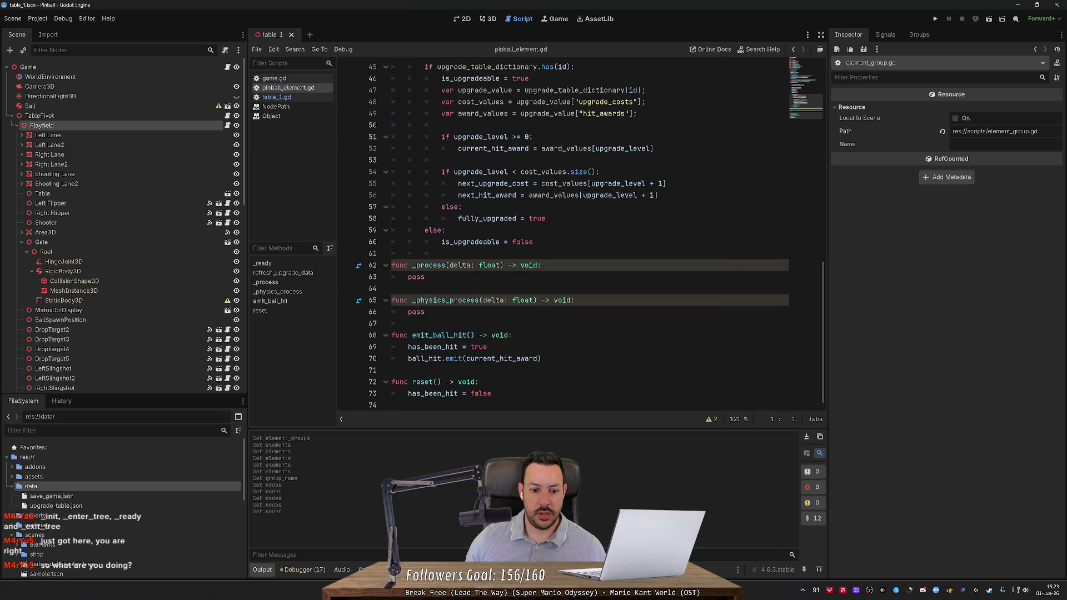
left_click(487, 346)
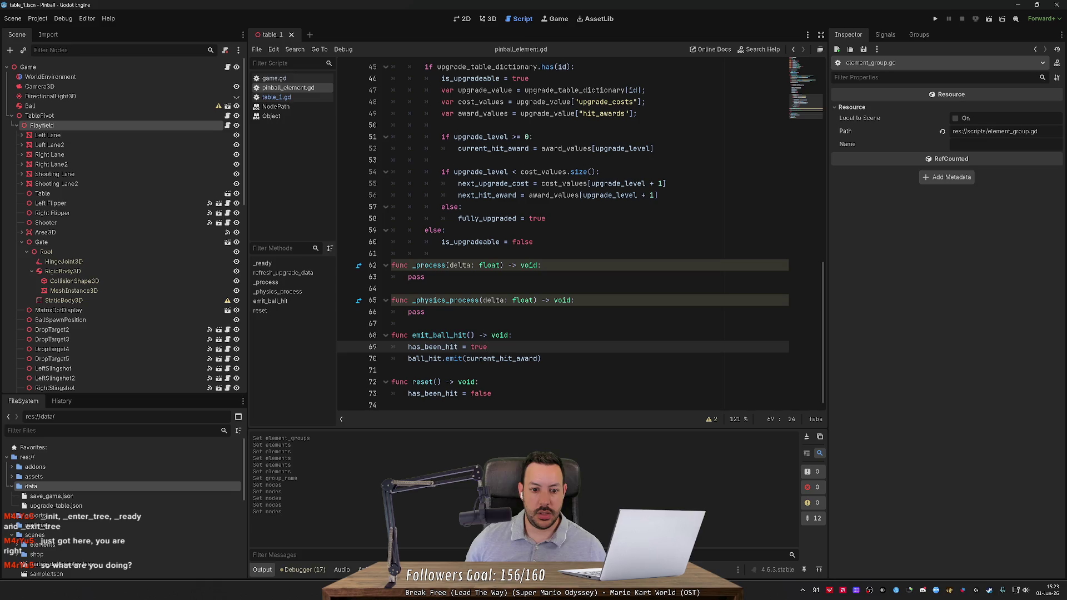
scroll(81, 296, "down", 3)
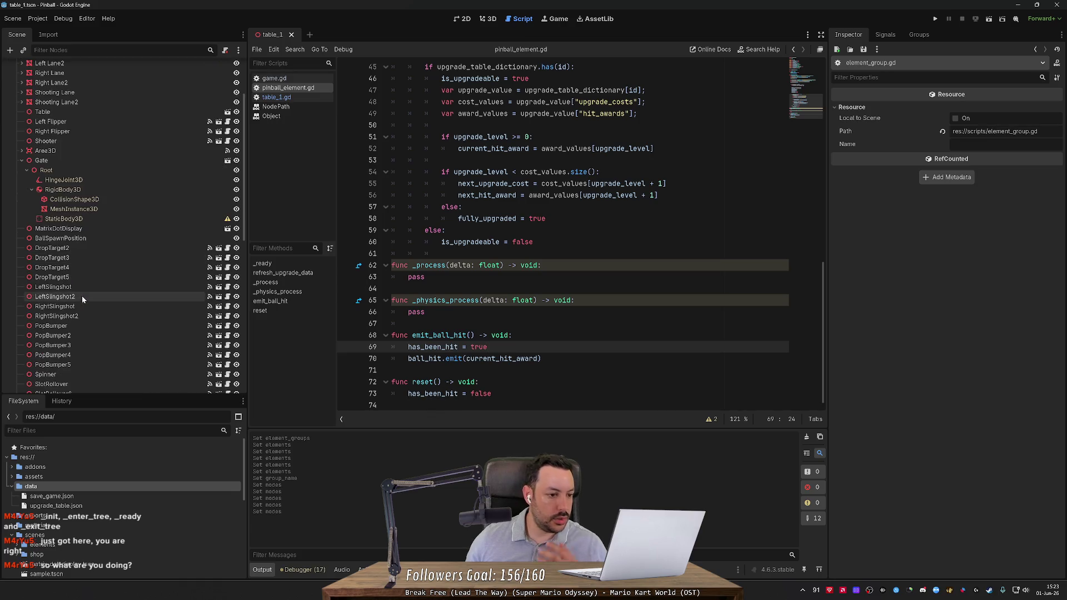
left_click(227, 248)
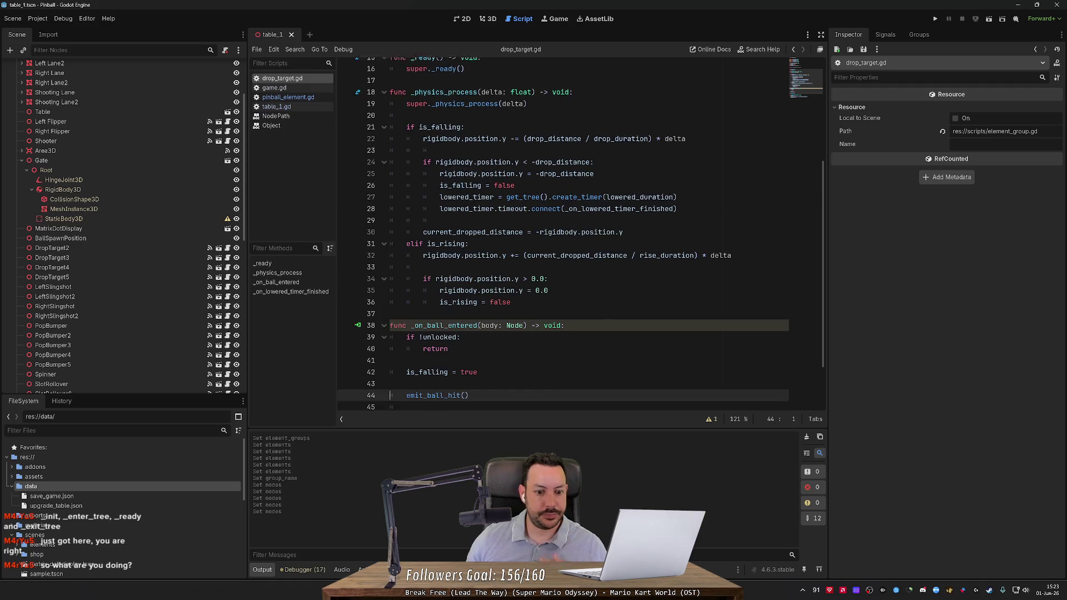
At the end of drop_target.gd, add 'func reset() -> void:' whose body calls super.reset().
scroll(556, 233, "down", 2)
left_click(391, 401)
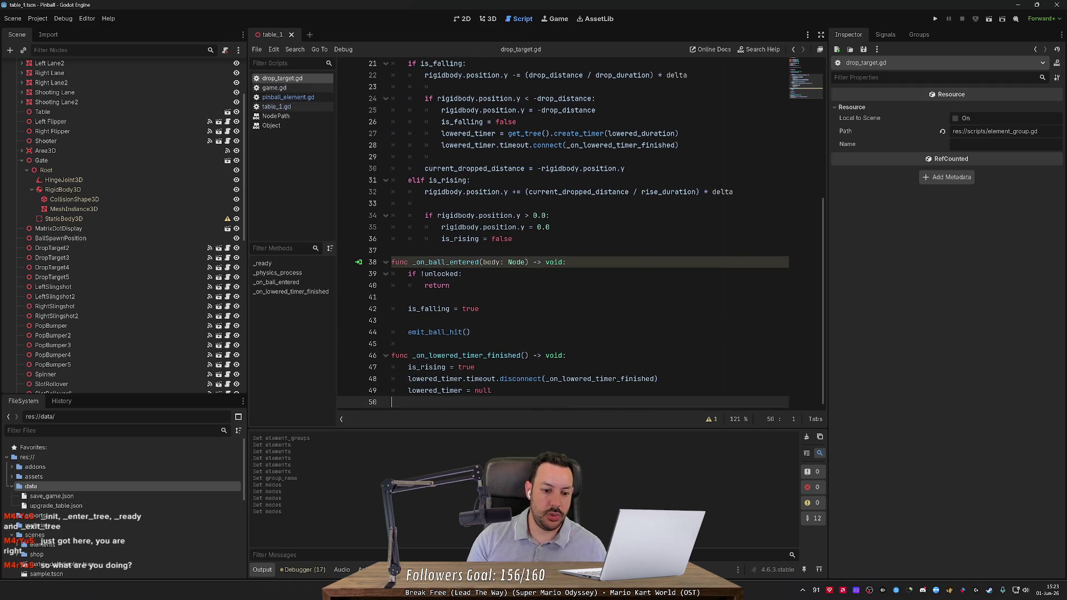
key("Return")
key("Return")
type("unc res")
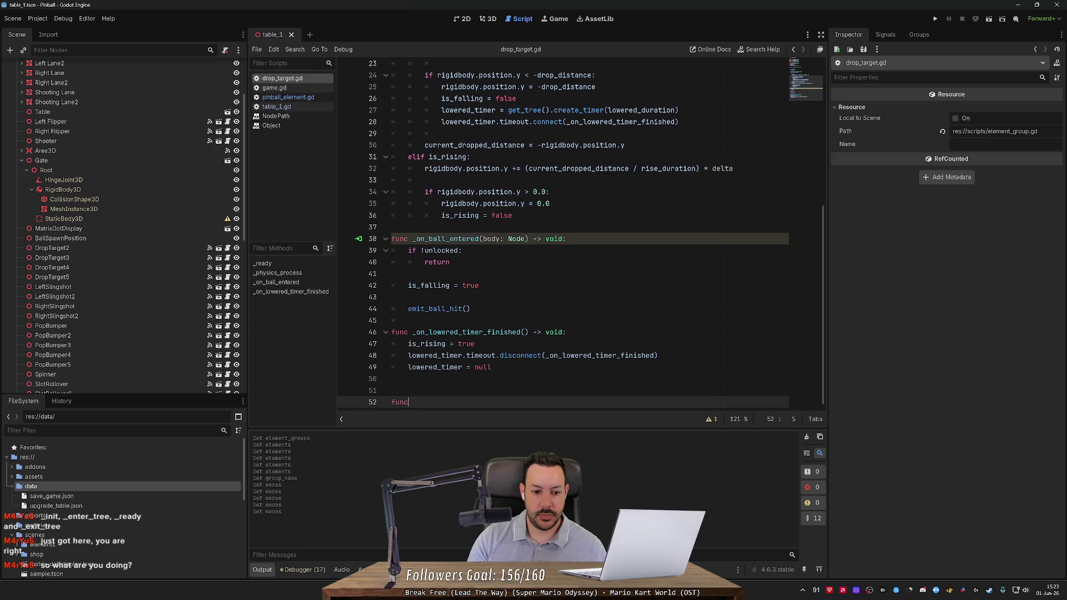
key("Return")
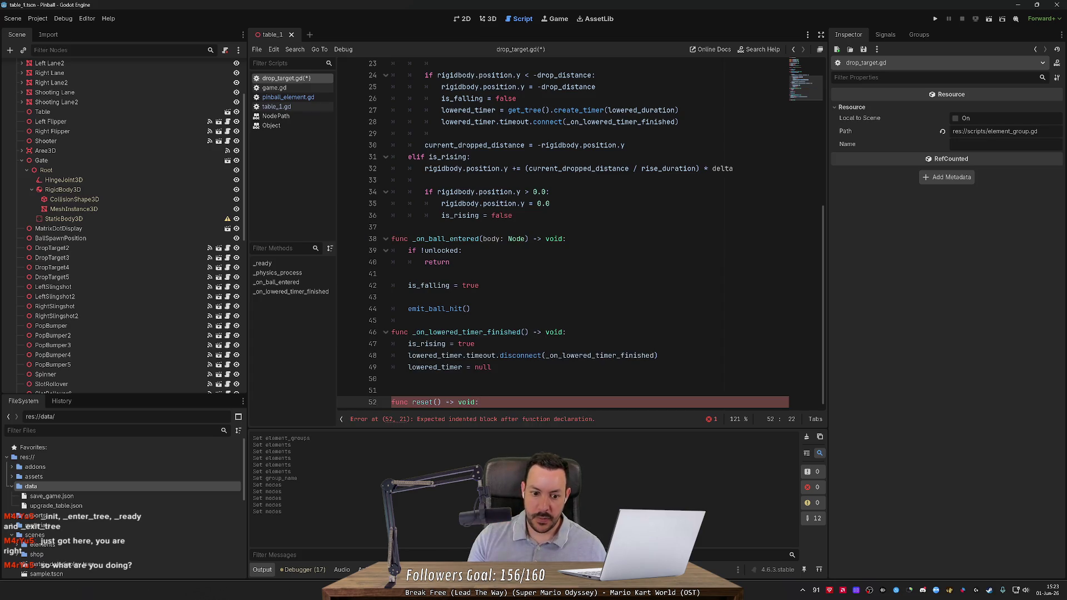
key("Return")
type("base.reset")
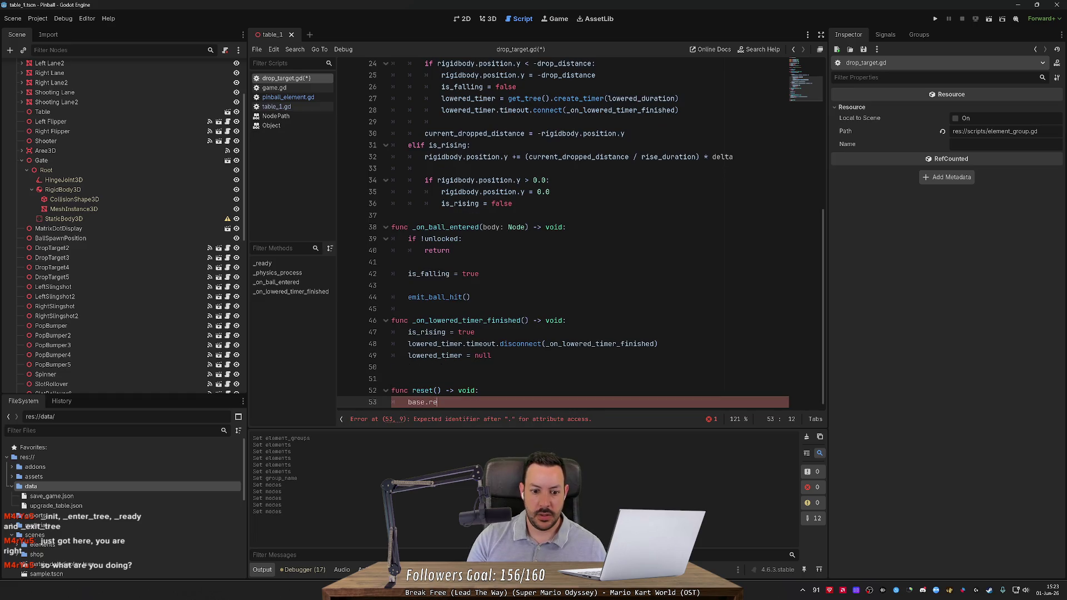
type("()")
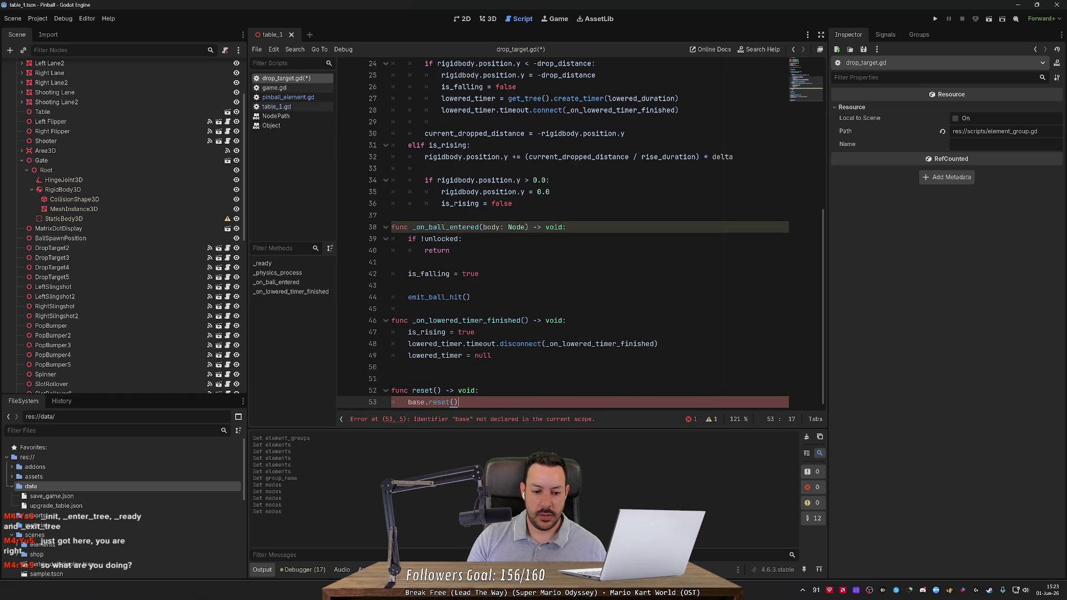
key("ctrl+shift+Left")
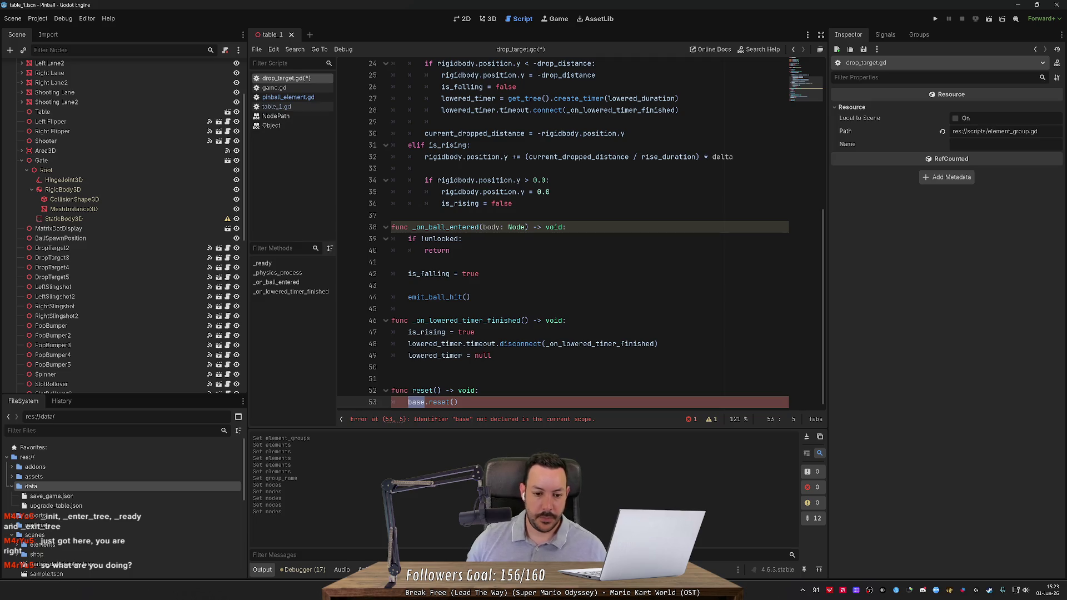
scroll(561, 233, "up", 8)
scroll(561, 233, "down", 5)
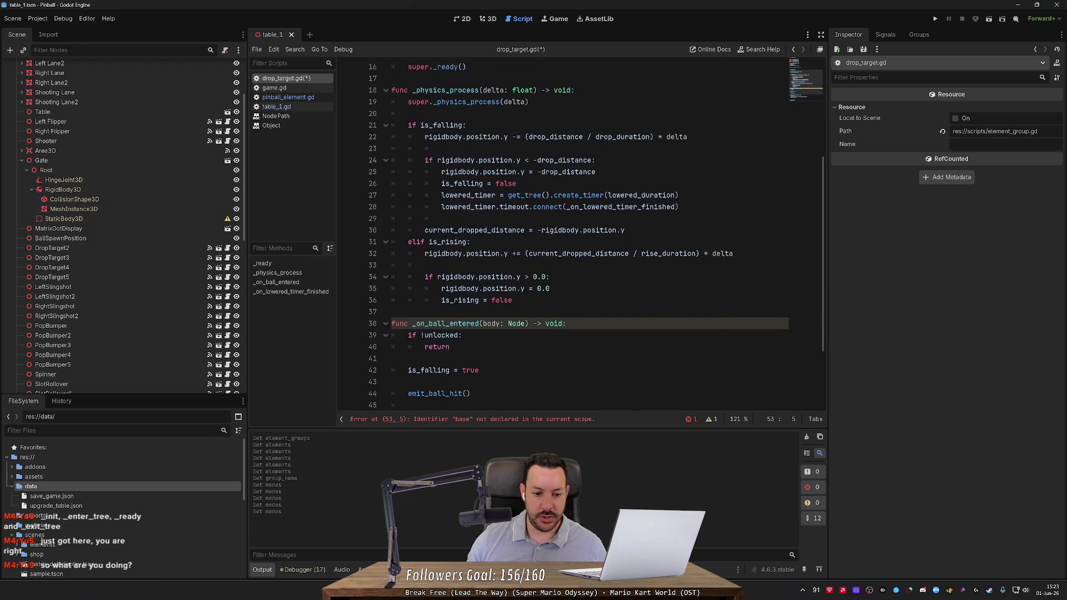
key("ctrl+shift+Right")
type("super.reset(")
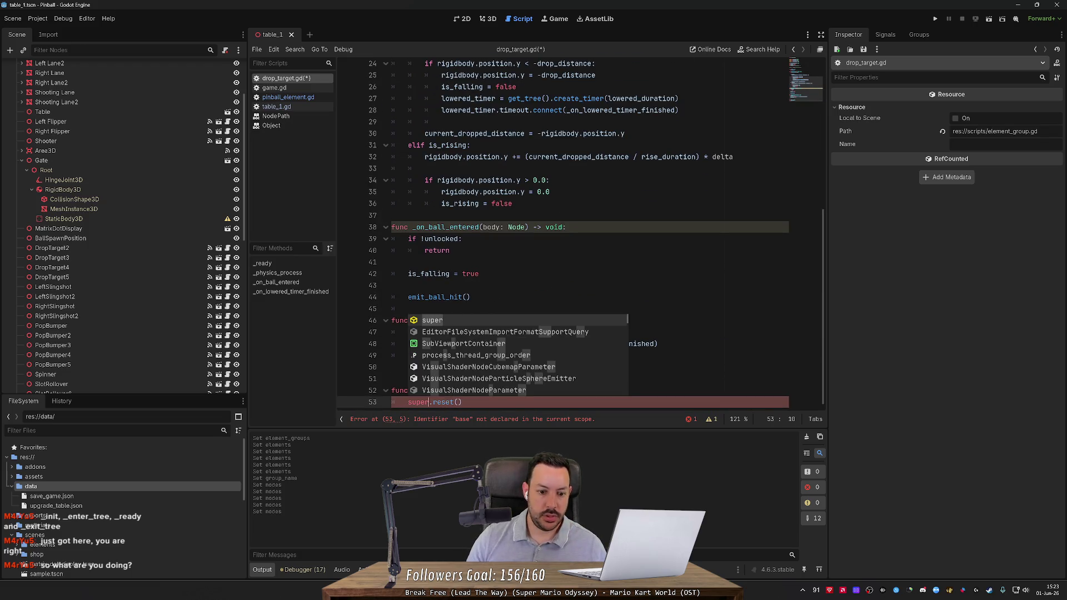
left_click(449, 250)
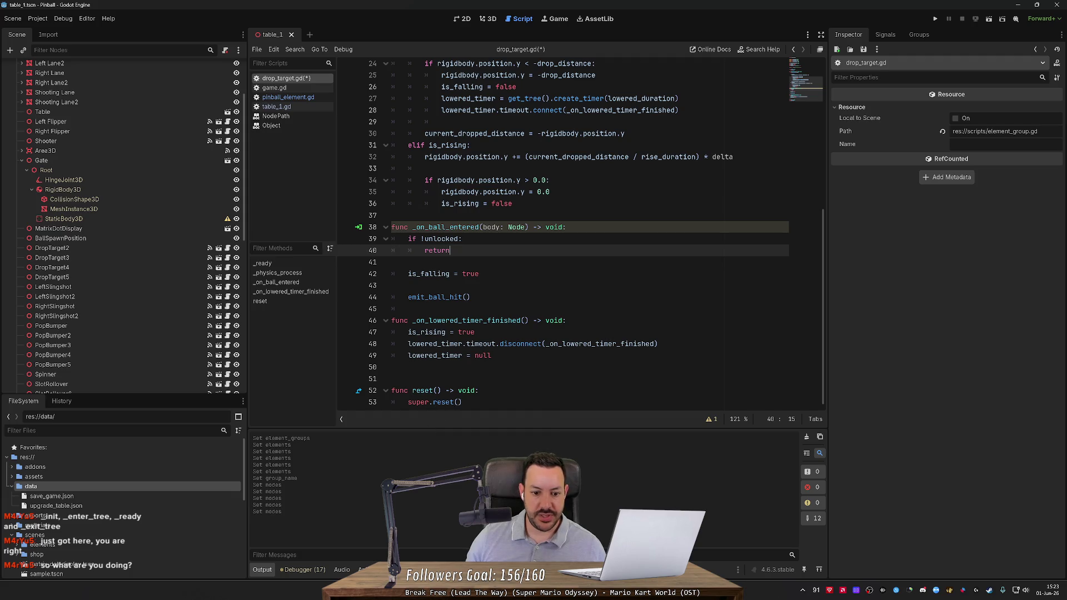
left_click(462, 401)
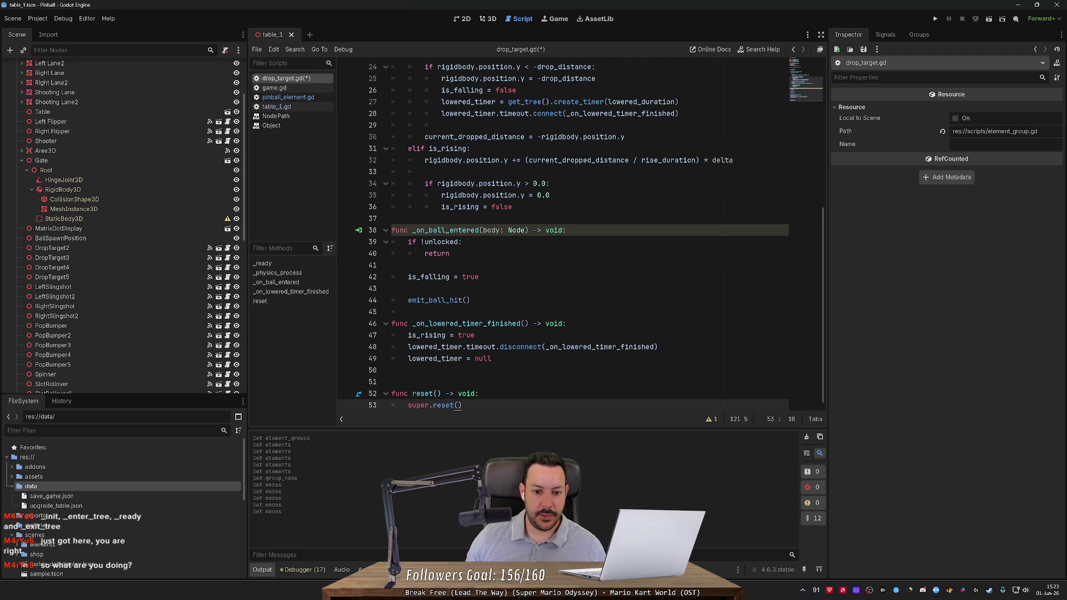
Follow super.reset() with a _on_lowered_timer_finished() call, remove the extra blank line, and save.
double_click(427, 335)
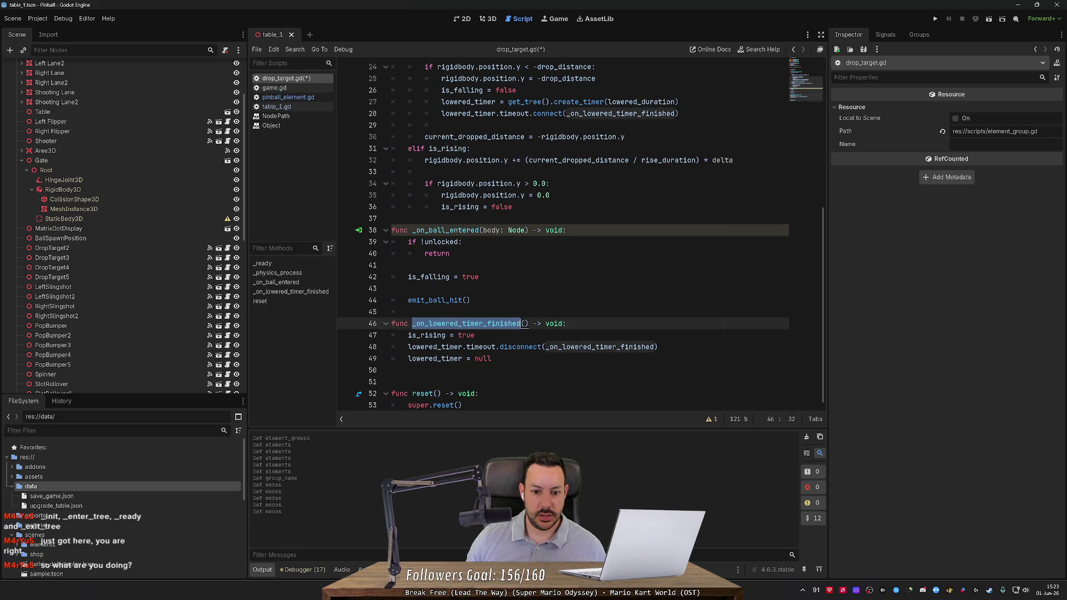
left_click(462, 405)
key("Return")
type("_on_lowered_timer_finished")
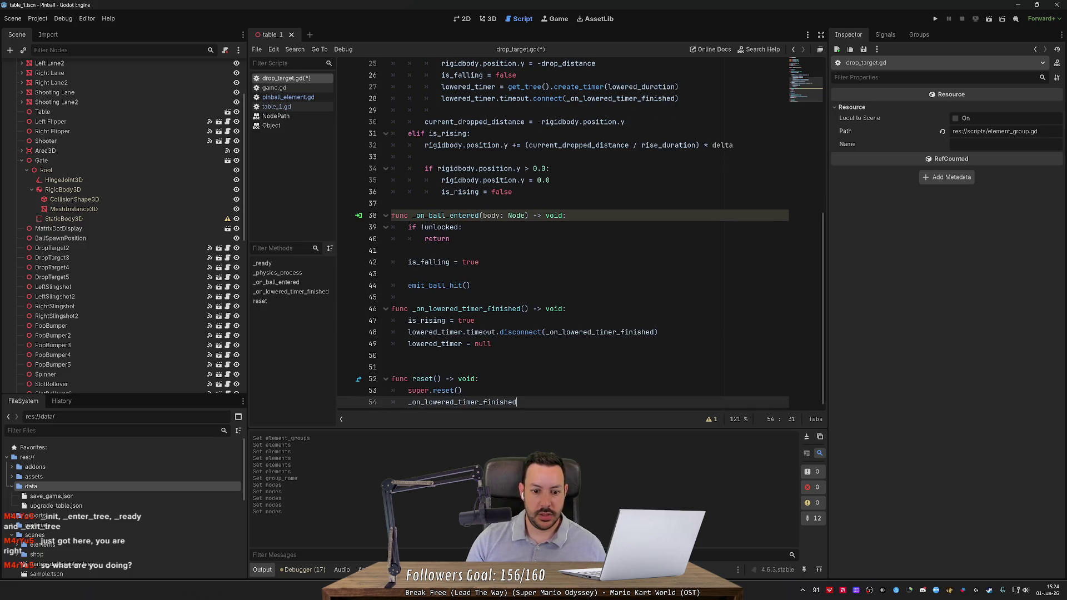
type("()")
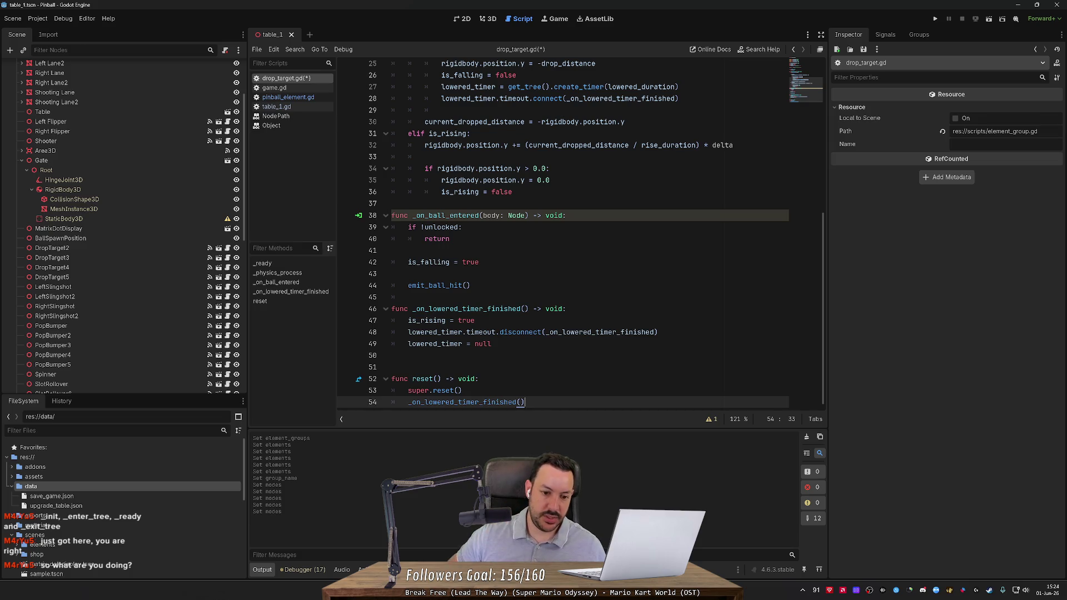
left_click(391, 379)
key("BackSpace")
key("ctrl+s")
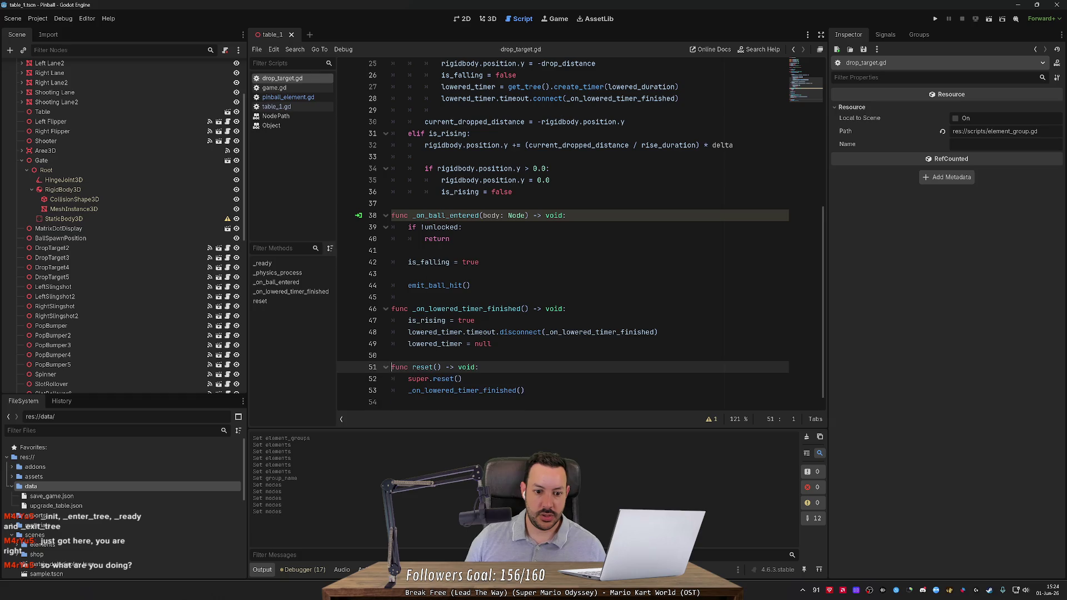
left_click(392, 402)
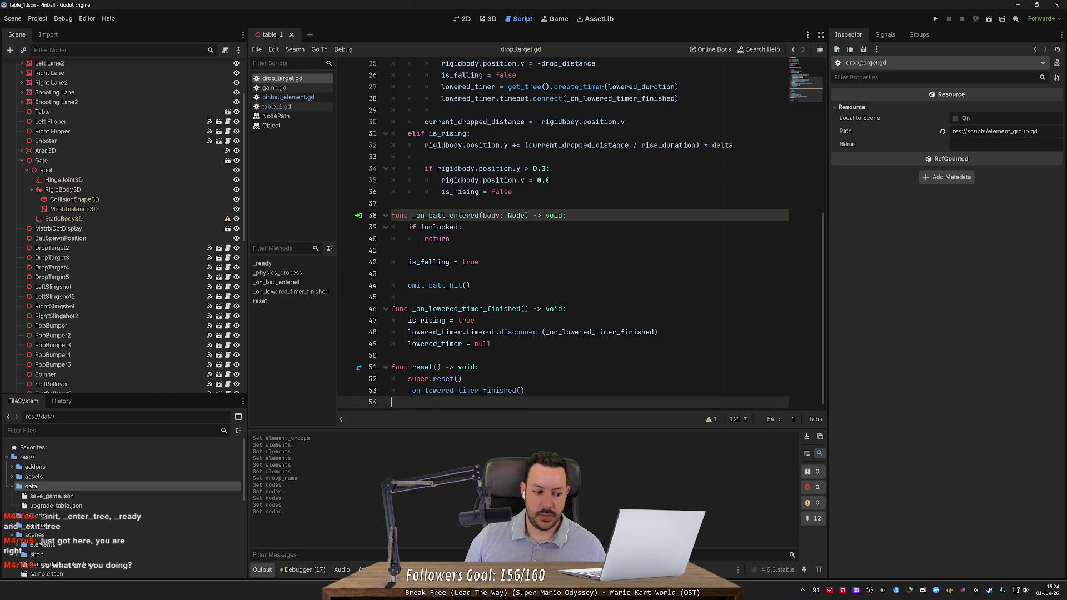
Remove the ' = Array()' initializer from _elements on line 8 and save element_group.gd.
left_click(935, 20)
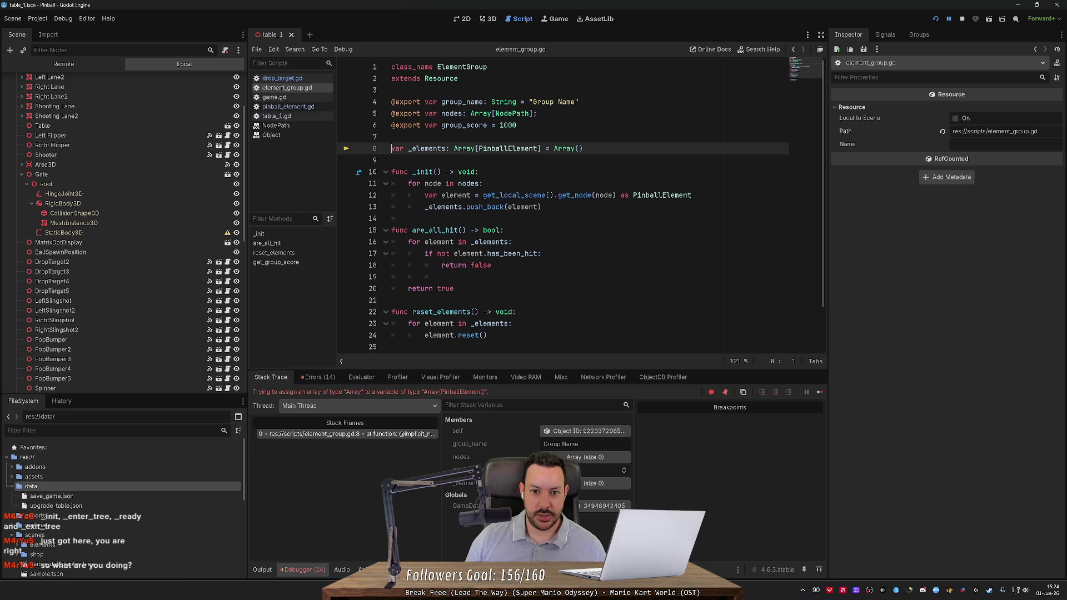
left_click_drag(542, 148, 583, 148)
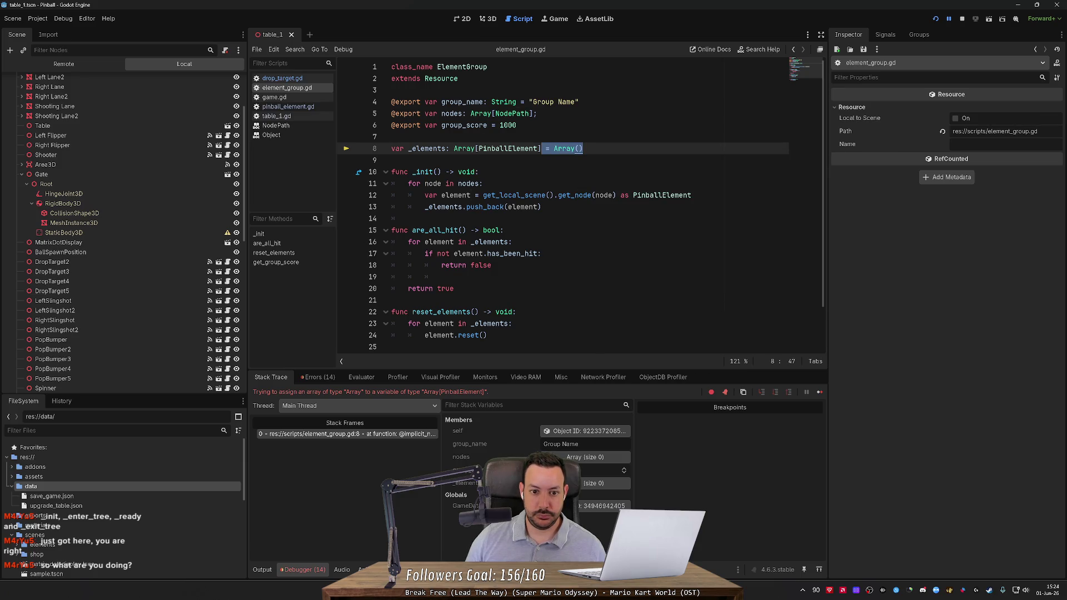
key("BackSpace")
key("ctrl+s")
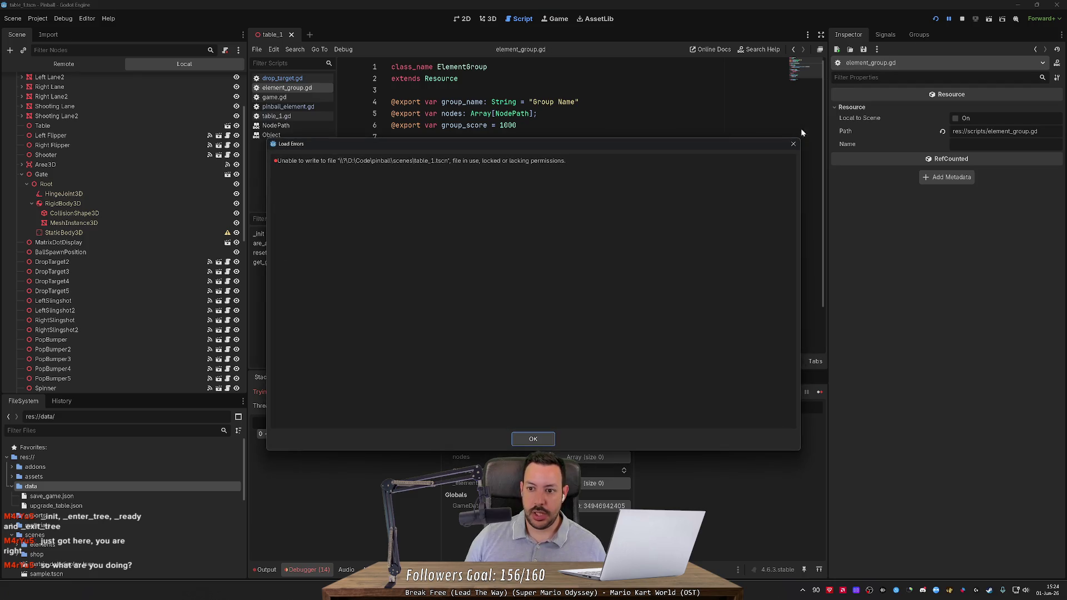
left_click(793, 143)
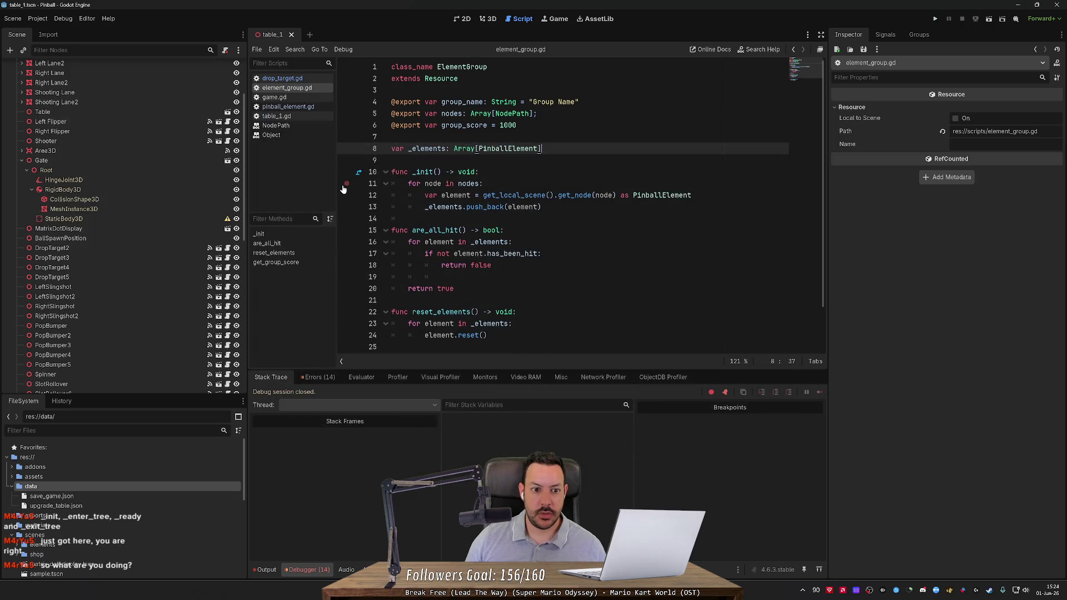
Debug-run the game with a line 11 breakpoint, clear it, resume, then stop the game.
left_click(346, 184)
left_click(935, 19)
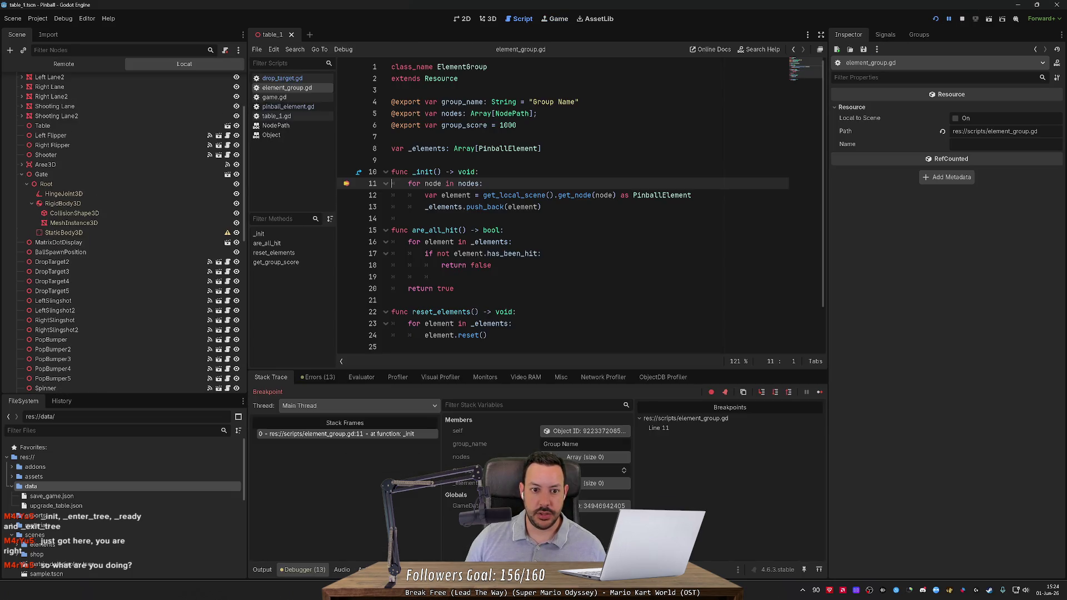
mouse_move(428, 148)
left_click(346, 183)
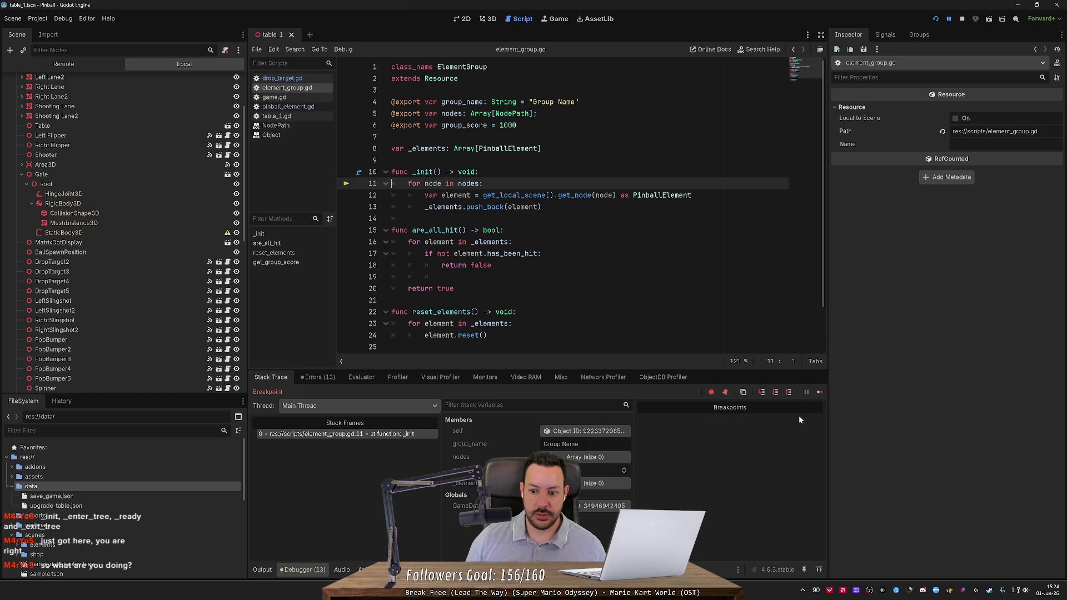
left_click(819, 393)
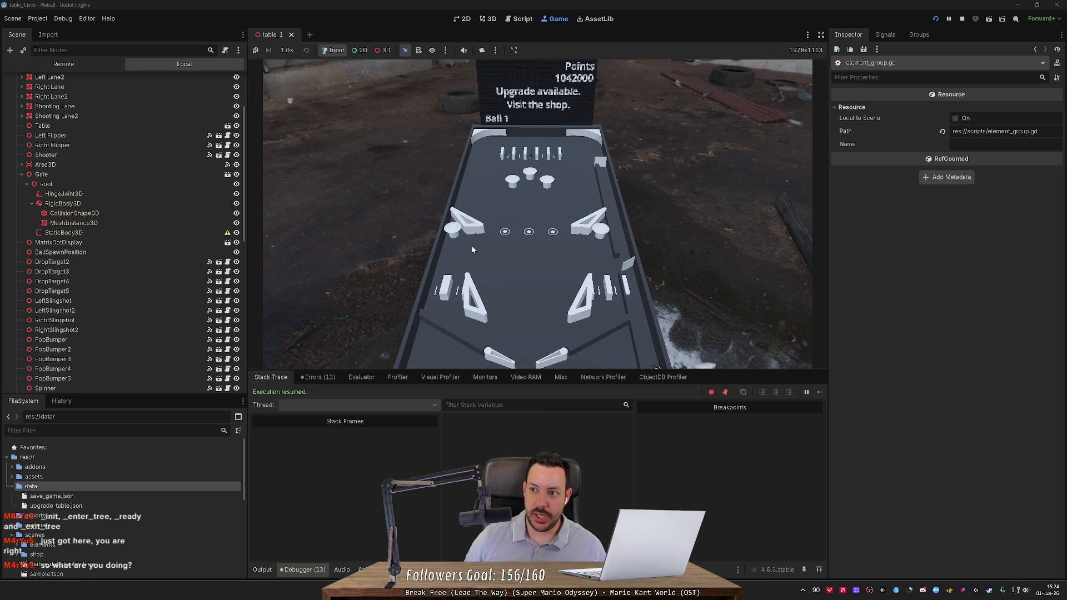
left_click(961, 18)
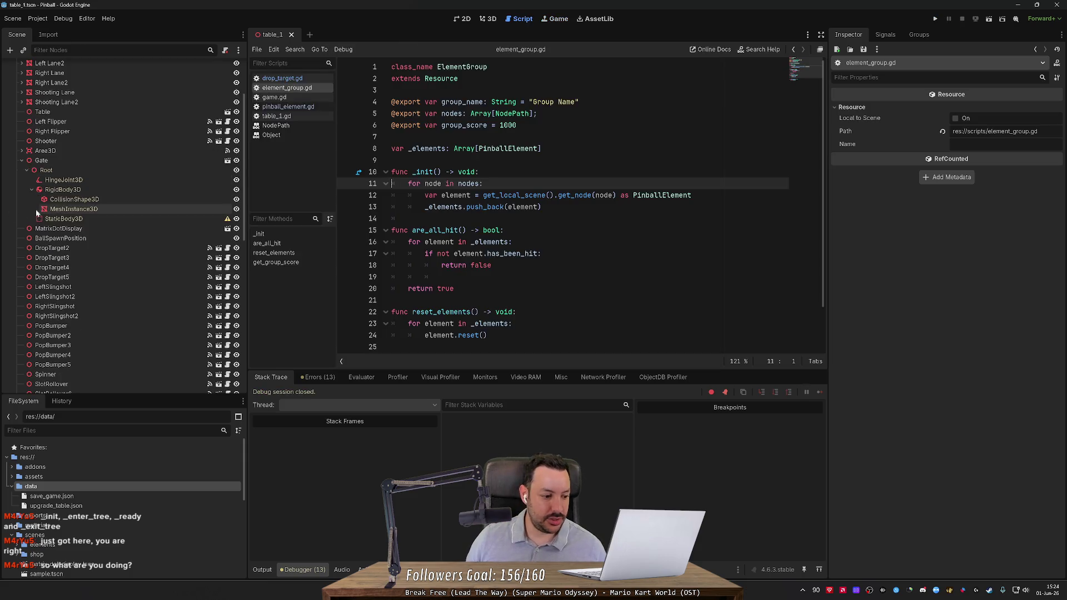
Run the pinball game once more and stop it.
scroll(11, 233, "down", 3)
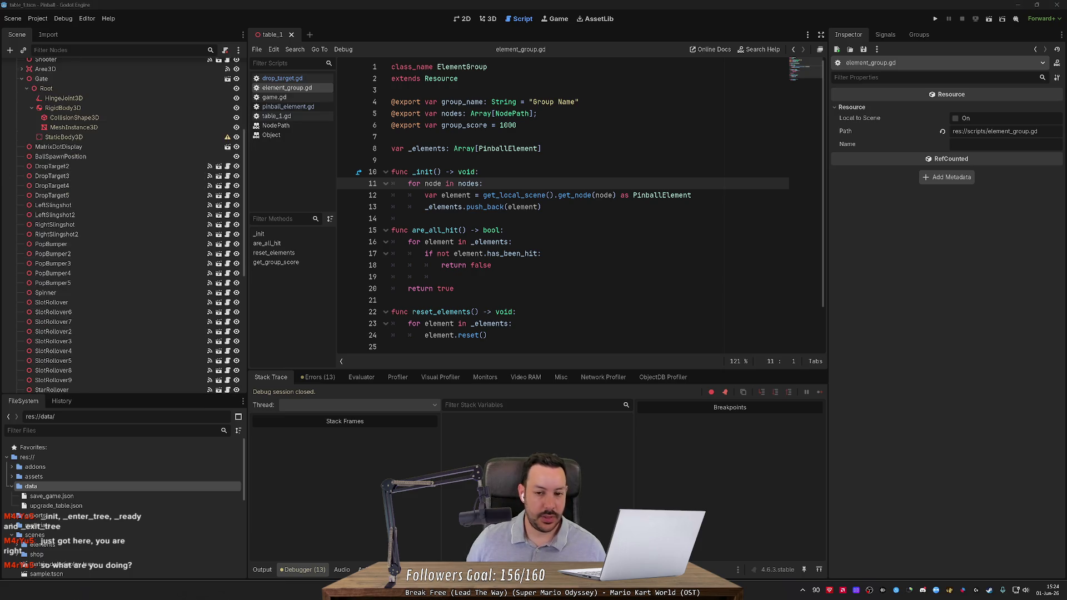
left_click(936, 18)
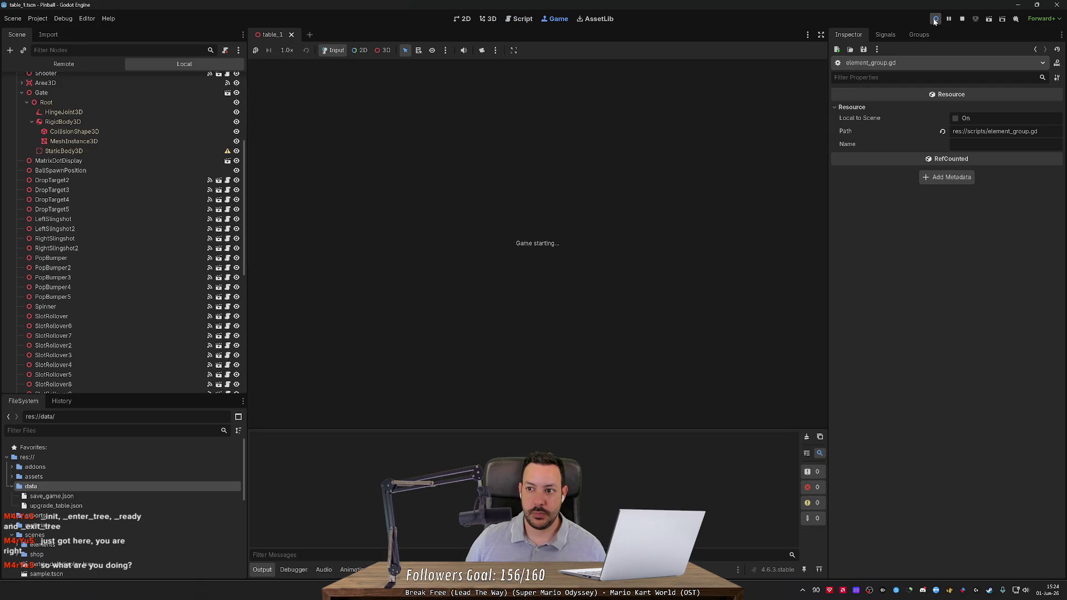
left_click(963, 19)
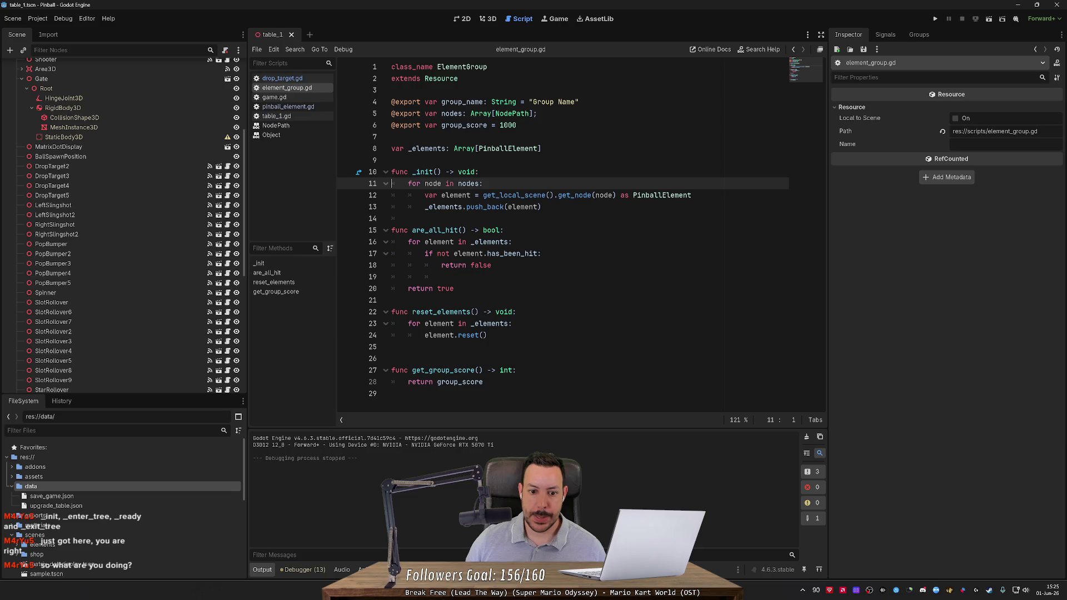
Delete the extra blank line above get_group_score() in element_group.gd.
left_click(392, 358)
key("Delete")
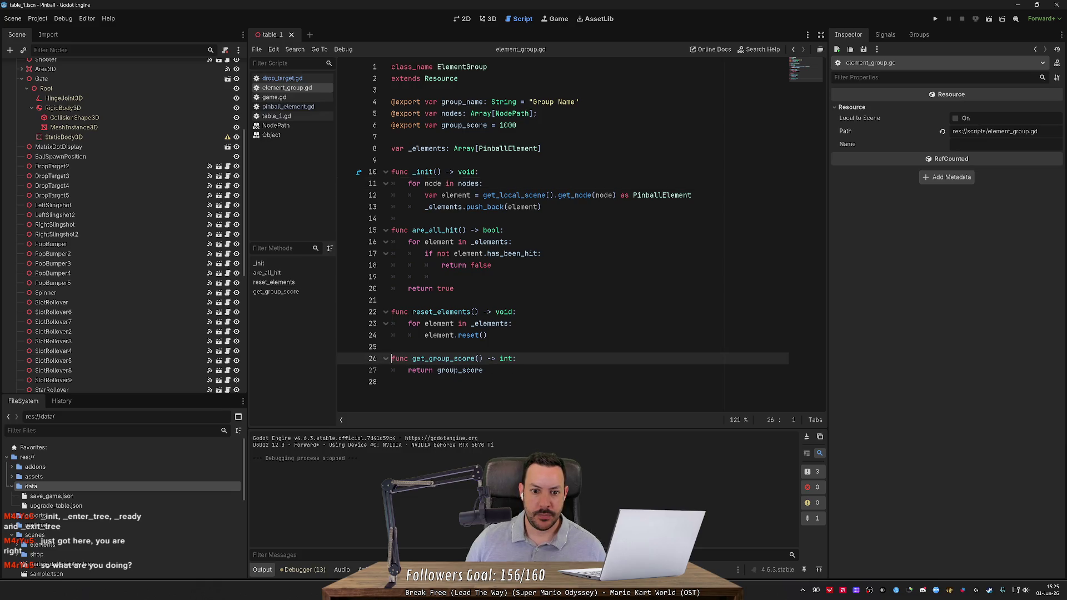
left_click(442, 276)
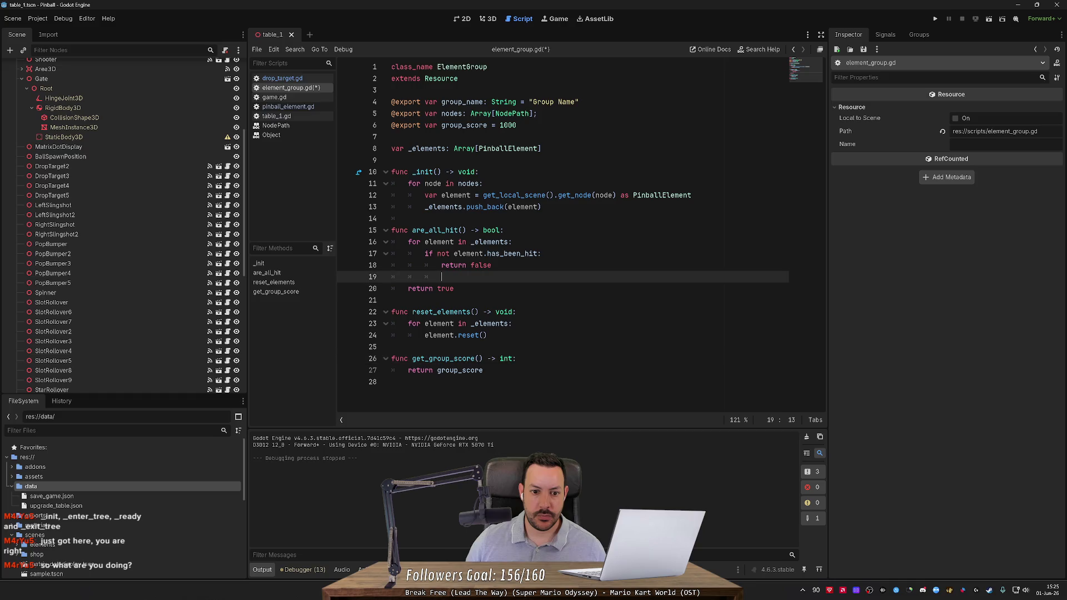
Jump to has_been_hit's definition in pinball_element.gd and scroll to emit_ball_hit and reset.
left_click(508, 255, "ctrl")
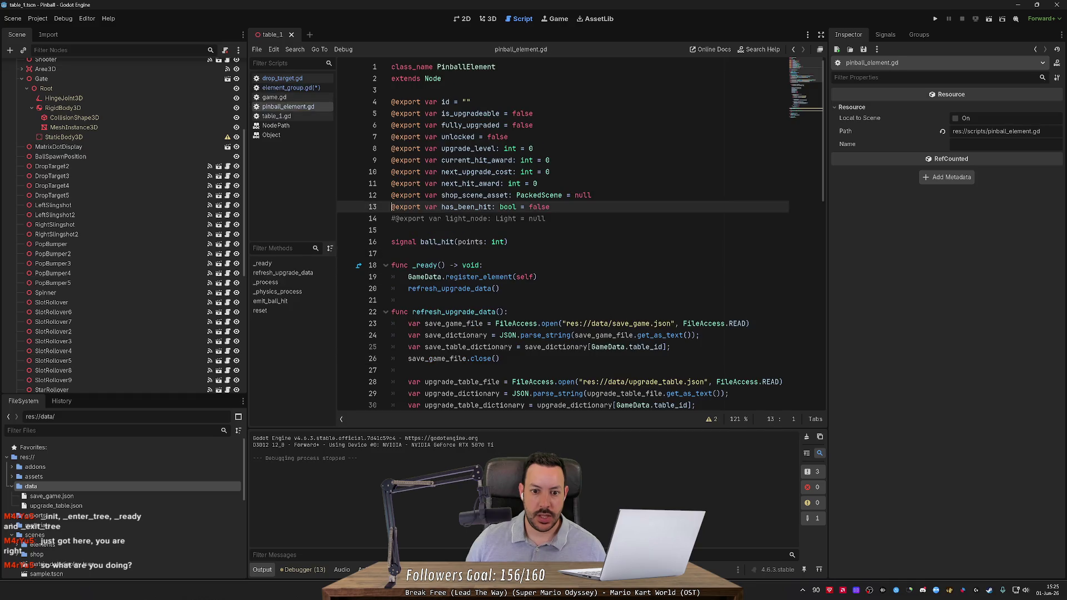
scroll(578, 233, "down", 14)
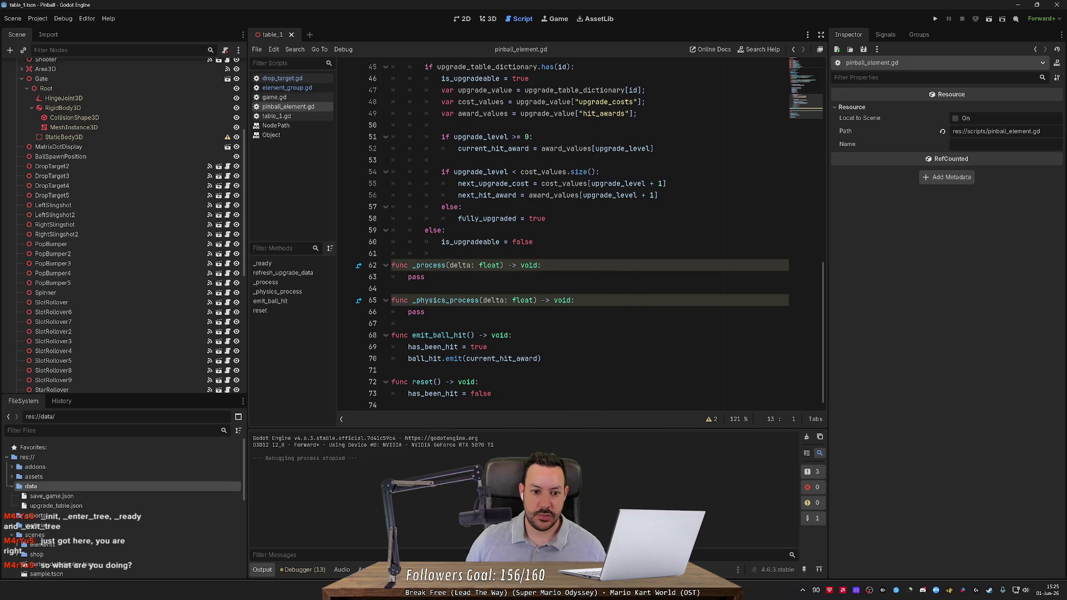
left_click(408, 324)
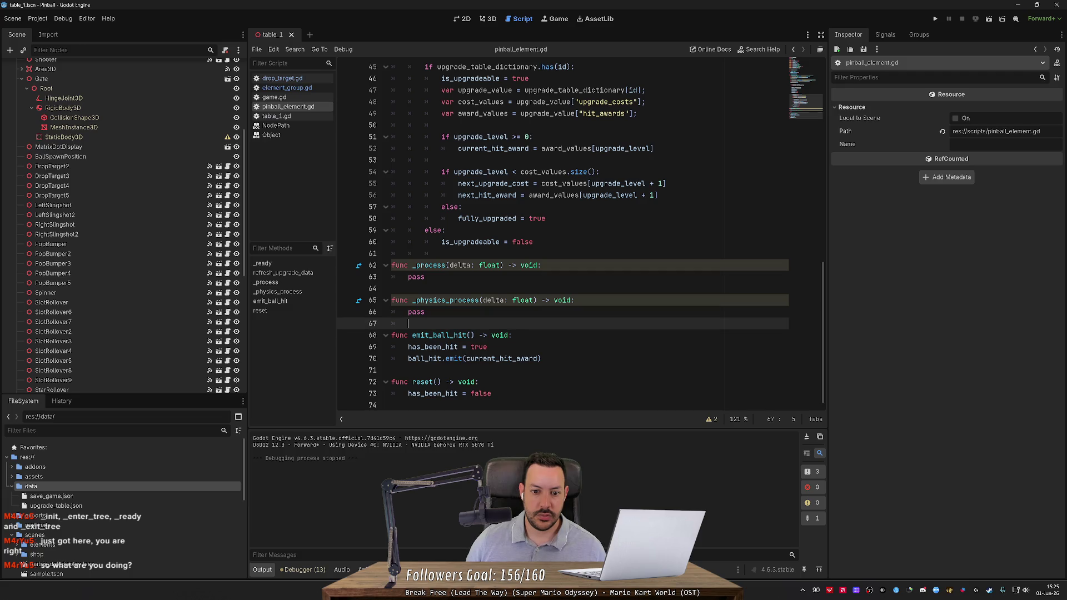
mouse_move(815, 158)
left_mouse_down()
mouse_move(812, 72)
mouse_move(808, 182)
left_mouse_up()
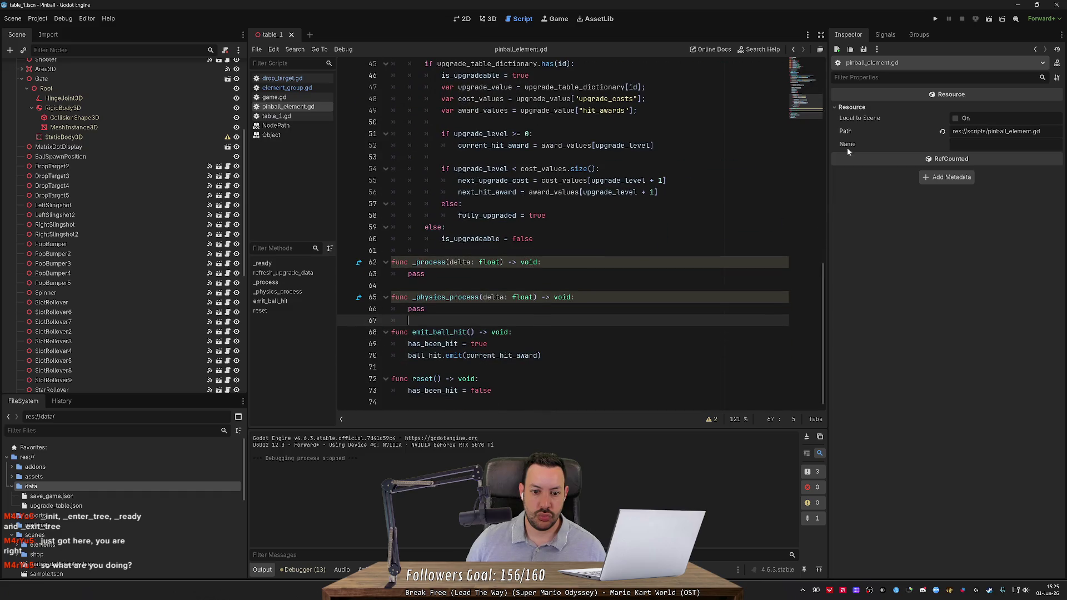
Test-run the table, then set a breakpoint on line 73 in pinball_element.gd's reset function.
left_click(935, 19)
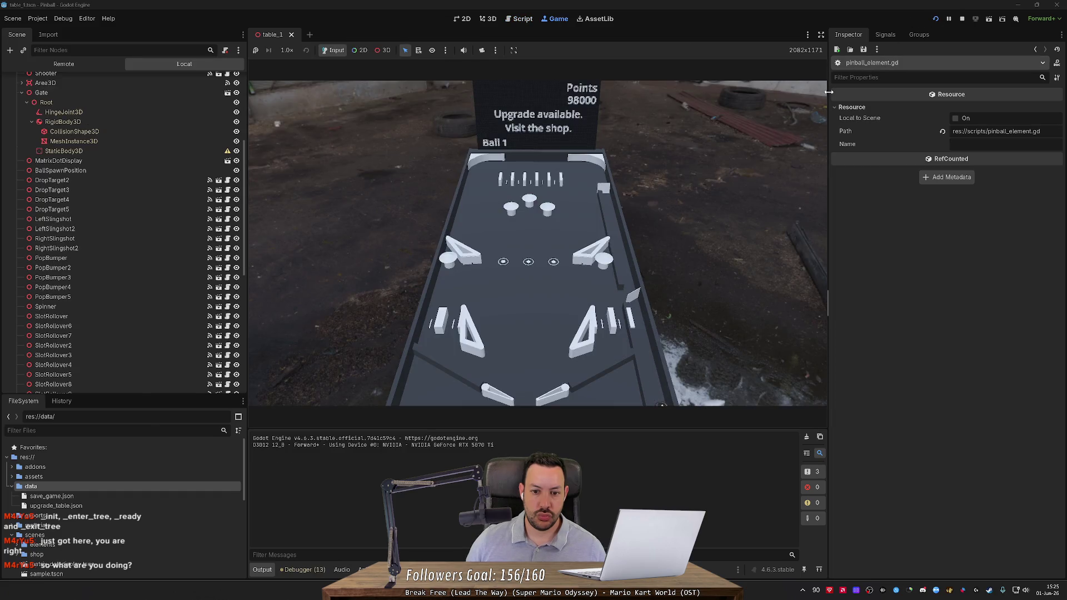
key("F8")
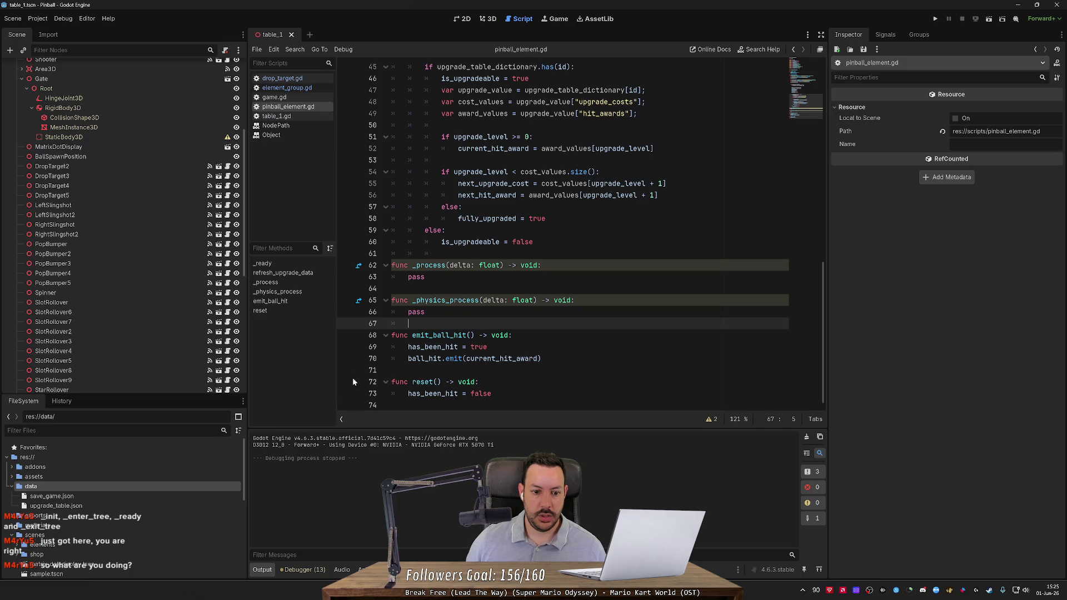
key("ctrl+z")
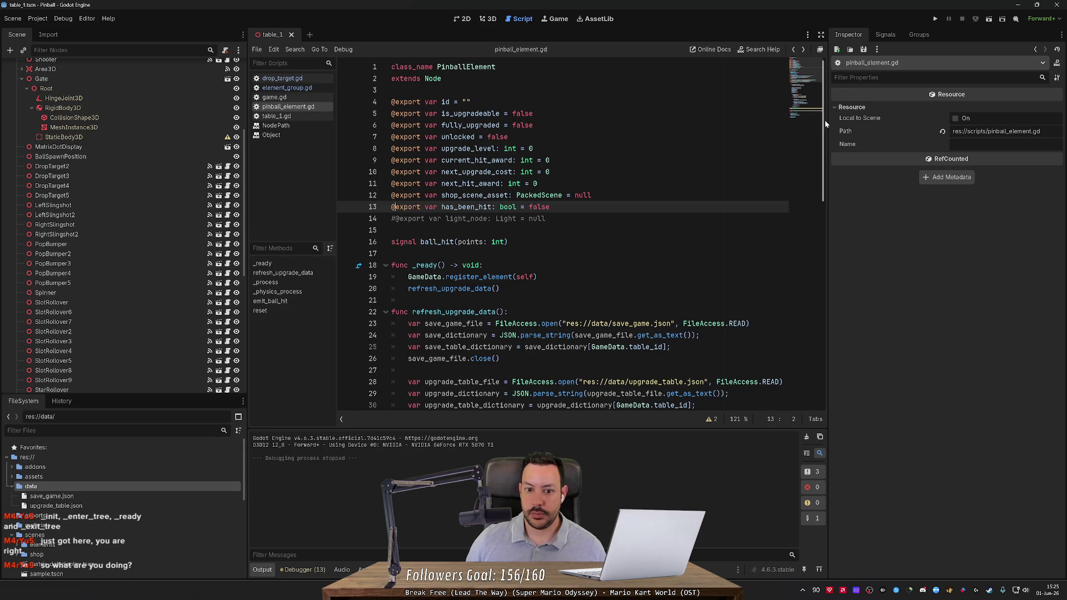
left_click_drag(825, 120, 778, 356)
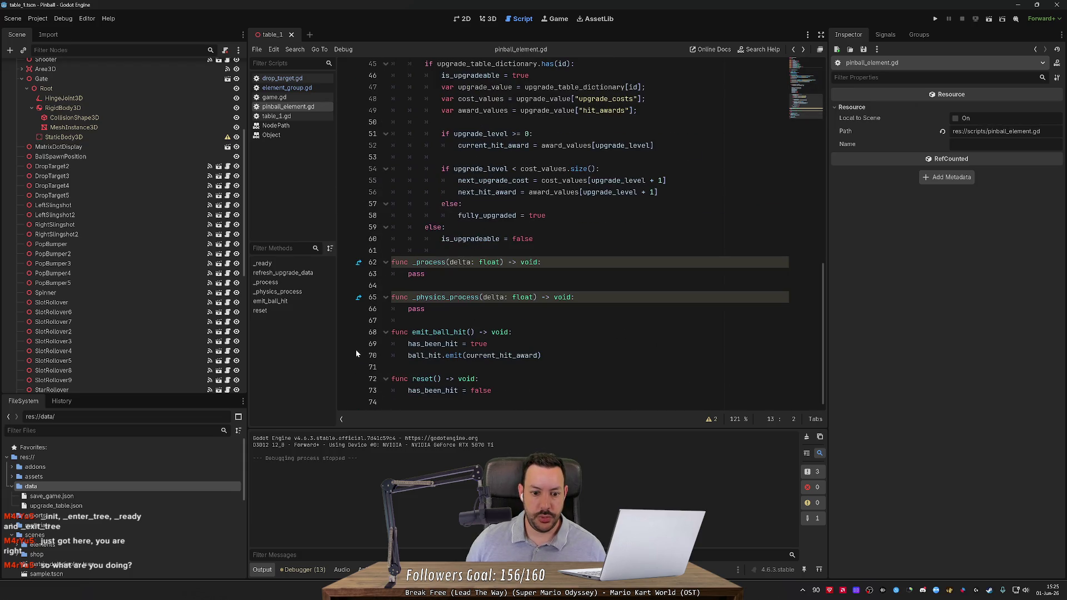
Run and stop the table again, then switch to table_1.gd.
left_click(935, 20)
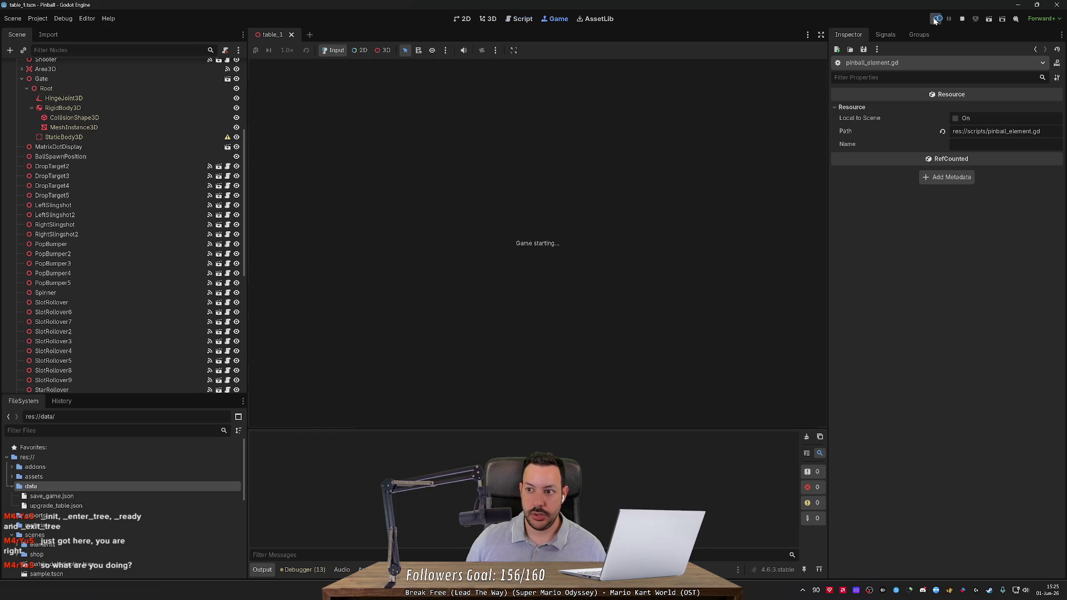
left_click(962, 20)
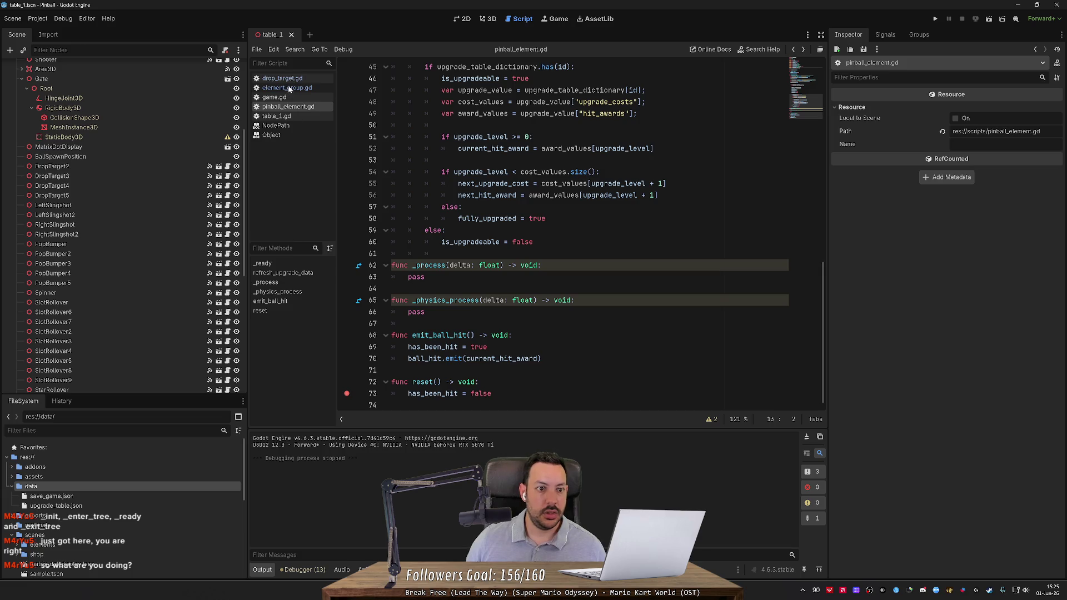
left_click(284, 117)
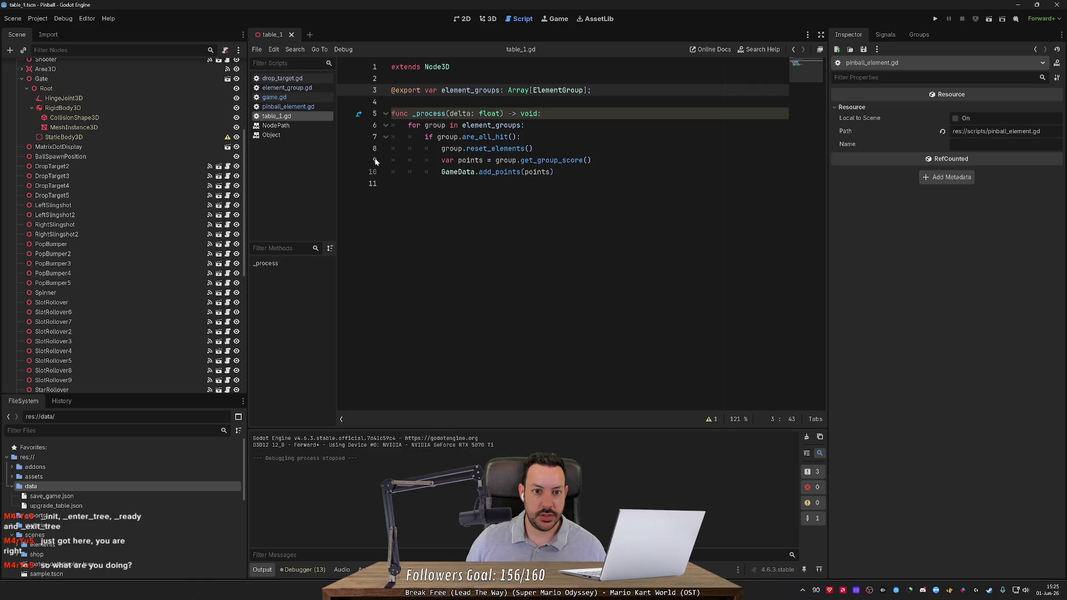
Break on table_1.gd line 8 and inspect the Drop Targets group's node paths in element_groups.
left_click(347, 149)
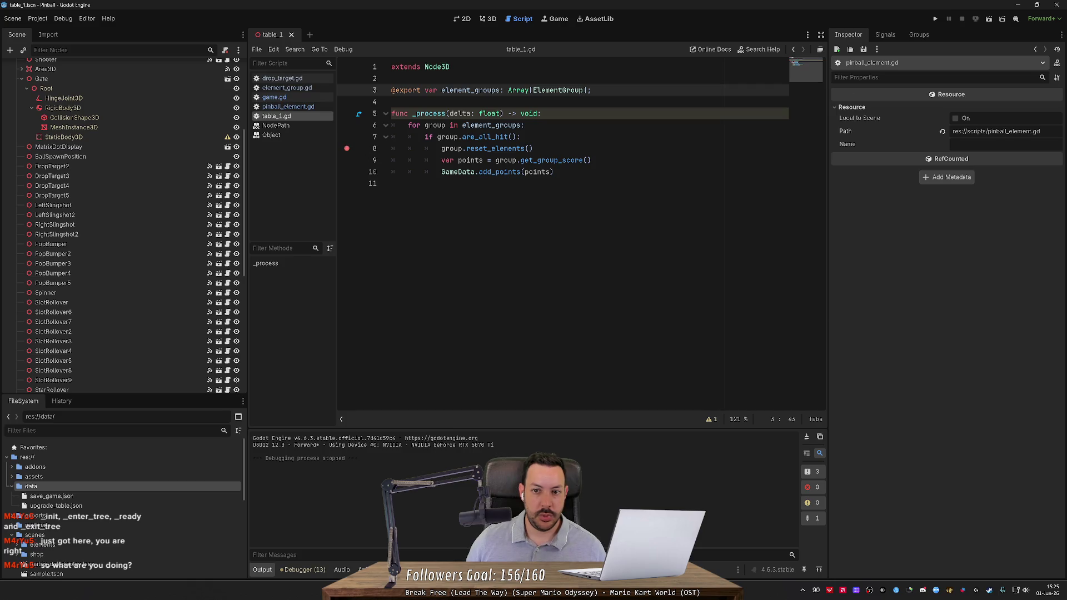
left_click(929, 20)
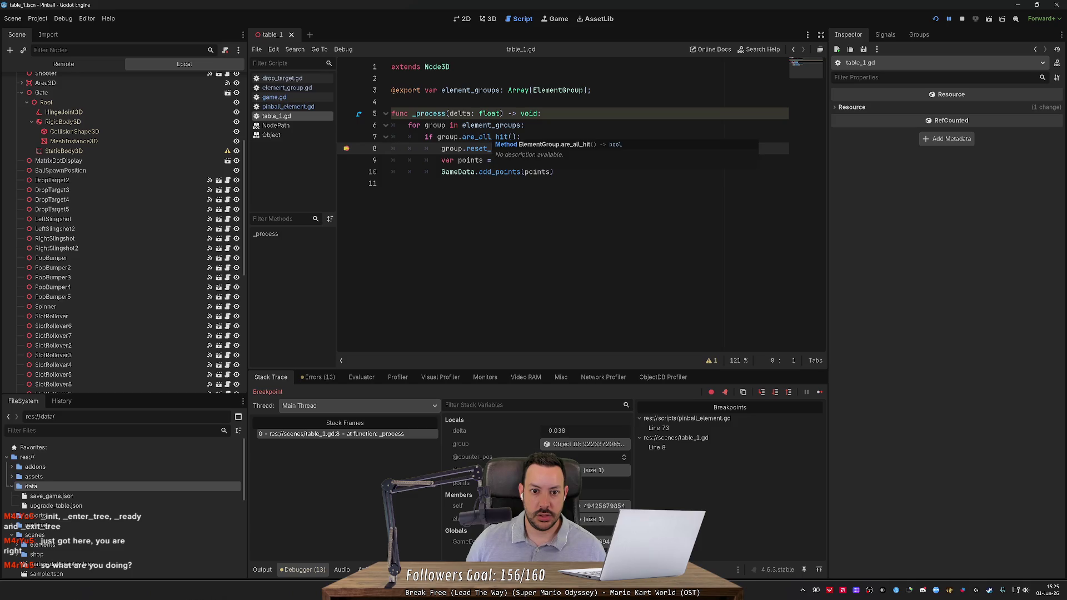
mouse_move(489, 125)
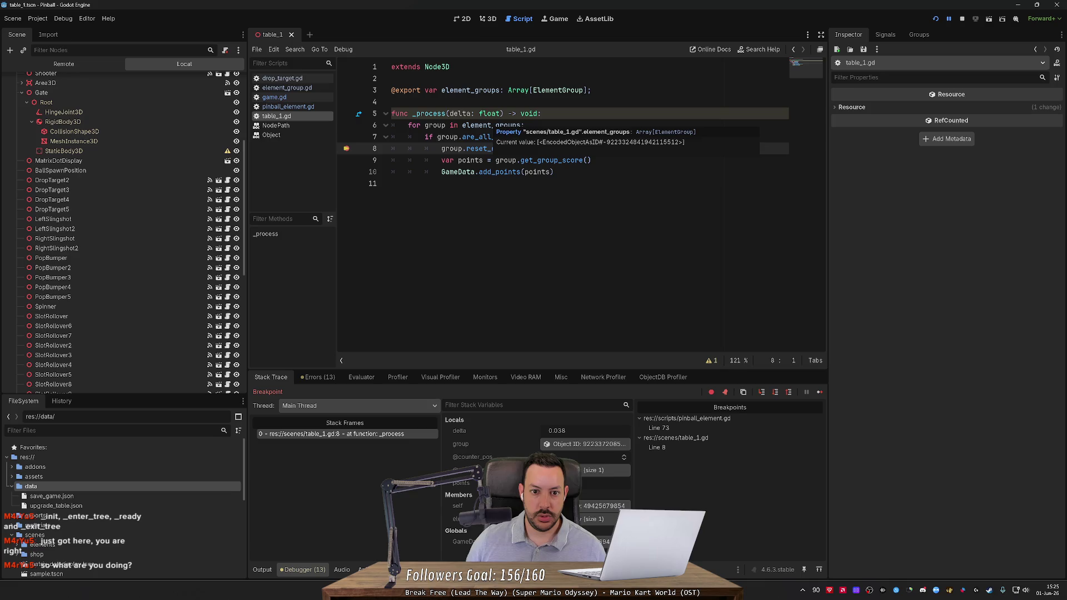
left_click(592, 518)
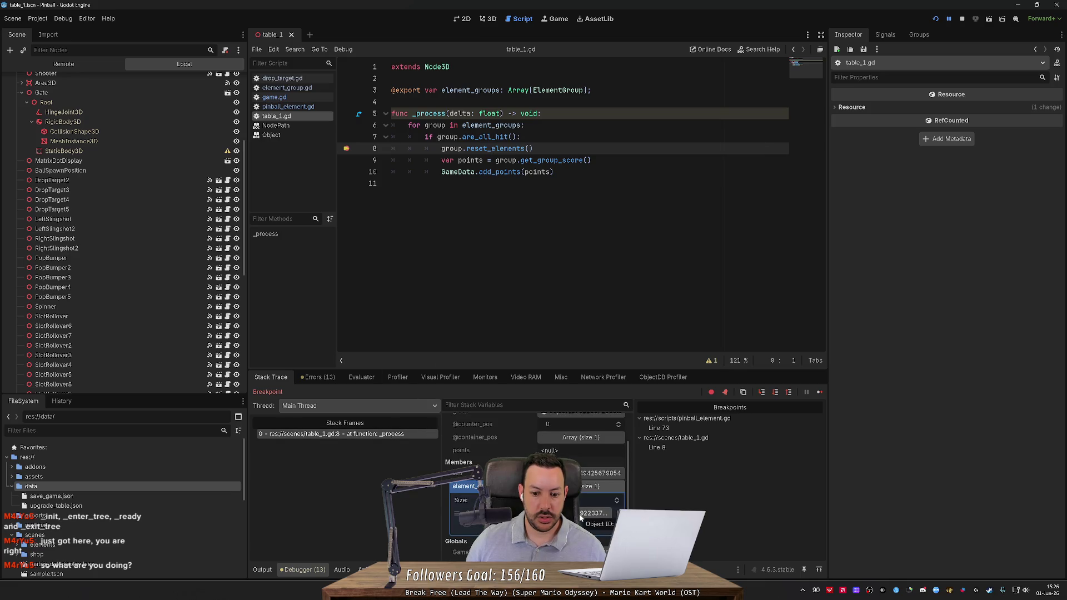
left_click(582, 514)
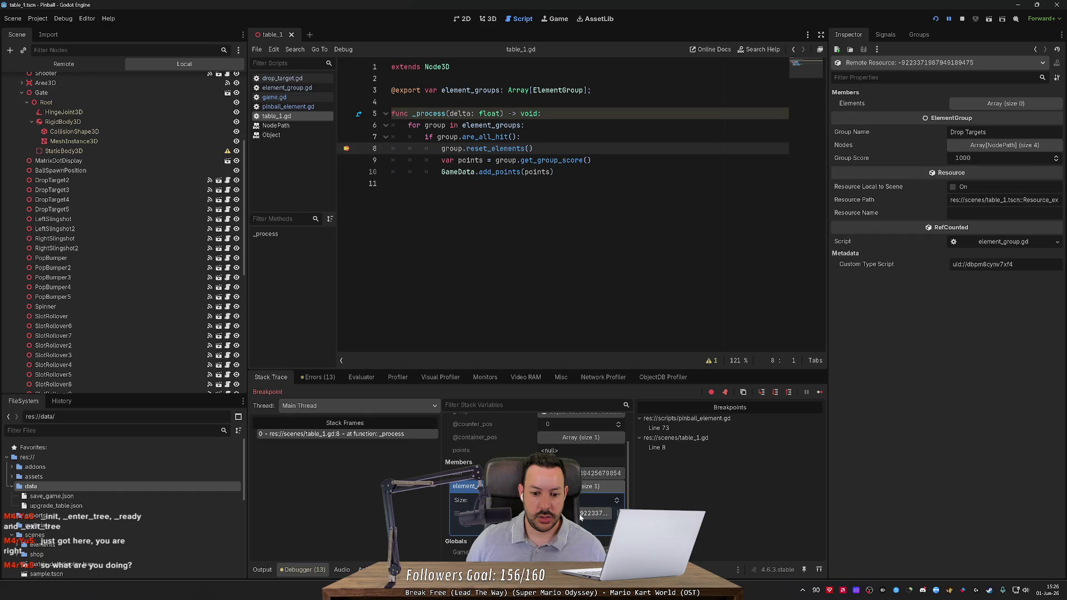
left_click(987, 145)
left_click(981, 173)
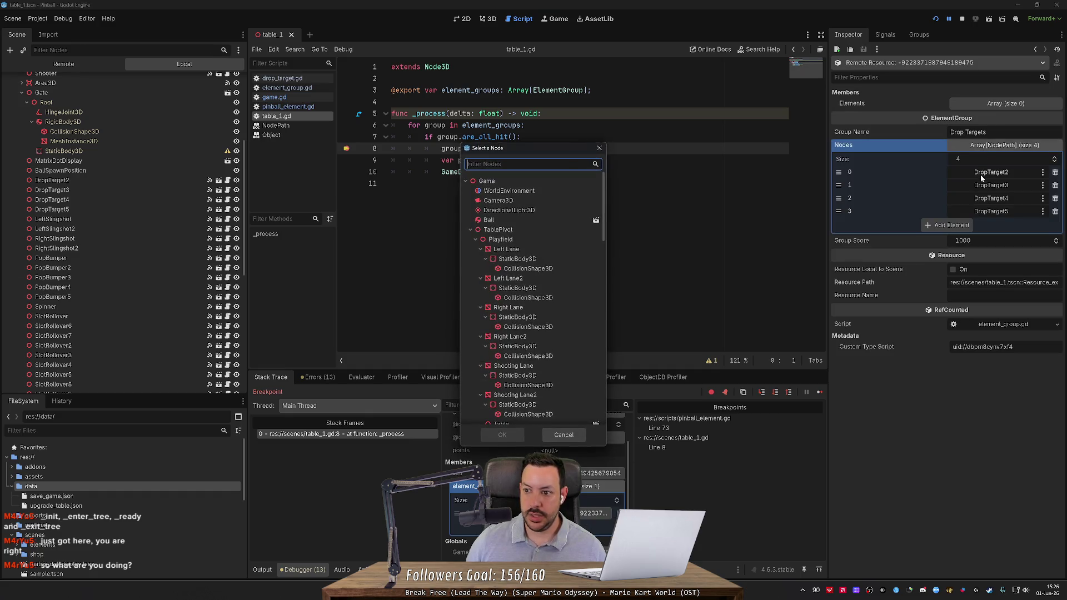
left_click(600, 145)
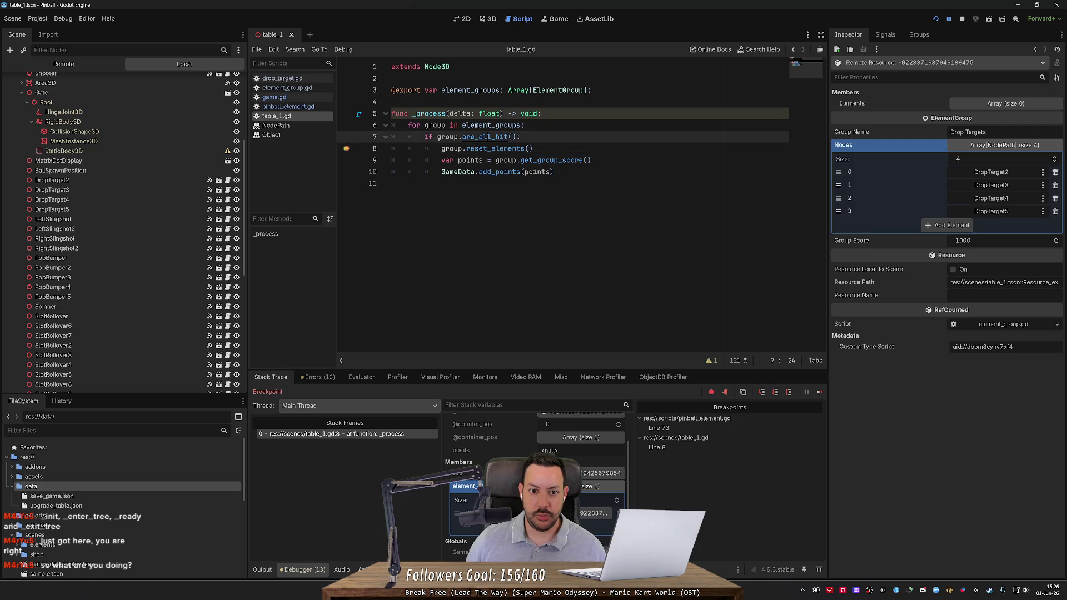
Add a breakpoint on element_group.gd line 16 in are_all_hit, continue to it, then stop debugging.
left_click(489, 138, "ctrl")
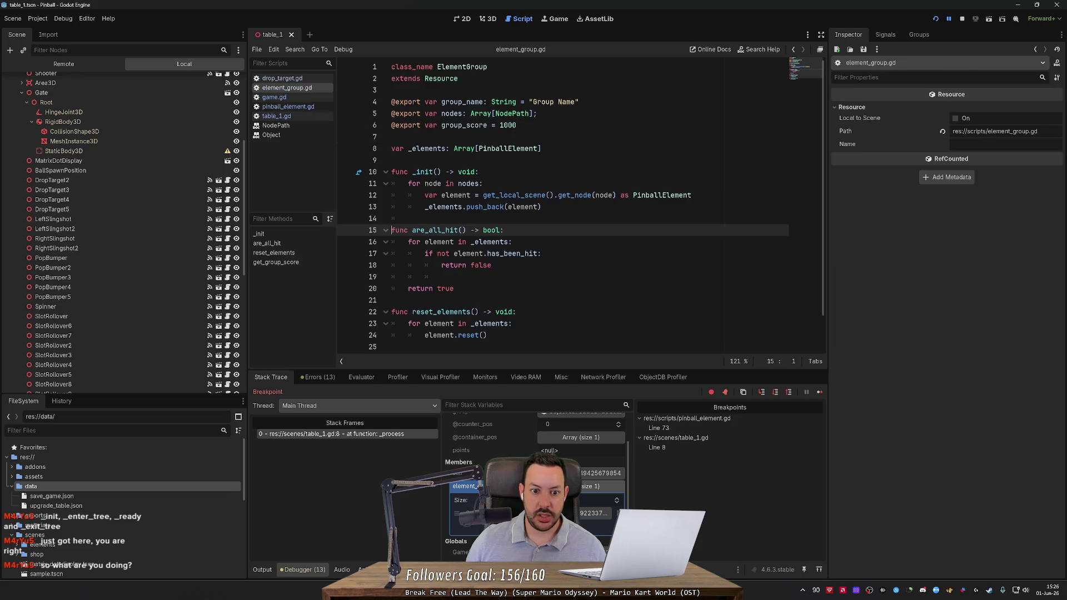
left_click(350, 242)
left_click(937, 20)
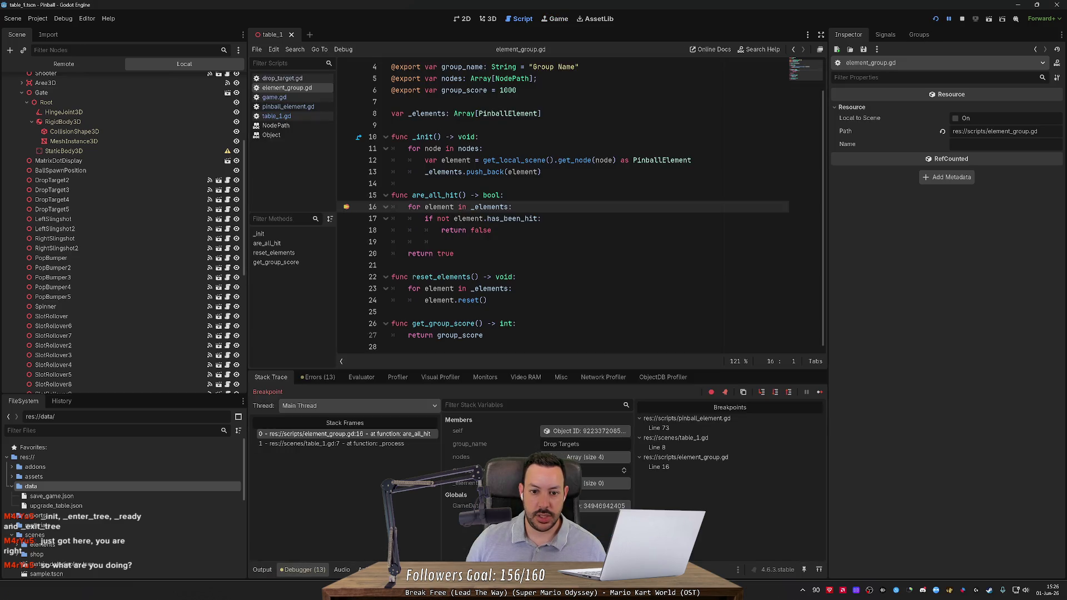
mouse_move(489, 207)
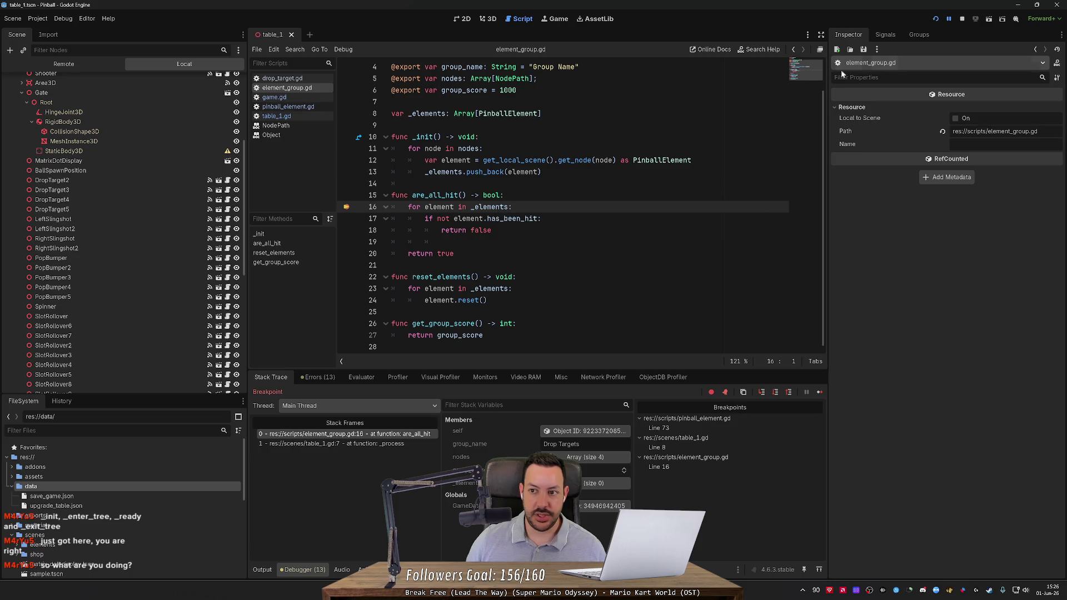
key("F8")
double_click(424, 137)
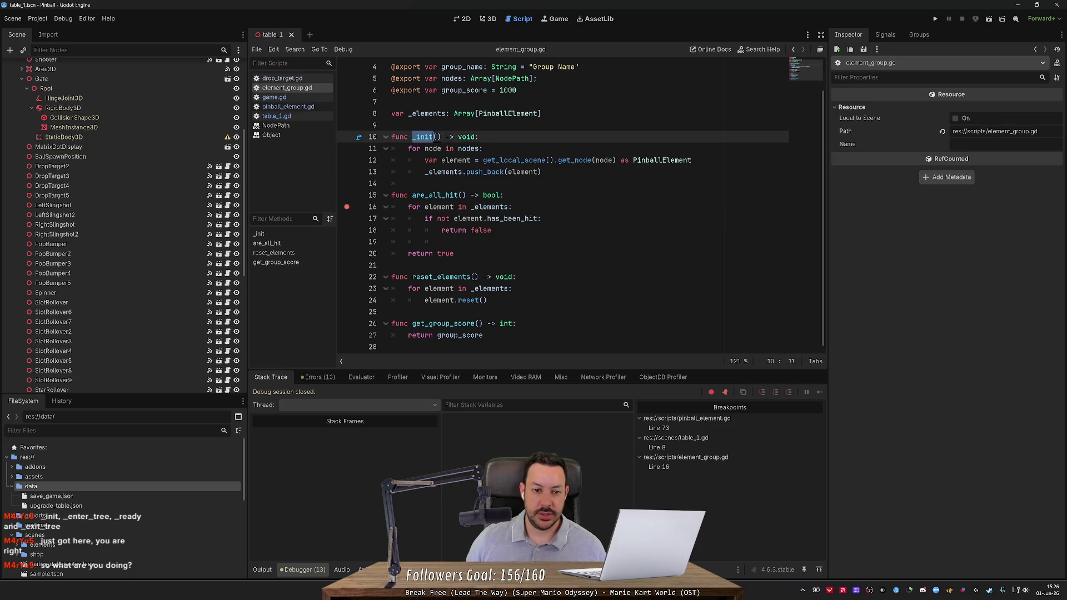
Rename element_group.gd's _init function to prepare and save the script.
type("prepare")
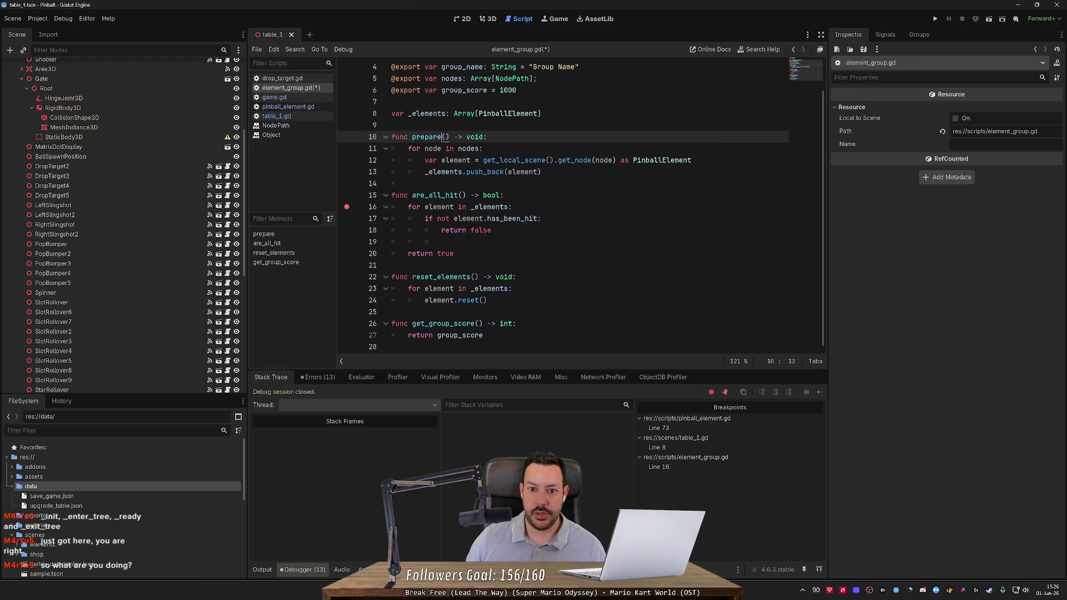
key("ctrl+period")
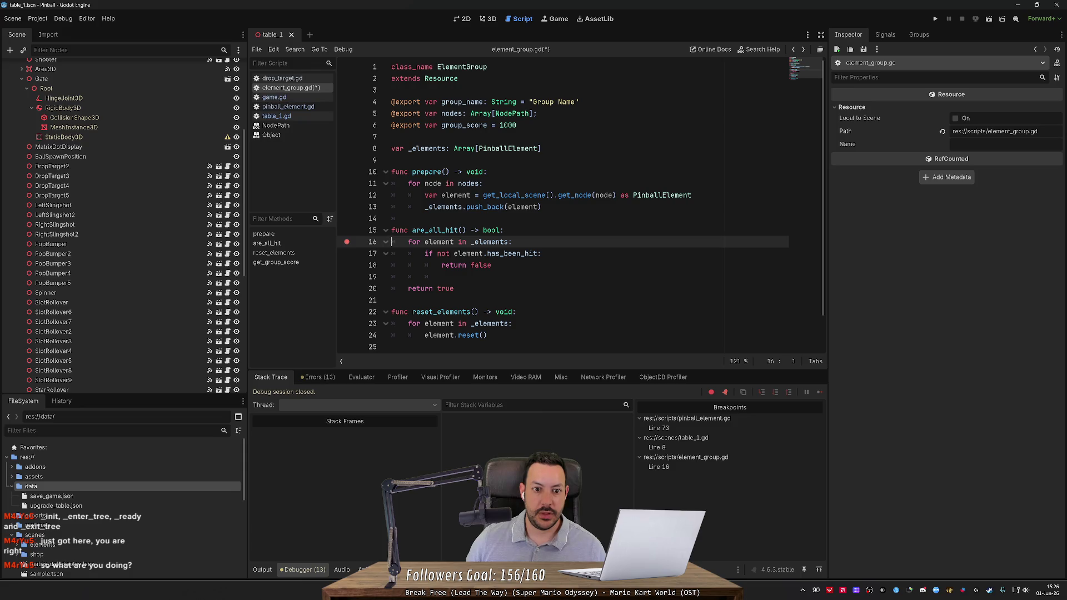
key("alt+Left")
scroll(581, 201, "up", 1)
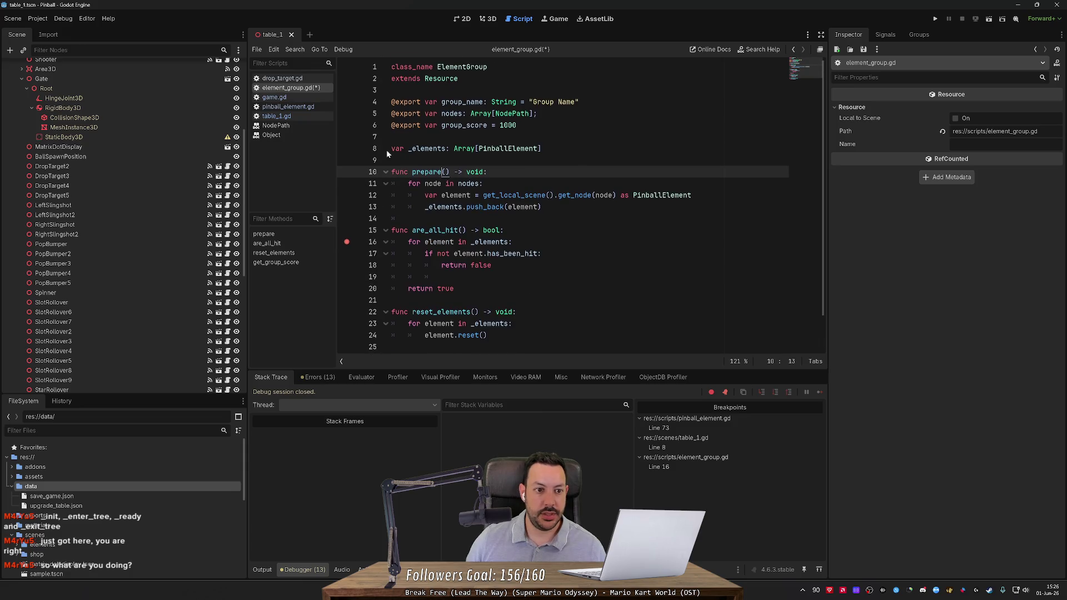
key("ctrl+s")
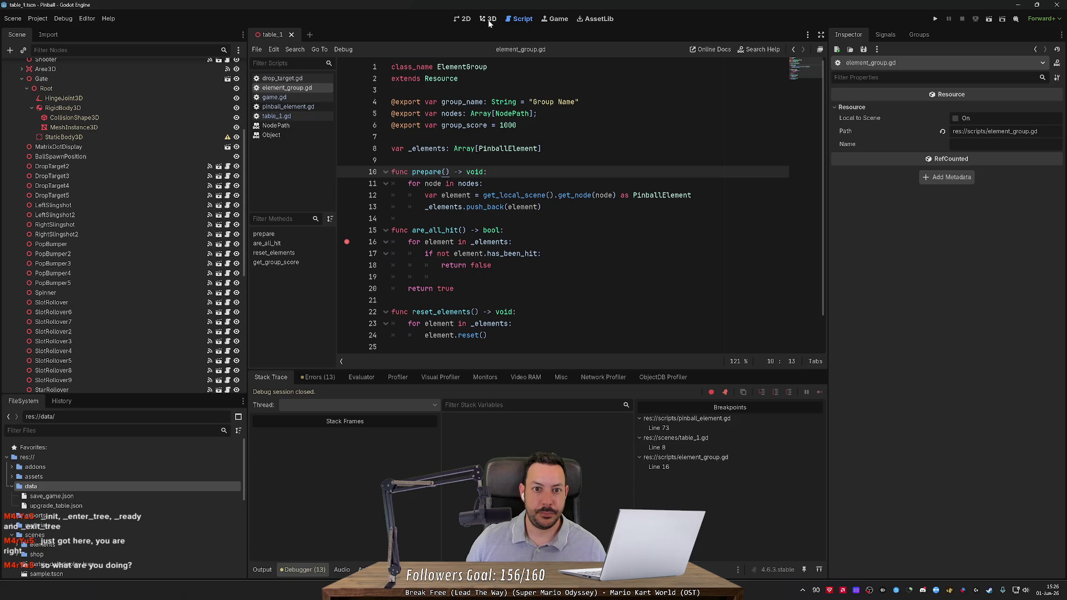
In table_1.gd, add a _ready() looping over element_groups that calls group.prepare(), and save.
left_click(489, 21)
left_click(512, 22)
left_click(290, 116)
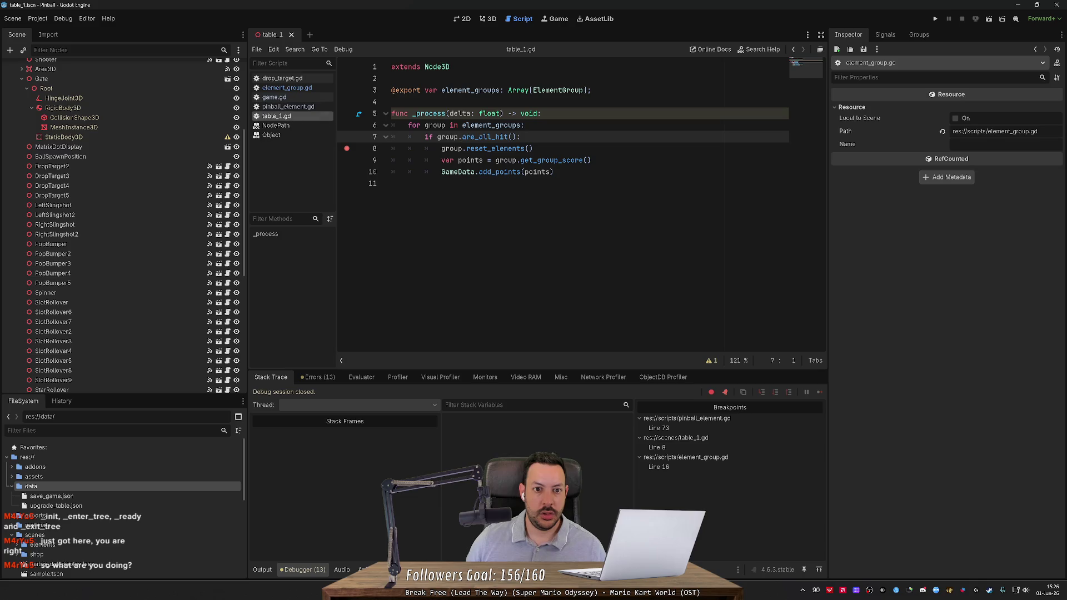
key("Return")
type("nc _read")
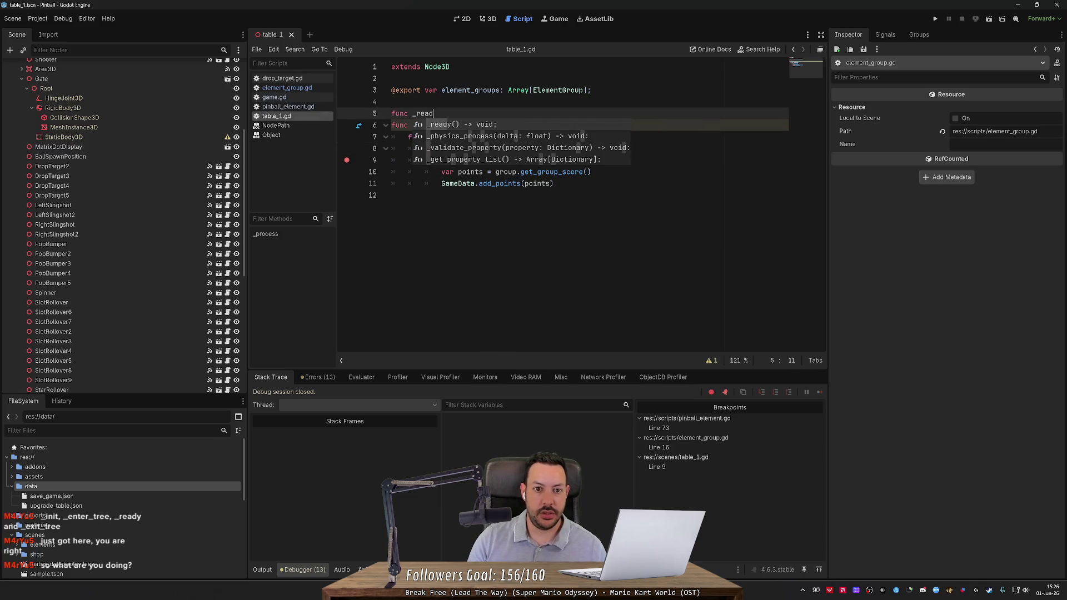
key("Return")
key("Return")
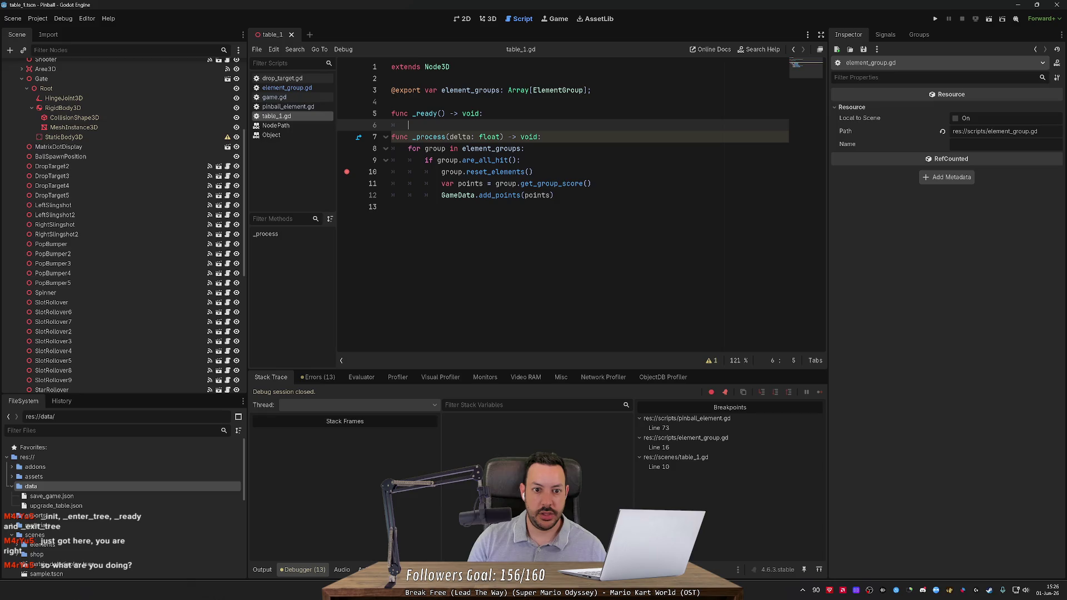
type("for ")
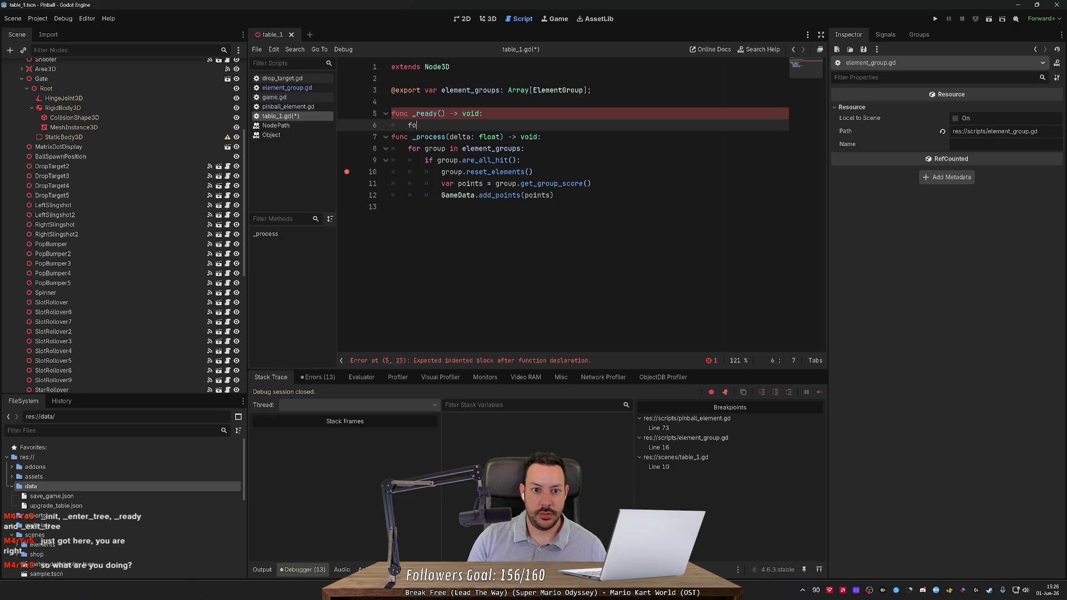
type("group in element_groups:")
key("Return")
type("group.prepare()")
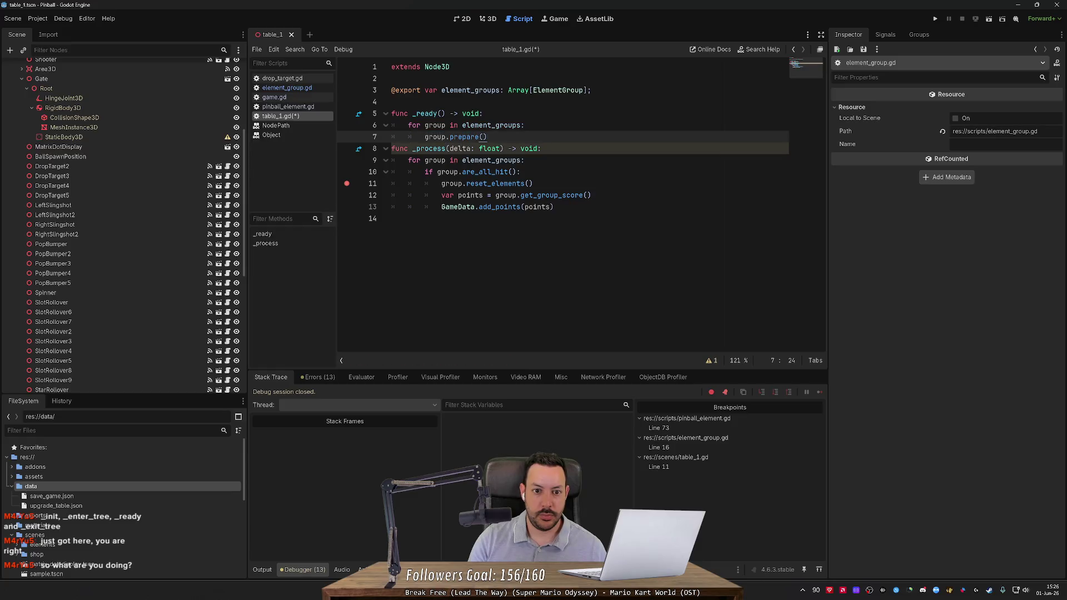
key("Return")
key("ctrl+s")
Try editing the group.prepare() line, then undo back to the original call.
left_click(488, 136)
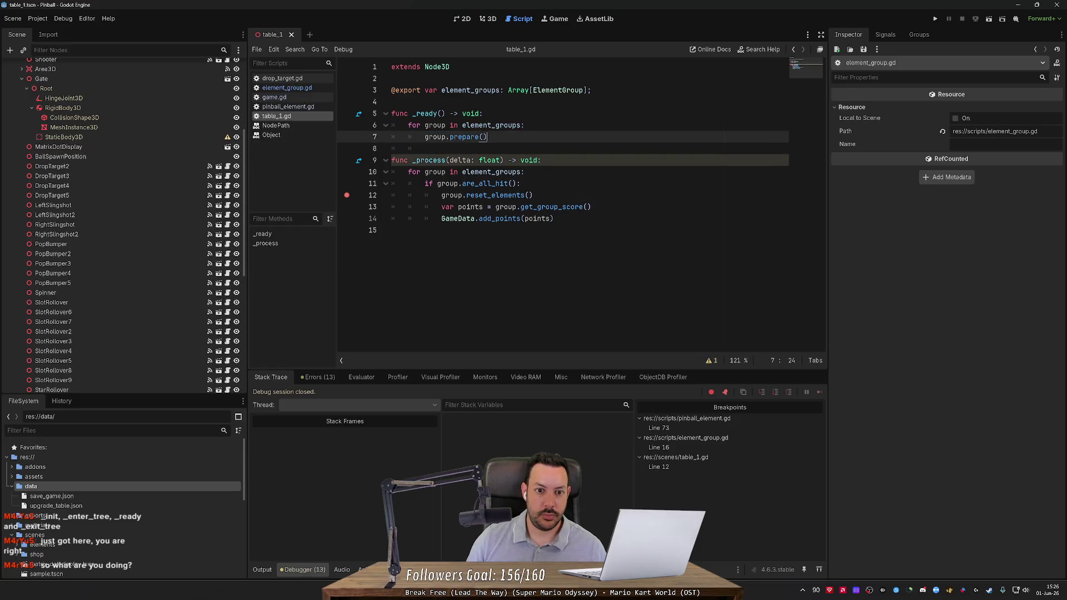
type("_ready")
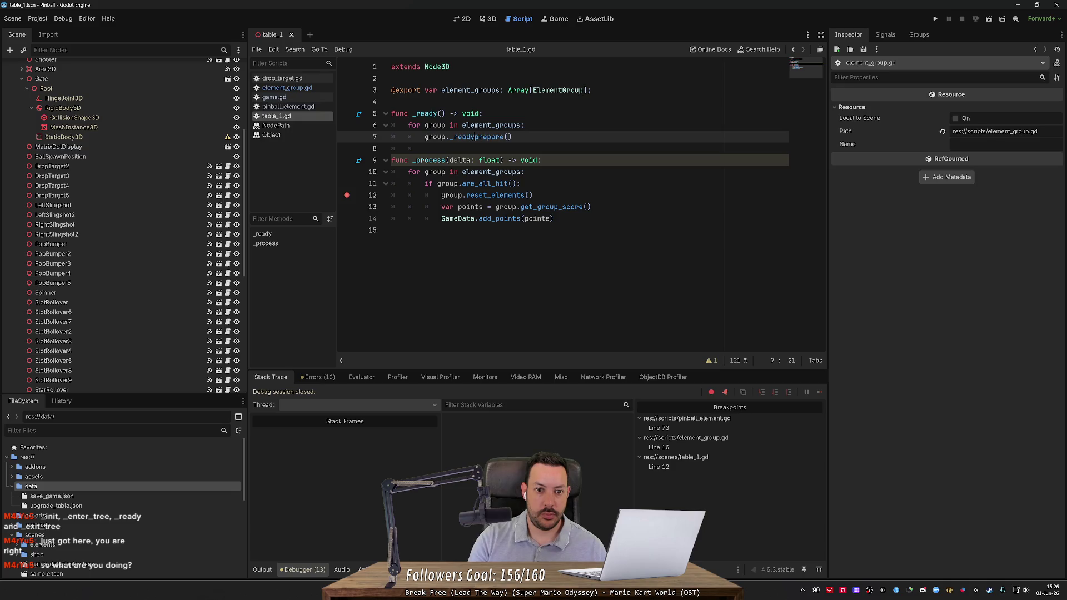
type("(")
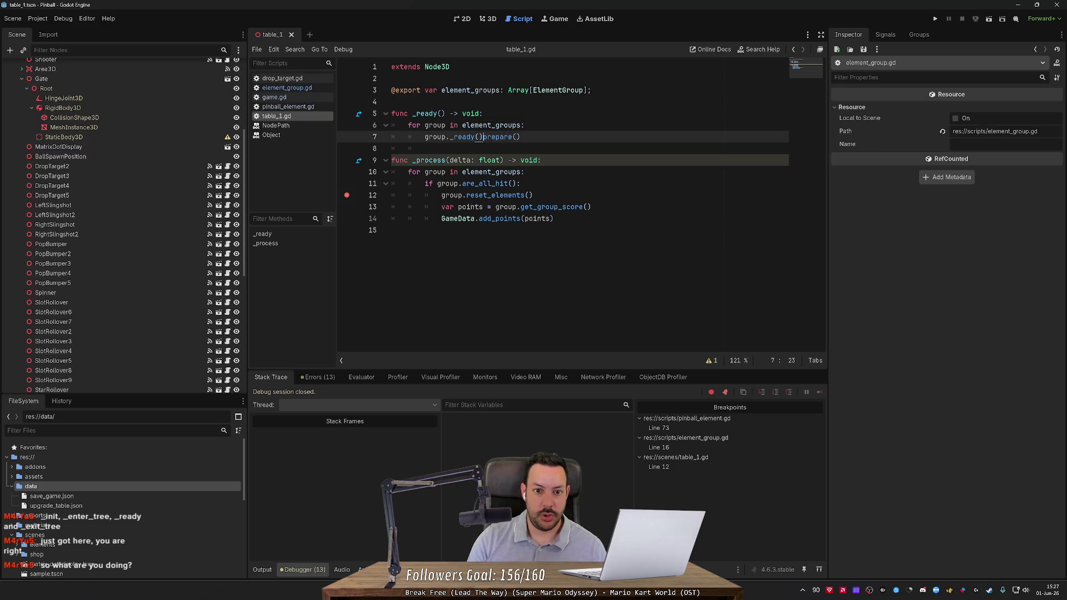
key("shift+End")
type(")")
key("ctrl+z")
key("ctrl+z")
key("ctrl+z")
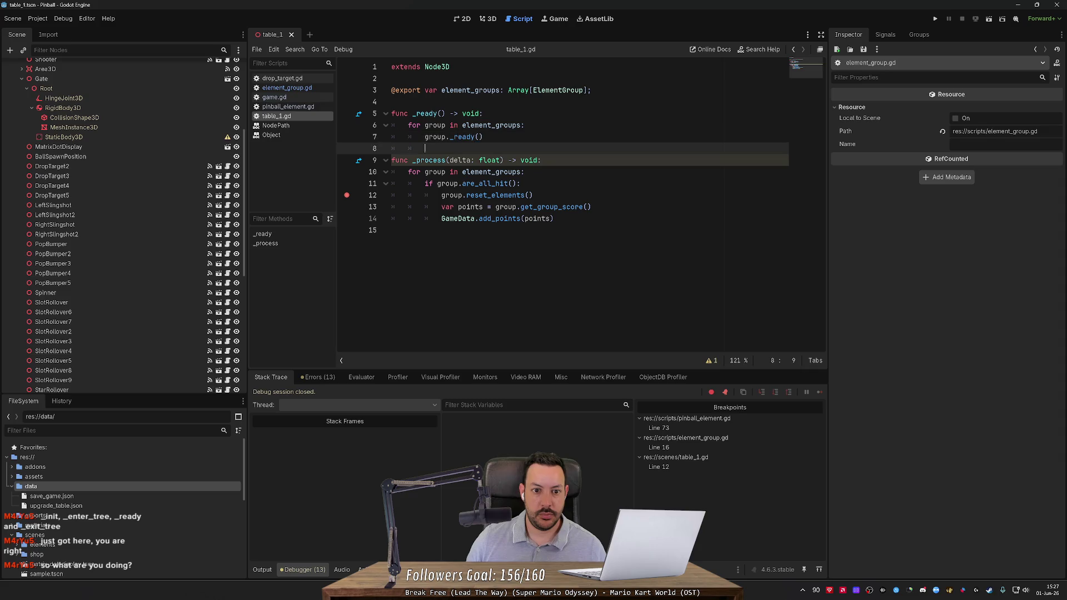
Run the project, then give prepare() a scene parameter typed as Scene.
left_click(935, 19)
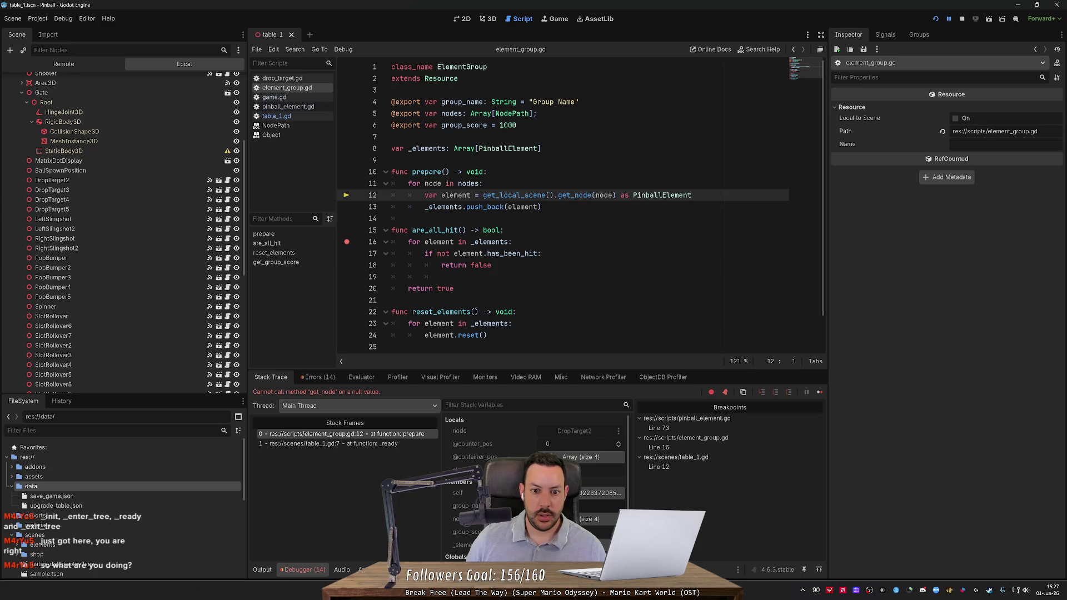
mouse_move(517, 195)
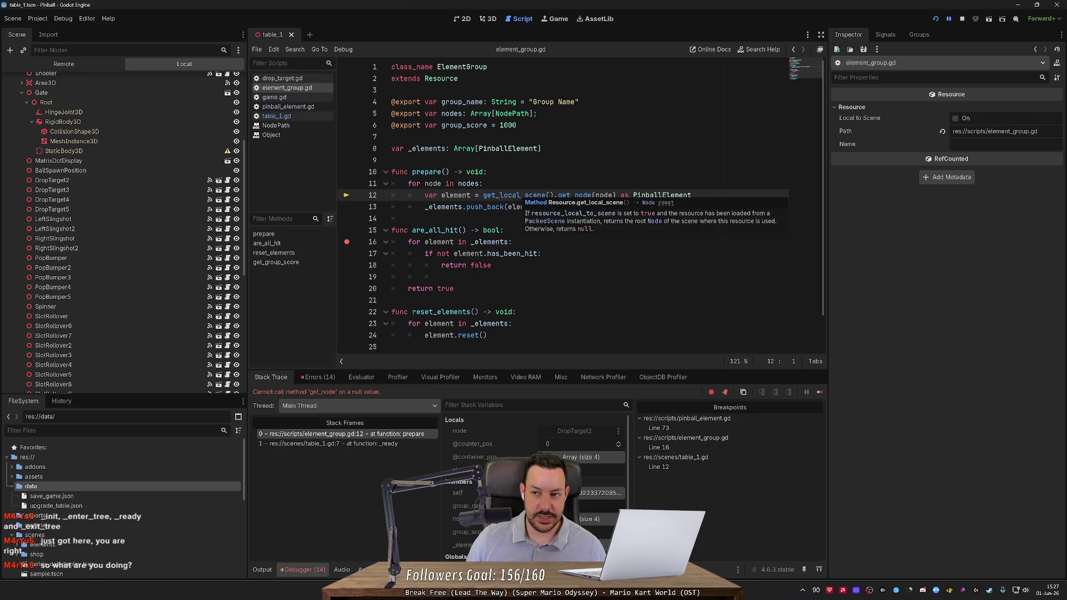
left_click(445, 172)
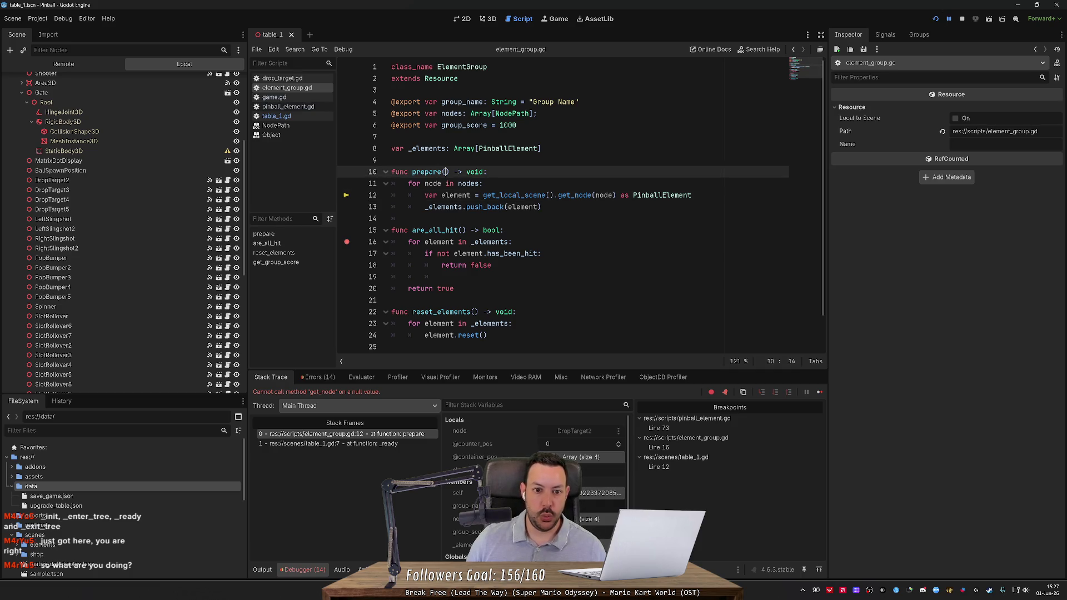
type("scene: ")
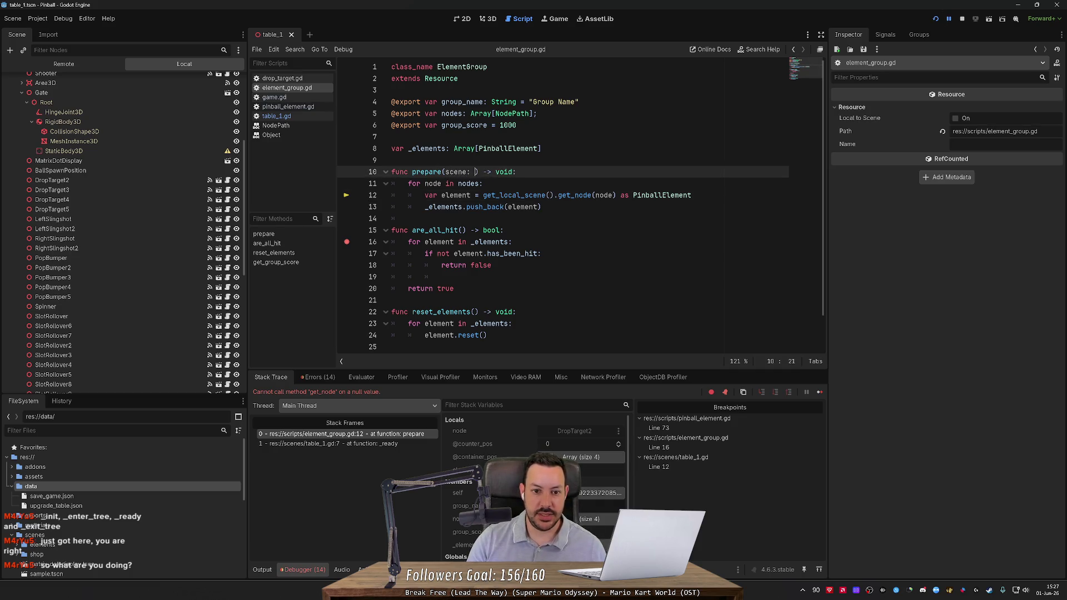
type("Scene")
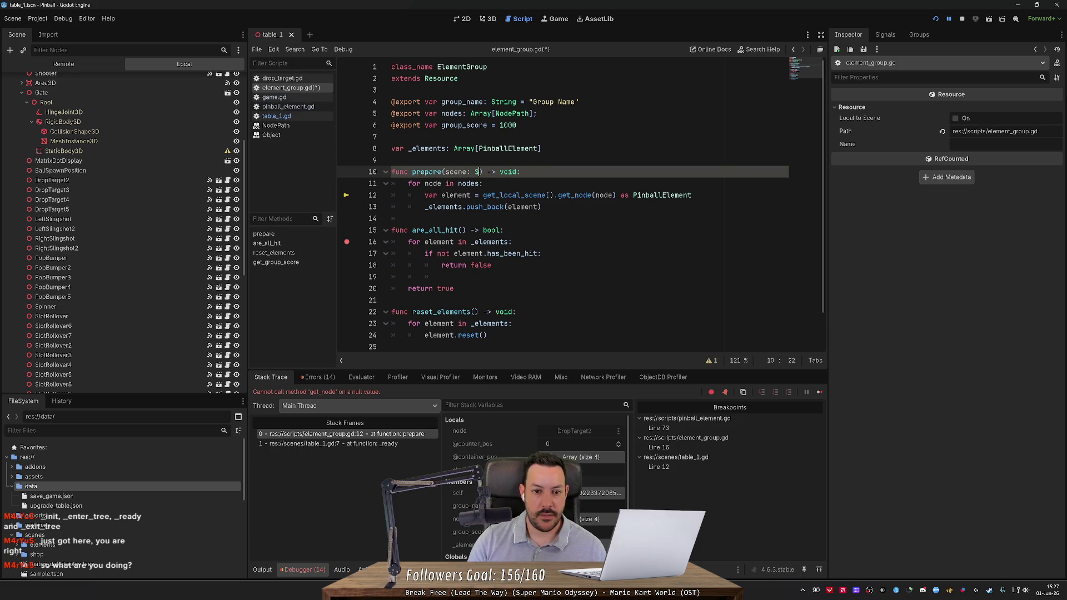
key("Down")
key("Down")
key("Down")
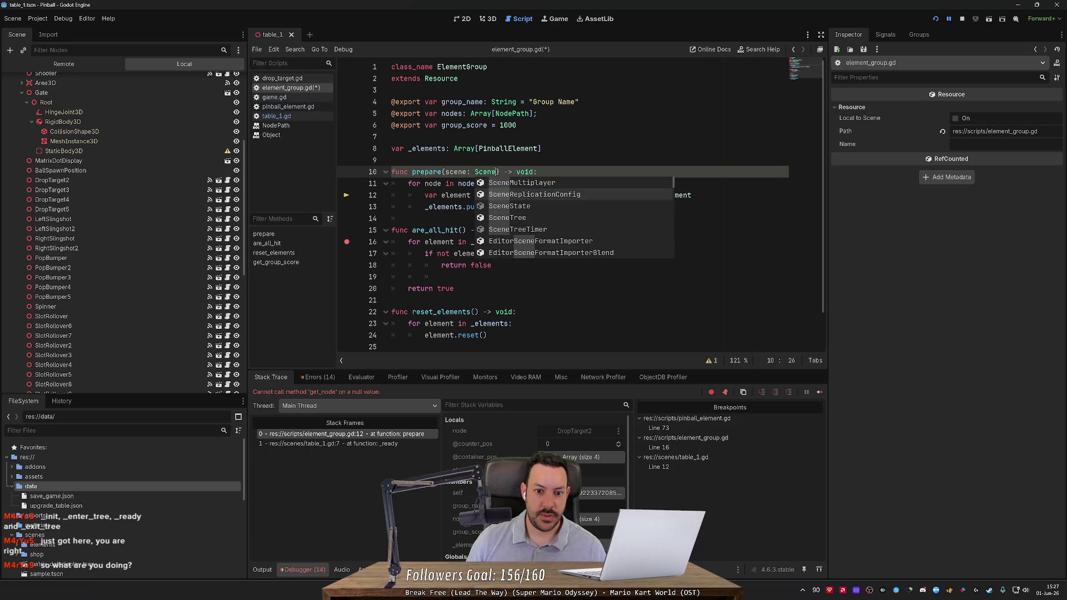
key("Return")
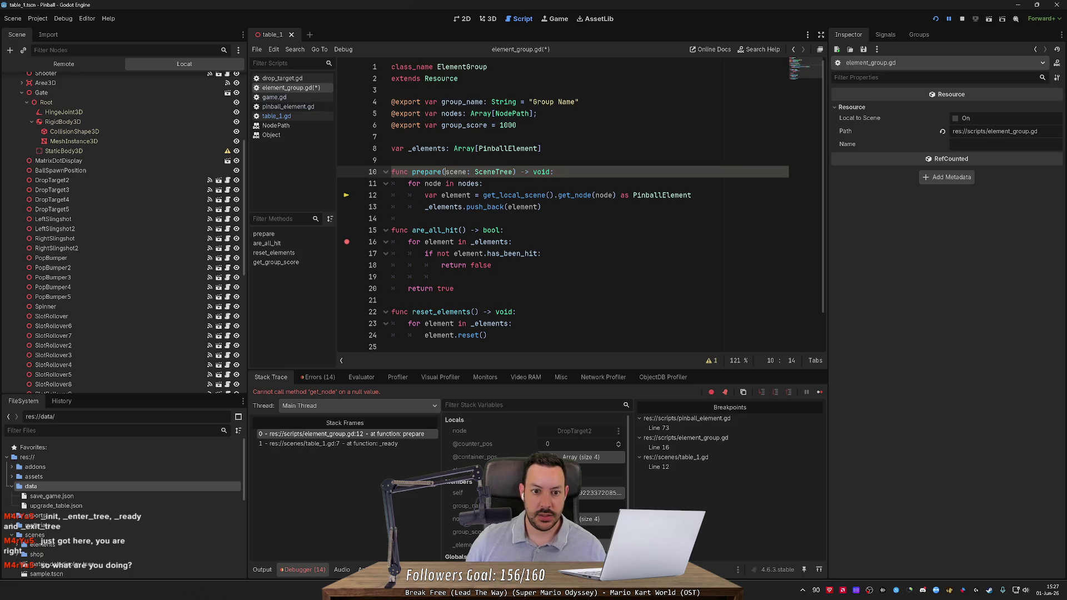
Replace get_local_scene() on line 12 with scene and save.
double_click(545, 195)
key("shift+Right")
key("shift+Right")
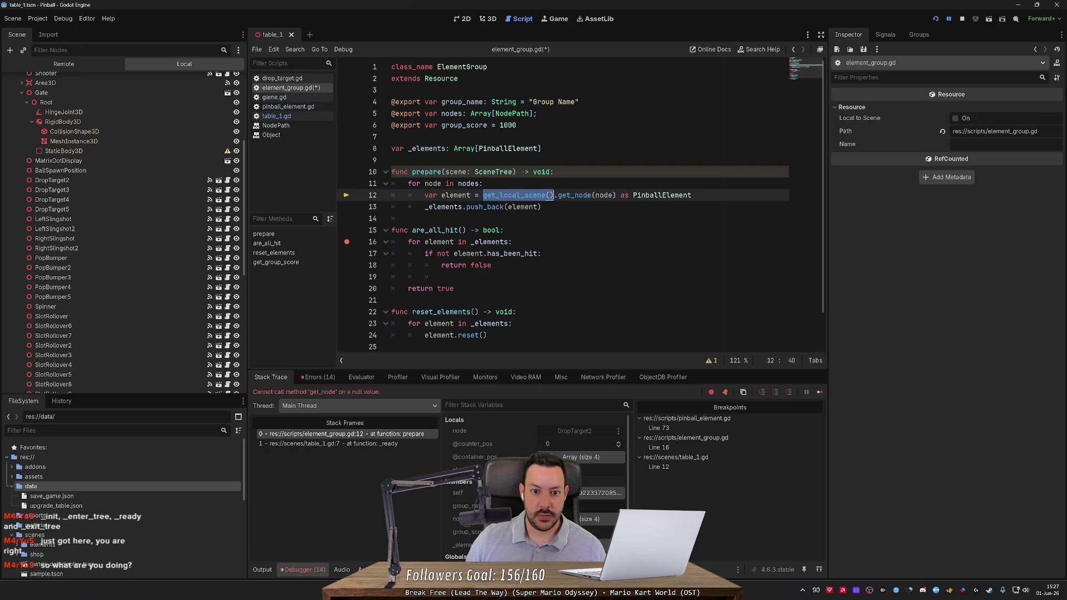
type("scene")
key("ctrl+s")
In table_1.gd, pass get_tree() as the prepare argument and check its documentation.
key("alt+Left")
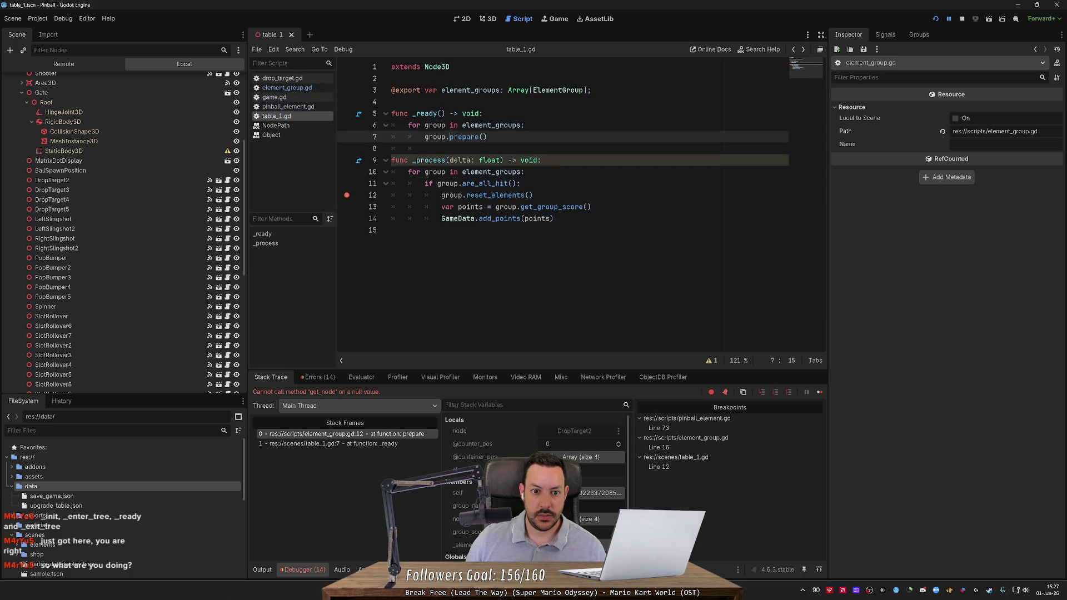
type("get_tree")
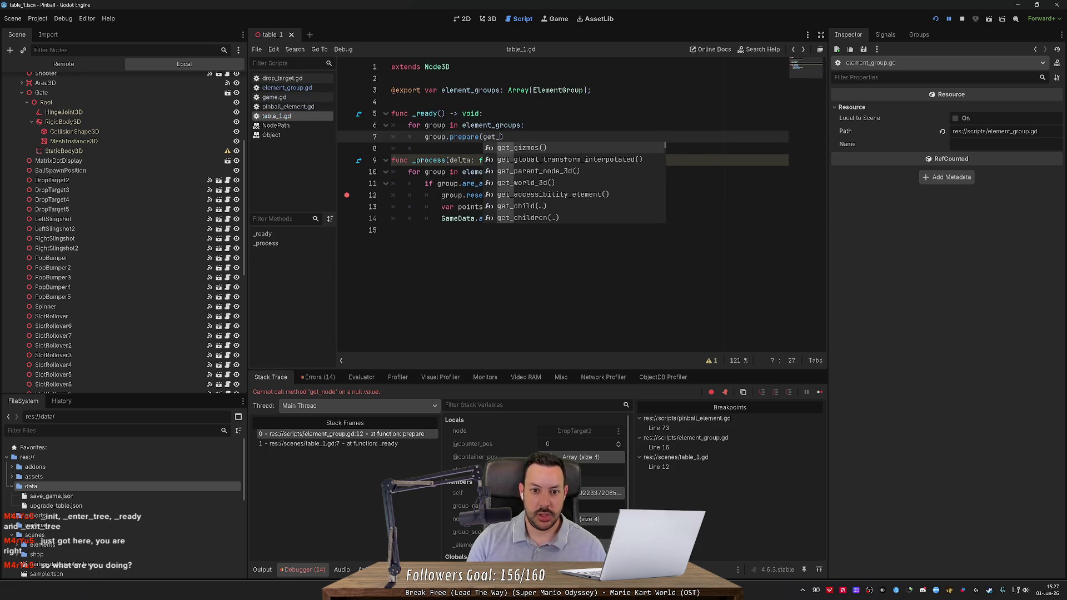
key("BackSpace")
key("BackSpace")
key("BackSpace")
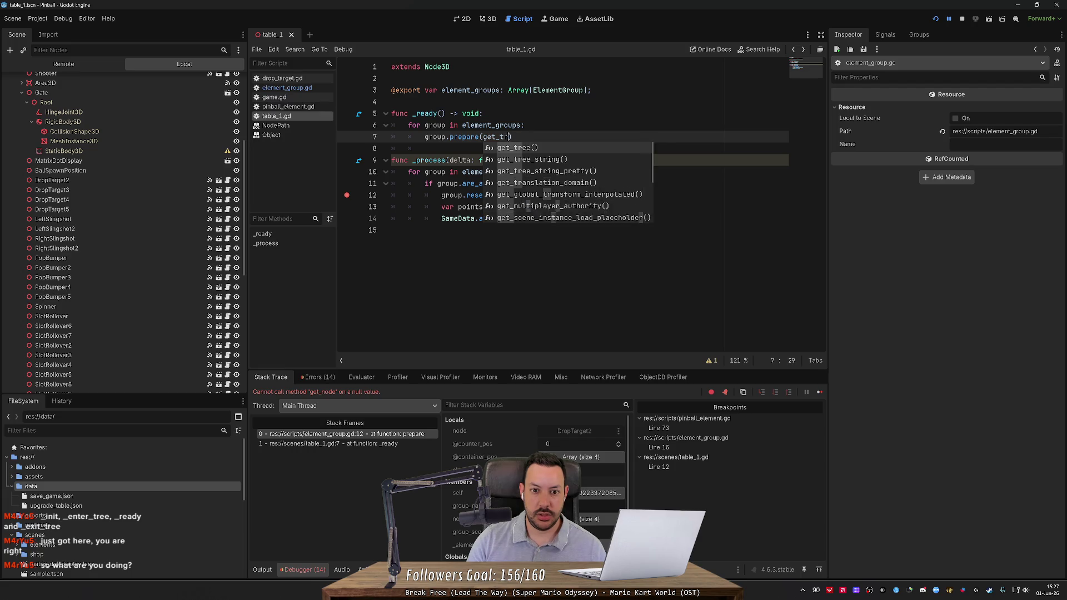
type("scene")
key("BackSpace")
key("BackSpace")
key("BackSpace")
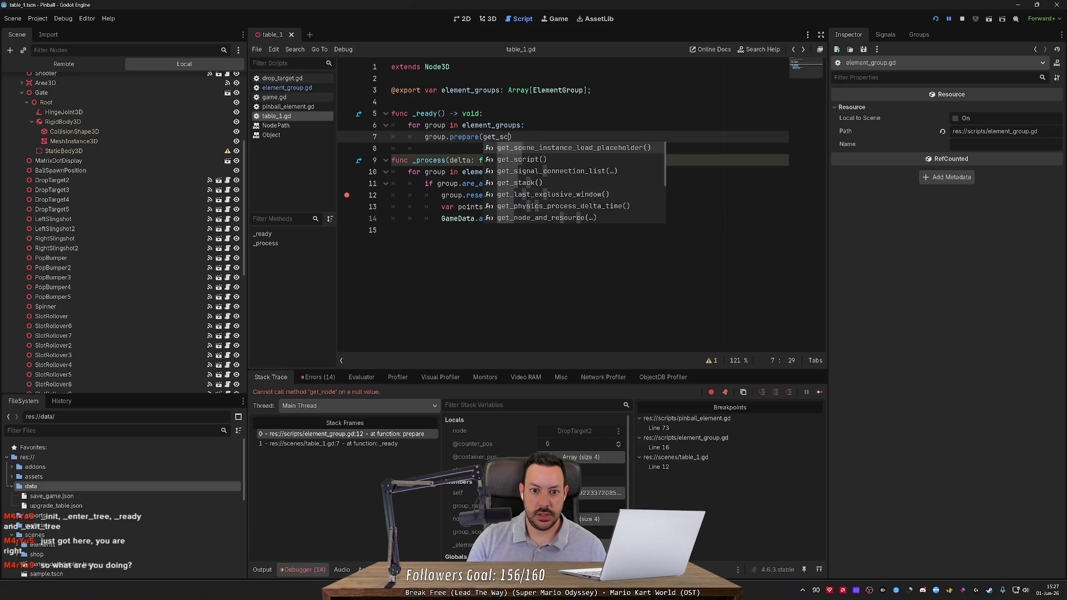
type("tree")
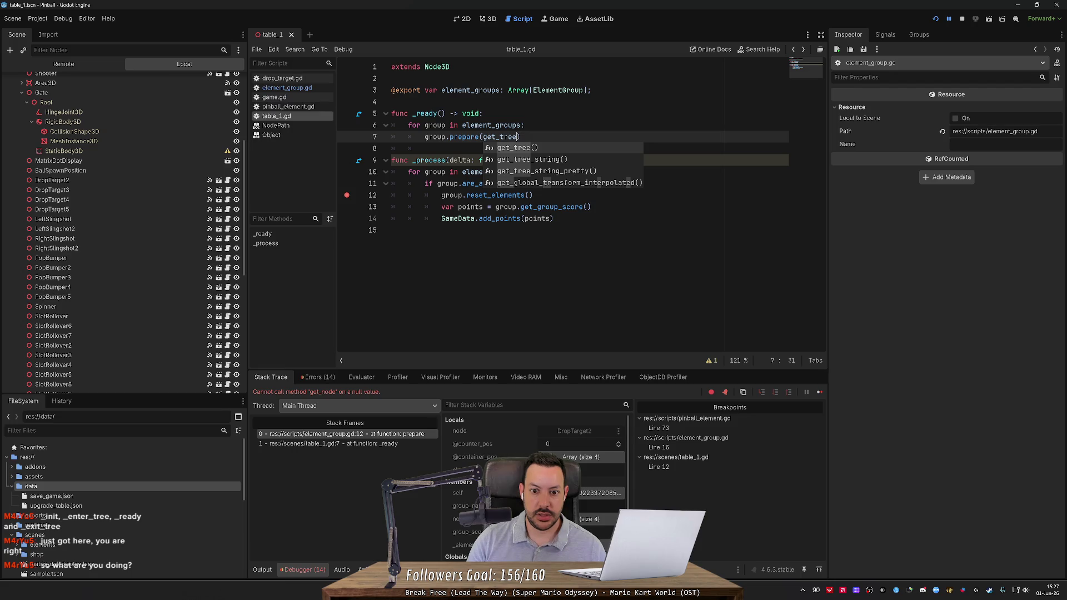
key("Return")
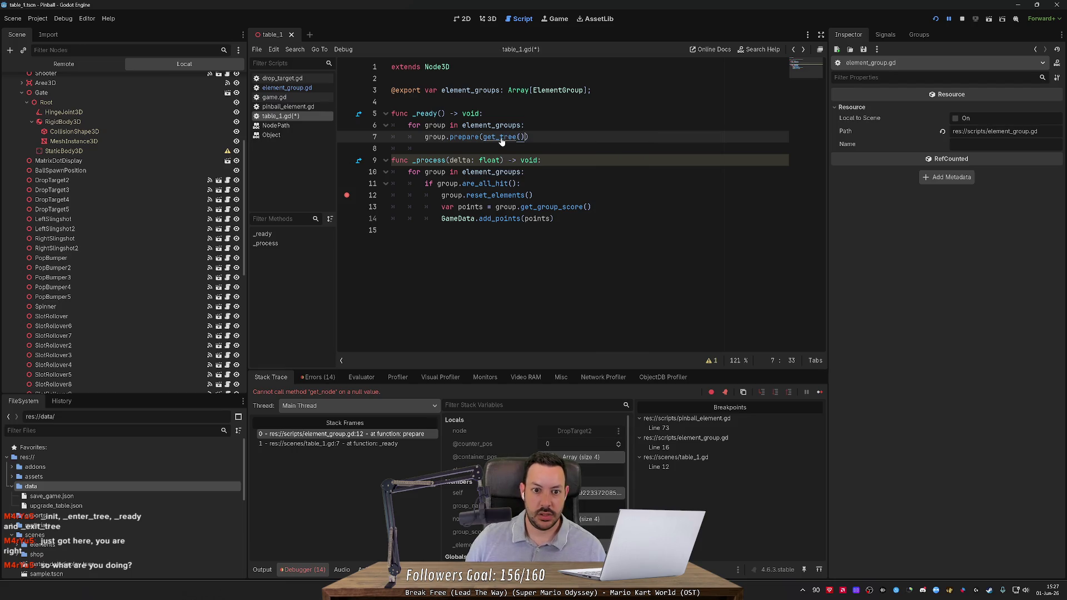
left_click(501, 137, "ctrl")
key("alt+Left")
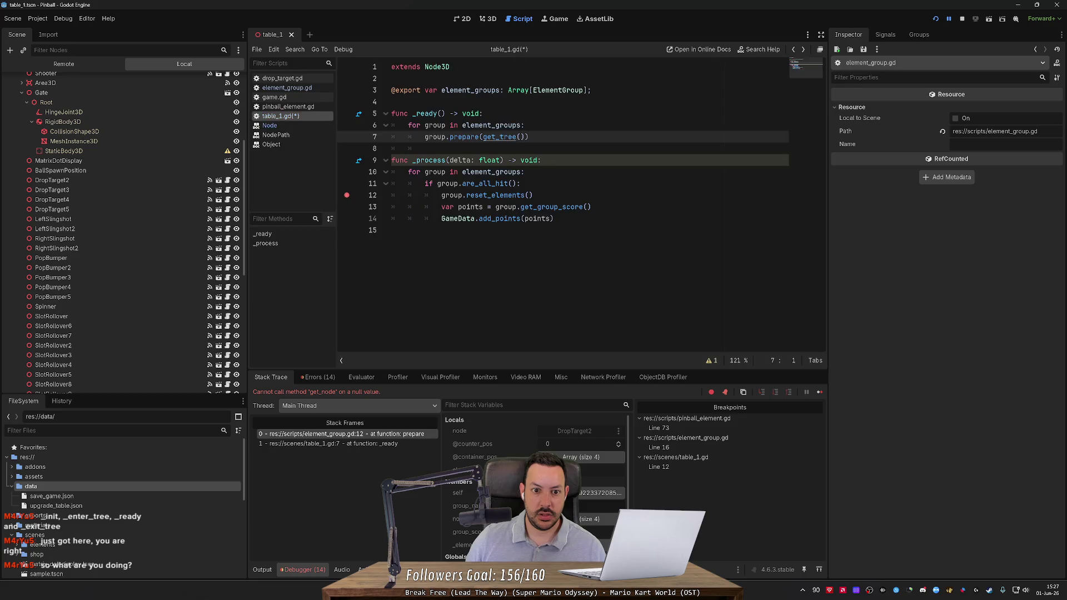
Test-run the table, read the Resource and get_node docs, and select get_local_scene() on line 12.
left_click(935, 19)
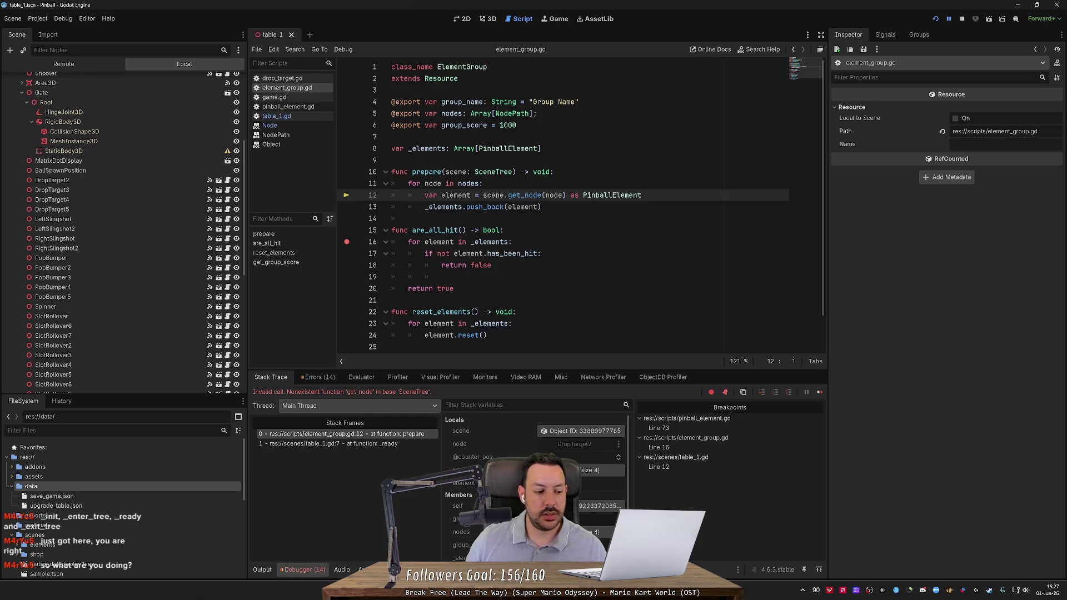
left_click(962, 19)
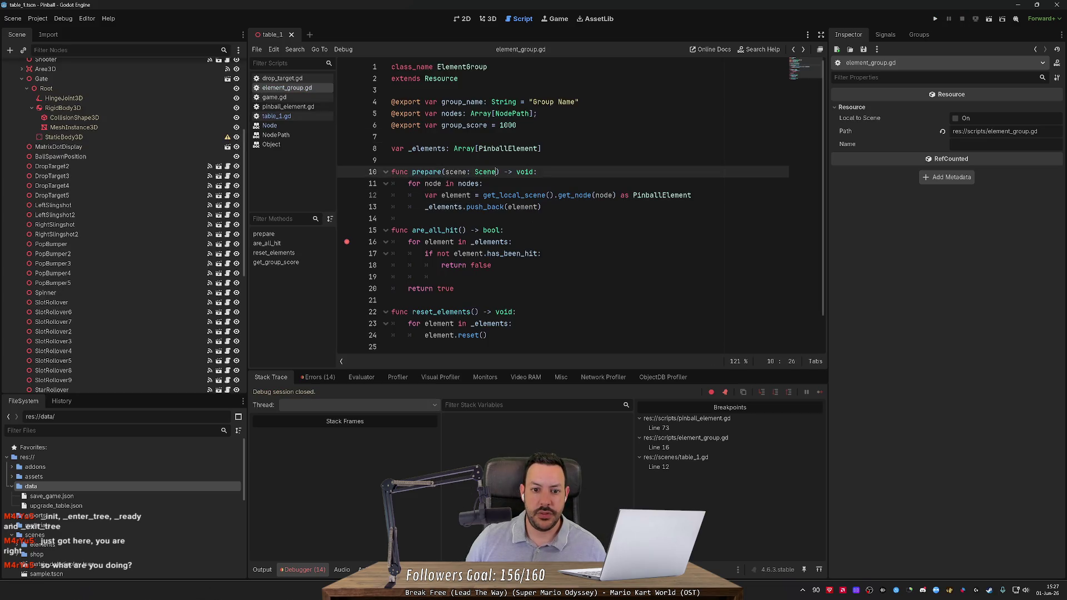
left_click(509, 195, "ctrl")
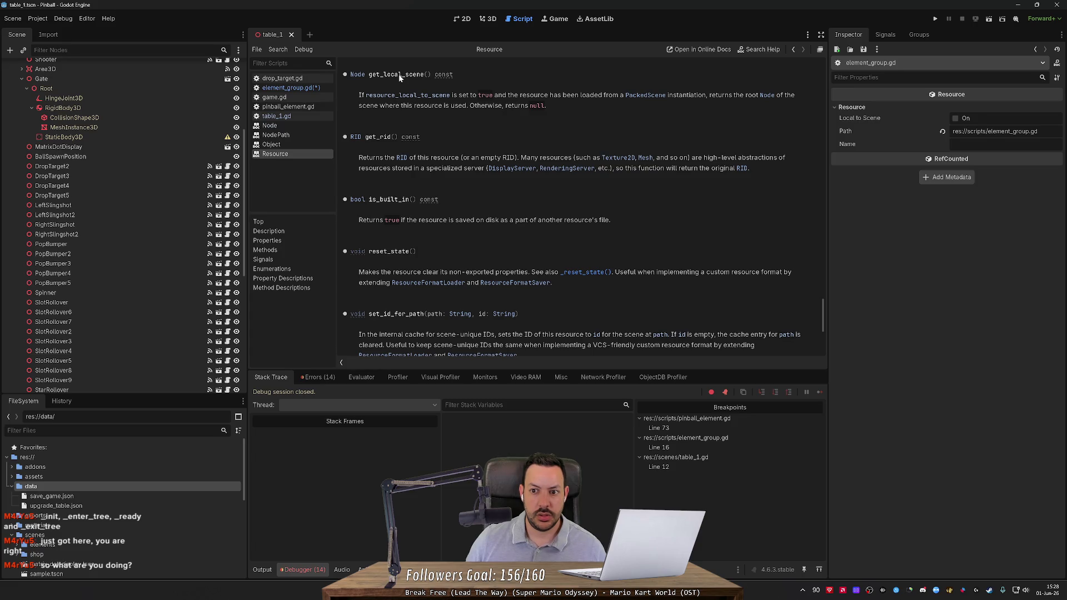
key("alt+Left")
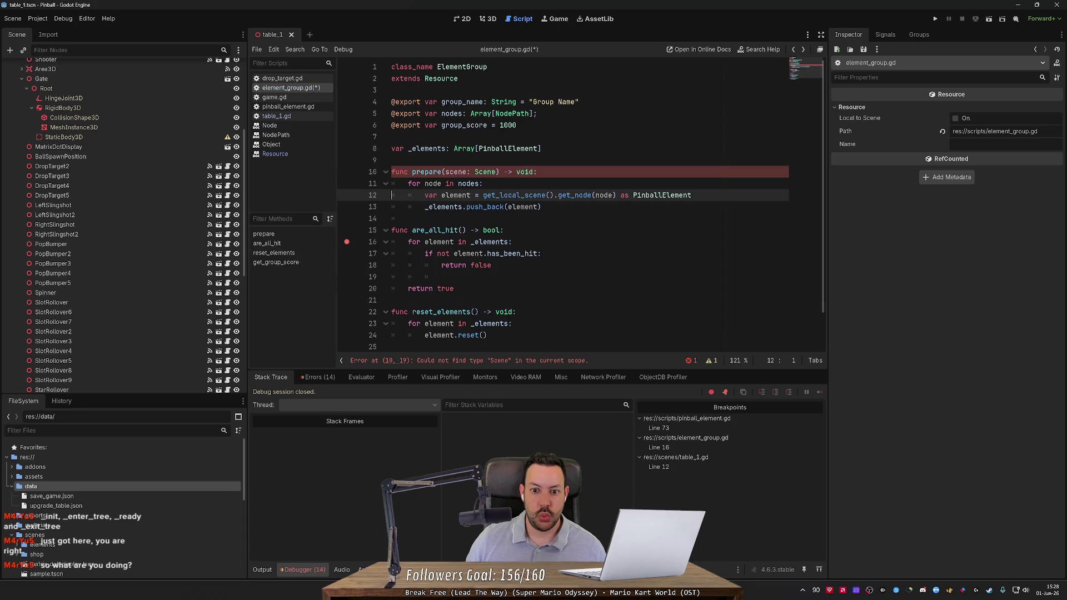
left_click(580, 195, "ctrl")
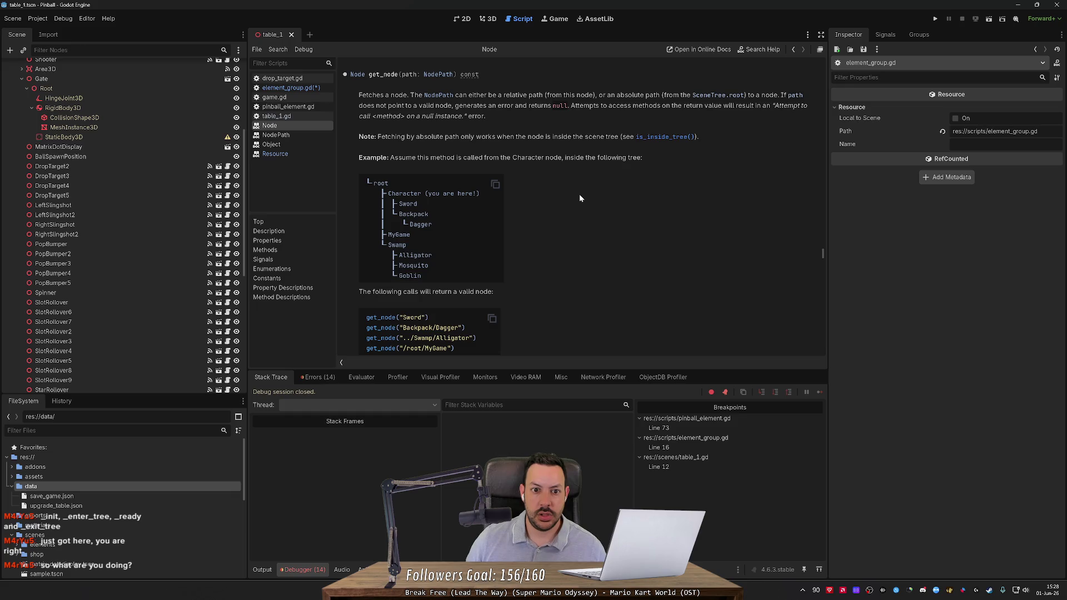
key("alt+Left")
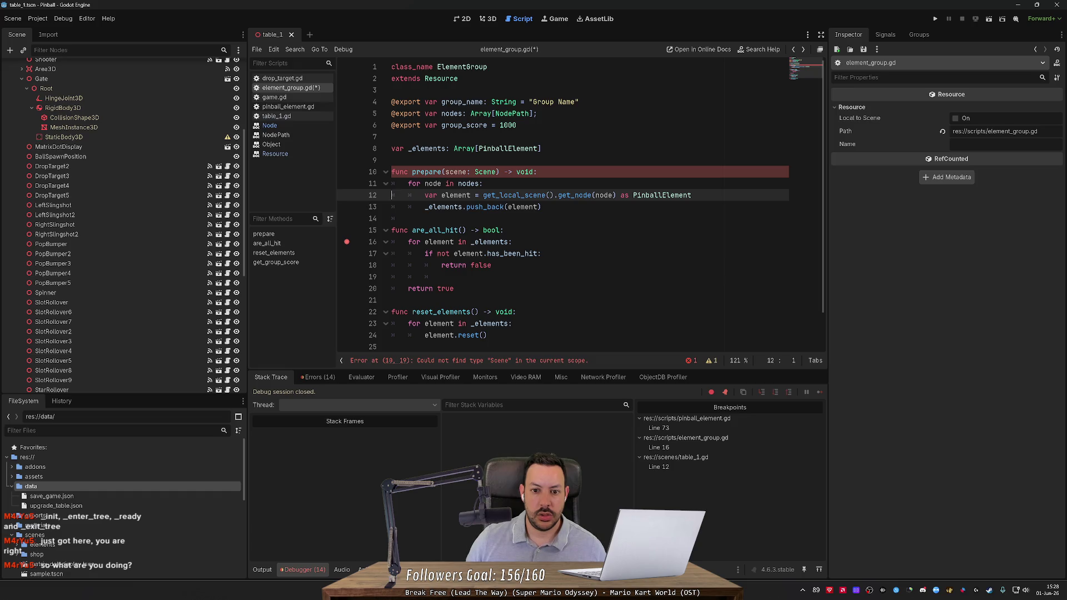
left_click(537, 171)
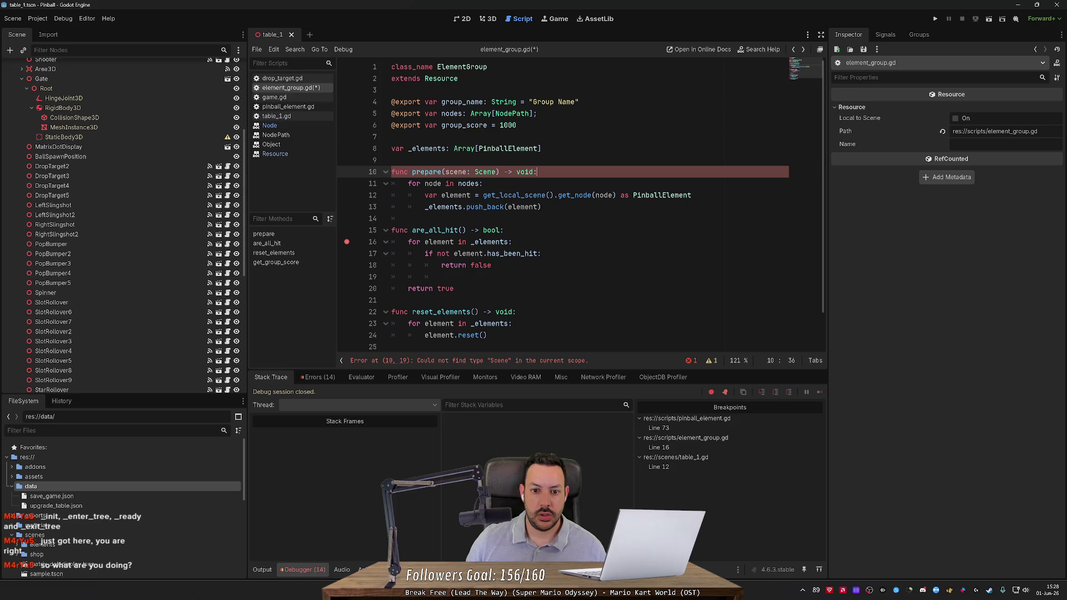
left_click_drag(555, 195, 483, 195)
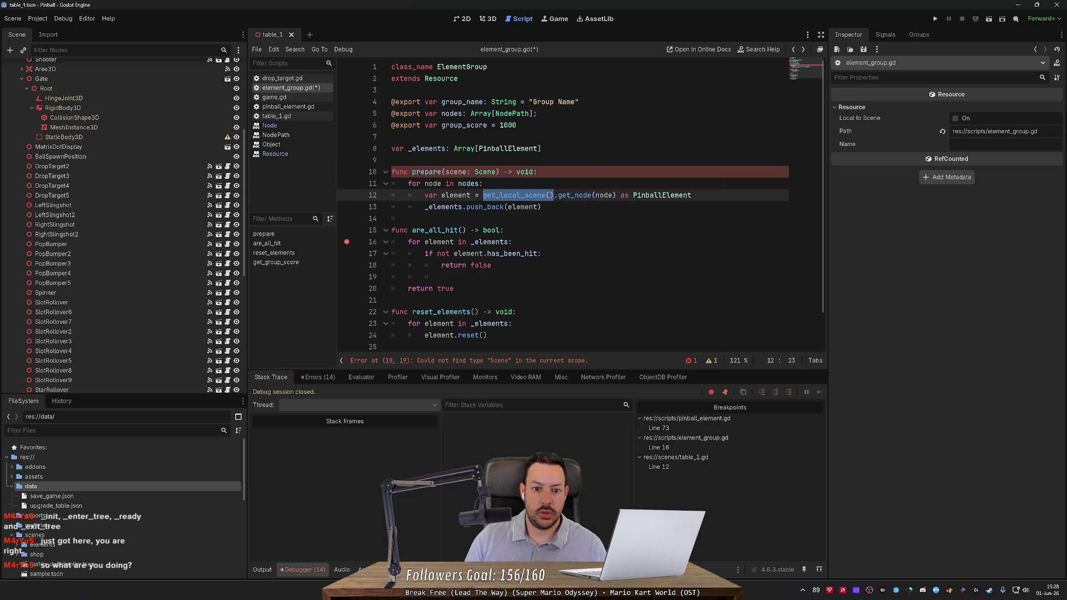
Use root_node on line 12, declare it from scene.root, and retype the parameter as SceneTree.
type("root_node")
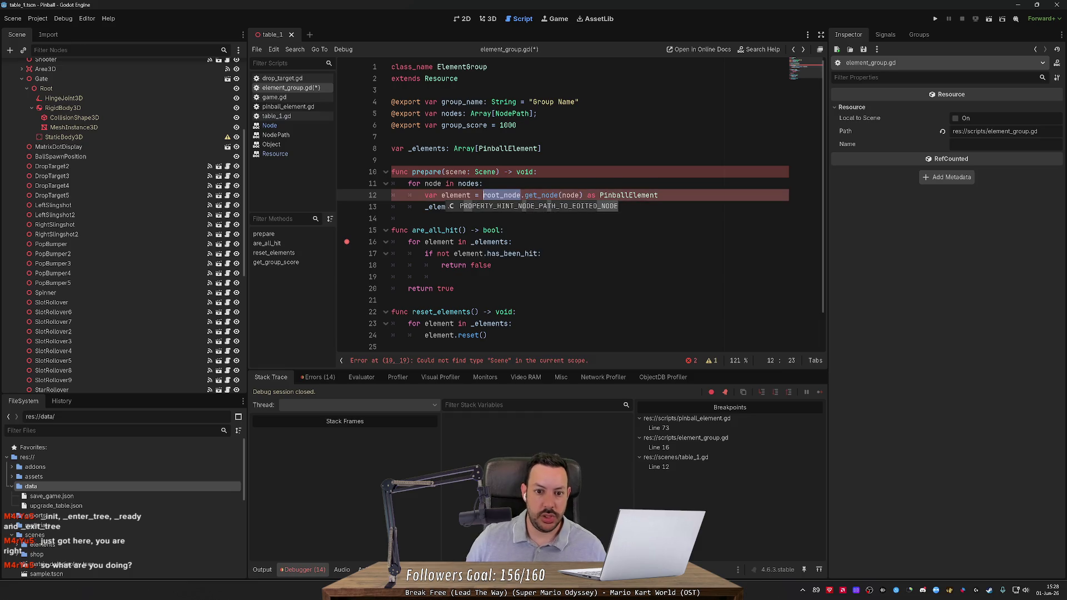
left_click(536, 172)
key("Return")
type("var root_node = ")
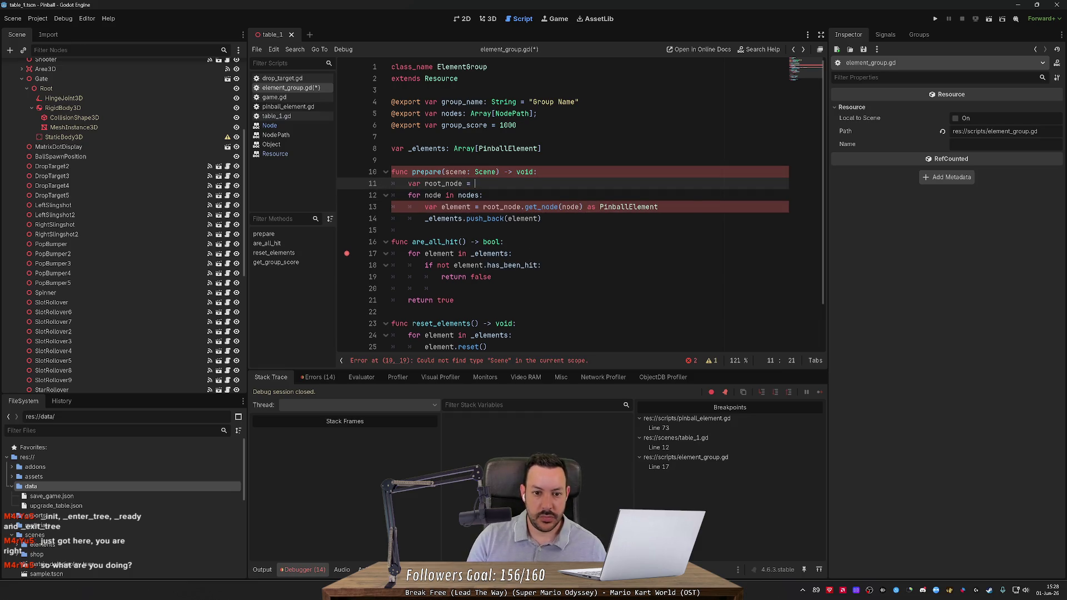
type("scene.get")
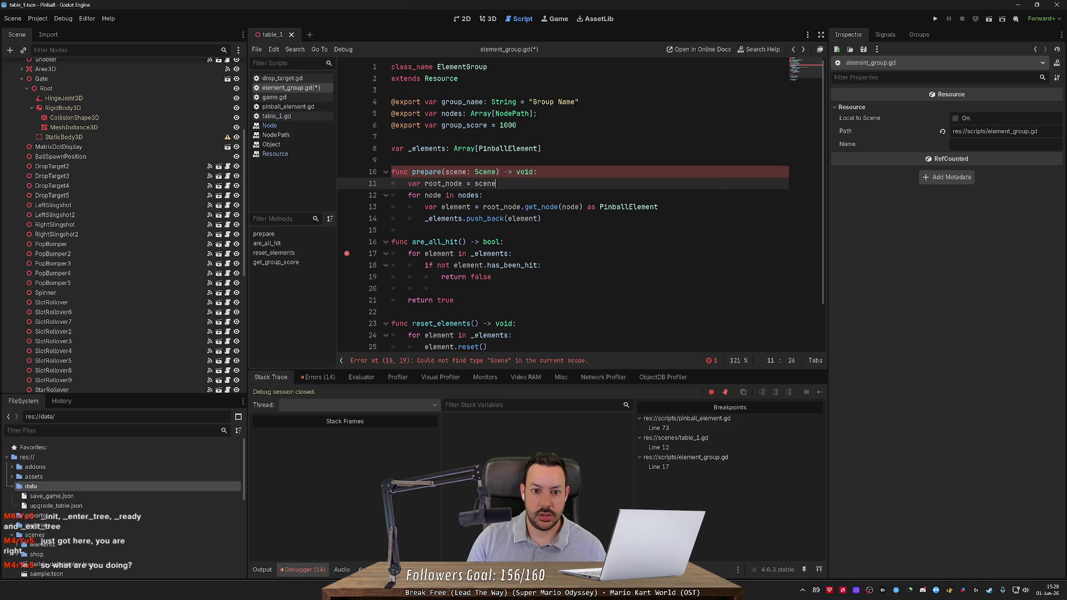
key("Up")
type("Tree")
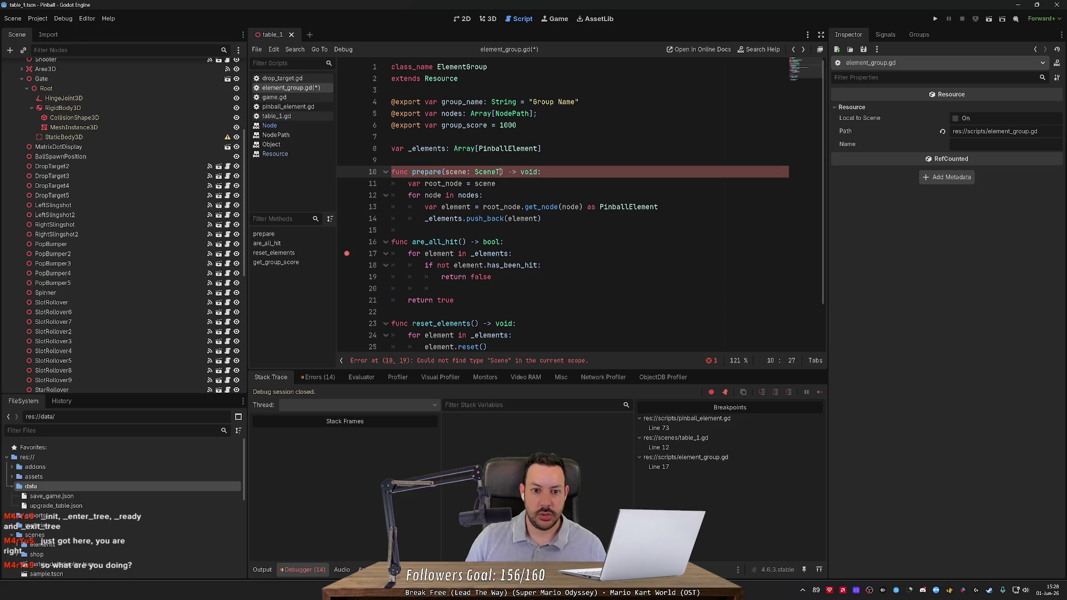
key("Escape")
key("Down")
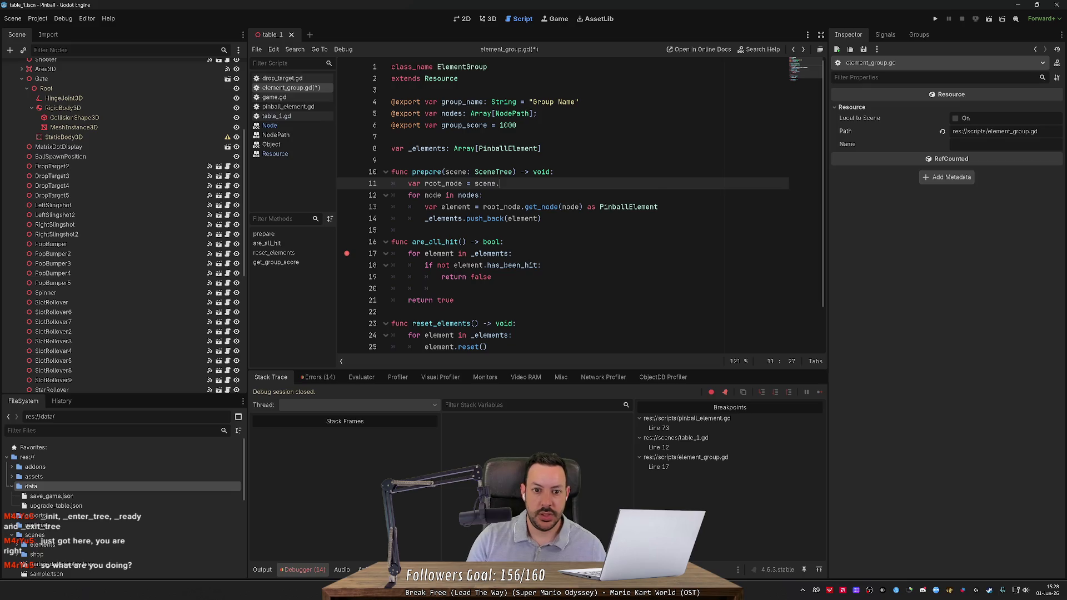
key("ctrl+space")
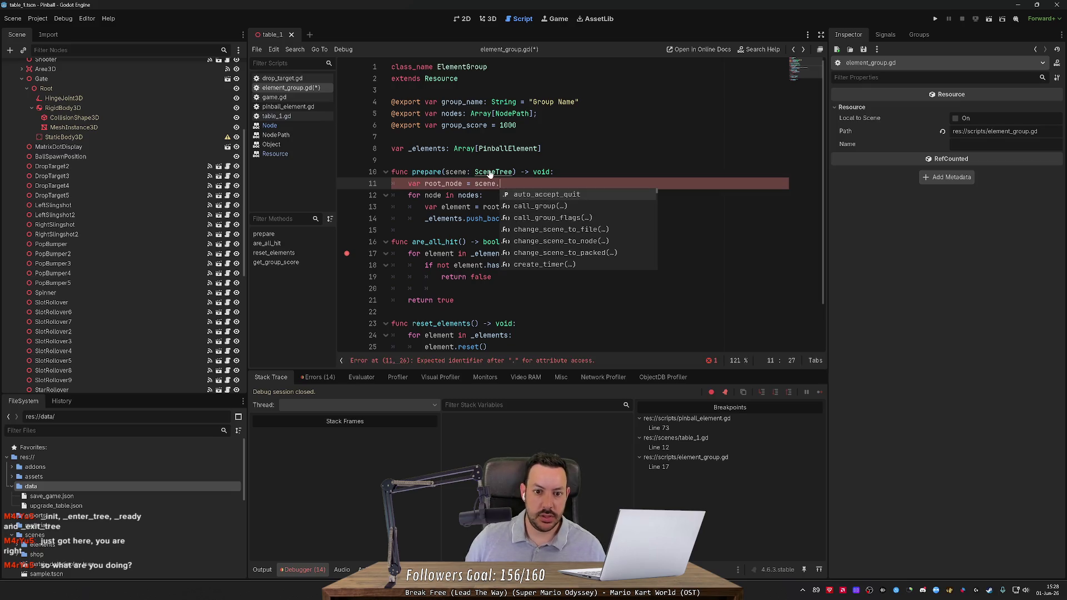
type("root")
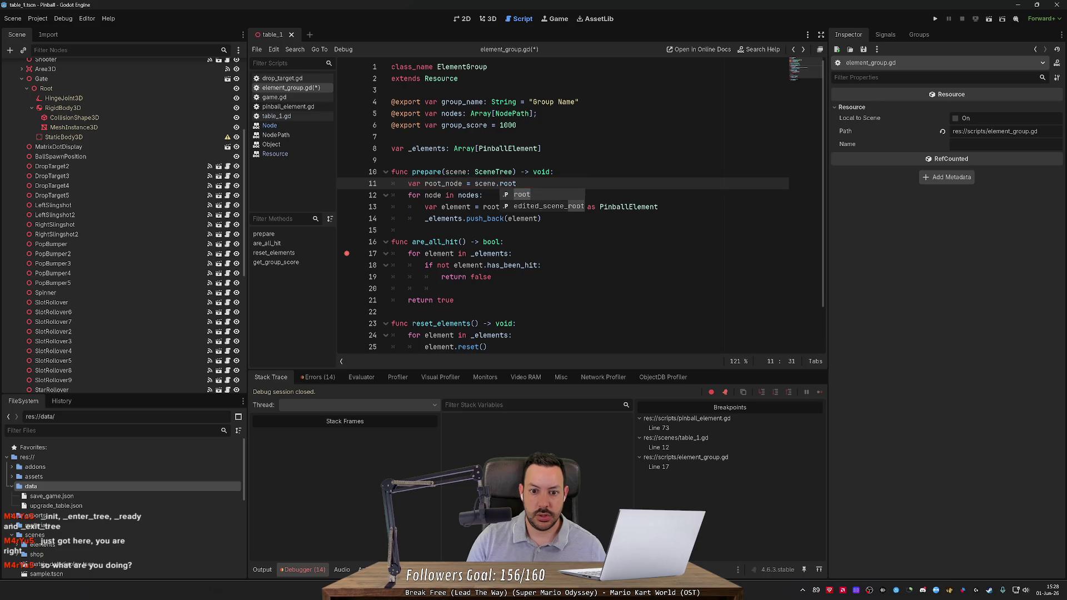
type(";")
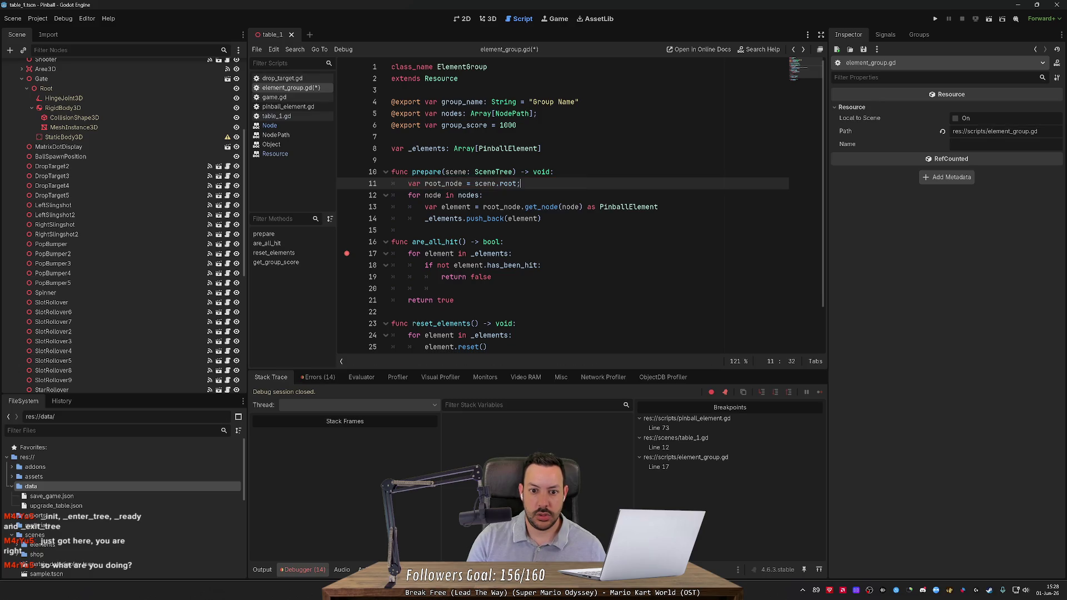
Check the SceneTree root docs, then replace root_node on line 13 with scene.root.
left_click(506, 184, "ctrl")
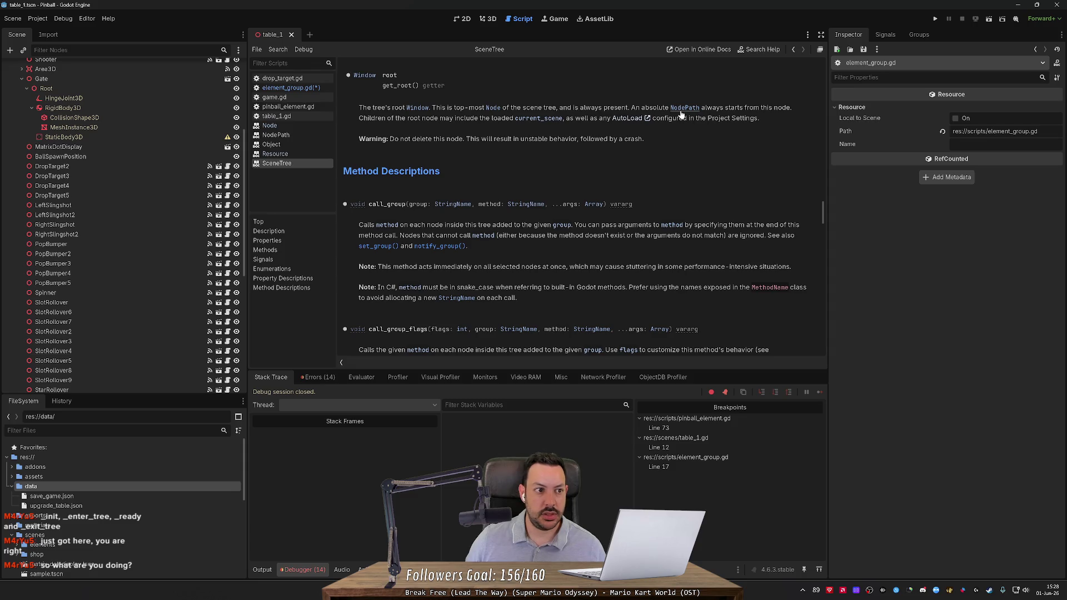
scroll(226, 139, "up", 5)
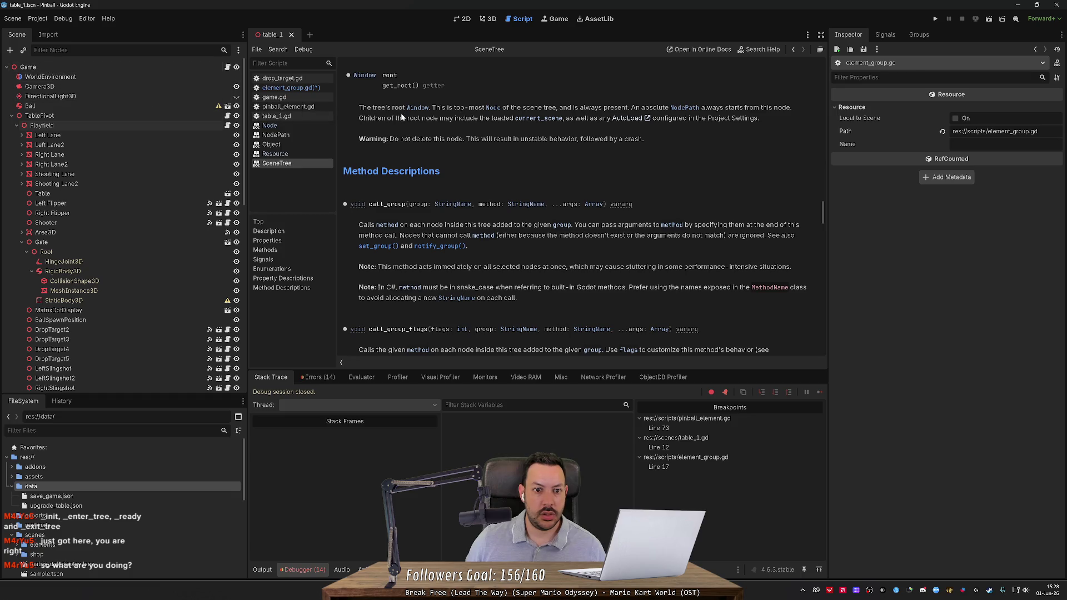
key("alt+Left")
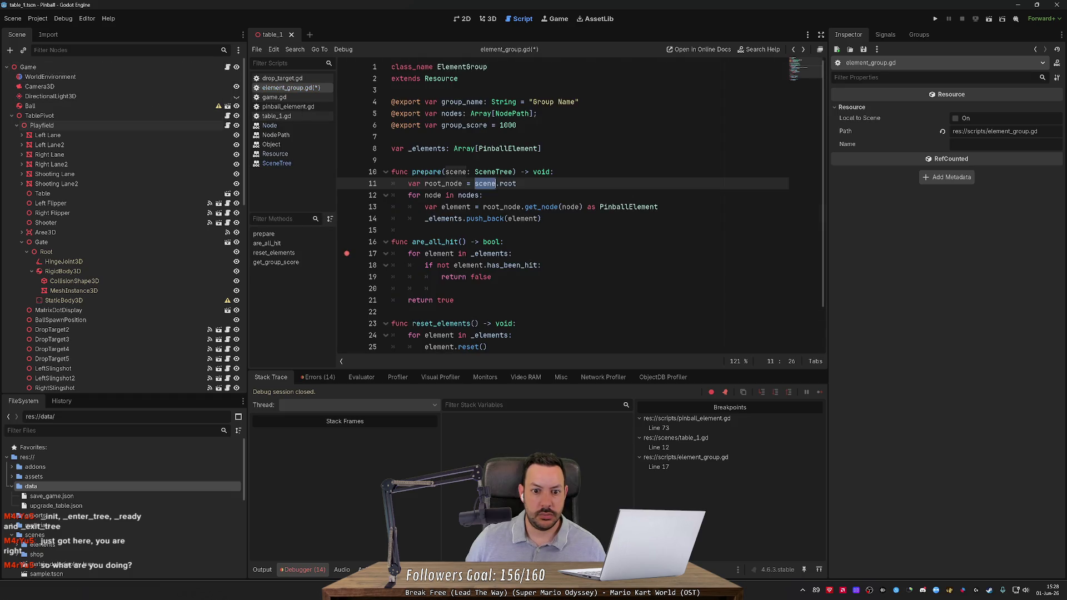
left_click_drag(475, 183, 516, 183)
key("ctrl+c")
double_click(498, 206)
key("ctrl+v")
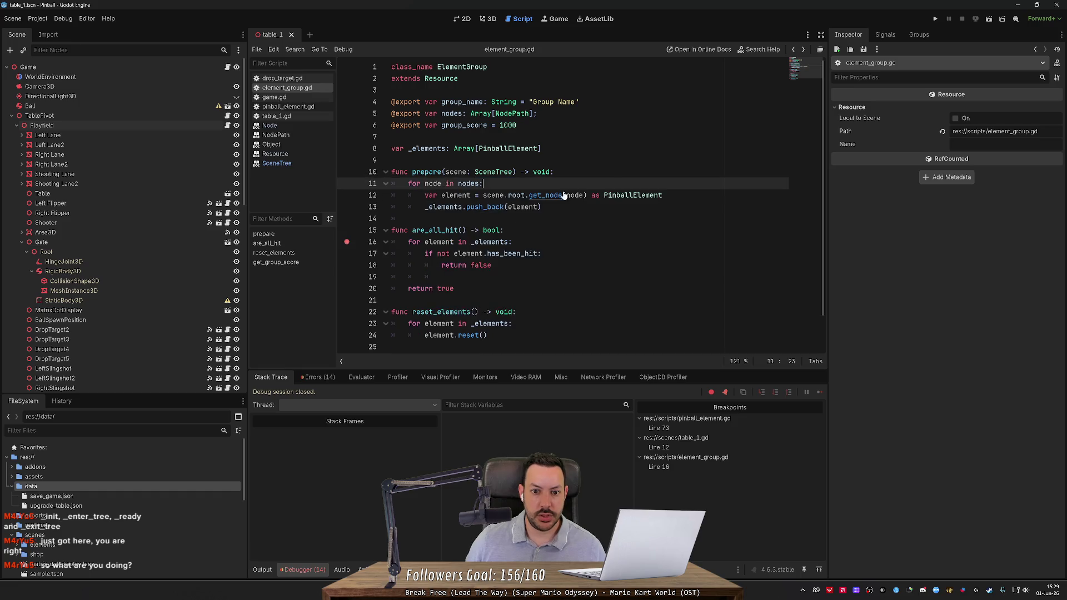
Debug-run the table and inspect the scene object passed to prepare.
left_click(934, 20)
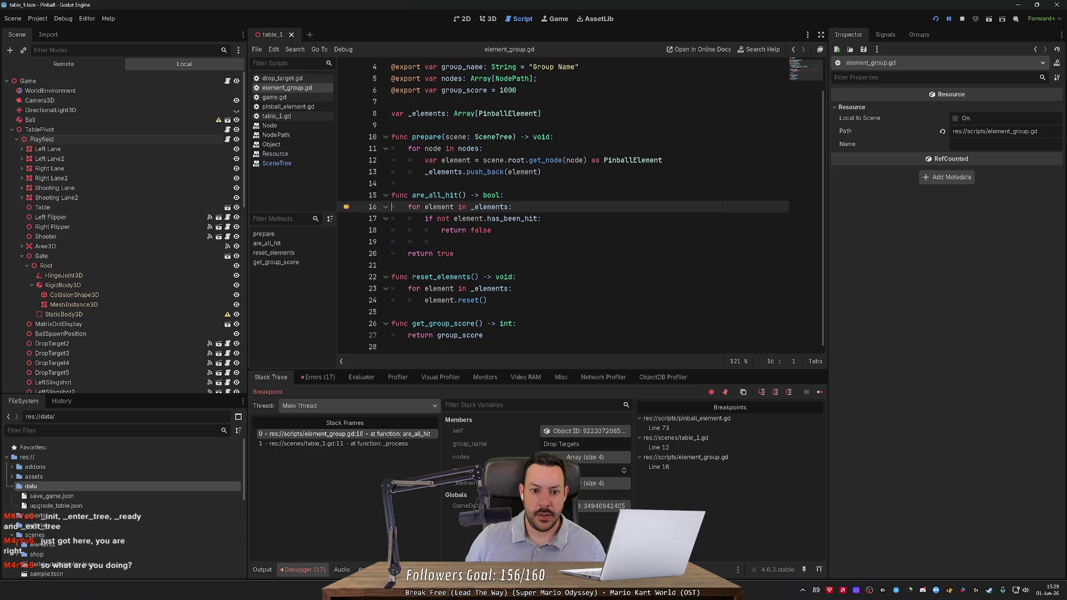
mouse_move(491, 206)
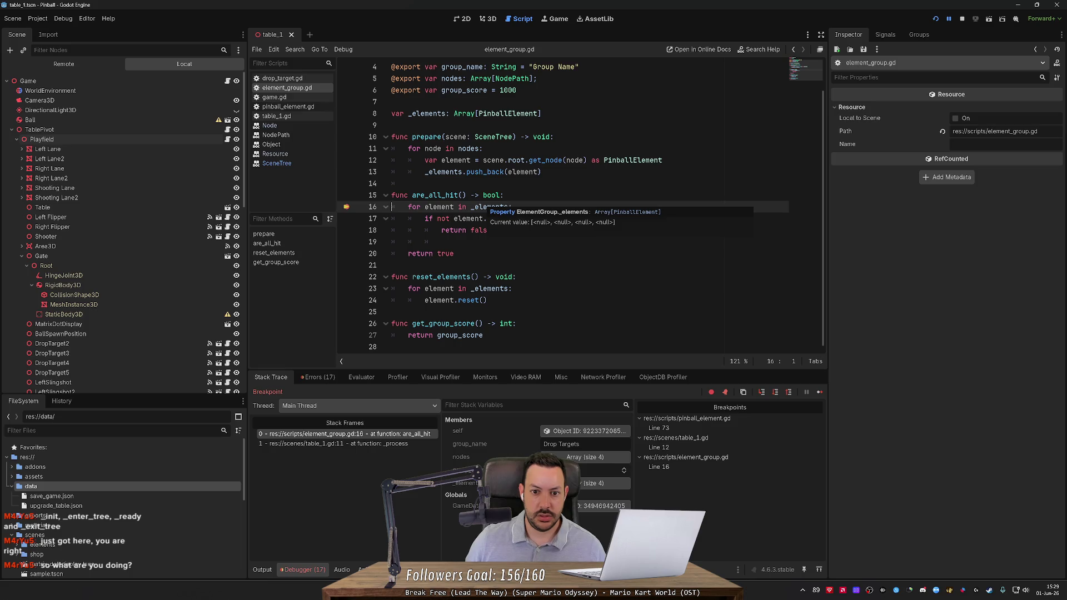
left_click(936, 20)
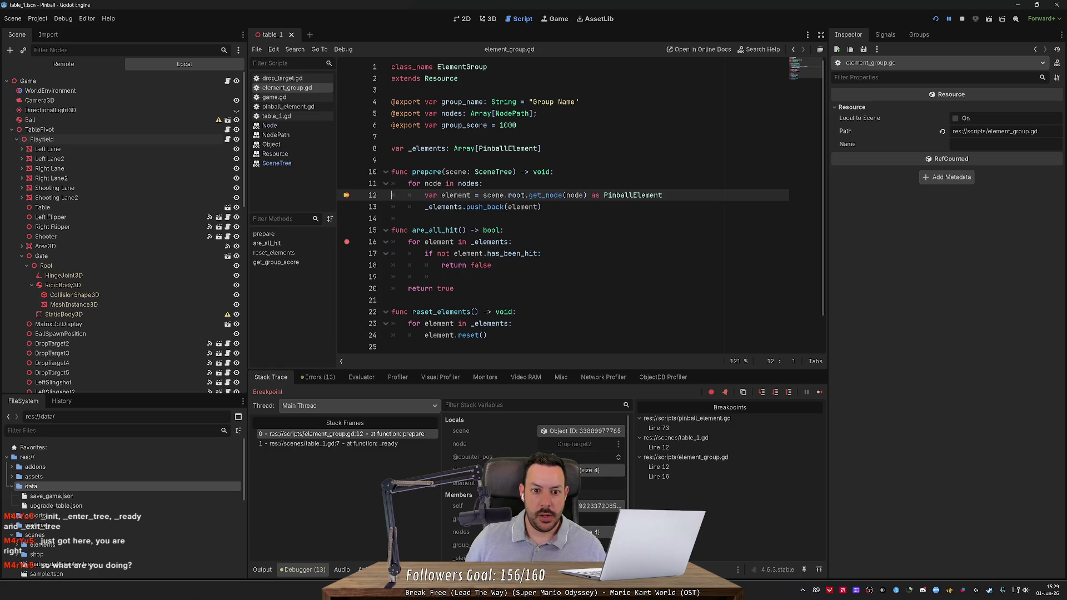
left_click(461, 172)
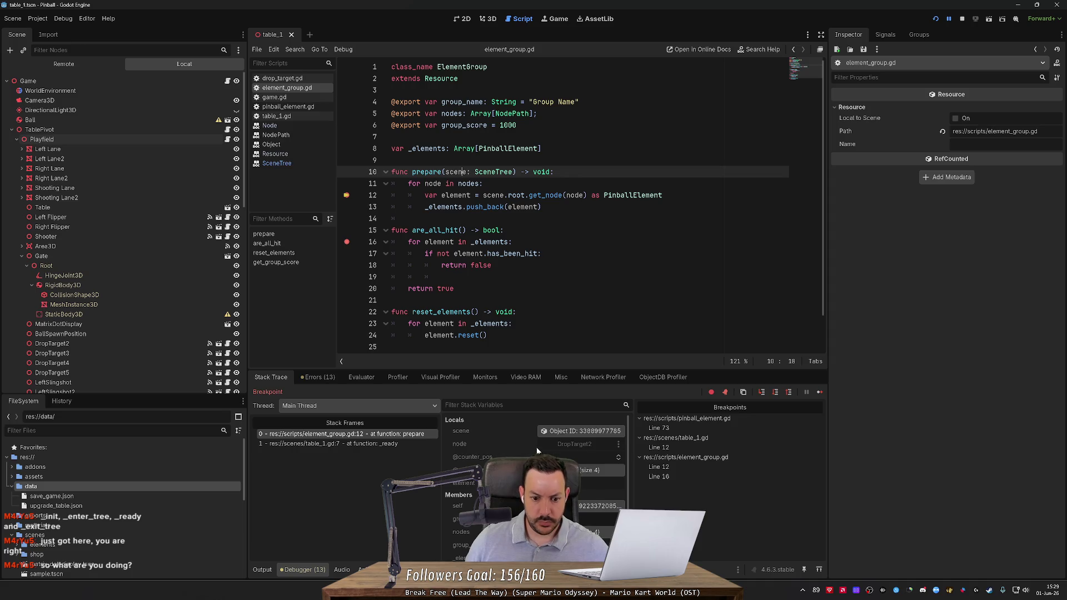
left_click(564, 433)
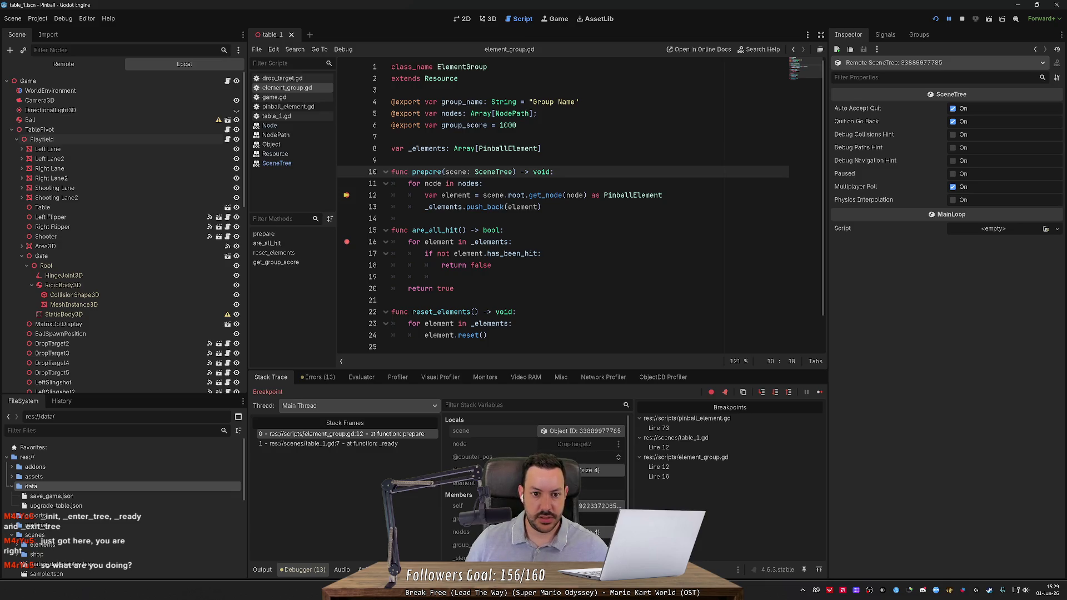
Move the breakpoint from line 12 to line 13, continue to it, then stop the game.
left_click(347, 207)
left_click(347, 195)
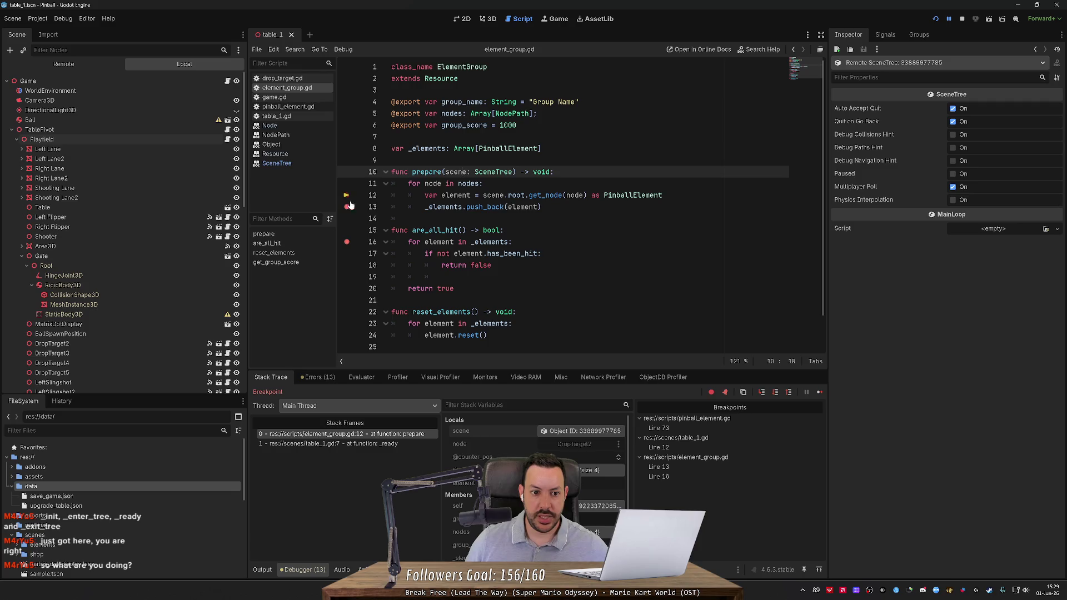
left_click(819, 393)
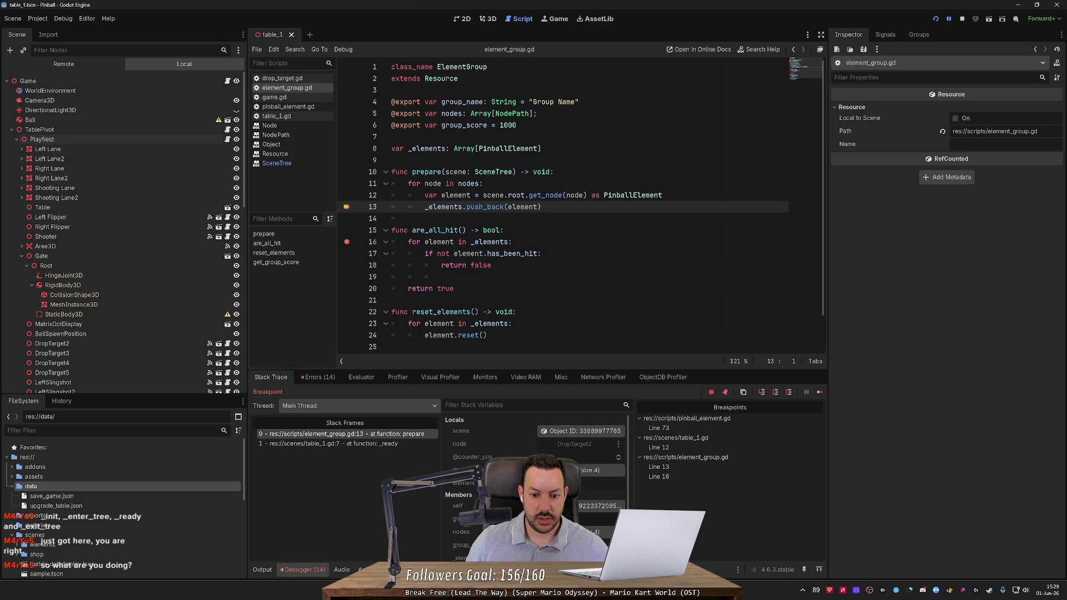
mouse_move(575, 196)
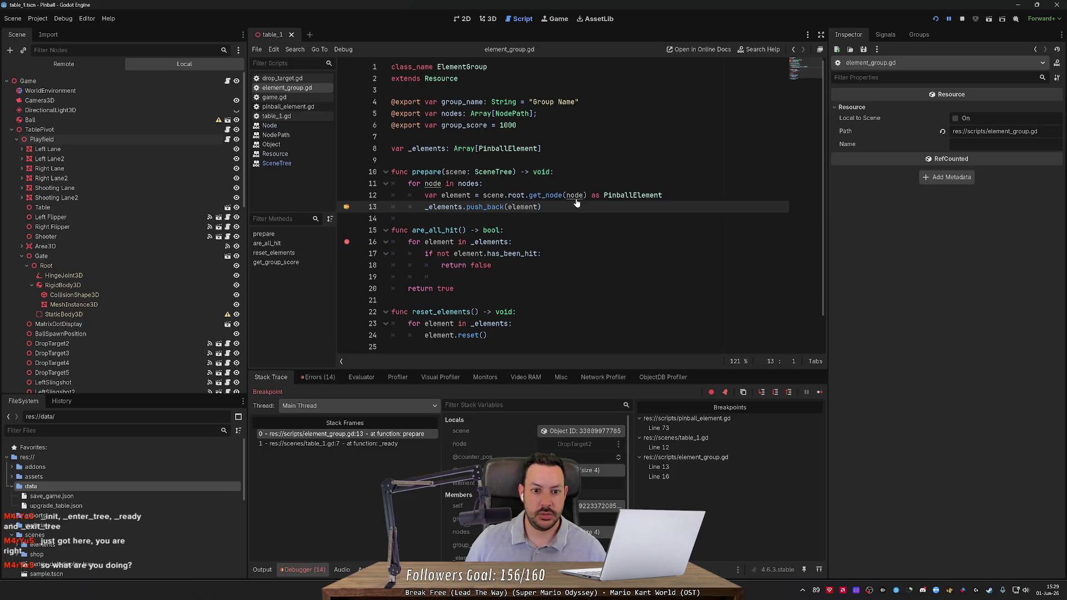
key("Up")
key("Up")
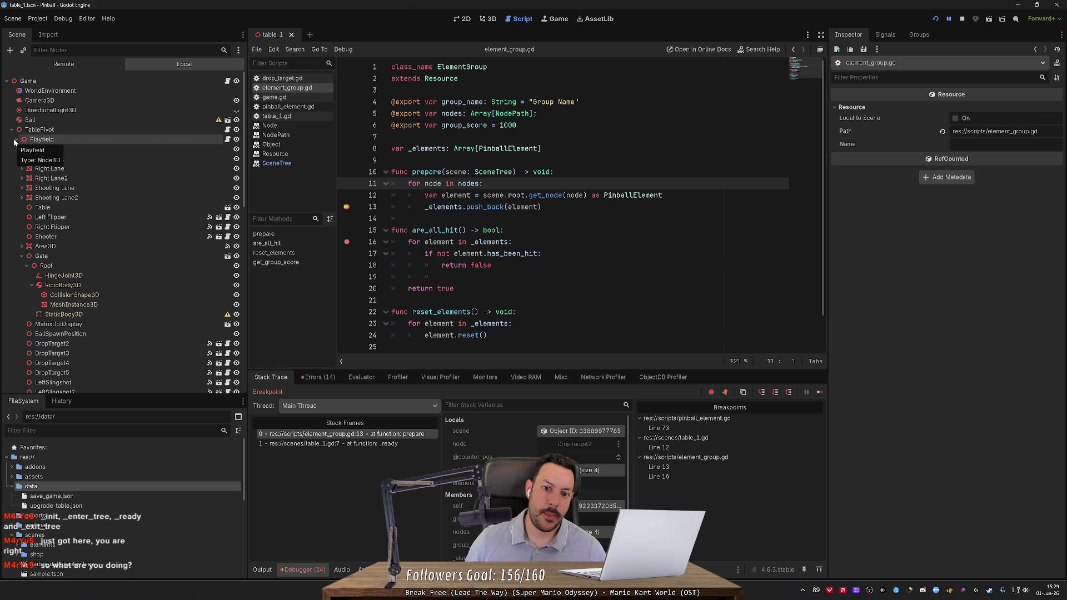
left_click(961, 19)
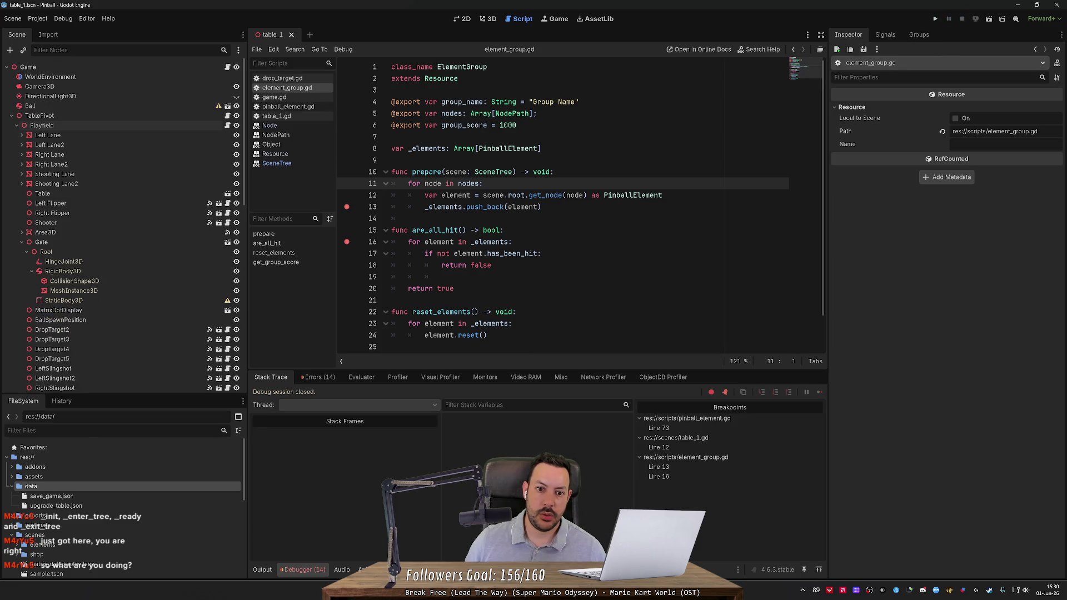
Change prepare's parameter to playfield_node: Node, use it on line 12, and save element_group.gd.
left_click_drag(445, 172, 513, 171)
type("play")
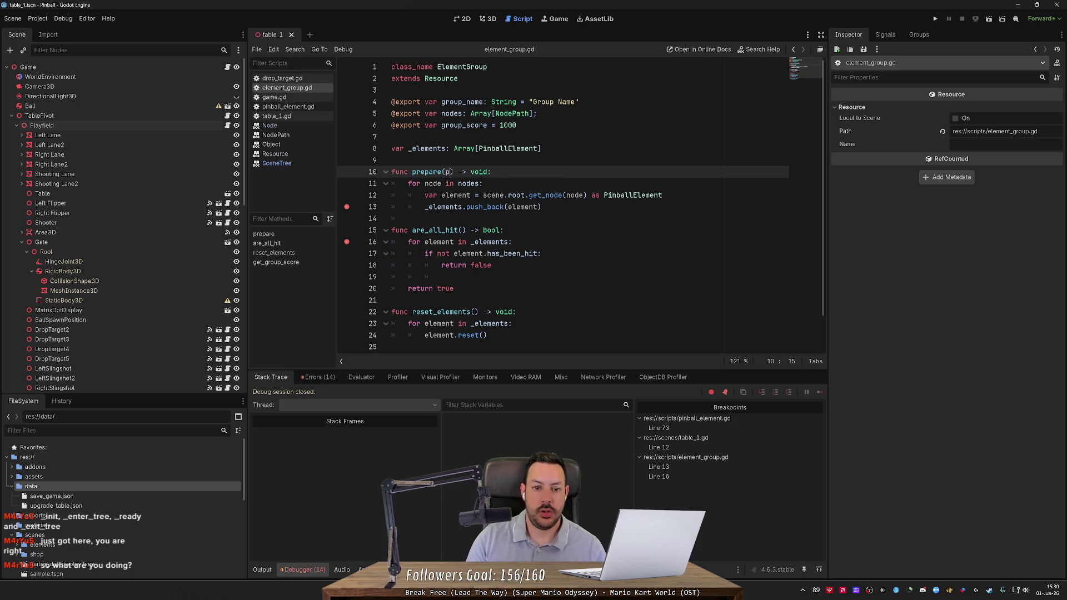
type("field")
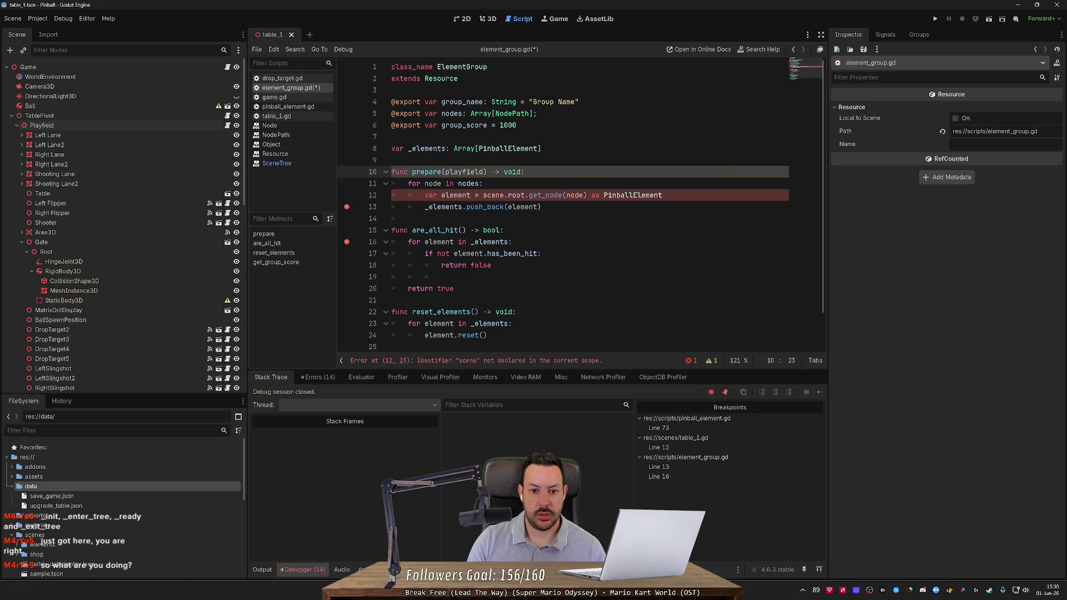
type("_node: ")
type("Node")
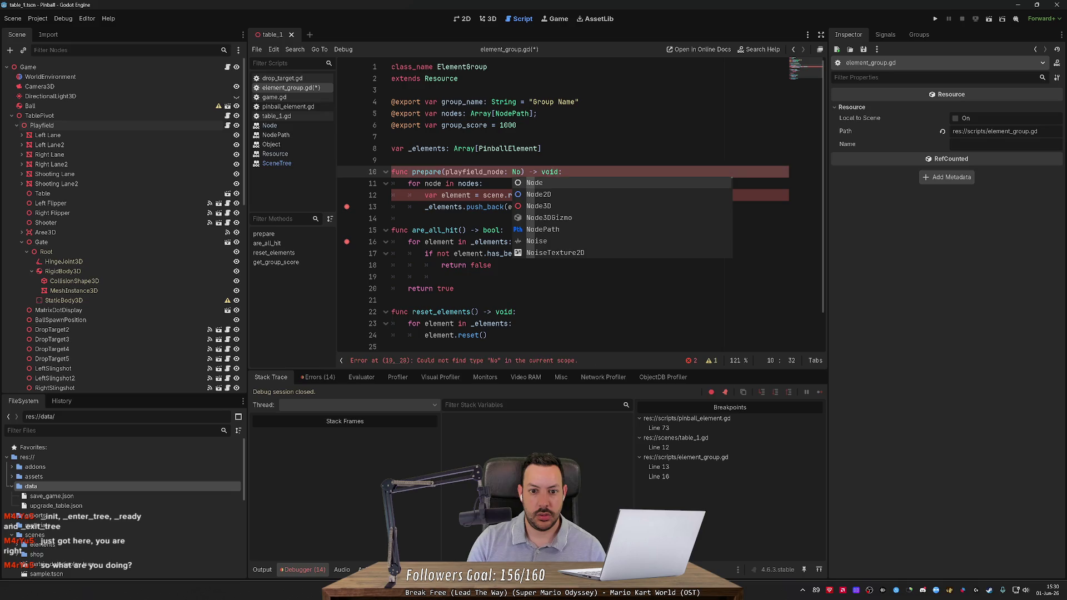
left_click_drag(482, 195, 525, 195)
type("playfield_node.get_node(node) as PinballElement")
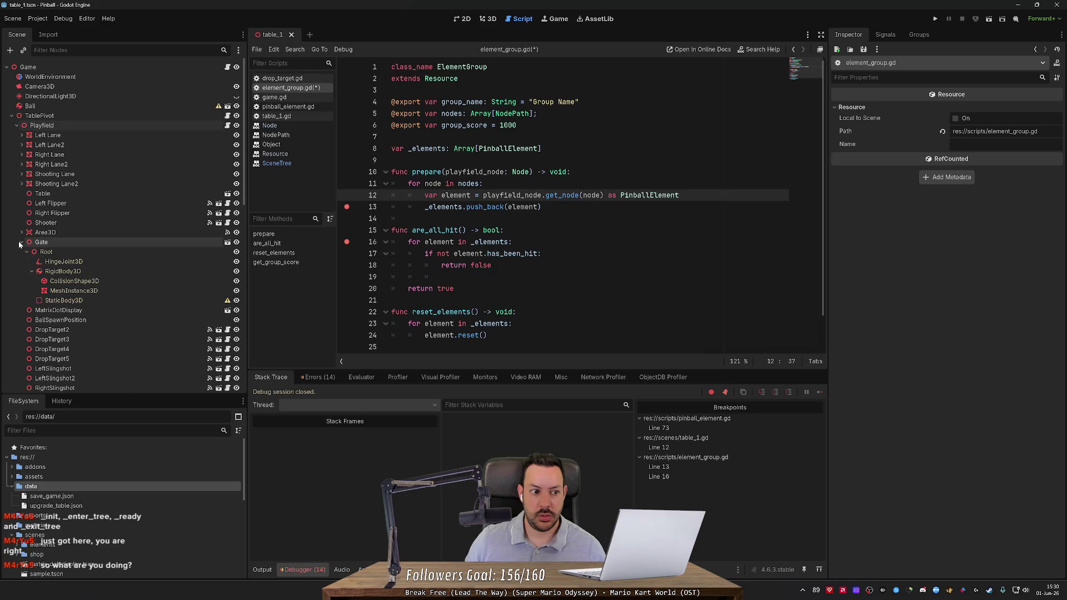
left_click(21, 242)
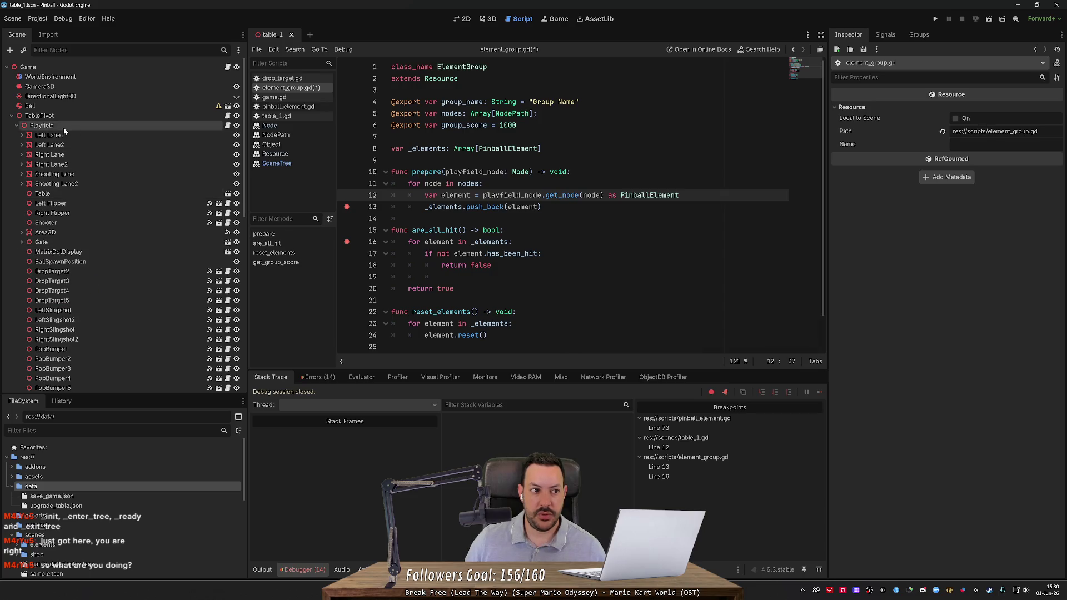
key("ctrl+s")
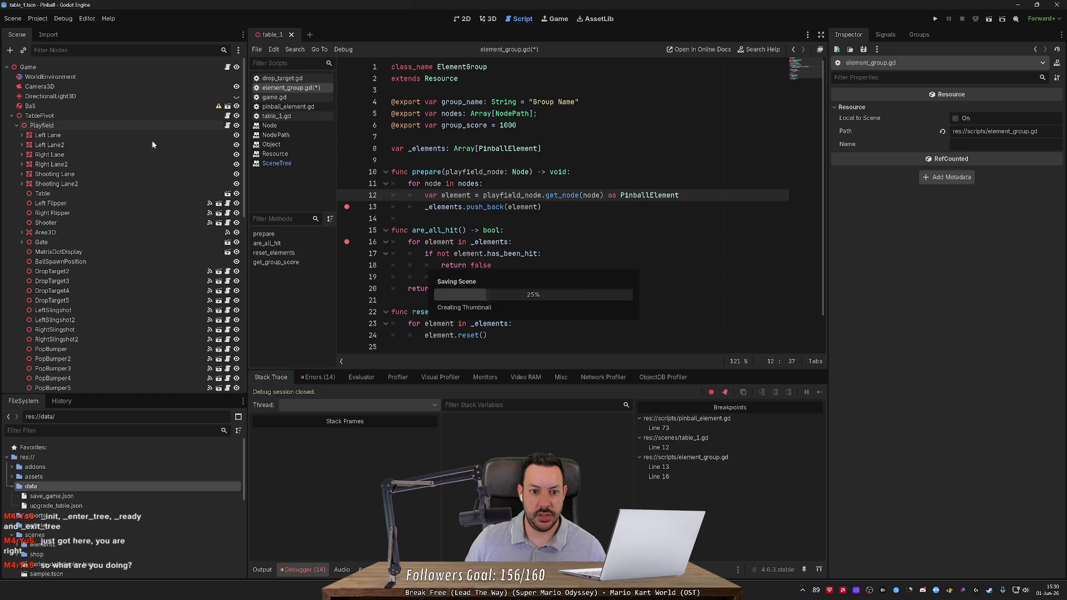
left_click(420, 172)
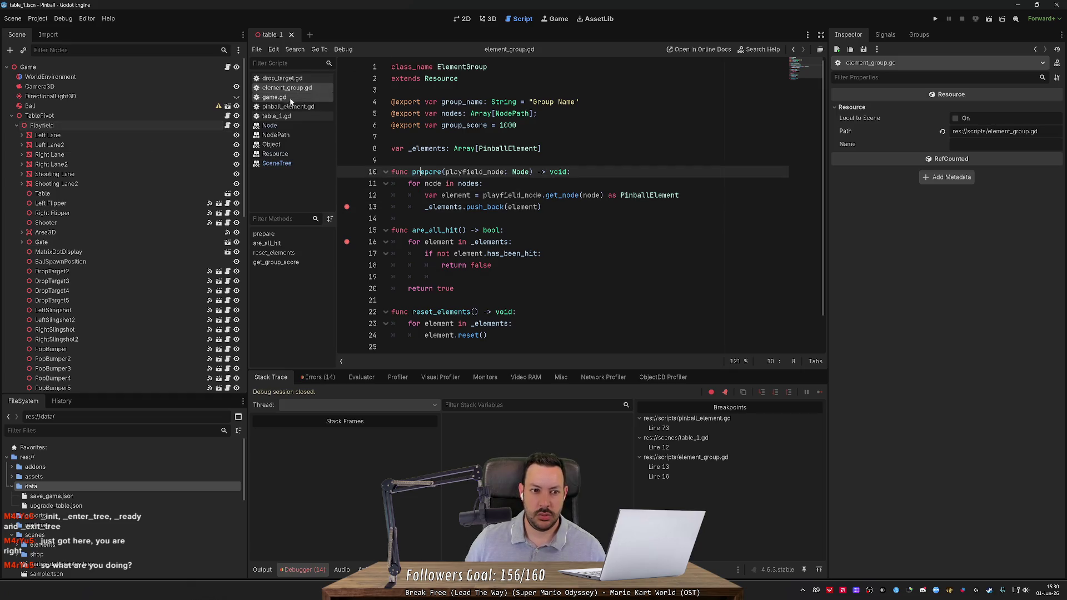
In table_1.gd, change the call to group.prepare(self), save, and run the game.
left_click(294, 115)
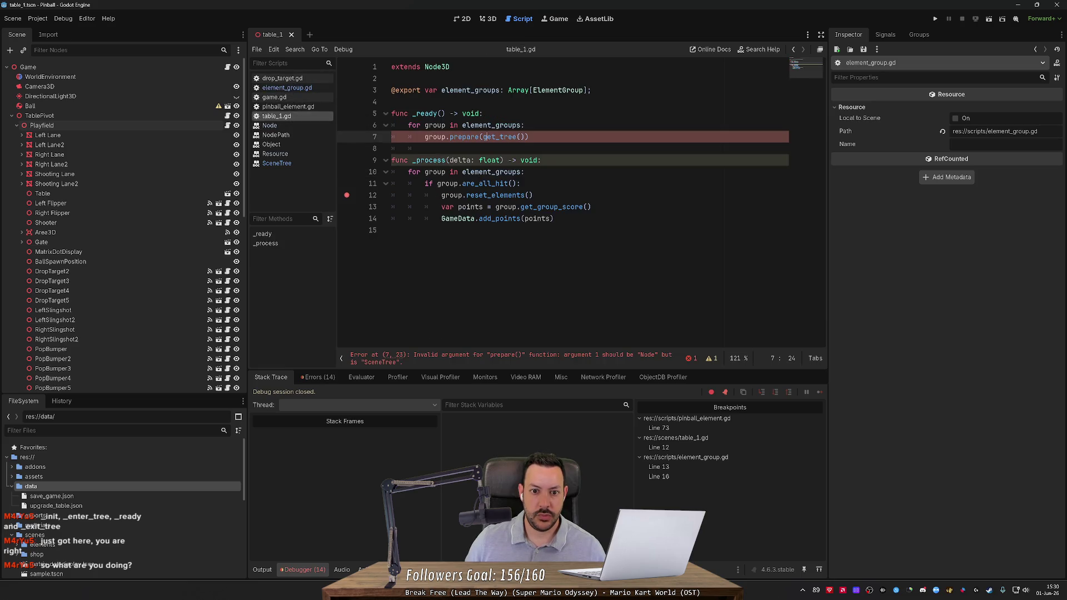
left_click_drag(483, 136, 525, 137)
key("BackSpace")
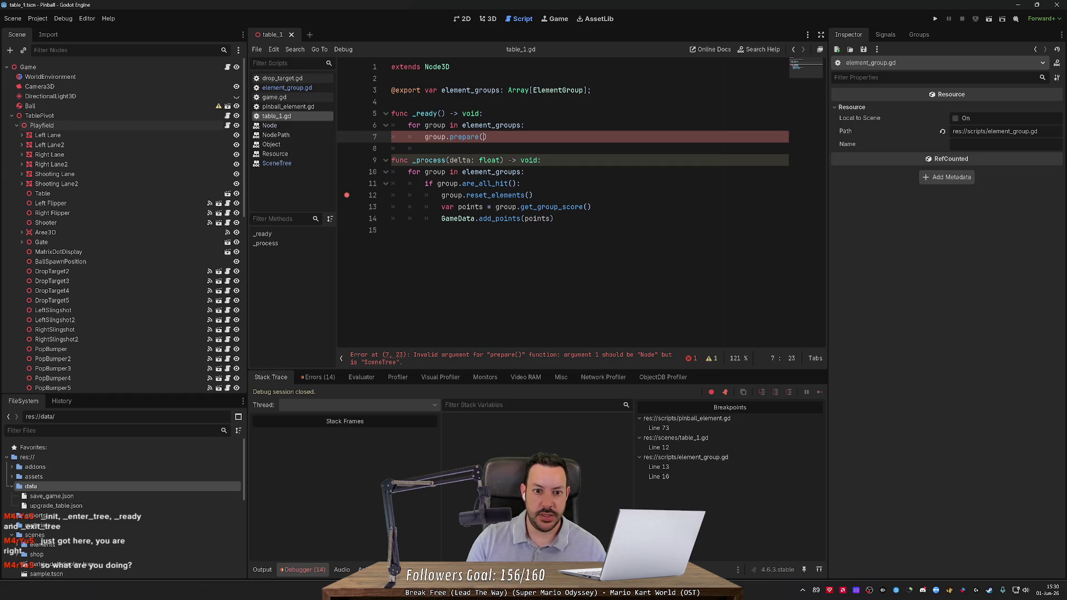
type("this")
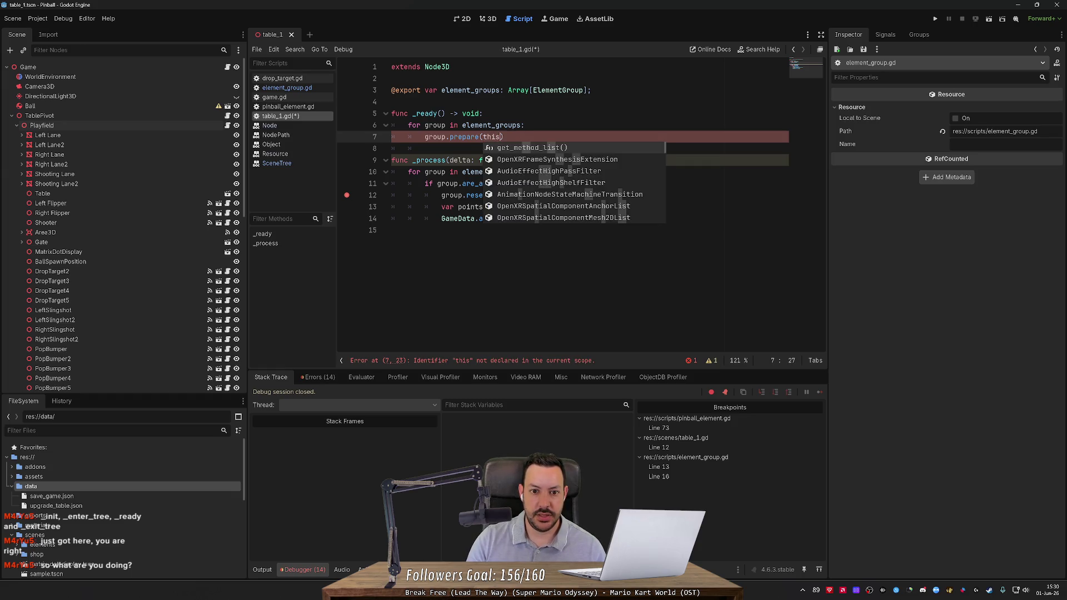
key("BackSpace")
key("BackSpace")
key("BackSpace")
type("self")
left_click(484, 113)
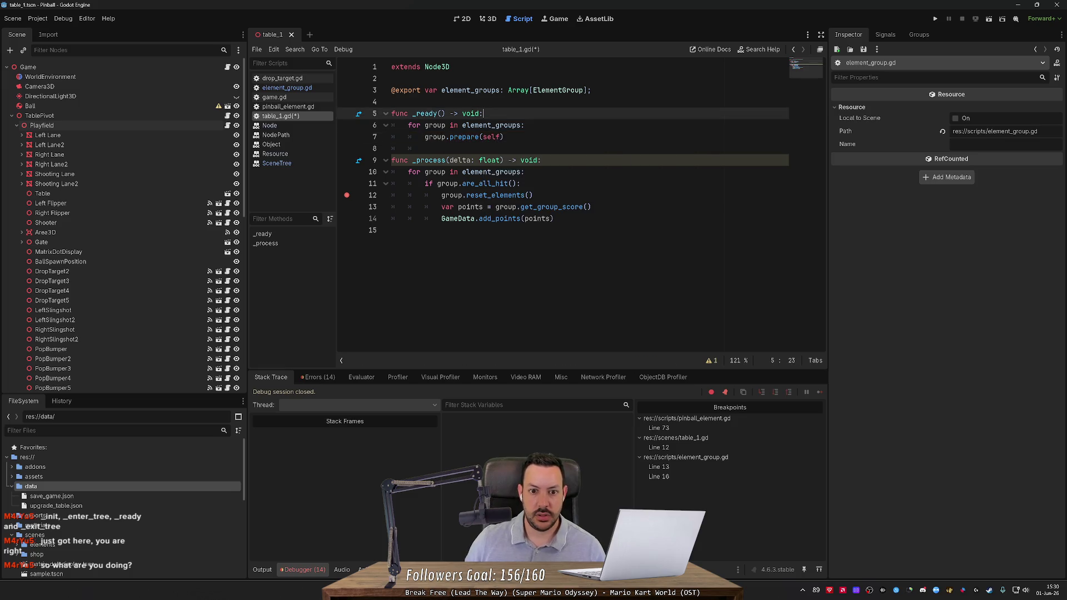
key("ctrl+s")
left_click(935, 20)
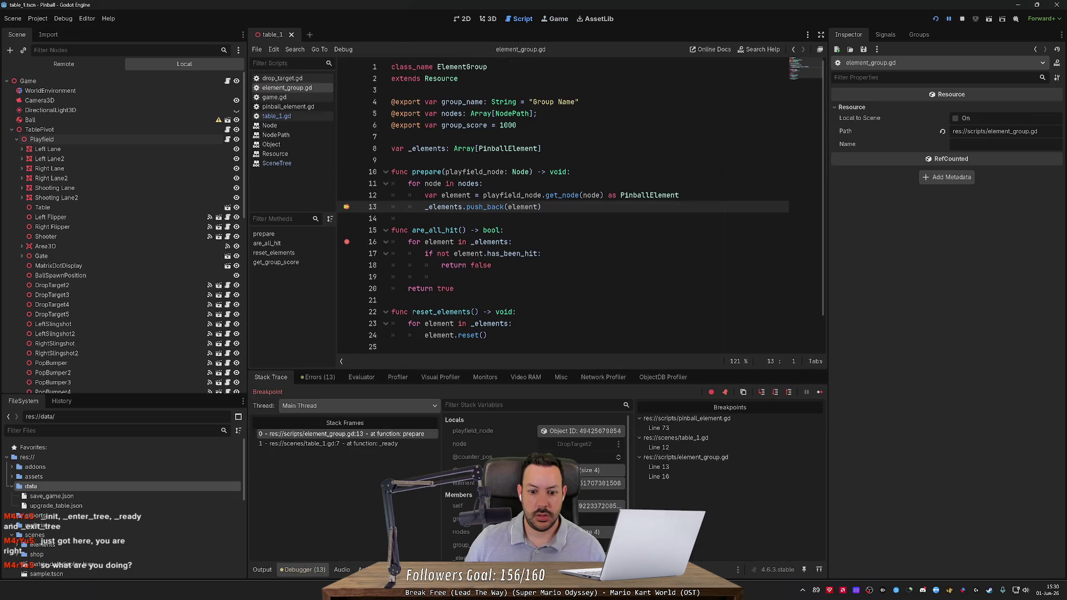
Inspect the drop target in element, clear the line 13 and 16 breakpoints, and resume play.
mouse_move(454, 196)
left_click(601, 483)
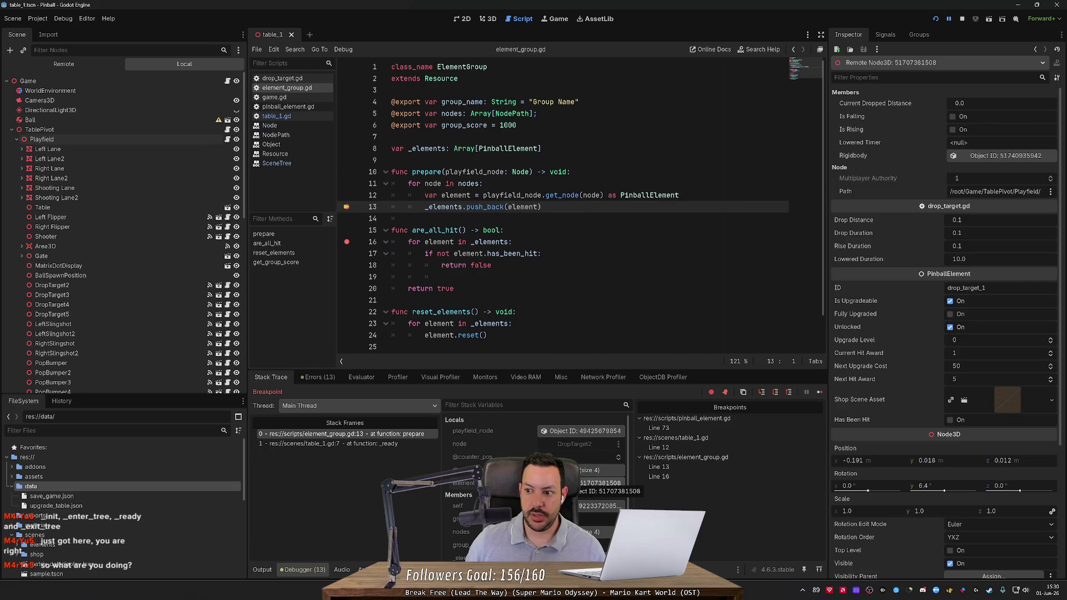
left_click(346, 206)
left_click(348, 242)
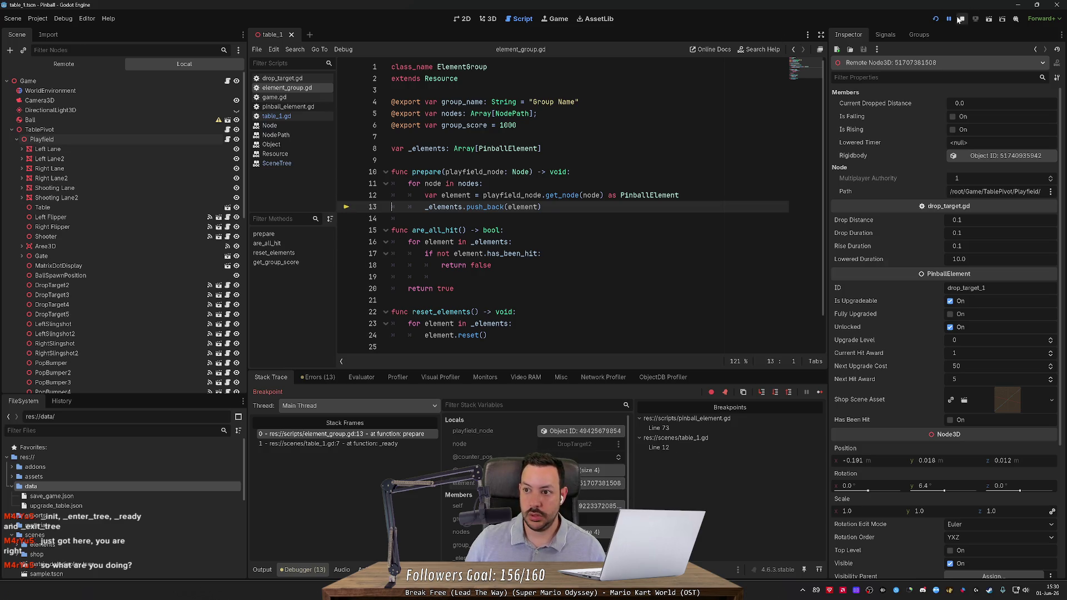
left_click(936, 19)
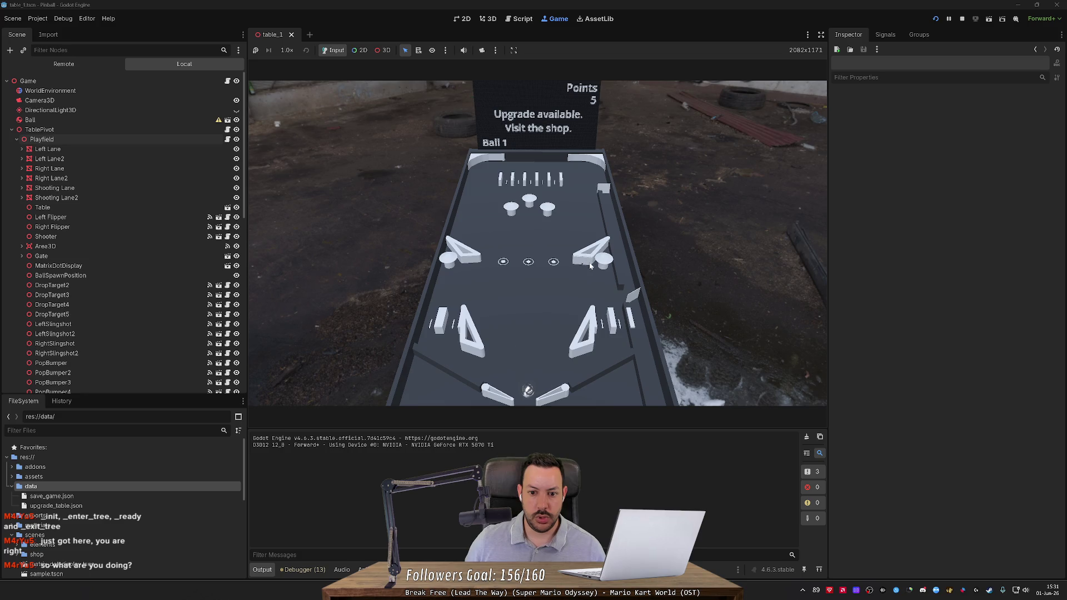
key("Left")
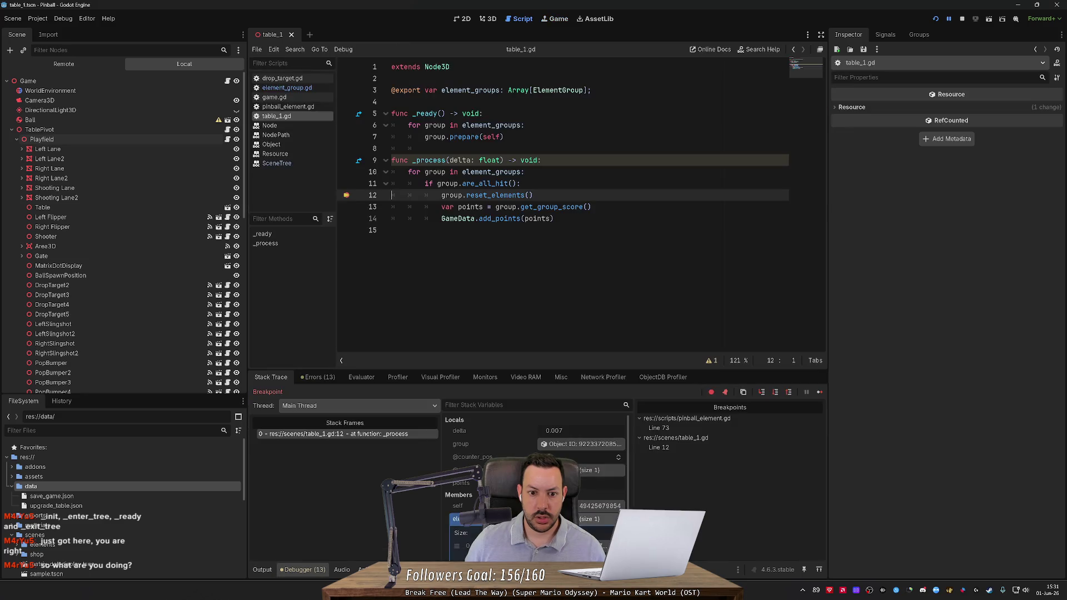
Clear the table_1.gd and pinball_element.gd breakpoints, trace the crash to drop_target.gd line 48, and stop.
left_click(345, 195)
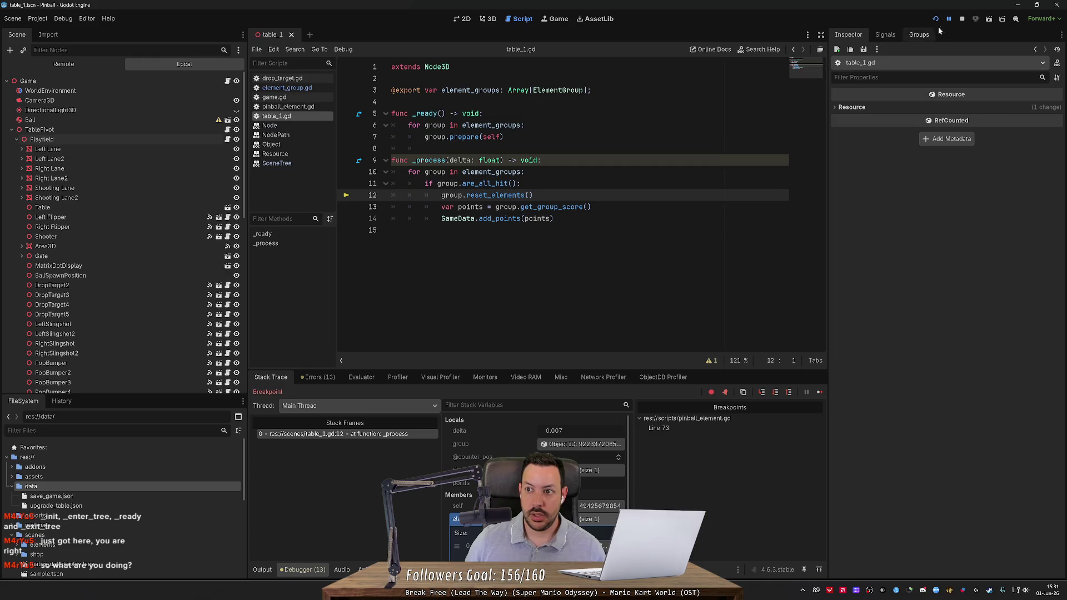
left_click(819, 392)
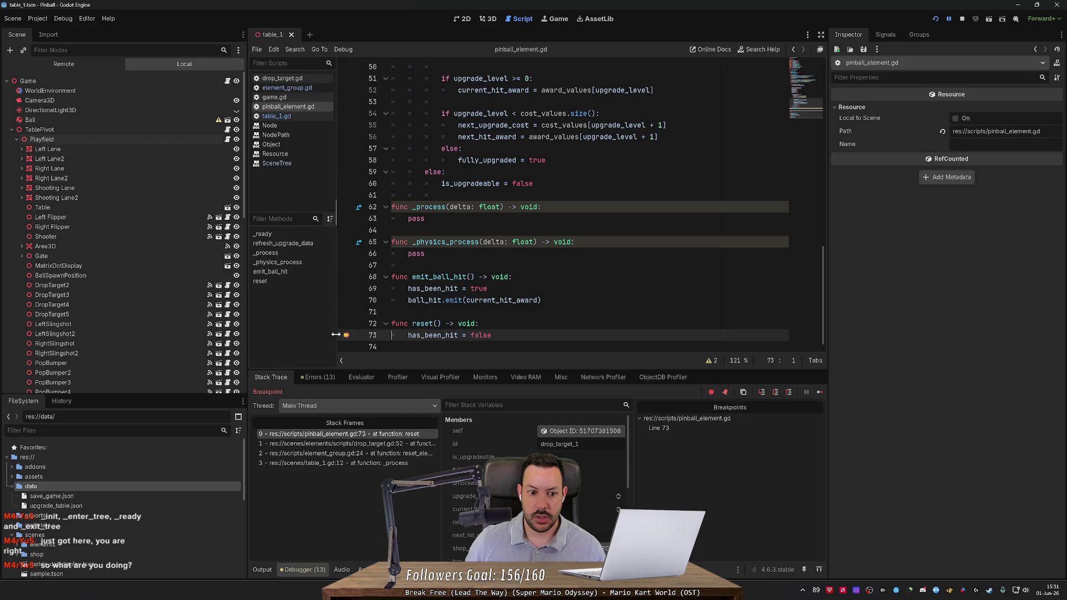
left_click(346, 336)
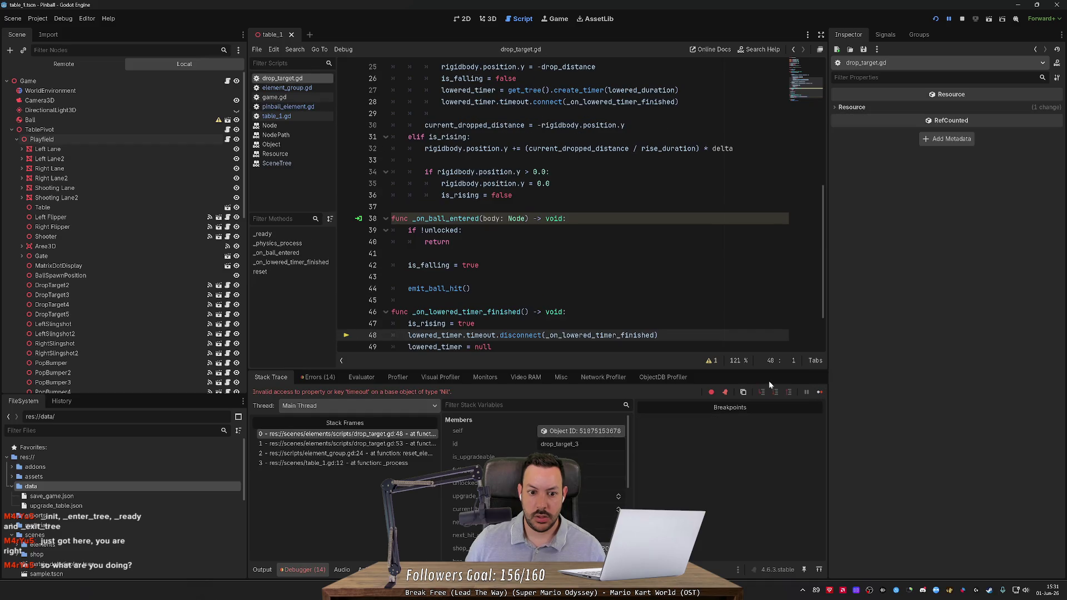
scroll(556, 250, "down", 2)
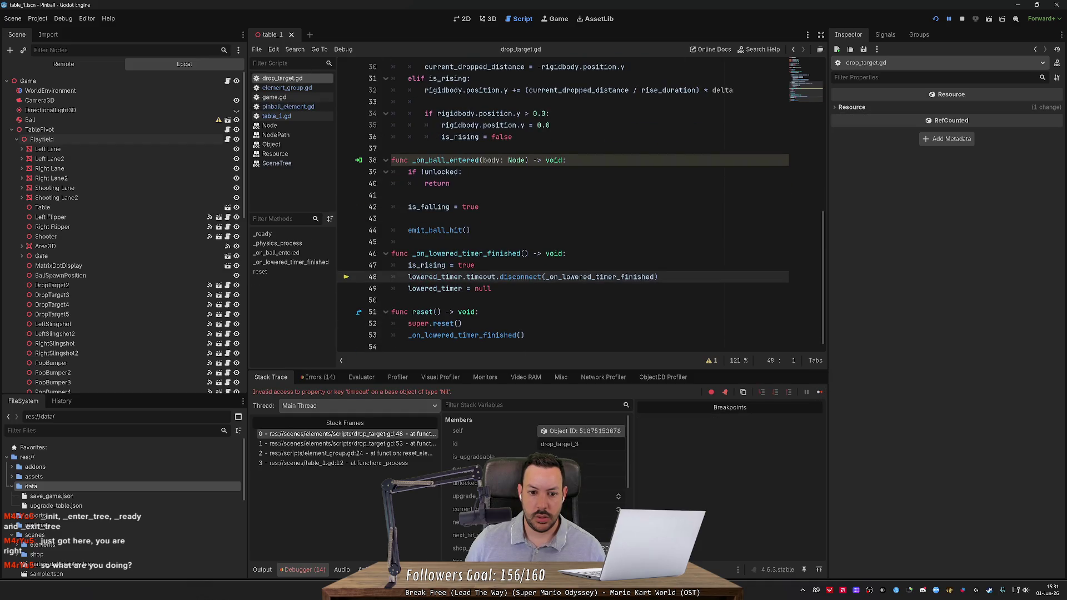
left_click(475, 265)
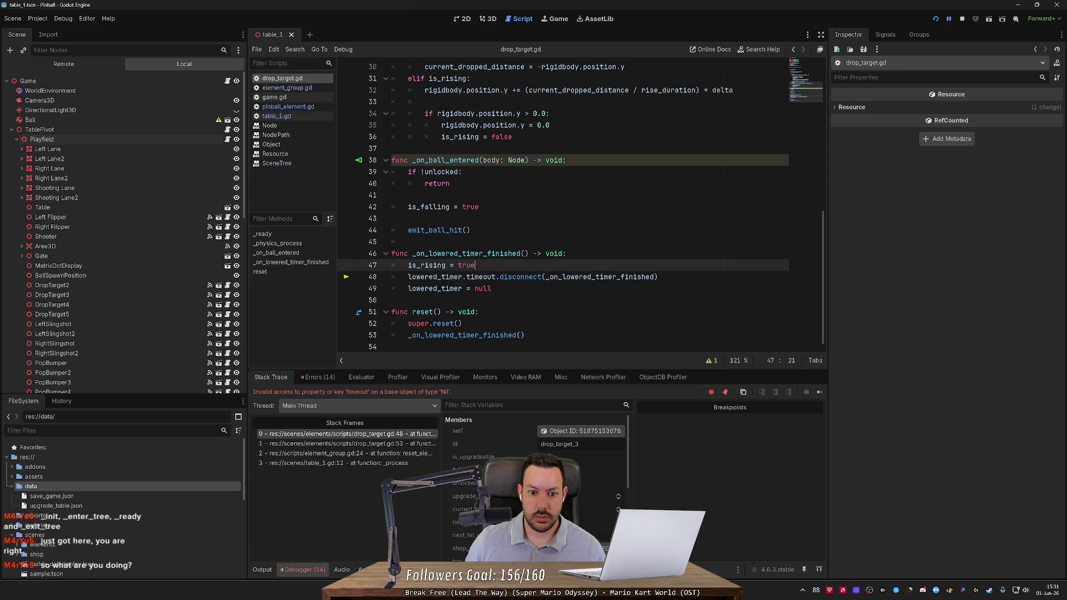
left_click(963, 19)
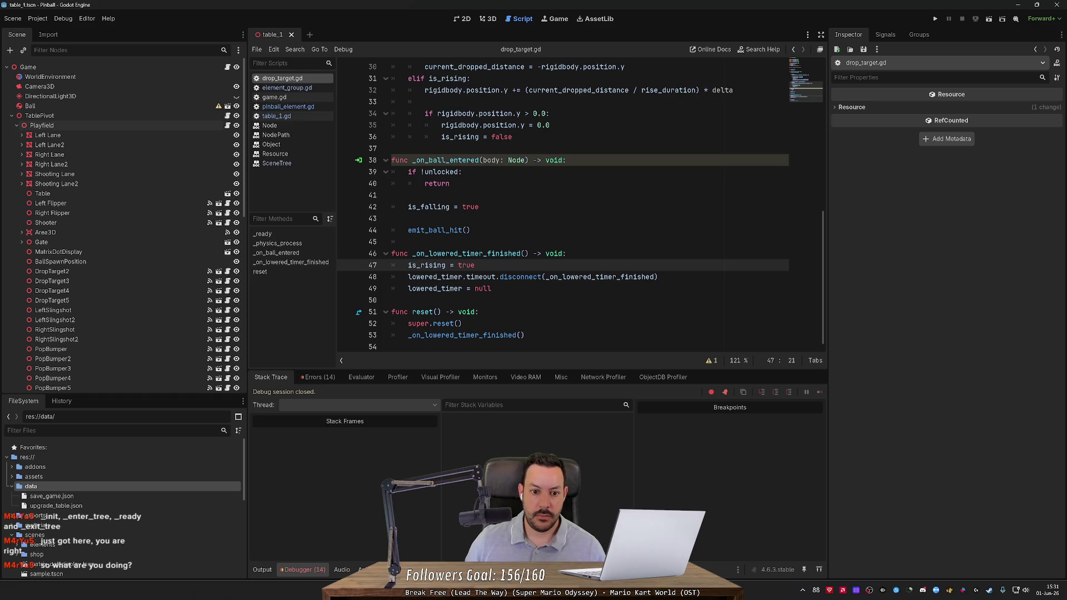
Select and inspect timer callback lines 47–49, ending after is_rising = true on line 47.
mouse_move(491, 288)
left_mouse_down()
mouse_move(391, 289)
mouse_move(392, 265)
left_mouse_up()
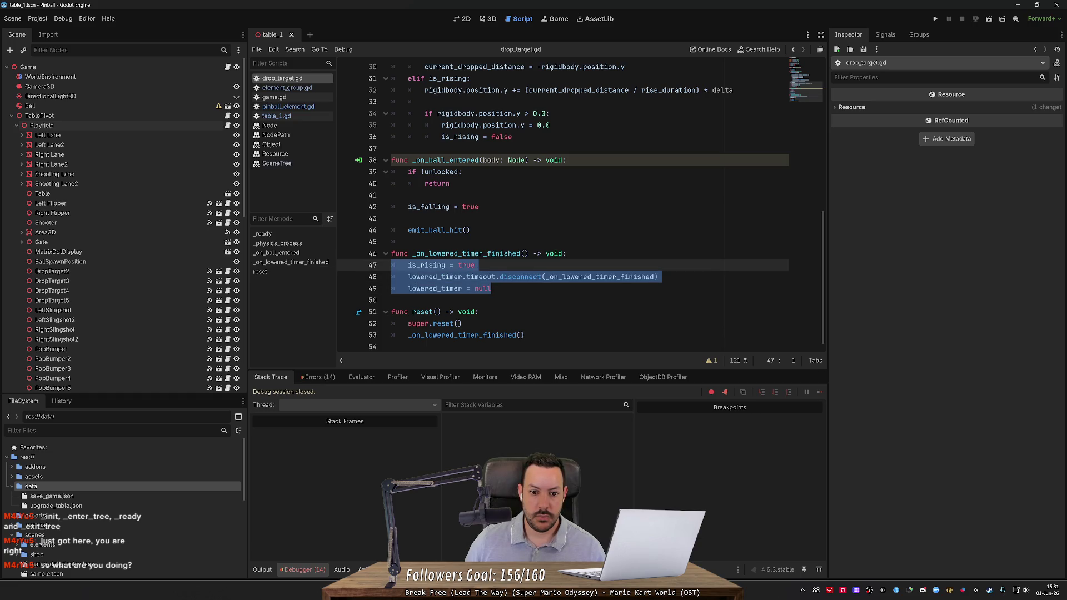
key("End")
key("Home")
key("ctrl+shift+Right")
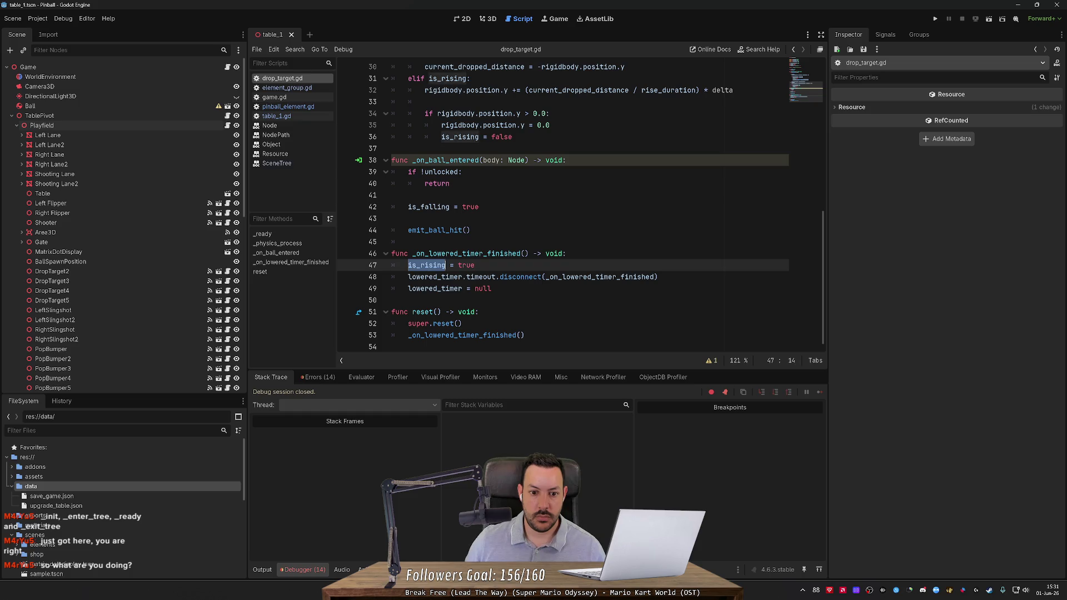
key("shift+End")
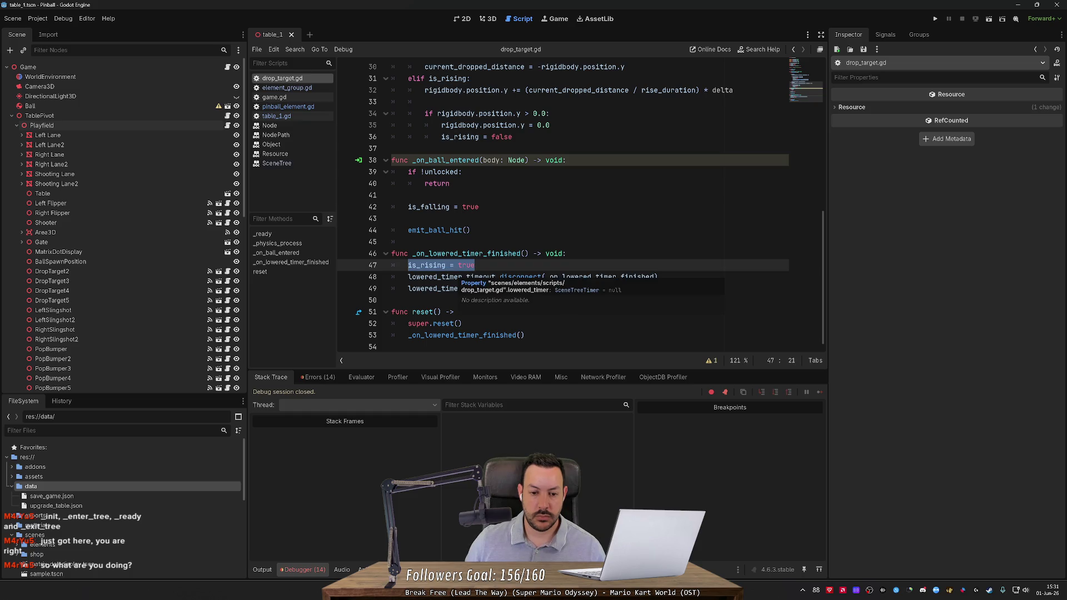
double_click(435, 277)
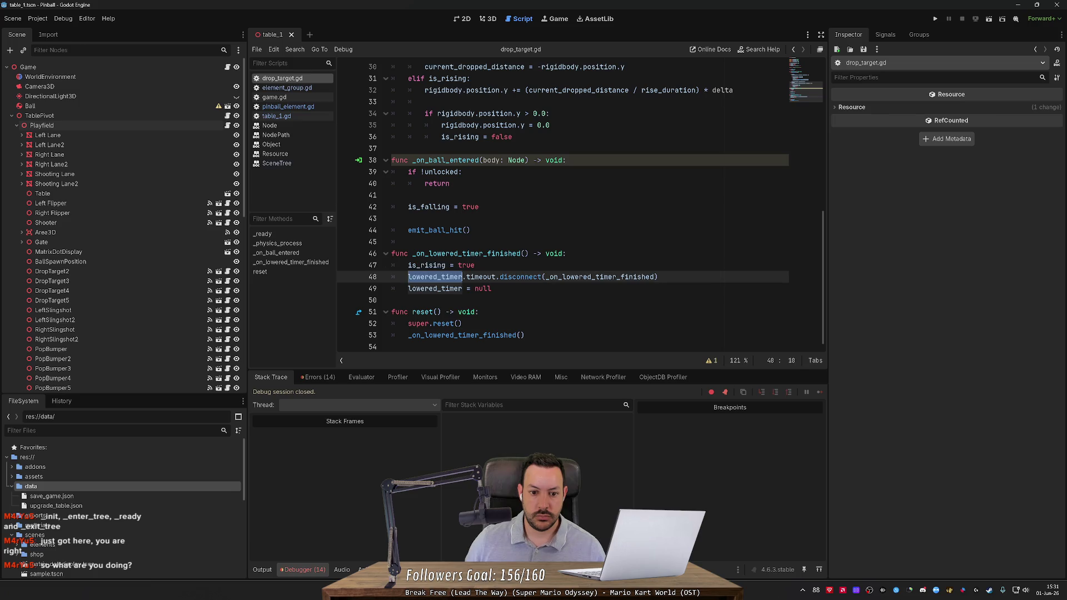
left_click(475, 265)
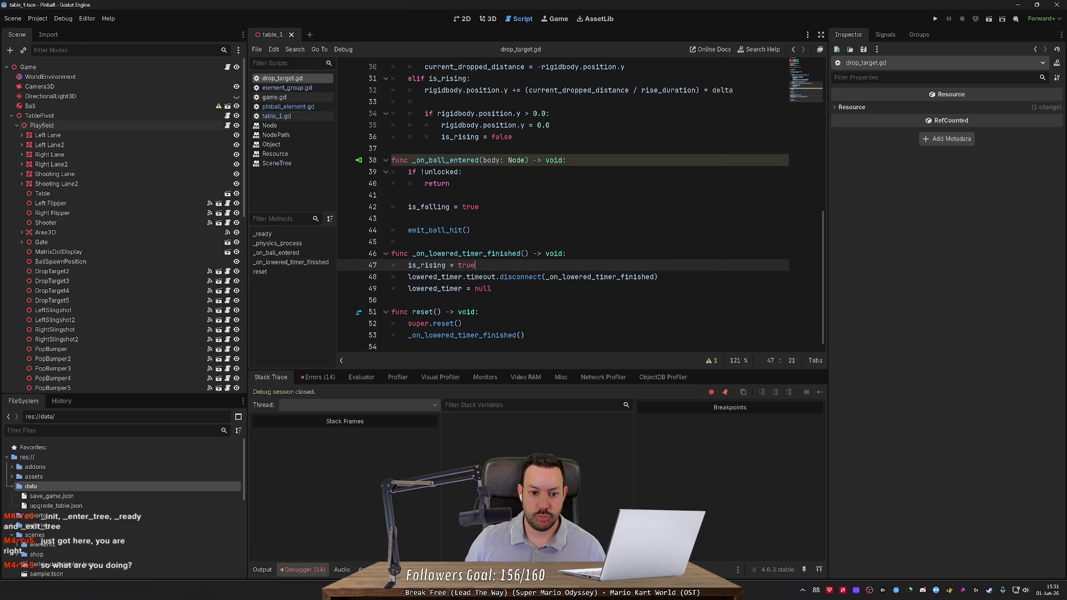
Try wrapping lines 48–49 under 'if is_lowered_timer:', then undo the change.
key("Return")
type("u")
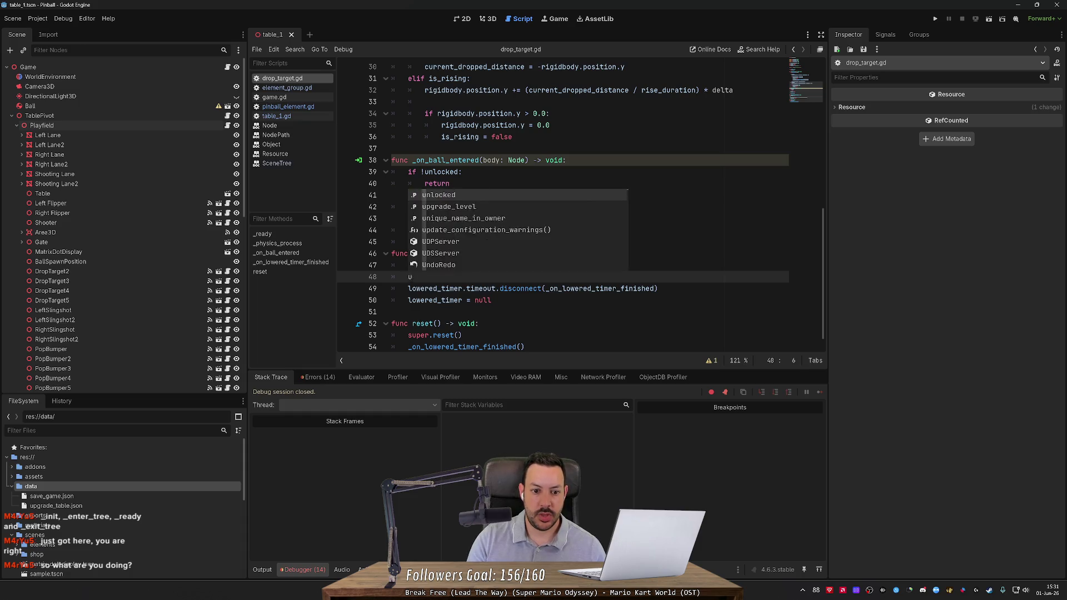
key("BackSpace")
type("if is_lowered")
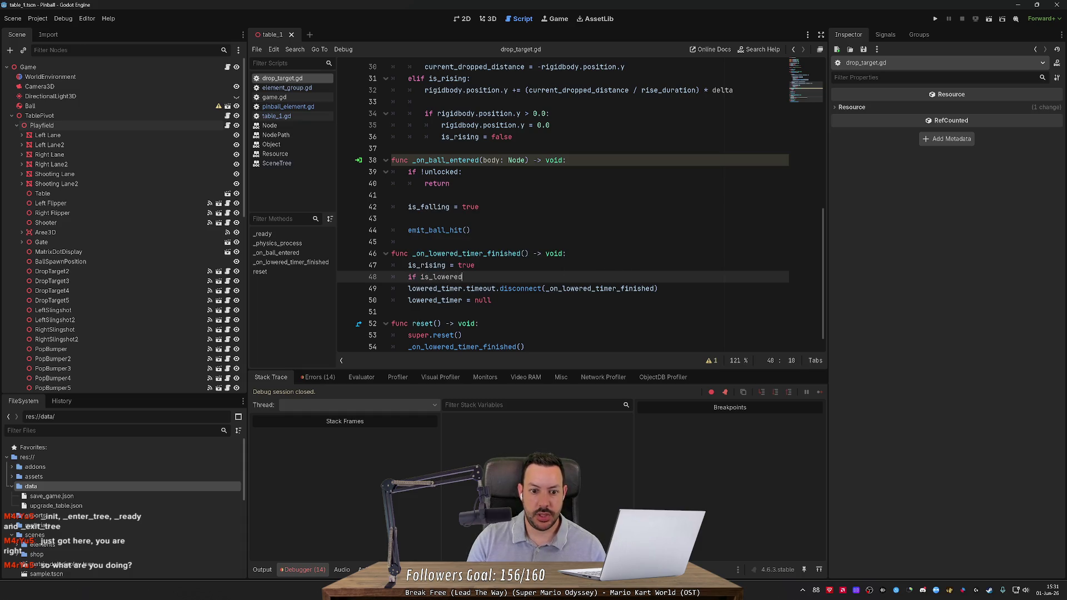
type("_timer:")
key("Down")
key("shift+Down")
key("Tab")
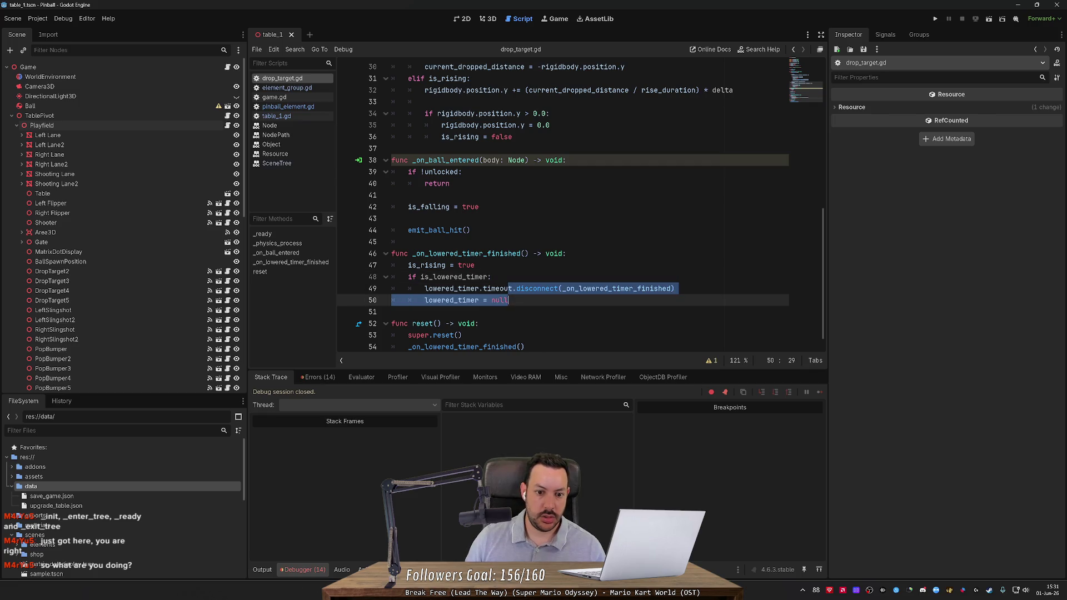
key("ctrl+z")
key("ctrl+z")
key("ctrl+z")
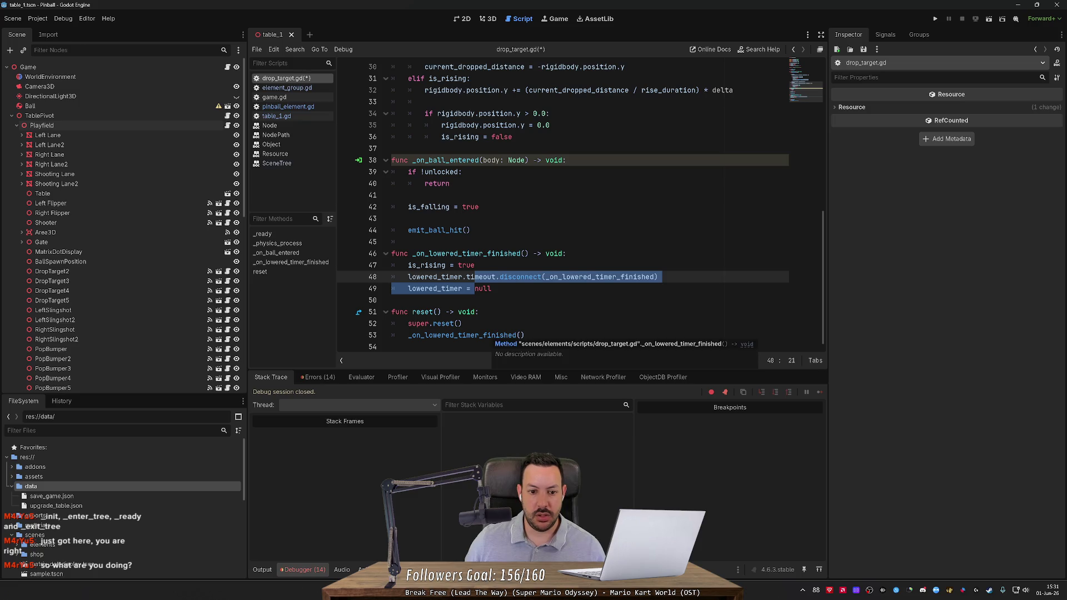
Add a breakpoint on line 53, the _on_lowered_timer_finished() call in reset().
left_click(421, 276)
double_click(420, 277)
scroll(525, 278, "up", 5)
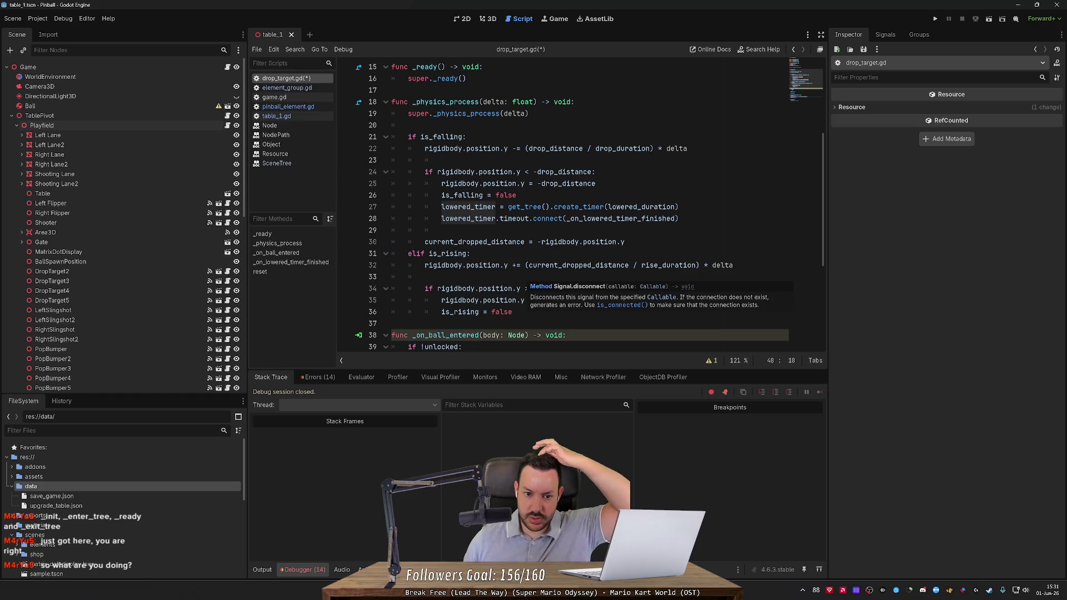
scroll(525, 278, "down", 2)
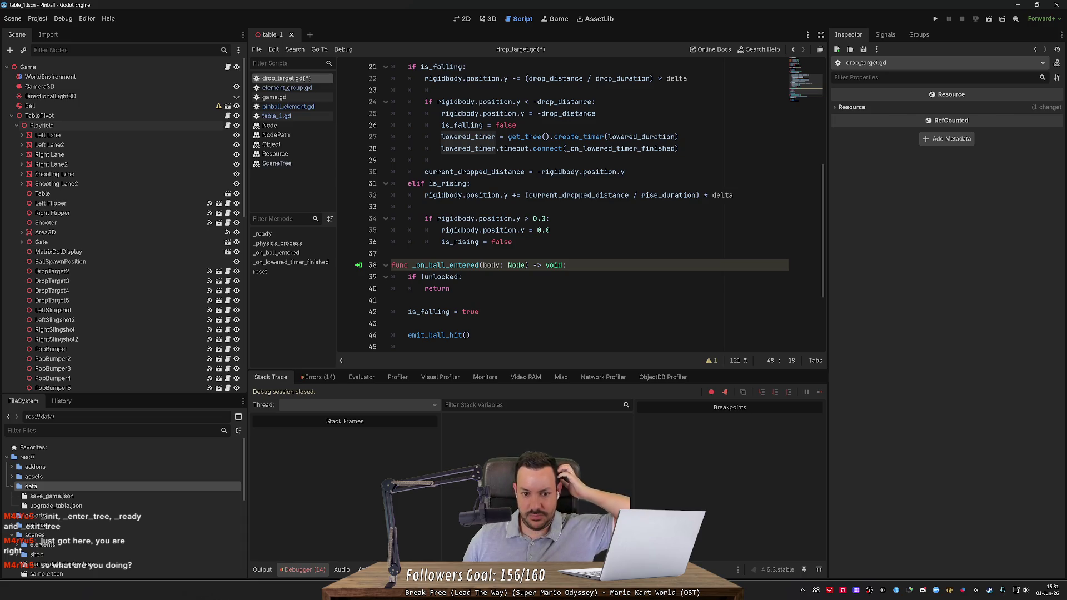
scroll(561, 205, "down", 3)
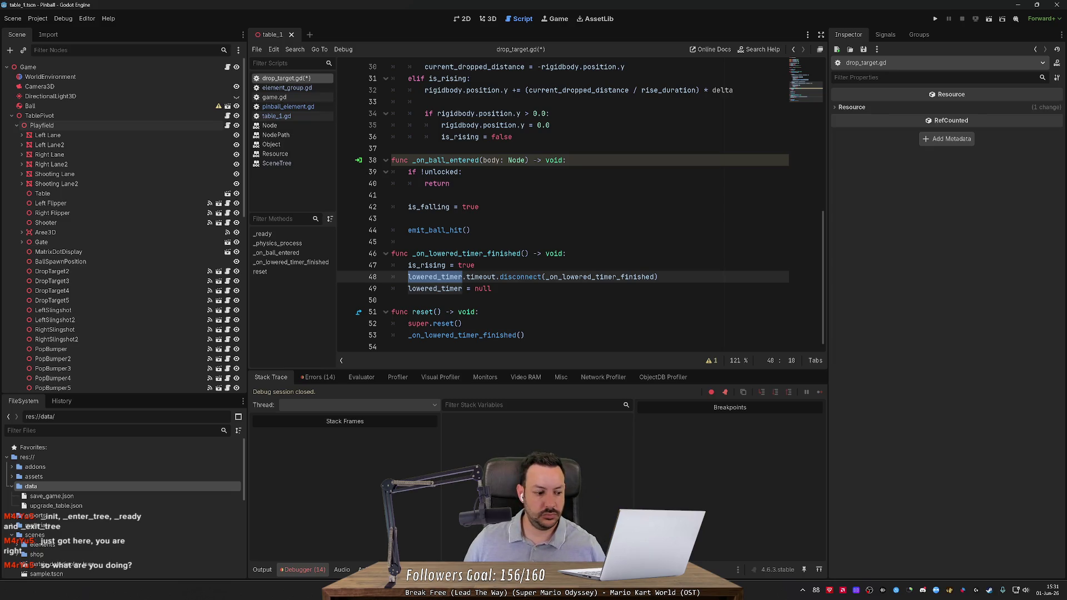
mouse_move(508, 278)
mouse_move(461, 230)
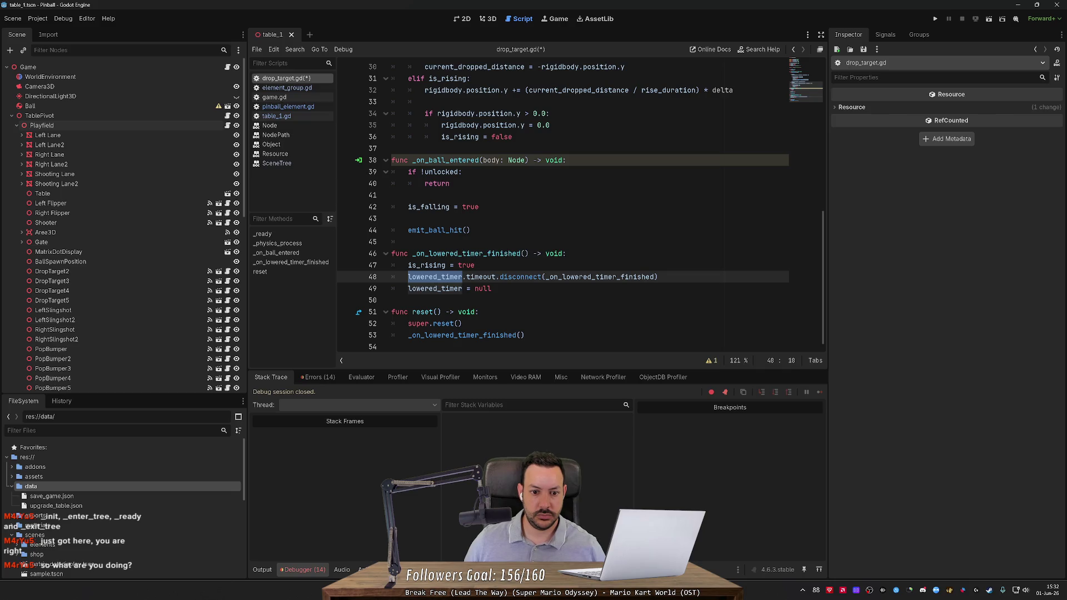
double_click(435, 288)
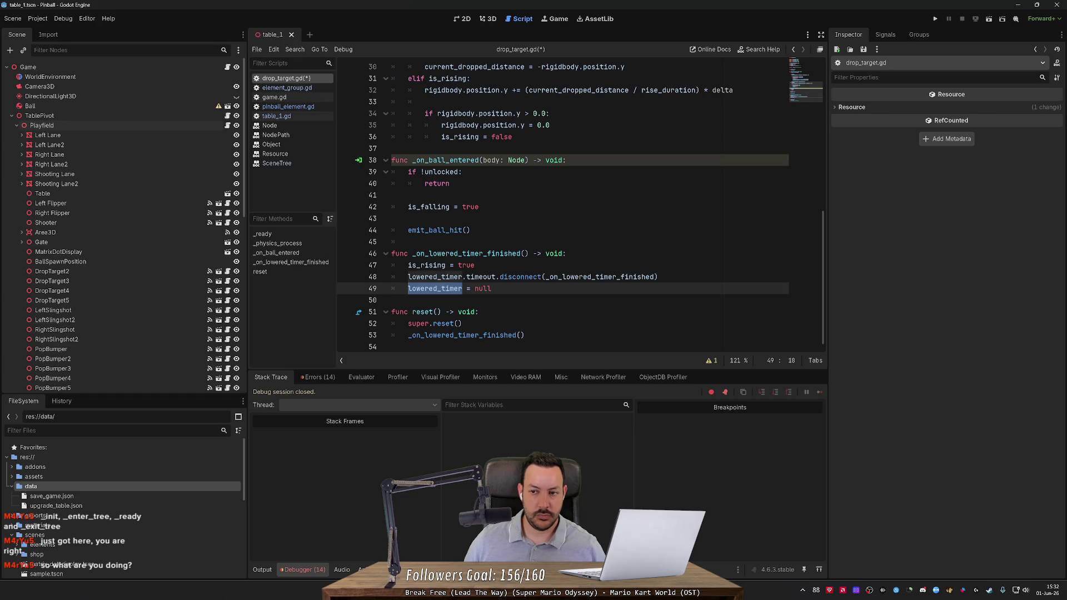
left_click(347, 335)
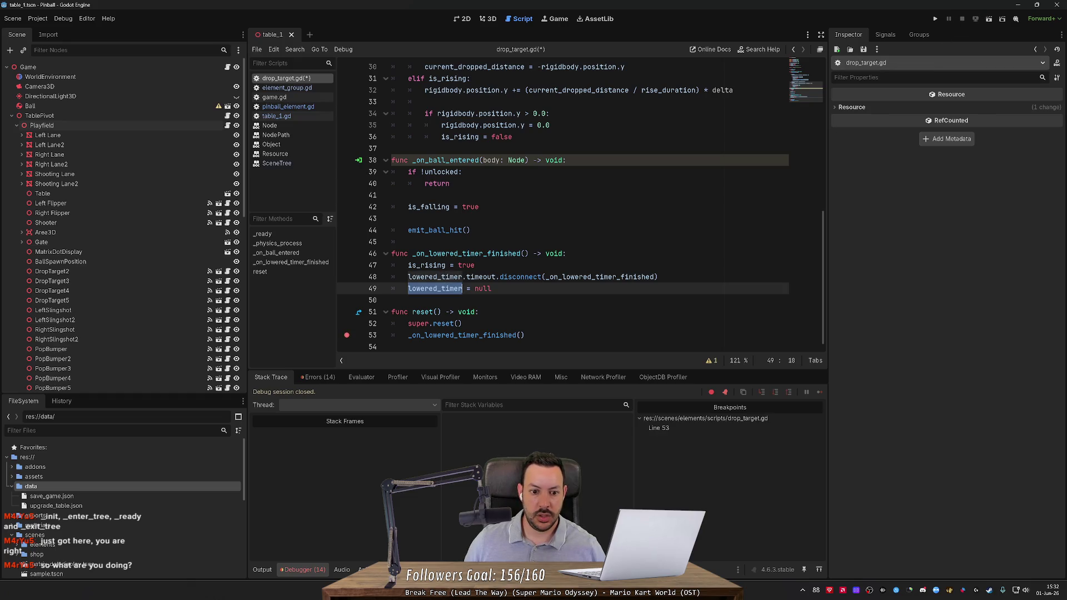
Run the game, check lowered_timer's value in the debugger, and insert a blank line above line 53.
left_click(935, 18)
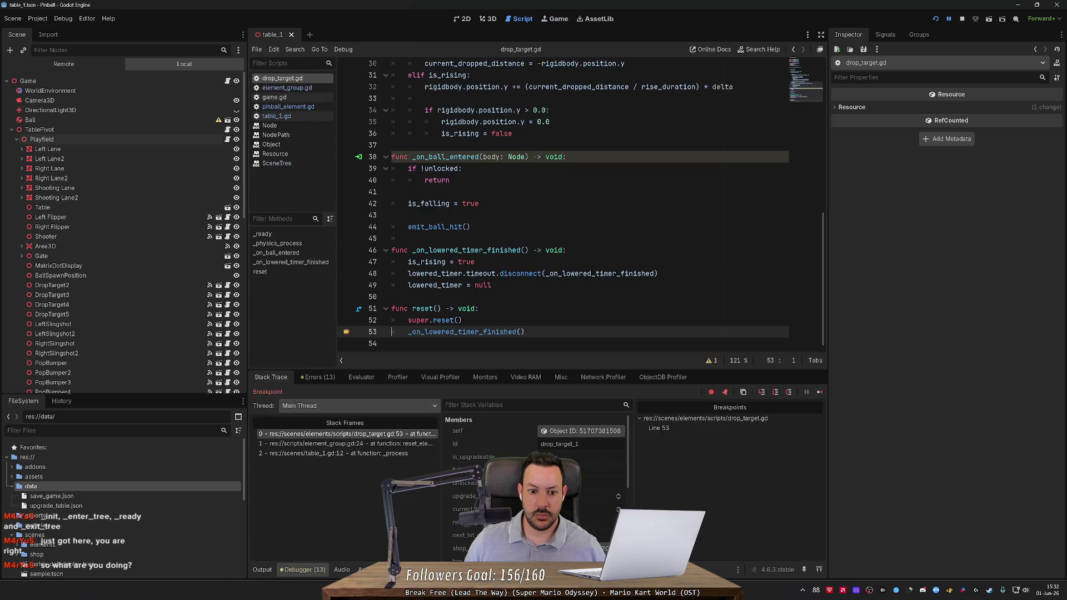
mouse_move(430, 274)
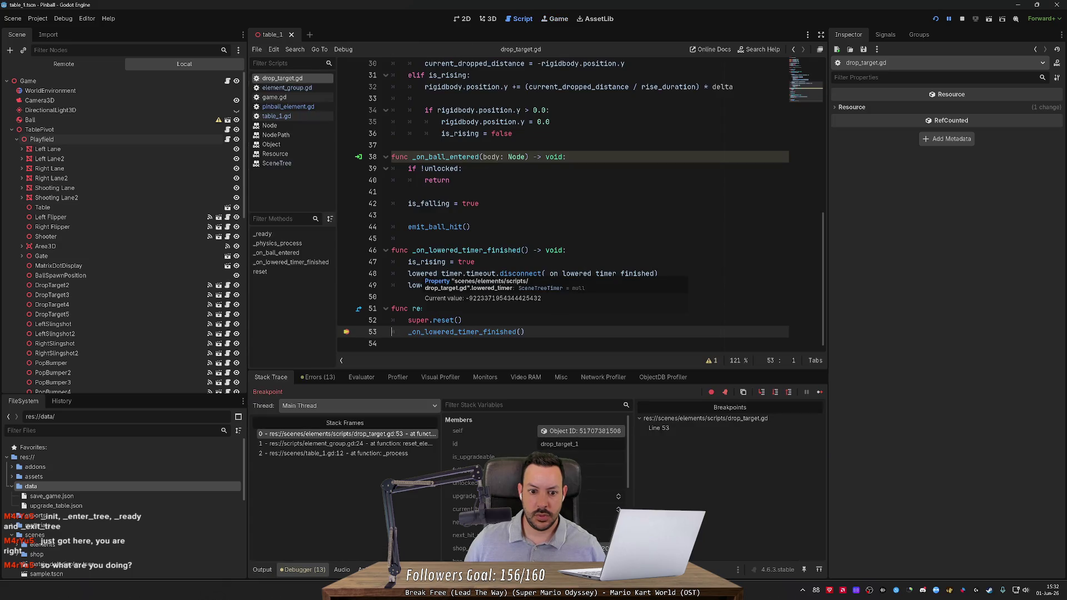
scroll(534, 473, "down", 4)
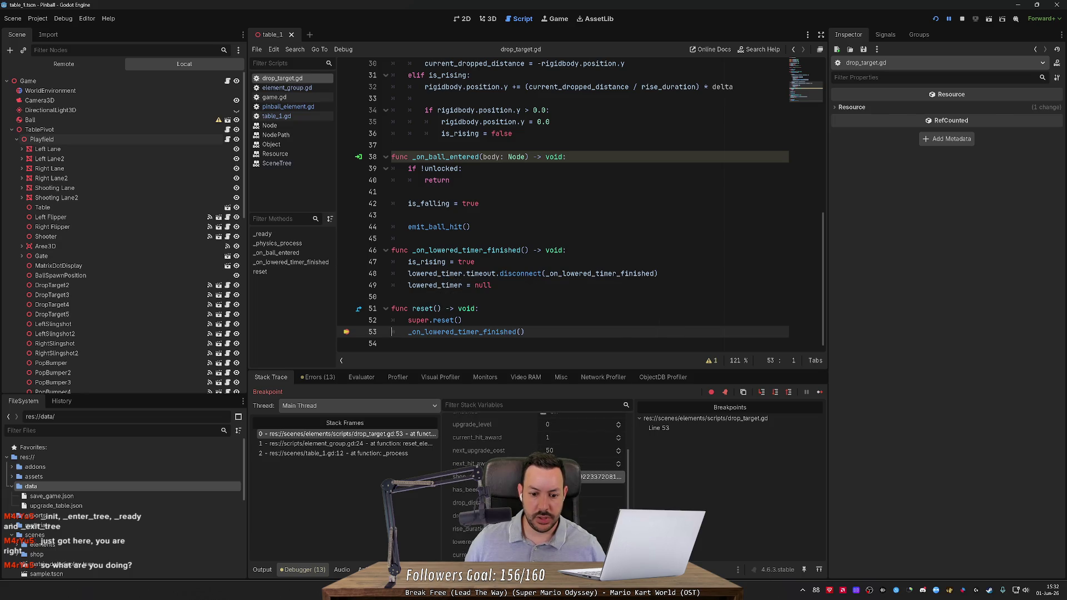
scroll(533, 473, "down", 3)
scroll(533, 473, "down", 1)
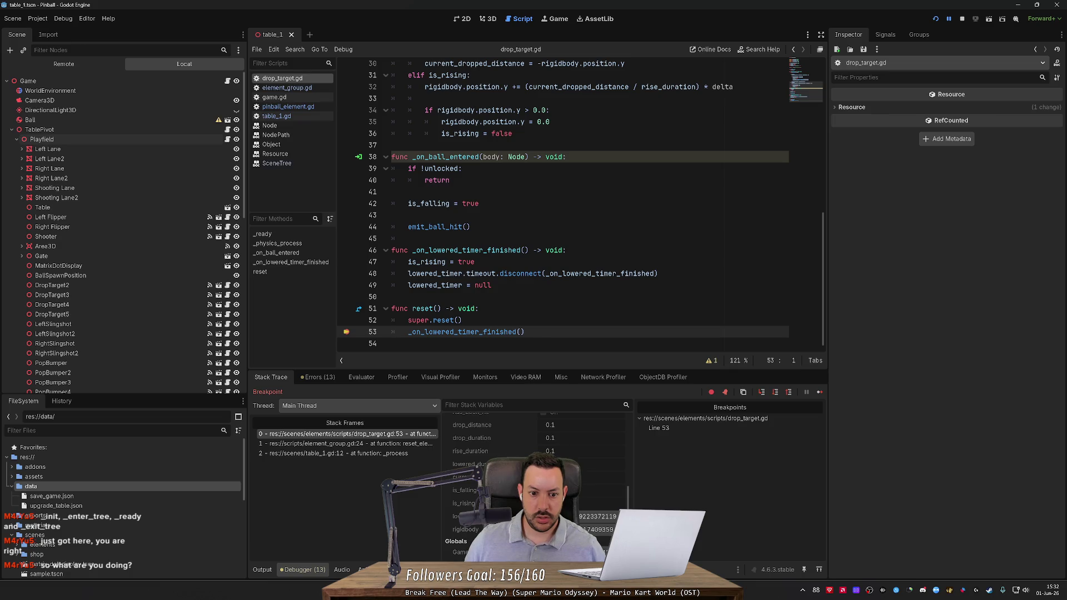
key("Return")
key("Up")
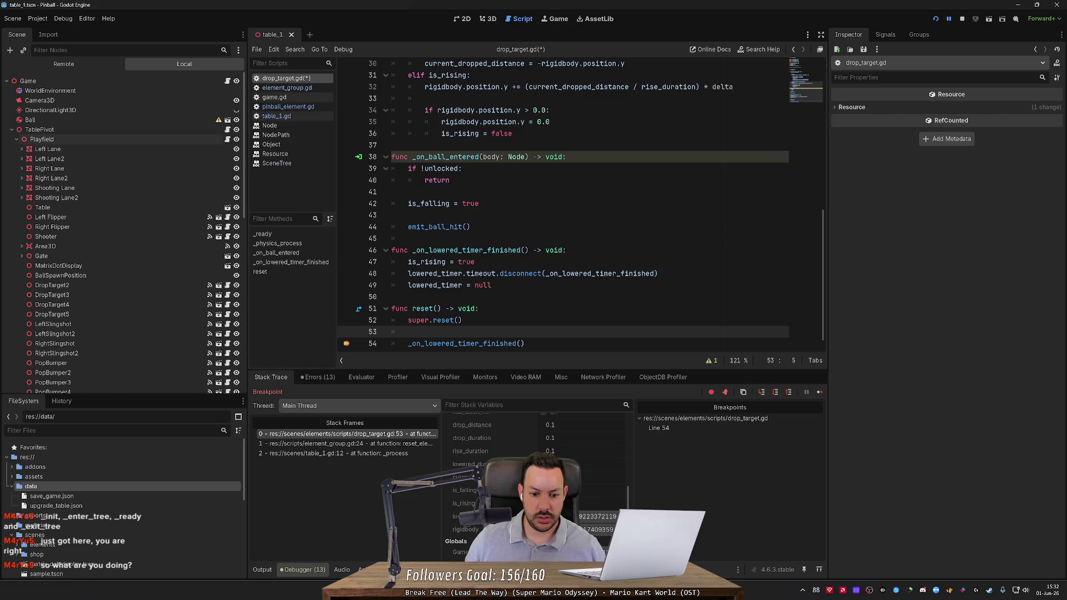
Write lowered_timer.time_left = 0.01 in reset(), remove the old handler call, and rerun the game.
type("lowered_")
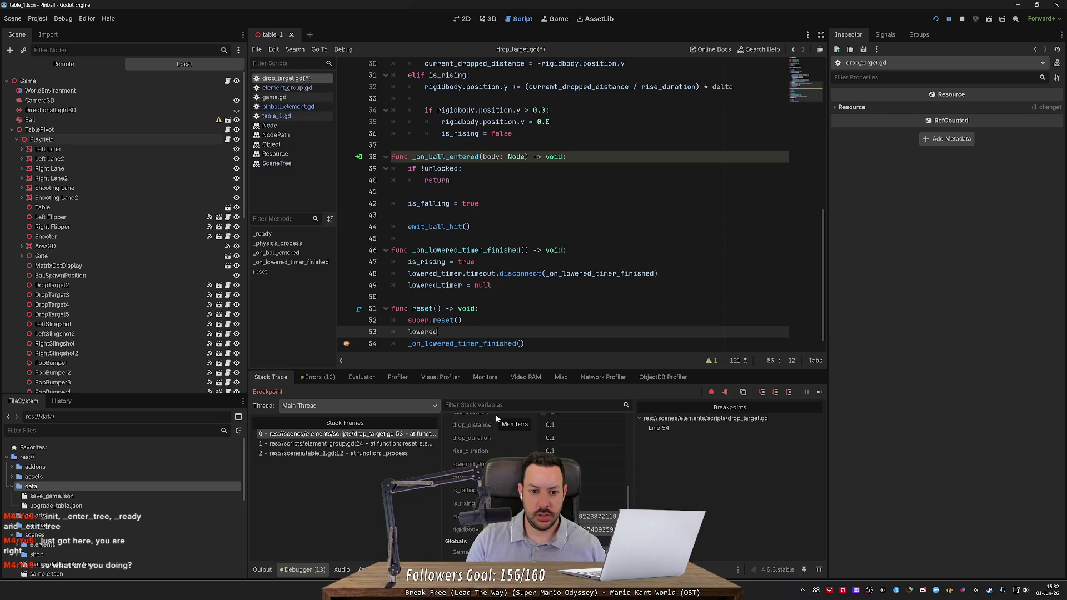
type("timer.")
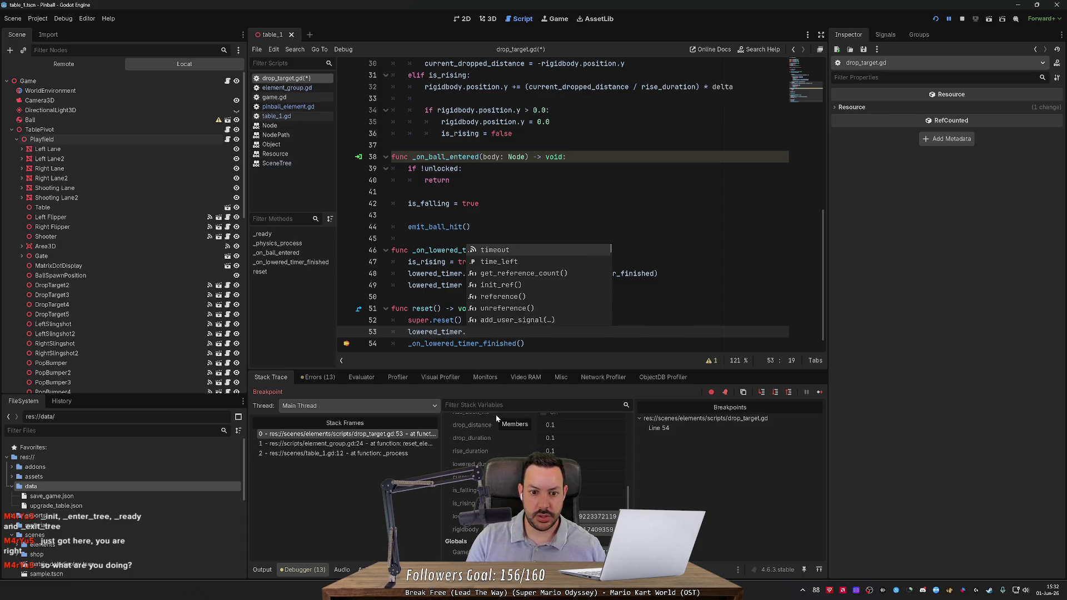
key("Down")
key("Return")
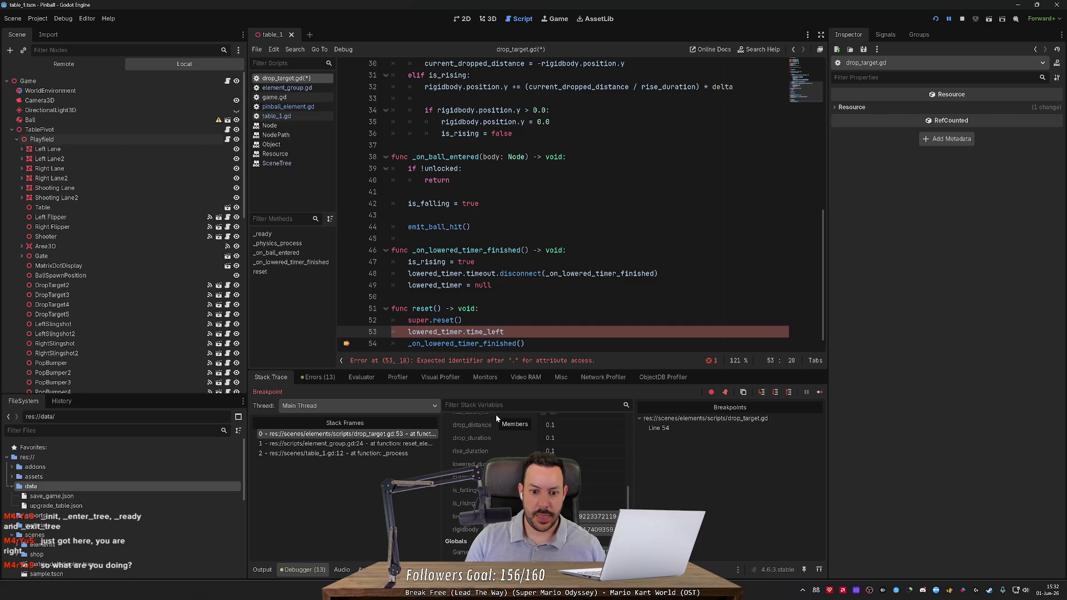
type("= 0.0")
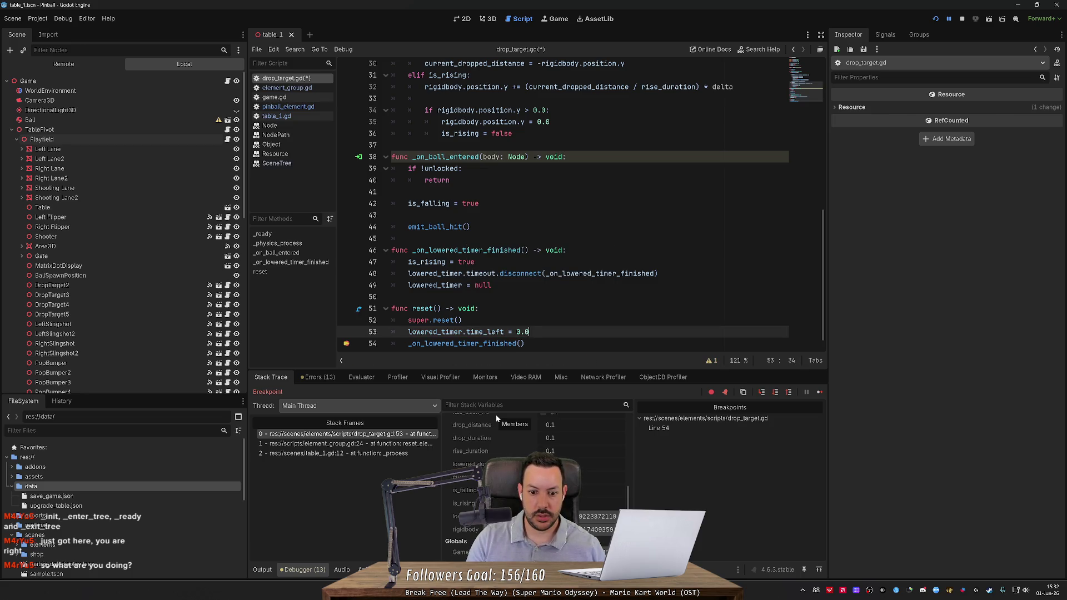
type("1")
key("BackSpace")
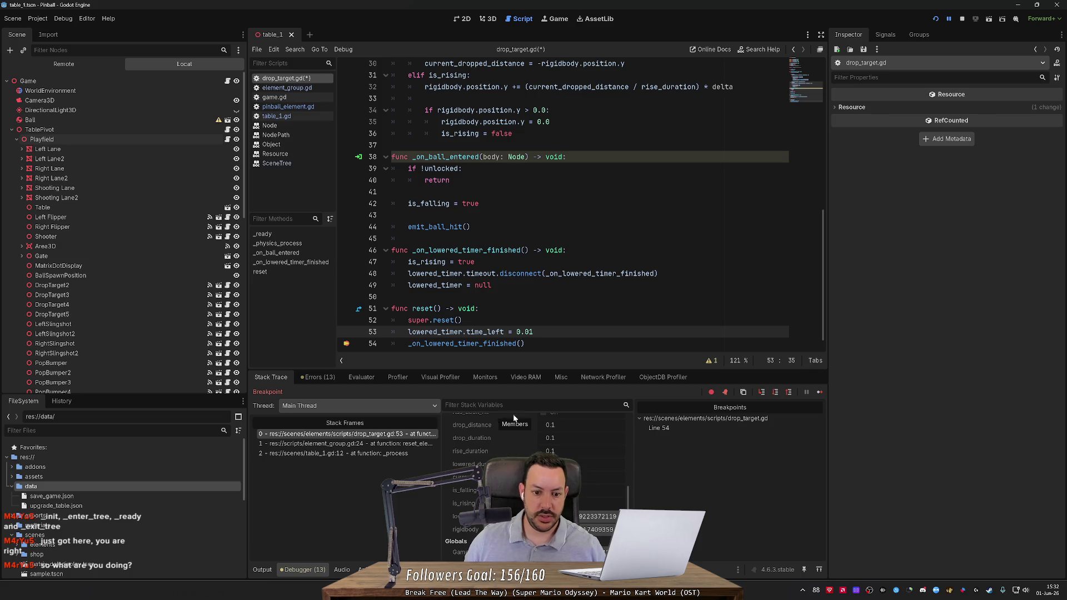
key("Down")
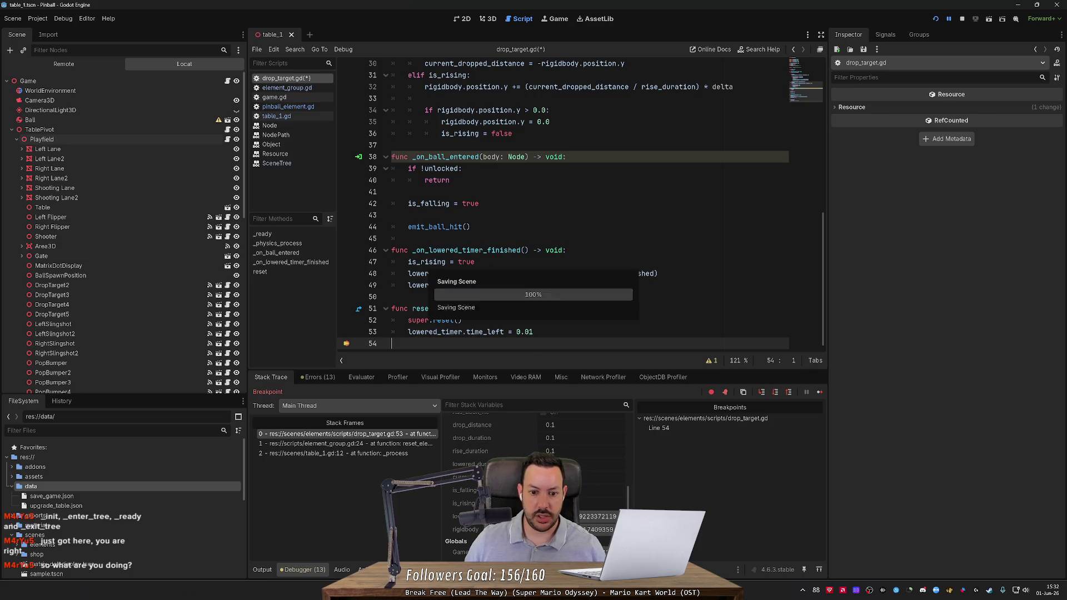
left_click(935, 18)
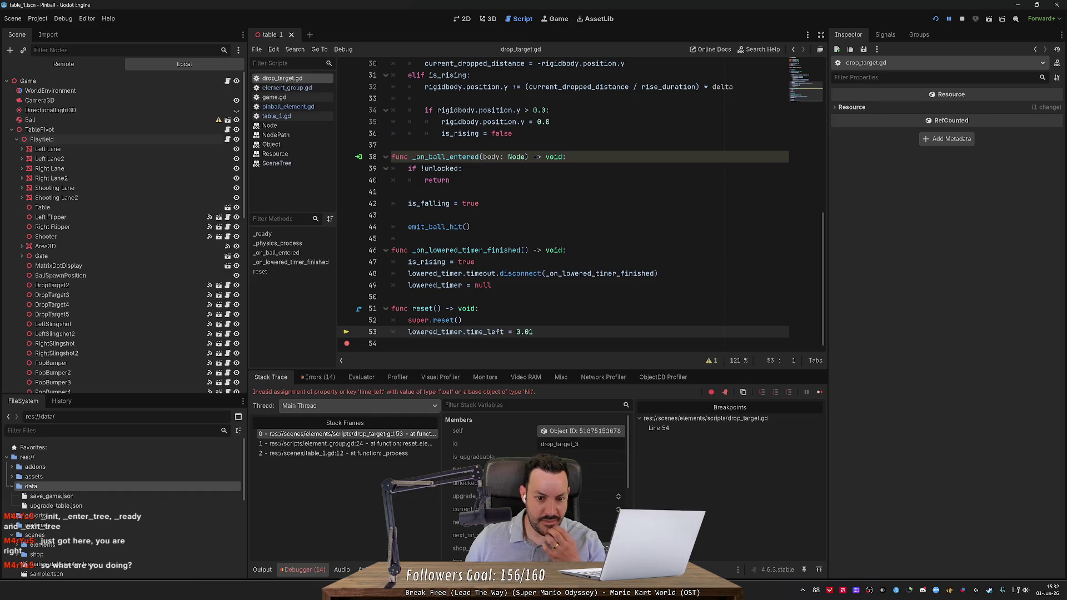
Confirm lowered_timer is <null> on line 53, then stop the running game.
mouse_move(445, 332)
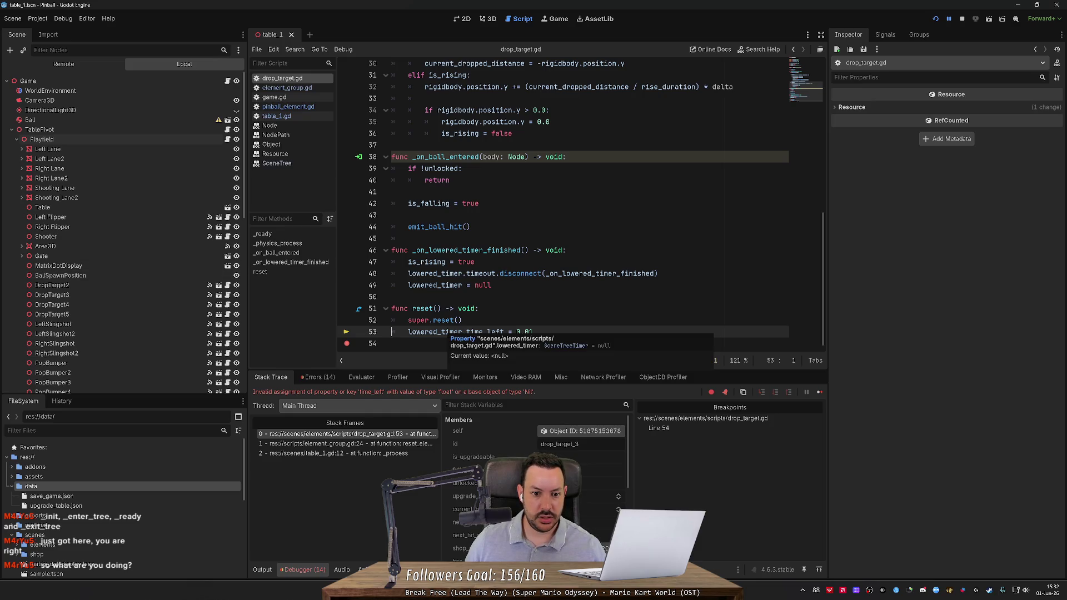
double_click(435, 332)
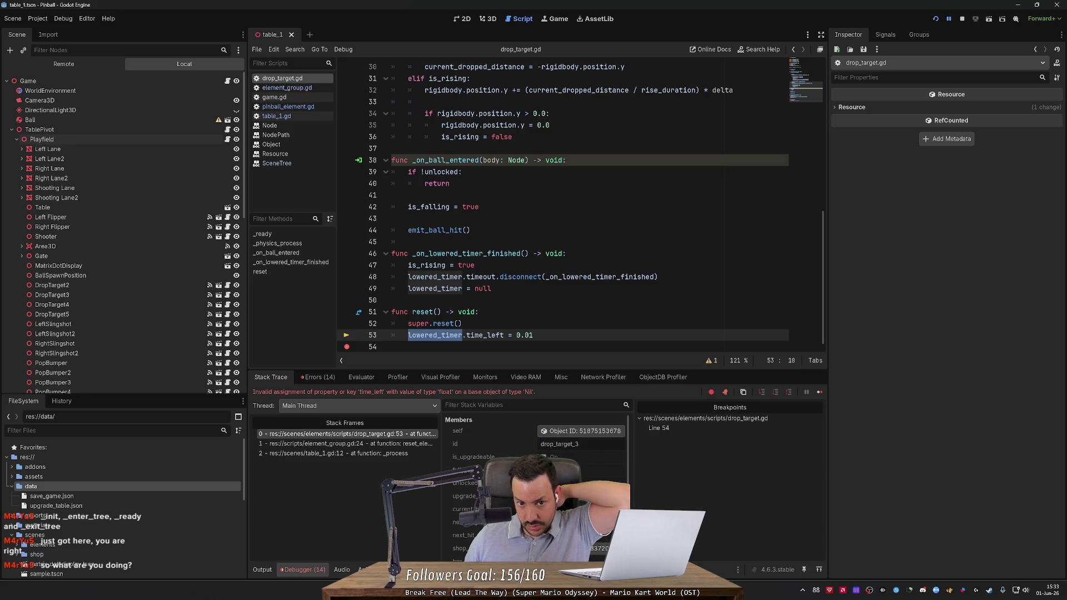
scroll(555, 206, "up", 5)
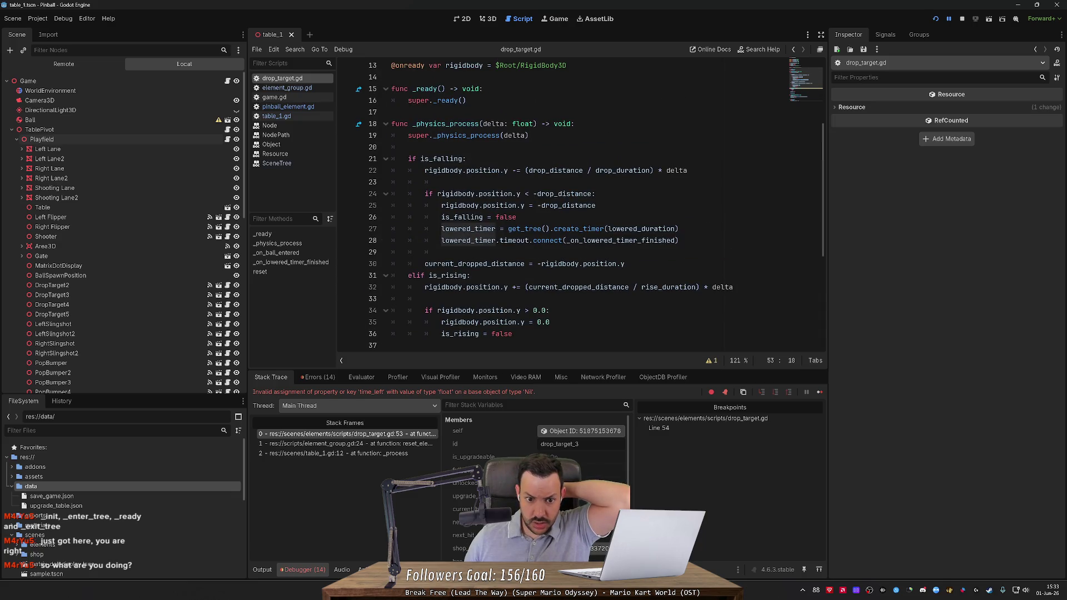
scroll(589, 205, "down", 2)
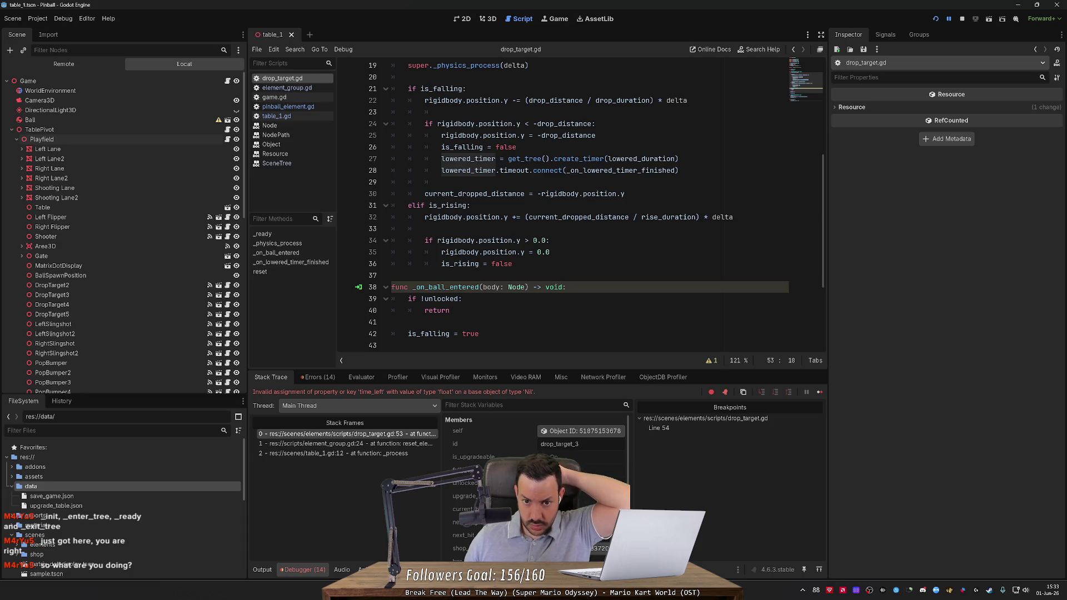
scroll(589, 206, "down", 3)
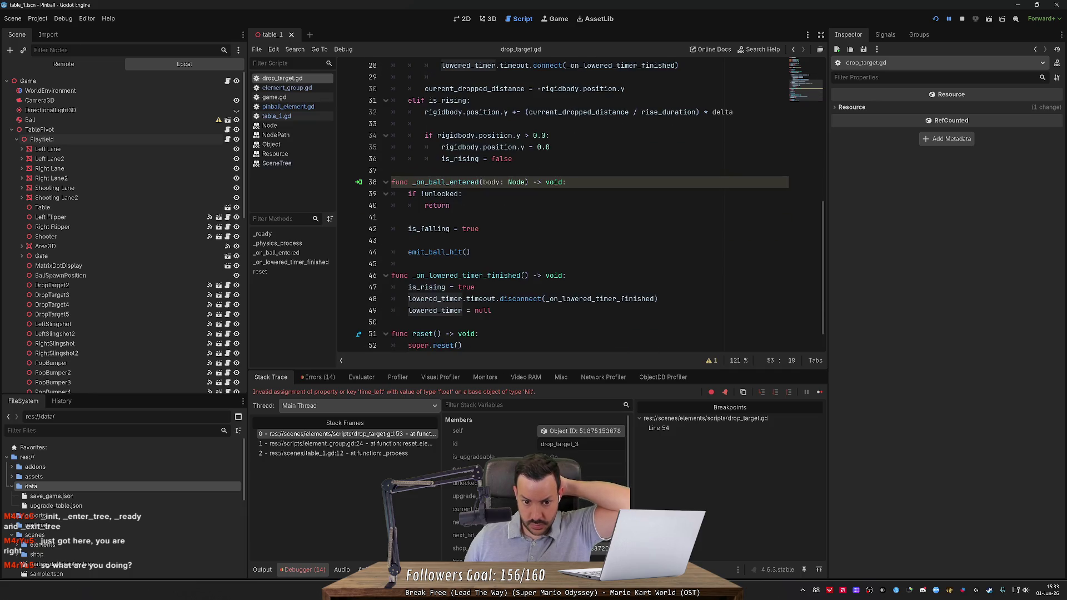
scroll(581, 206, "down", 1)
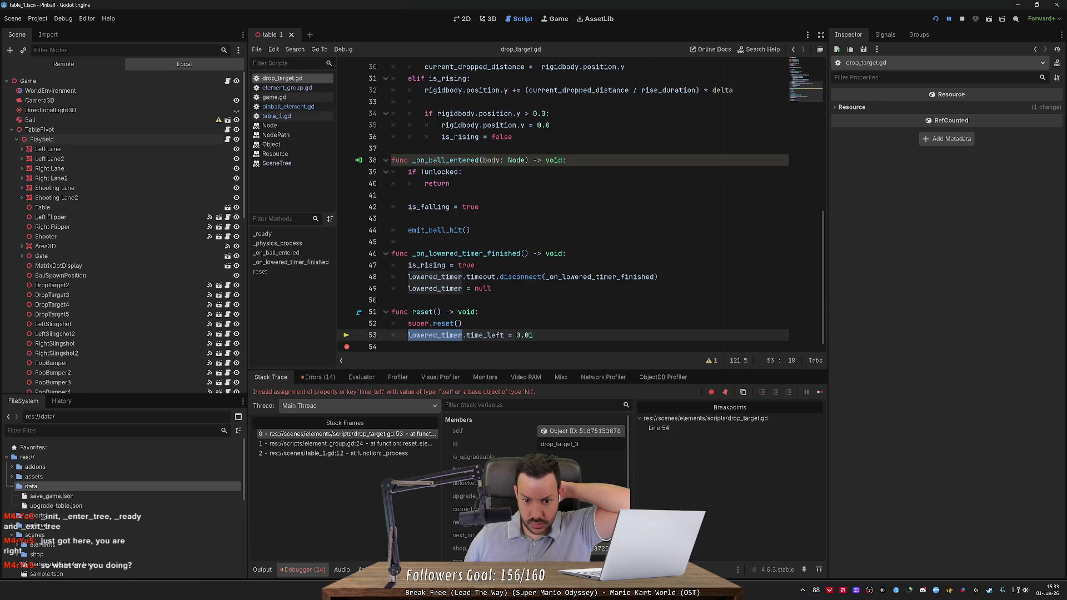
left_click(962, 18)
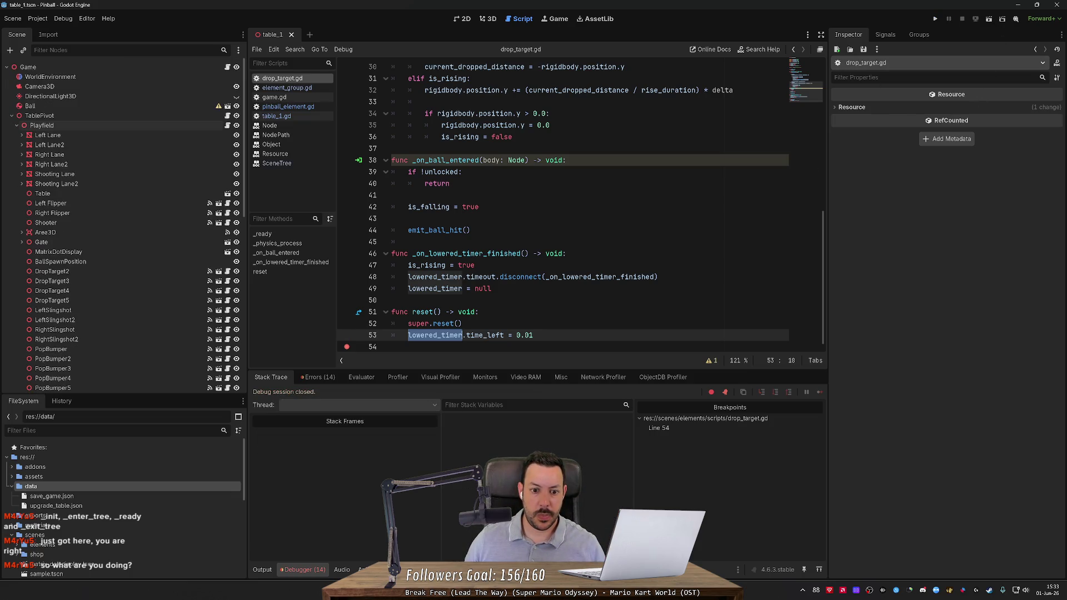
Add 'if lowered_timer:' after is_rising = true and indent the disconnect and null-reset lines under it.
left_click_drag(492, 288, 392, 277)
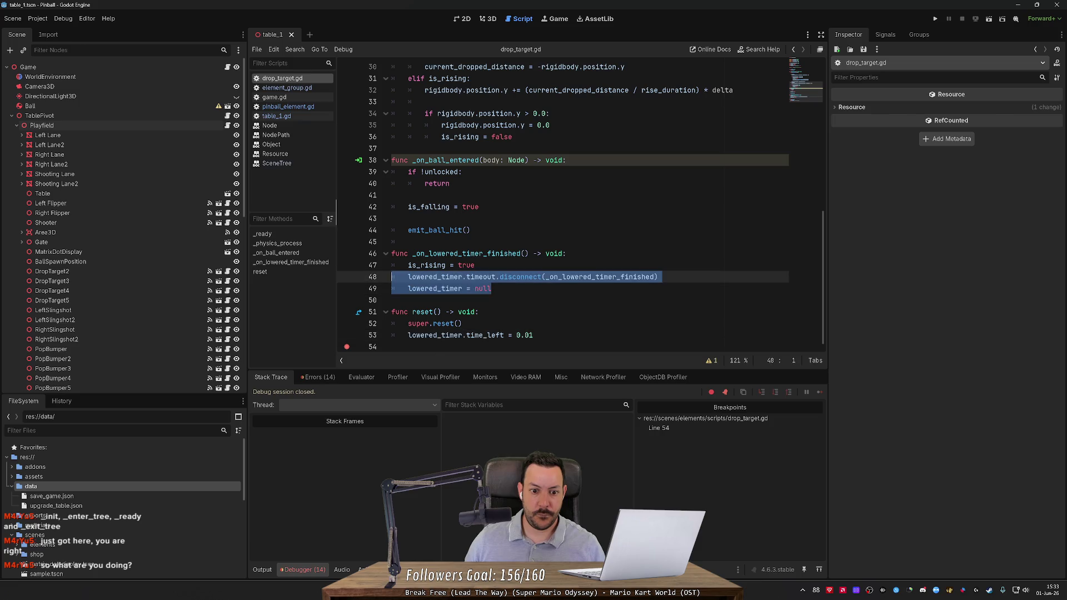
left_click(475, 265)
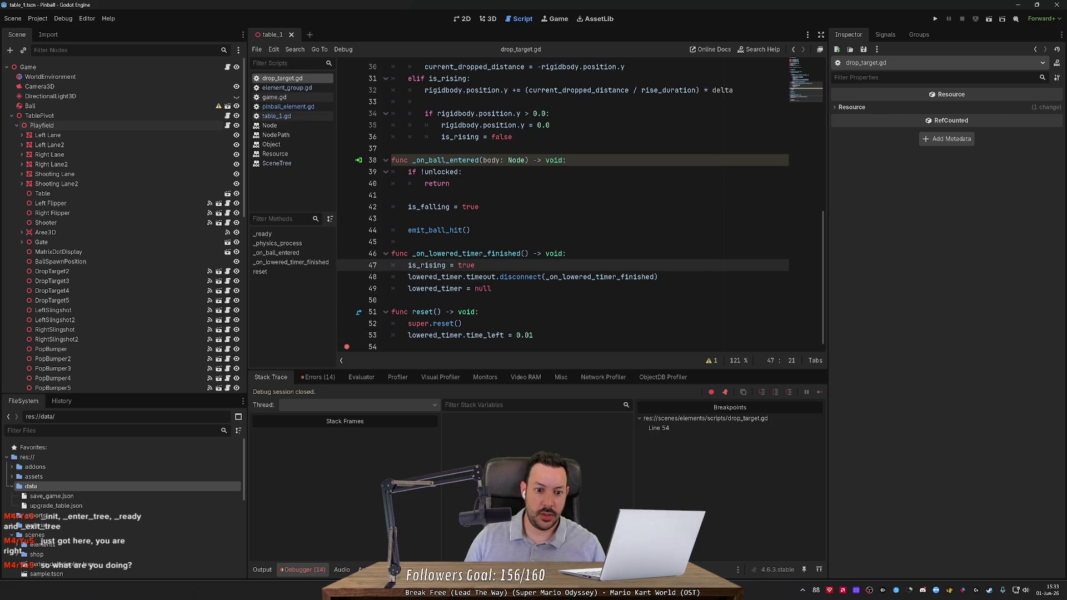
key("Return")
type("if lower")
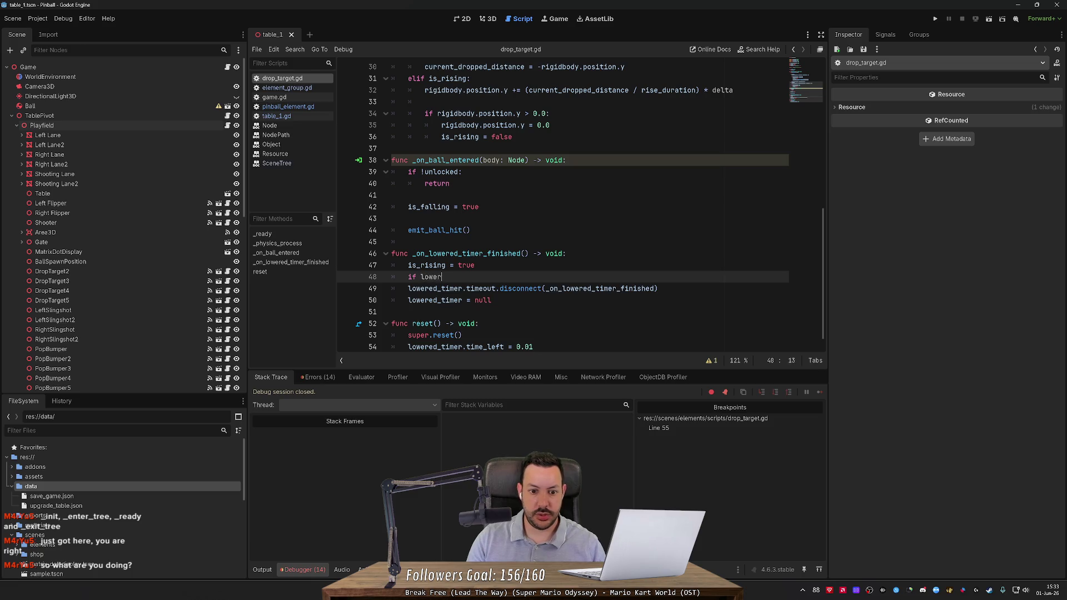
type("ed_timer:")
left_click_drag(478, 289, 479, 300)
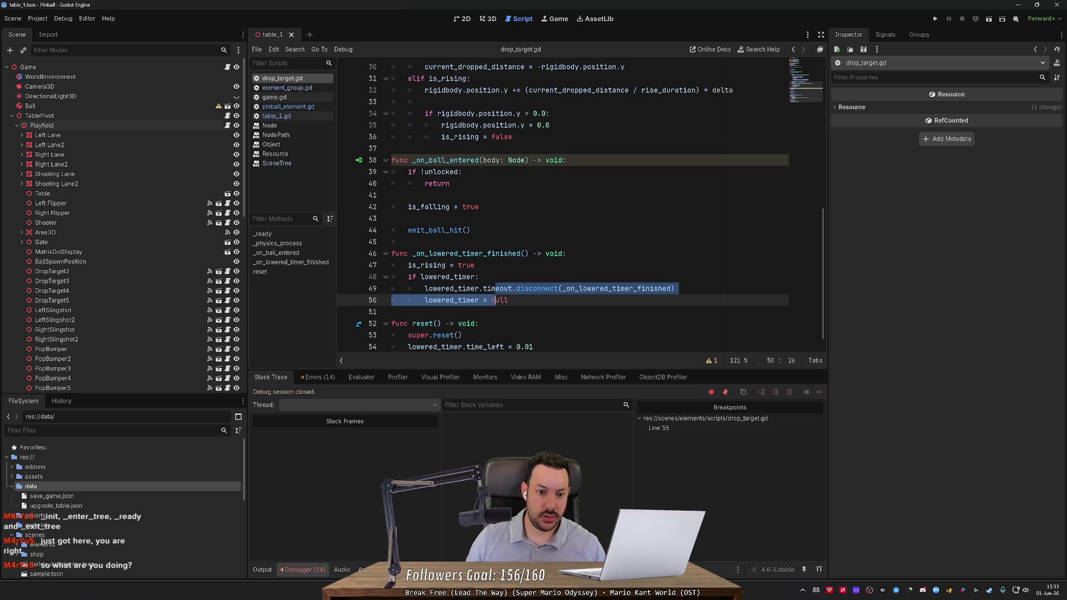
key("Tab")
Replace the time_left line with _on_lowered_timer_finished() and run the game again.
double_click(467, 242)
key("ctrl+c")
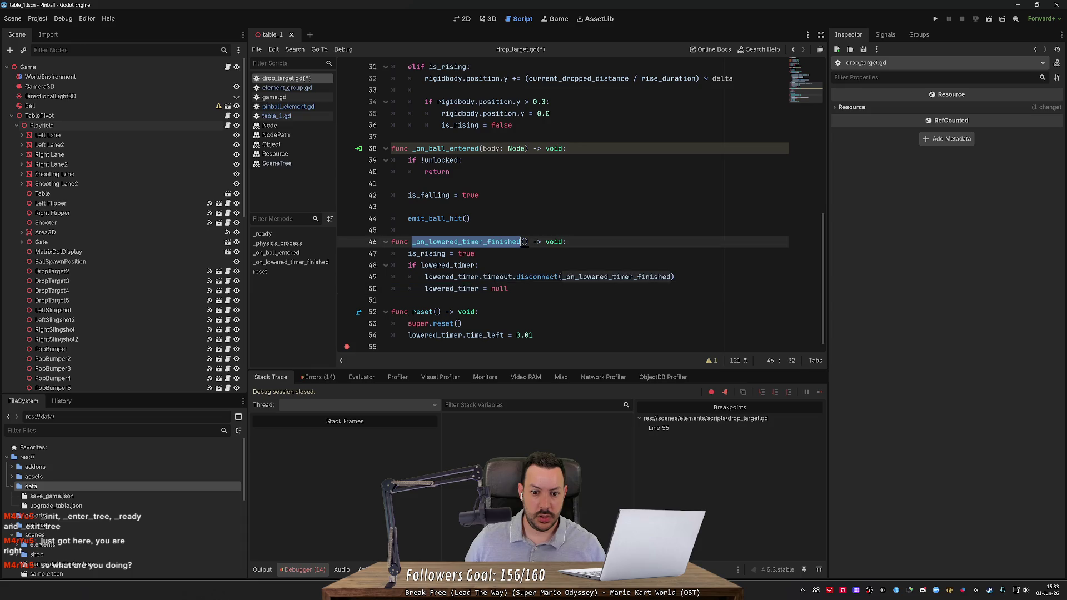
left_click_drag(408, 335, 532, 335)
key("ctrl+v")
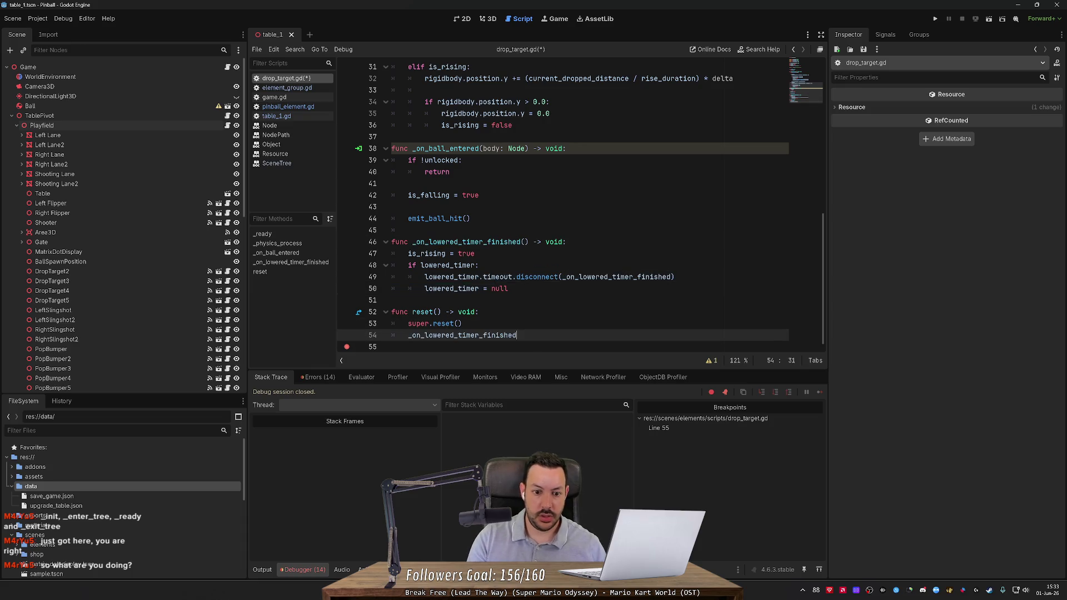
type("()")
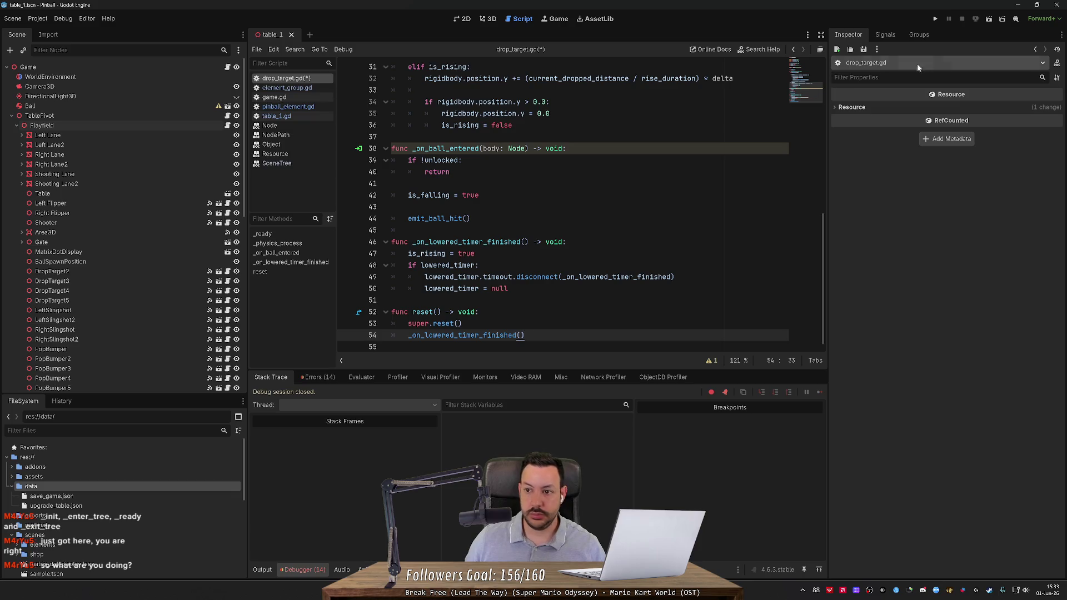
left_click(935, 19)
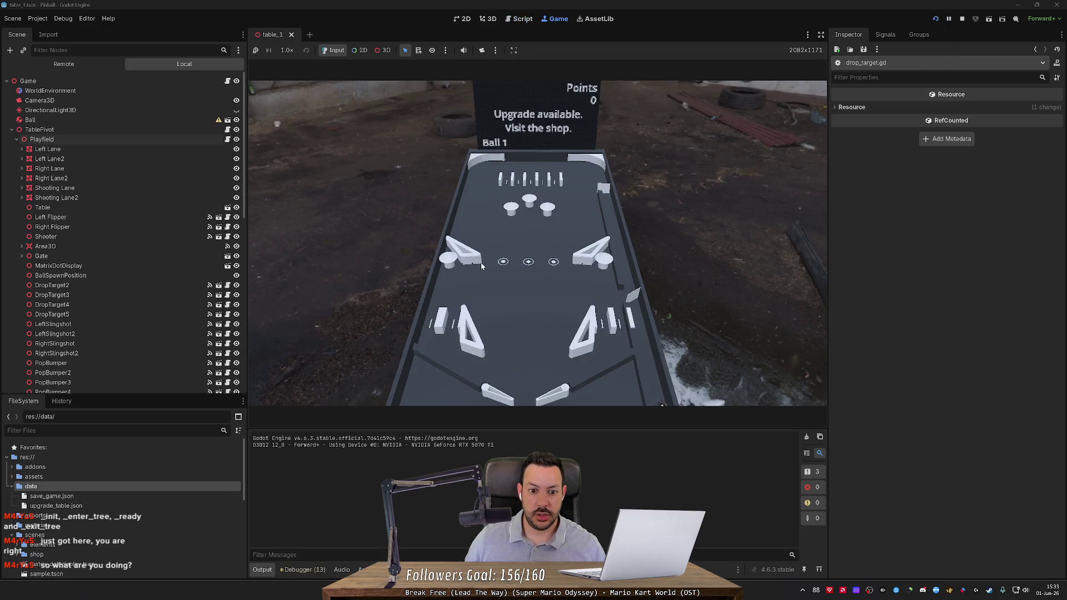
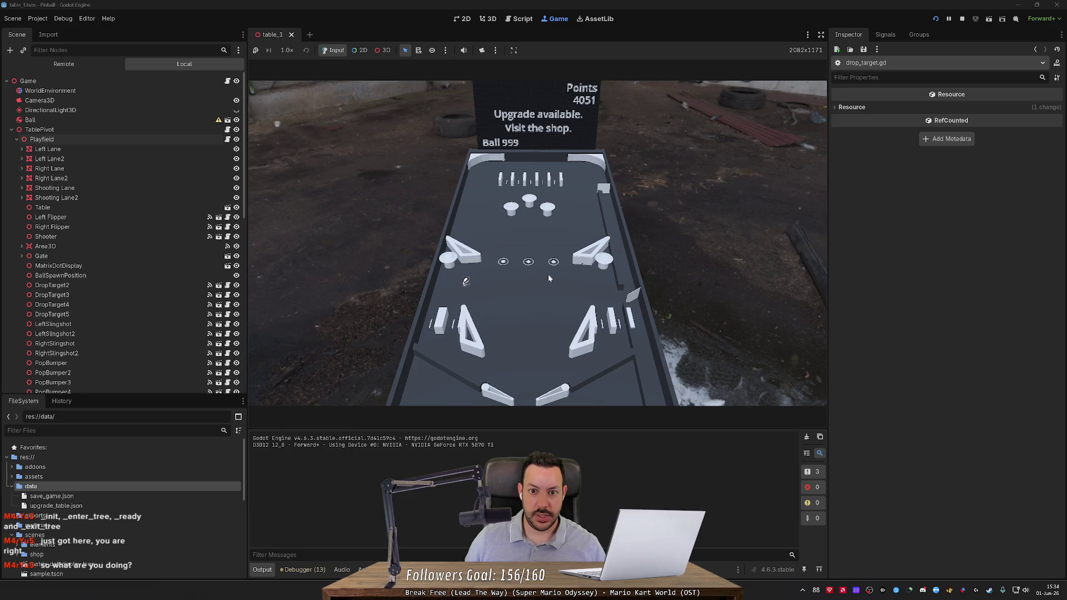
Stop the running pinball test and return to the drop_target.gd script.
left_click(585, 266)
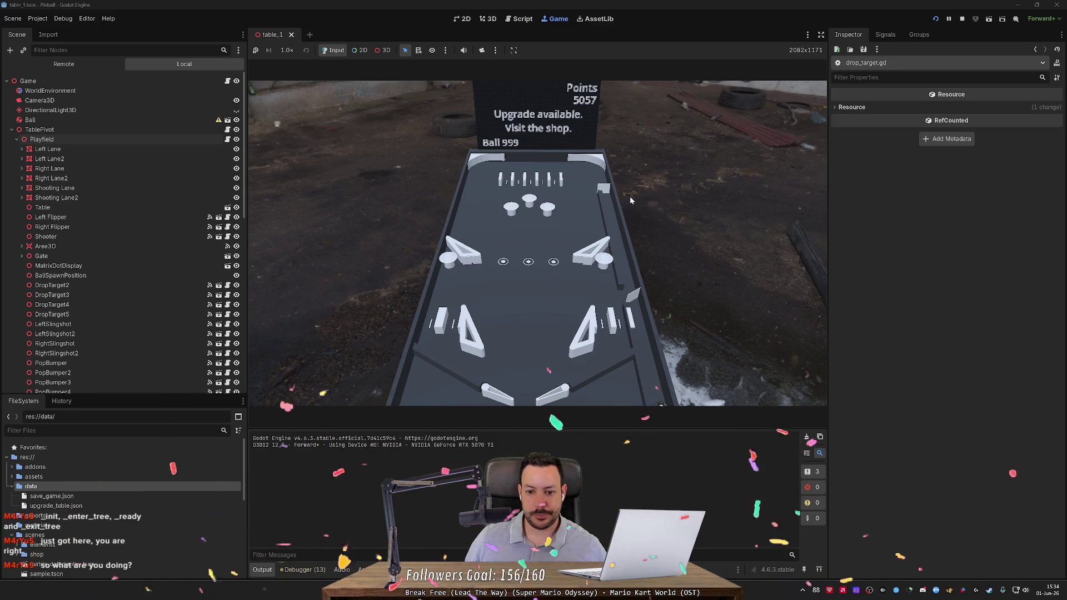
left_click(961, 21)
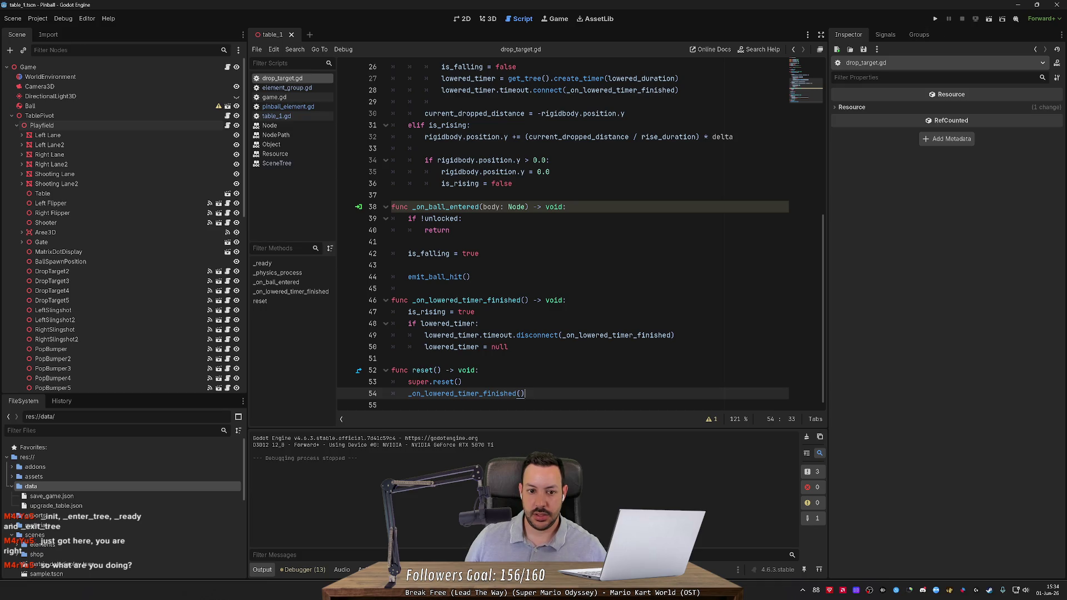
Scroll back to the top of drop_target.gd and collapse the Playfield node in the Scene dock.
scroll(578, 234, "up", 8)
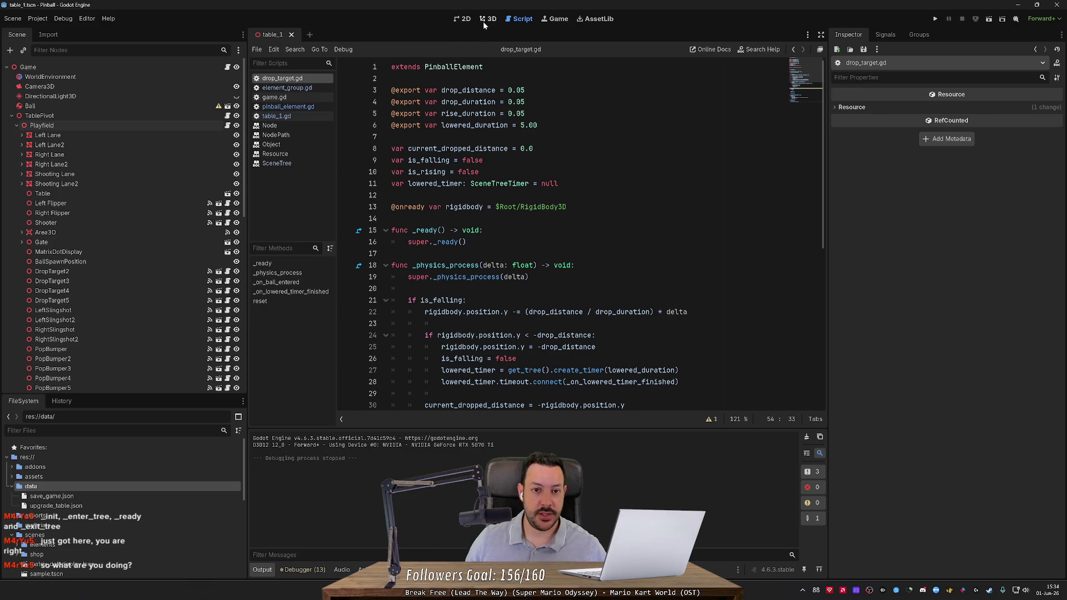
scroll(89, 220, "down", 10)
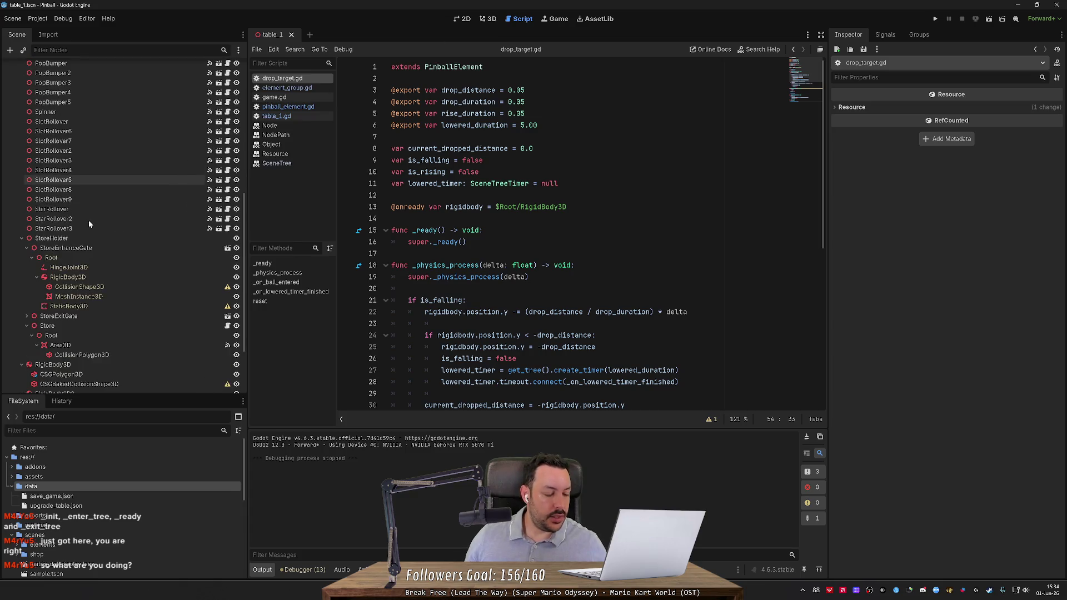
scroll(88, 220, "down", 3)
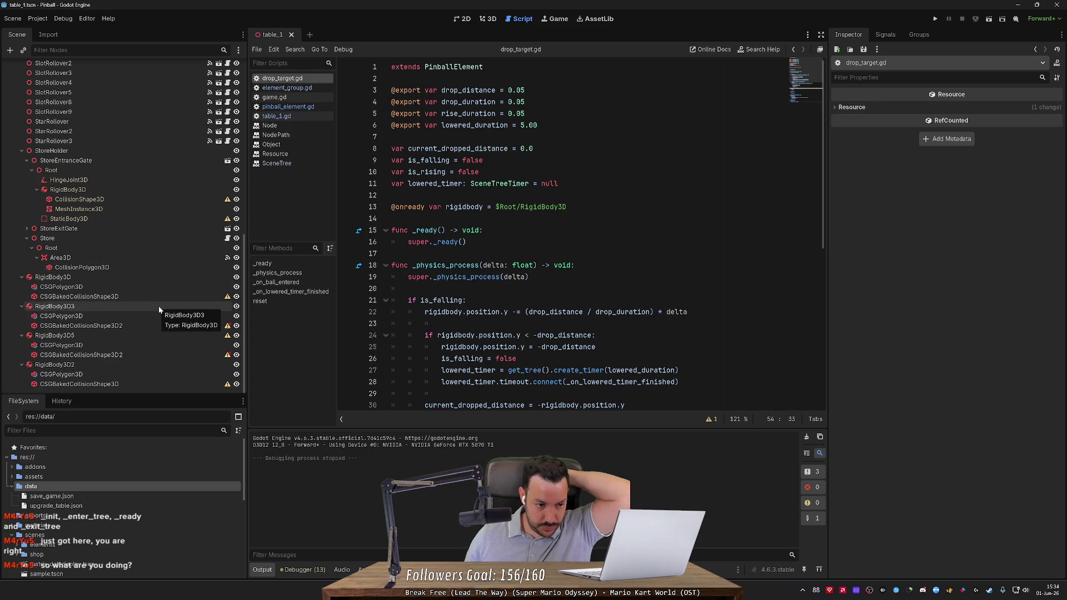
scroll(118, 287, "up", 13)
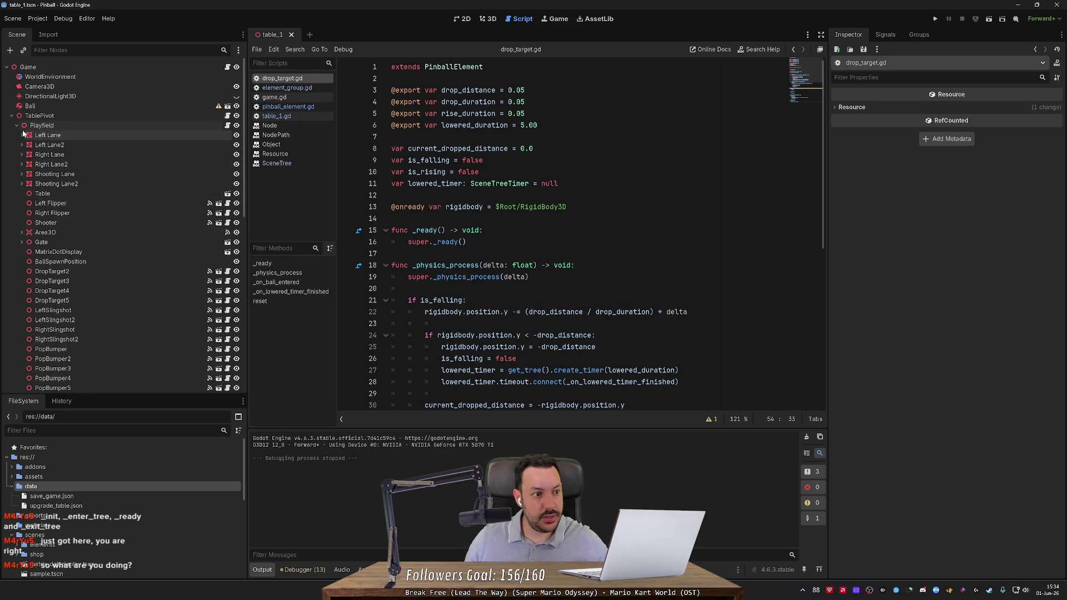
left_click(17, 125)
scroll(94, 497, "down", 1)
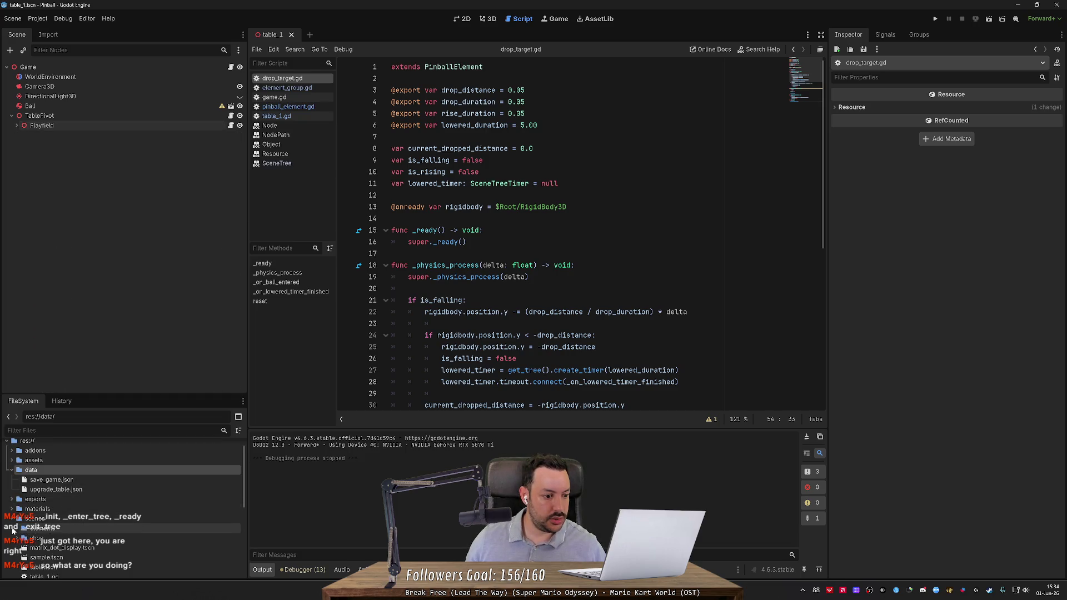
Expand the elements folder, collapse scripts, and choose Create New > Scene in elements.
left_click(17, 528)
scroll(53, 488, "down", 3)
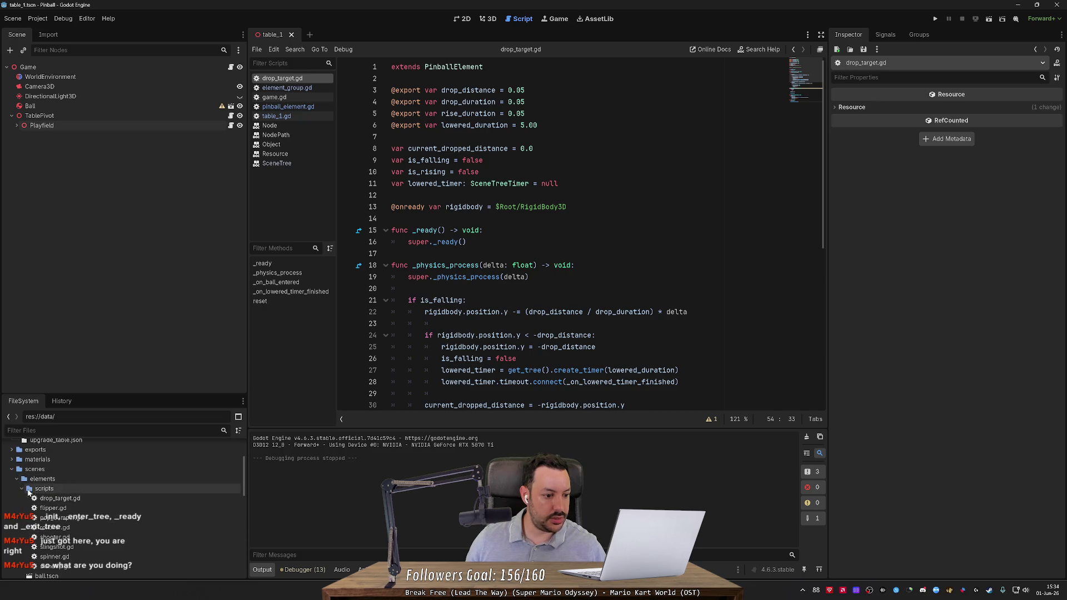
left_click(23, 489)
right_click(58, 479)
mouse_move(64, 478)
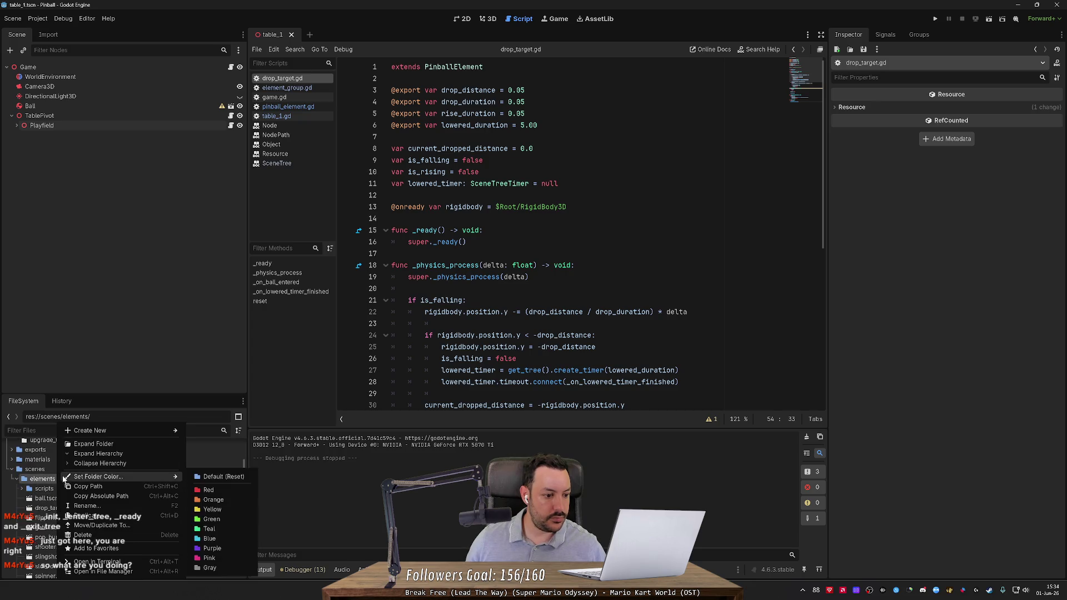
key("Escape")
scroll(69, 465, "down", 1)
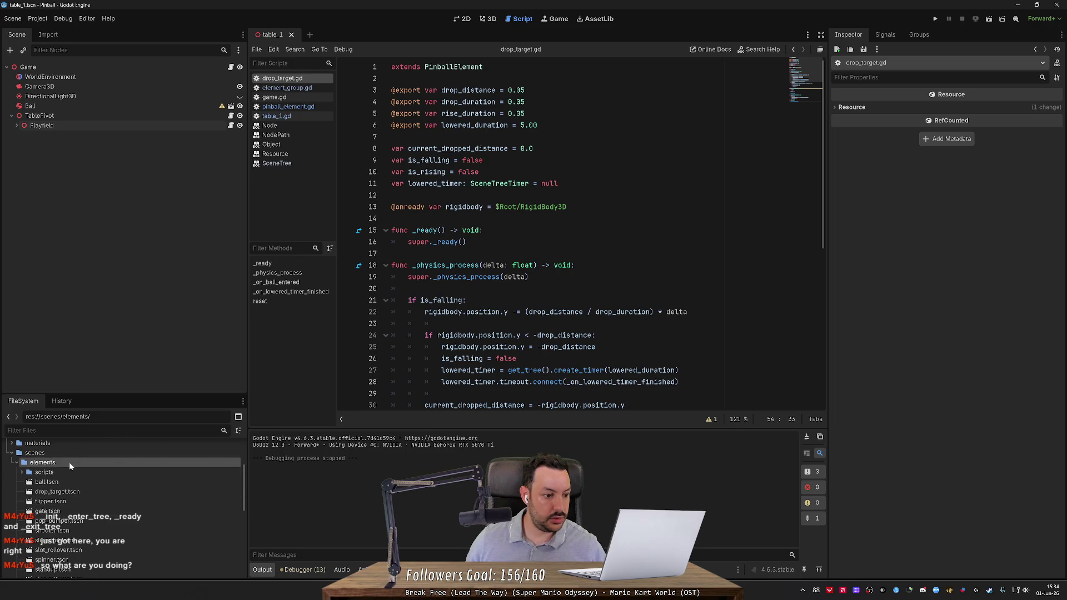
right_click(69, 466)
mouse_move(118, 431)
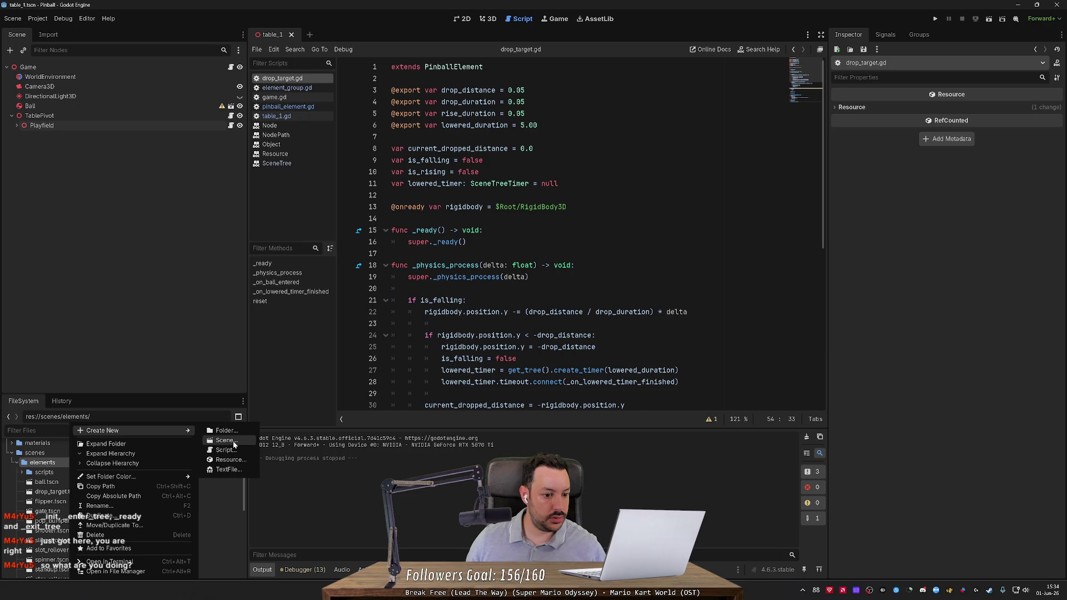
left_click(234, 444)
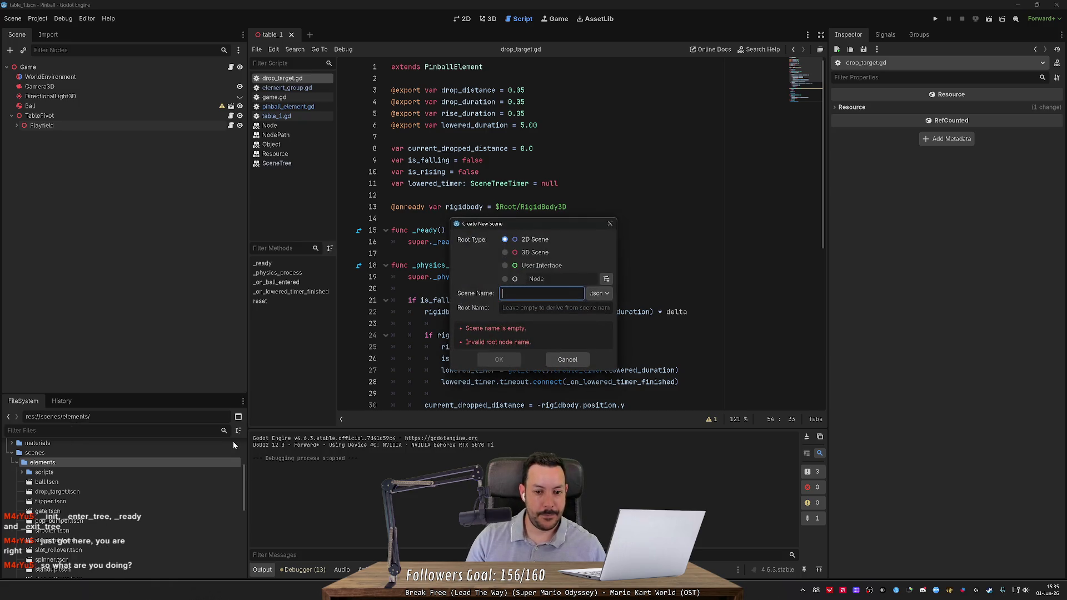
In the browser, show the pinball reference image and close the Godot documentation tabs.
key("alt+Tab")
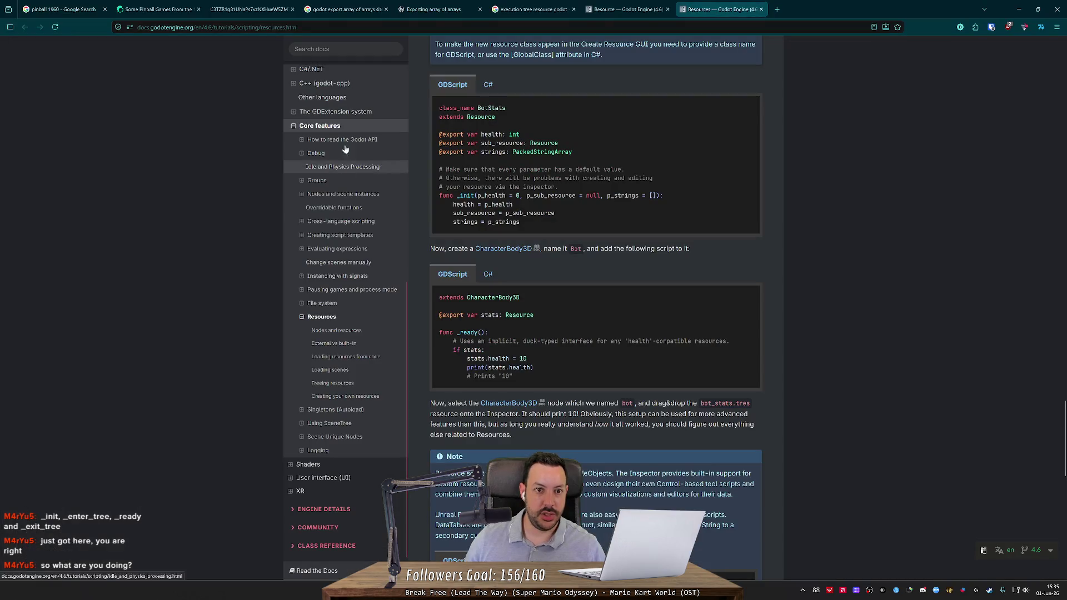
left_click(250, 9)
left_click(385, 9)
left_click(386, 8)
left_click(386, 9)
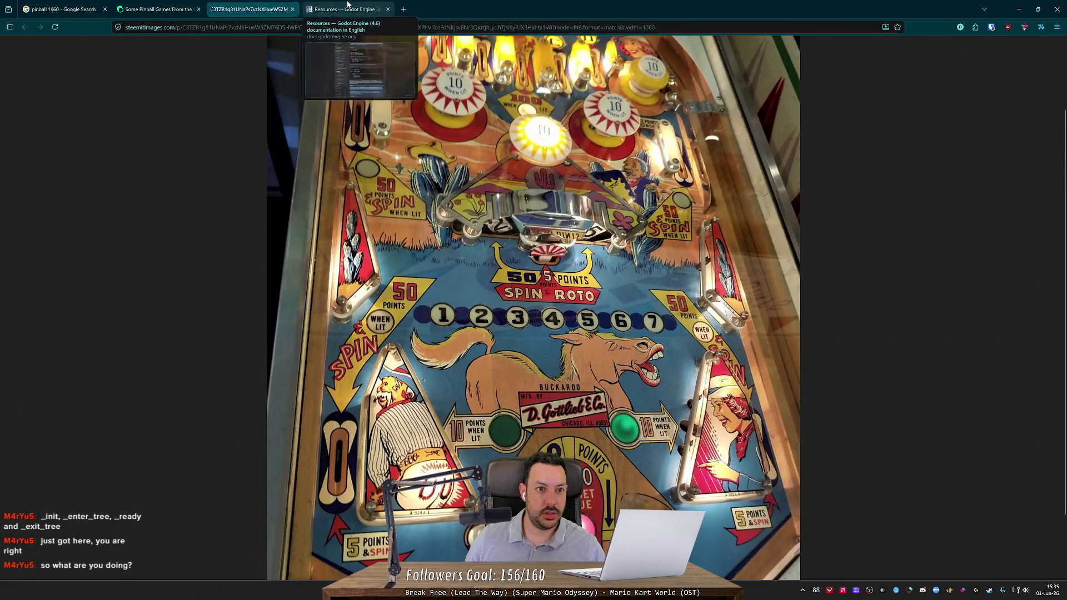
left_click(386, 9)
left_click(386, 9)
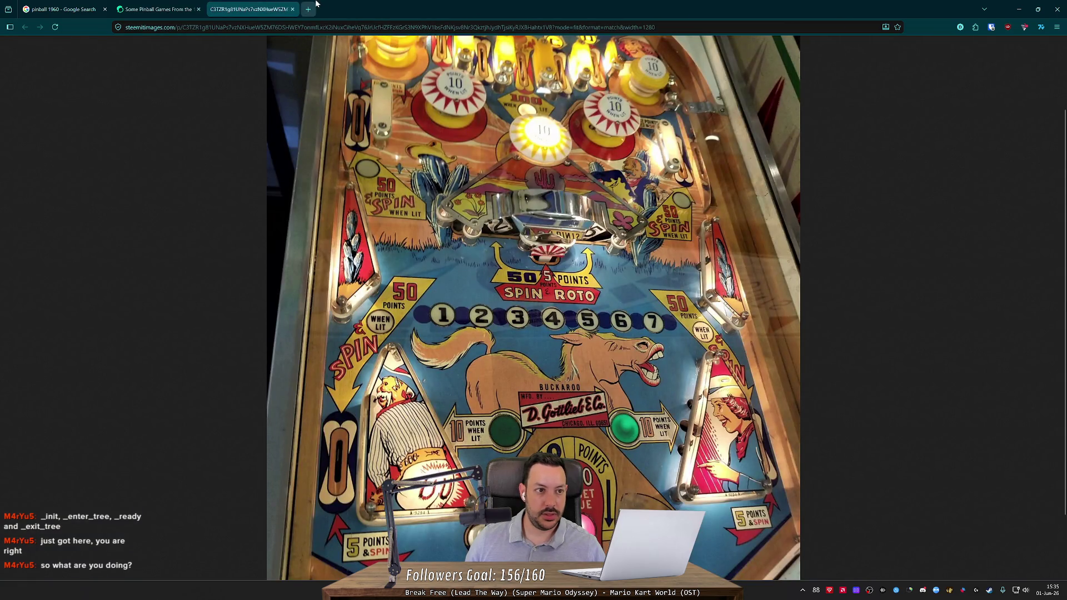
key("alt+Tab")
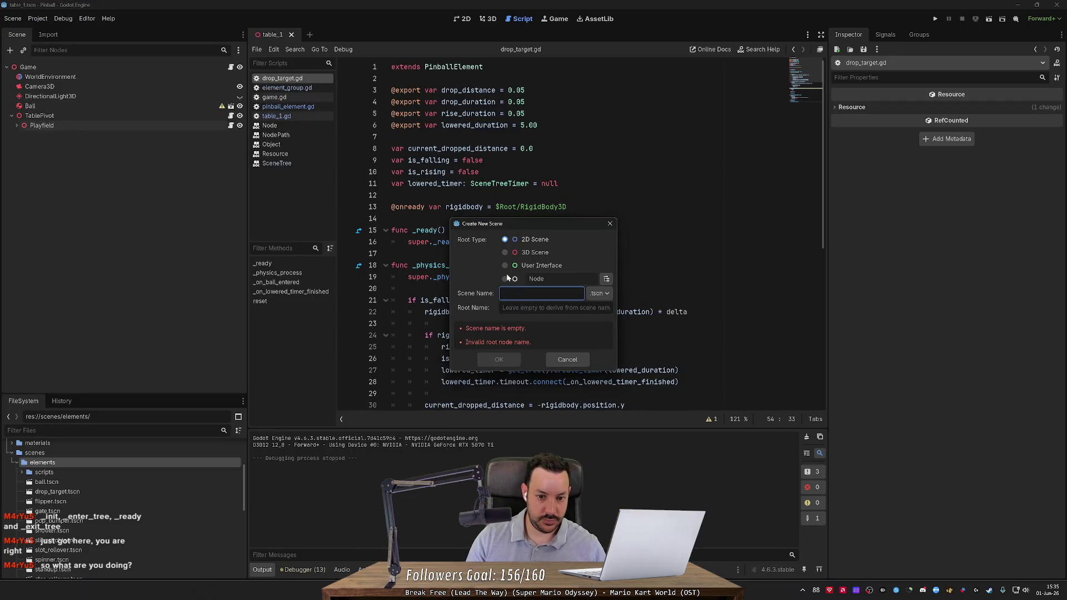
Create the new scene named 'light' and switch to the 3D workspace.
type("light")
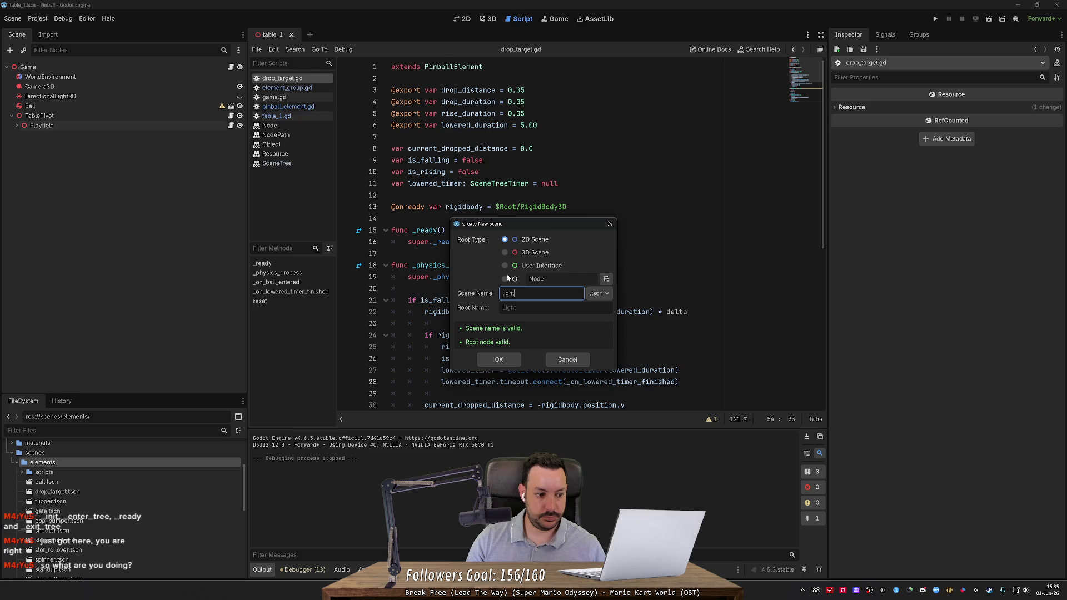
key("Return")
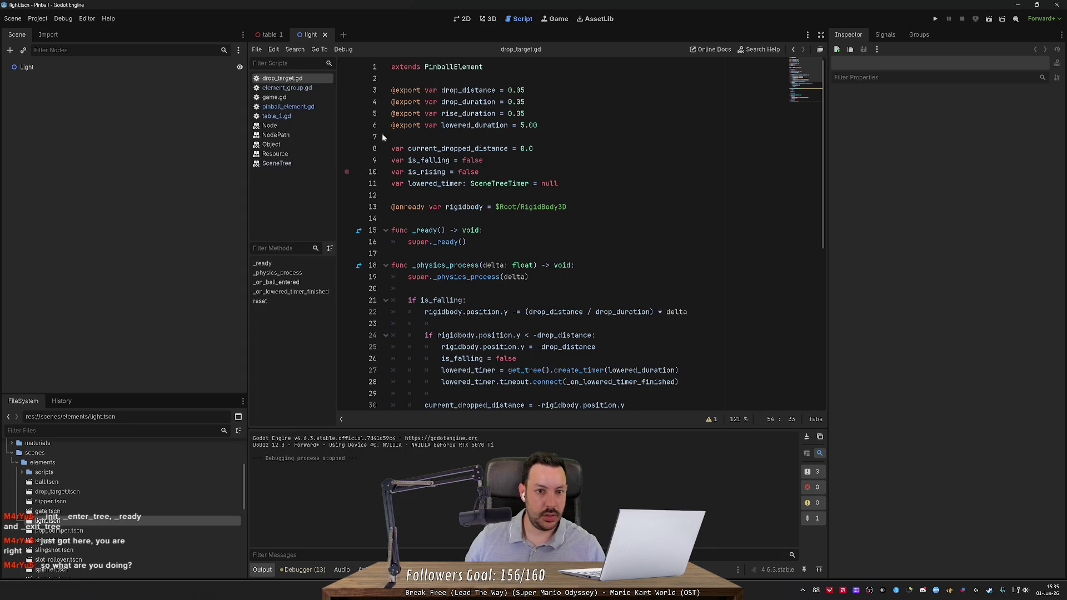
left_click(488, 18)
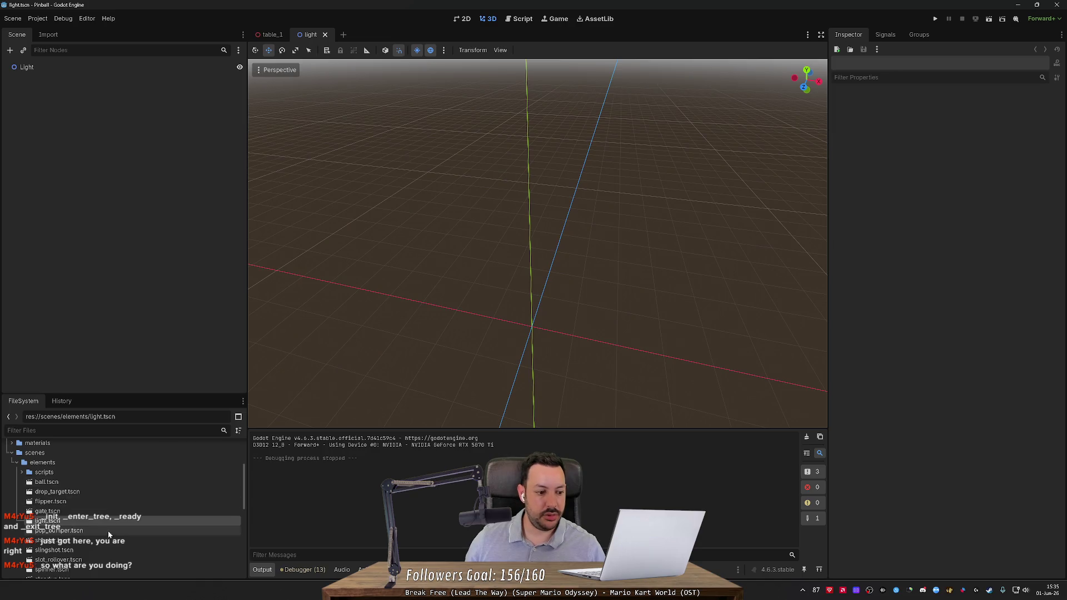
Delete light.tscn from FileSystem and close its unsaved tab, discarding changes.
key("Delete")
key("Return")
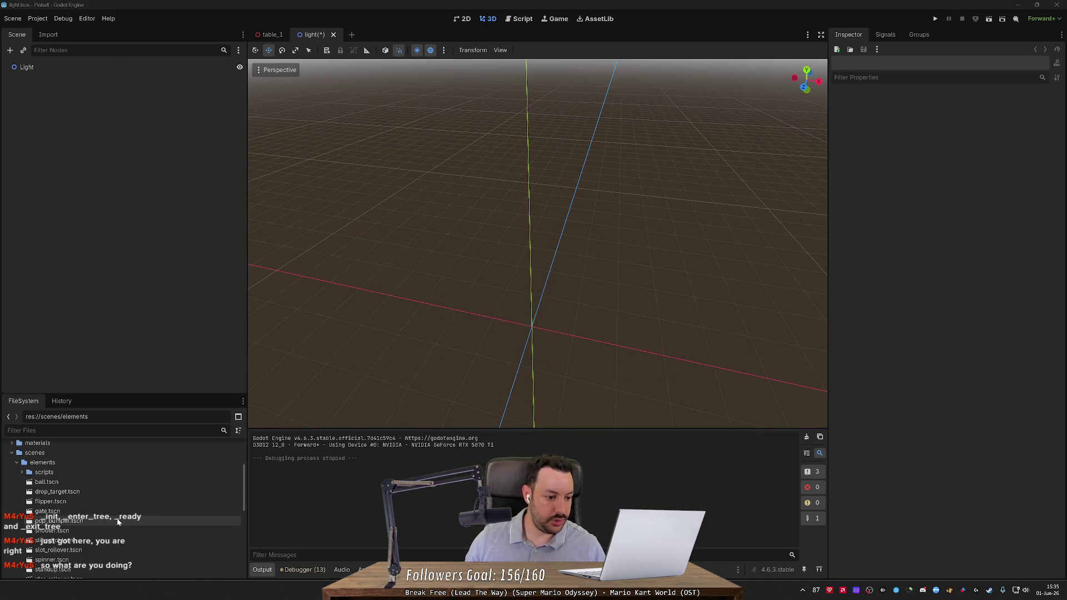
left_click(271, 35)
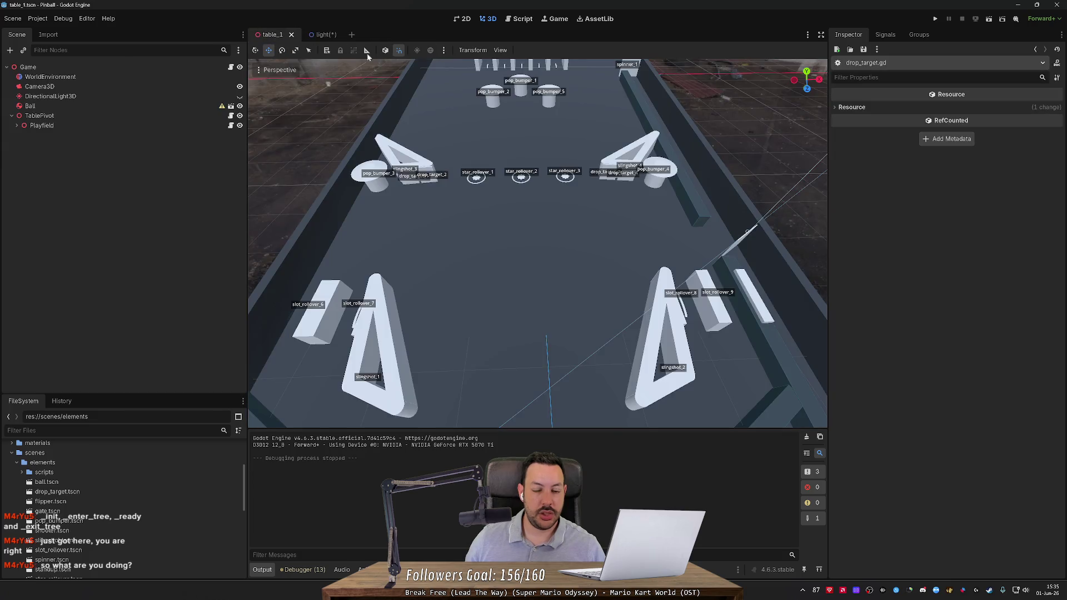
middle_click(327, 37)
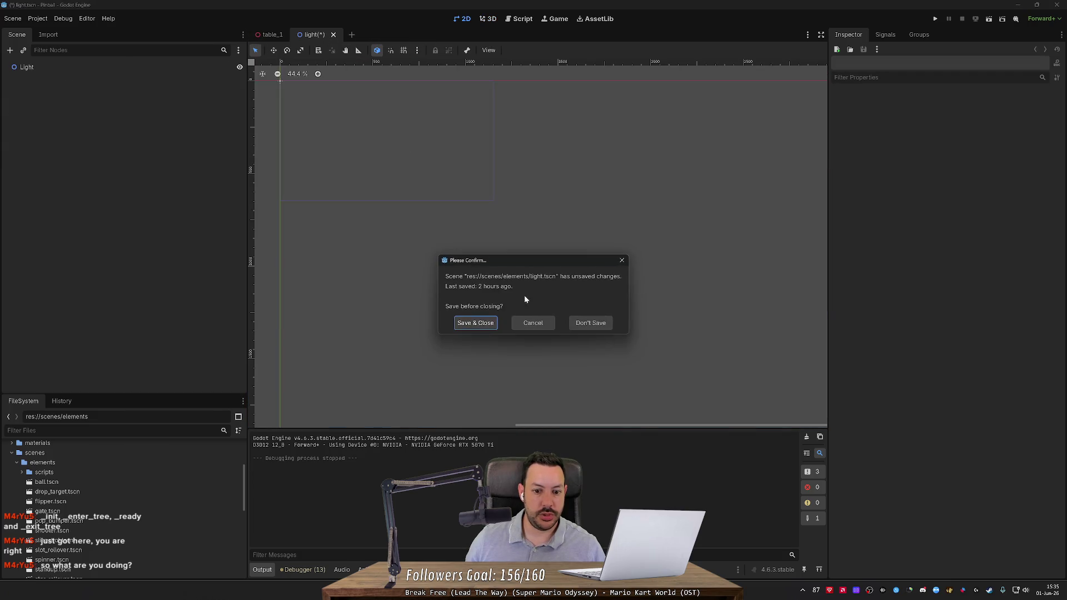
left_click(590, 325)
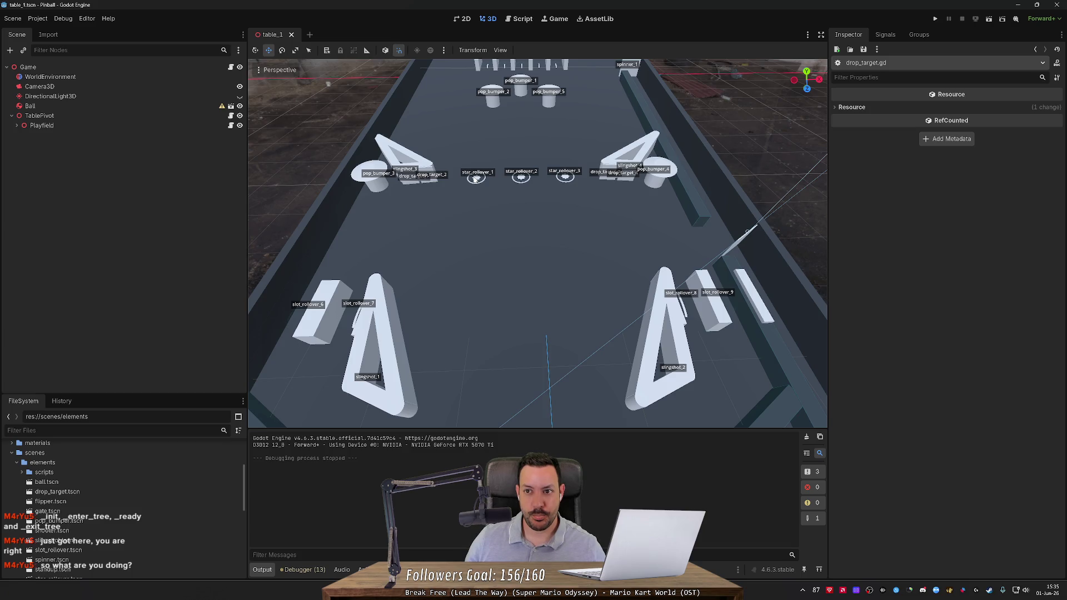
Orbit the table_1 view down onto the star rollover row and select star_rollover.tscn.
mouse_move(563, 169)
left_mouse_down()
mouse_move(463, 249)
mouse_move(563, 168)
left_mouse_up()
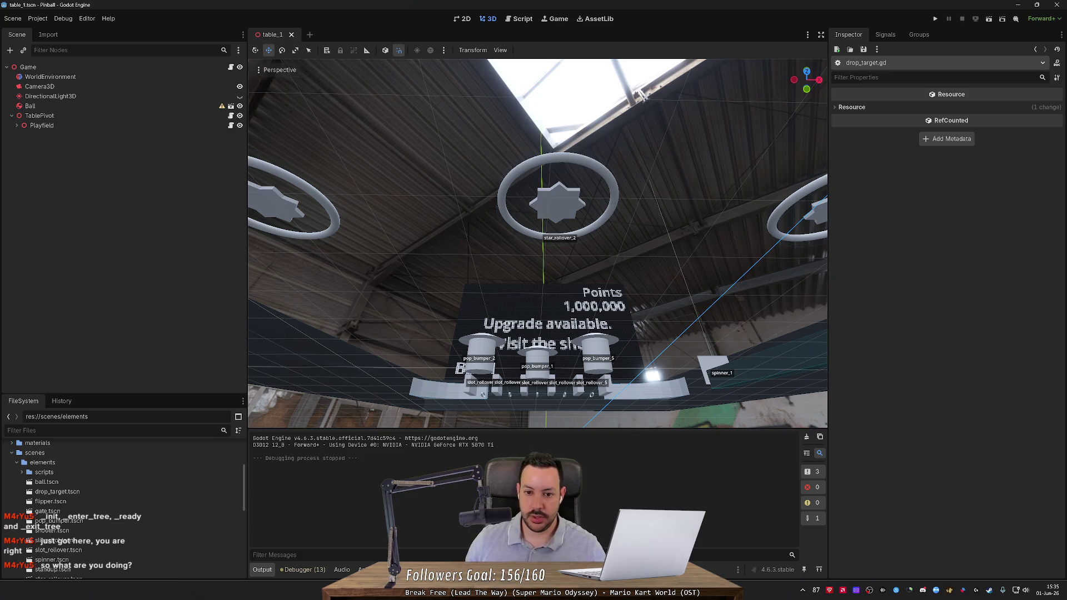
mouse_move(542, 216)
left_mouse_down()
mouse_move(541, 289)
mouse_move(462, 209)
left_mouse_up()
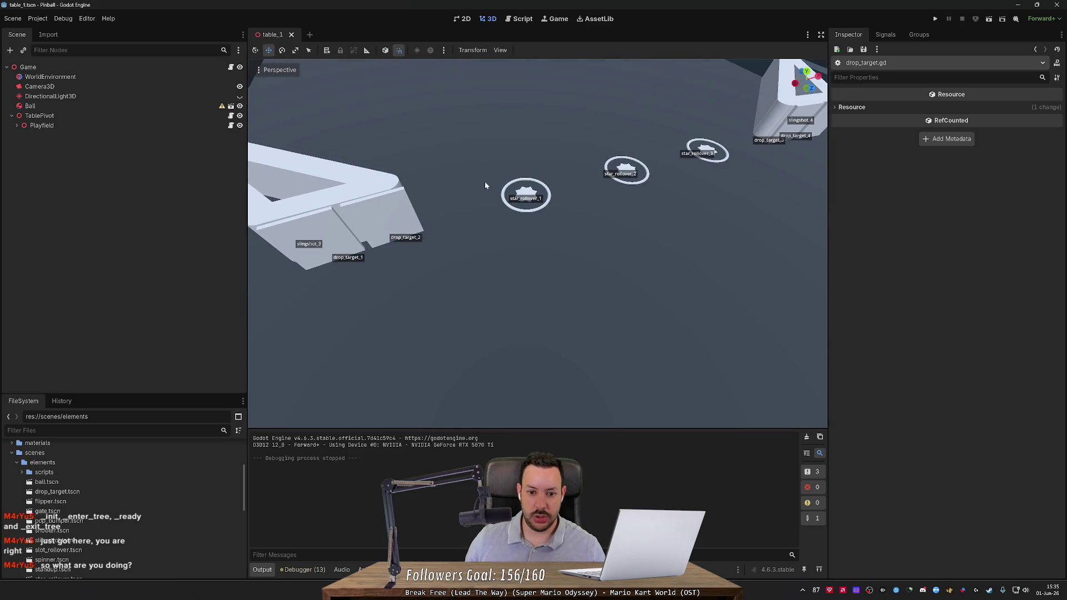
left_click_drag(716, 152, 560, 222)
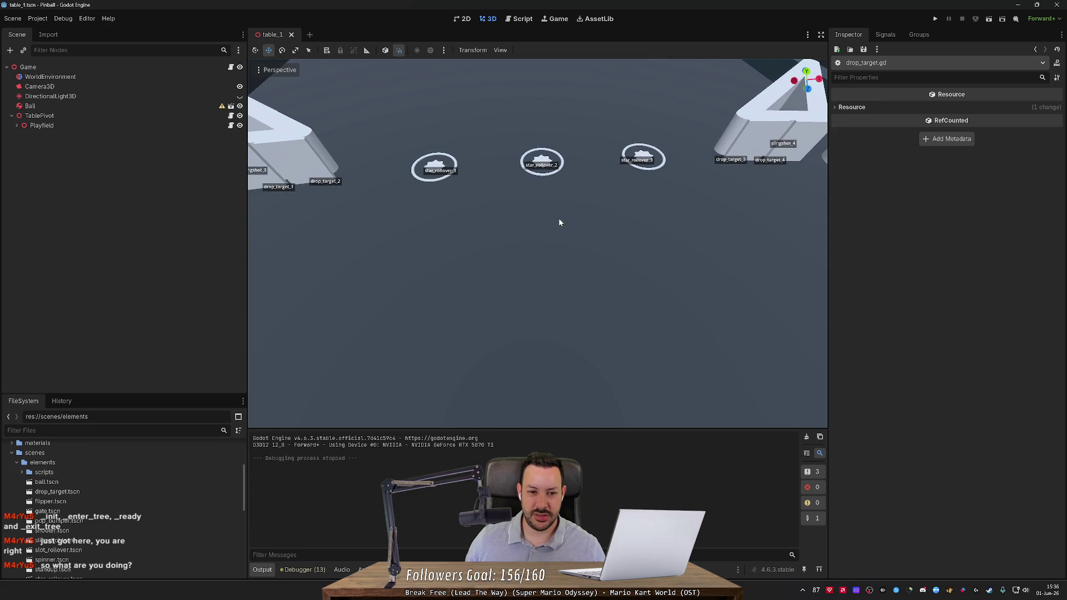
scroll(123, 512, "down", 3)
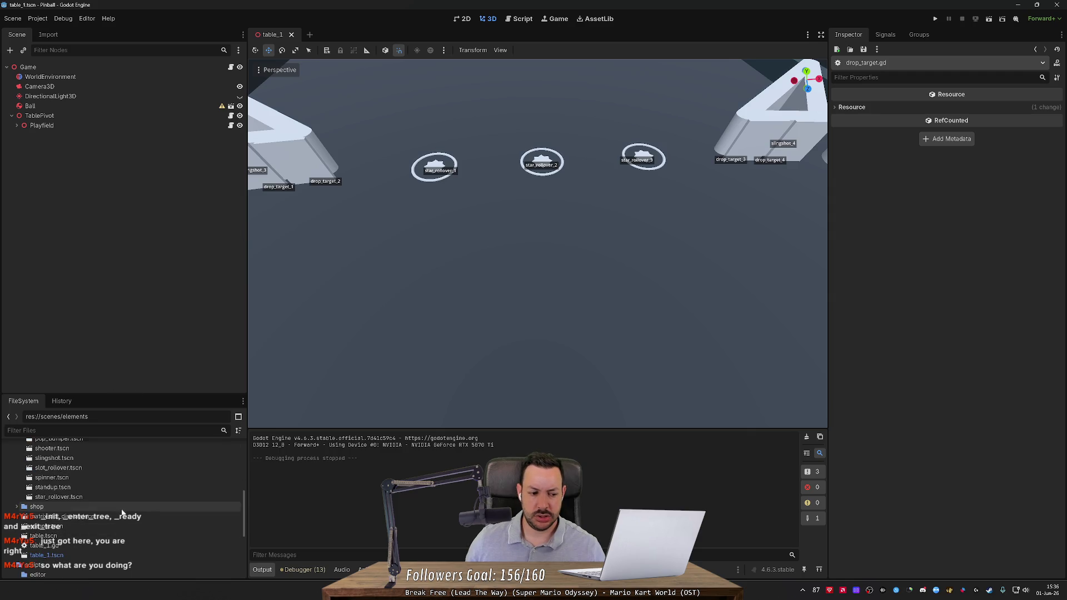
scroll(132, 492, "up", 3)
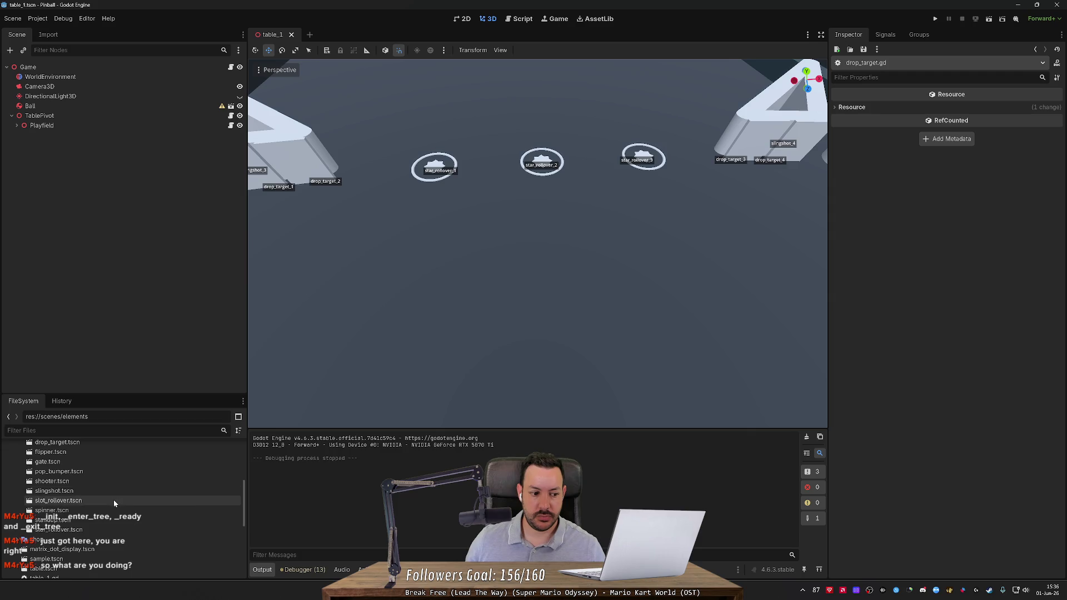
left_click(111, 526)
Duplicate star_rollover.tscn as light.tscn.
key("ctrl+d")
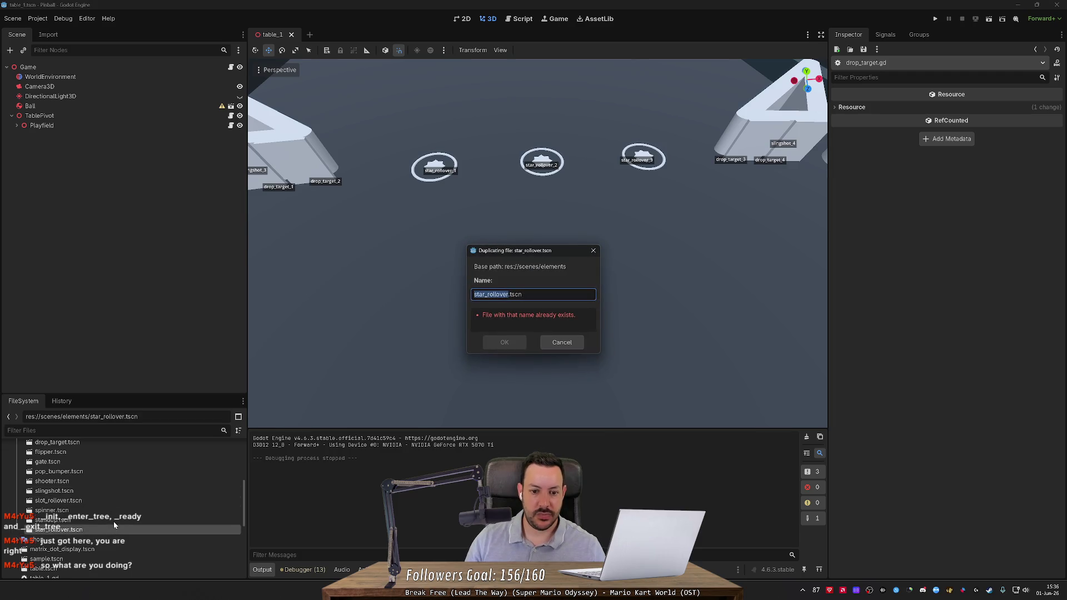
type("light")
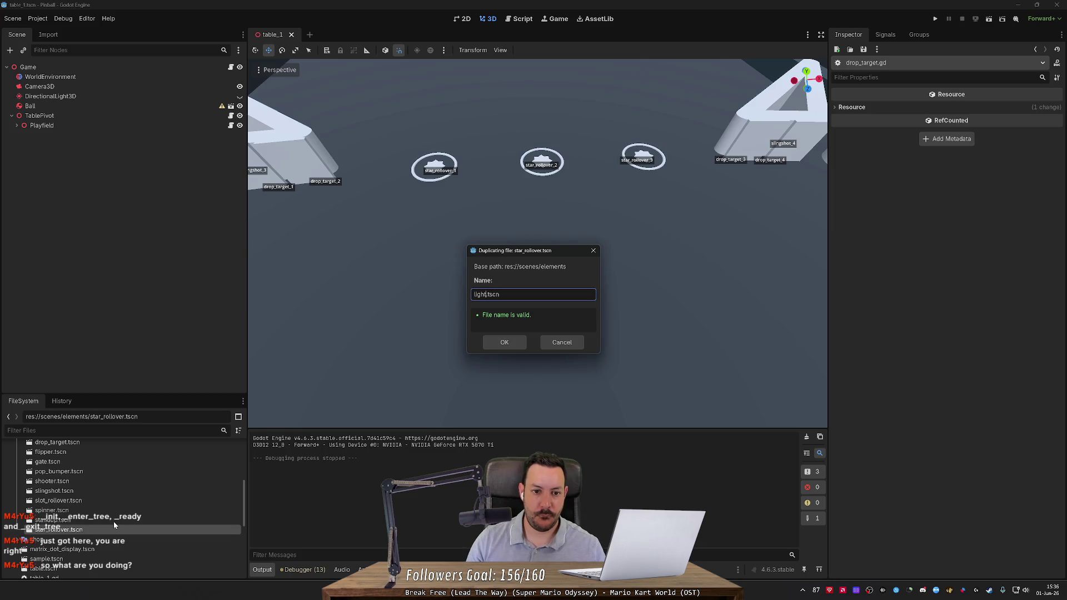
key("Return")
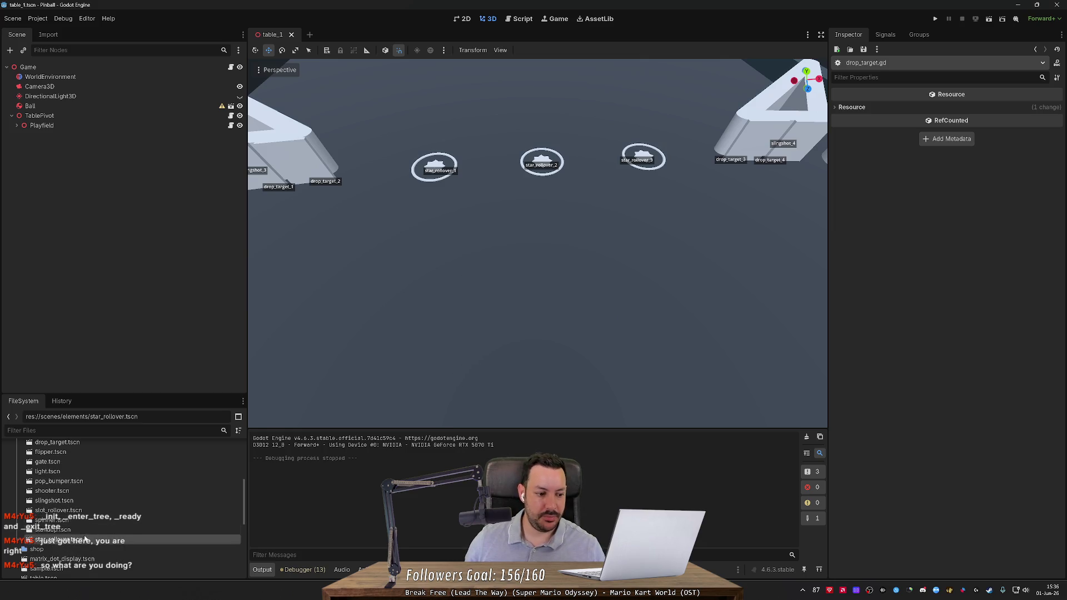
Open light.tscn, focus the view on Root, and zoom in around the ring model.
double_click(47, 472)
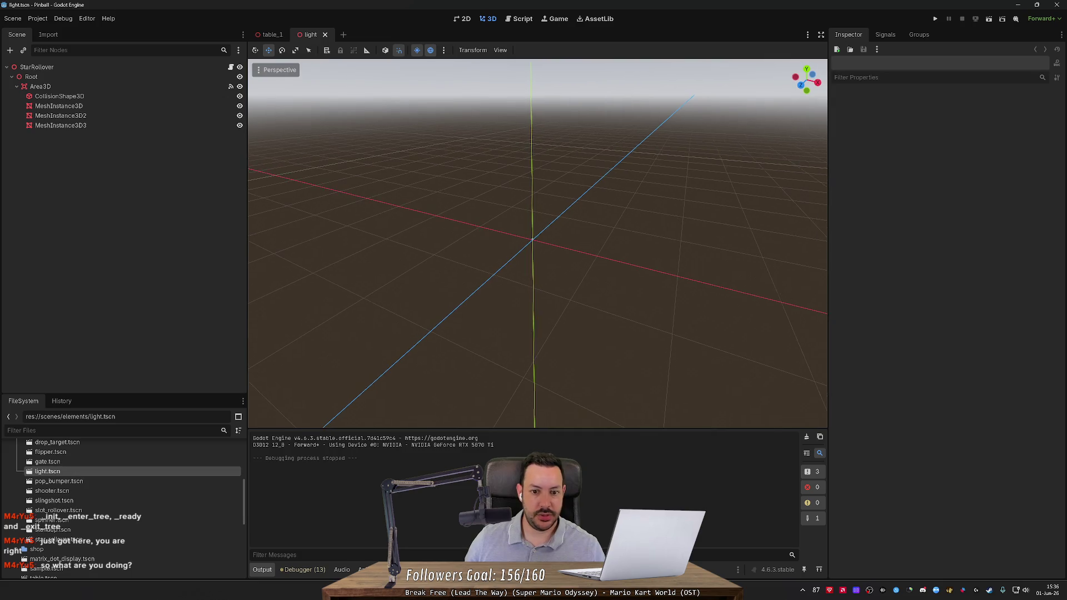
left_click(138, 89)
left_click(143, 77)
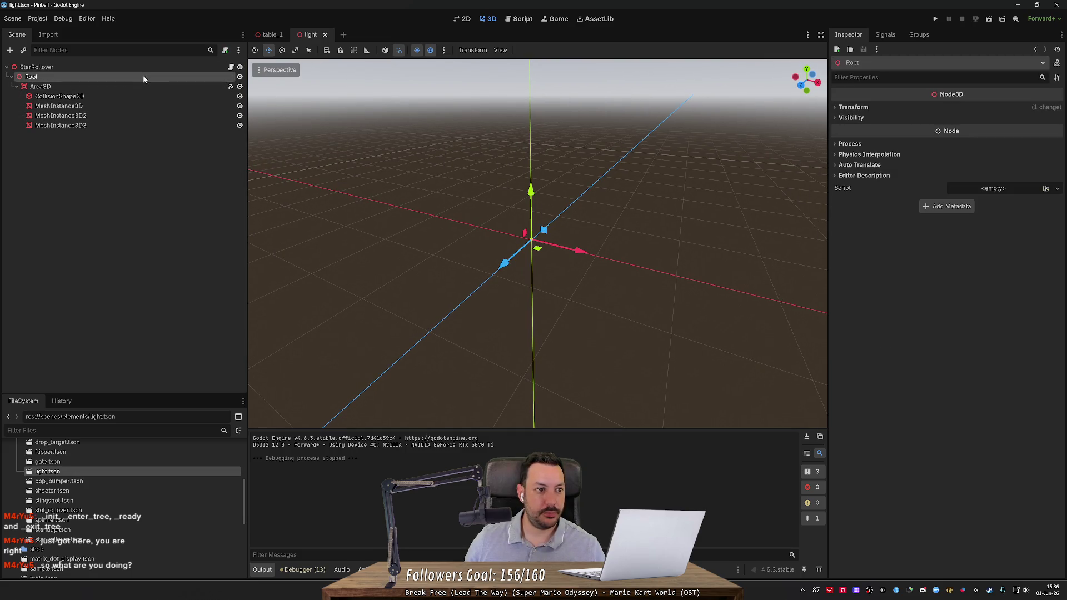
key("f")
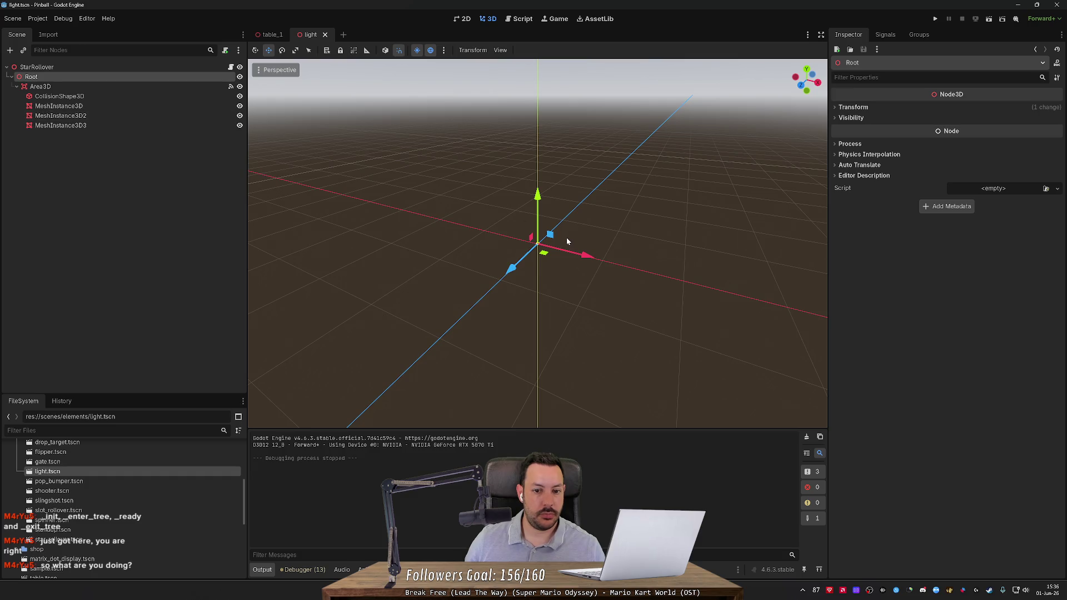
scroll(564, 240, "up", 5)
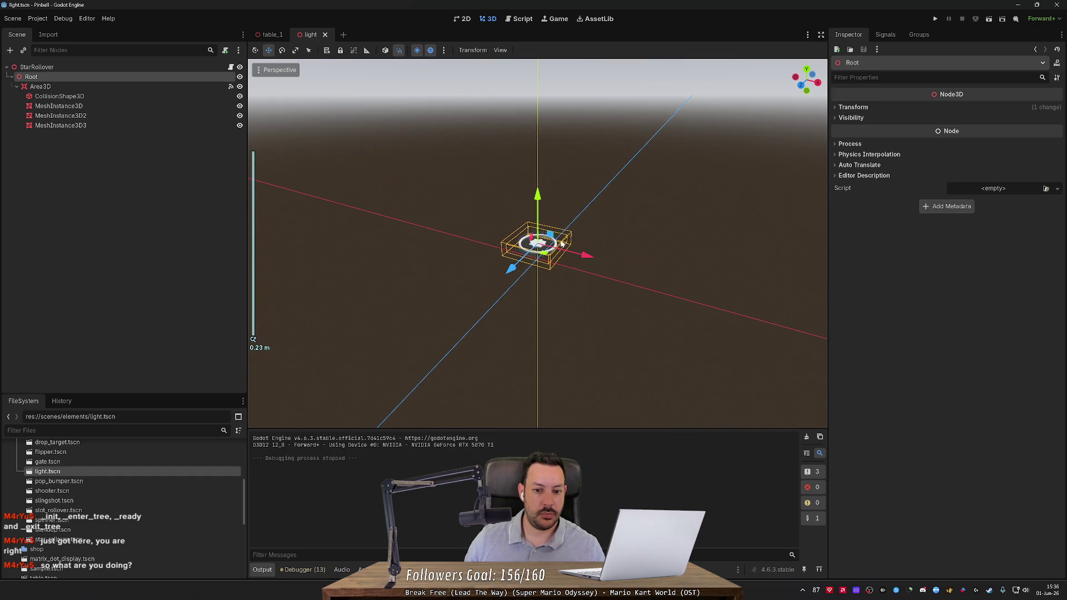
left_click(628, 219)
mouse_move(612, 229)
left_mouse_down()
mouse_move(579, 257)
mouse_move(581, 232)
left_mouse_up()
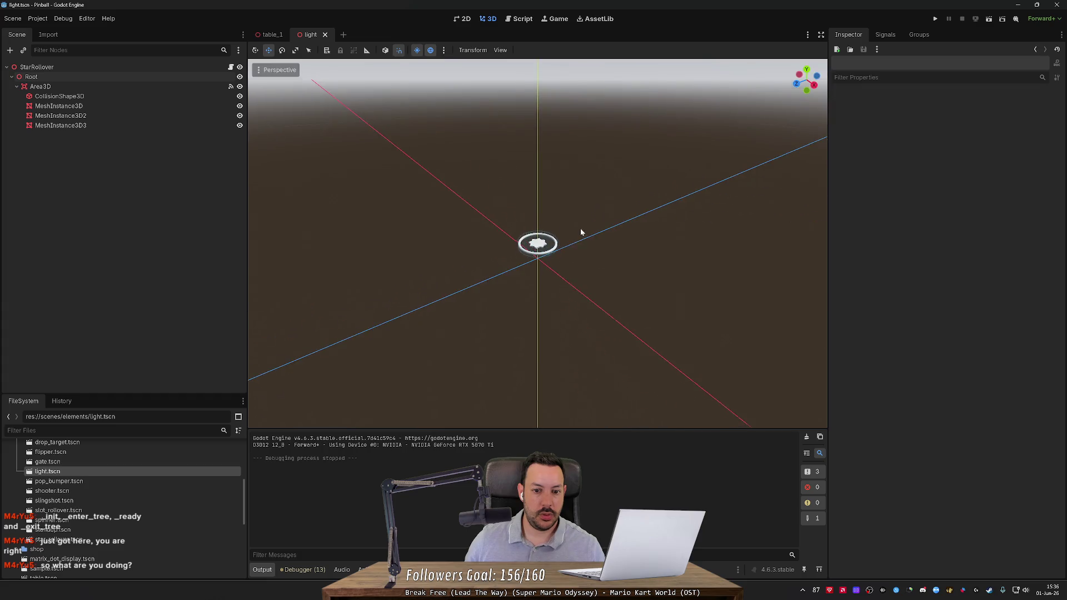
scroll(581, 233, "up", 1)
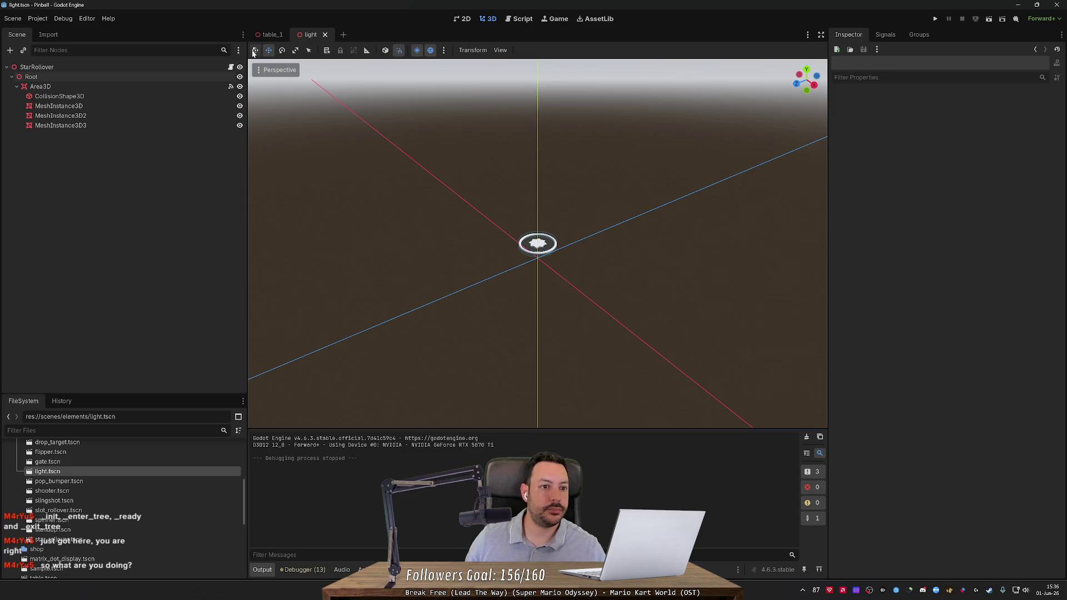
right_click(175, 79)
Add an OmniLight3D as a child of Root.
left_click(204, 89)
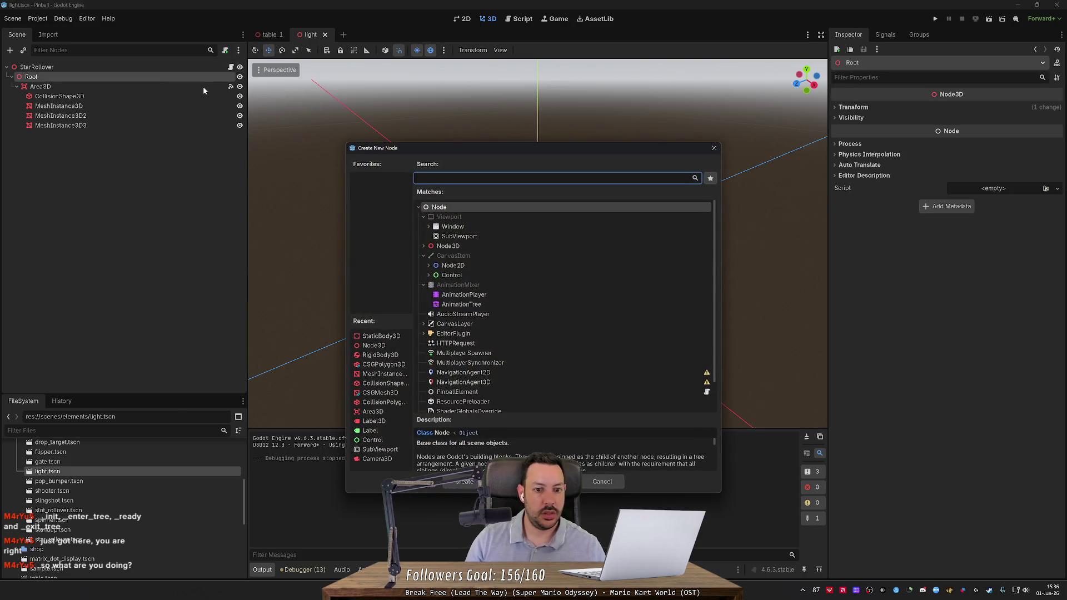
type("light")
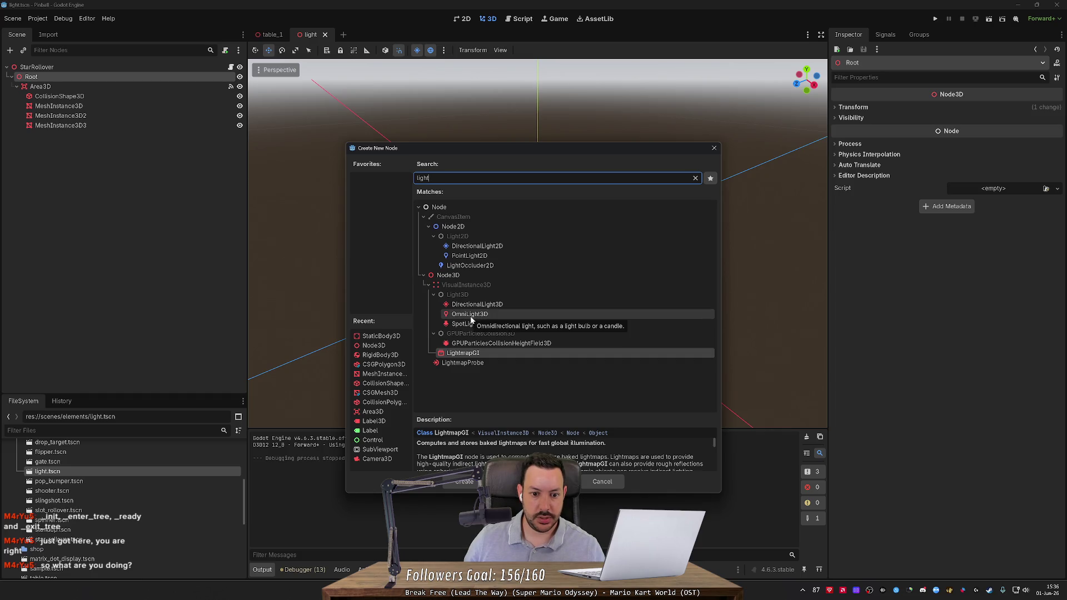
left_click(469, 314)
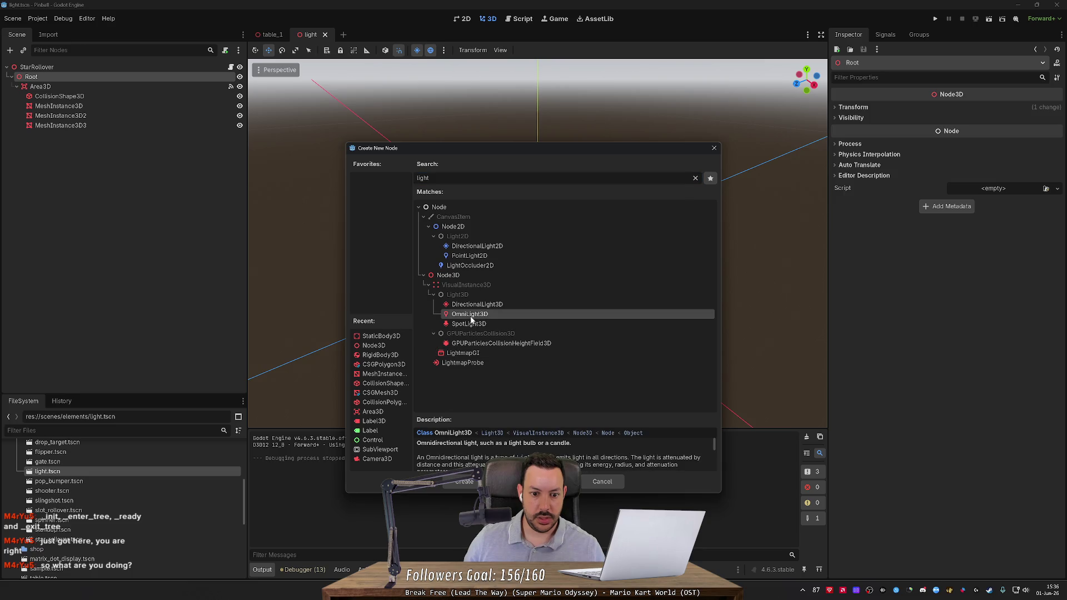
left_click(463, 481)
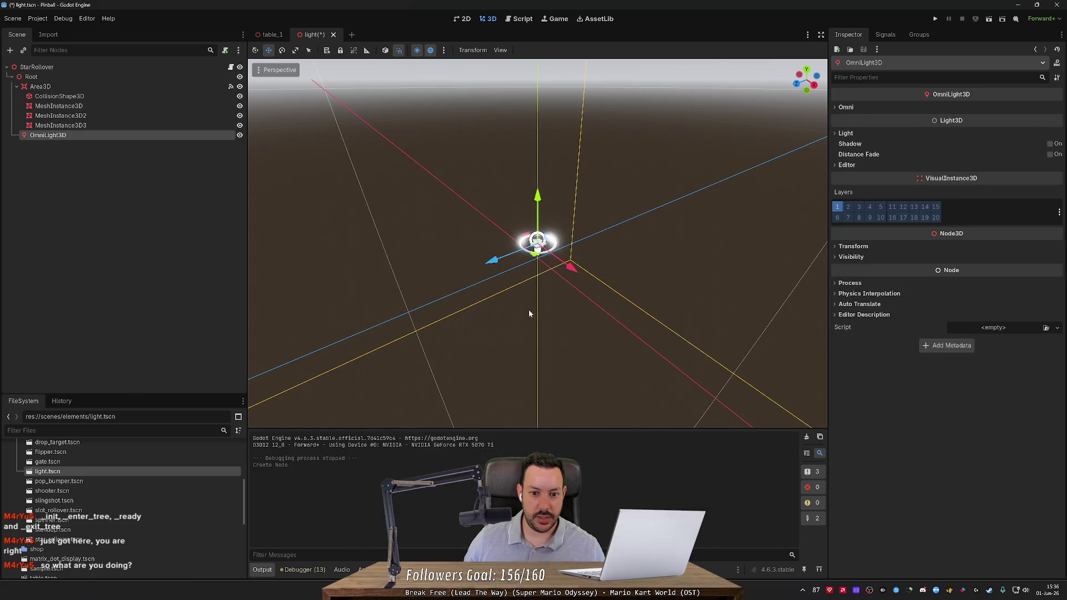
Lower the OmniLight3D slightly along the vertical axis.
mouse_move(538, 208)
left_mouse_down()
mouse_move(537, 229)
mouse_move(527, 210)
left_mouse_up()
scroll(528, 210, "up", 3)
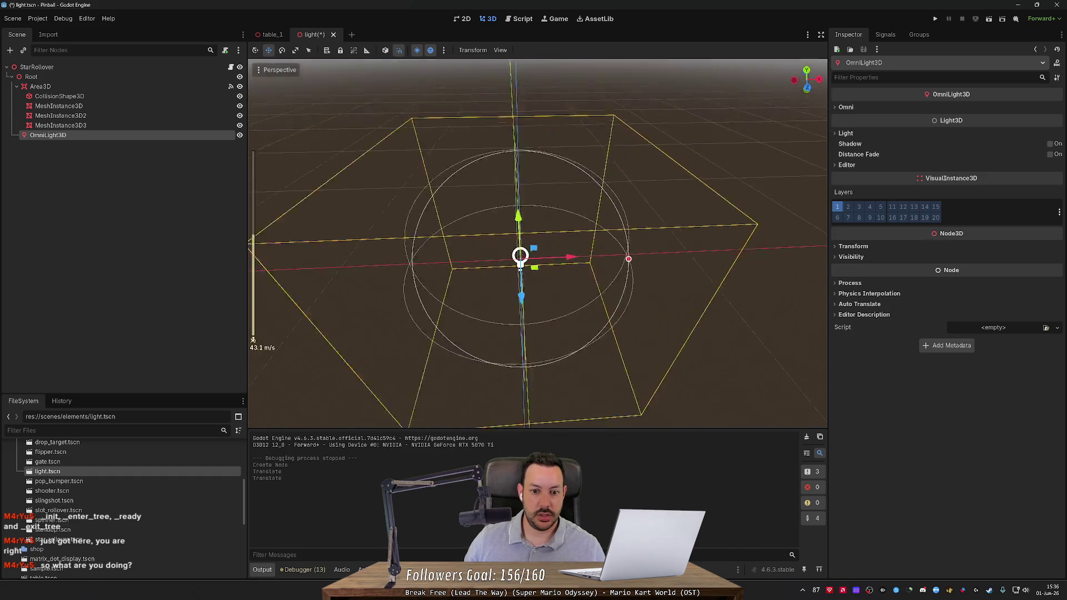
scroll(538, 244, "down", 10)
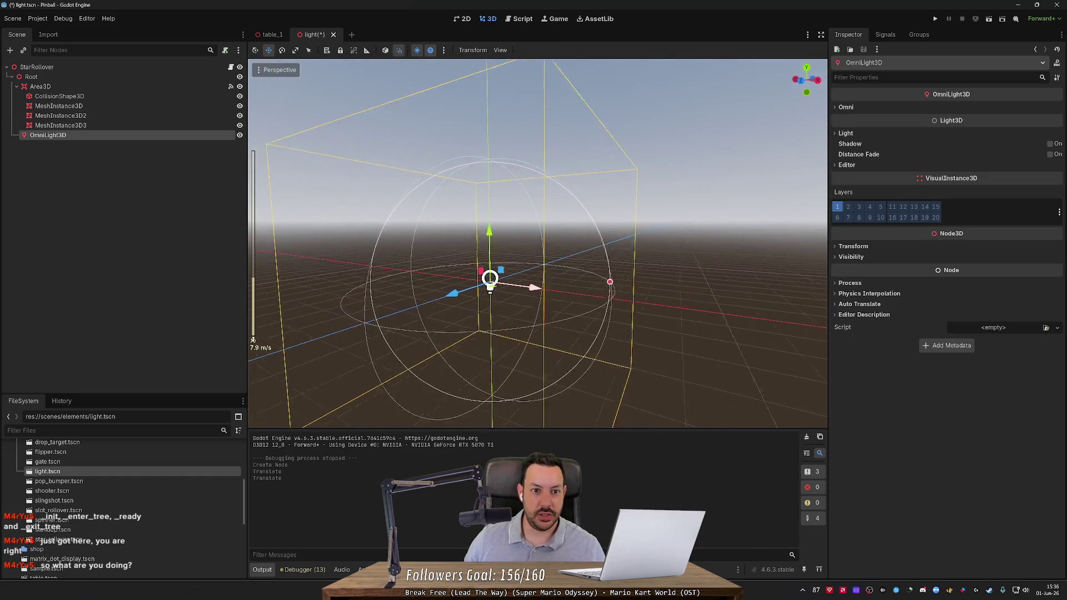
key("w")
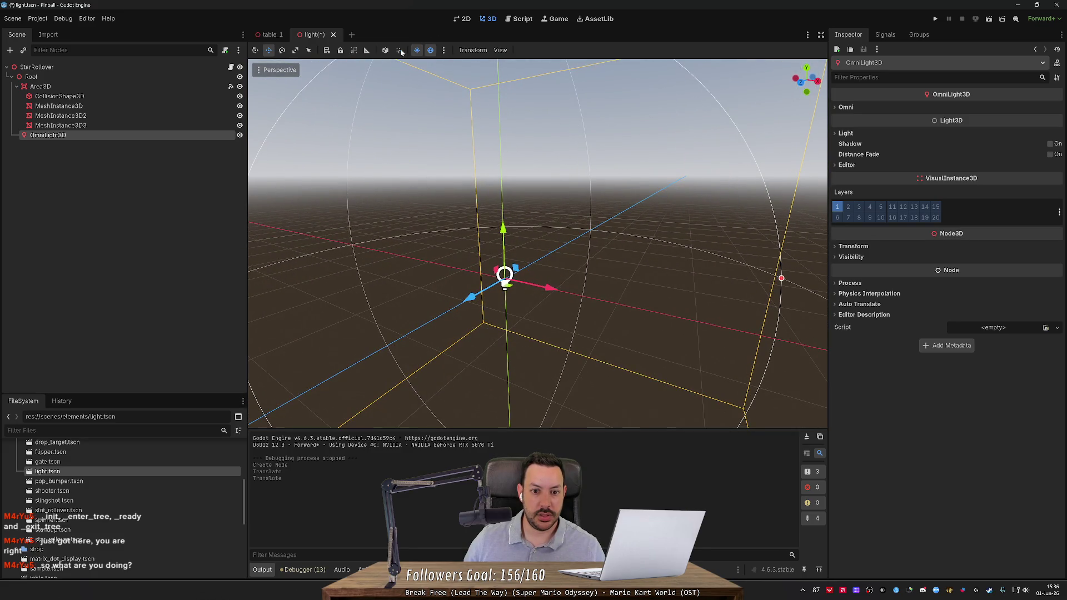
mouse_move(503, 228)
left_mouse_down()
mouse_move(502, 257)
mouse_move(503, 236)
left_mouse_up()
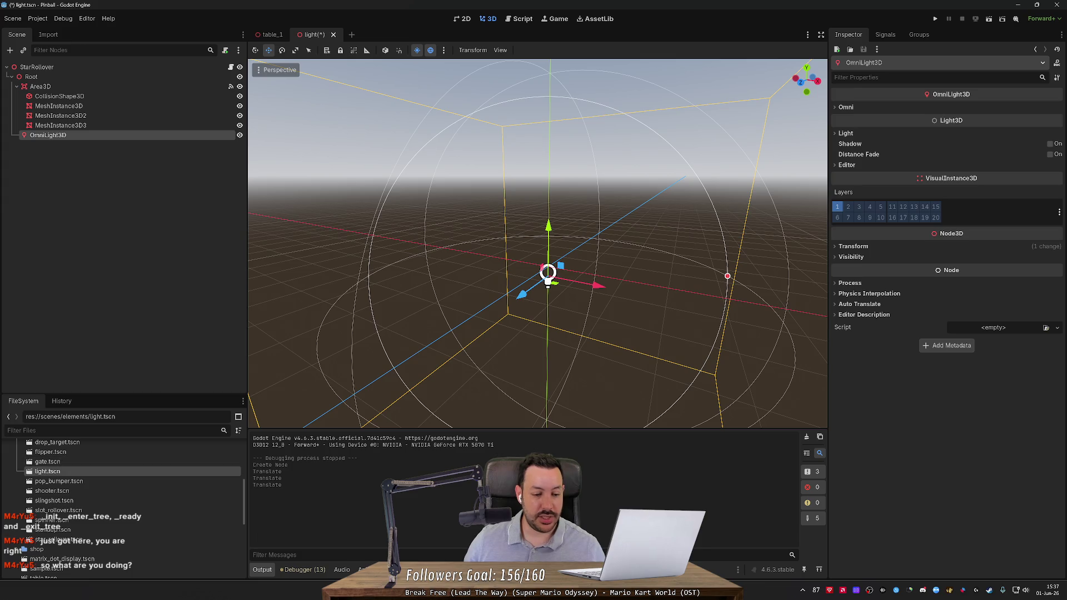
left_click_drag(598, 250, 652, 255)
key("s")
scroll(537, 243, "down", 2)
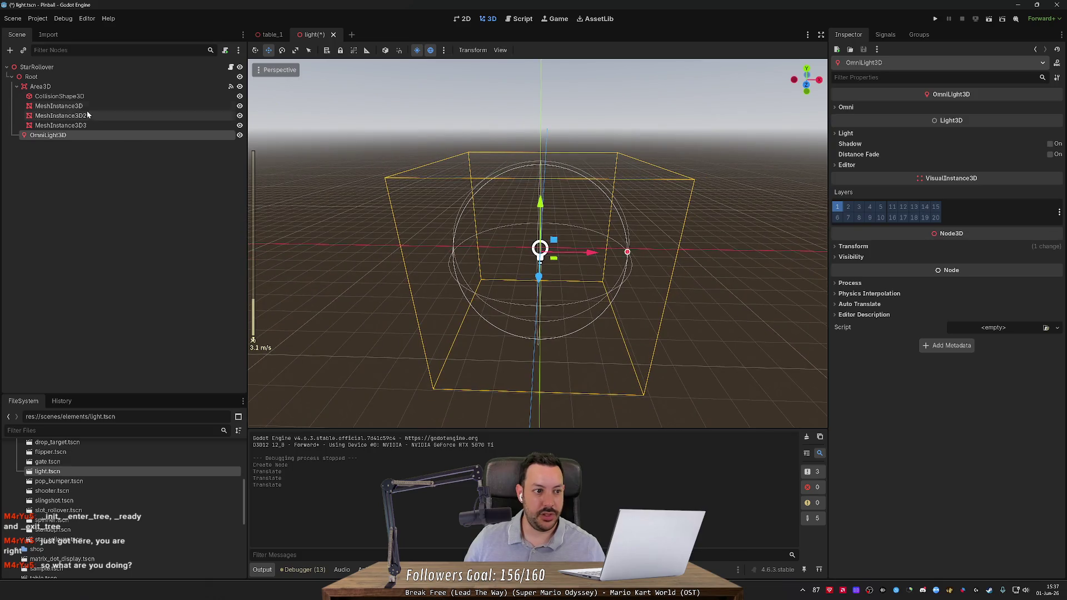
Reselect the OmniLight3D, centre the view on it, and show its Light properties.
left_click(87, 88)
scroll(537, 245, "down", 1)
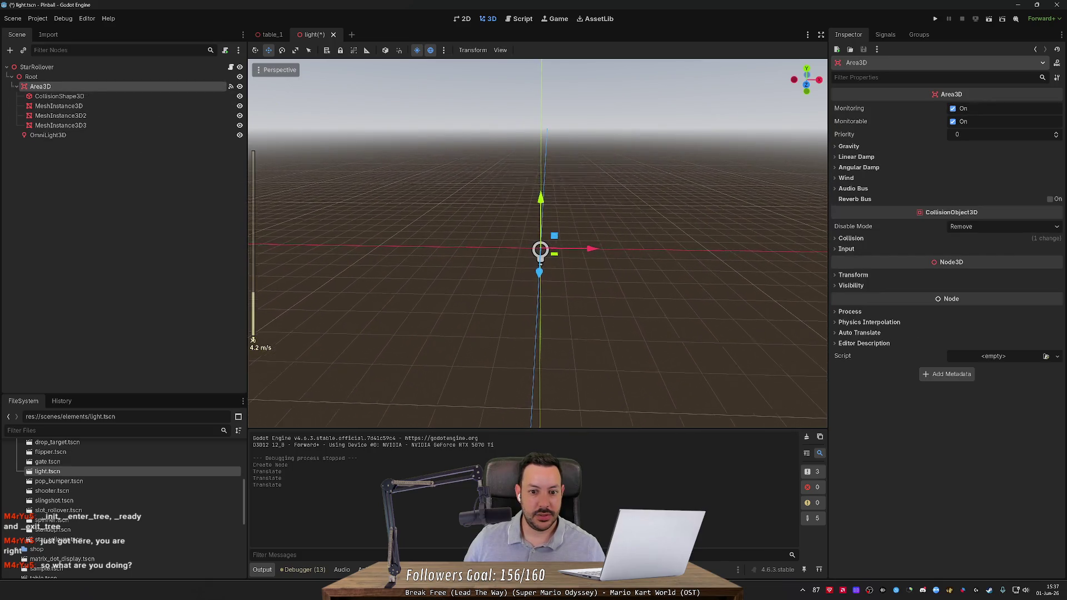
scroll(537, 244, "down", 10)
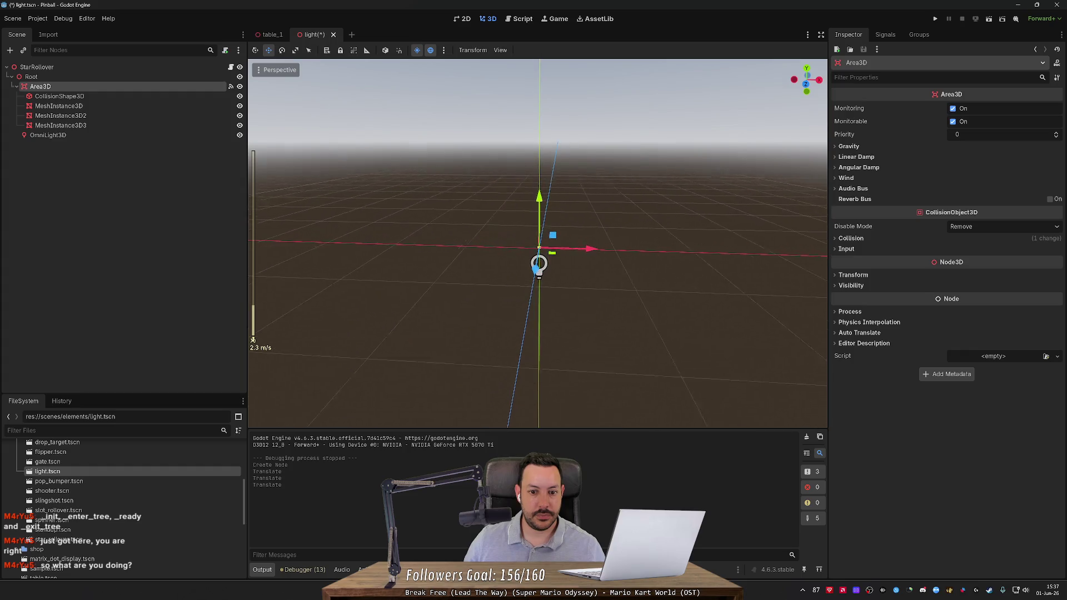
key("s")
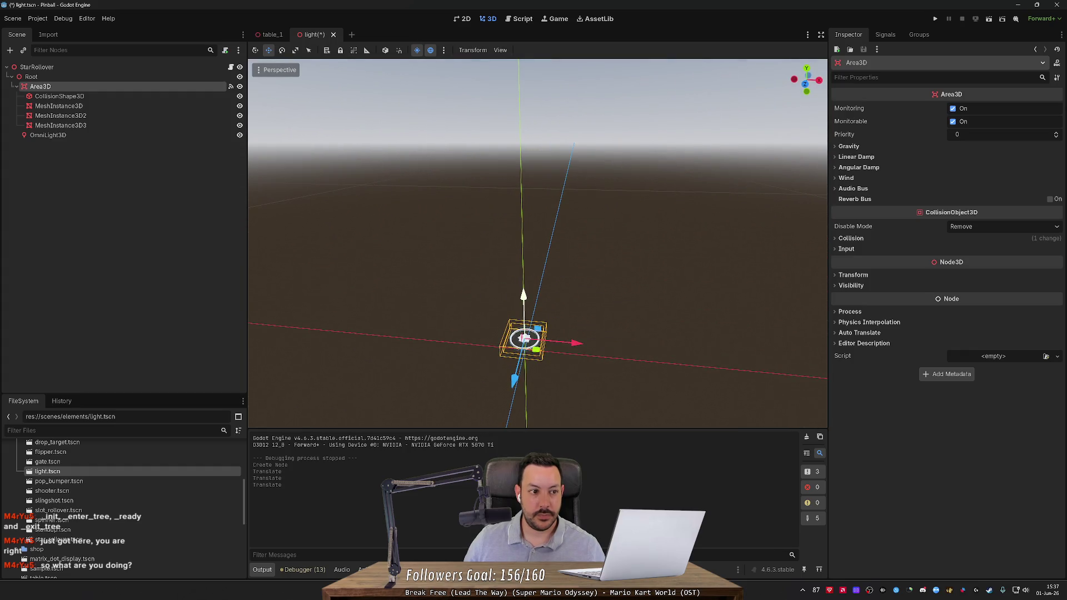
left_click(153, 138)
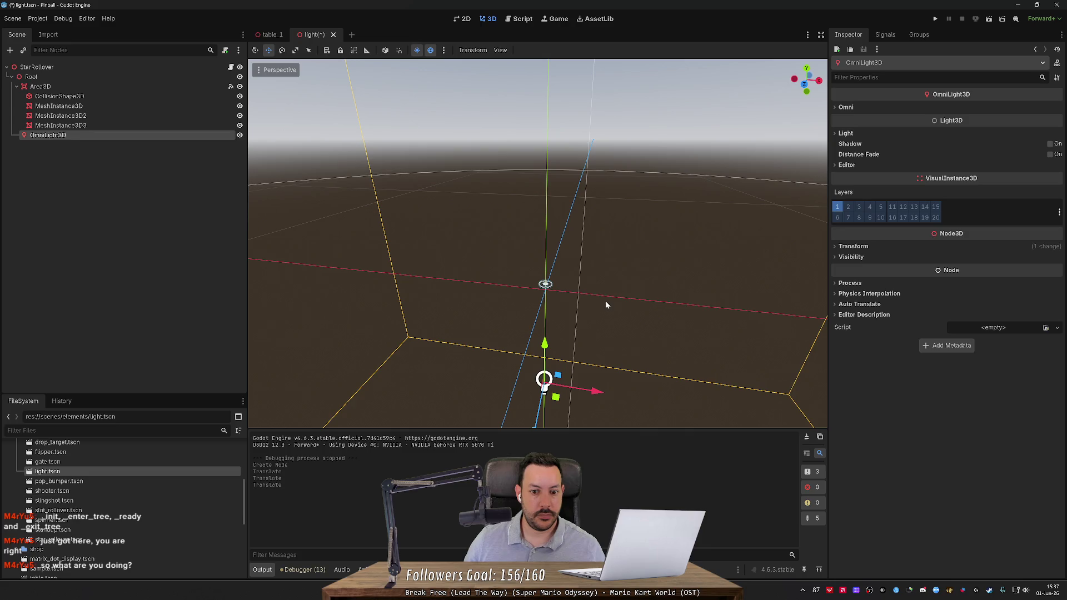
key("f")
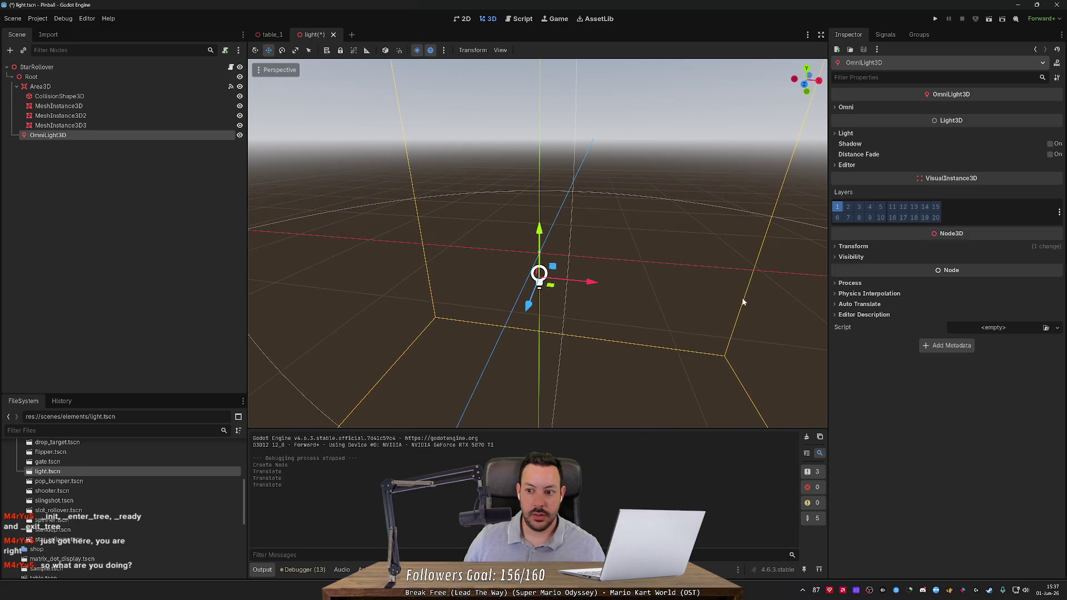
left_click(846, 133)
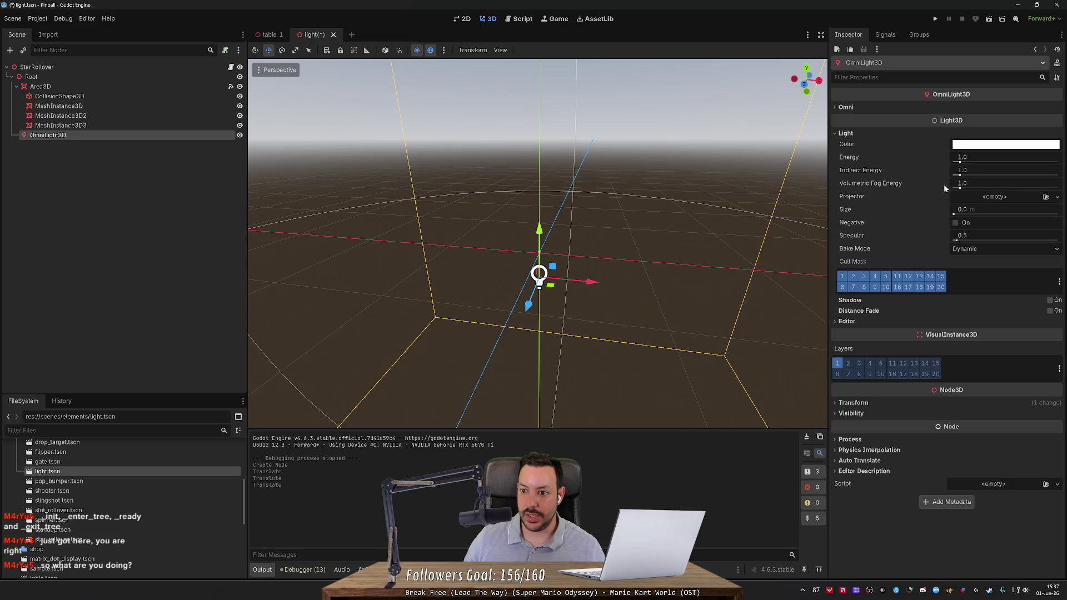
Shrink the OmniLight3D's omni range to about 0.073.
left_click(954, 215)
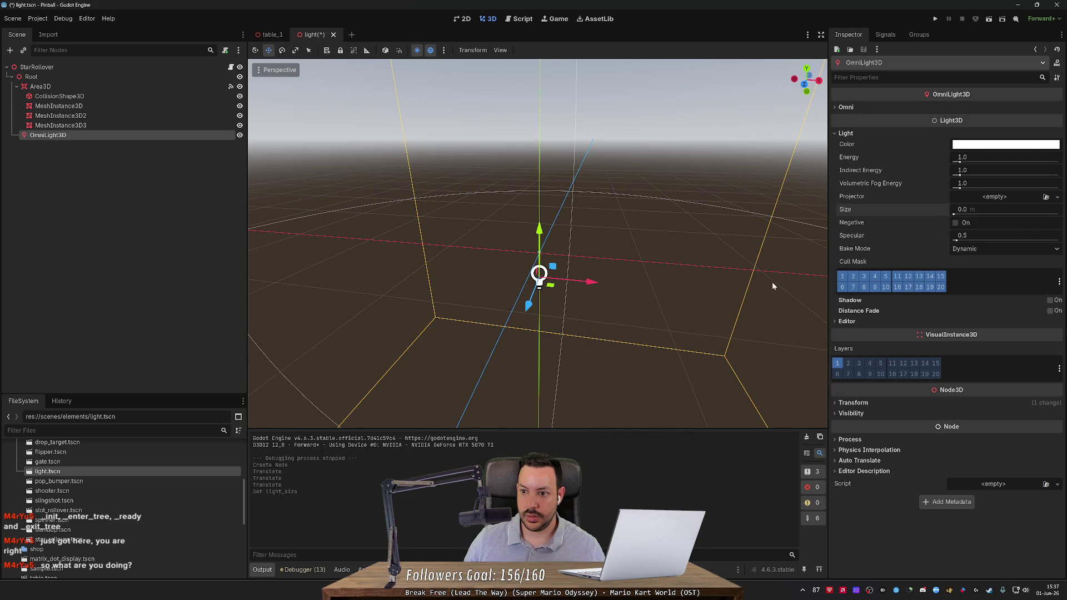
left_click(842, 107)
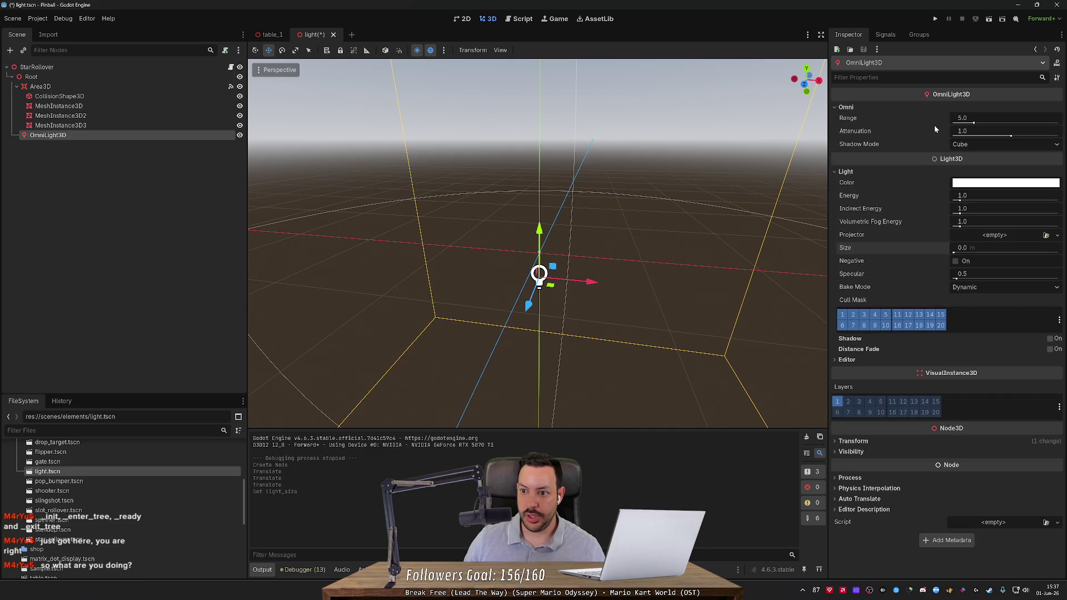
left_click_drag(973, 123, 917, 124)
key("f")
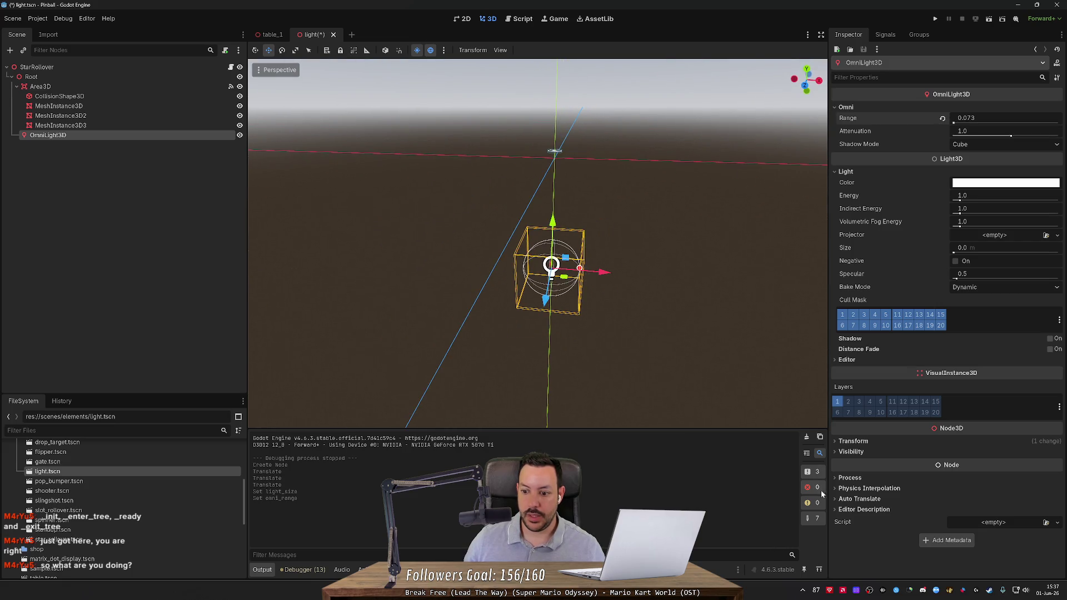
Edit the light's transform scale fields, entering 2 and then 1 for each axis.
left_click(853, 441)
left_click(867, 514)
type("2")
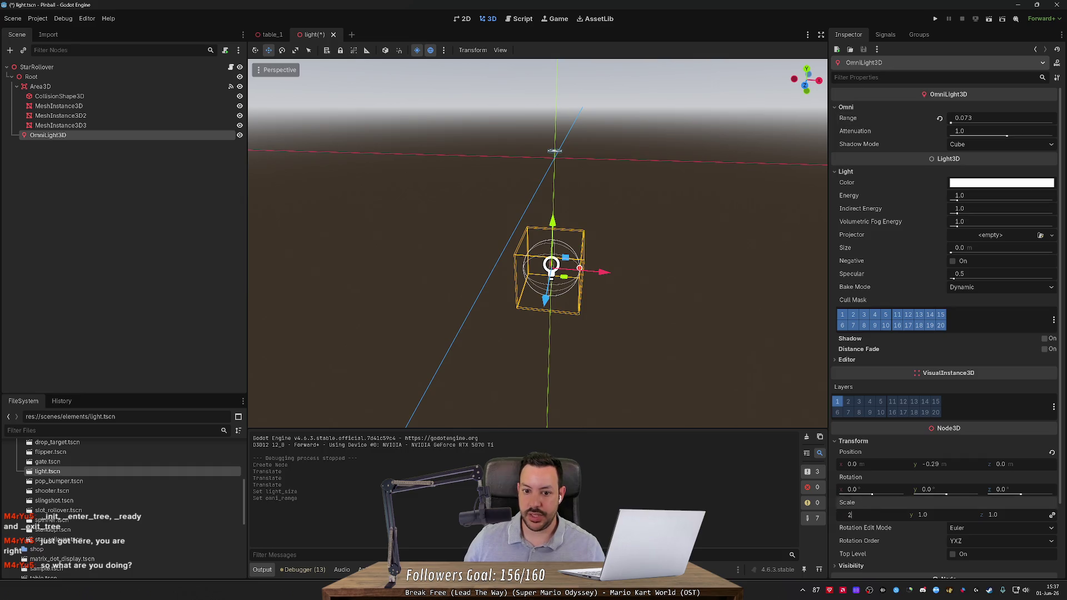
key("Return")
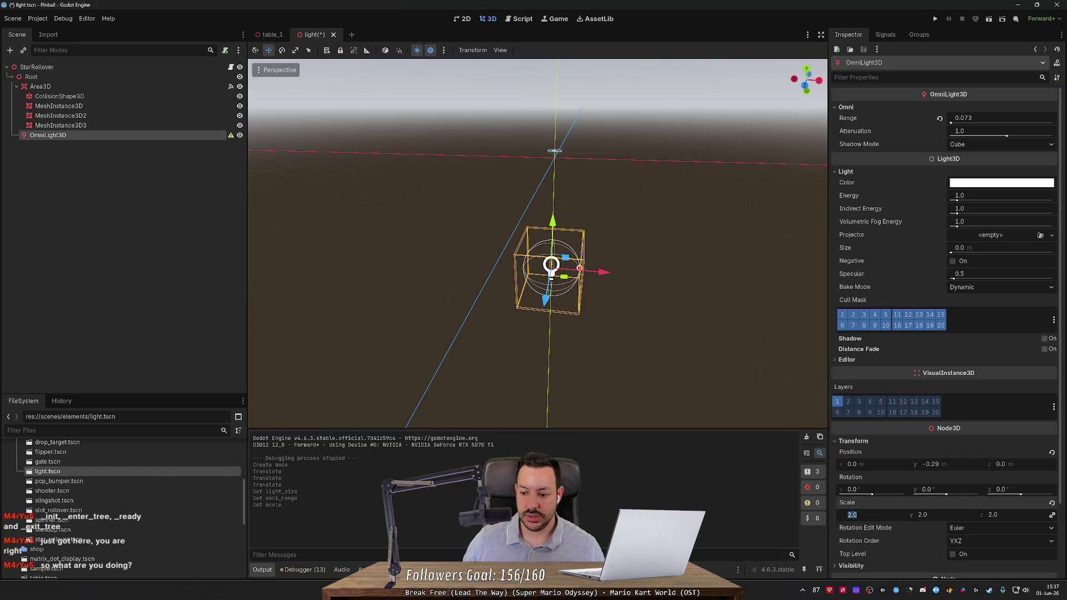
type("1")
key("Tab")
type("1")
key("Tab")
type("1")
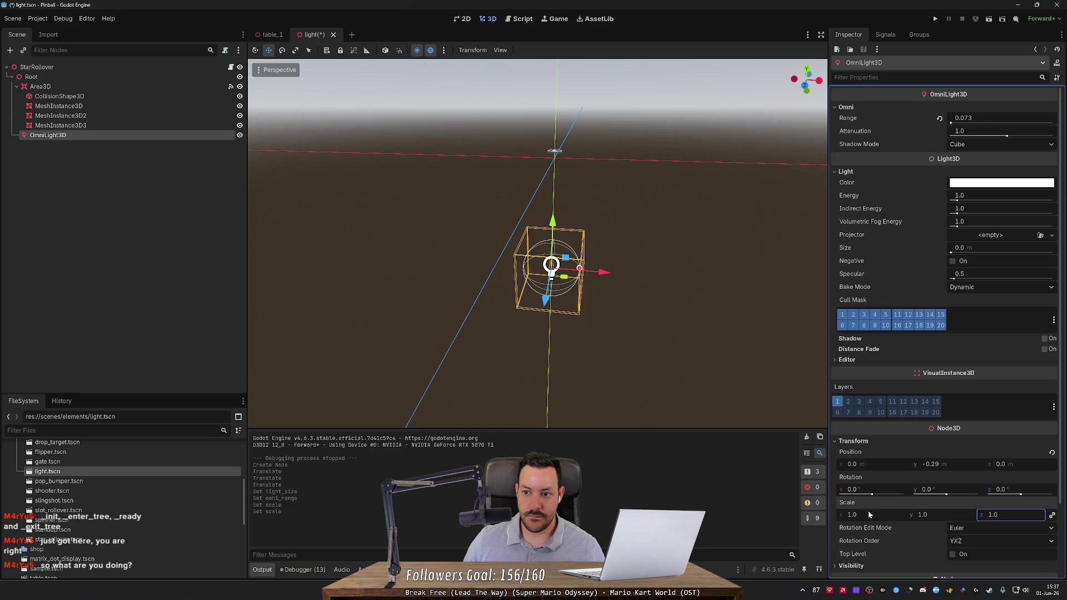
Keep Cube as the shadow mode and set the omni range to exactly 0.05.
left_click(976, 146)
left_click(976, 147)
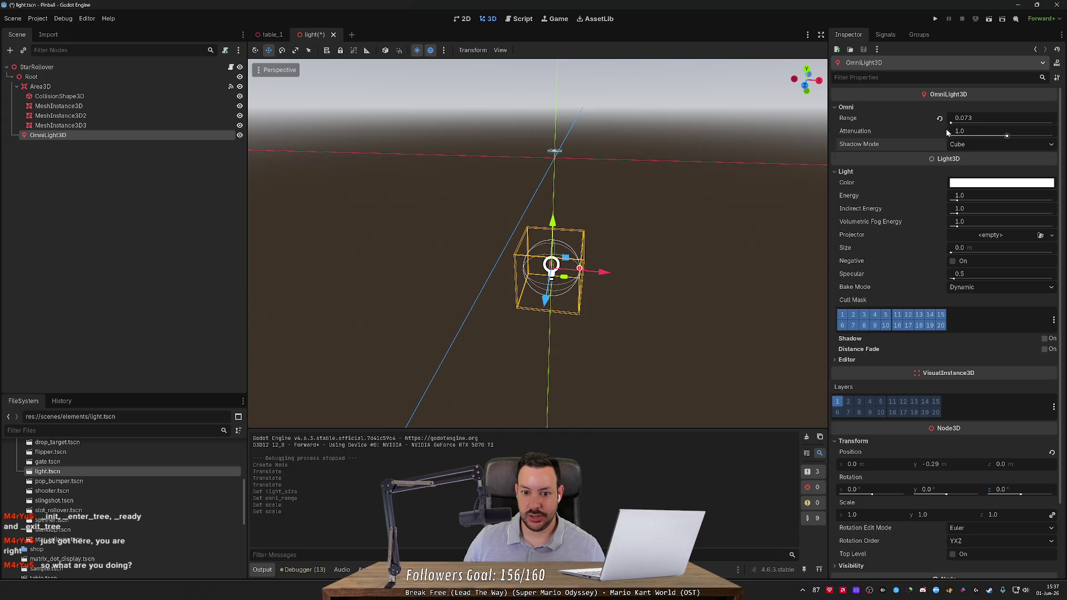
left_click_drag(533, 245, 534, 286)
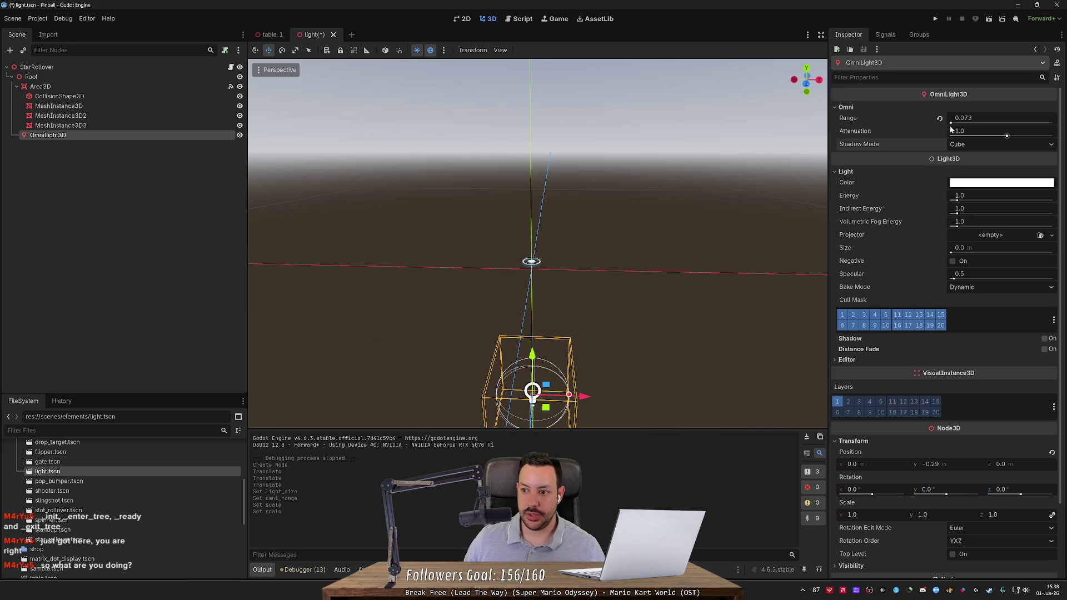
left_click(952, 121)
type("0.05")
key("Return")
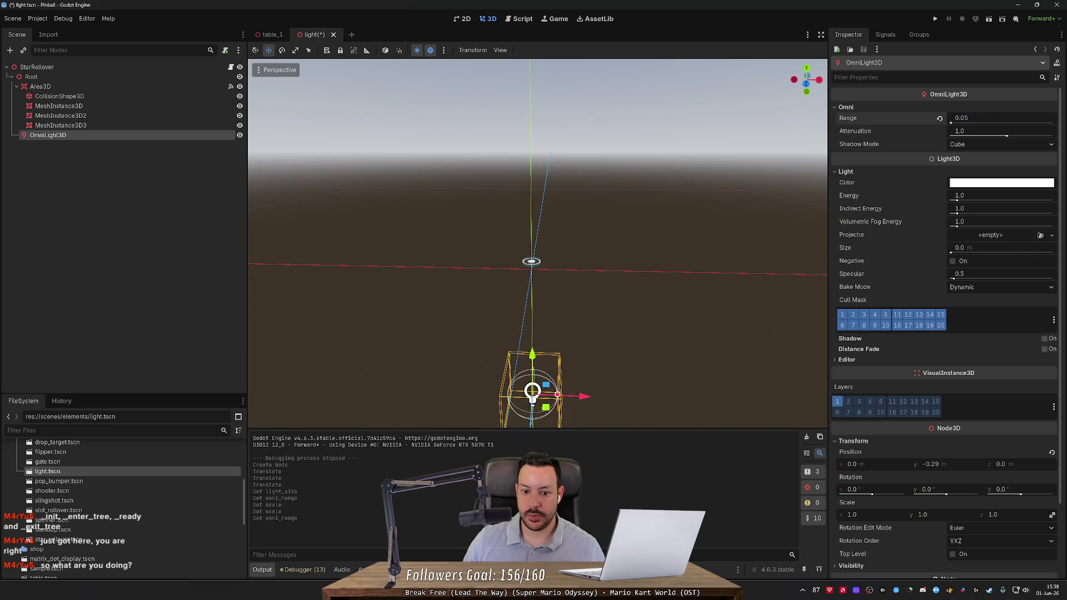
Raise the light to just below the ring and re-centre the view on it.
mouse_move(535, 358)
left_mouse_down()
mouse_move(557, 212)
mouse_move(594, 233)
mouse_move(594, 262)
mouse_move(628, 284)
mouse_move(612, 241)
mouse_move(639, 331)
mouse_move(556, 167)
mouse_move(578, 211)
left_mouse_up()
key("f")
scroll(537, 243, "up", 3)
scroll(609, 245, "up", 3)
scroll(609, 244, "down", 2)
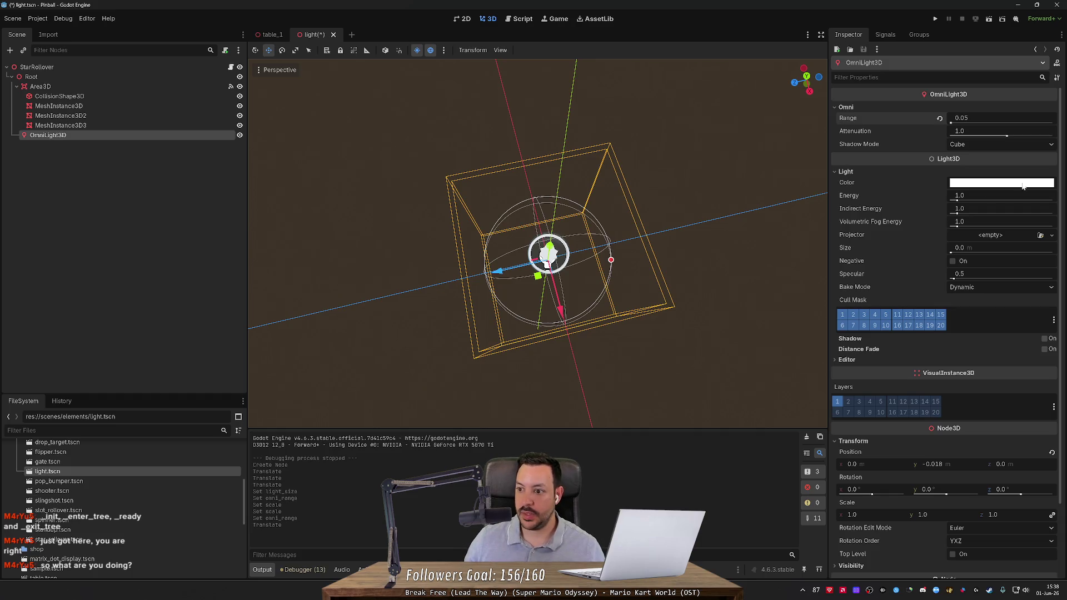
Set the light colour to yellow ffff00, darkened slightly to f0f000.
left_click(1000, 183)
type("ffff00")
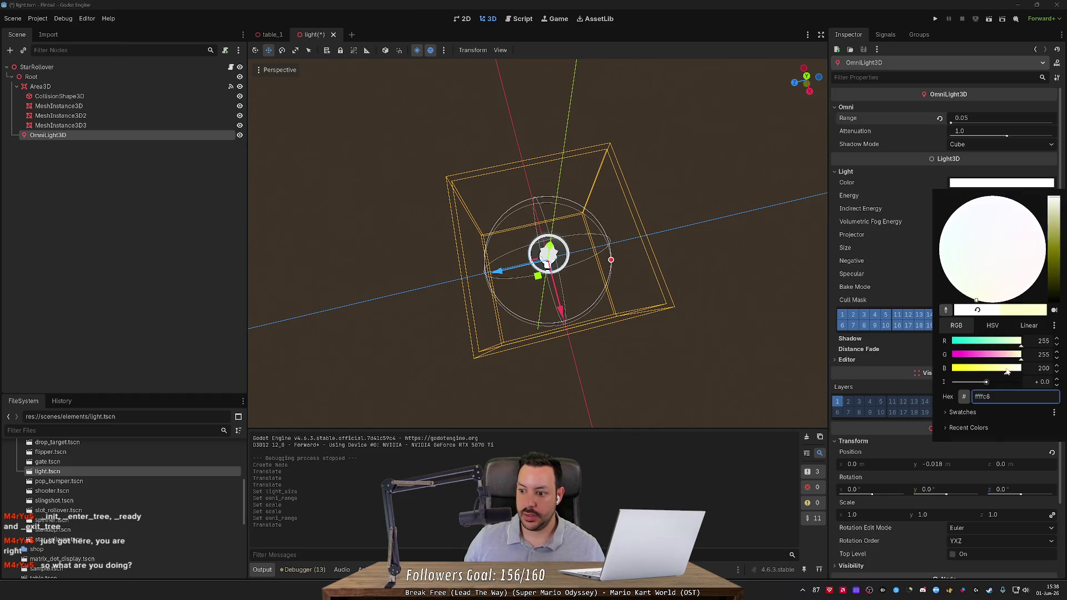
key("Return")
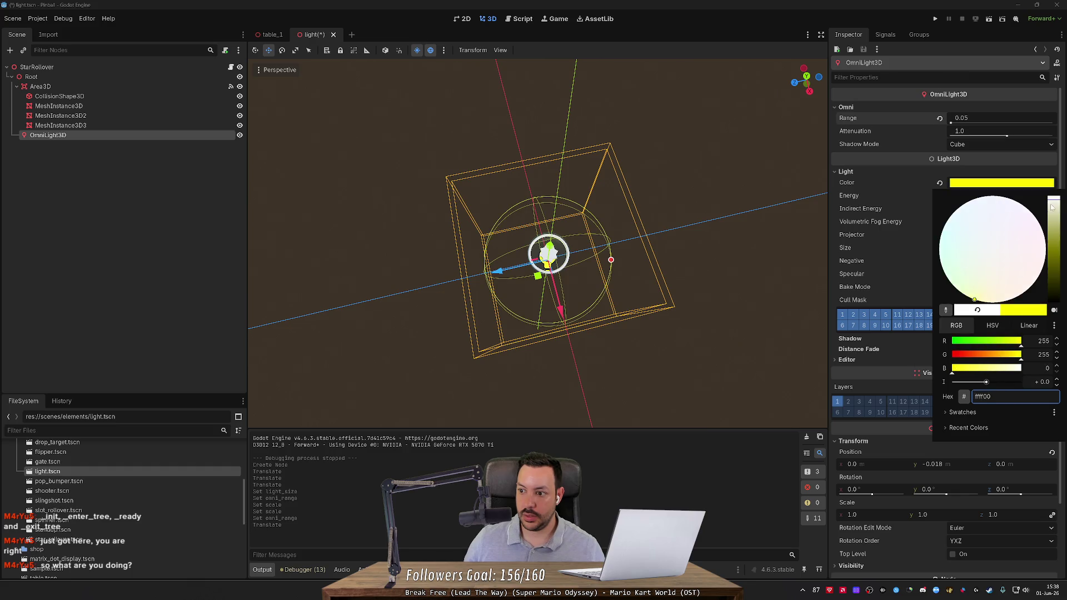
mouse_move(1052, 208)
left_mouse_down()
mouse_move(1052, 250)
mouse_move(1064, 208)
left_mouse_up()
left_click(1010, 168)
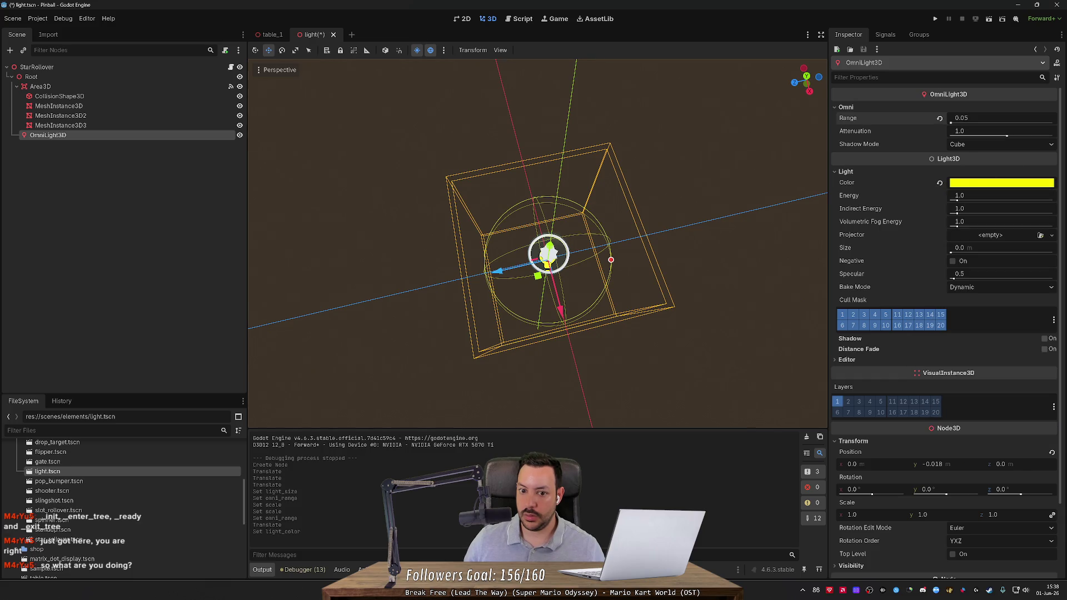
Orbit to inspect the yellow glow and select the star mesh inside the ring.
mouse_move(538, 250)
left_mouse_down()
mouse_move(538, 217)
mouse_move(538, 294)
left_mouse_up()
scroll(538, 243, "up", 5)
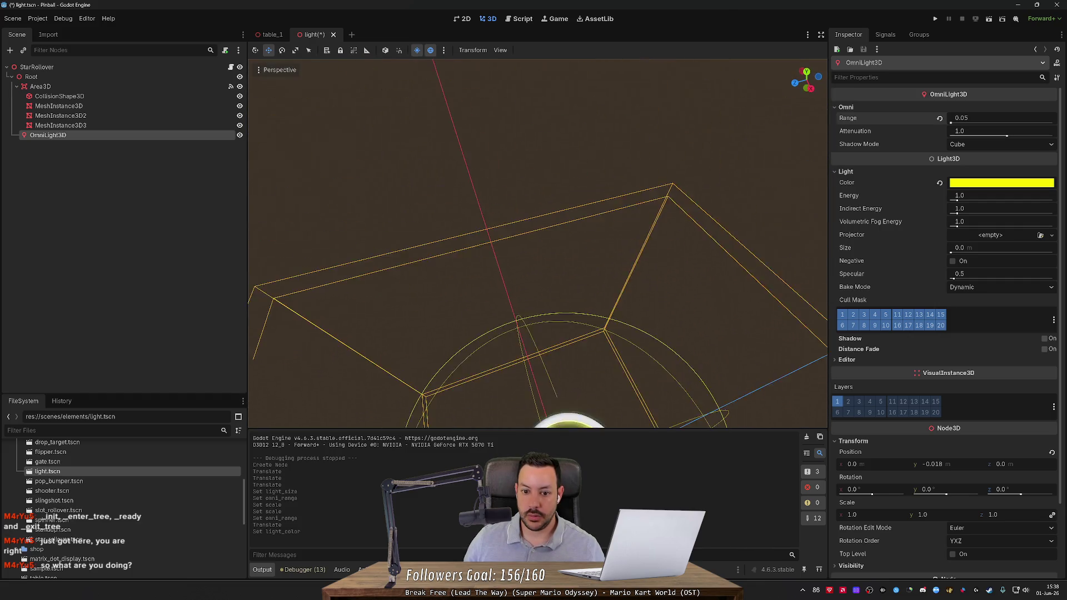
scroll(538, 272, "down", 5)
scroll(691, 238, "up", 6)
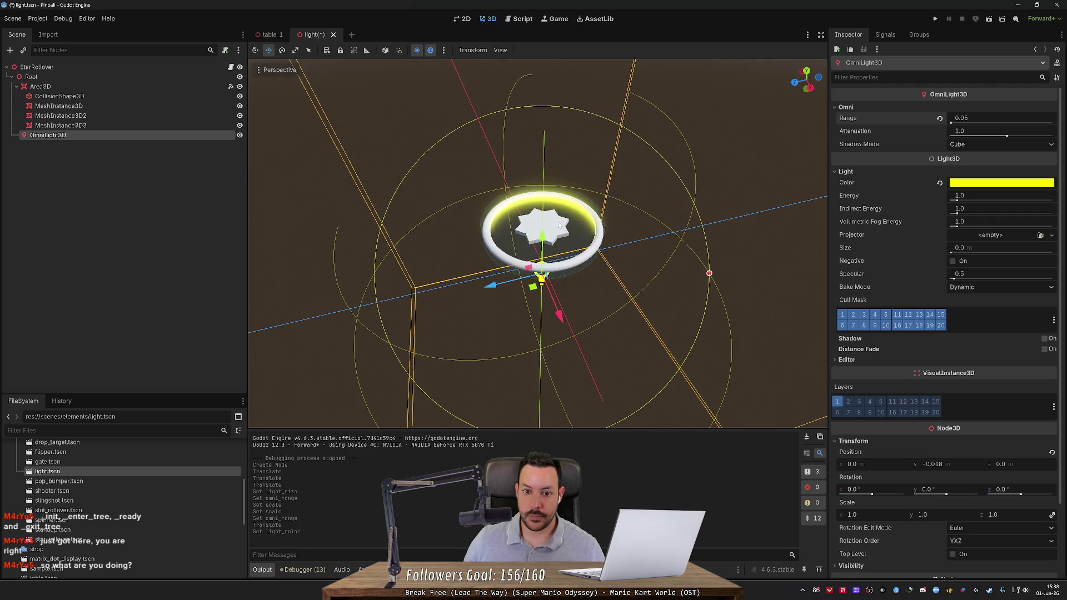
left_click(560, 224)
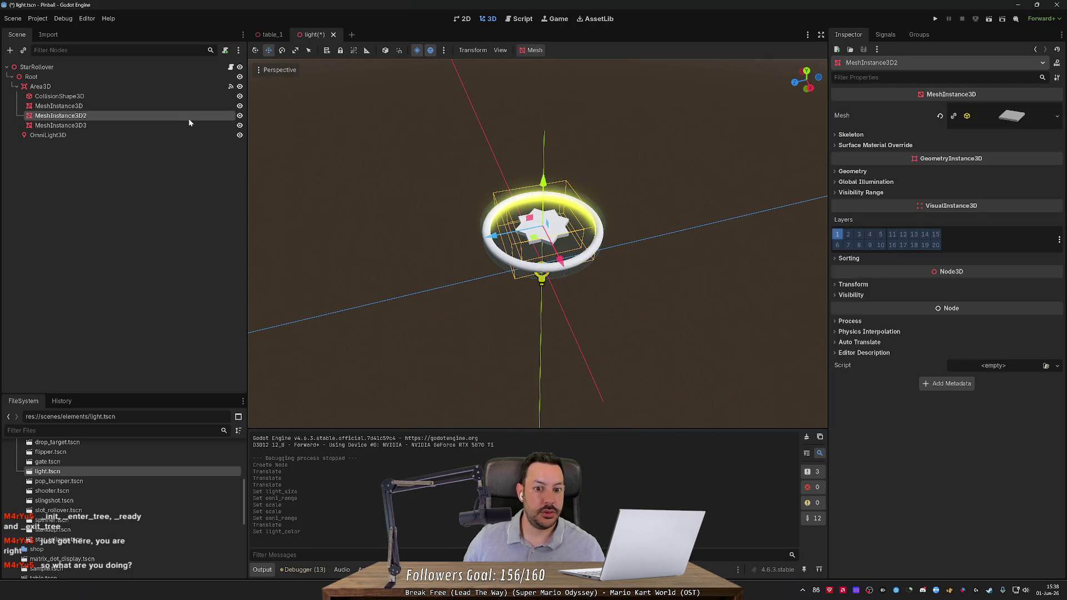
Delete the two star meshes, MeshInstance3D2 and MeshInstance3D3.
key("Delete")
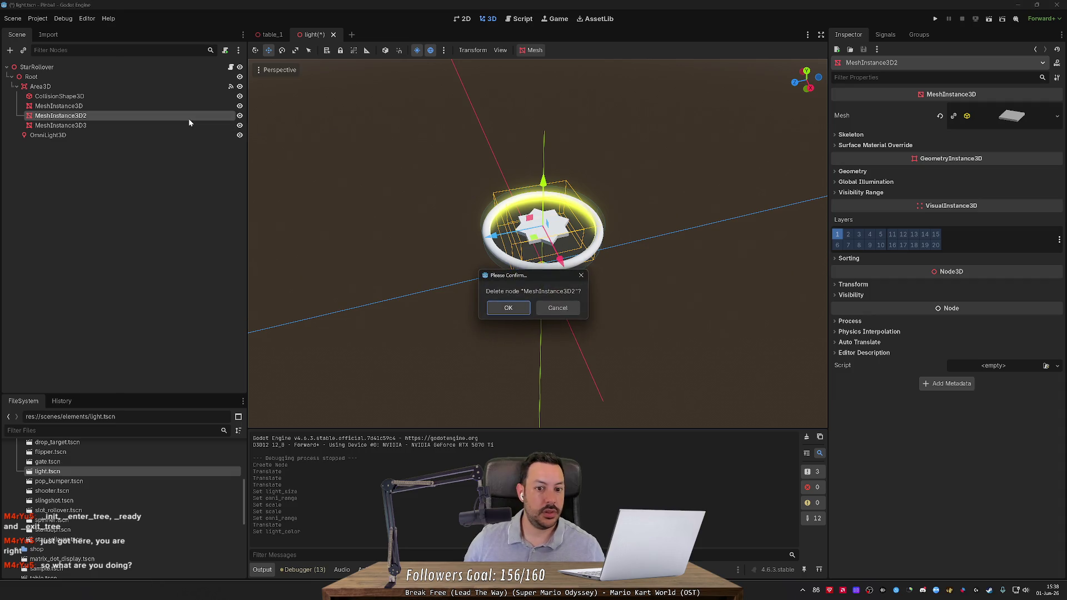
key("Return")
left_click(547, 228)
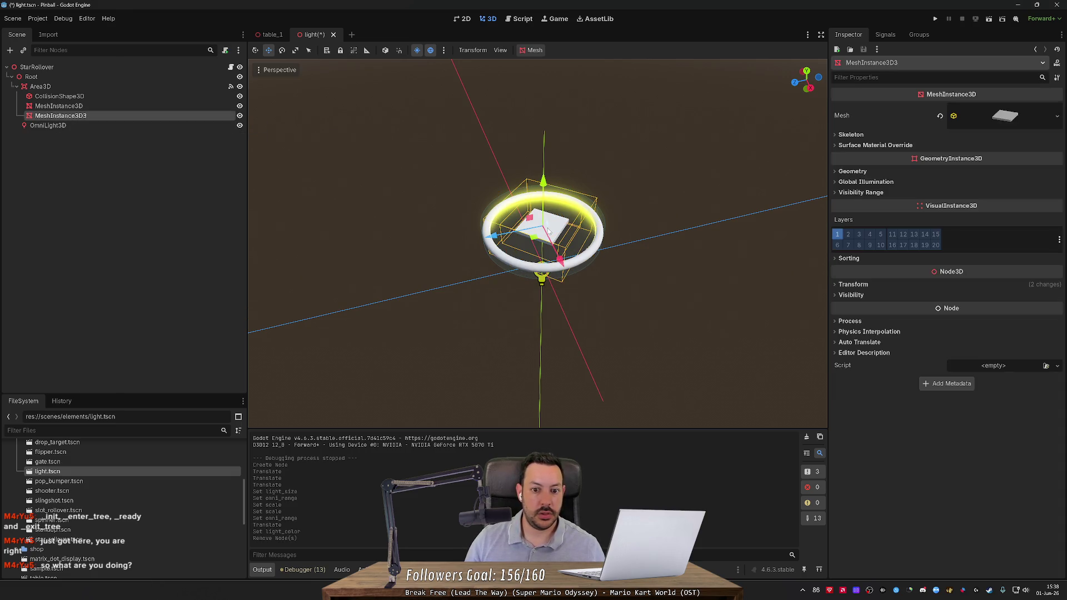
key("Delete")
key("Return")
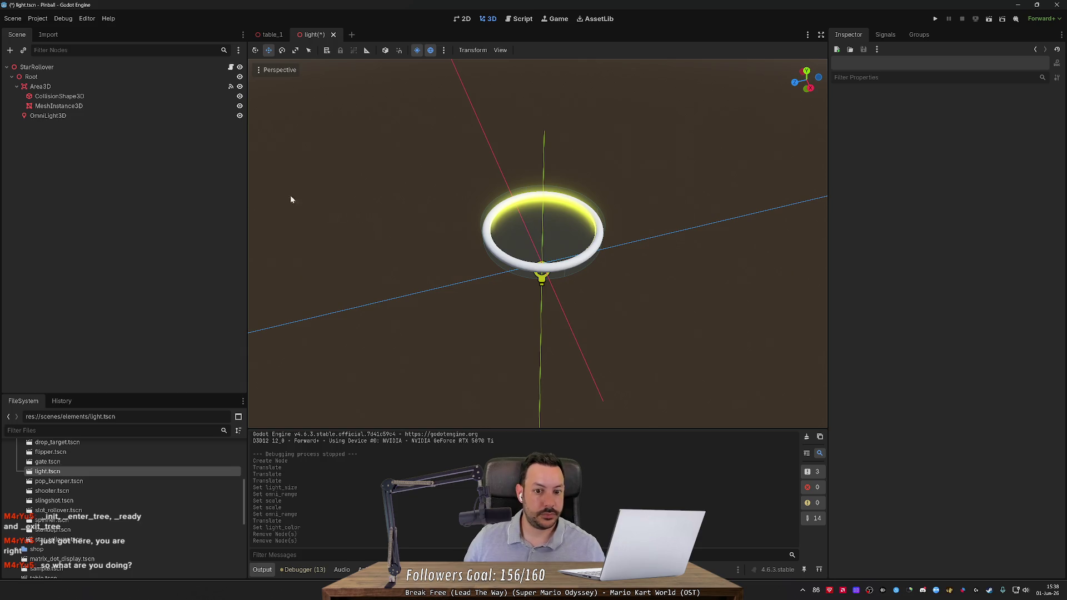
Check the Area3D's signals and delete its CollisionShape3D.
left_click(133, 87)
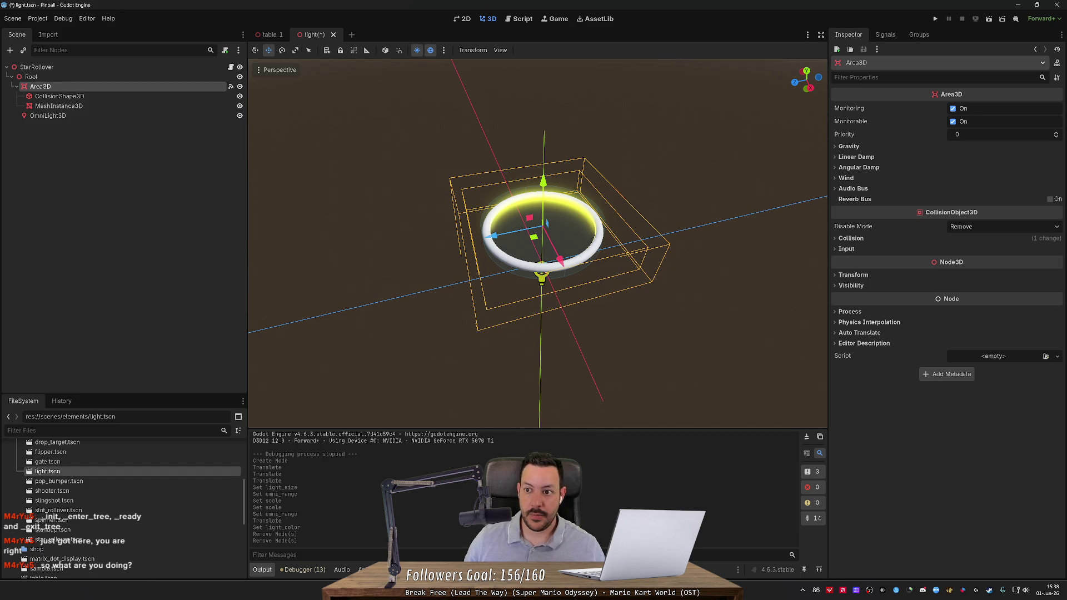
left_click(885, 35)
left_click(848, 35)
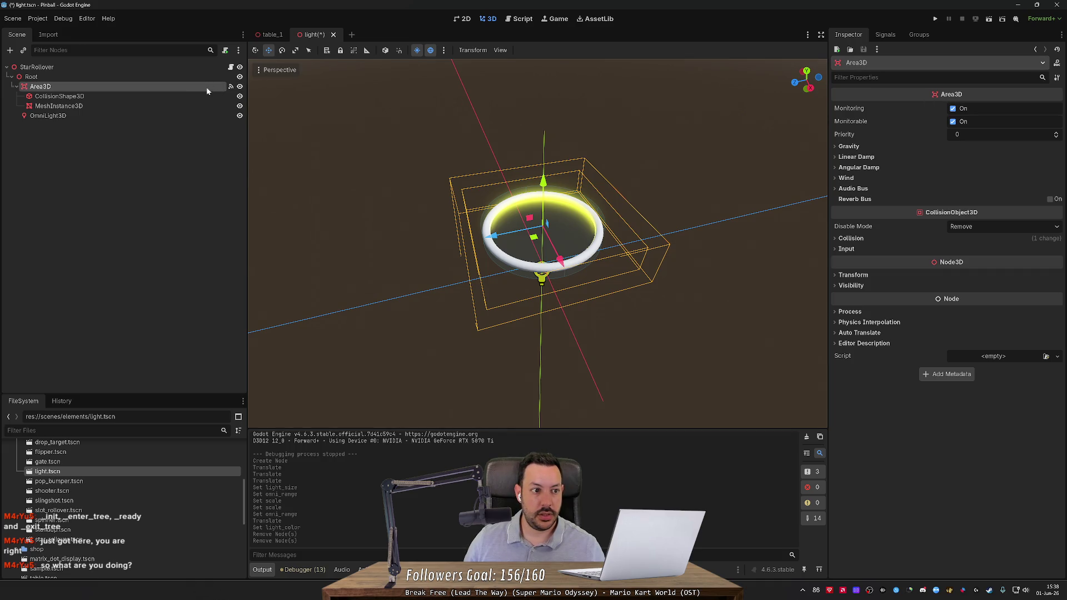
left_click(188, 95)
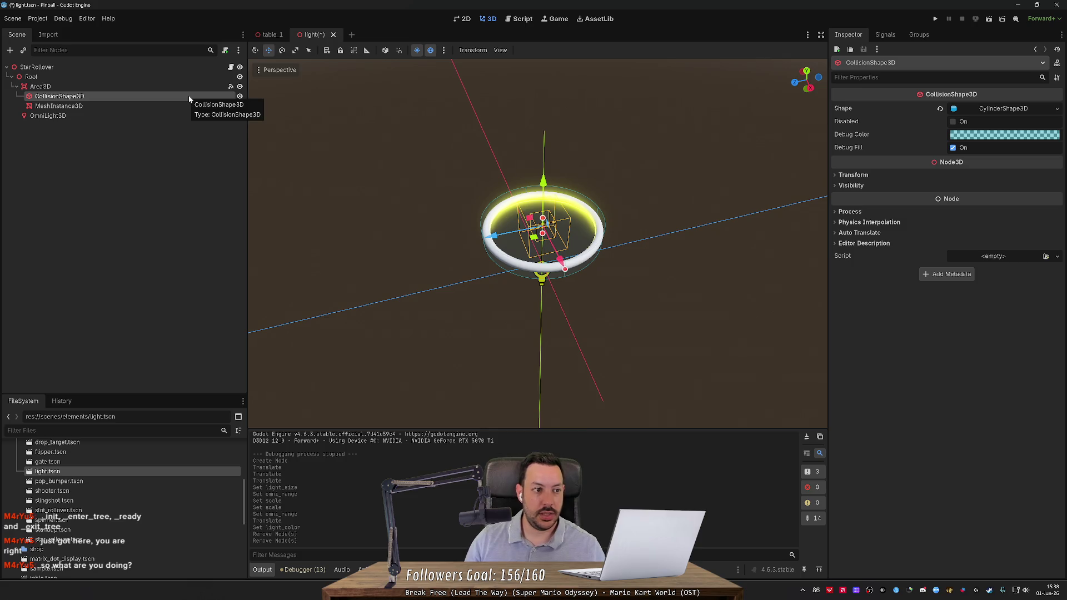
key("Delete")
key("Escape")
Move MeshInstance3D under Root, delete the Area3D, and save the light scene.
left_click_drag(175, 94, 173, 84)
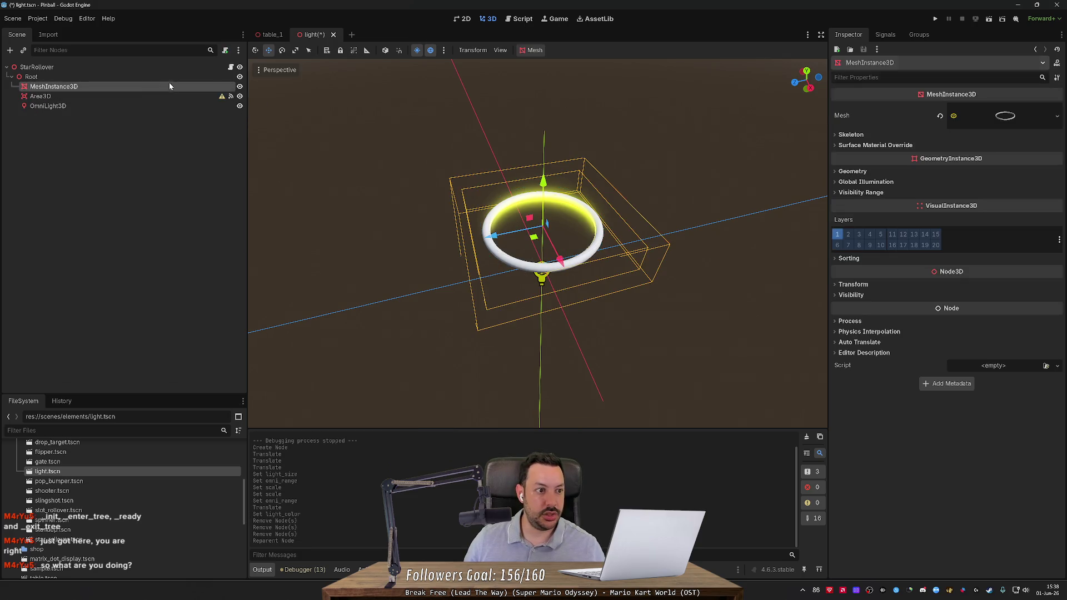
left_click(154, 95)
key("Delete")
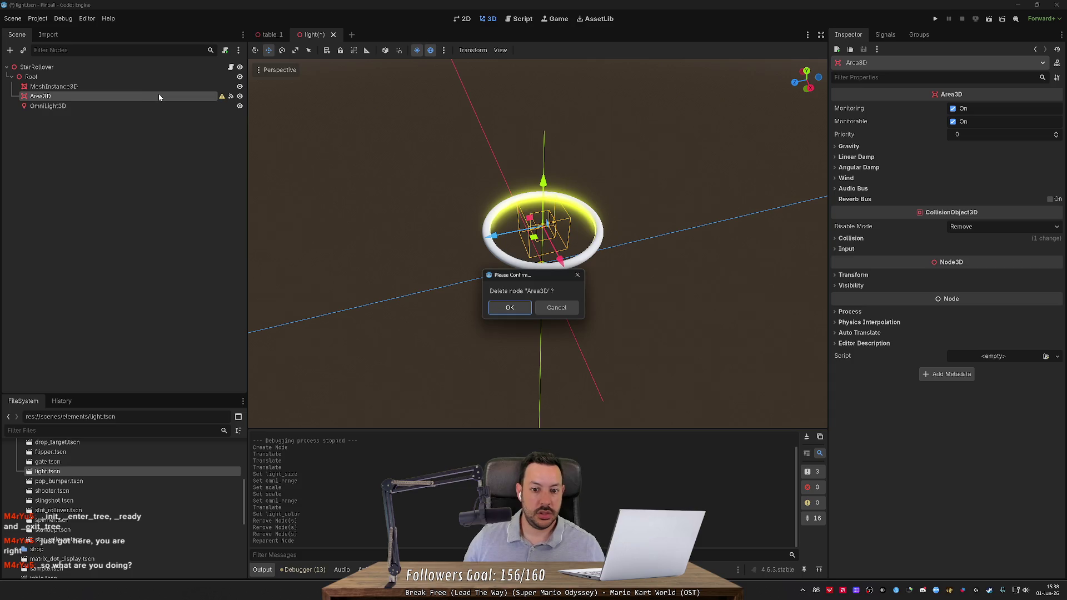
key("Return")
key("ctrl+s")
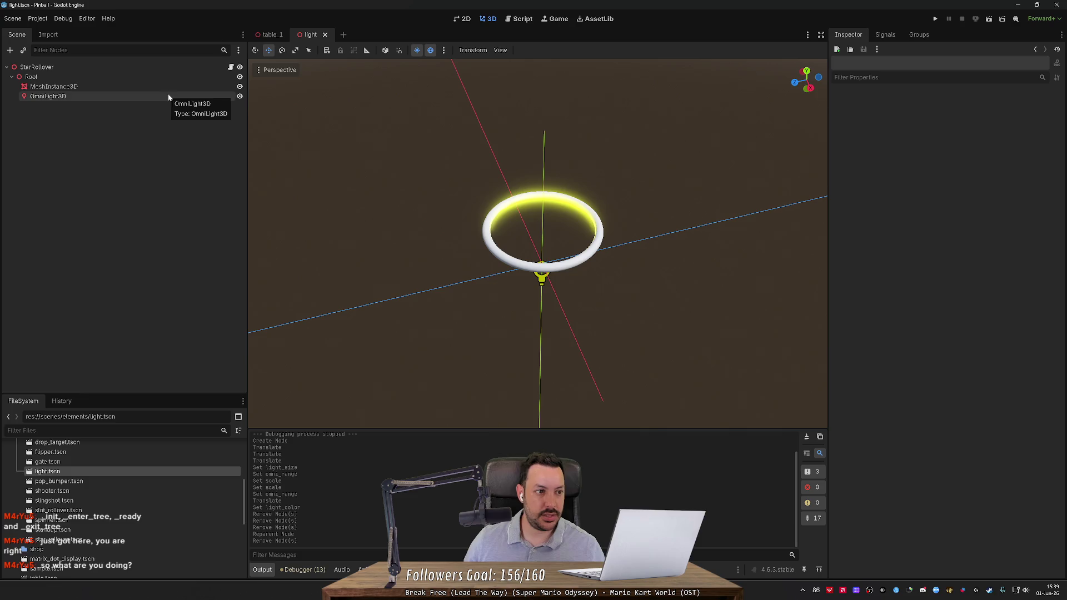
Add a Node3D child named Glass under Root, then delete it again.
left_click(195, 78)
right_click(211, 76)
left_click(236, 85)
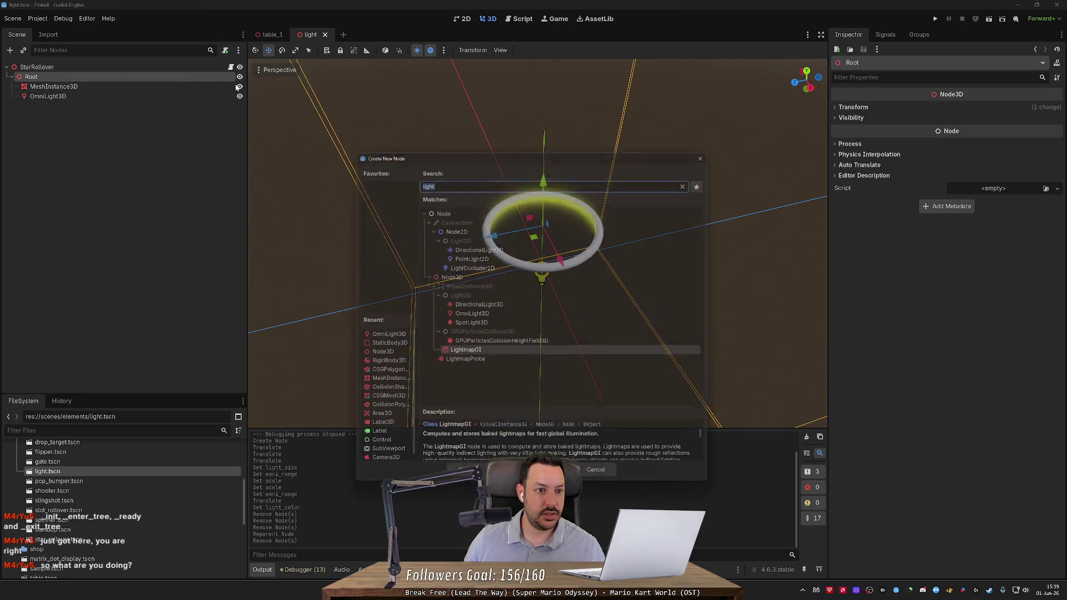
type("Glass")
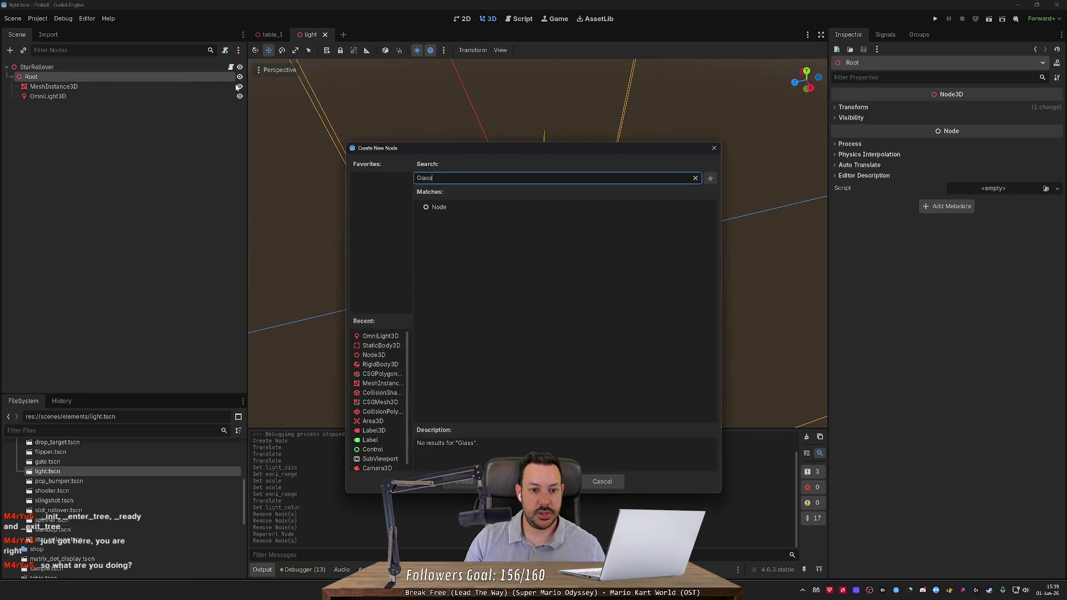
key("BackSpace")
key("BackSpace")
key("BackSpace")
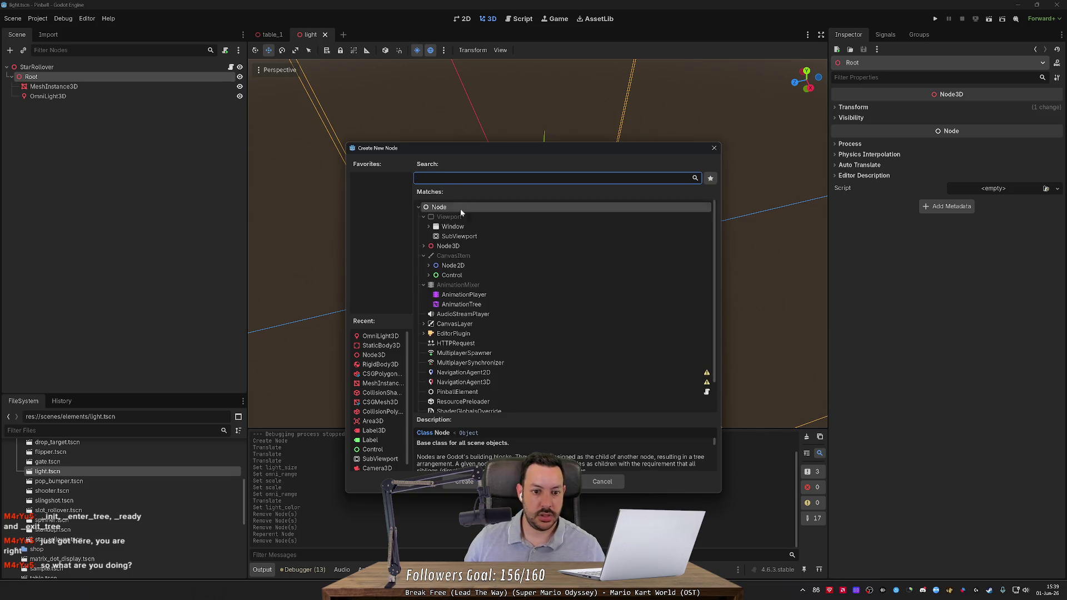
key("Down")
key("Down")
key("Return")
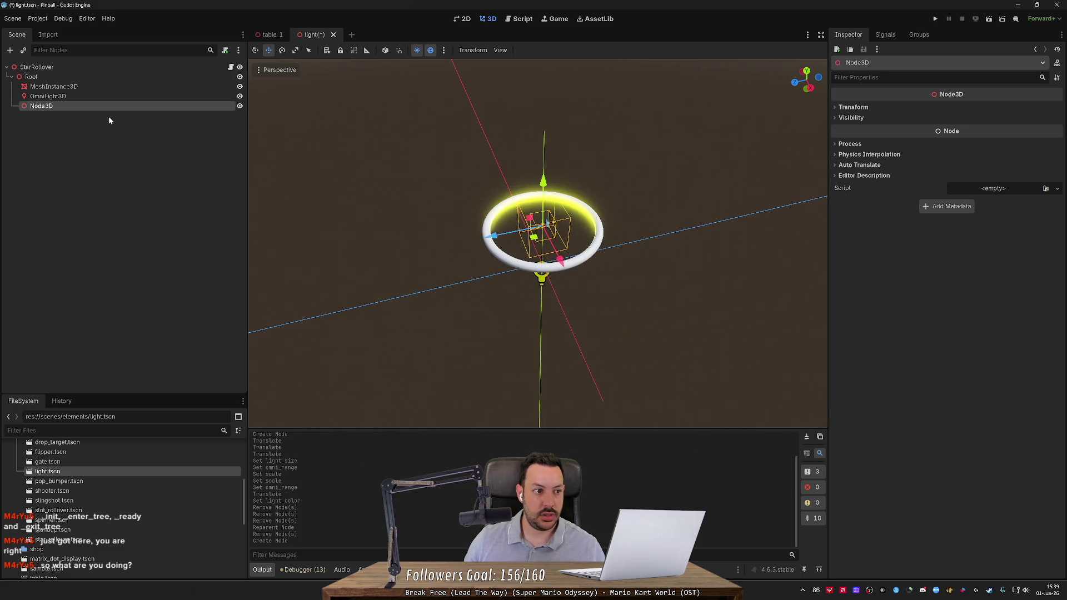
key("F2")
type("Glass")
key("Return")
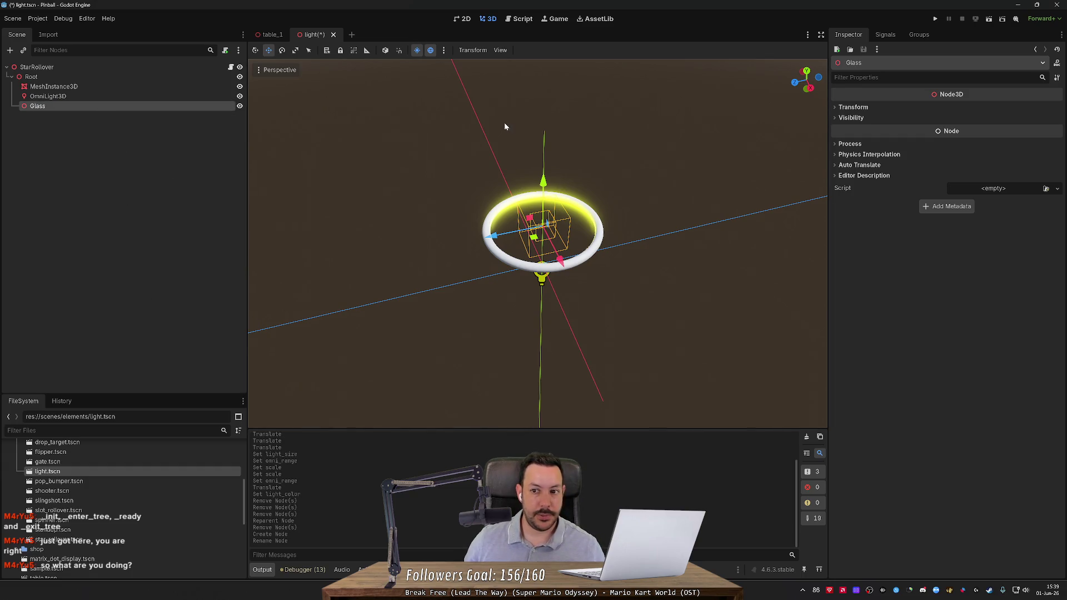
key("Delete")
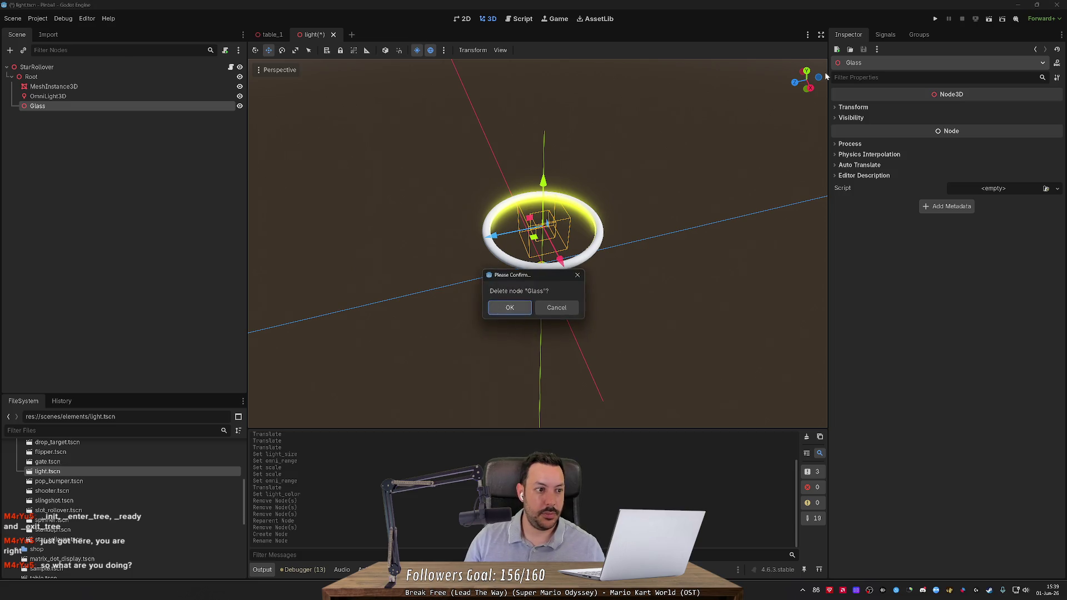
key("Return")
Duplicate the torus MeshInstance3D and make the copy's mesh unique.
left_click(98, 86)
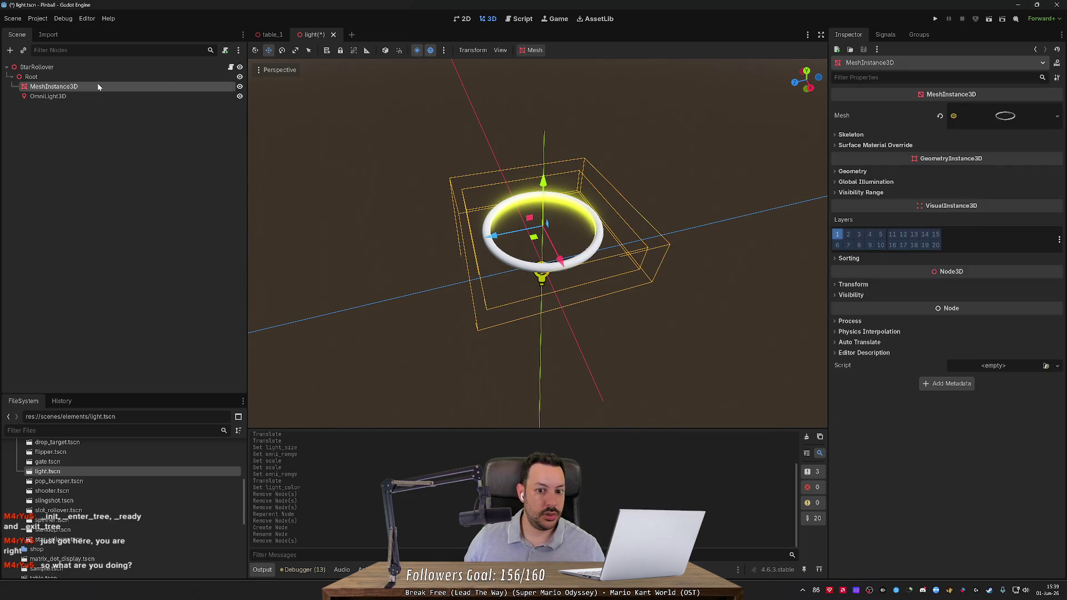
key("ctrl+d")
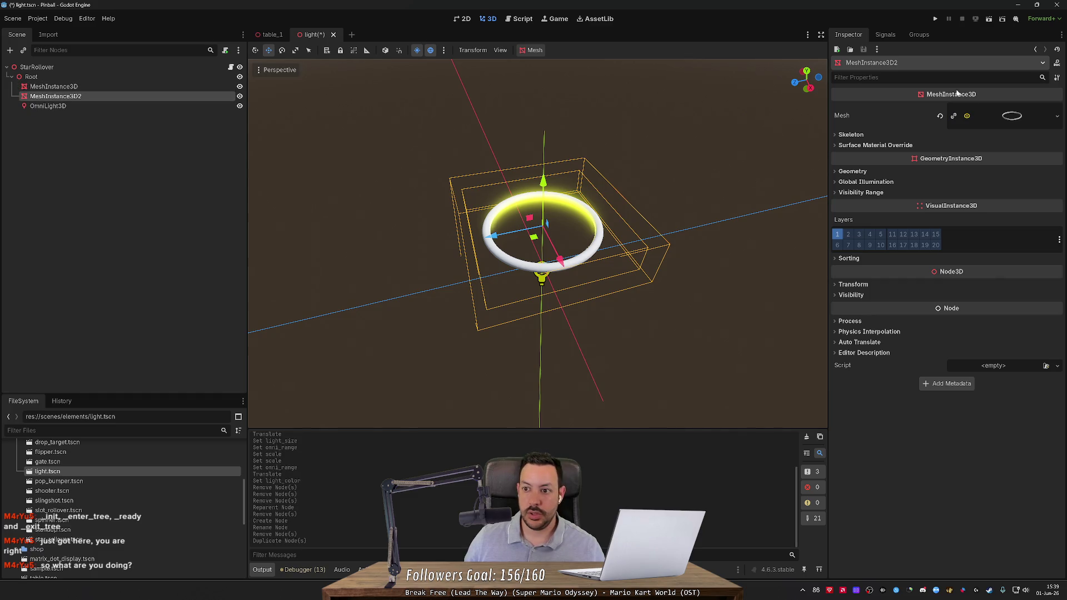
left_click(1012, 116)
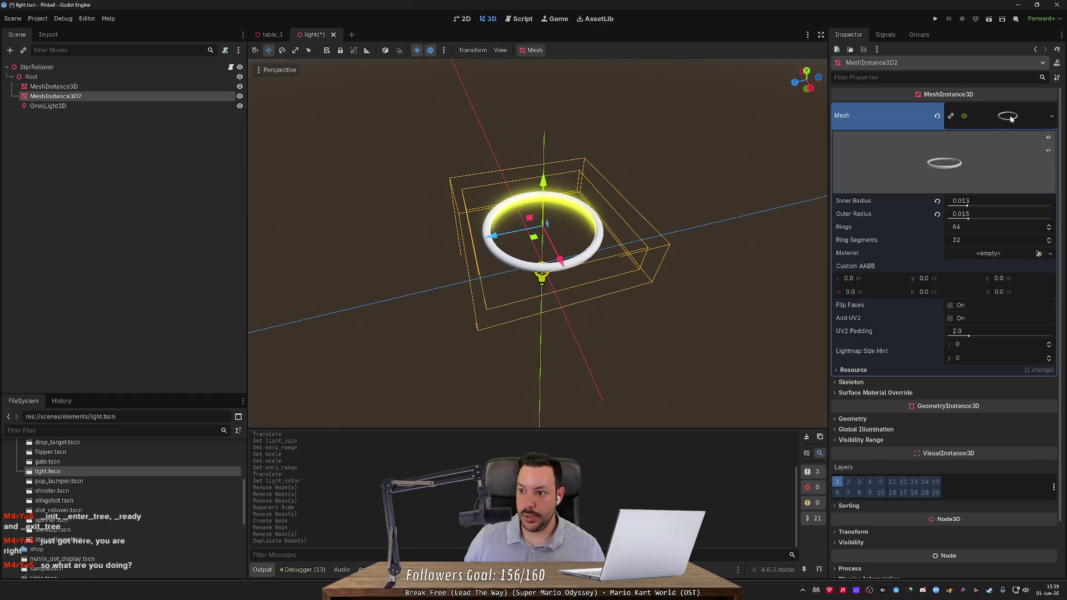
left_click(1011, 118)
left_click(1056, 116)
left_click(951, 117)
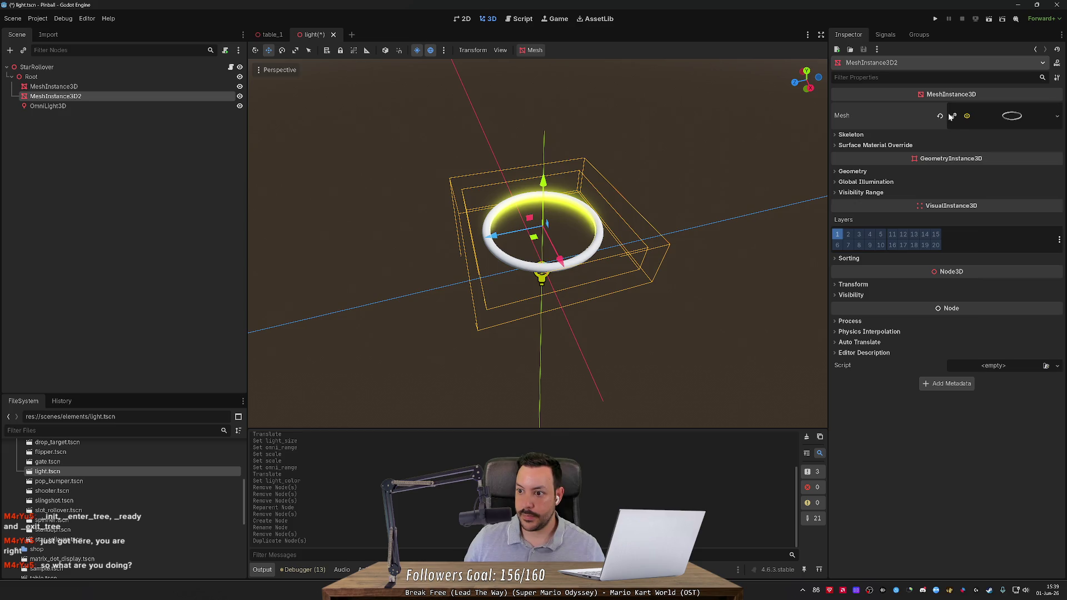
left_click(951, 117)
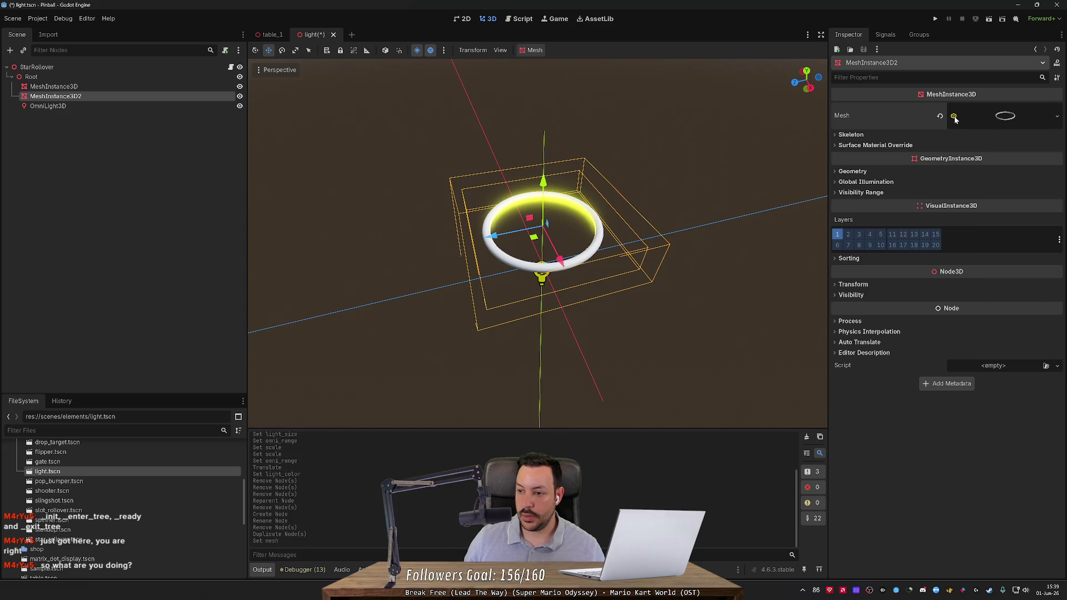
Replace the copy's torus mesh with a new CylinderMesh.
left_click(955, 118)
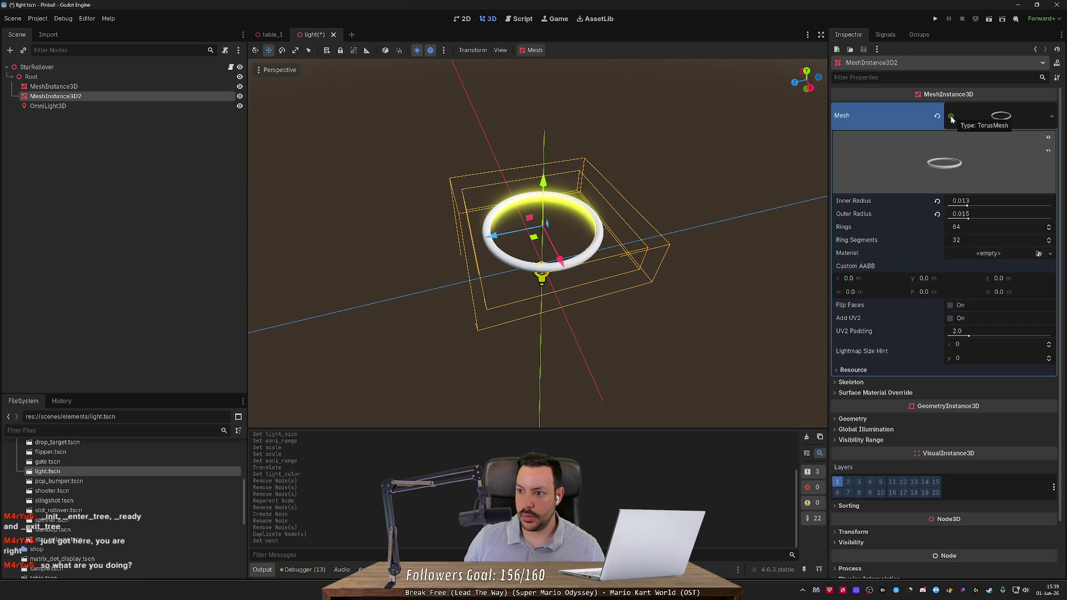
left_click(953, 118)
left_click(955, 117)
left_click(1053, 117)
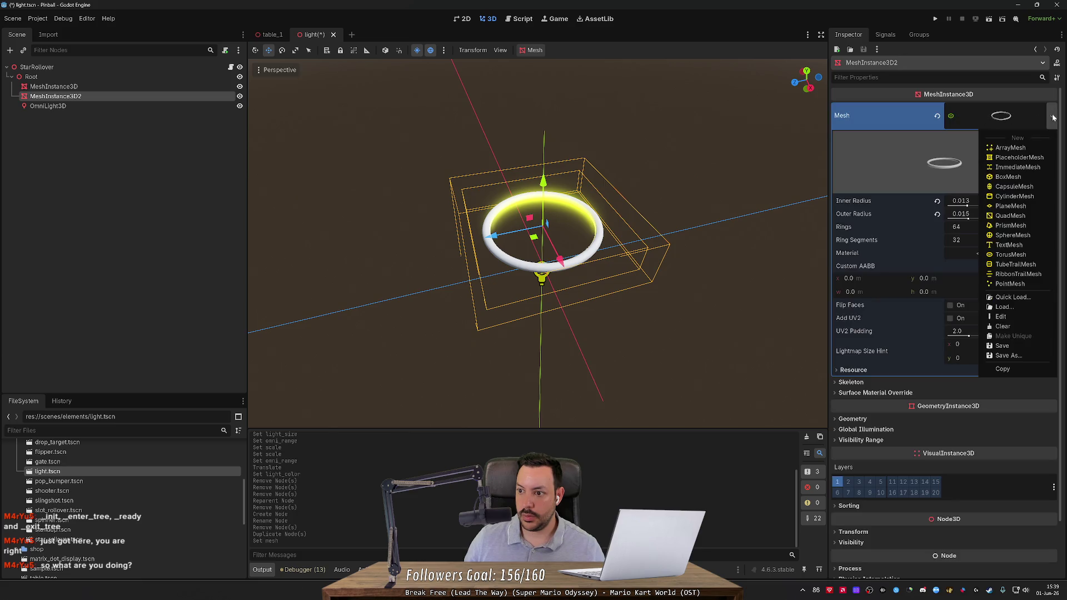
left_click(1028, 198)
scroll(776, 175, "up", 5)
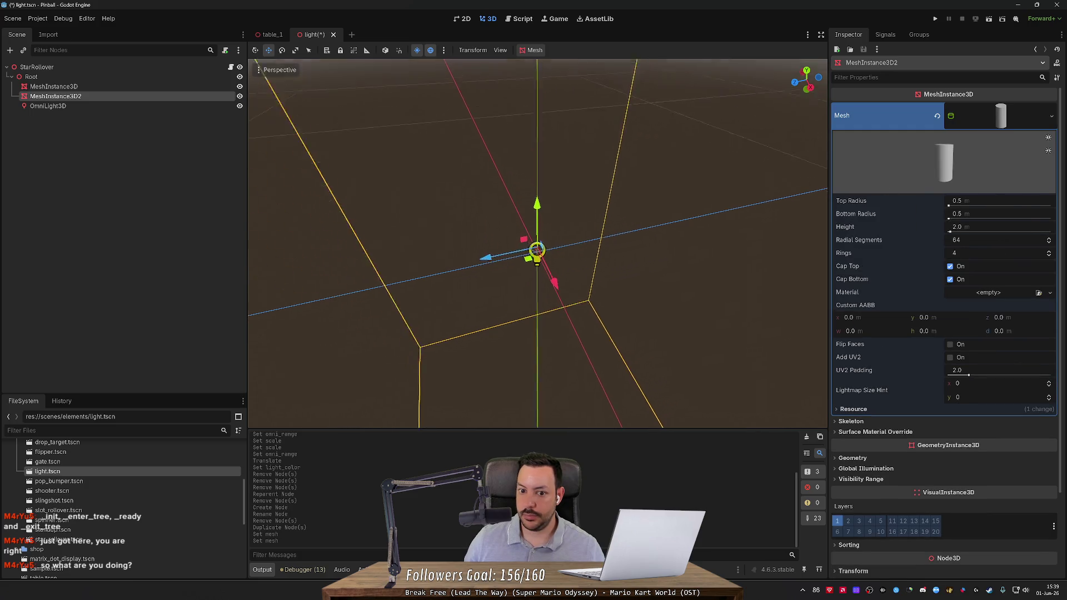
scroll(538, 244, "up", 3)
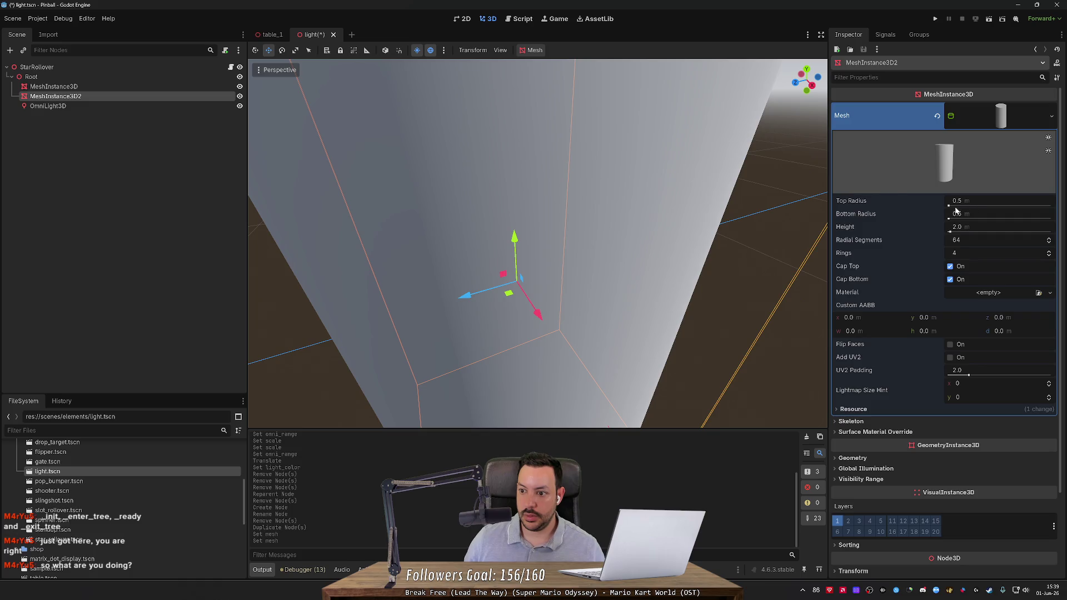
Shrink the cylinder to a 0.05 top radius and 0.01 height, flattening it into a disc.
left_click(959, 204)
type("0.05")
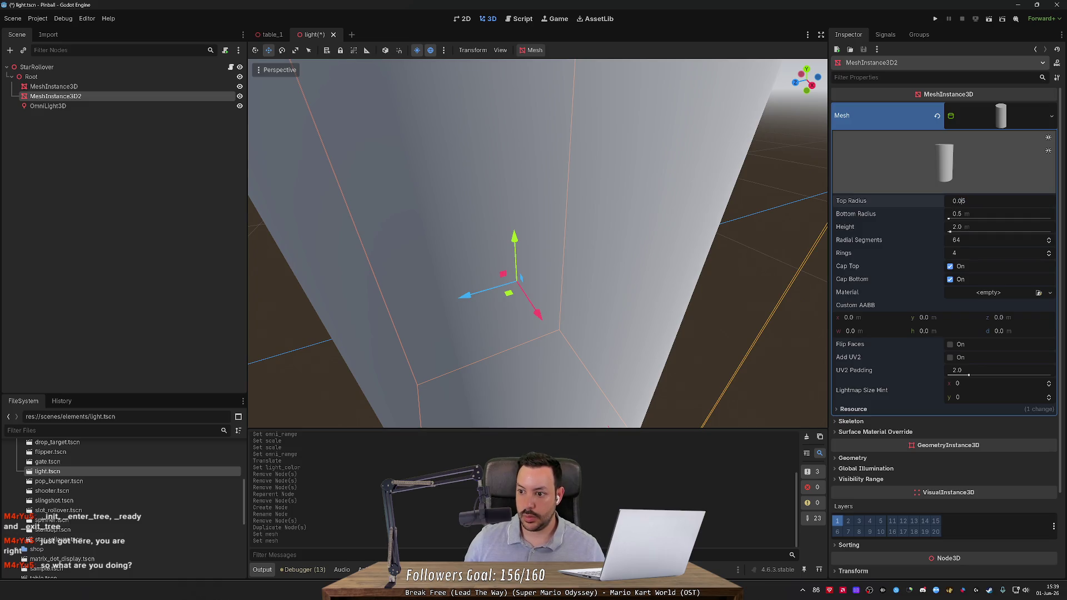
key("Tab")
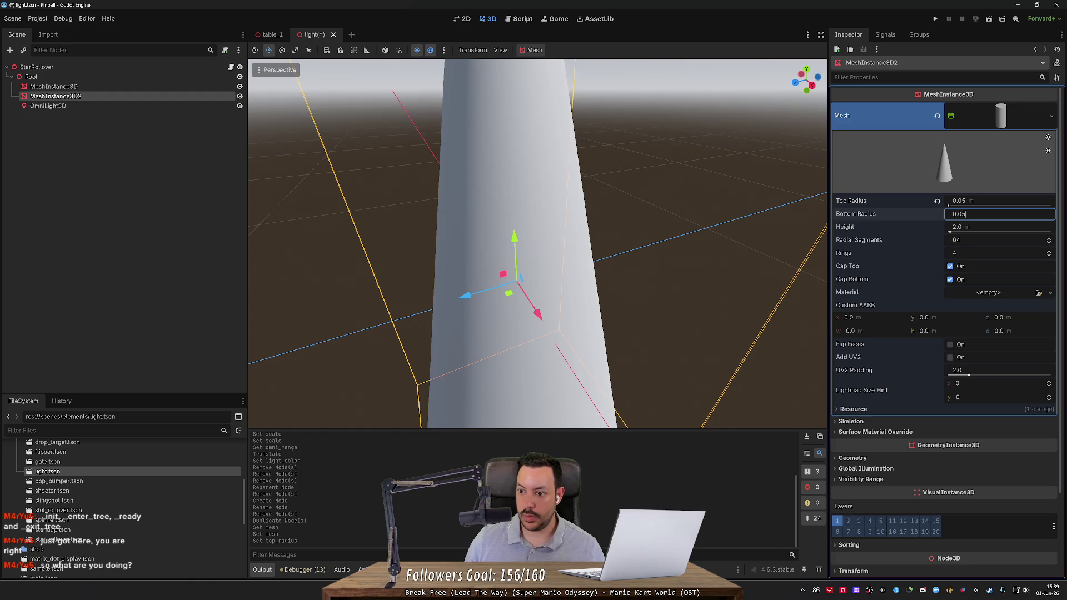
left_click(960, 228)
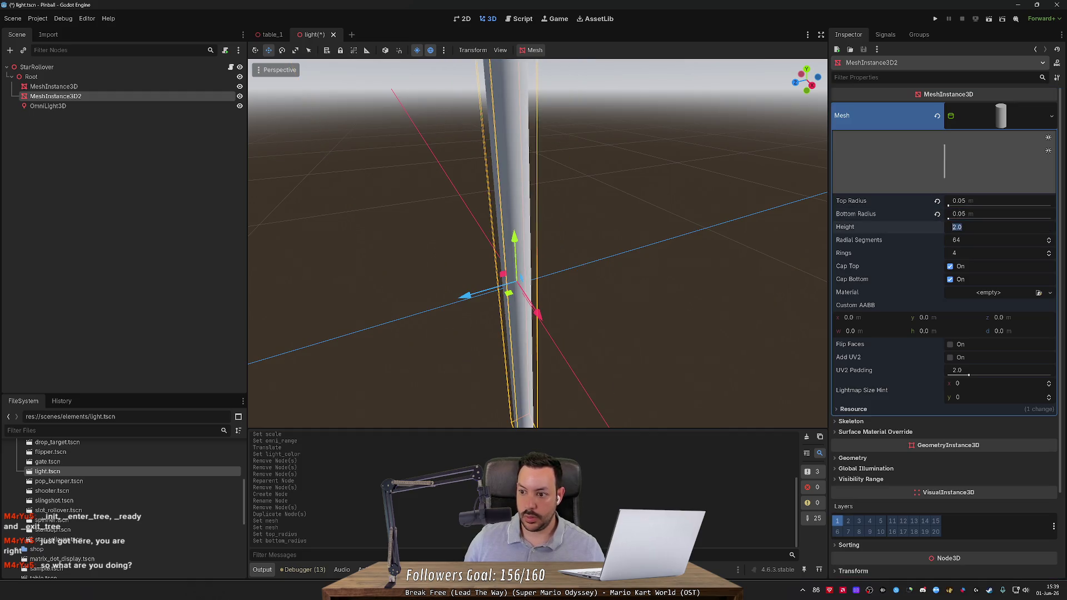
type("1")
key("Return")
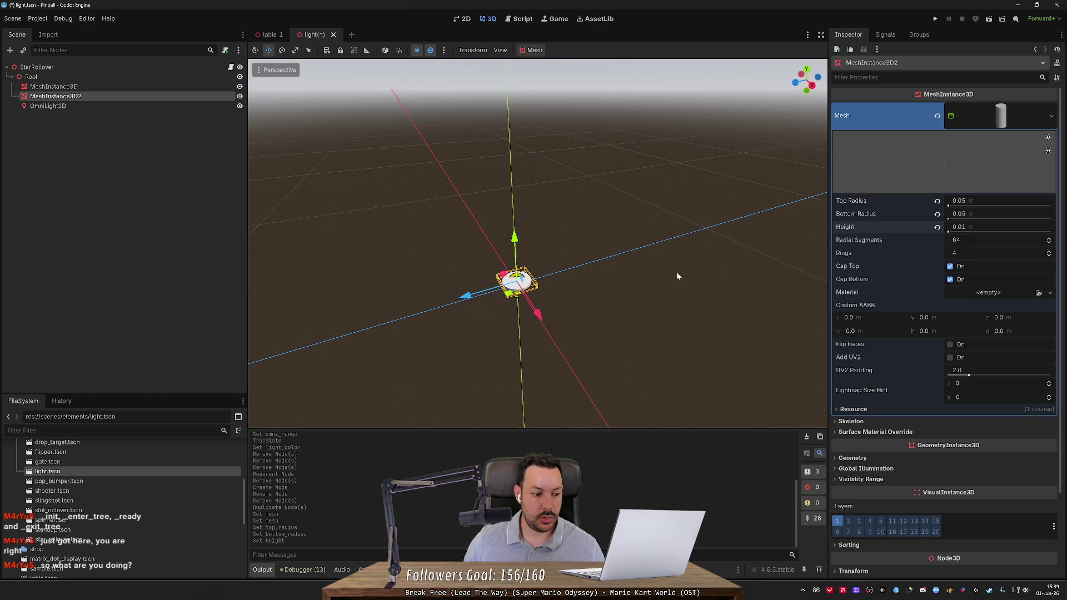
scroll(549, 292, "down", 5)
key("w")
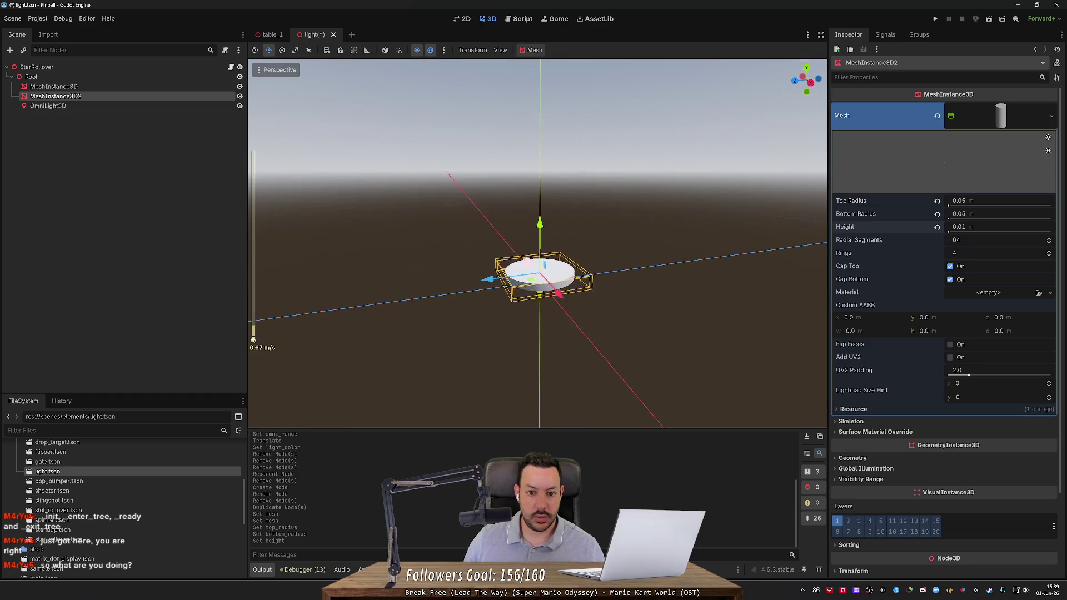
key("s")
Lower the disc height to 0.001 and halve the bottom radius to 0.025.
left_click(957, 228)
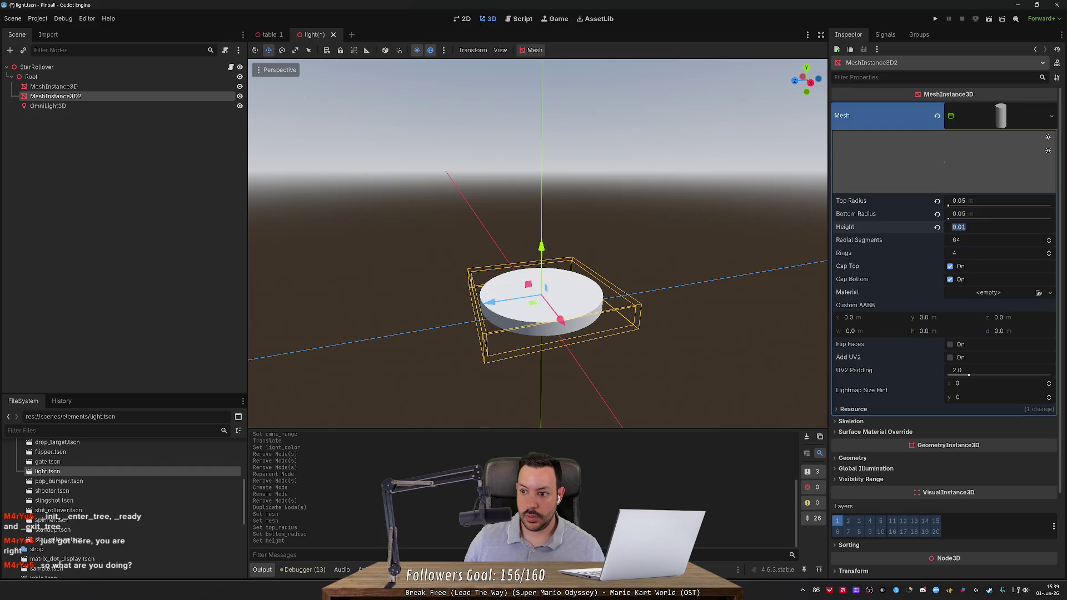
left_click(966, 227)
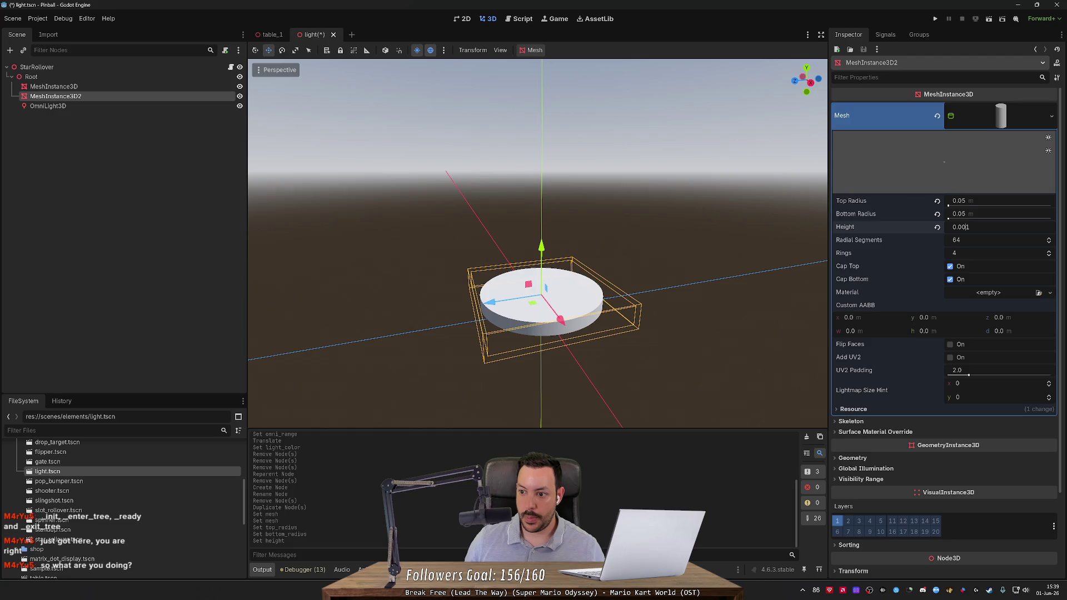
key("Return")
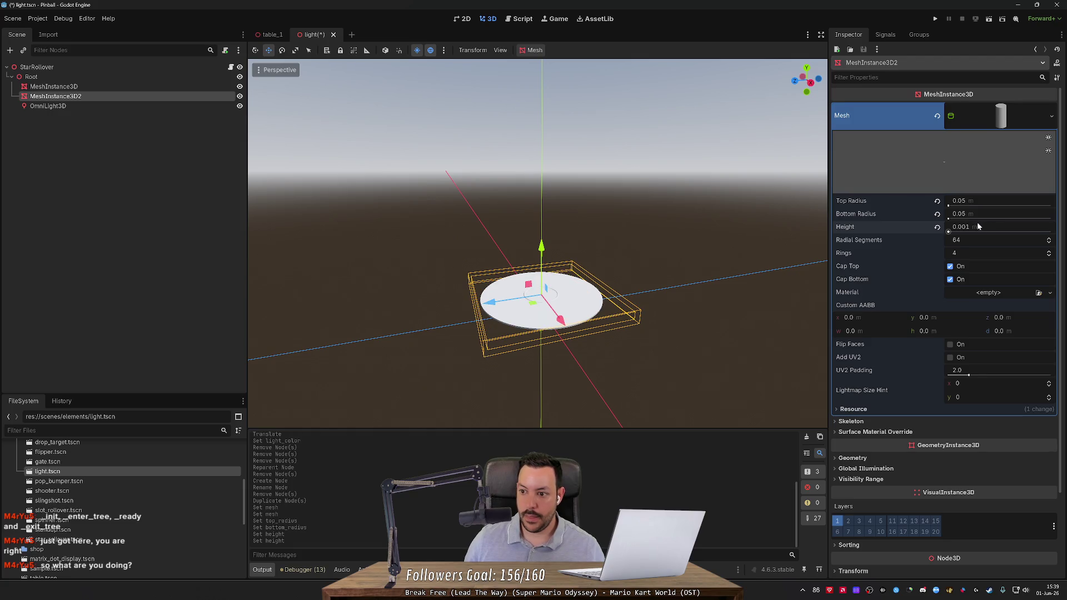
left_click(973, 214)
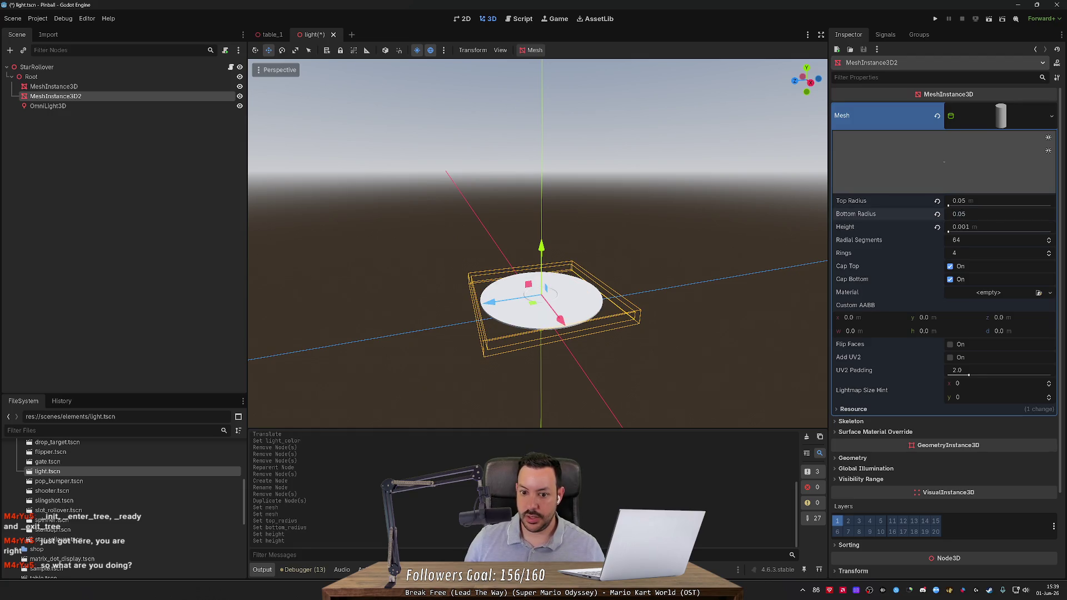
type("/2")
key("Return")
Try top and bottom radii of 0.025, then 0.02, then 0.01.
left_click(975, 201)
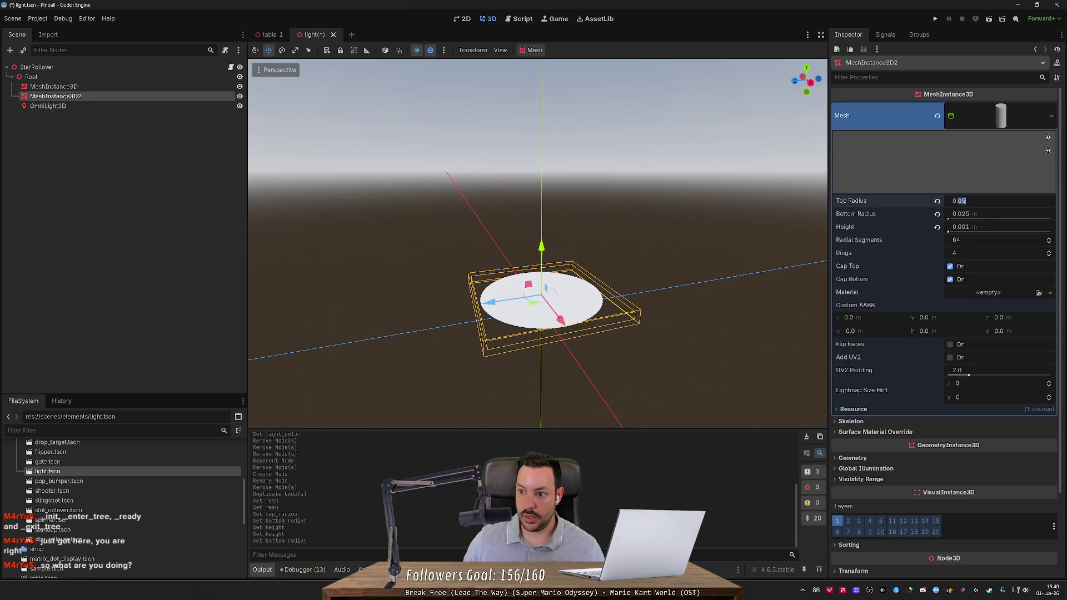
left_click(964, 201)
key("Return")
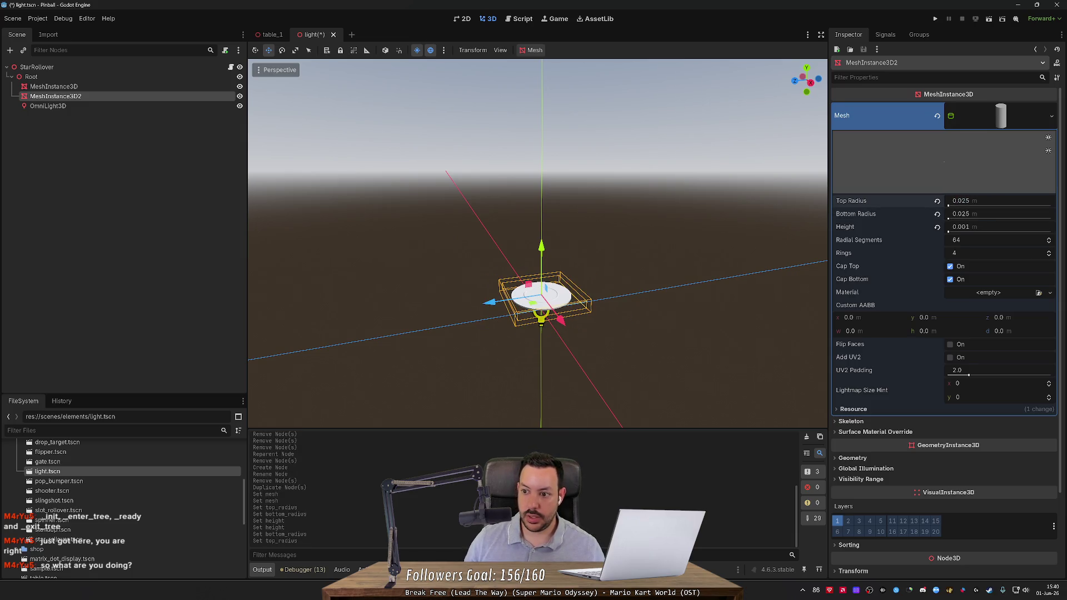
left_click(969, 201)
key("Return")
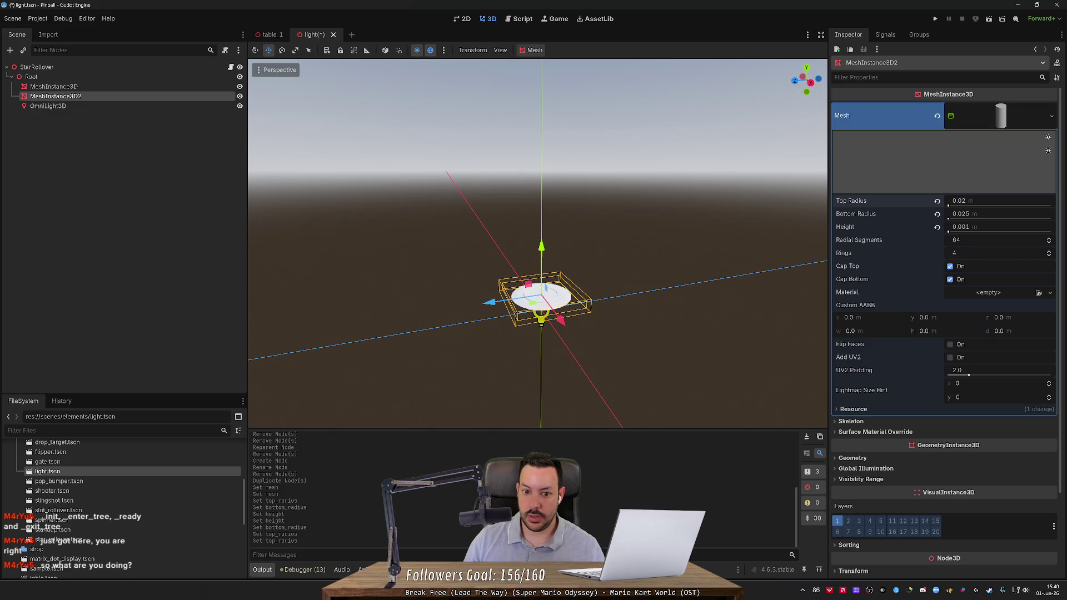
left_click(970, 214)
key("Return")
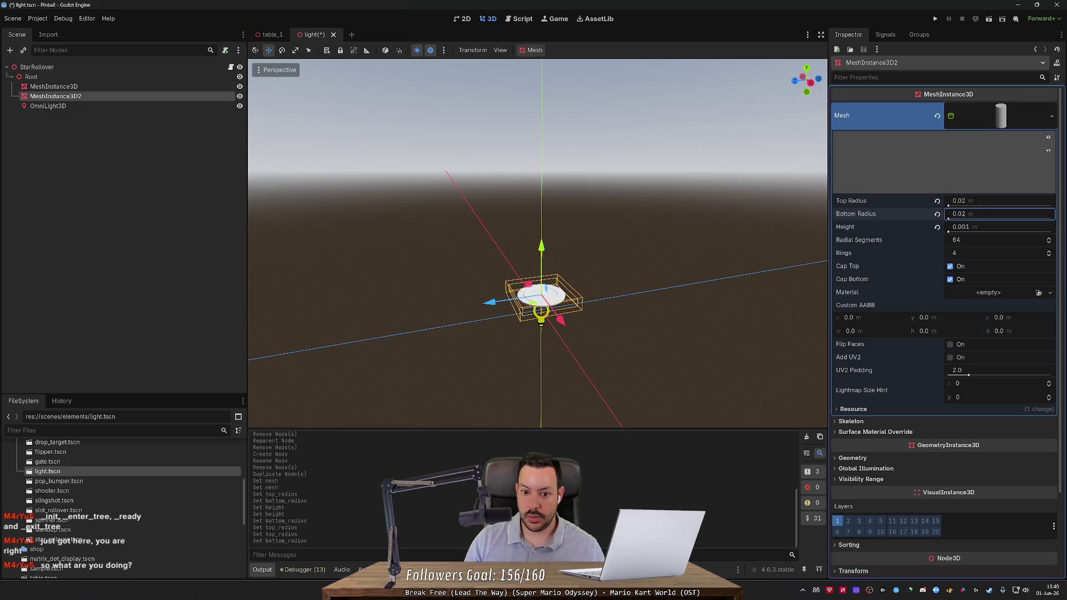
left_click(967, 201)
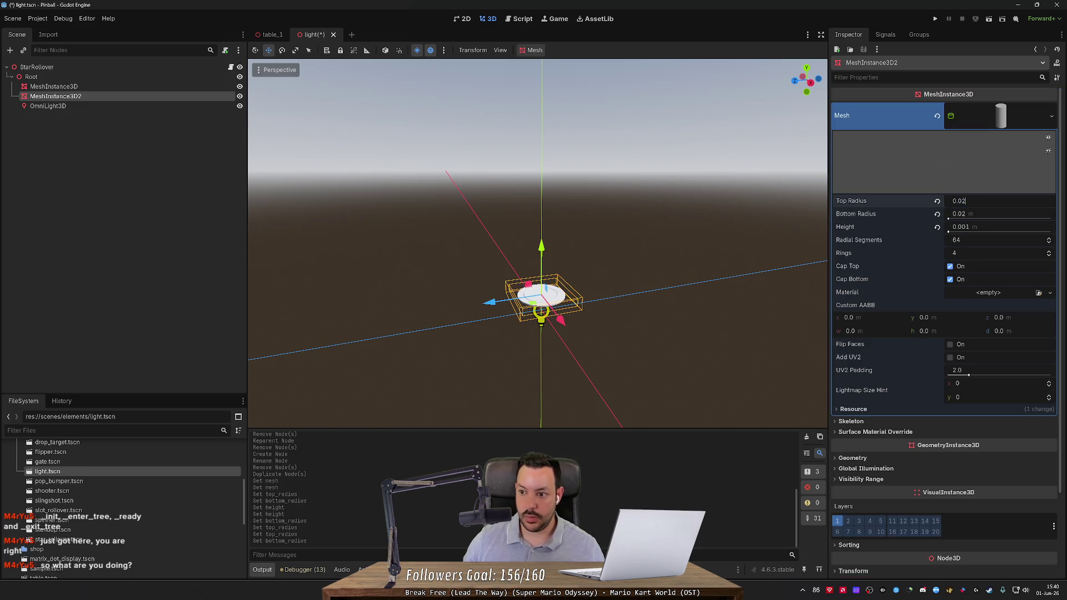
key("Return")
left_click(961, 214)
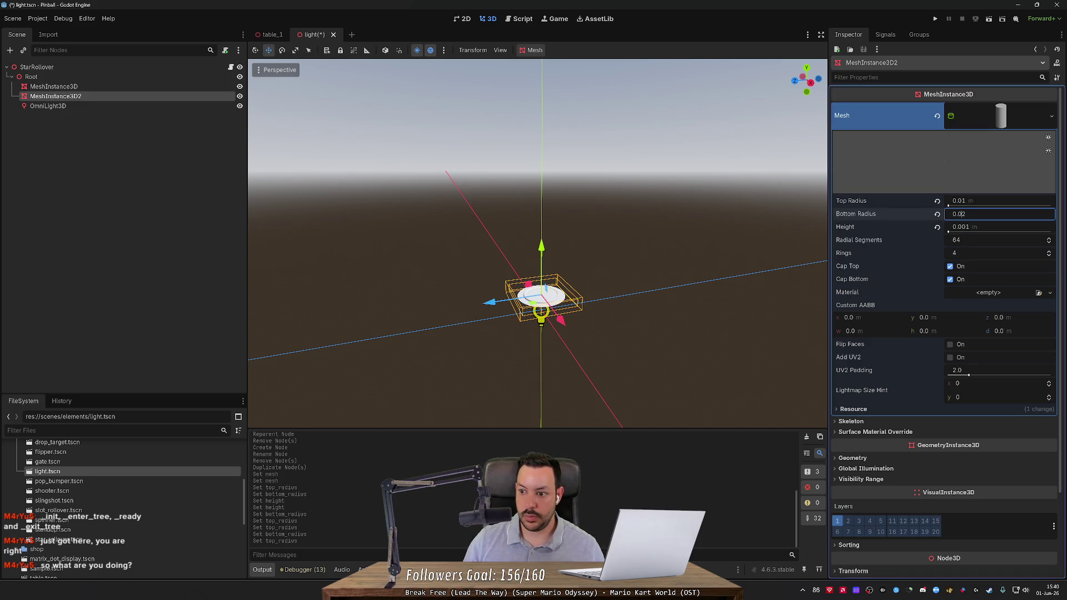
key("Return")
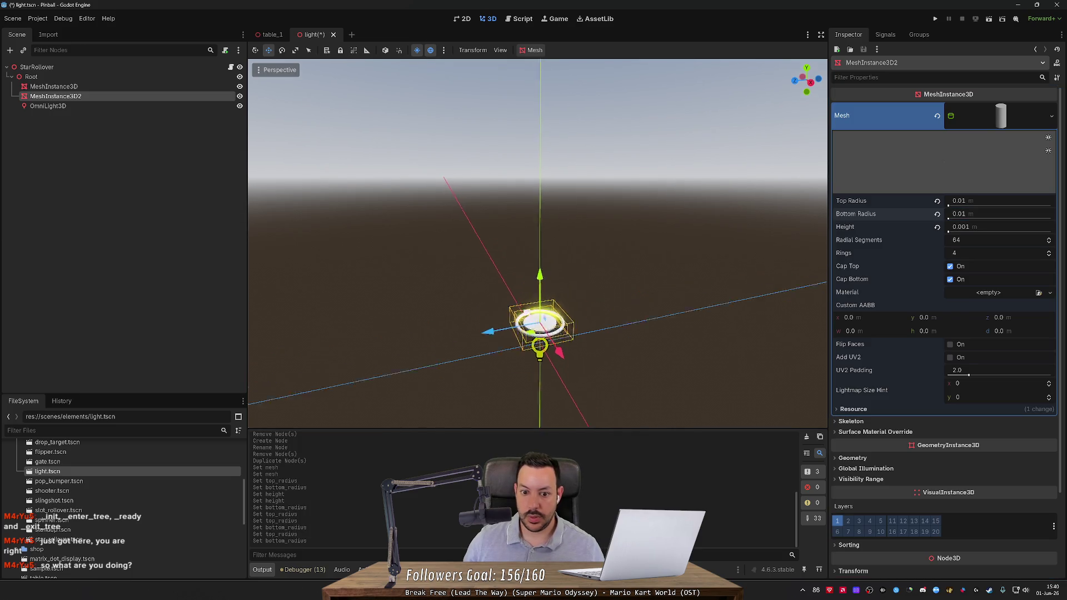
Settle both top and bottom radii at 0.013 after trying 0.015.
scroll(538, 300, "up", 5)
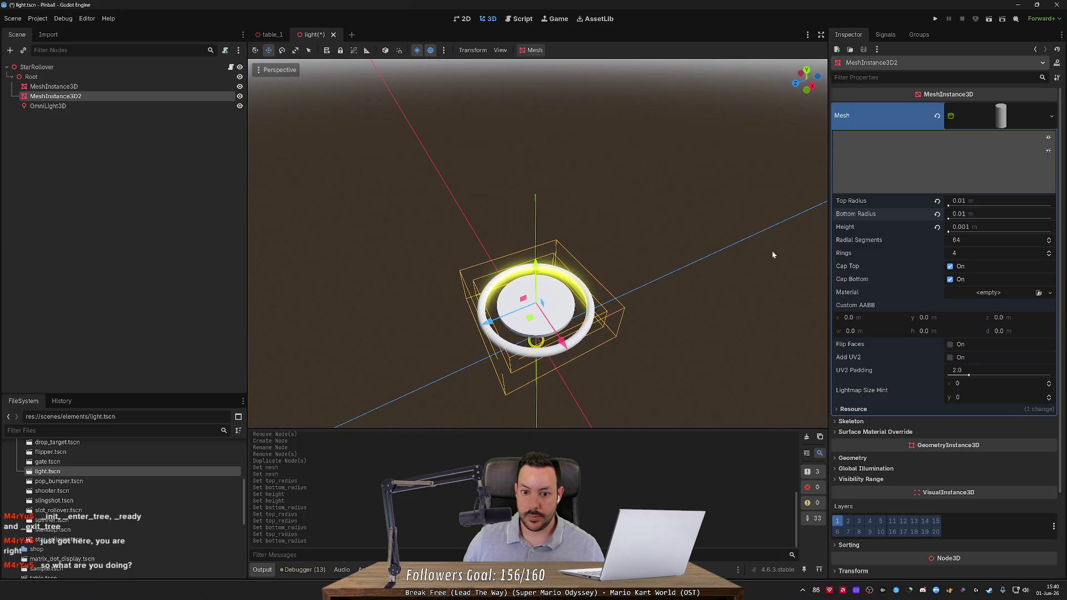
left_click(961, 201)
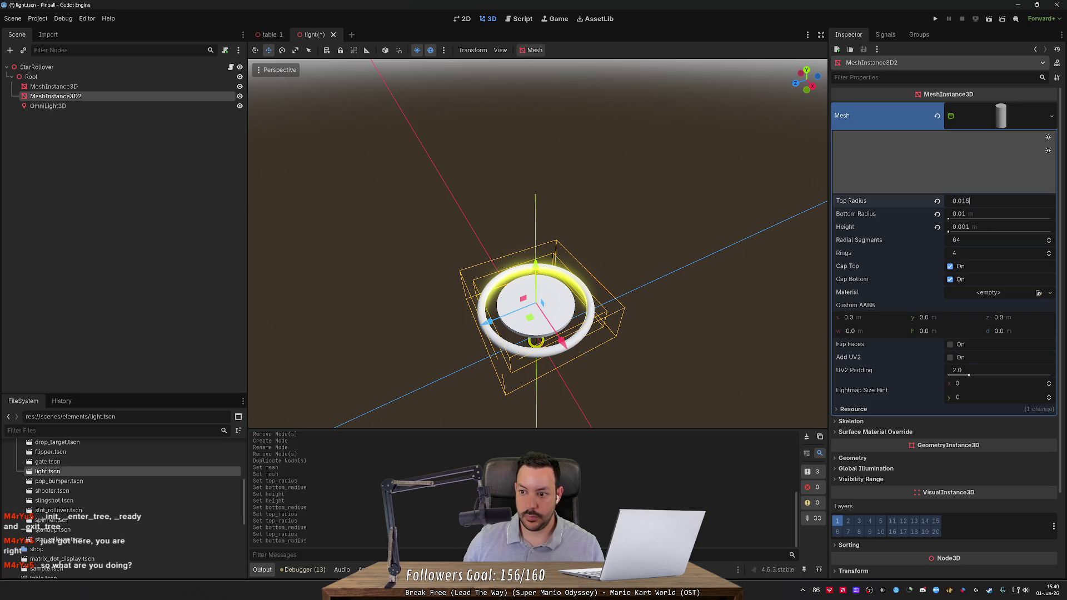
key("Return")
left_click(961, 214)
type("5")
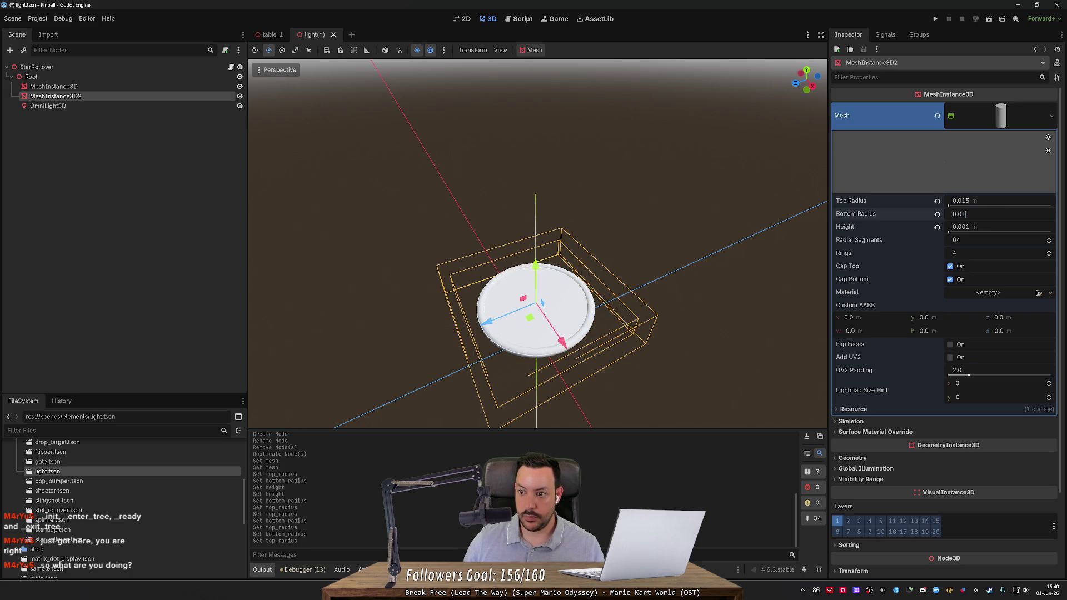
key("Return")
left_click(961, 201)
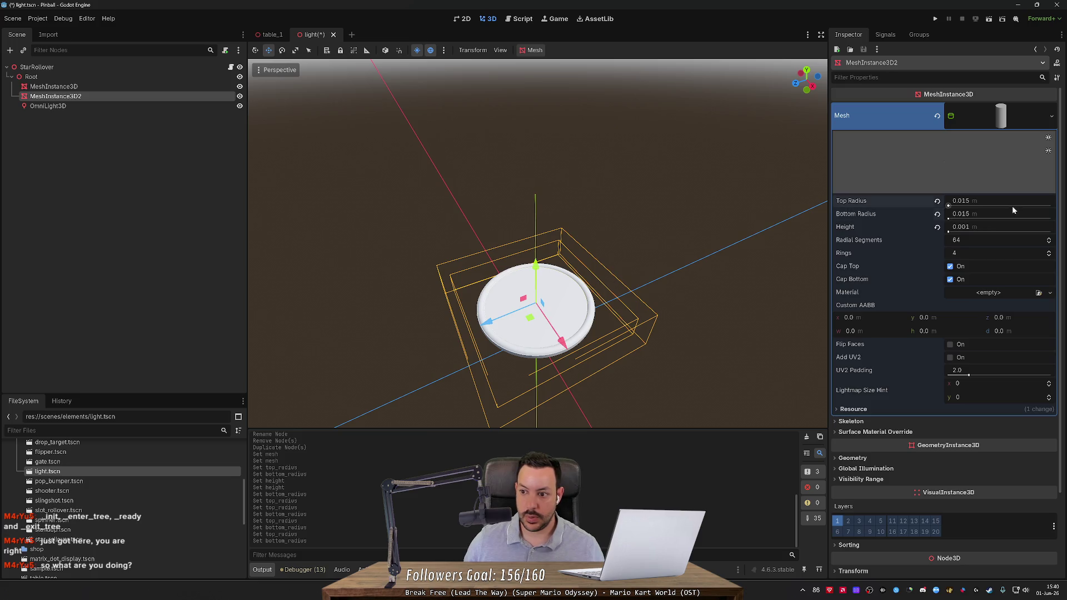
type("0.0")
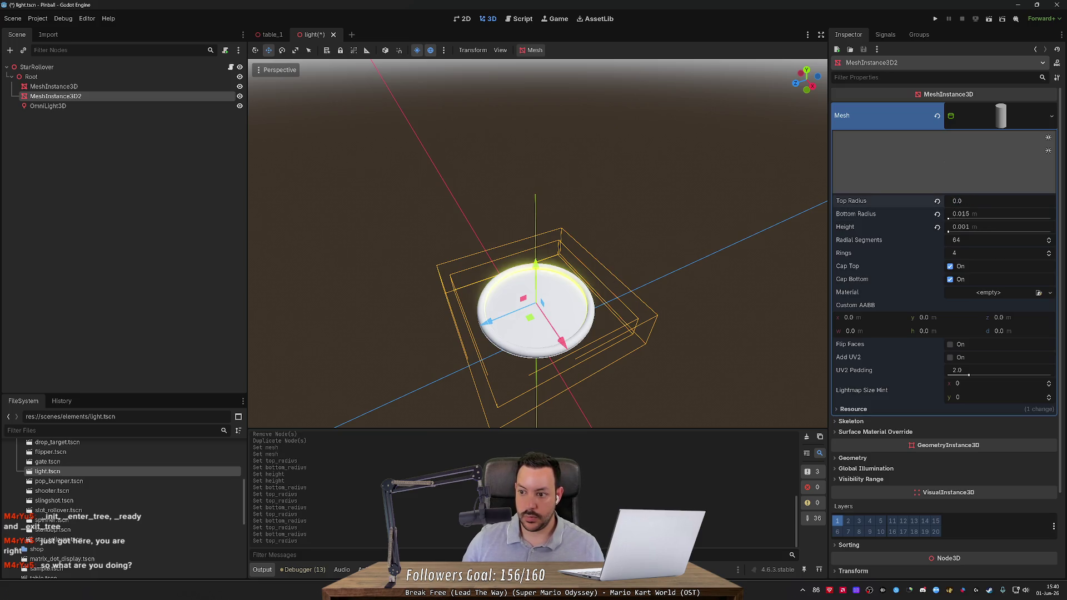
key("Return")
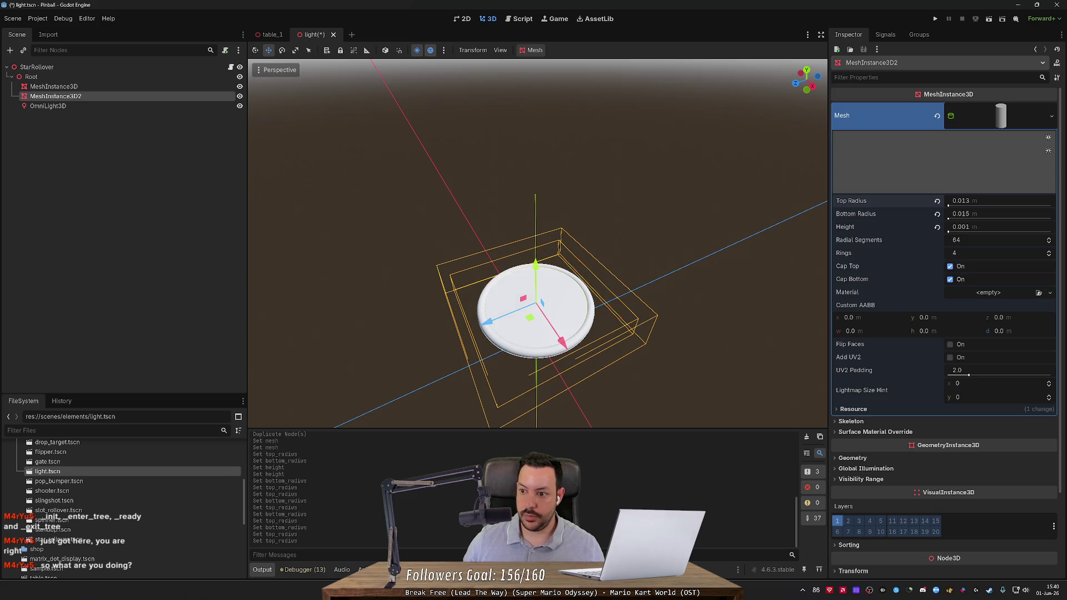
left_click(961, 200)
left_click(1008, 218)
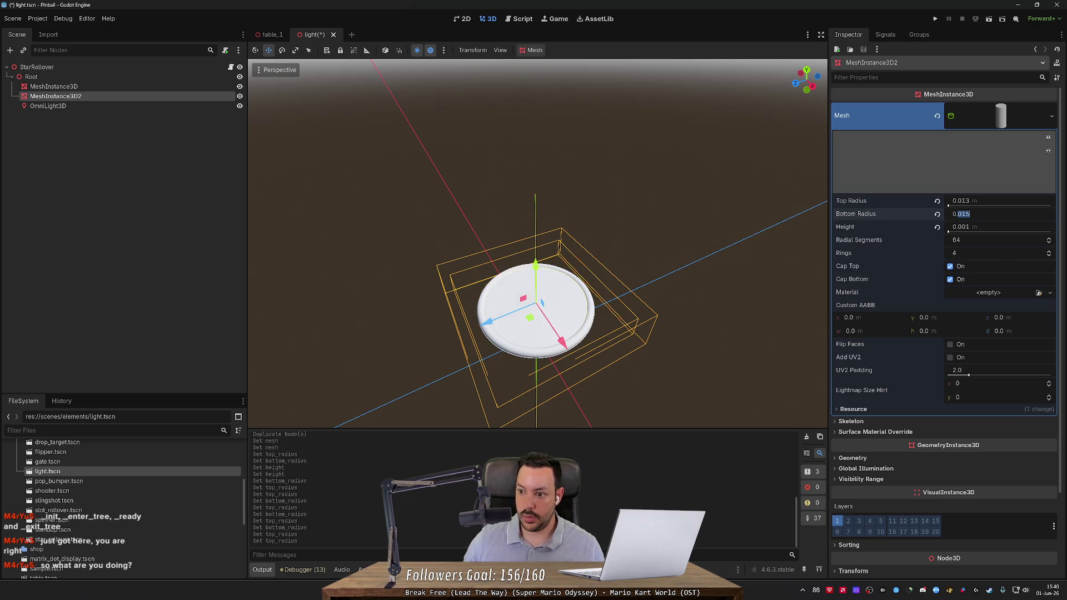
key("Return")
Save the light scene and frame the view on the disc.
key("ctrl+s")
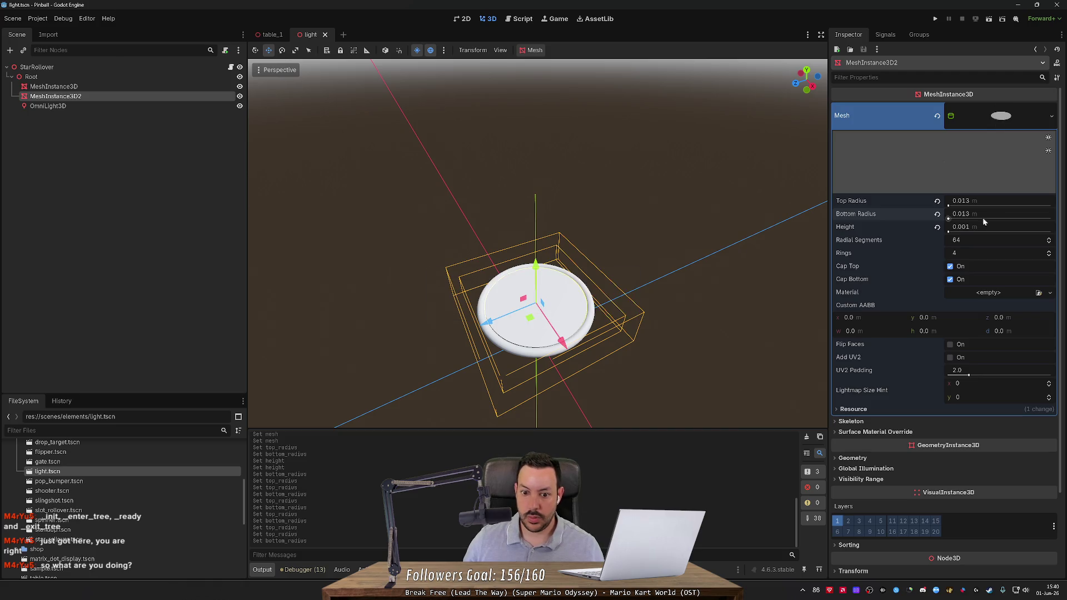
key("f")
scroll(671, 244, "down", 3)
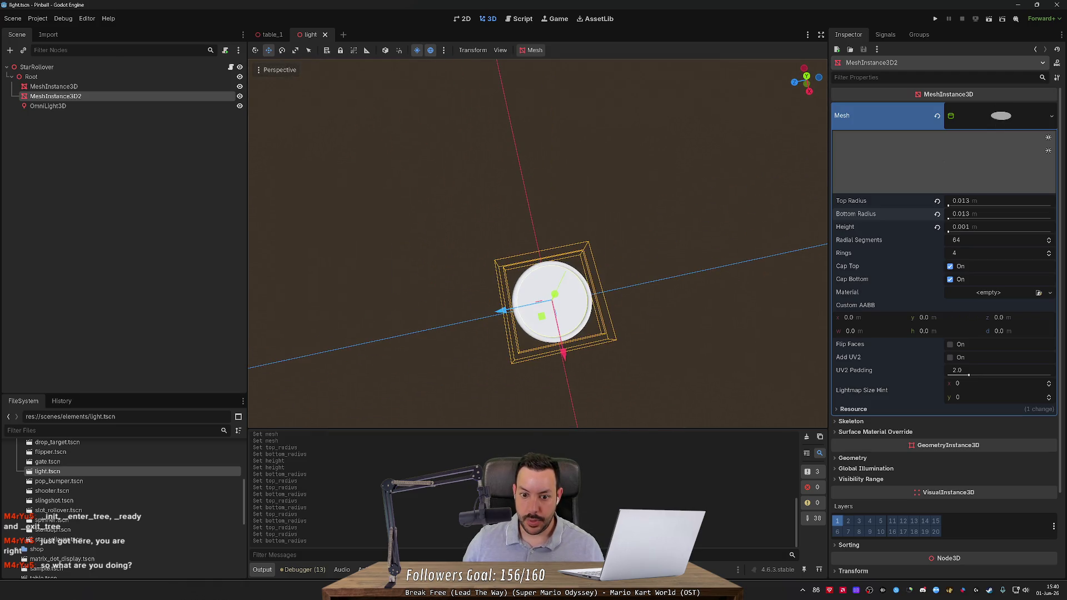
scroll(672, 244, "up", 4)
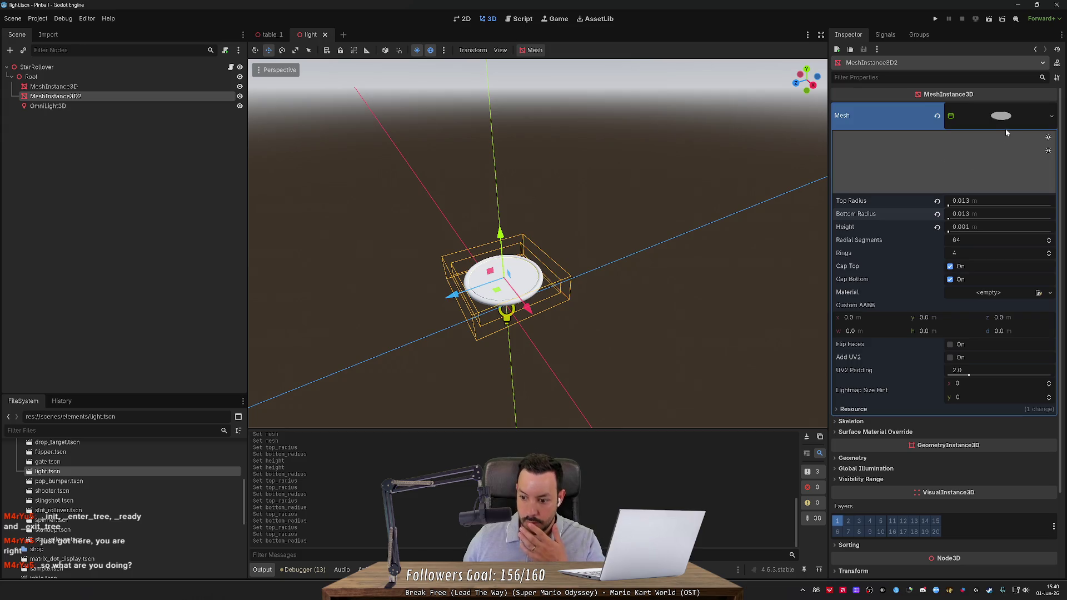
Set the disc's Geometry transparency to 0.5.
left_click(871, 458)
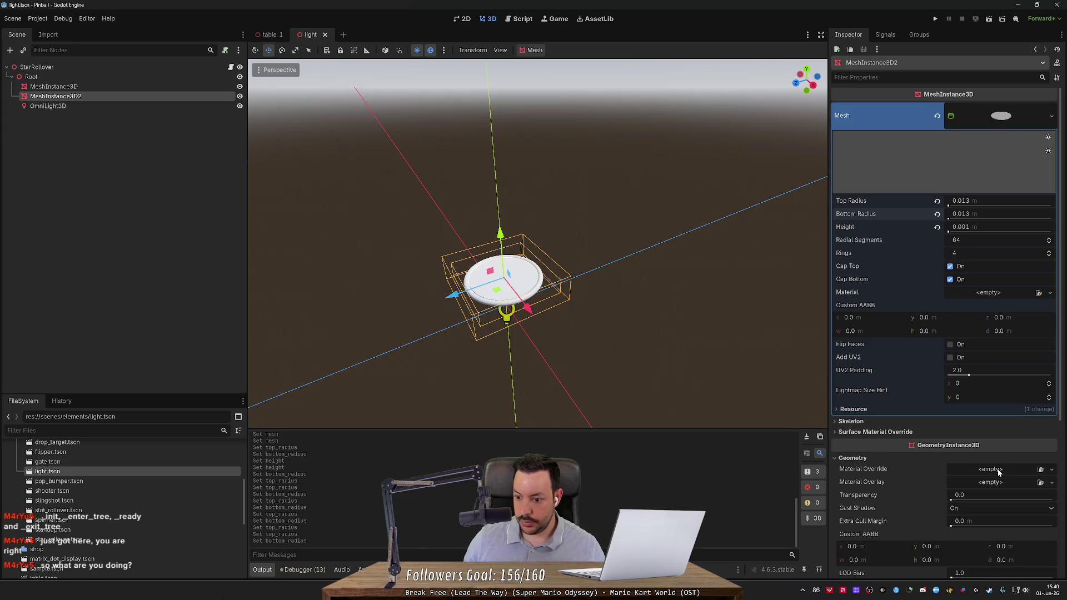
mouse_move(952, 500)
left_mouse_down()
mouse_move(1062, 505)
mouse_move(1011, 504)
left_mouse_up()
left_click(994, 502)
type(".5")
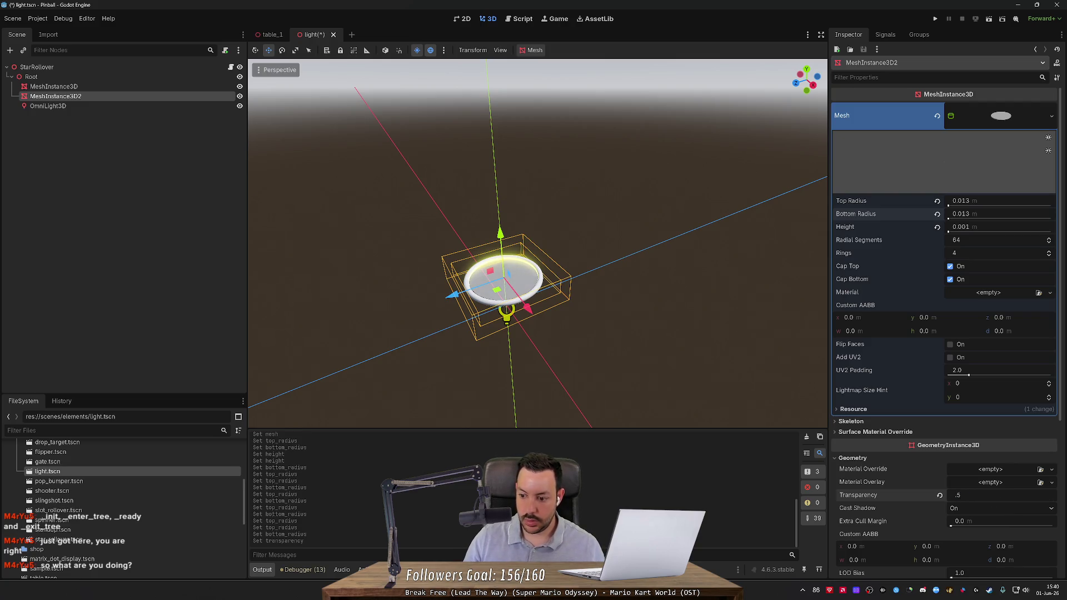
key("Return")
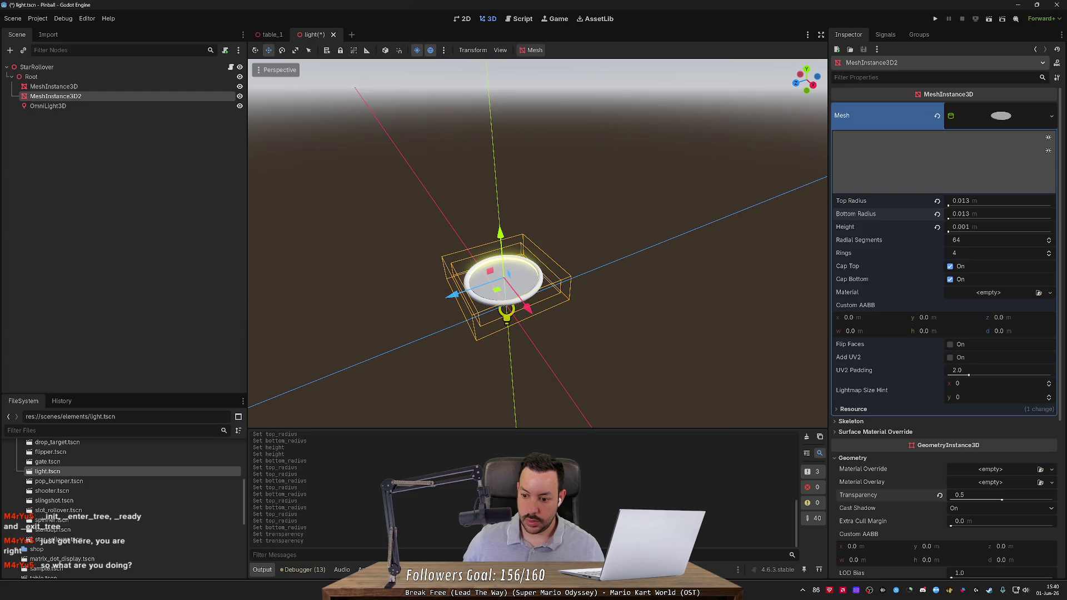
Turn the disc's Cast Shadow off and hide the OmniLight3D for comparison.
left_click(984, 509)
left_click(968, 525)
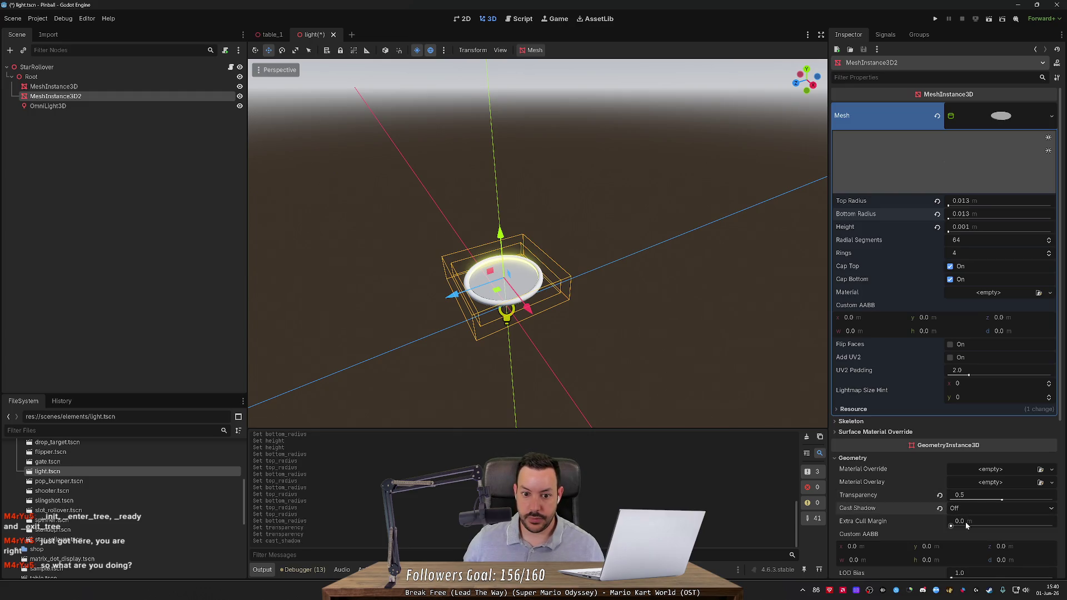
scroll(538, 244, "down", 5)
scroll(538, 243, "down", 3)
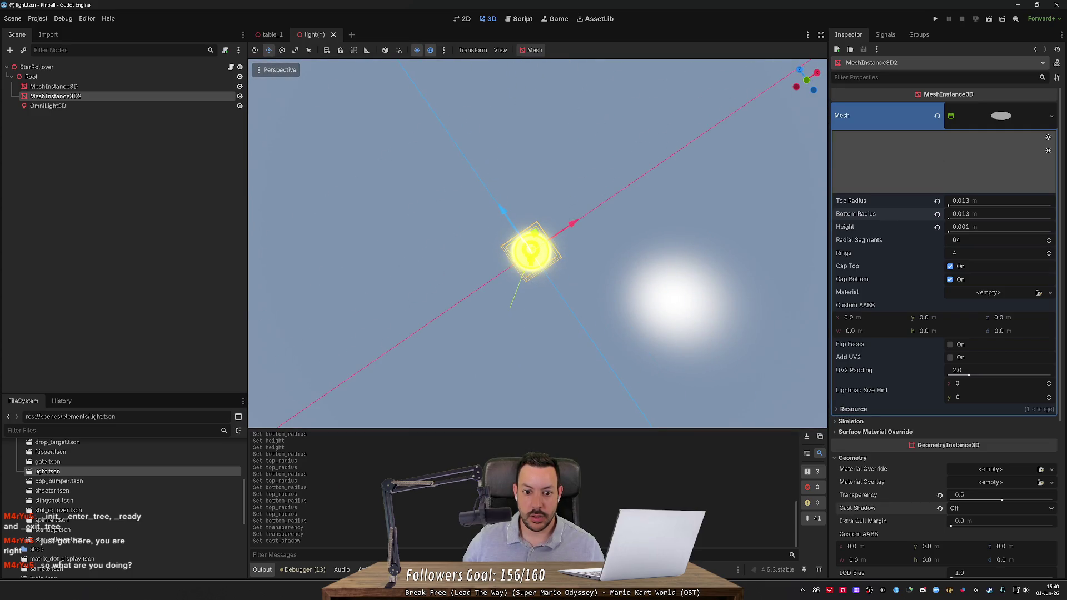
scroll(531, 253, "up", 4)
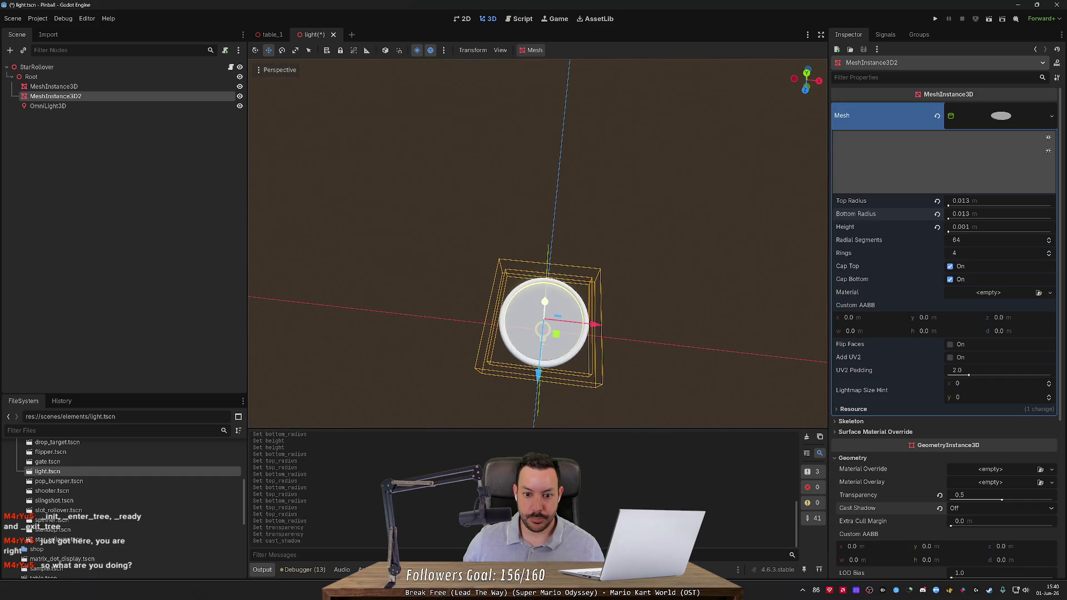
left_click(240, 105)
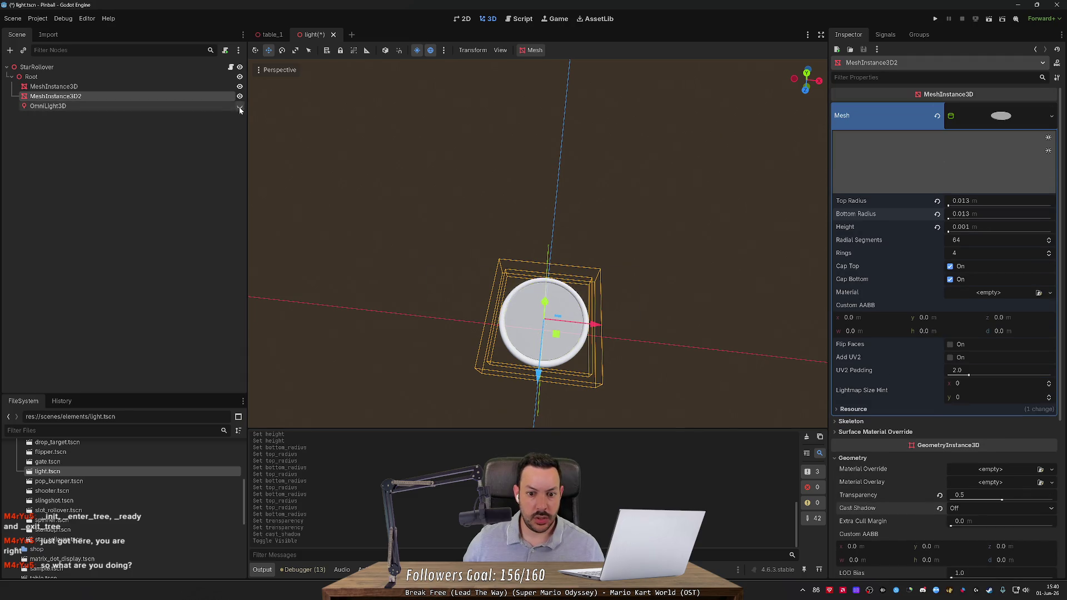
Toggle the OmniLight3D's visibility to compare the disc, leaving it shown.
double_click(239, 105)
double_click(240, 108)
left_click(239, 108)
left_click(240, 108)
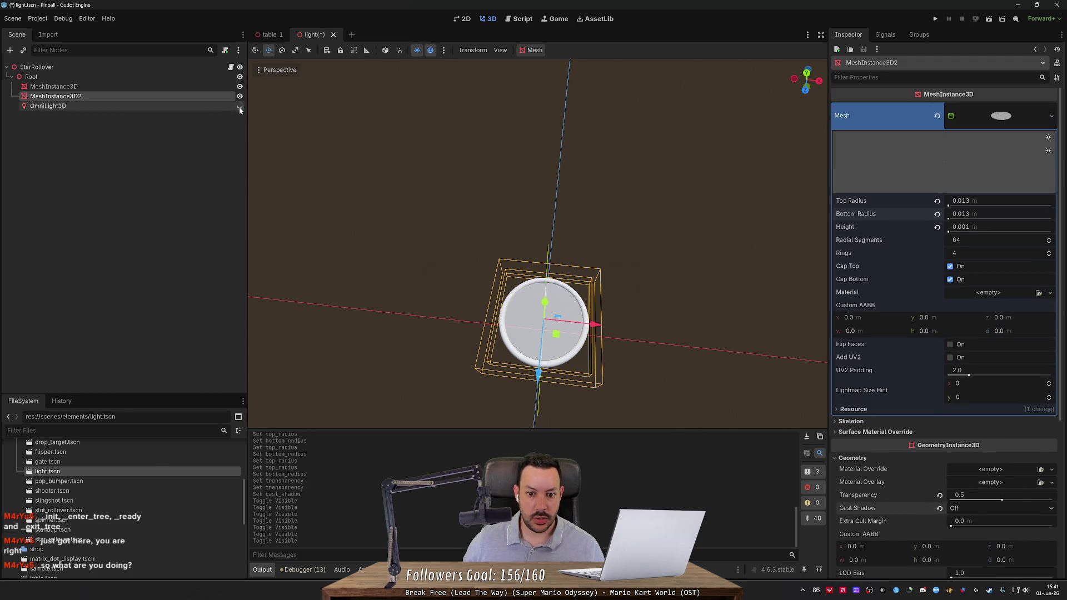
left_click(240, 108)
double_click(240, 108)
left_click(239, 108)
left_click(240, 108)
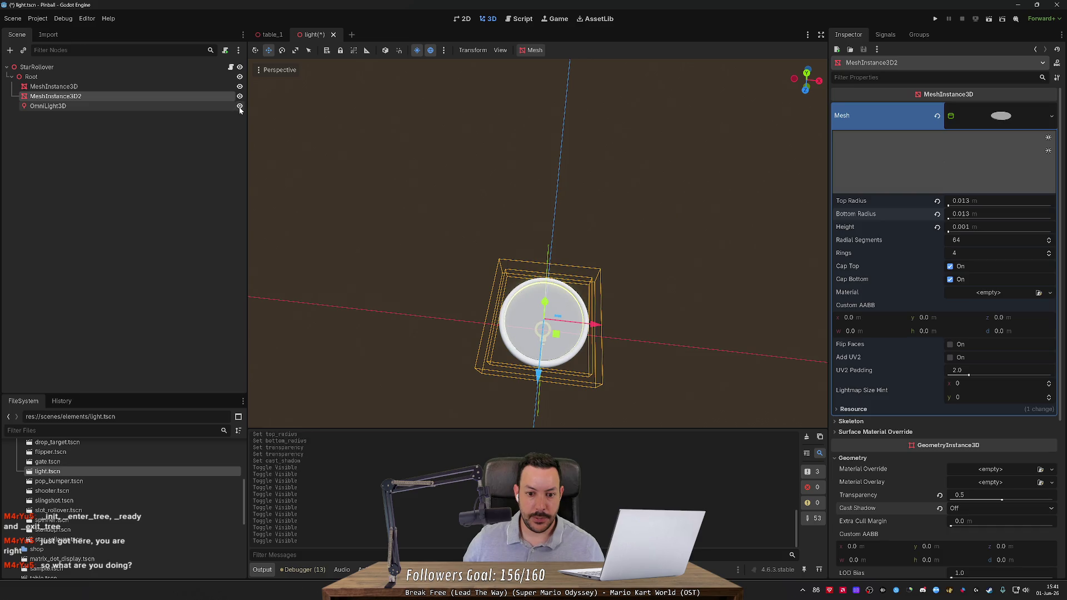
left_click(240, 108)
left_click(239, 109)
double_click(239, 109)
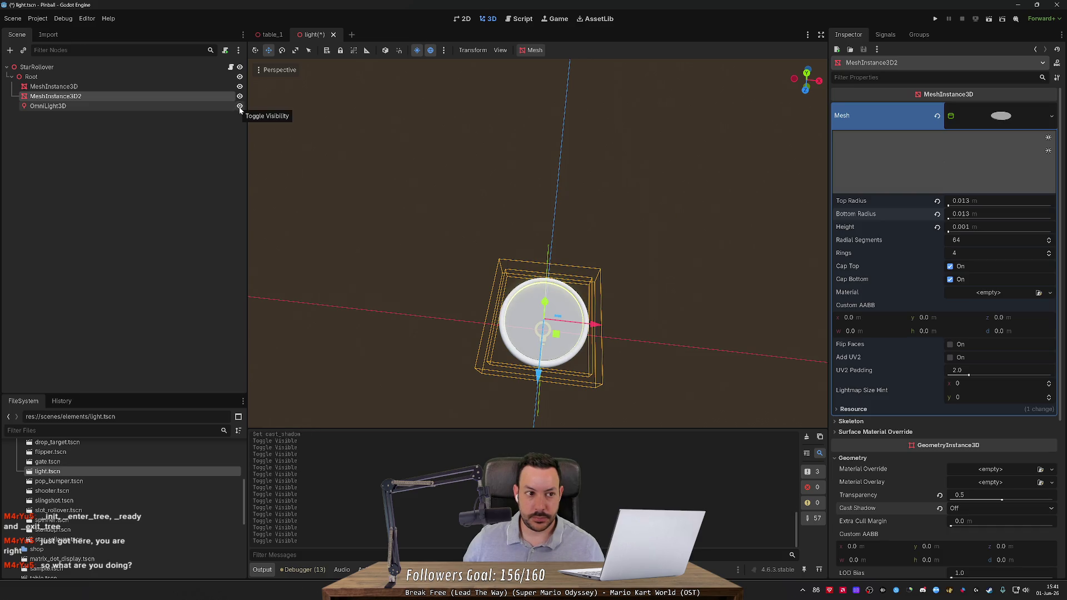
left_click(169, 112)
Give MeshInstance3D2 a new StandardMaterial3D as its Material Override.
left_click(166, 96)
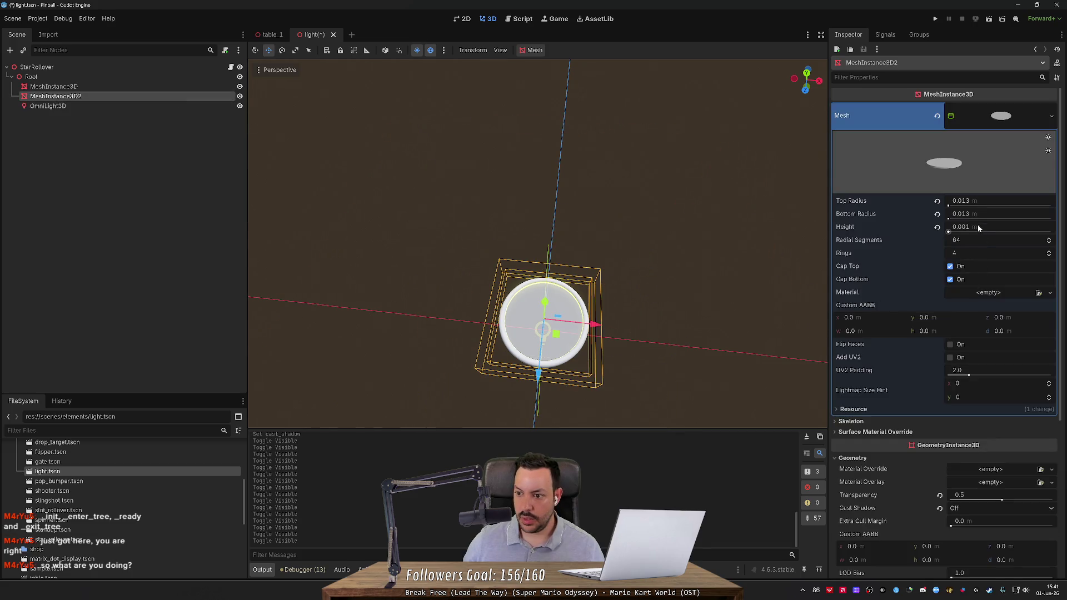
scroll(960, 461, "down", 5)
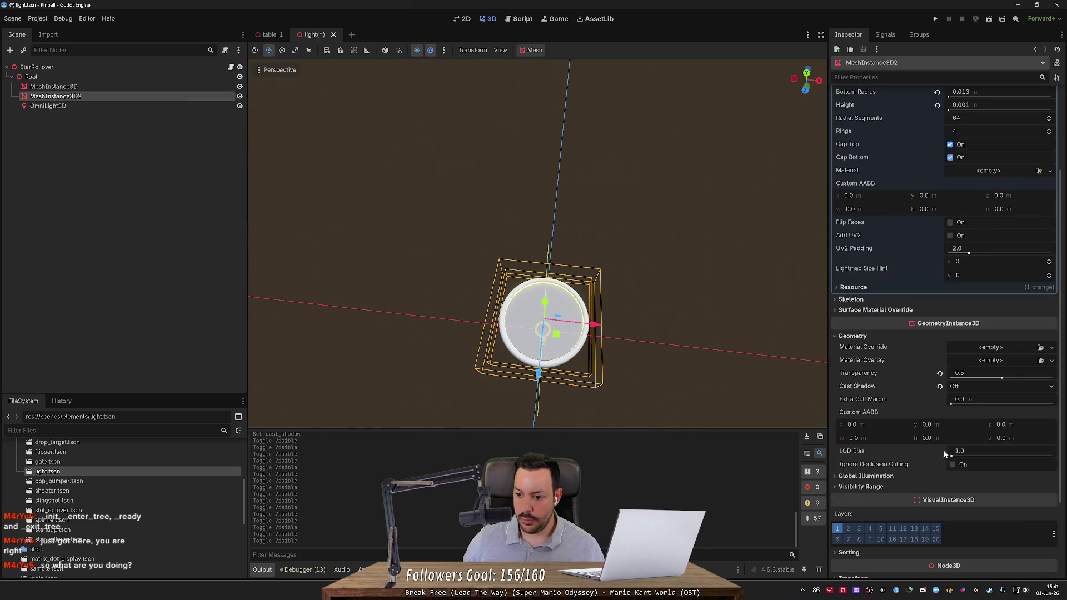
left_click(977, 347)
left_click(1003, 372)
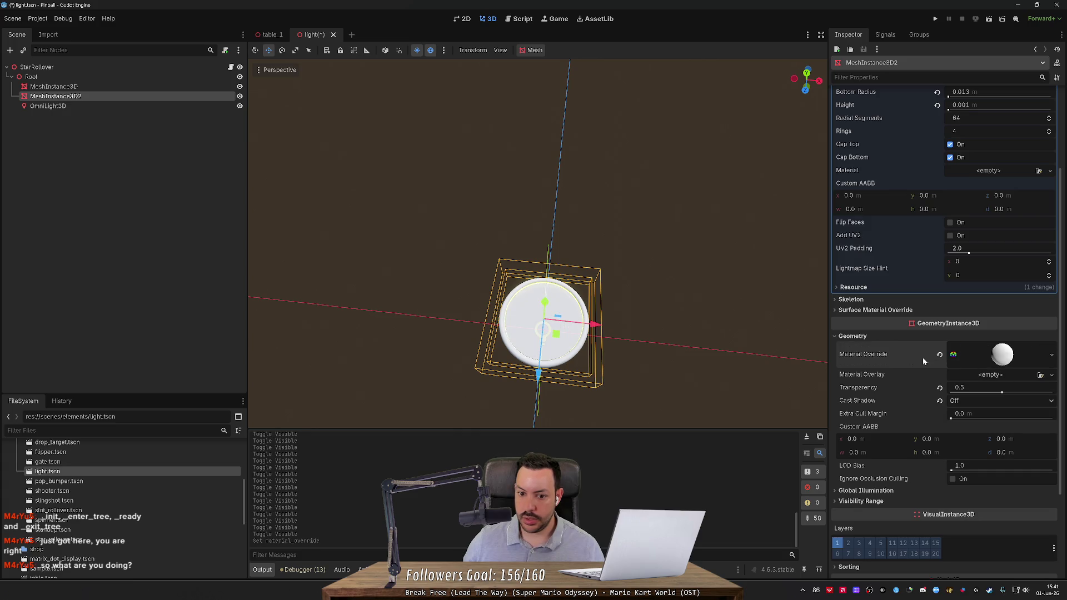
Set the override material's transparency to Alpha after trying Depth Pre-Pass.
left_click(998, 361)
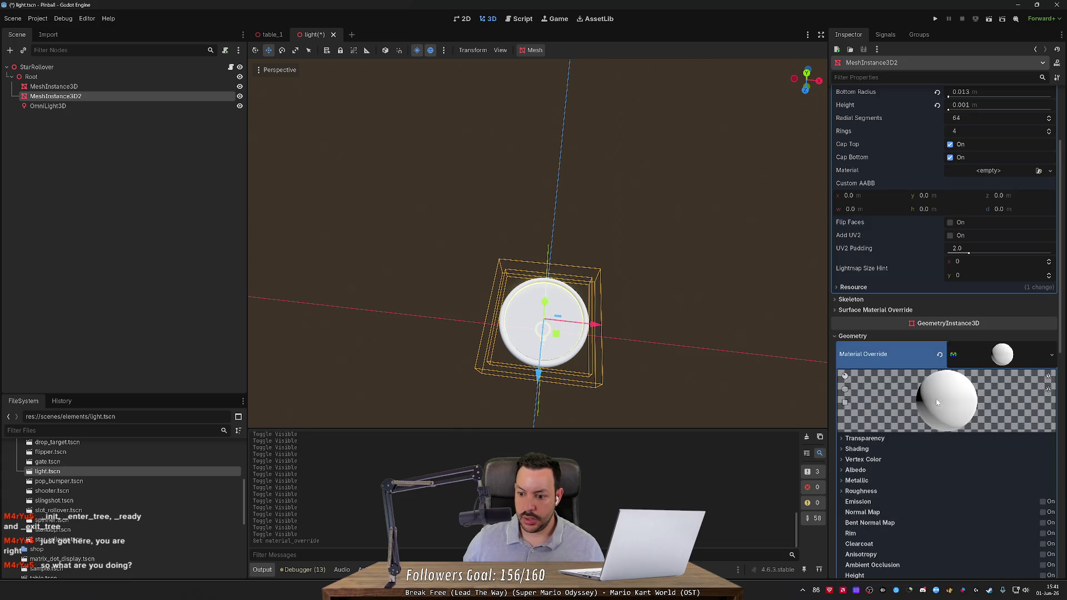
scroll(937, 402, "down", 5)
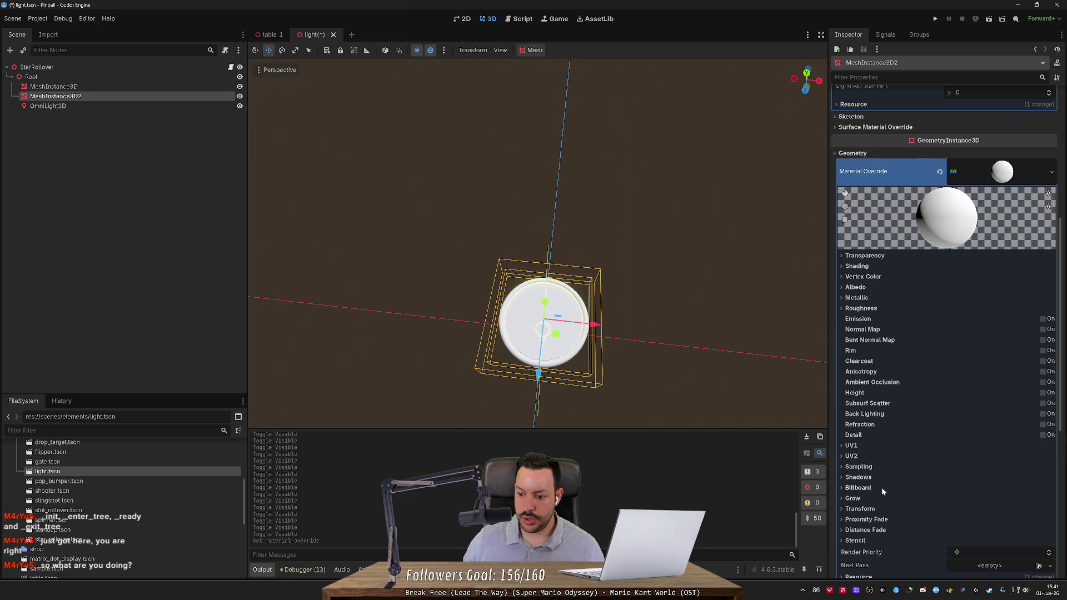
scroll(882, 495, "down", 3)
scroll(868, 432, "up", 3)
left_click(864, 255)
left_click(978, 266)
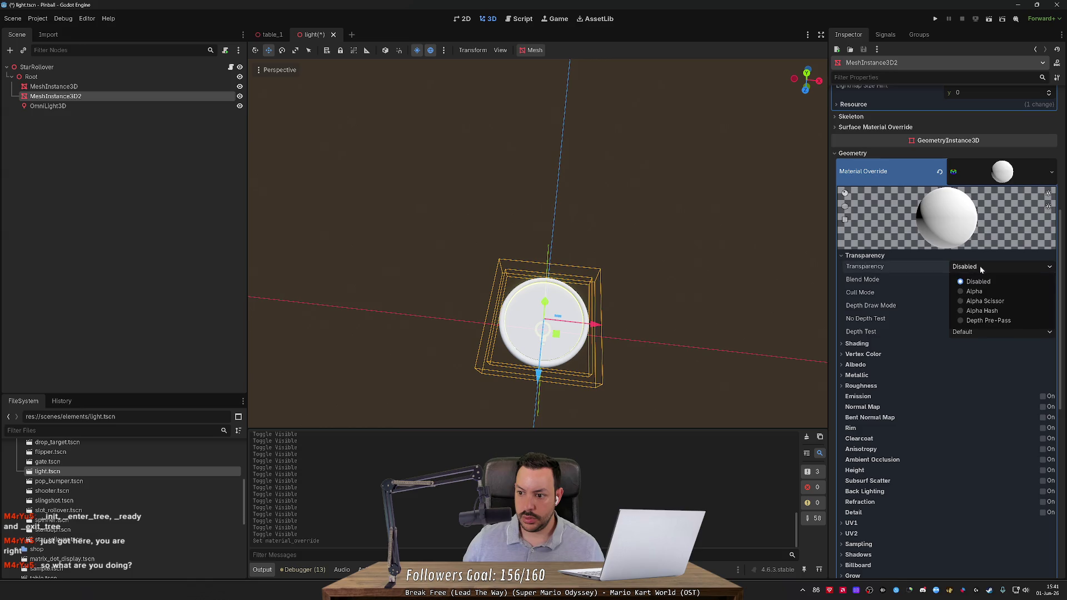
key("Escape")
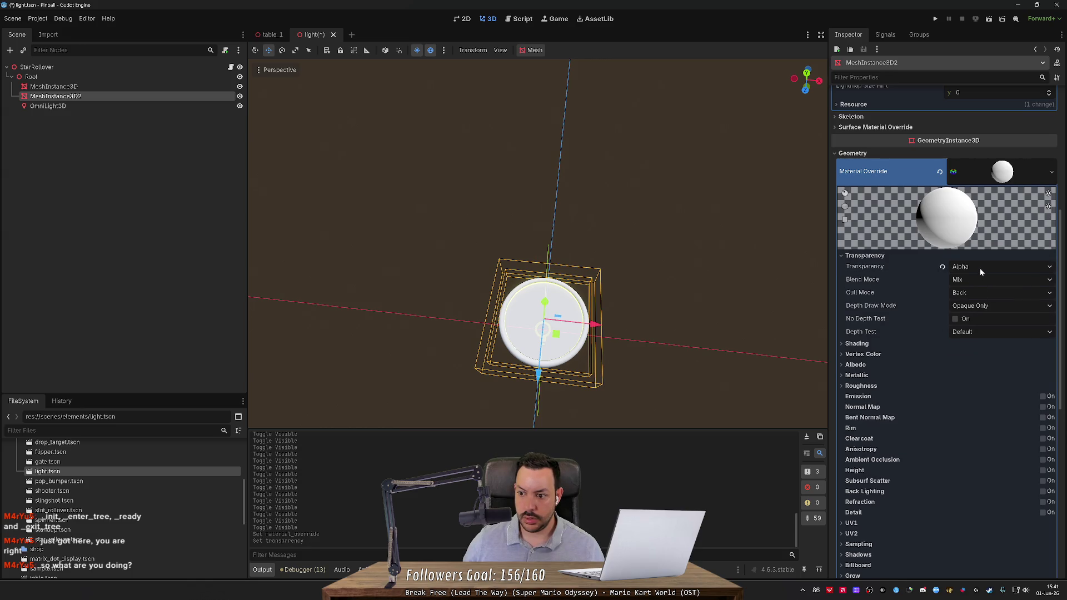
left_click(980, 267)
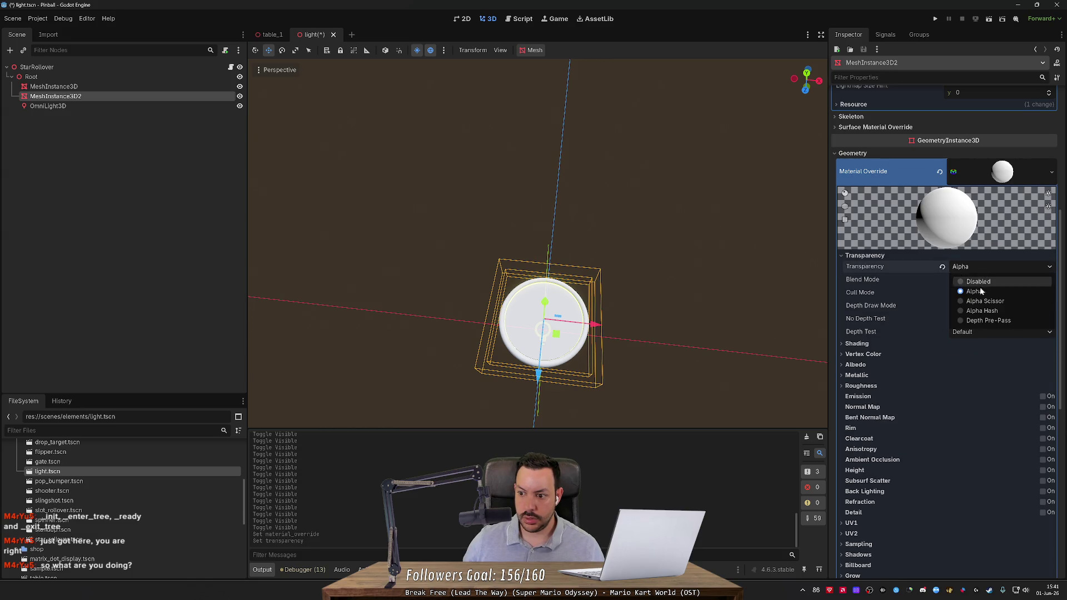
left_click(981, 320)
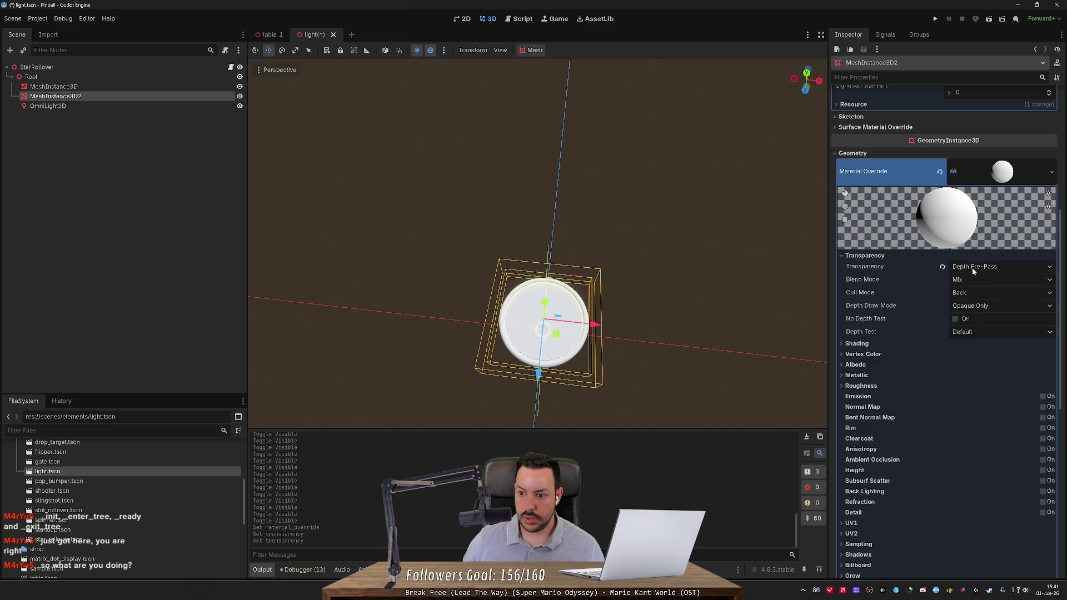
left_click(972, 271)
left_click(972, 291)
left_click(975, 267)
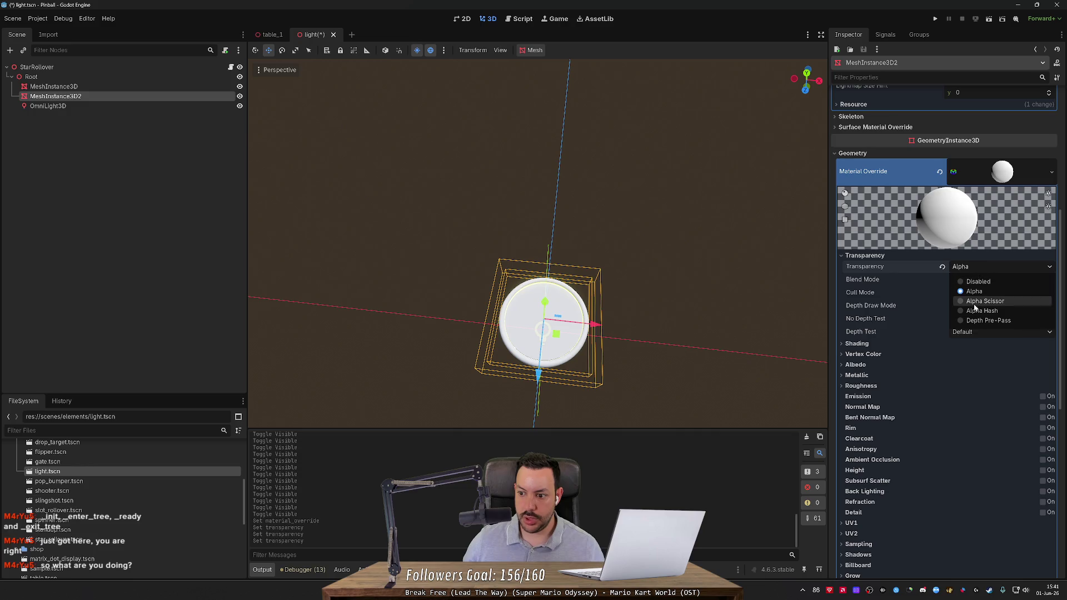
left_click(935, 291)
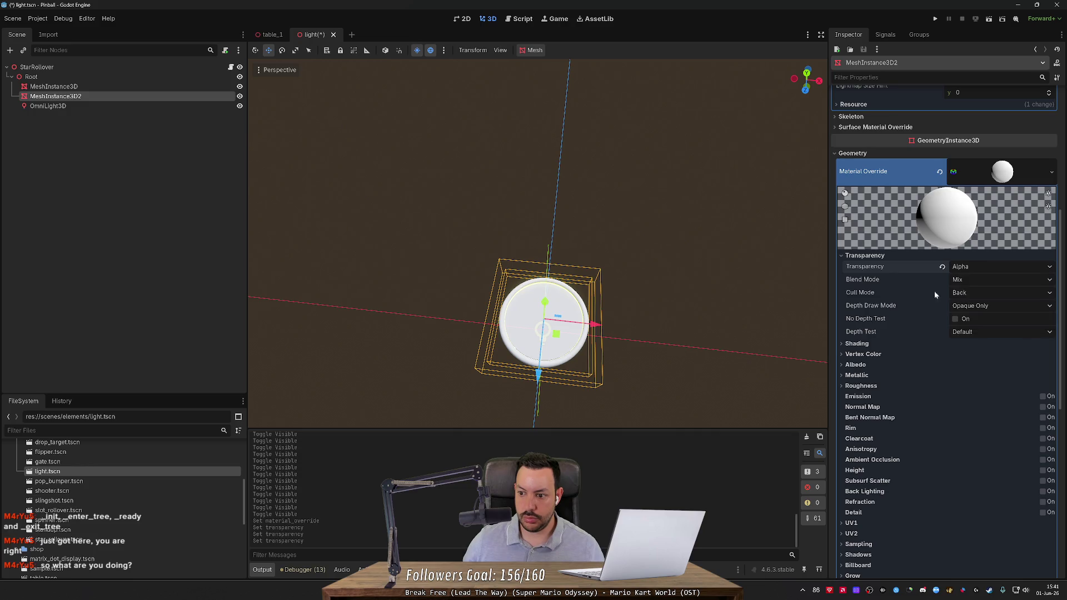
Try Add, Subtract, Multiply and Premultiplied Alpha blend modes on the material.
left_click(966, 279)
left_click(970, 304)
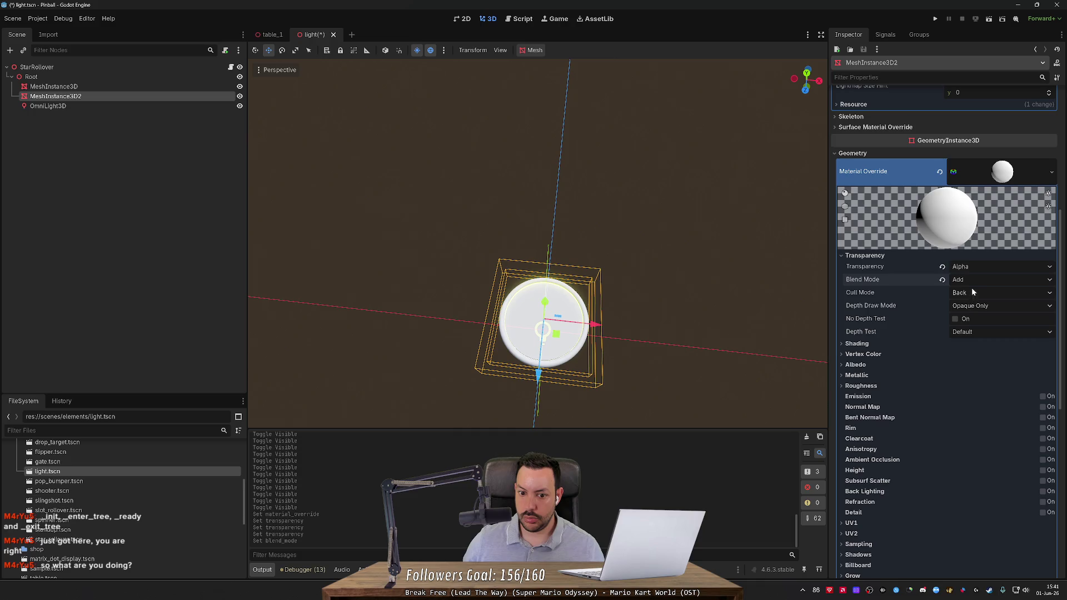
left_click(975, 282)
left_click(977, 314)
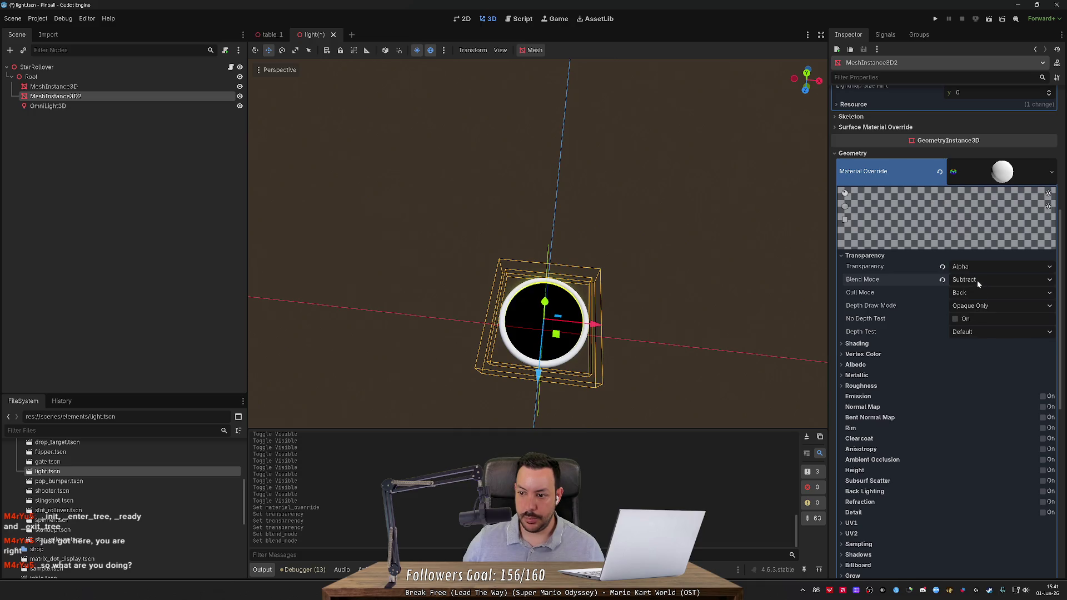
left_click(976, 282)
left_click(977, 323)
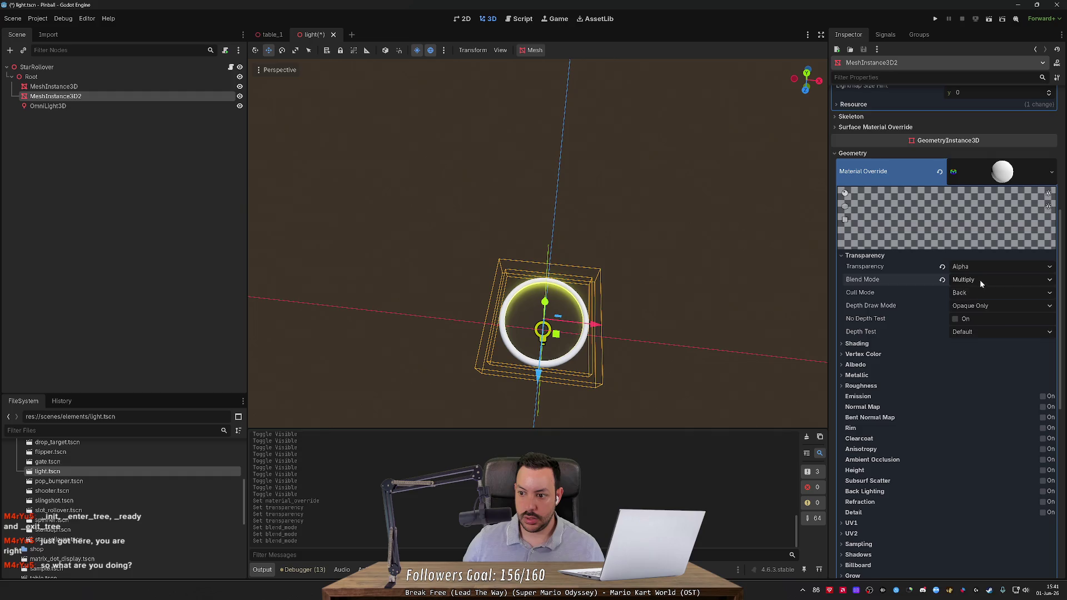
left_click(980, 279)
left_click(980, 334)
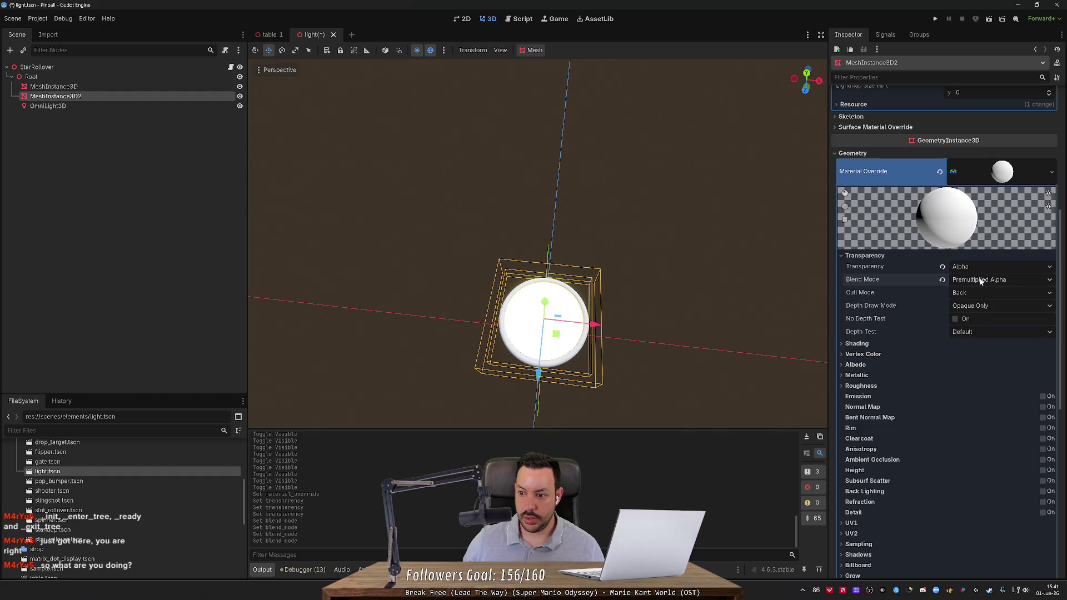
Toggle the OmniLight3D's visibility to judge the material, leaving it hidden.
left_click(240, 106)
left_click(240, 106)
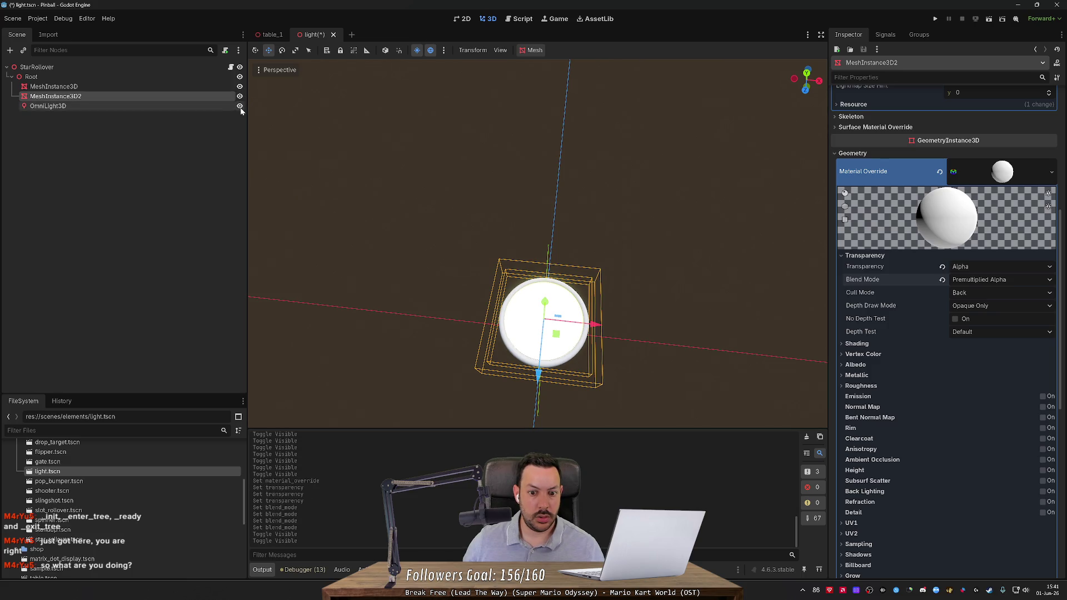
left_click(240, 106)
left_click(240, 108)
left_click(240, 107)
left_click(240, 108)
left_click(240, 108)
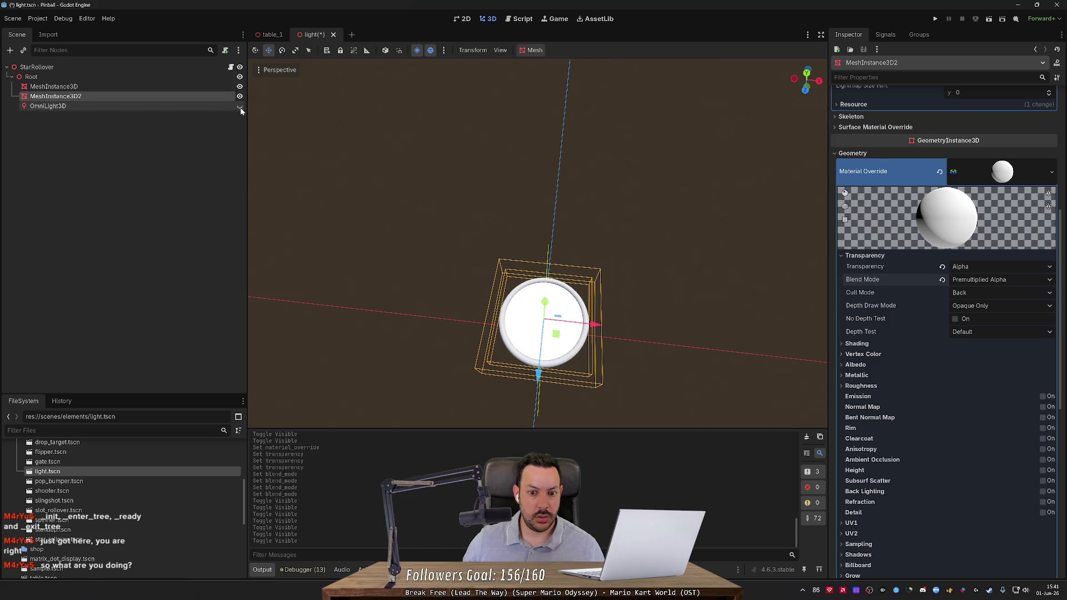
Set blend mode to Add, keep Back culling, and leave No Depth Test off.
left_click(1020, 279)
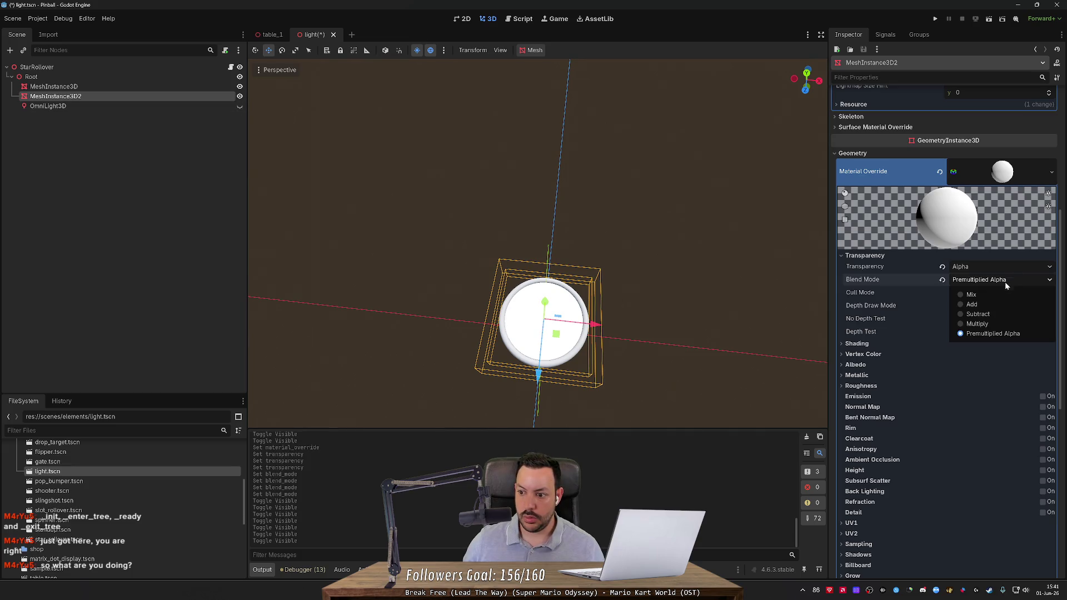
left_click(981, 304)
left_click(975, 291)
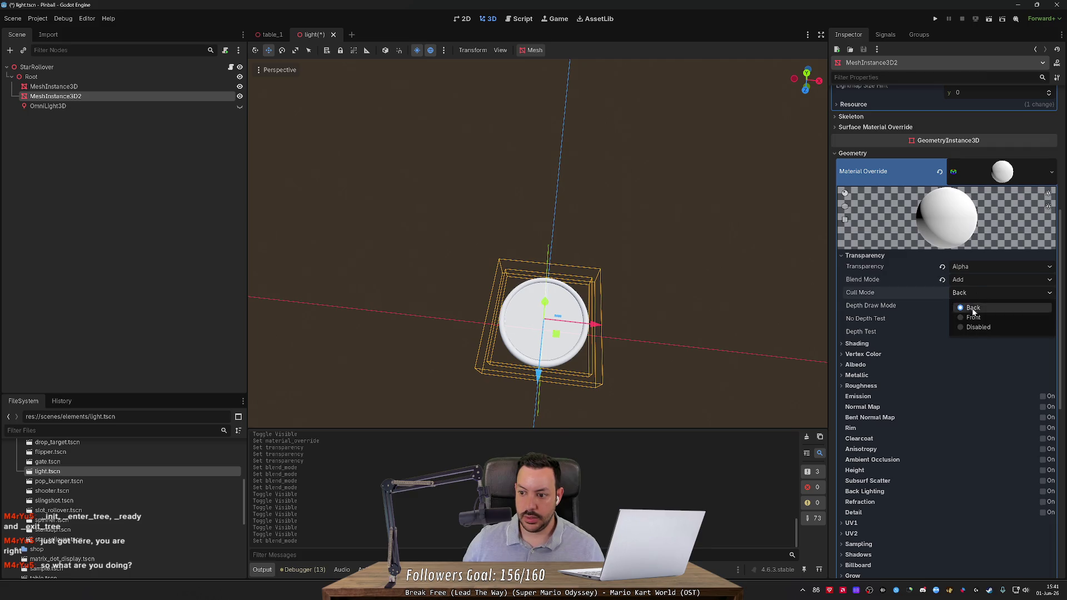
left_click(972, 319)
left_click(976, 292)
left_click(976, 306)
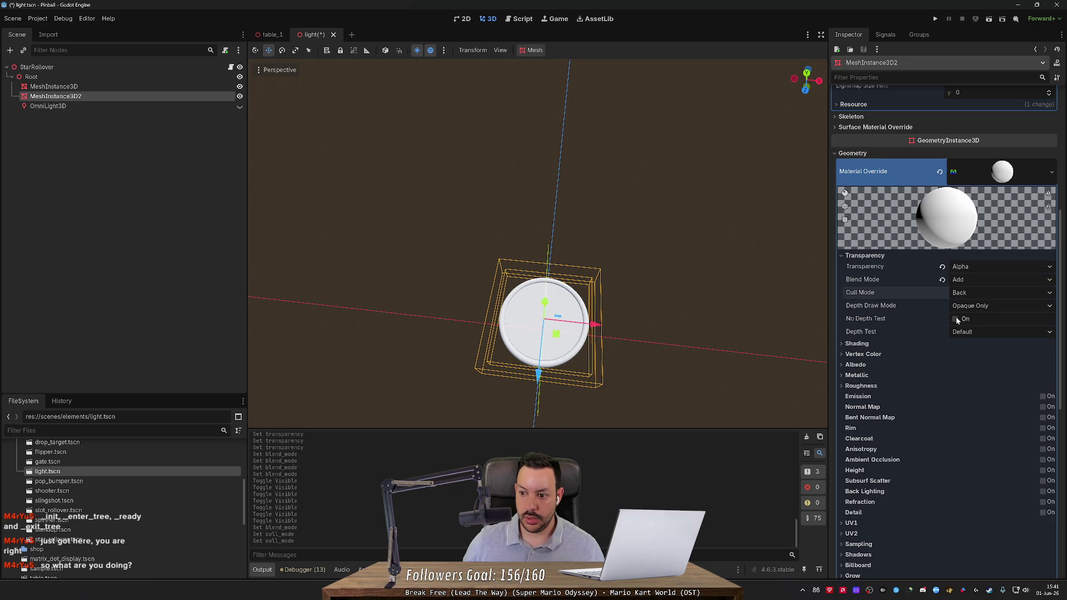
left_click(956, 319)
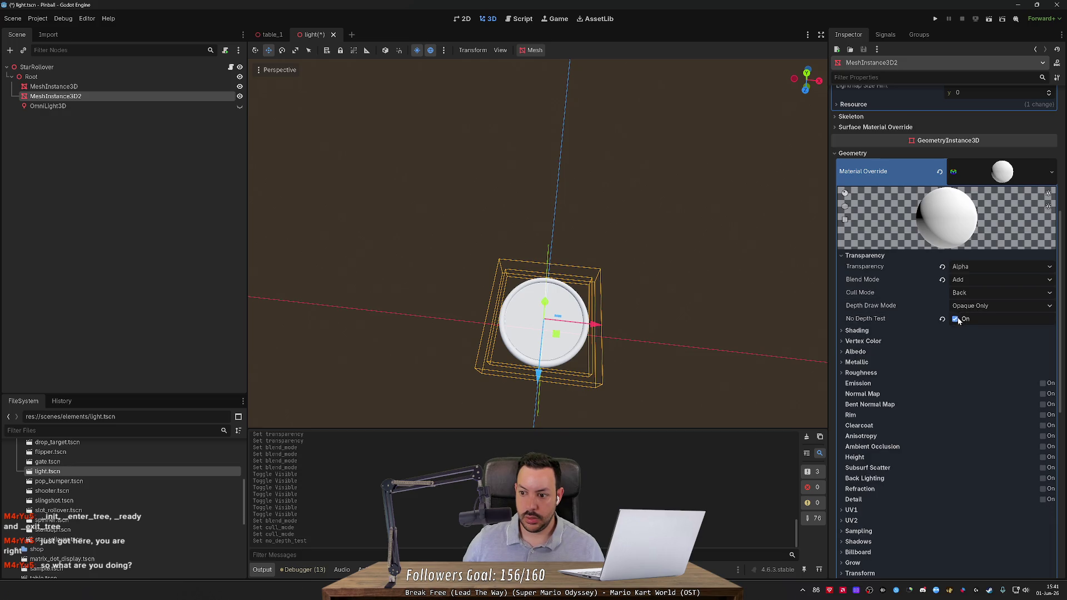
left_click(956, 319)
left_click(856, 345)
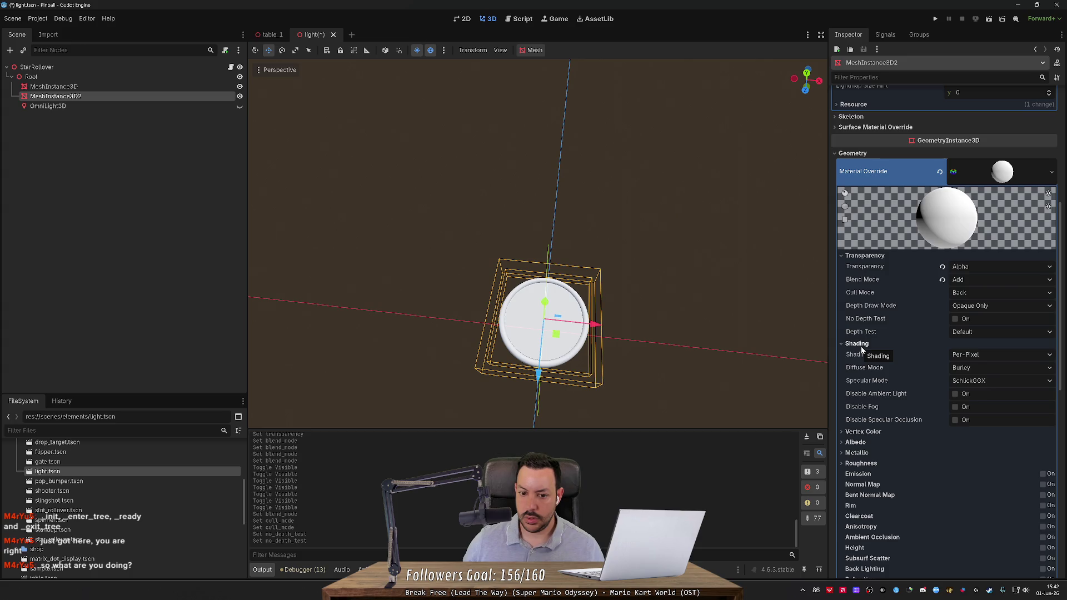
left_click(862, 348)
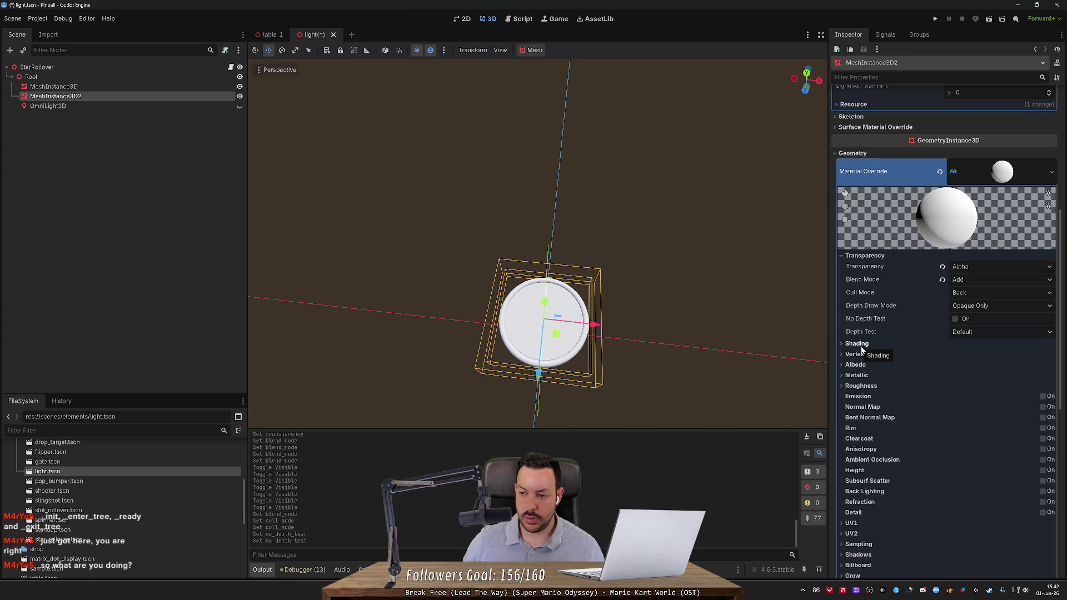
scroll(916, 314, "up", 5)
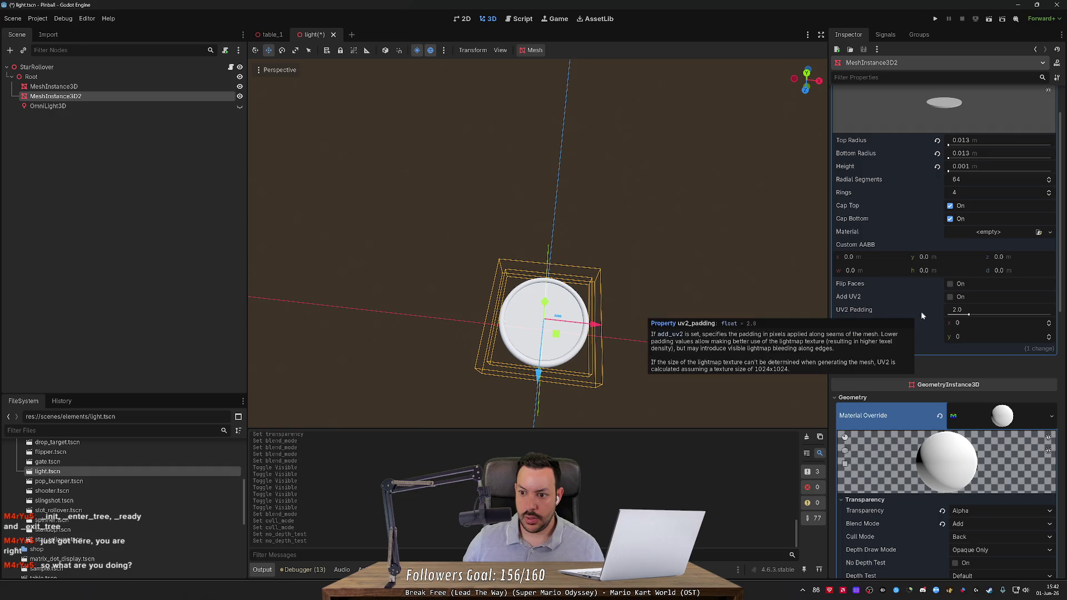
Clear the lens disc's override material.
left_click(985, 235)
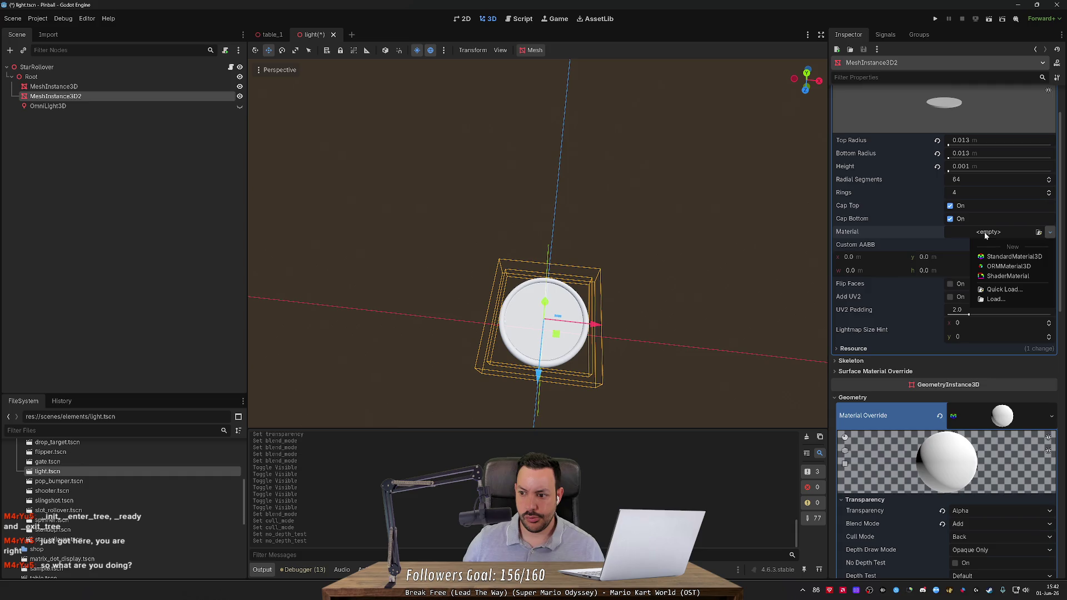
left_click(985, 234)
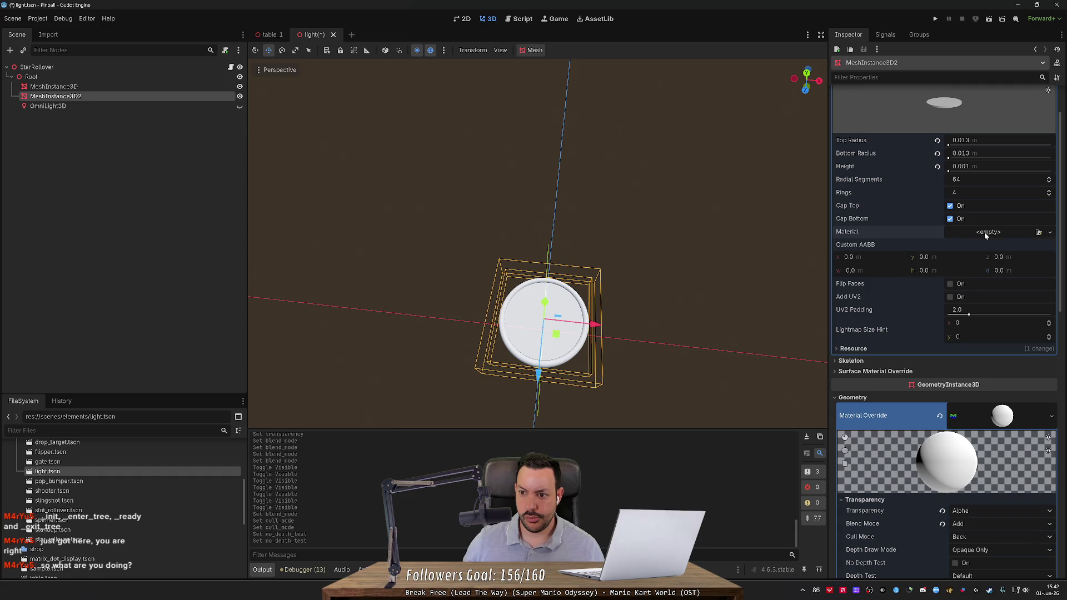
left_click(1052, 418)
left_click(940, 416)
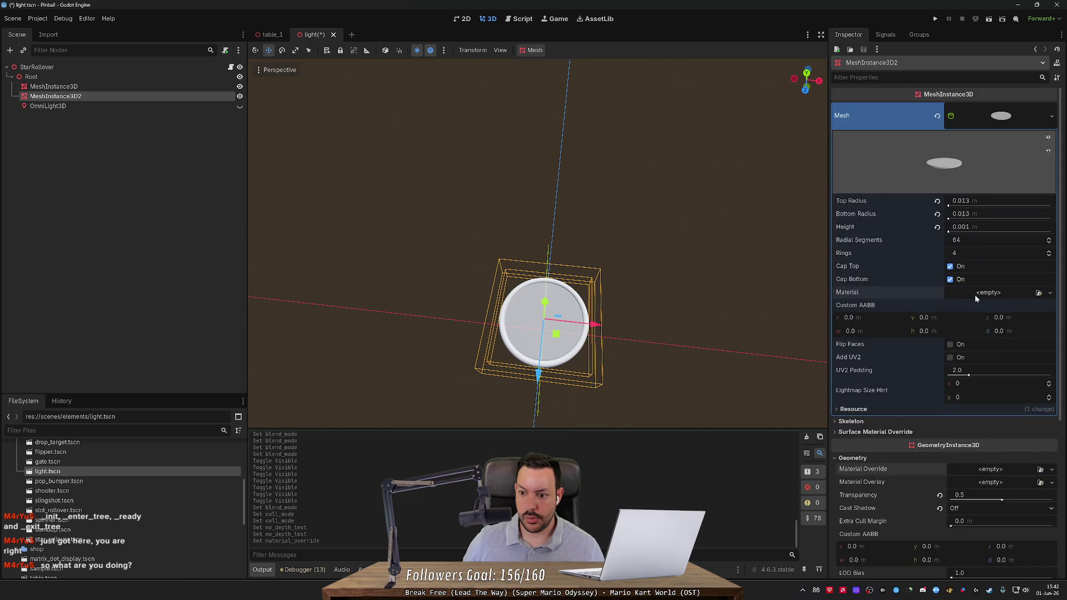
Give the cylinder mesh a new StandardMaterial3D with Transparency set to Alpha.
left_click(976, 296)
left_click(988, 318)
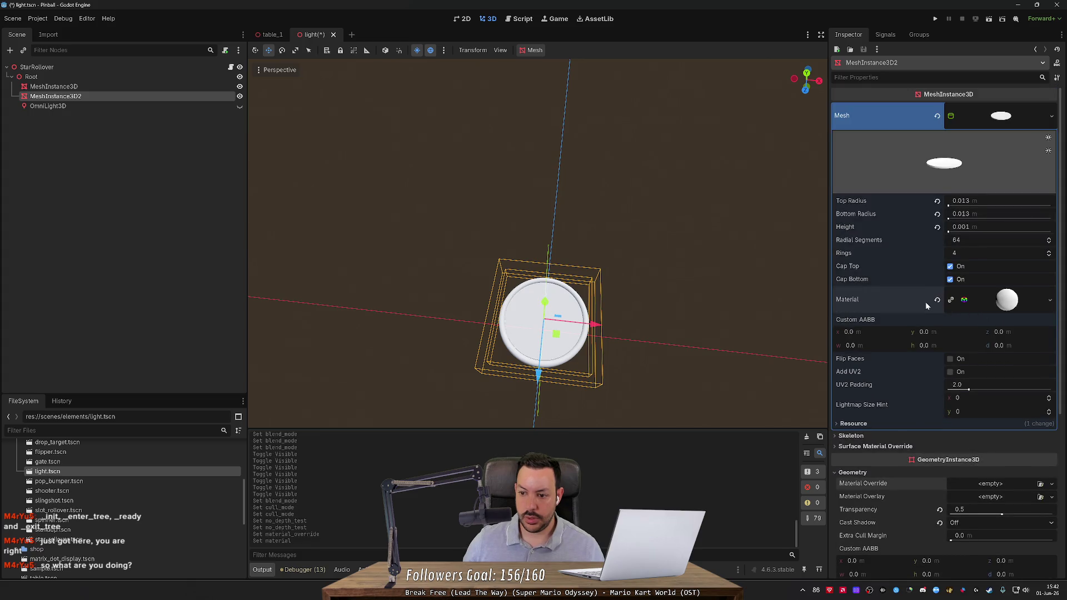
left_click(1006, 300)
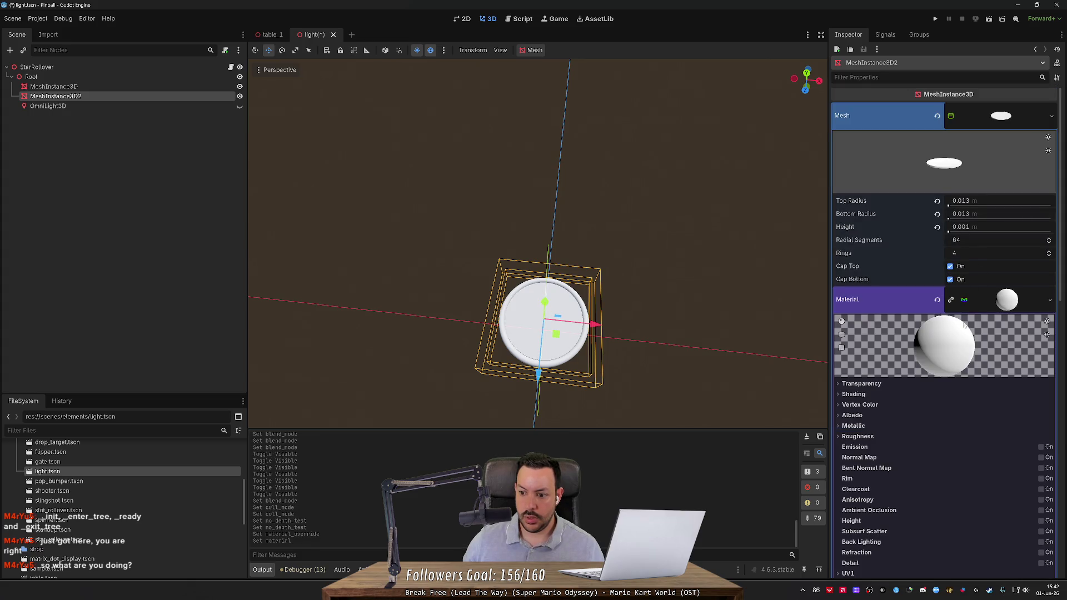
left_click(862, 384)
left_click(989, 394)
left_click(971, 421)
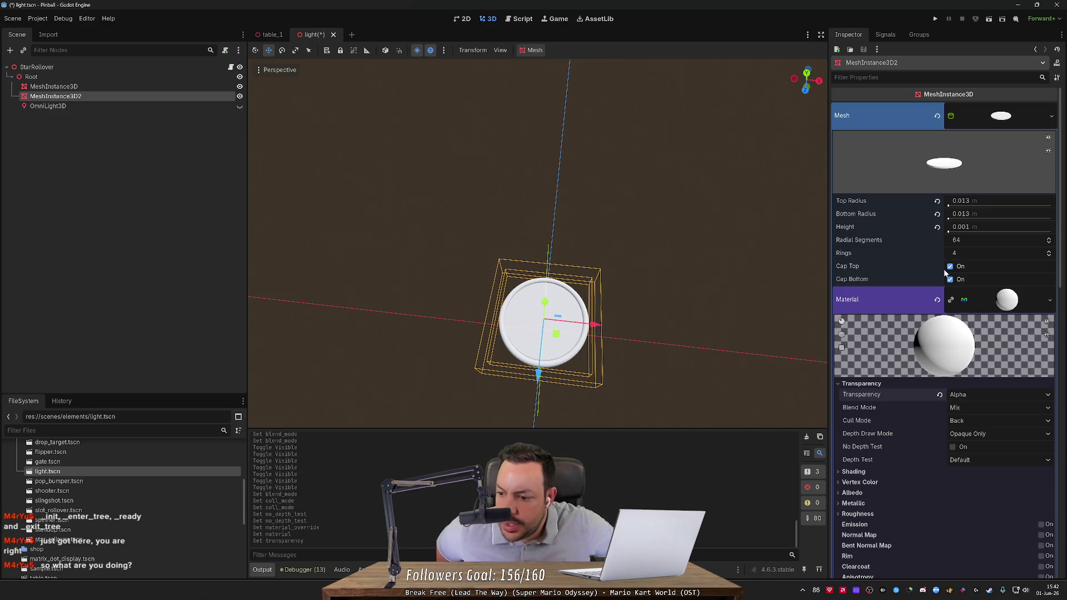
Set the lens material's albedo colour to white with alpha 72 (ffffff48).
left_click(852, 492)
scroll(856, 493, "down", 2)
left_click(980, 383)
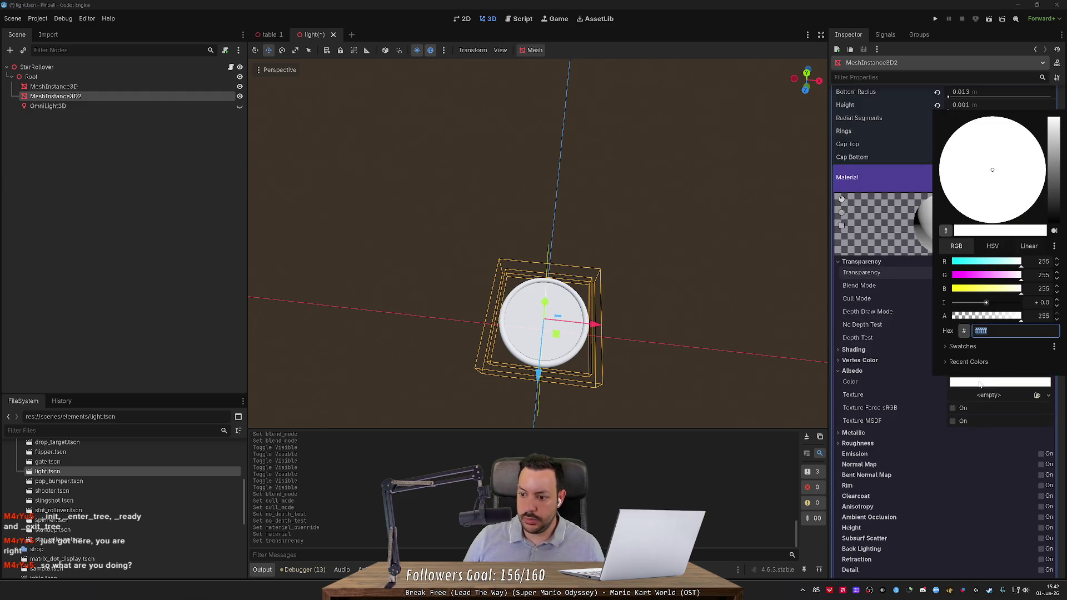
left_click_drag(1021, 323, 972, 318)
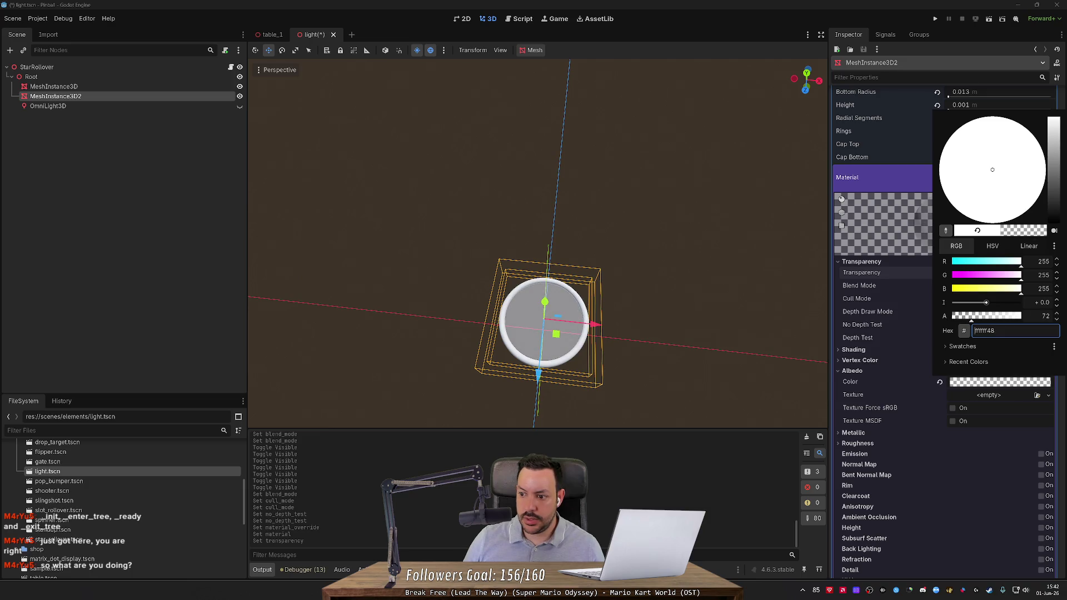
left_click(1045, 315)
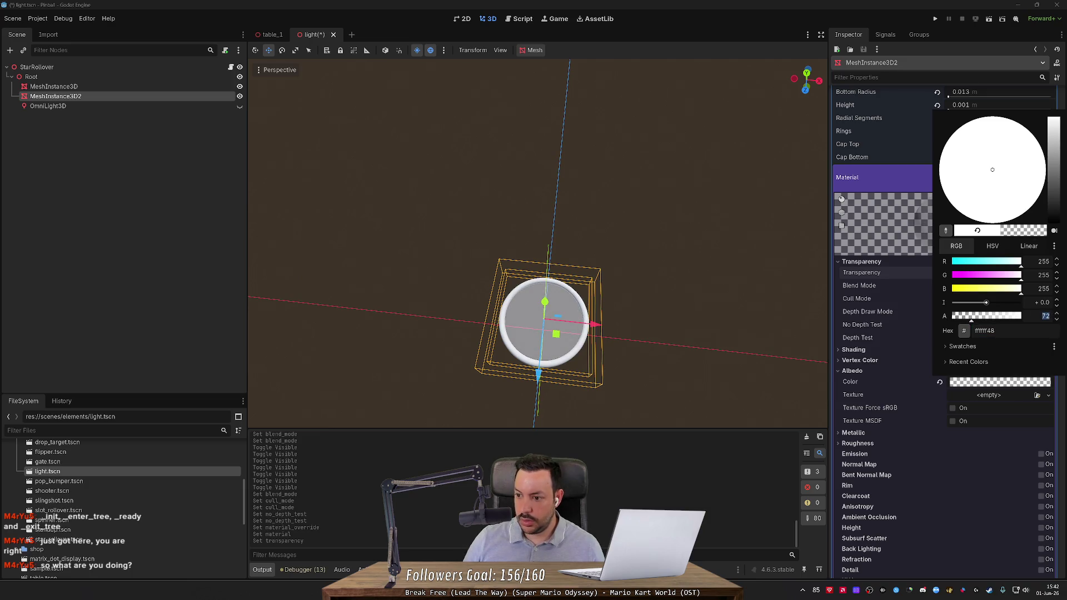
key("Escape")
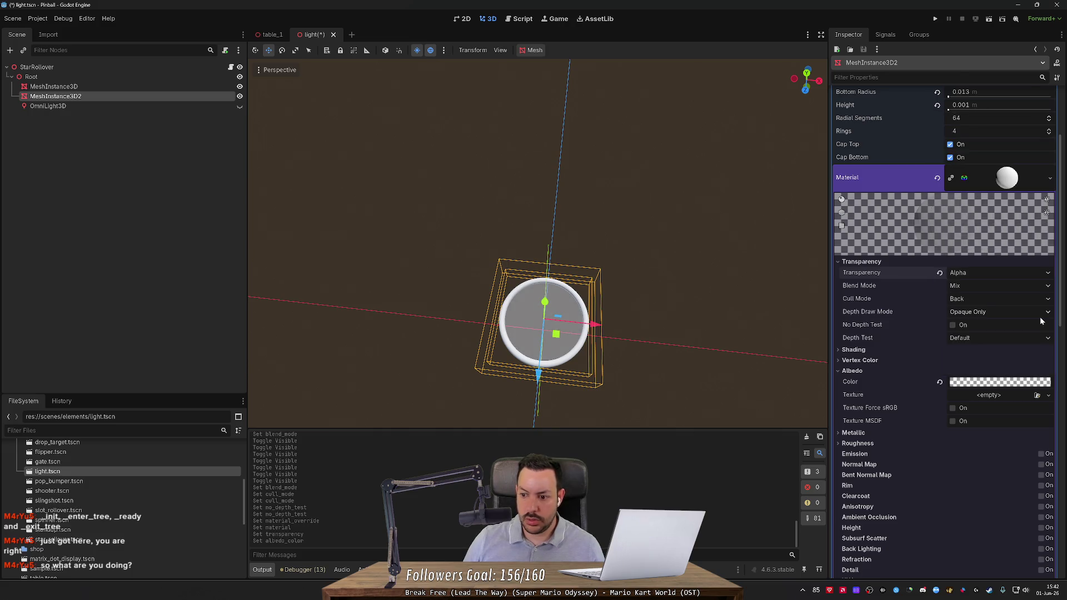
Switch the lens material's Blend Mode to Add, comparing with the OmniLight3D hidden.
left_click(240, 106)
left_click(239, 106)
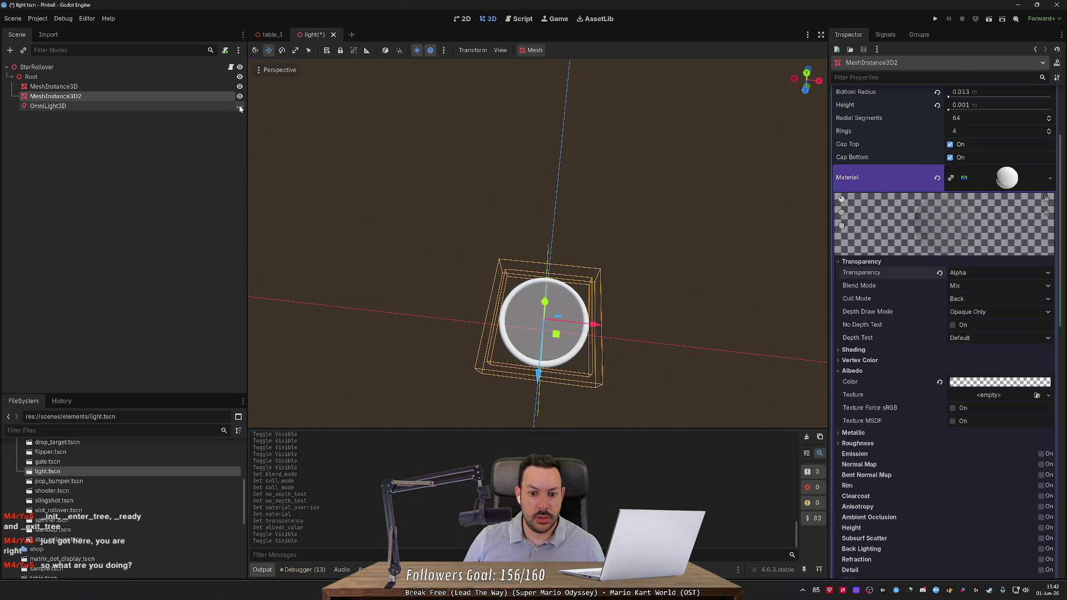
left_click(239, 107)
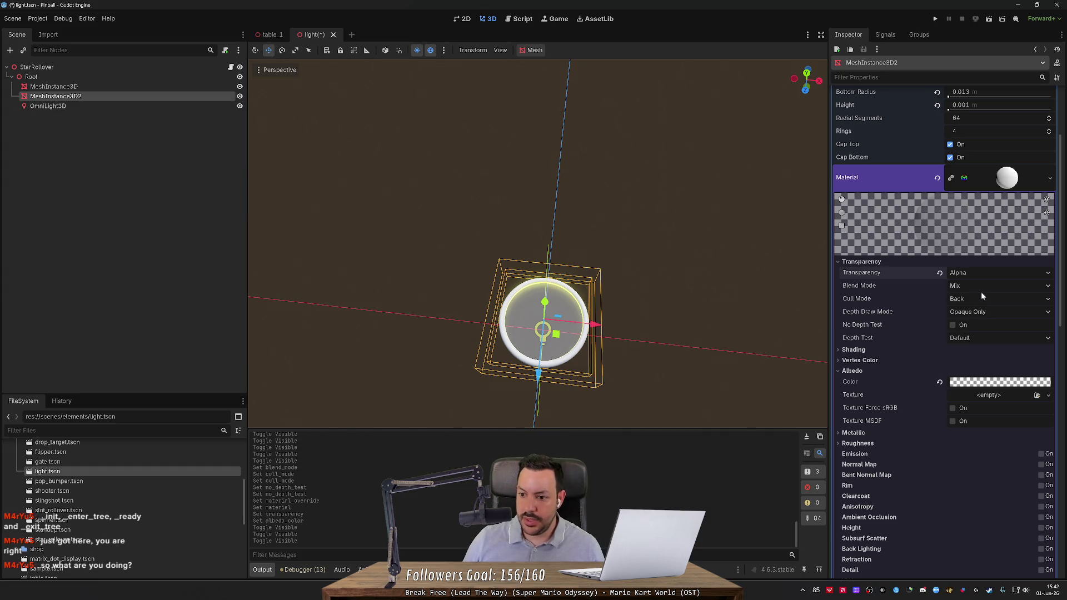
left_click(999, 288)
left_click(978, 313)
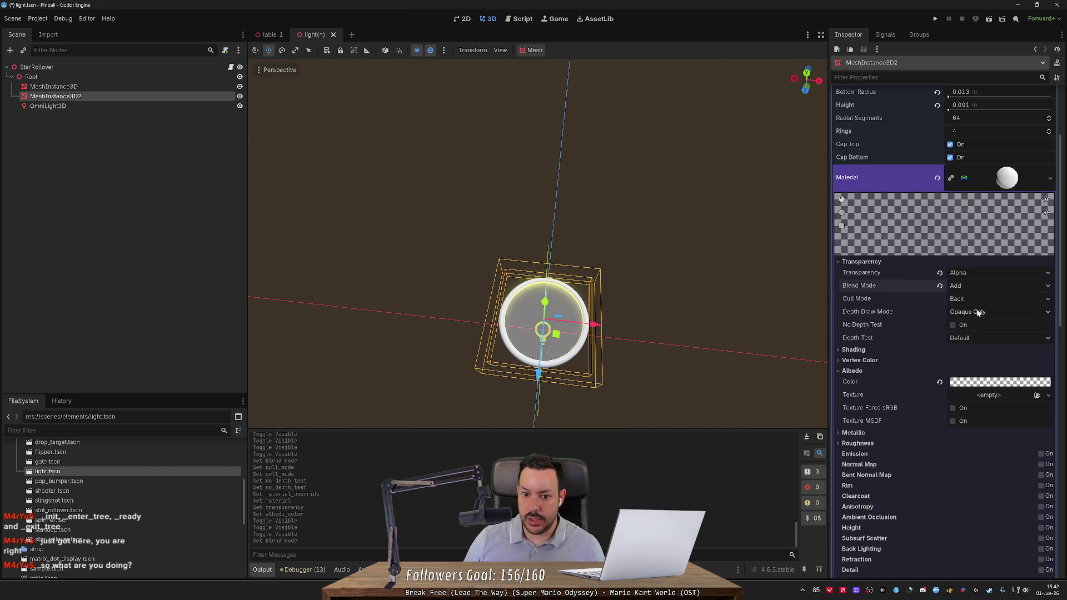
left_click(239, 106)
left_click(240, 106)
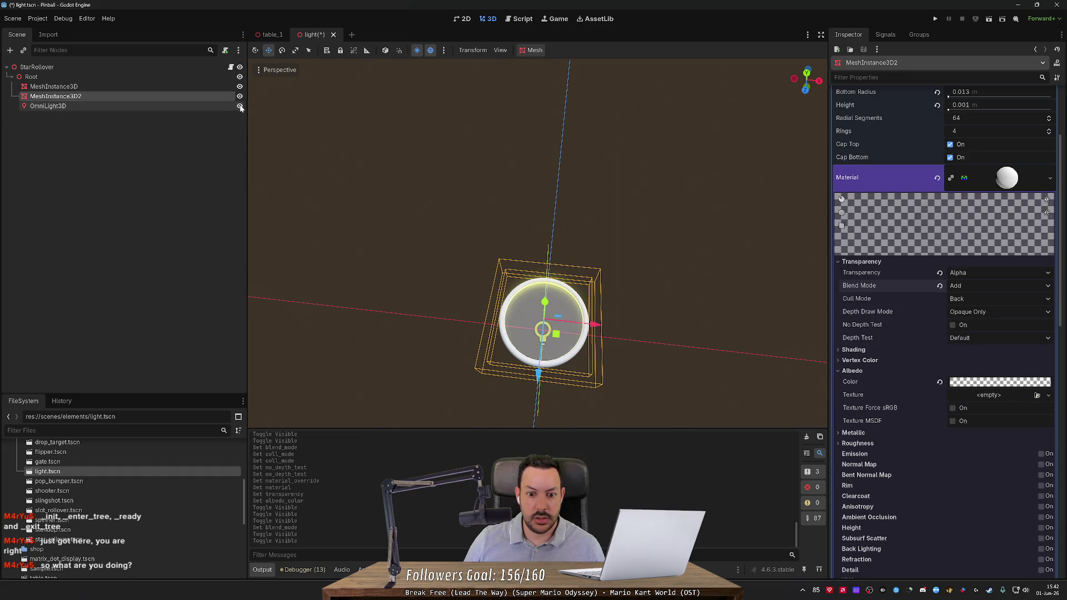
Try Front and Disabled cull modes on the lens, then restore Back culling.
left_click(987, 303)
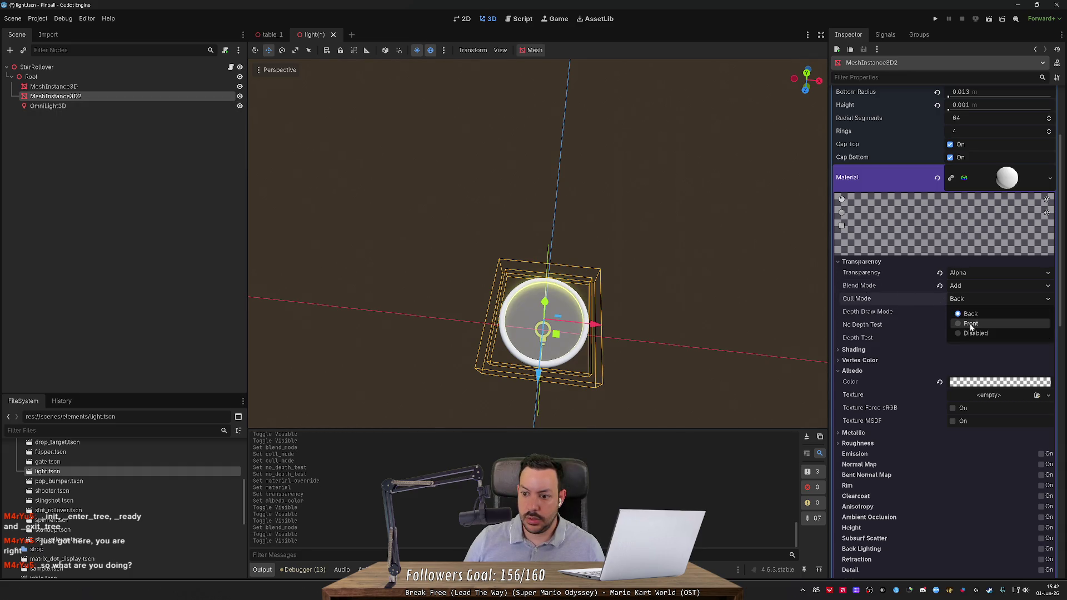
left_click(977, 323)
left_click(978, 299)
left_click(975, 332)
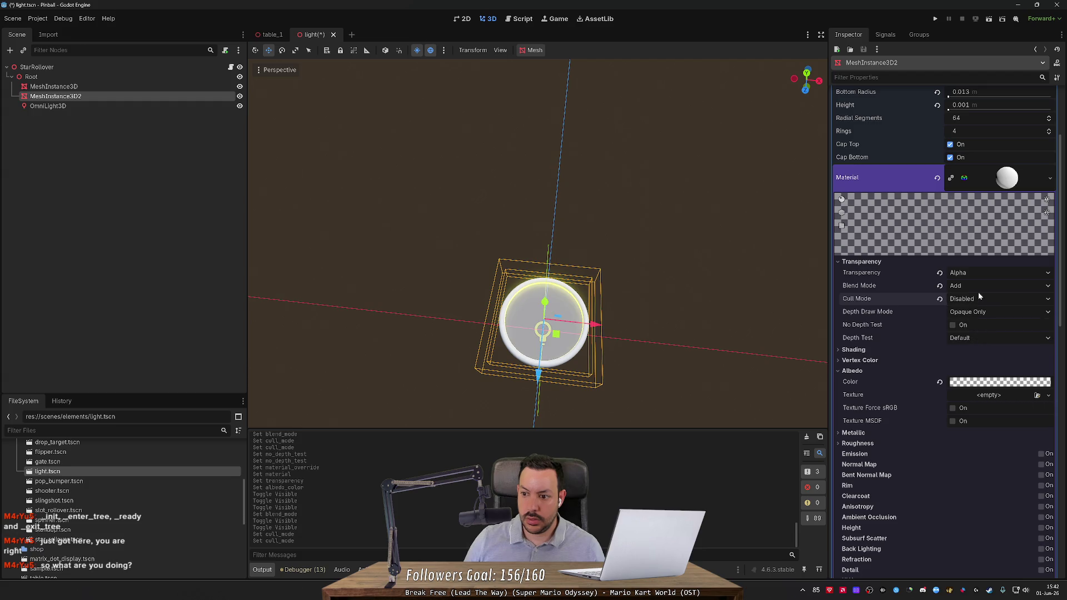
left_click(240, 105)
left_click(239, 106)
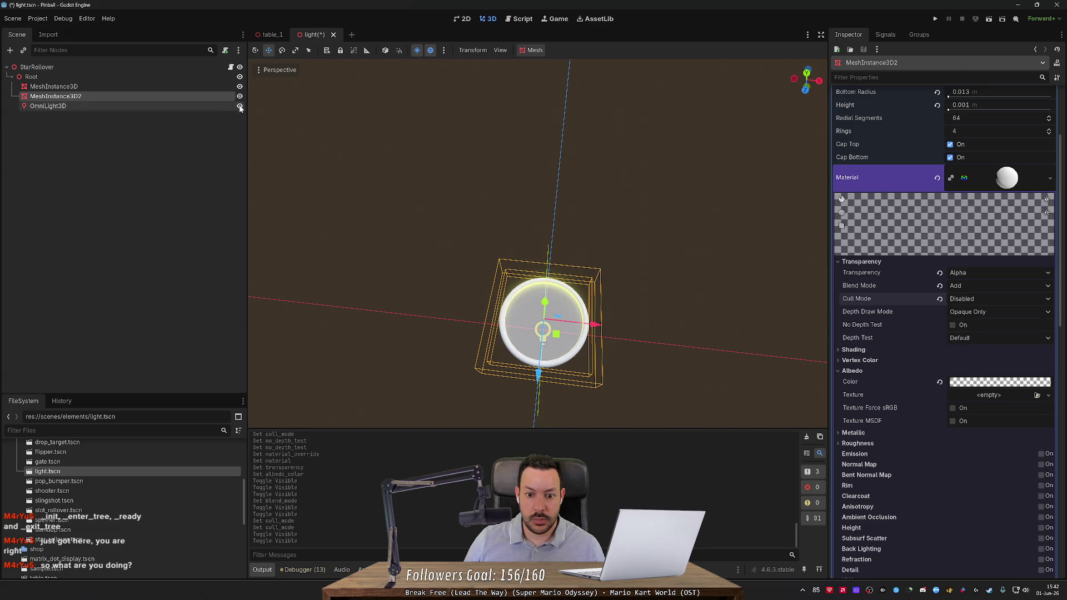
left_click(239, 105)
left_click(240, 105)
left_click(969, 301)
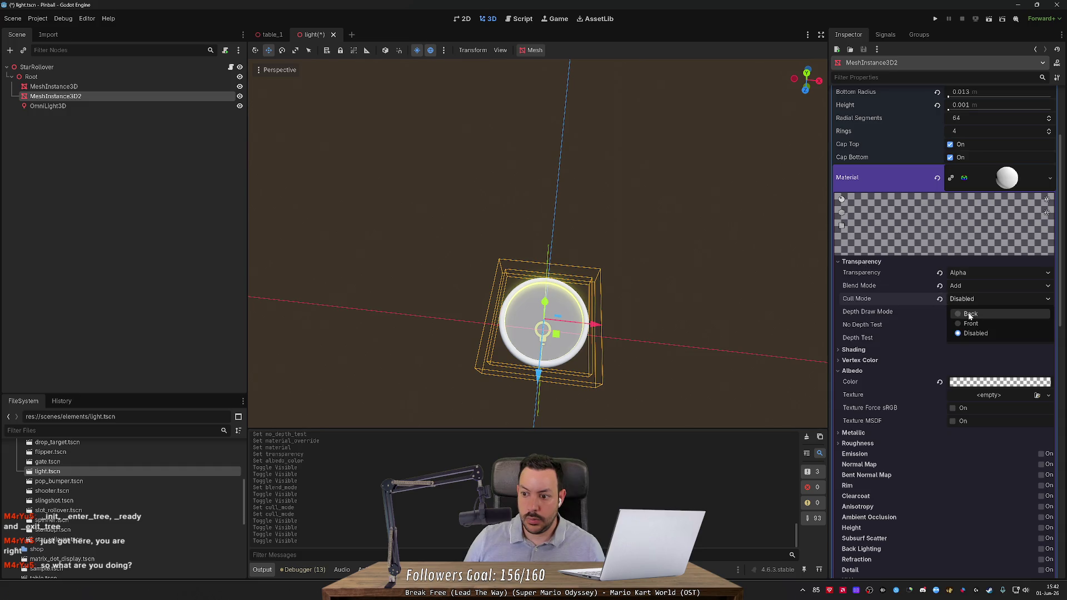
left_click(970, 314)
Try Depth Pre-Pass transparency, Always depth draw and No Depth Test, reverting depth draw to Opaque Only.
left_click(972, 272)
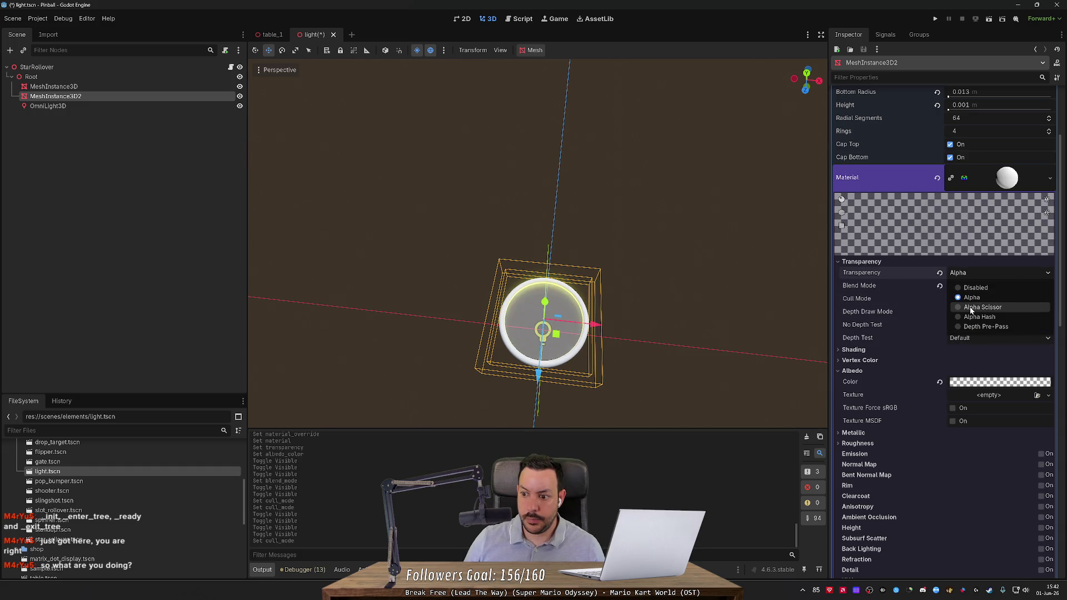
left_click(969, 326)
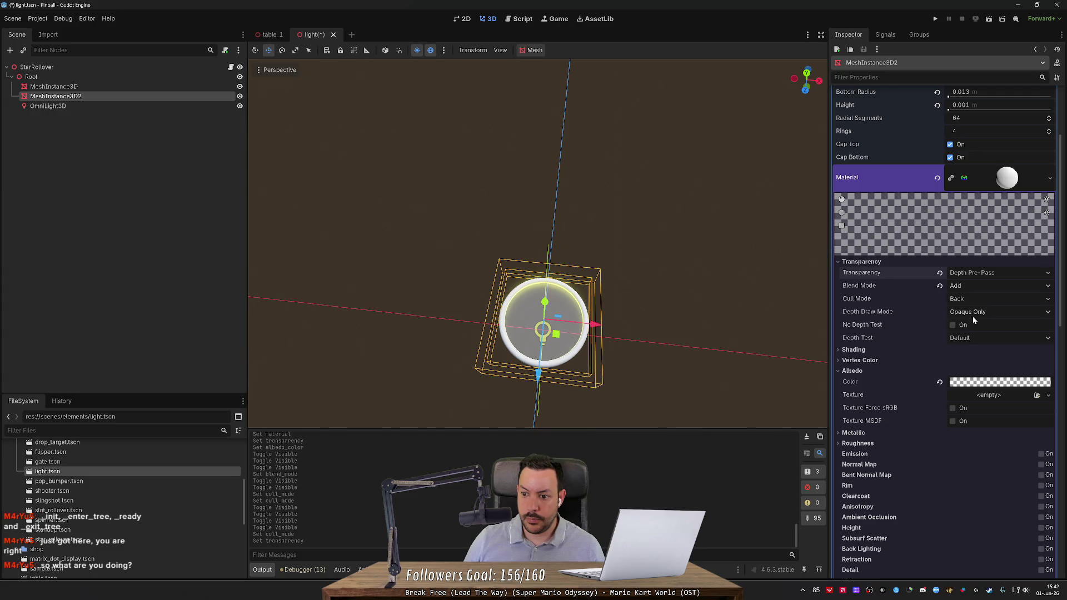
left_click(974, 314)
left_click(971, 337)
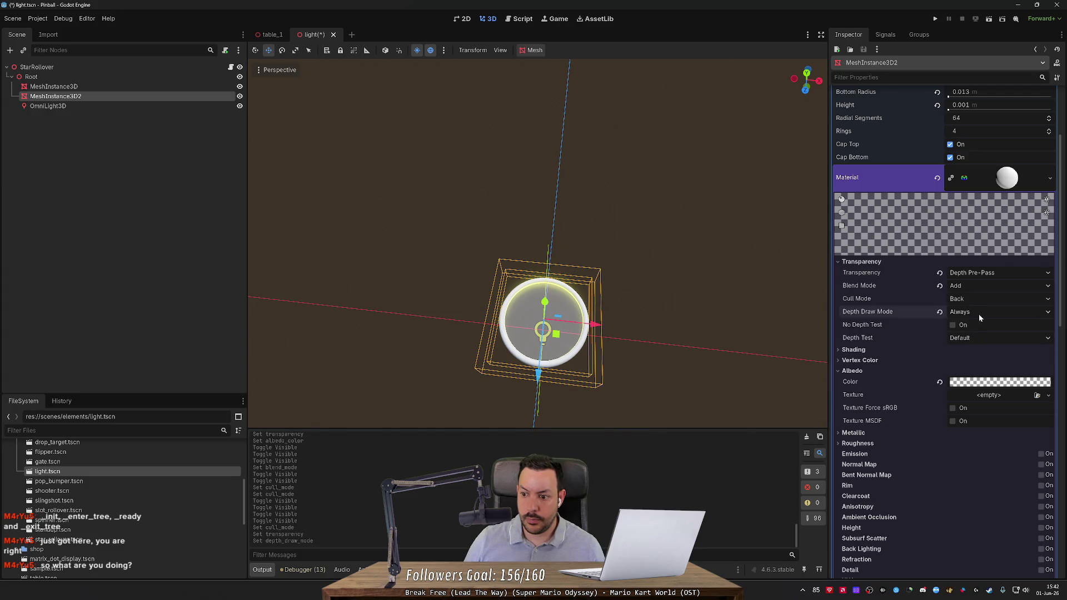
left_click(978, 314)
left_click(978, 347)
left_click(939, 311)
left_click(953, 325)
left_click(953, 326)
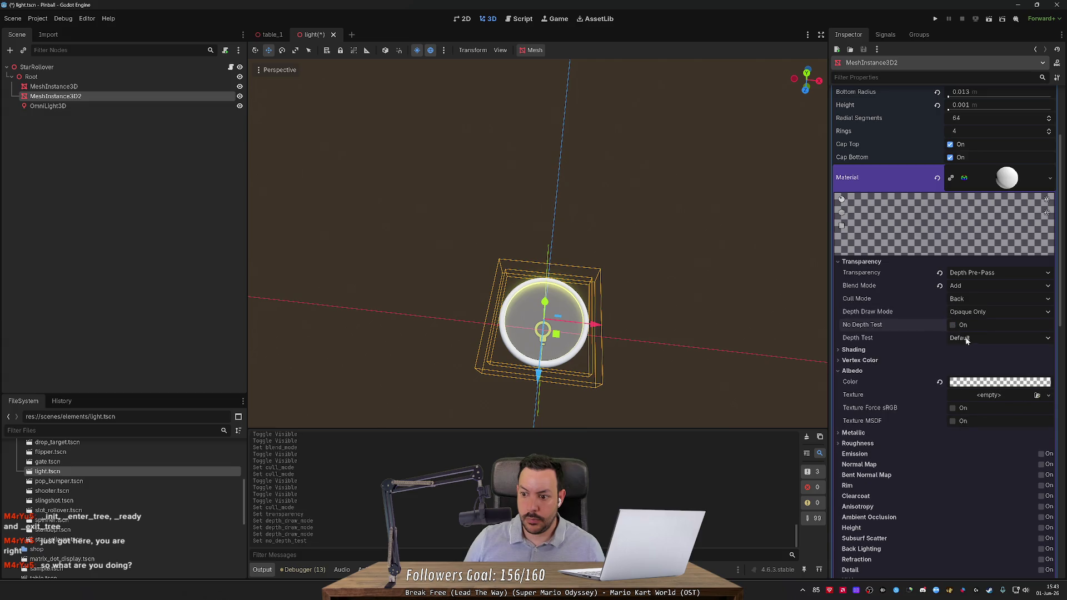
Try an Inverted depth test, reset it to Default, and set Transparency to Disabled.
left_click(967, 339)
left_click(968, 361)
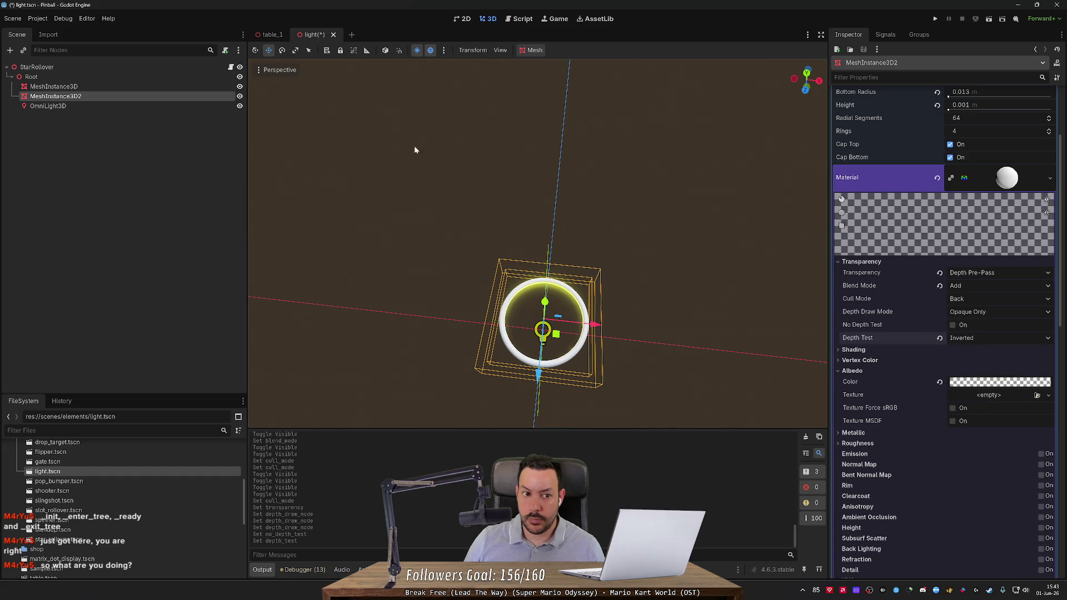
left_click(240, 105)
left_click(240, 105)
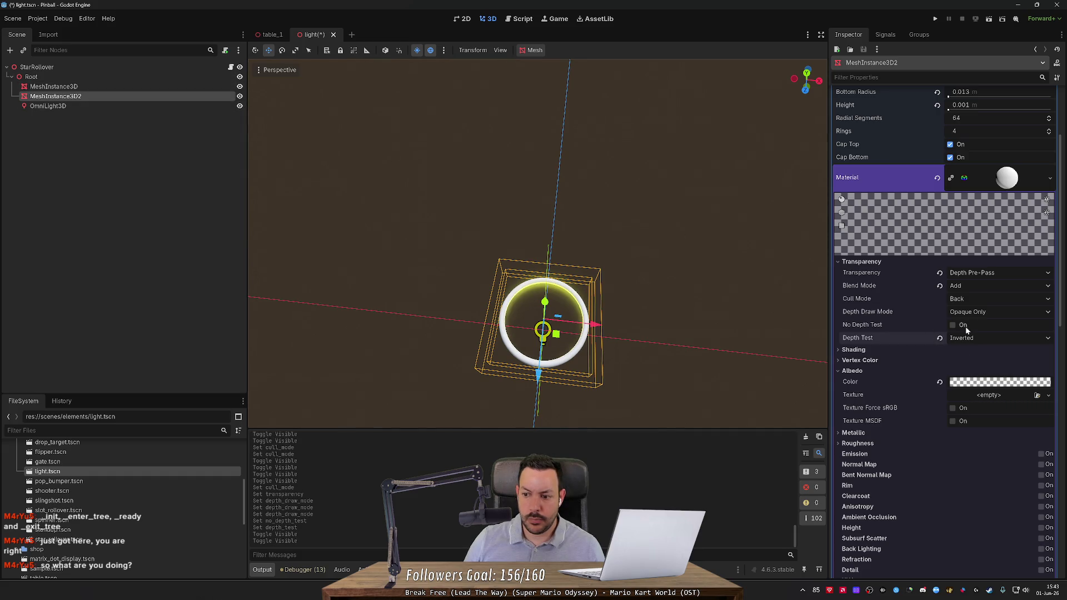
left_click(938, 338)
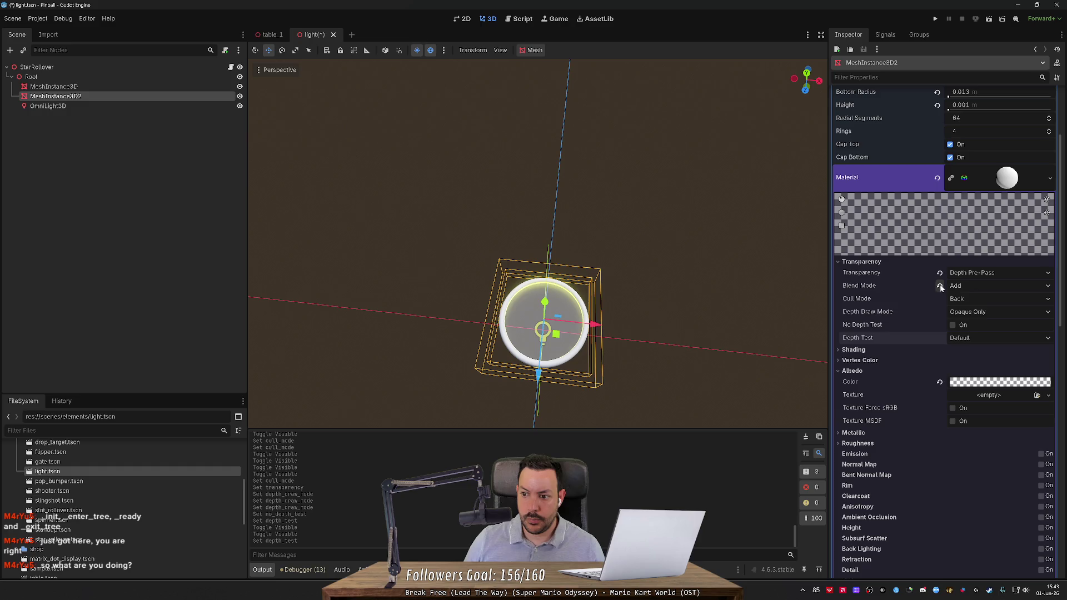
left_click(964, 273)
left_click(968, 288)
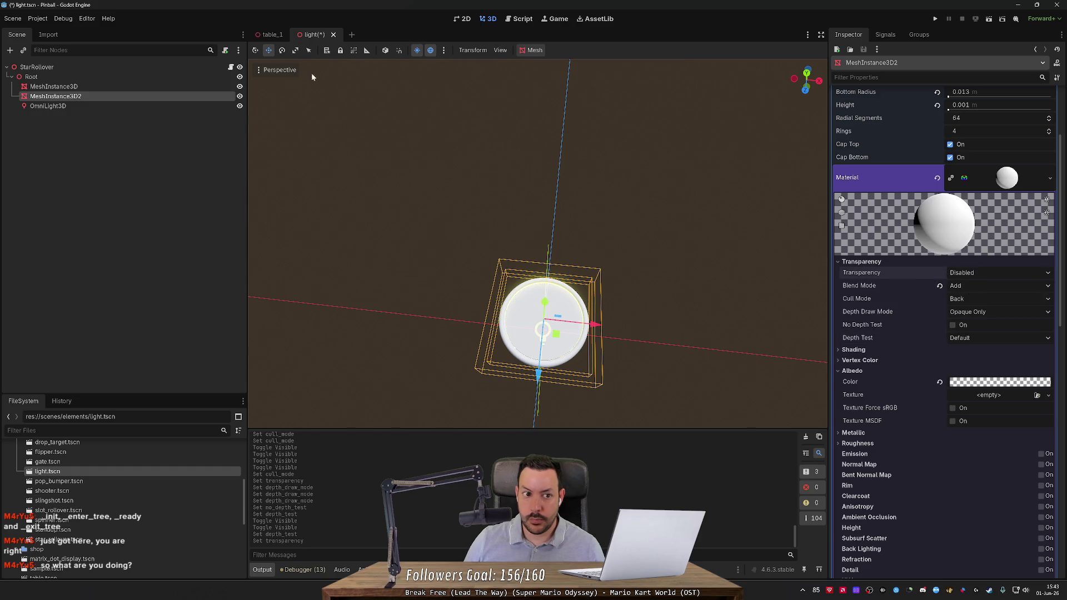
Set the lens material's Blend Mode back to Mix.
left_click(240, 106)
left_click(240, 105)
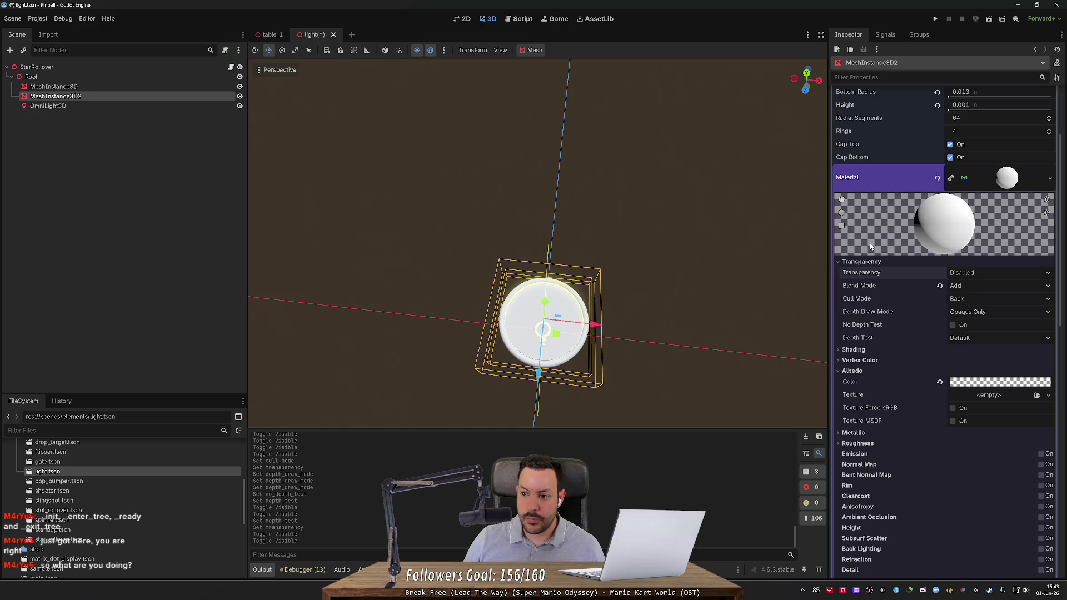
left_click(987, 272)
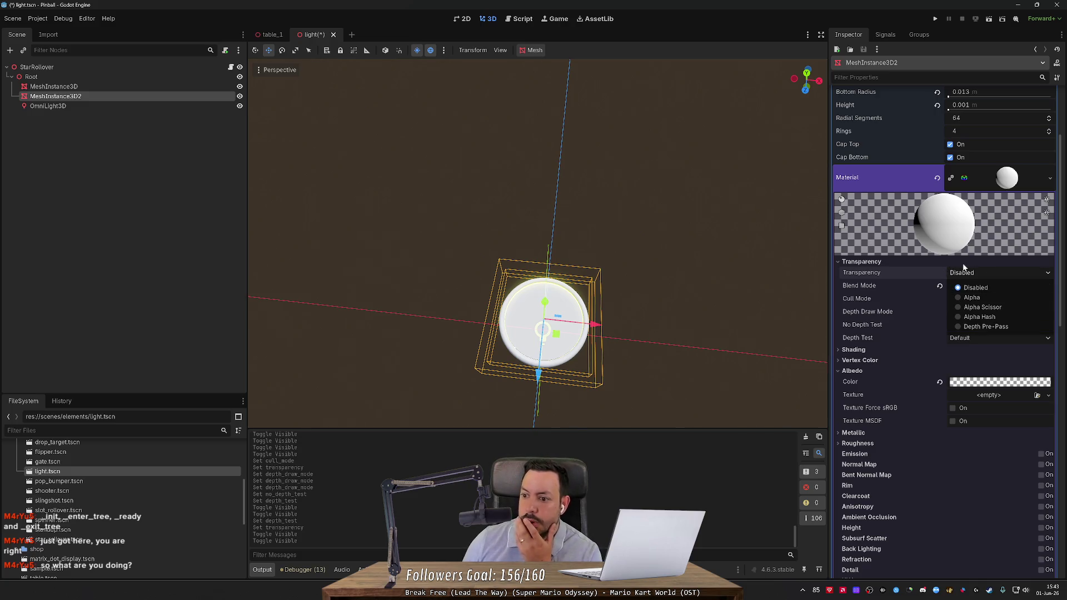
left_click(962, 285)
left_click(962, 285)
left_click(963, 299)
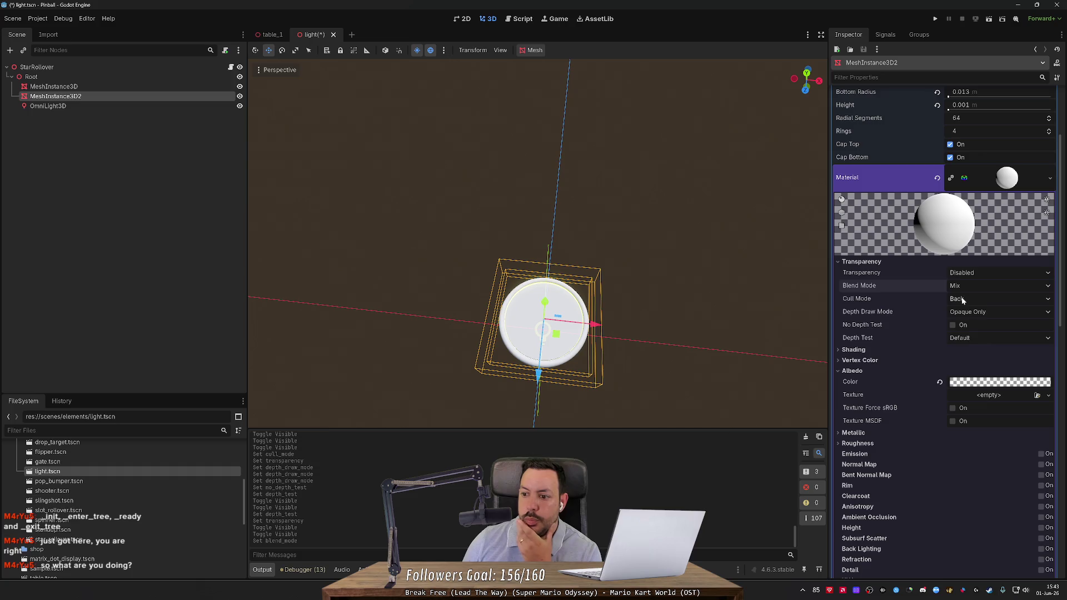
Leave Cull Mode at Back and select OmniLight3D in the Scene tree.
left_click(962, 299)
left_click(962, 299)
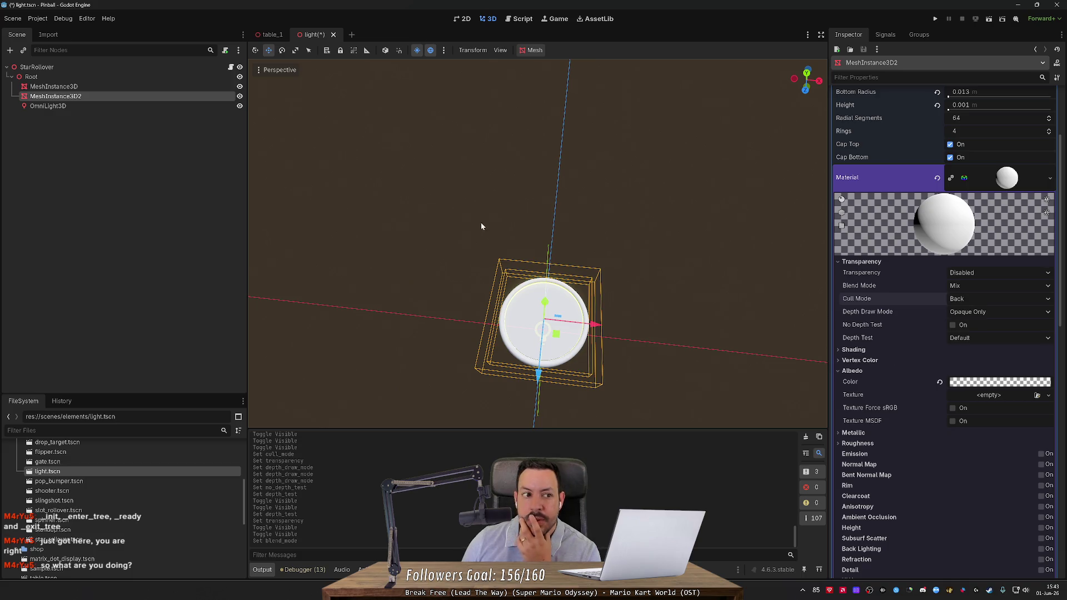
left_click(130, 107)
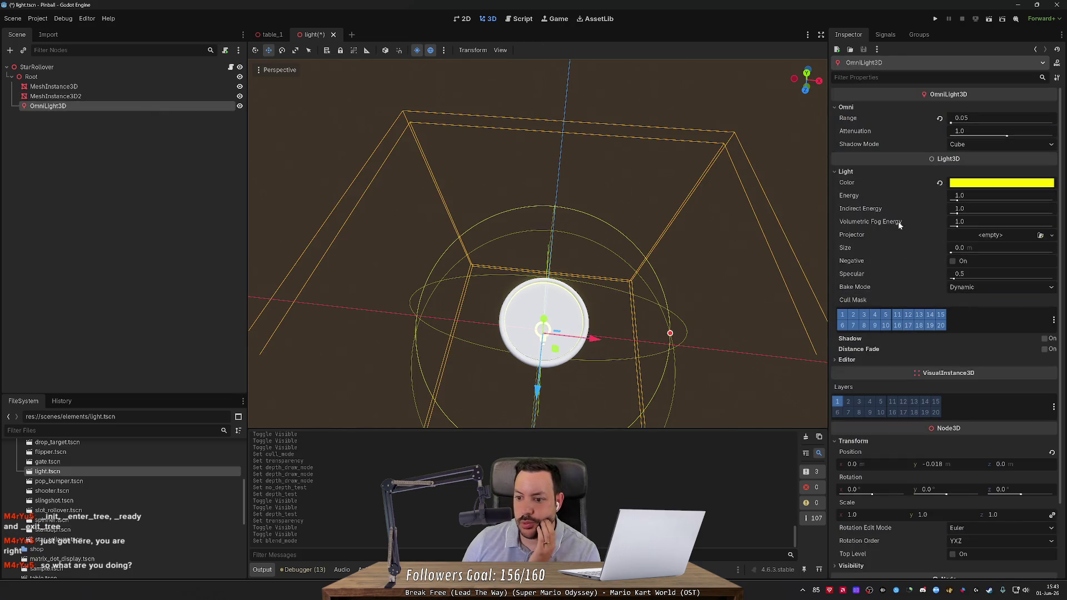
scroll(898, 291, "down", 3)
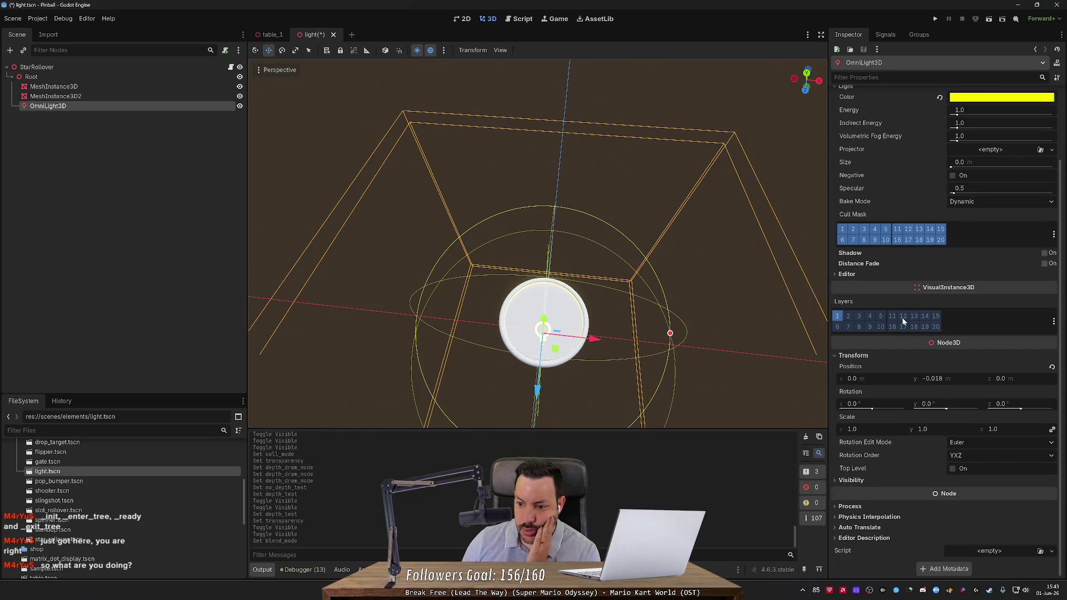
scroll(902, 318, "up", 3)
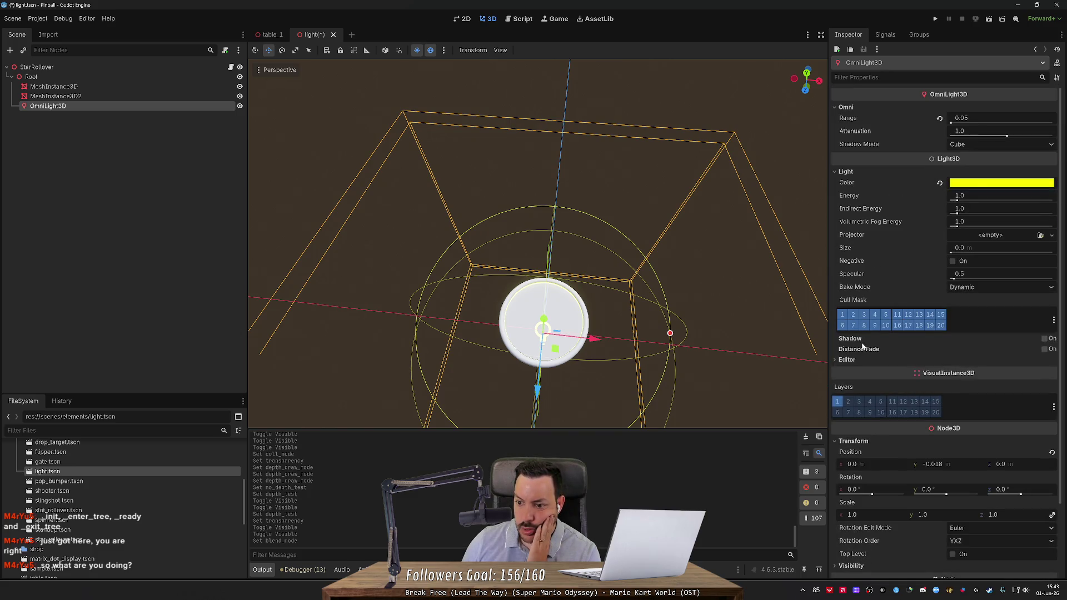
left_click(1044, 339)
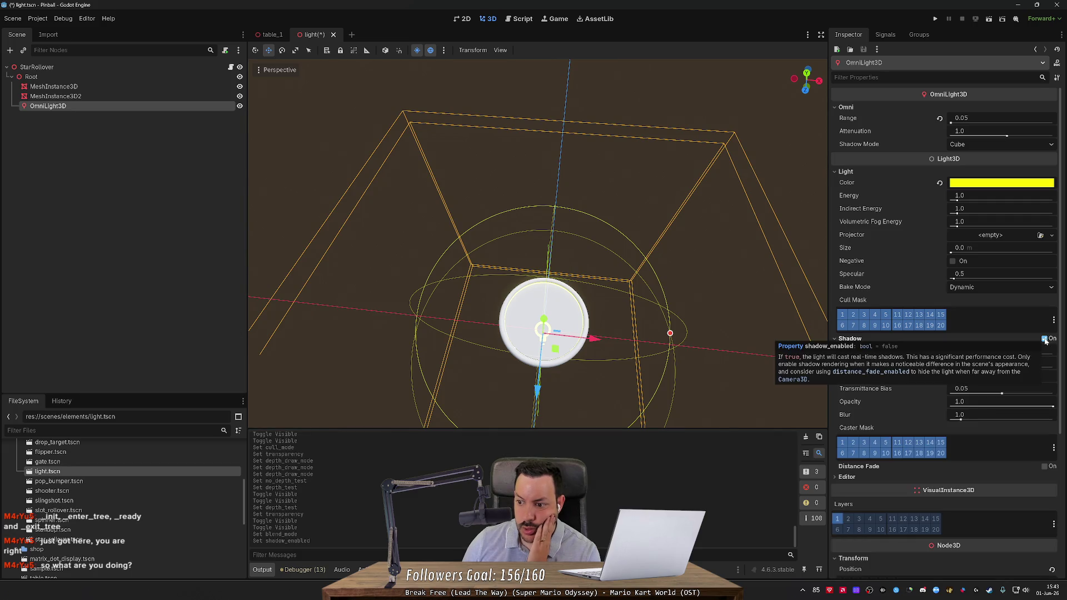
left_click(1045, 340)
left_click(1045, 349)
left_click(1045, 349)
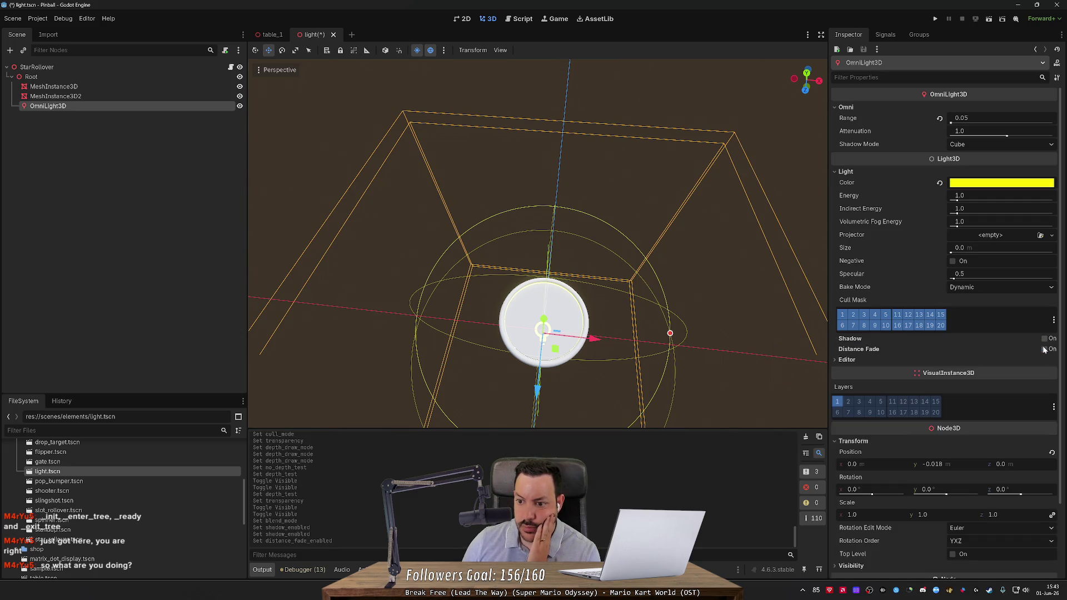
left_click(986, 289)
left_click(981, 302)
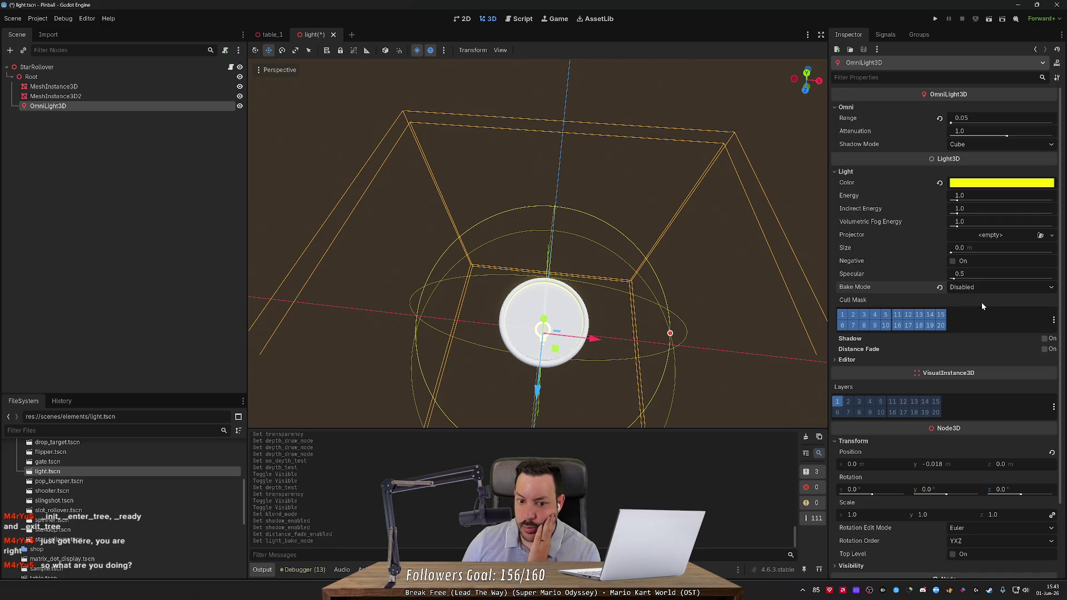
left_click(988, 292)
left_click(978, 324)
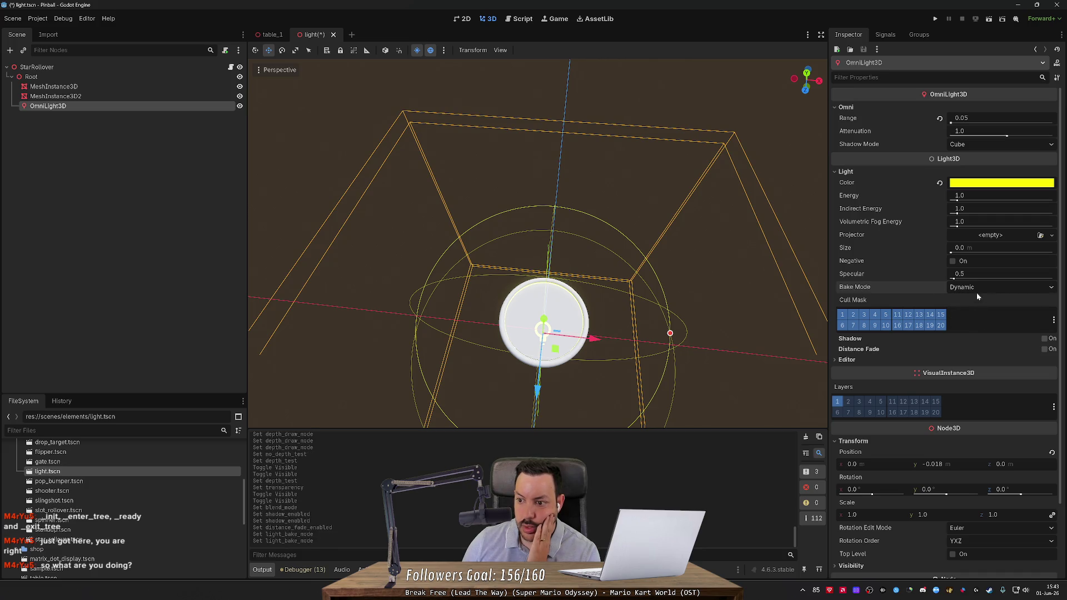
left_click(953, 261)
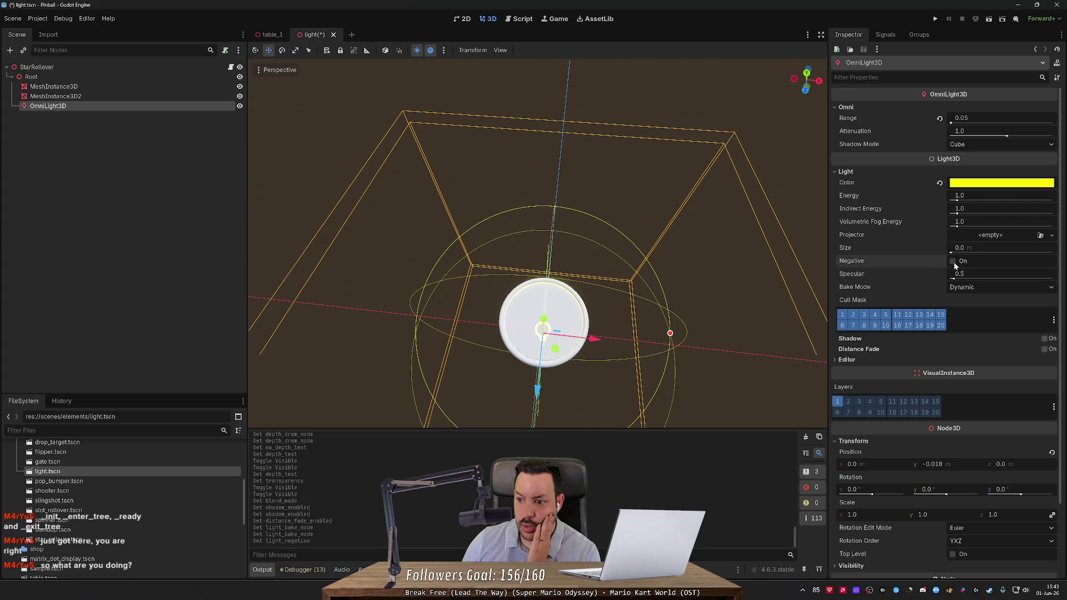
left_click(953, 261)
mouse_move(961, 198)
left_mouse_down()
mouse_move(995, 197)
mouse_move(962, 199)
left_mouse_up()
left_click(962, 199)
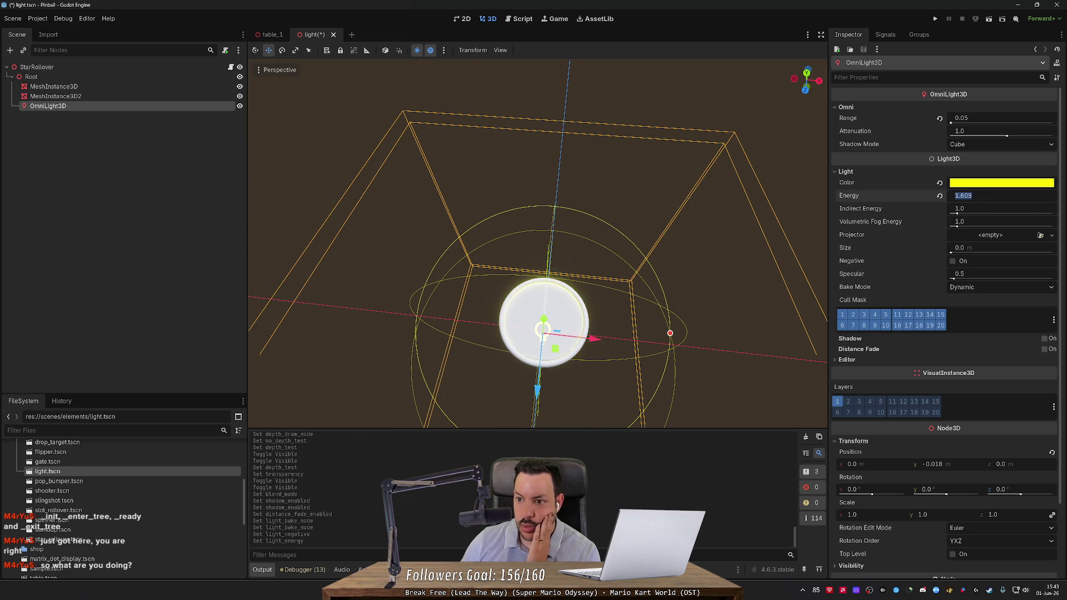
type("1")
key("Return")
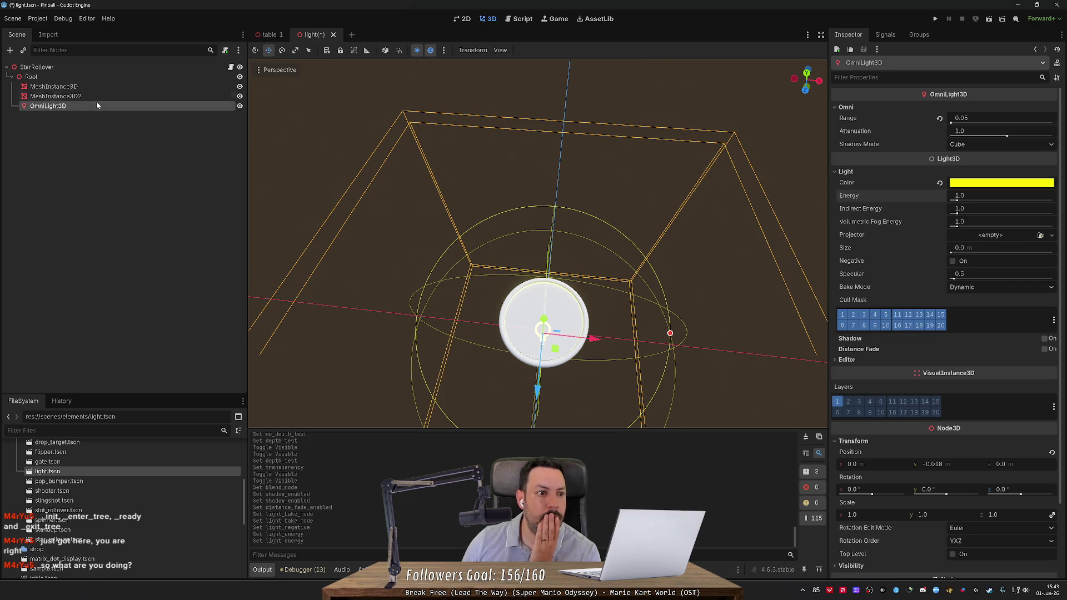
left_click(97, 96)
Try Always depth draw on the lens, then reset it to Opaque Only.
left_click(996, 312)
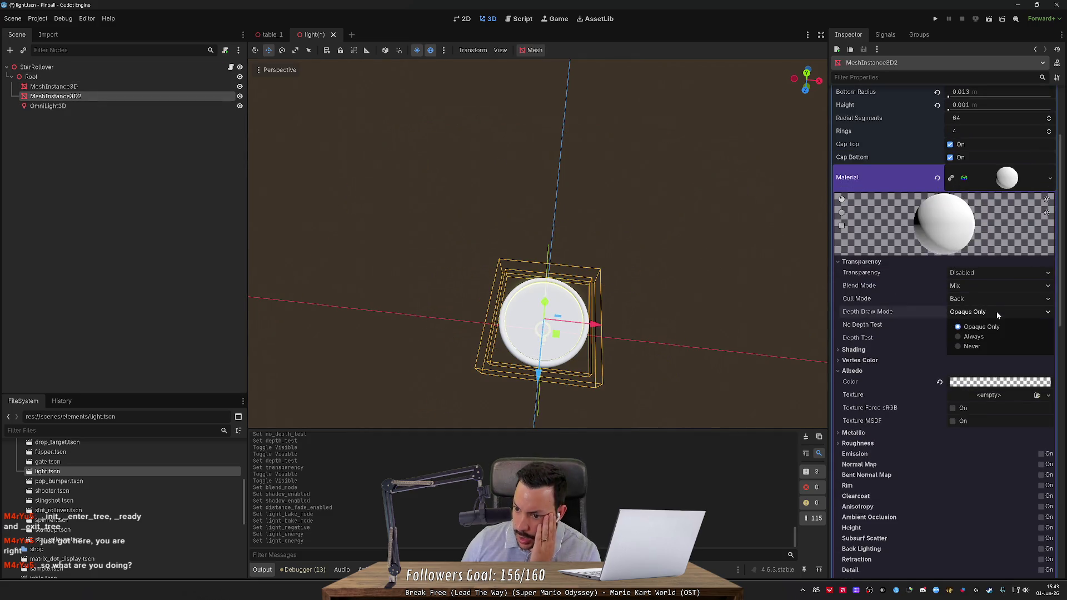
left_click(973, 337)
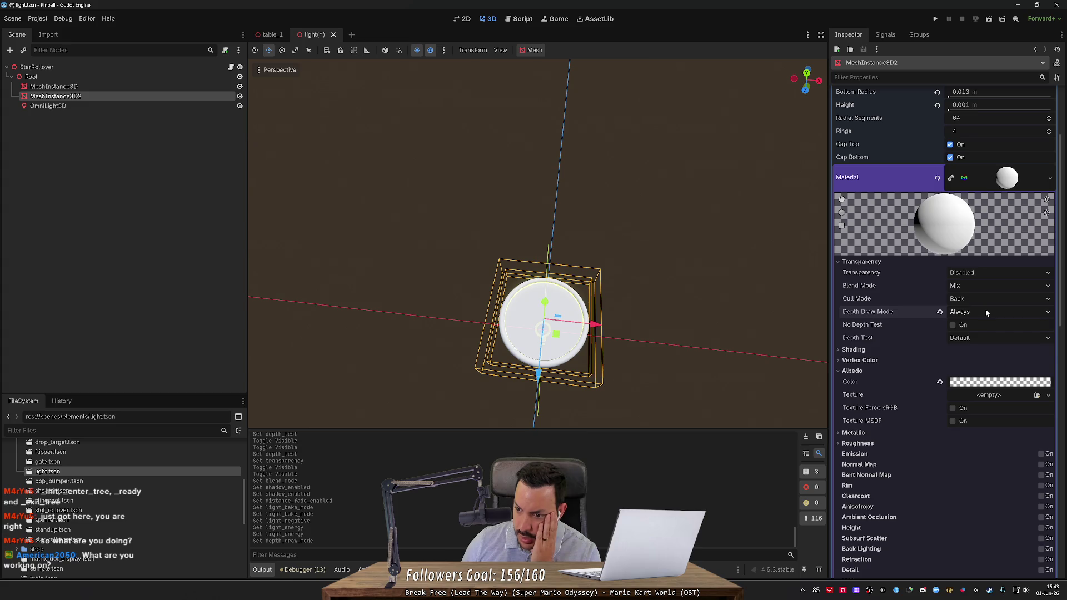
left_click(985, 311)
left_click(945, 311)
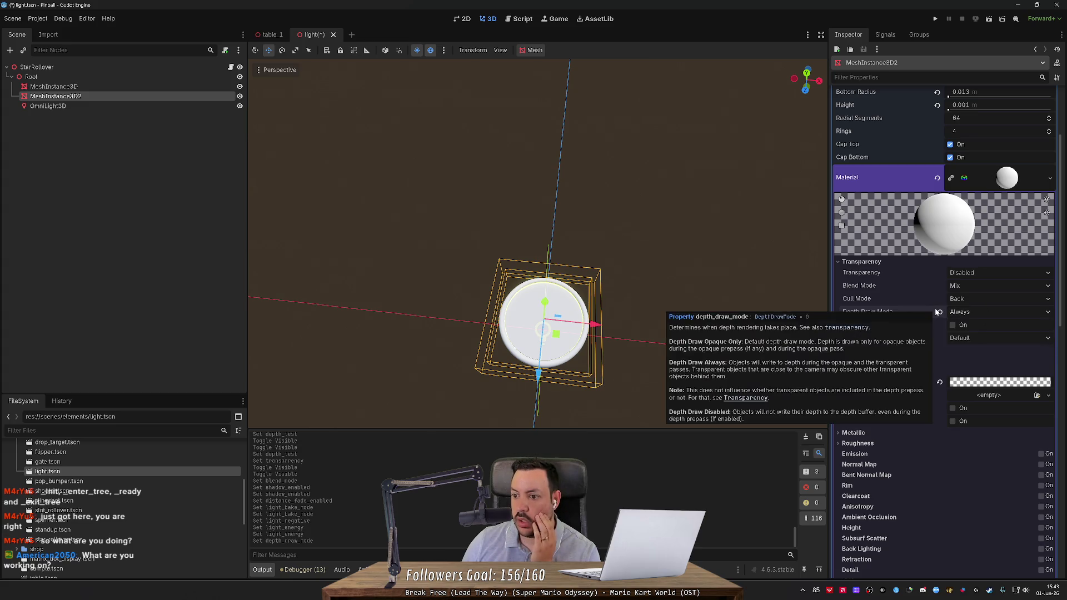
left_click(938, 313)
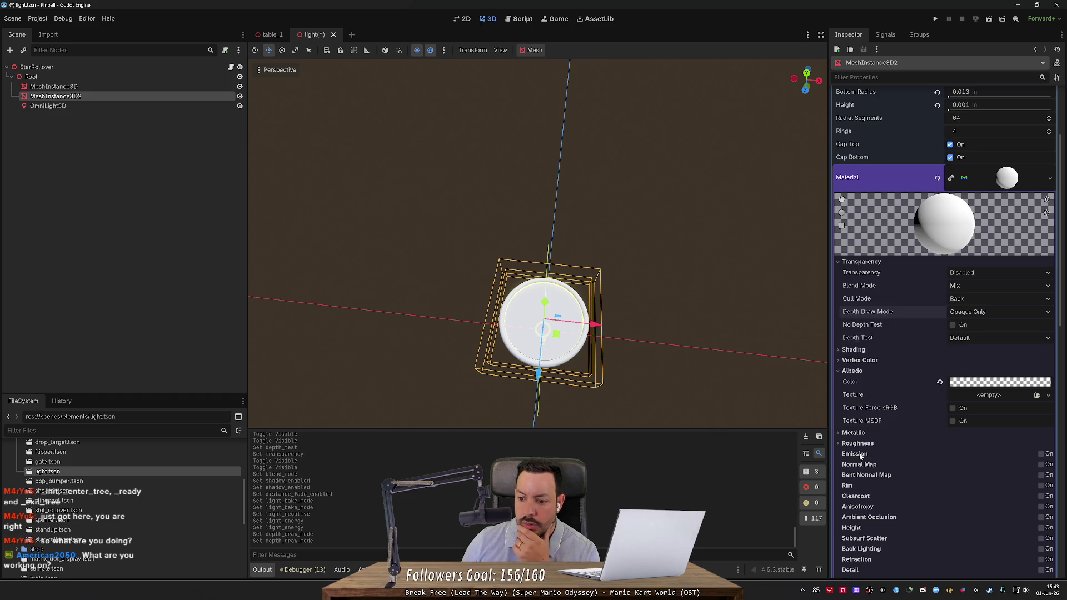
Enable emission on the lens material with energy multiplier 1 and emission colour 474747.
left_click(1042, 455)
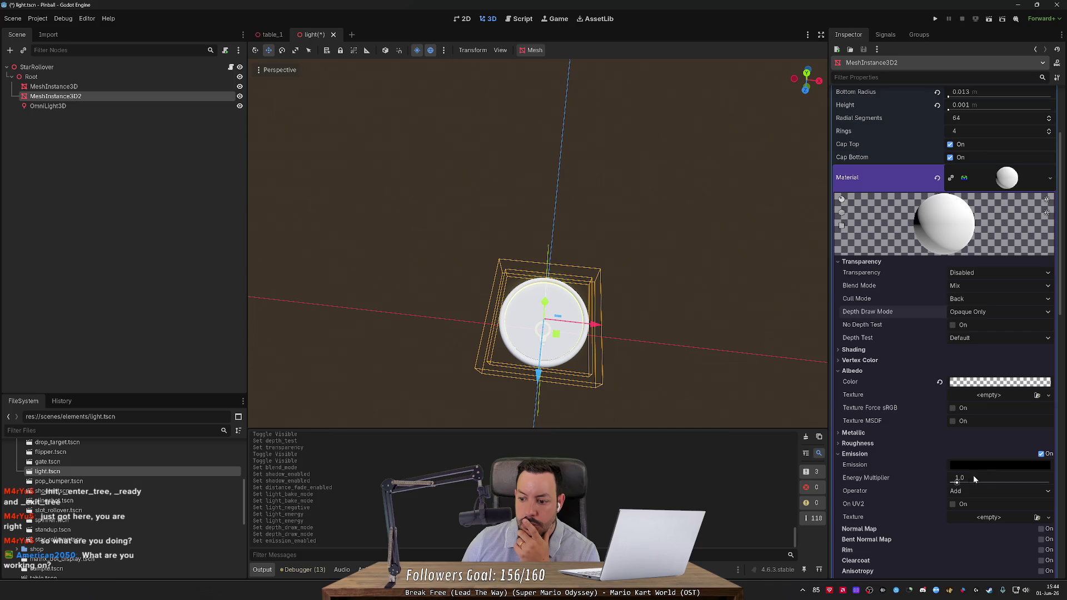
left_click_drag(957, 482, 954, 482)
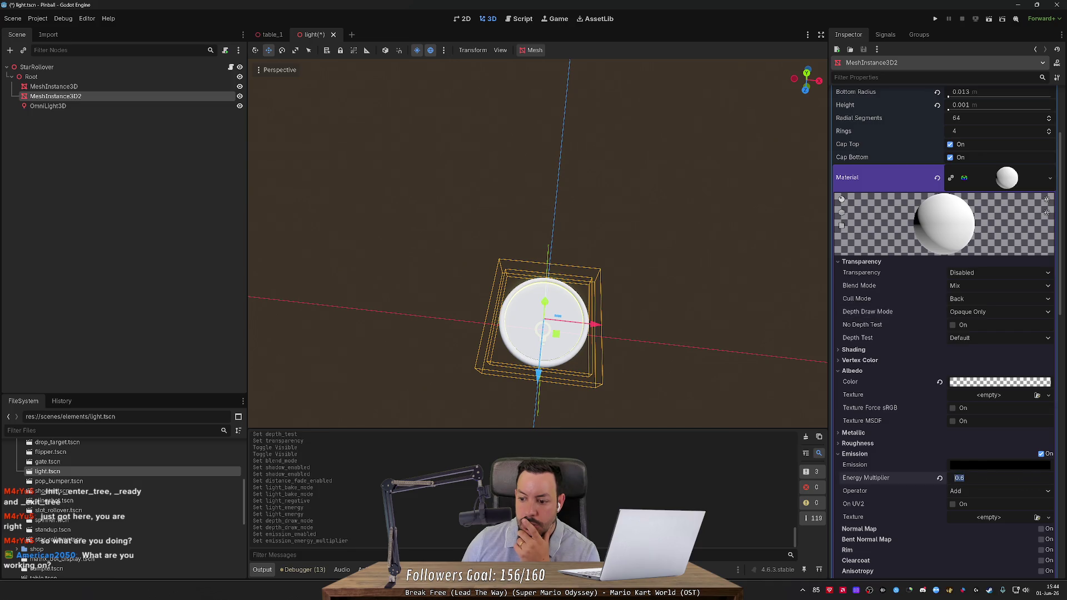
type("1")
key("Return")
left_click(983, 468)
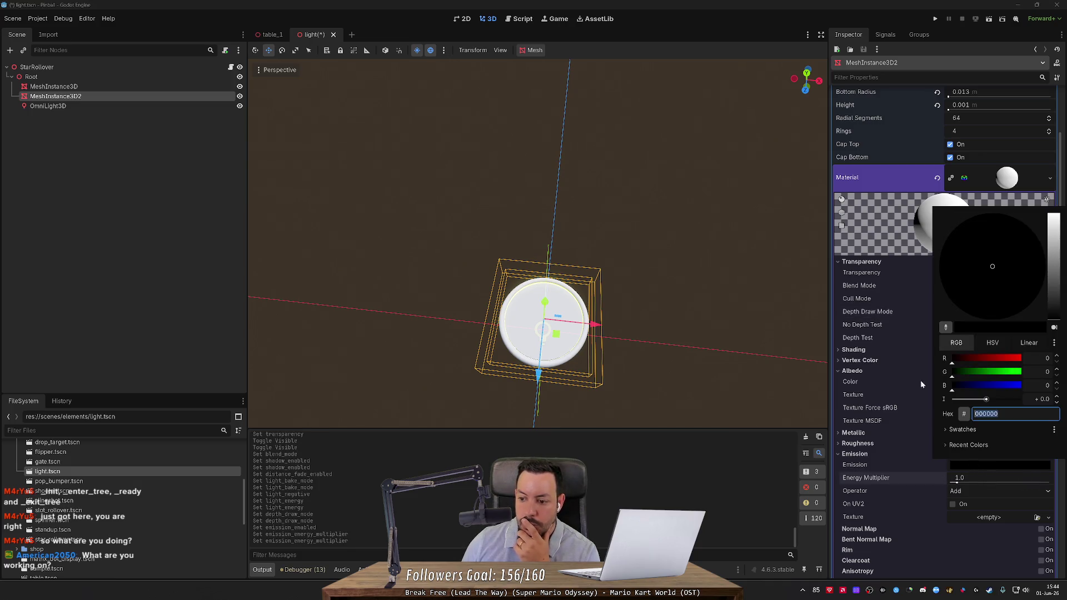
left_click_drag(1053, 314, 1052, 215)
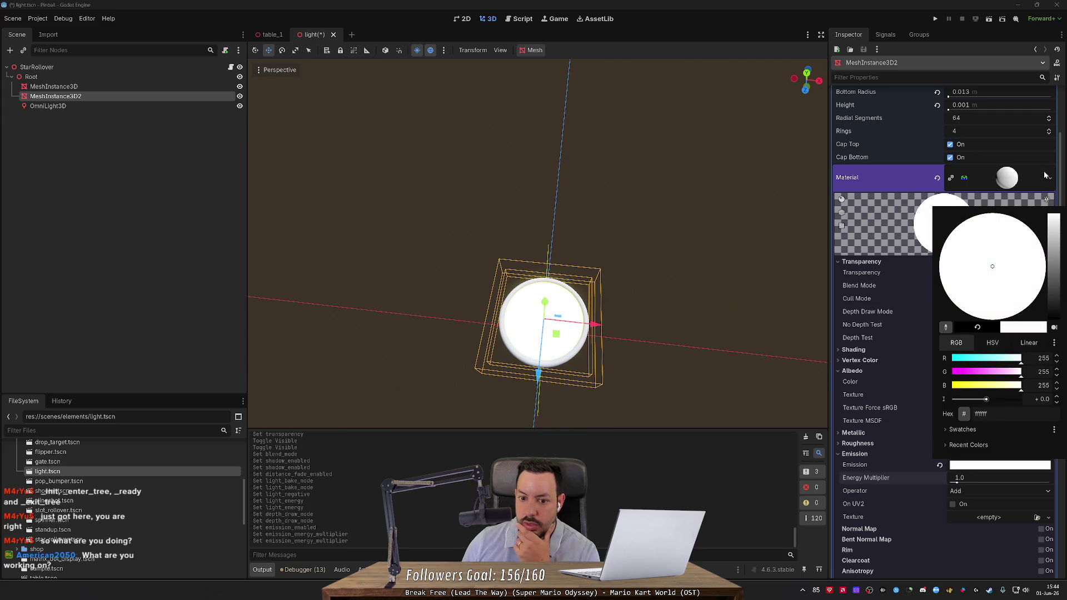
mouse_move(1044, 176)
left_mouse_down()
mouse_move(1034, 288)
mouse_move(1031, 165)
mouse_move(1025, 271)
mouse_move(1026, 178)
mouse_move(1022, 274)
mouse_move(1044, 183)
mouse_move(1029, 329)
mouse_move(1036, 290)
left_mouse_up()
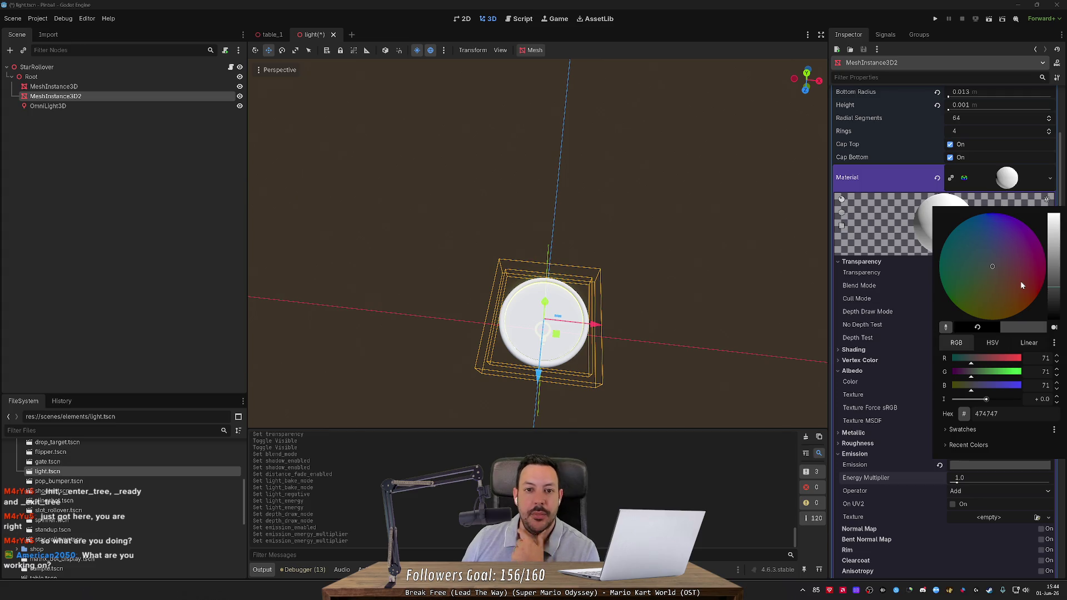
key("alt+Tab")
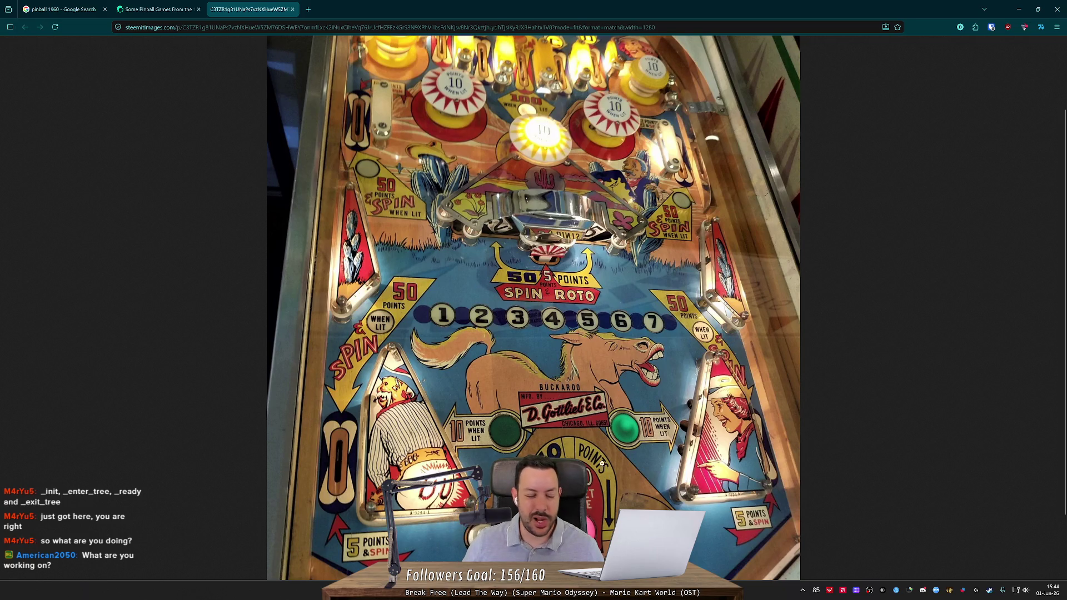
Return from the pinball reference photo to the Godot editor.
key("alt+Tab")
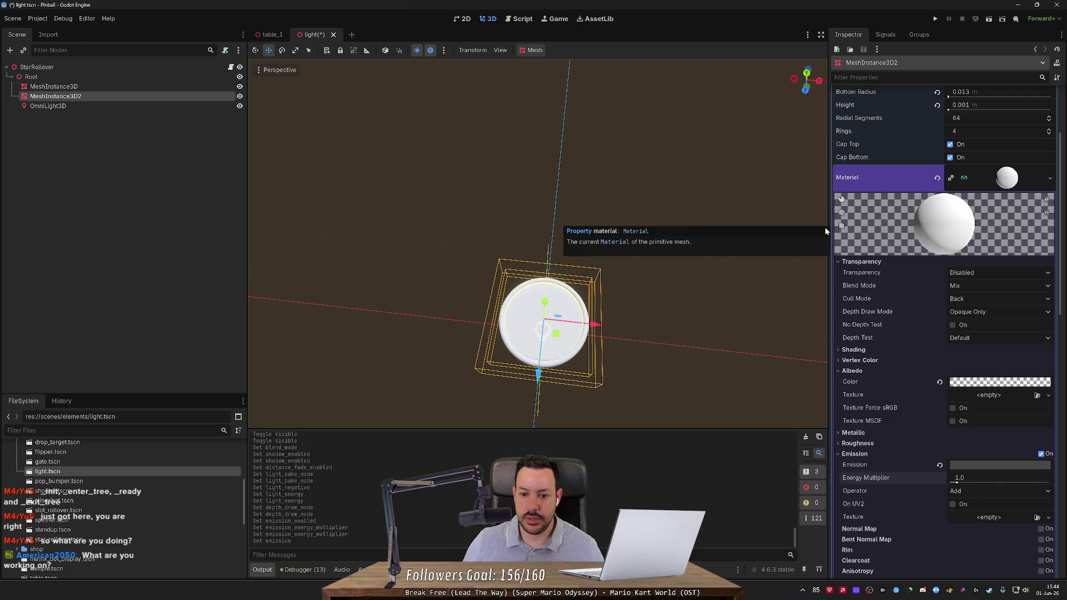
Set the lens material's Transparency to Alpha and compare it with the OmniLight3D toggled.
left_click(965, 275)
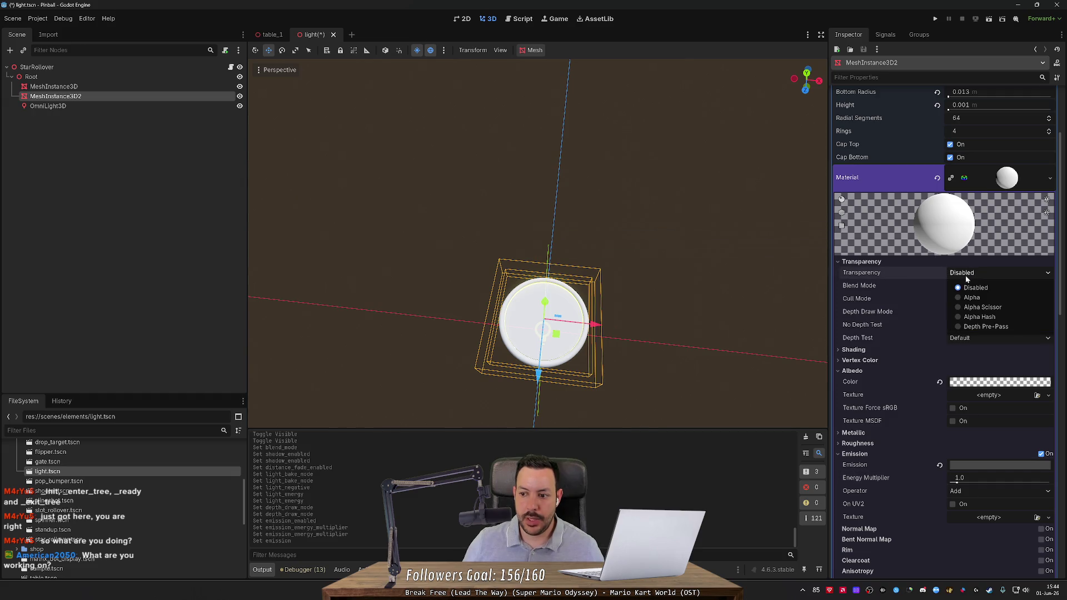
key("Escape")
left_click(968, 273)
left_click(968, 299)
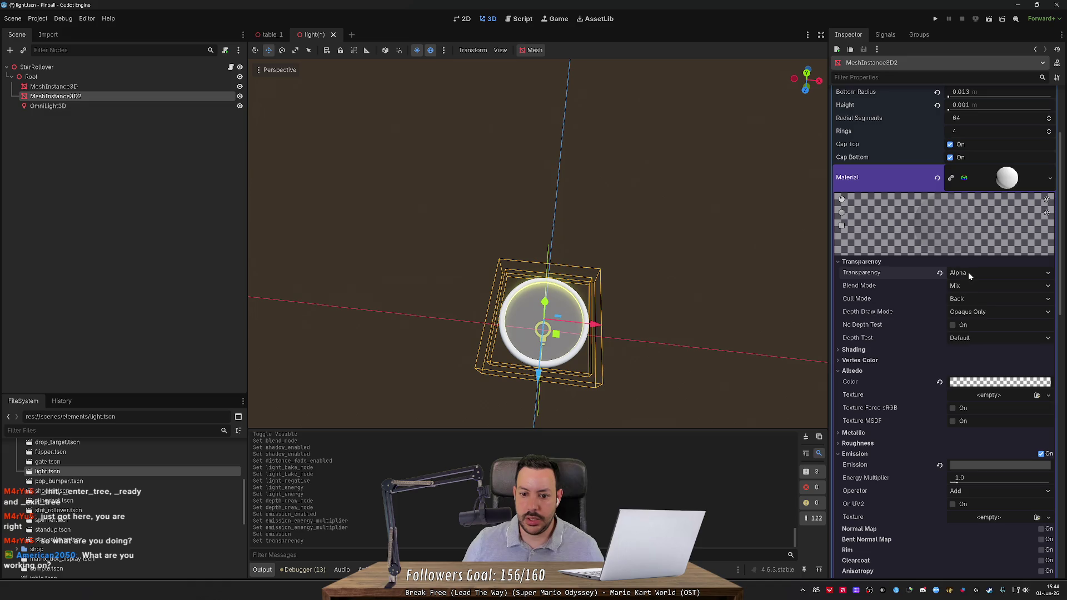
left_click(239, 106)
left_click(239, 105)
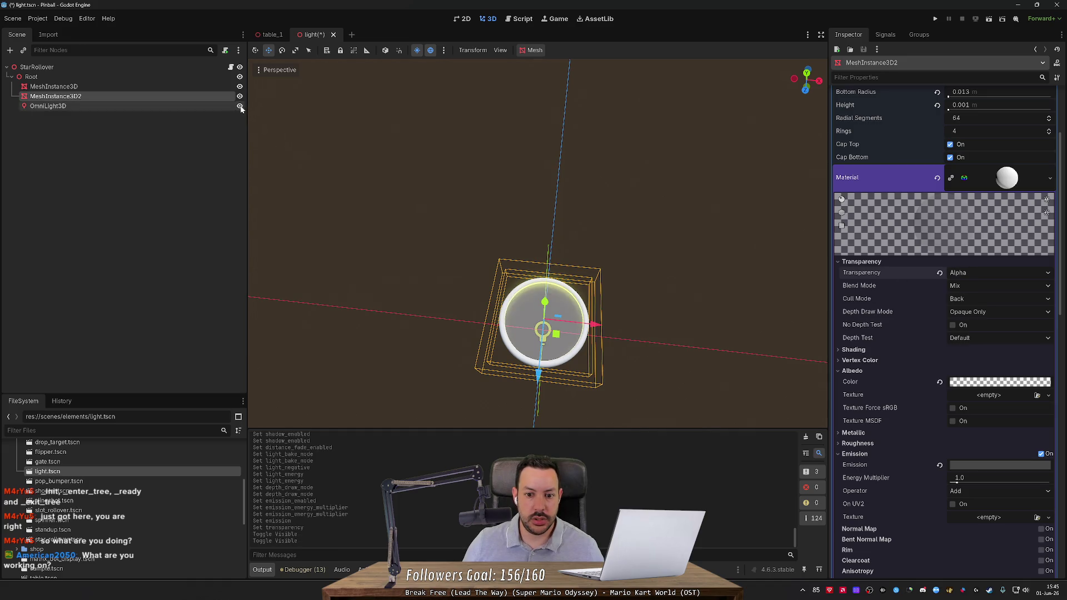
left_click(240, 105)
left_click(240, 106)
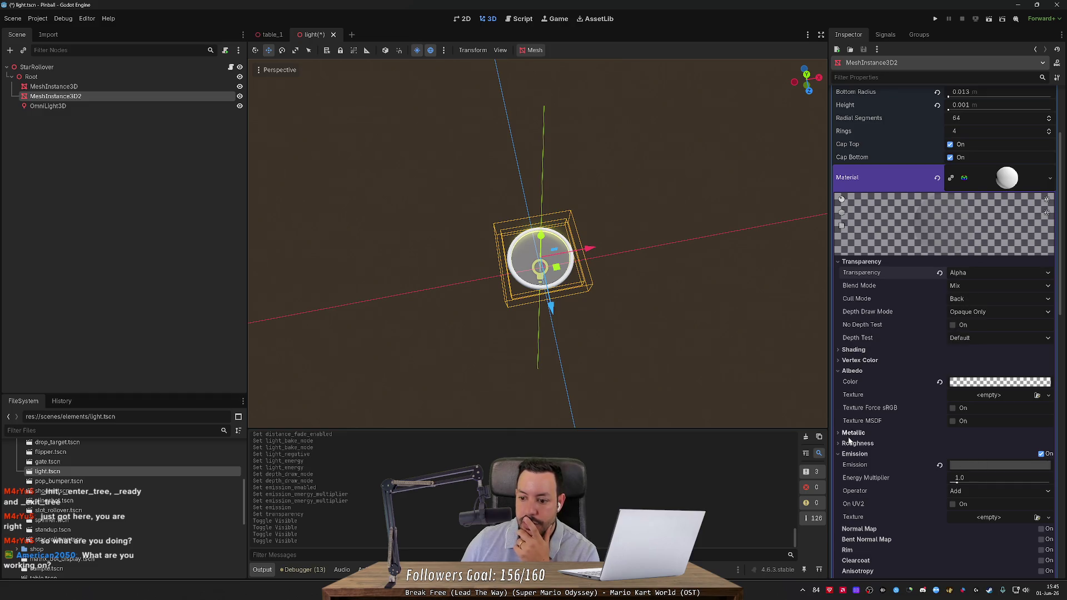
Turn off emission on the lens material, resetting the emission colour to black.
left_click(1042, 454)
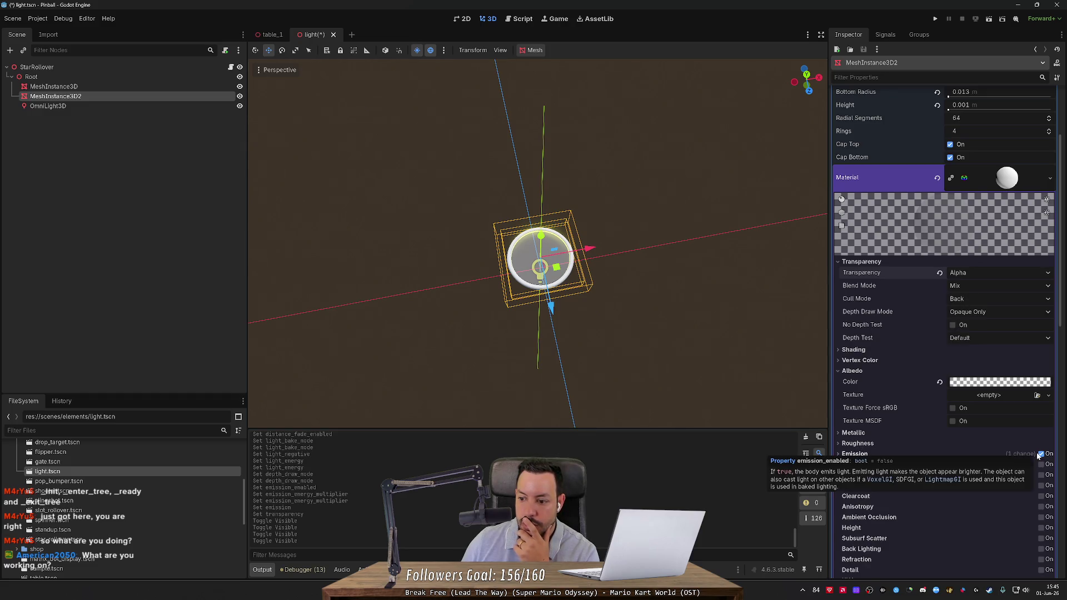
left_click(1041, 454)
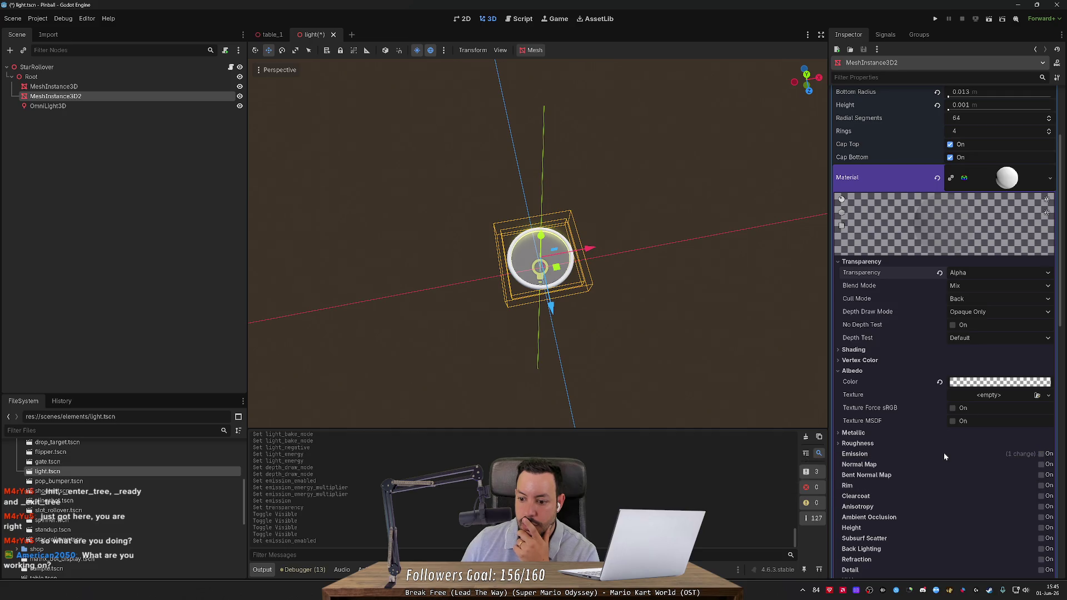
left_click(1041, 454)
left_click(939, 467)
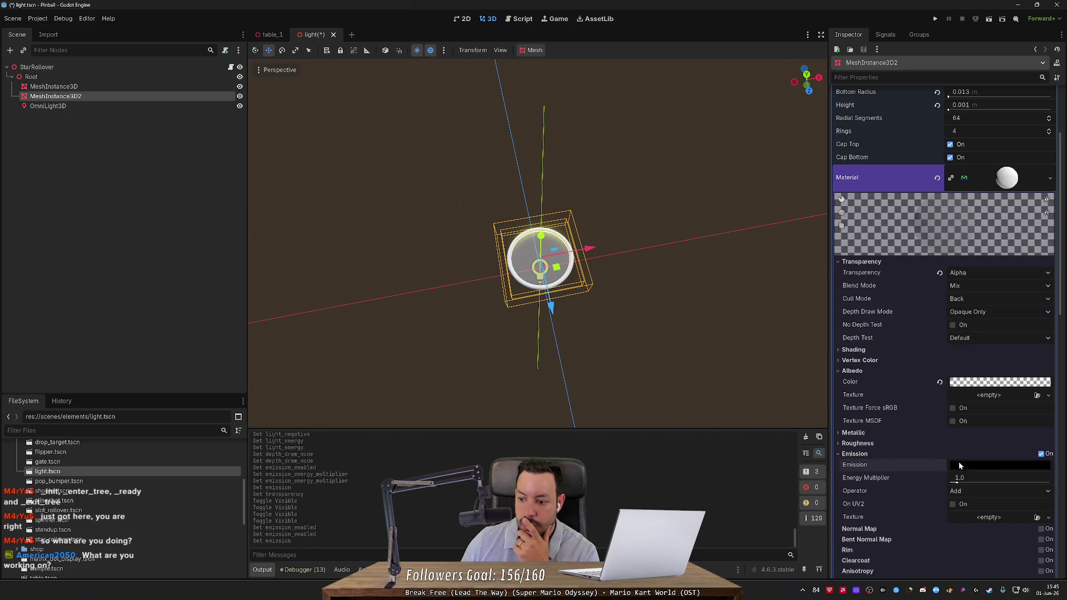
left_click(1041, 454)
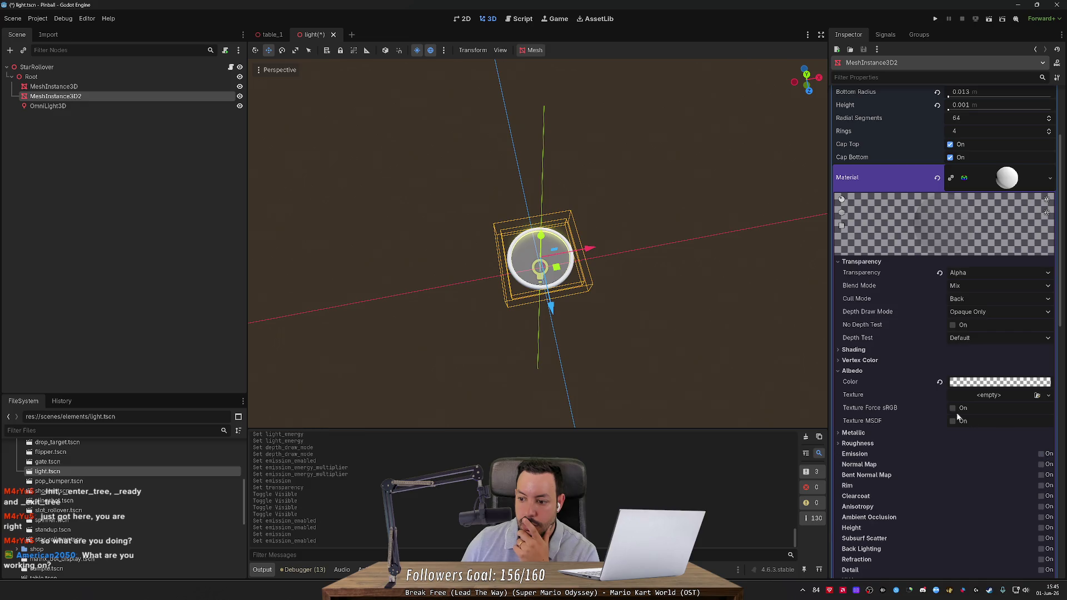
Try translucent red and then translucent black albedo colours on the lens.
left_click(965, 381)
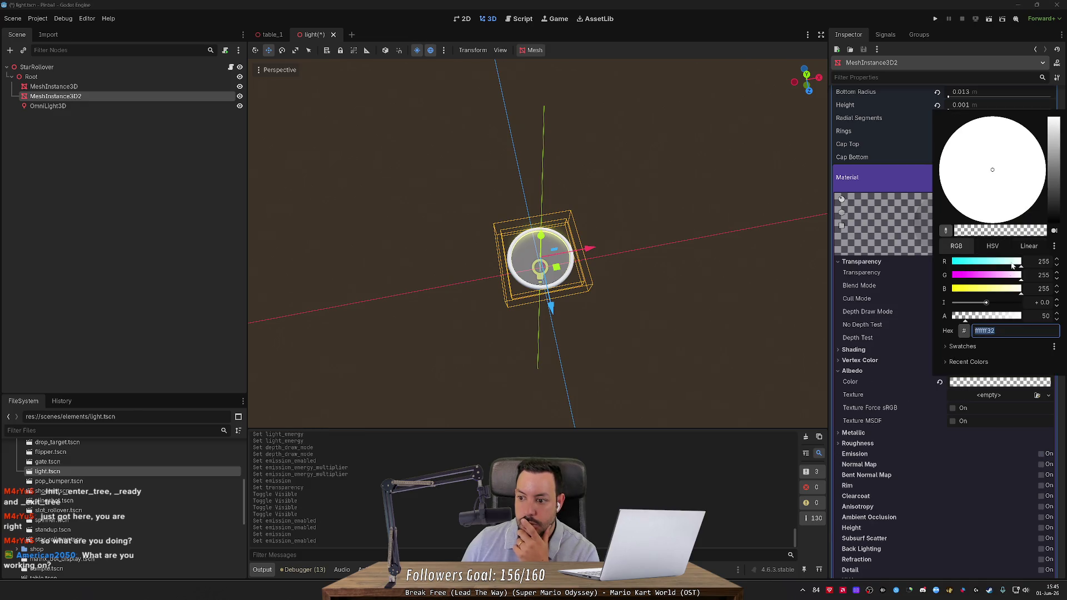
mouse_move(990, 287)
left_mouse_down()
mouse_move(899, 285)
mouse_move(880, 272)
left_mouse_up()
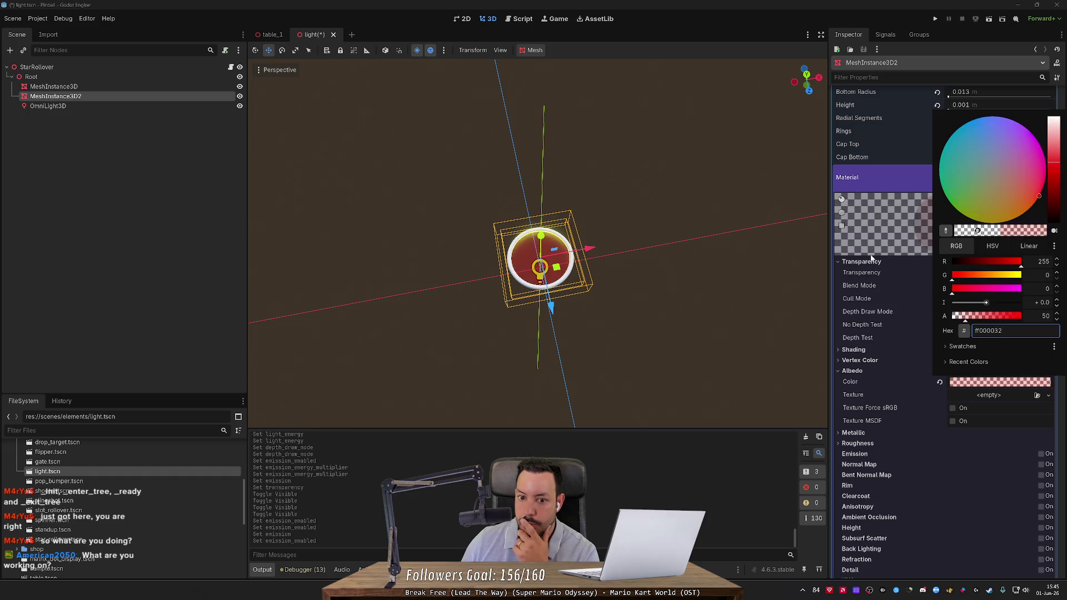
left_click_drag(985, 262, 868, 263)
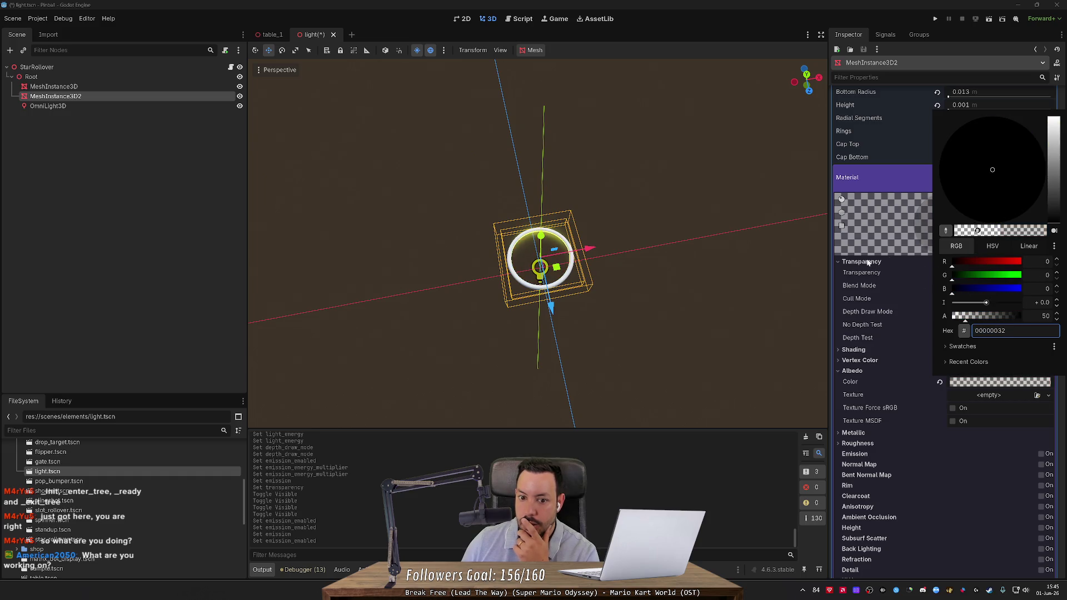
left_click(240, 106)
left_click(240, 106)
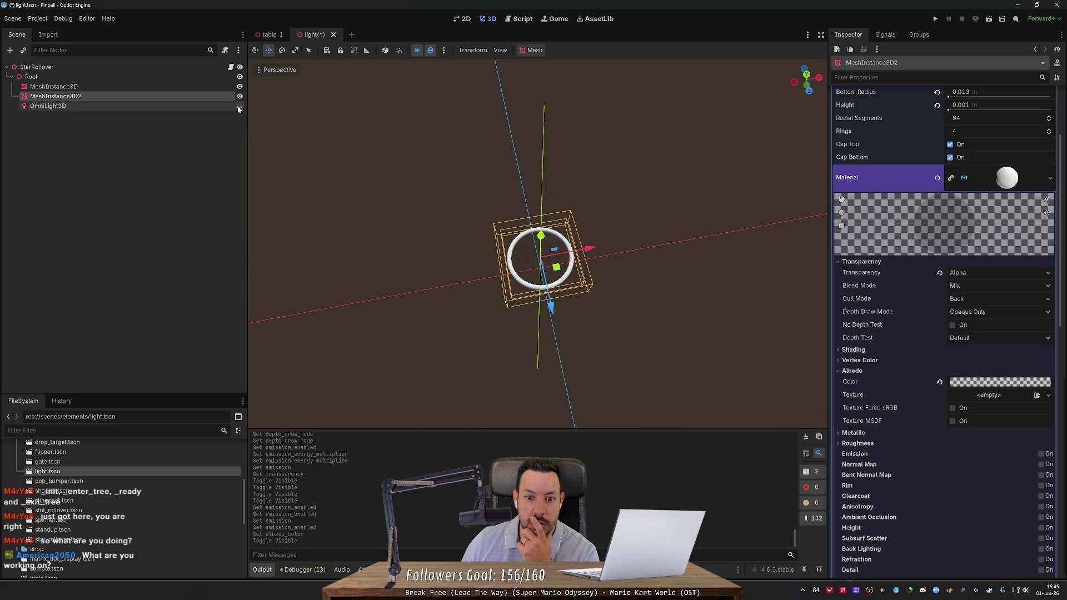
left_click(239, 106)
left_click(240, 106)
left_click(239, 106)
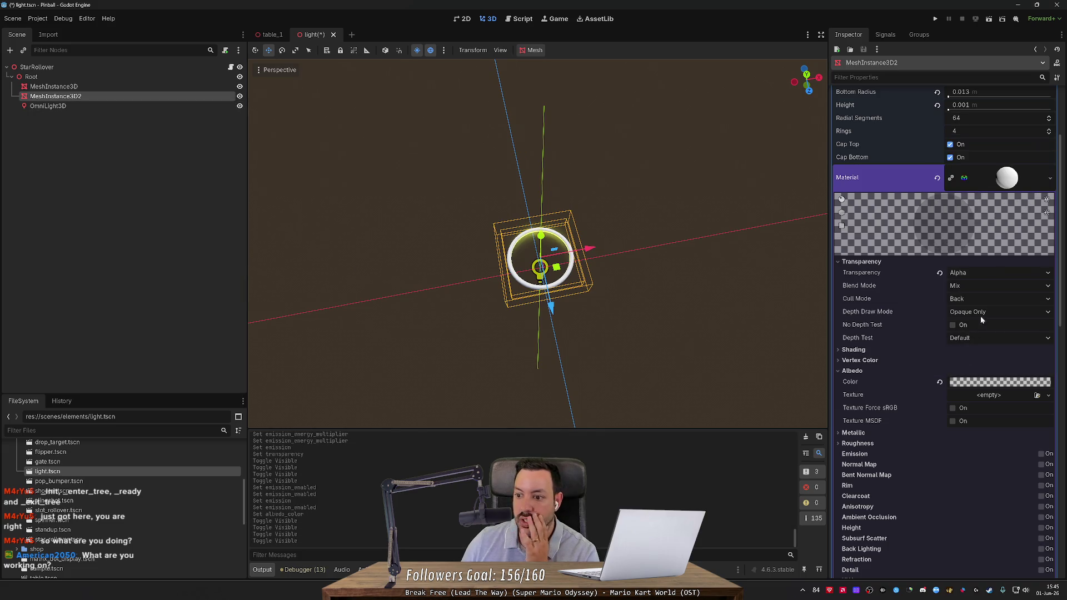
Reset the lens transparency, then set it to Alpha.
left_click(940, 274)
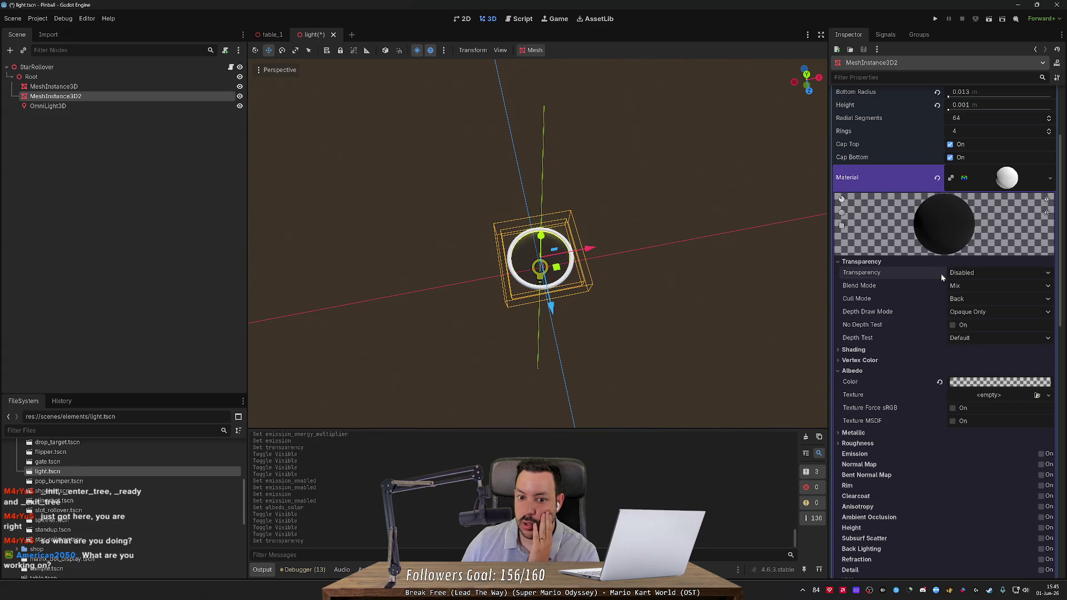
left_click(983, 273)
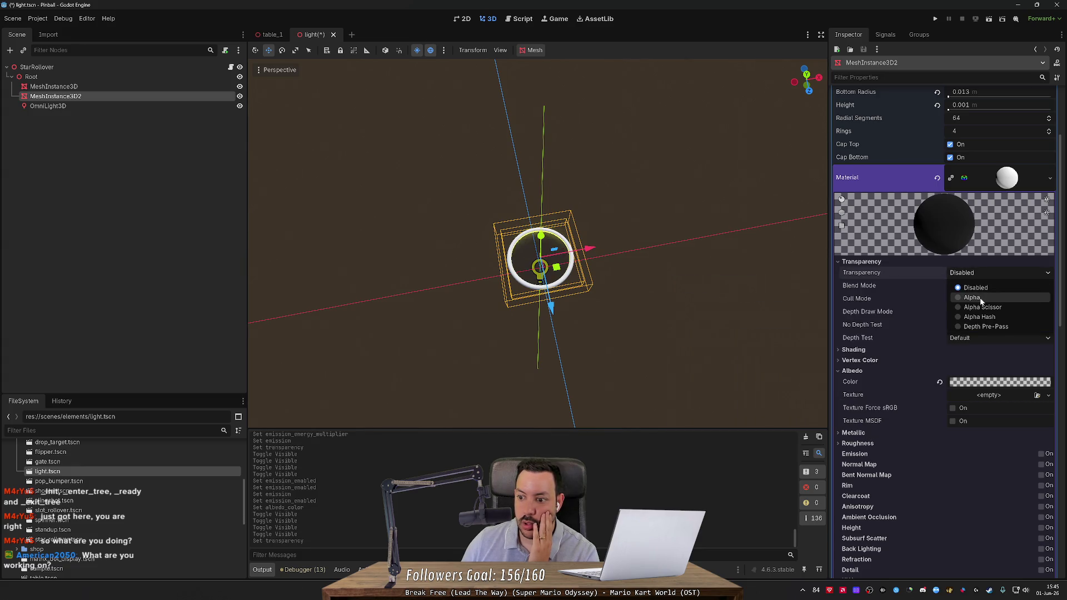
left_click(980, 302)
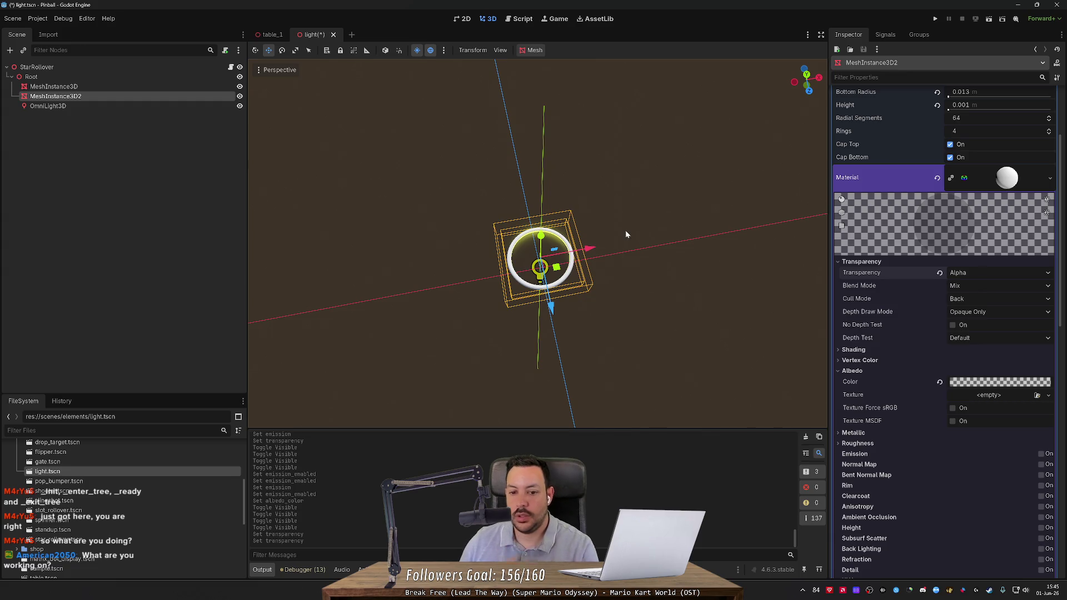
Raise the OmniLight3D slightly along Y.
left_click_drag(625, 231, 622, 333)
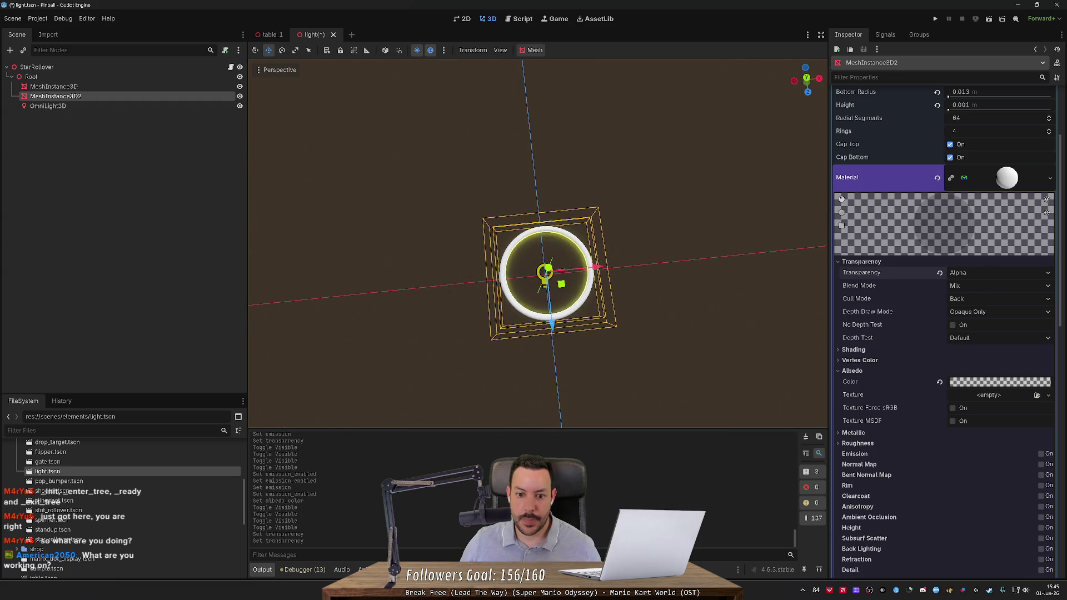
left_click_drag(570, 258, 334, 216)
left_click(91, 106)
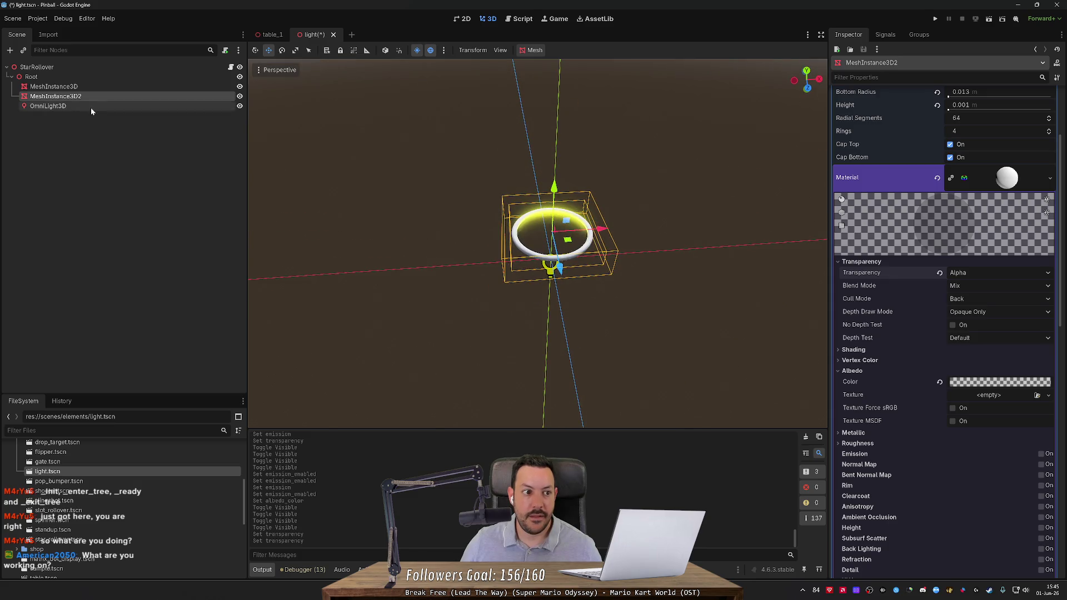
left_click_drag(553, 226, 557, 203)
mouse_move(638, 196)
left_mouse_down()
mouse_move(638, 245)
mouse_move(657, 196)
left_mouse_up()
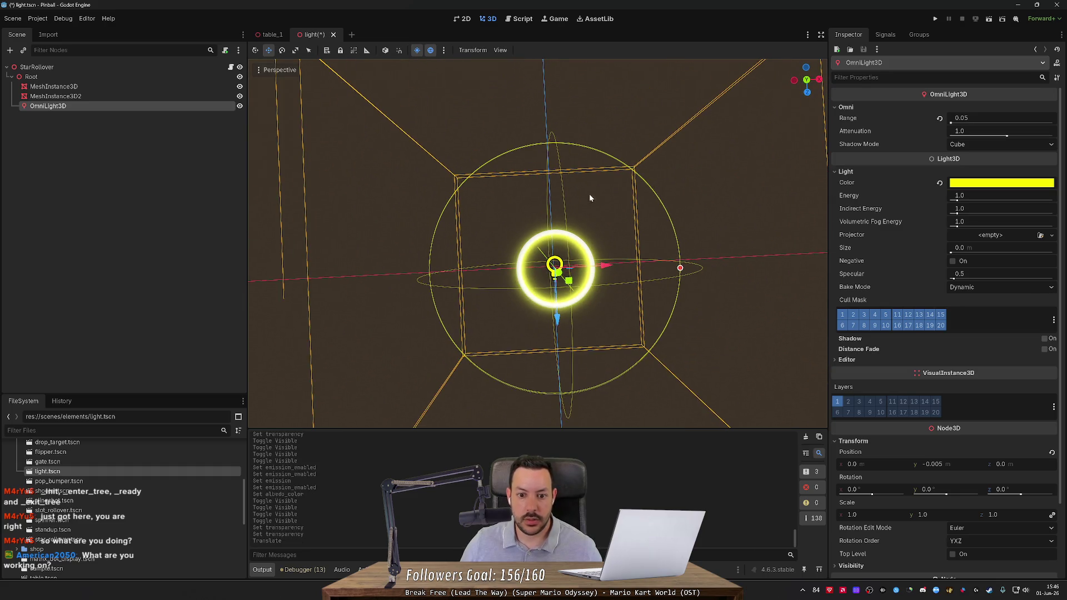
Show the lens mesh again and select MeshInstance3D2.
left_click(239, 97)
left_click(240, 96)
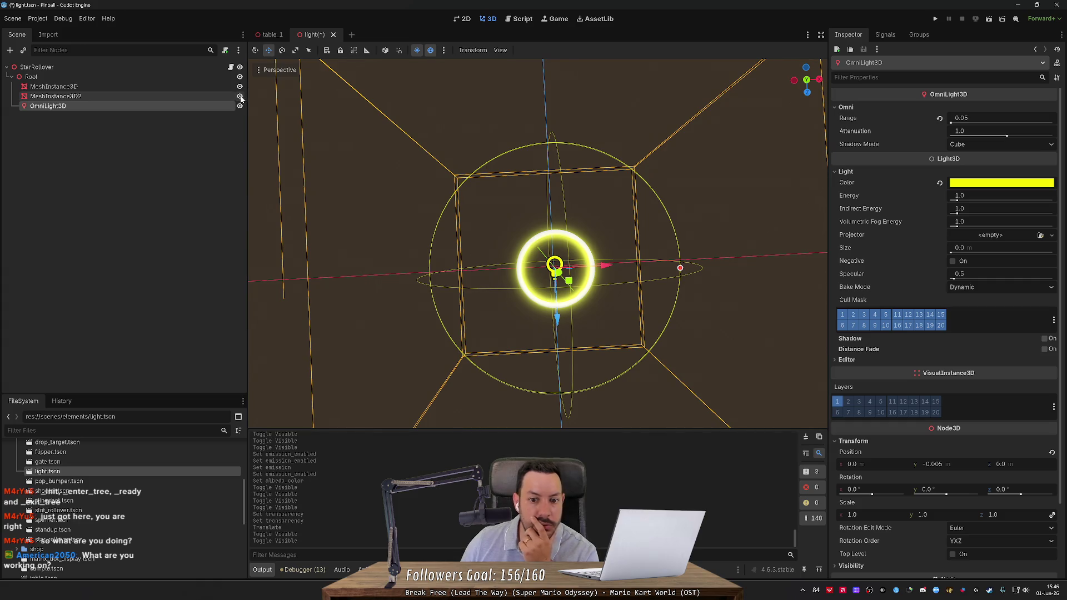
scroll(988, 427, "down", 3)
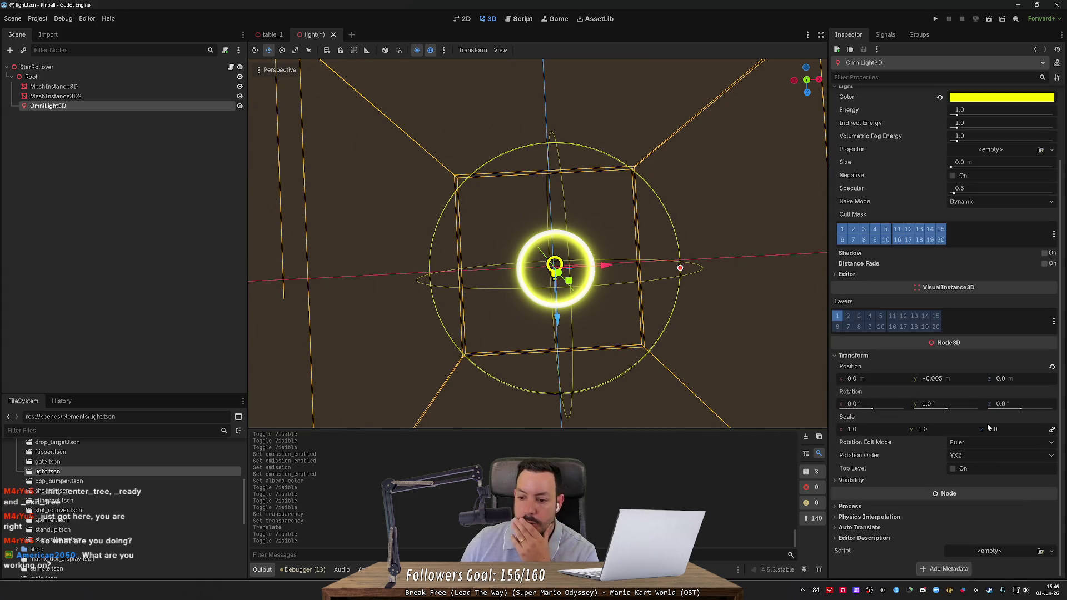
left_click(131, 96)
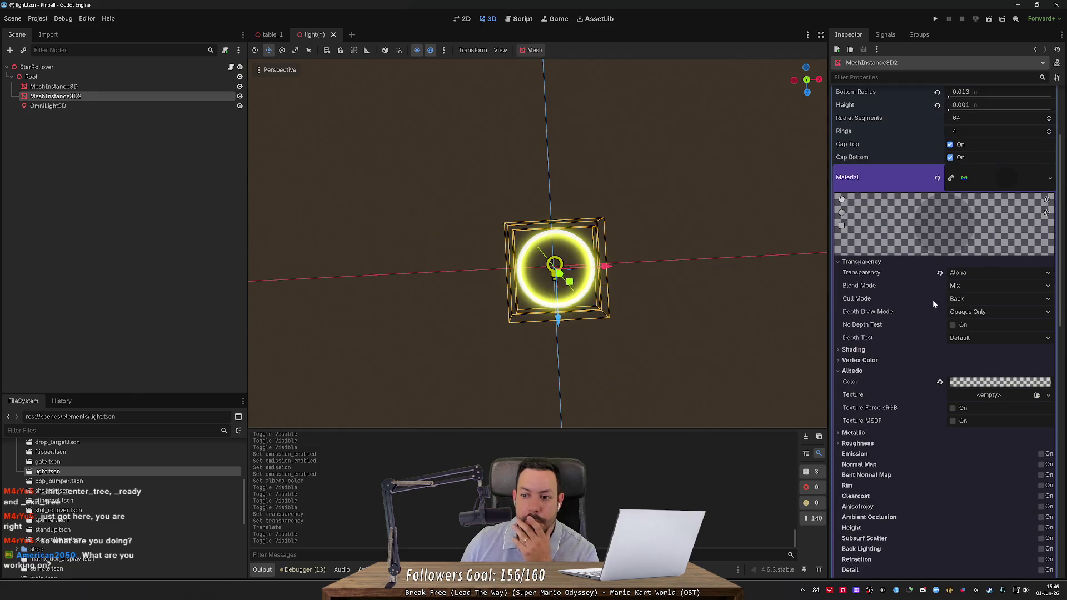
Cycle the lens transparency through Alpha Scissor, Alpha Hash and Depth Pre-Pass, settling on Alpha.
left_click(939, 272)
left_click(980, 275)
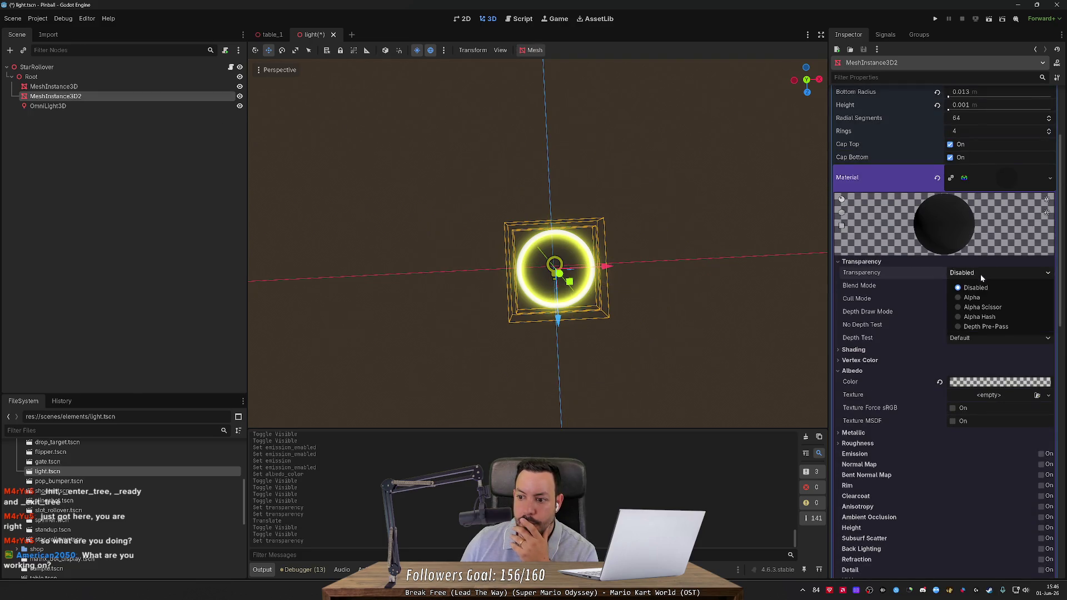
key("Escape")
left_click(995, 272)
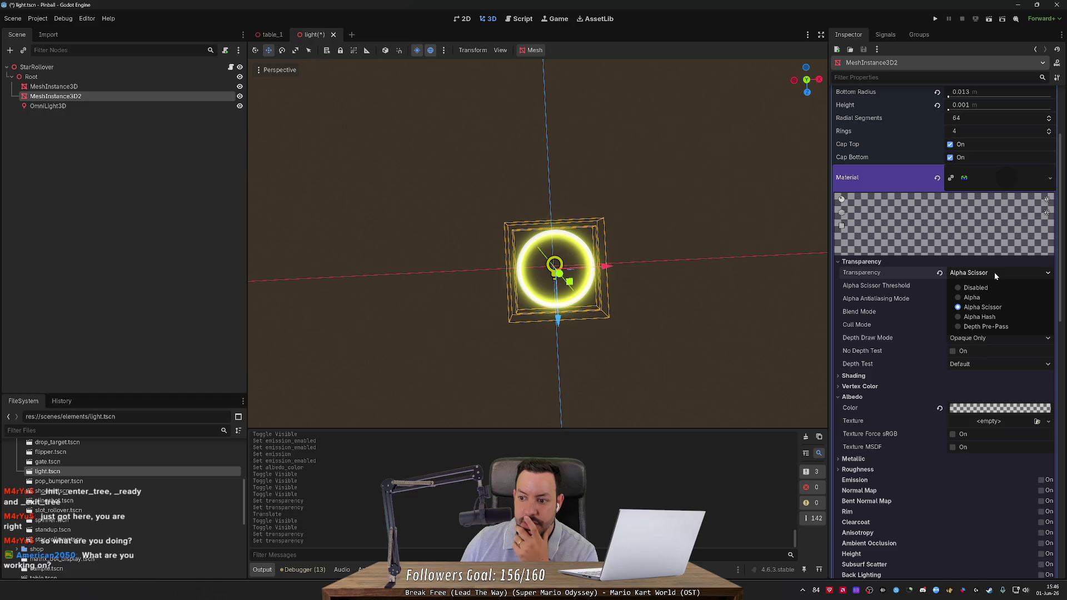
left_click(986, 302)
left_click(984, 272)
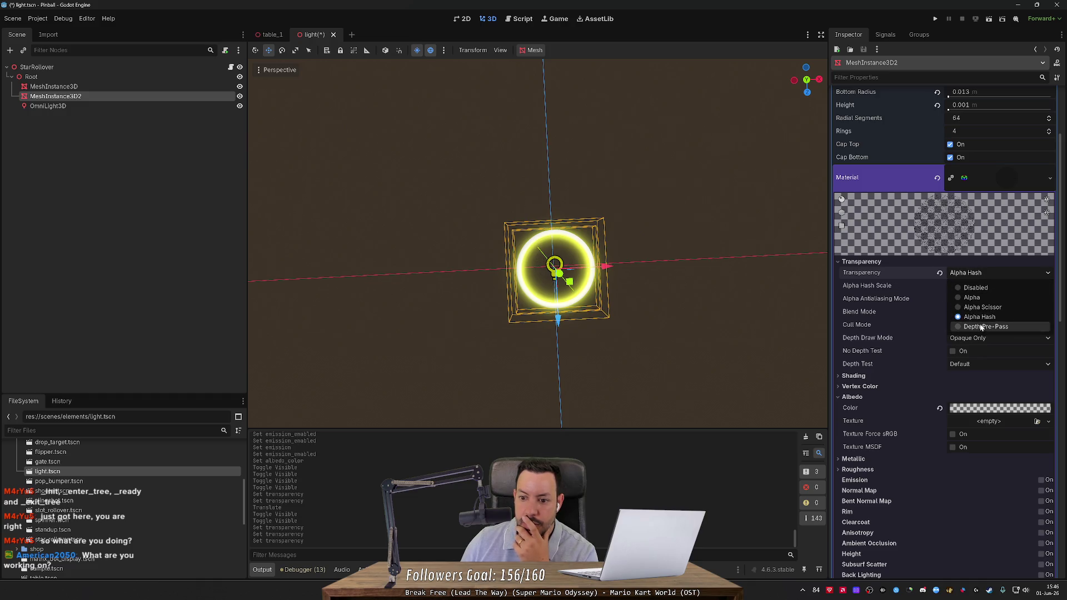
left_click(984, 326)
left_click(971, 273)
left_click(966, 287)
left_click(972, 273)
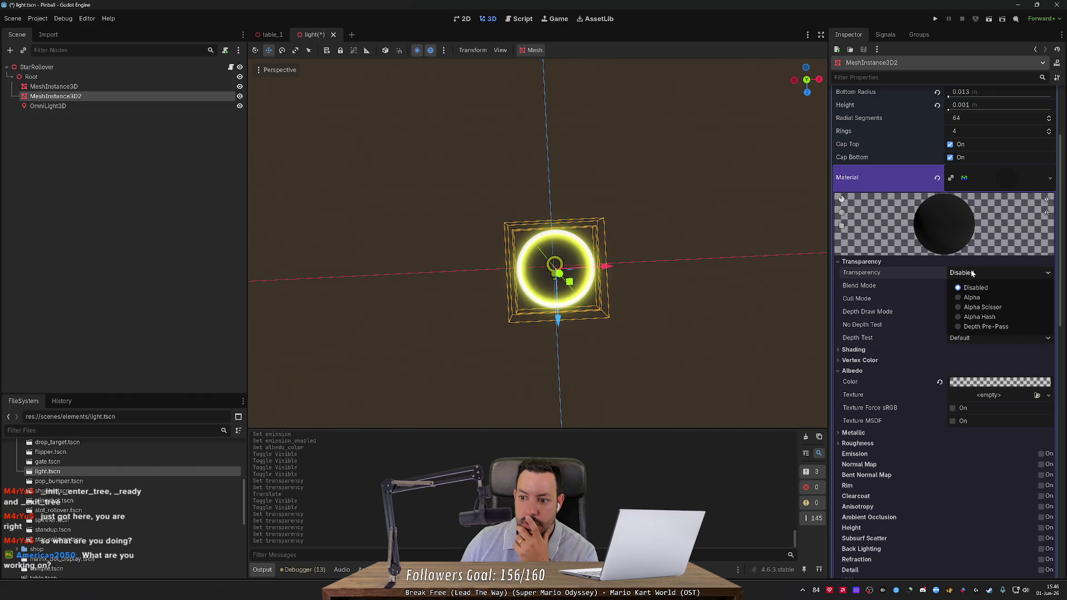
left_click(971, 297)
left_click(961, 286)
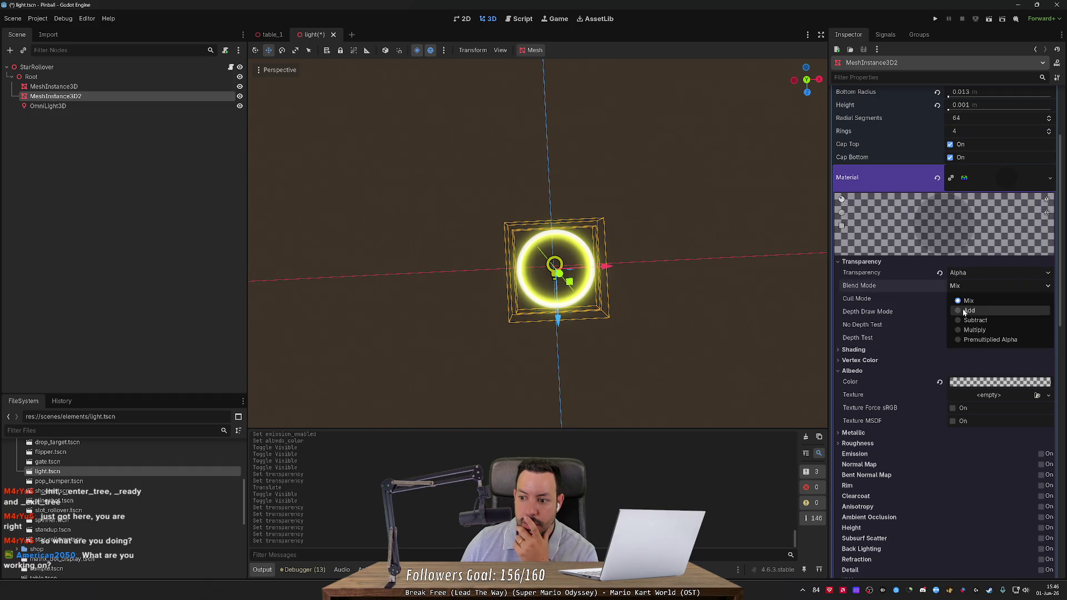
Set the lens Blend Mode to Add, keeping Back culling and Opaque Only depth draw after trials.
left_click(964, 312)
left_click(969, 299)
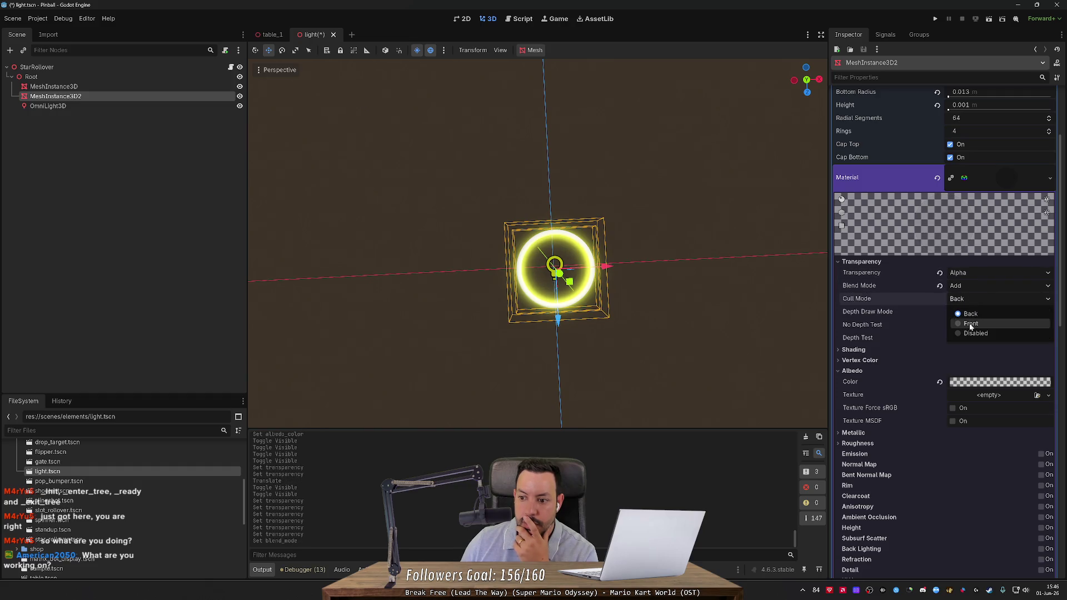
left_click(971, 323)
left_click(972, 297)
left_click(971, 314)
left_click(974, 312)
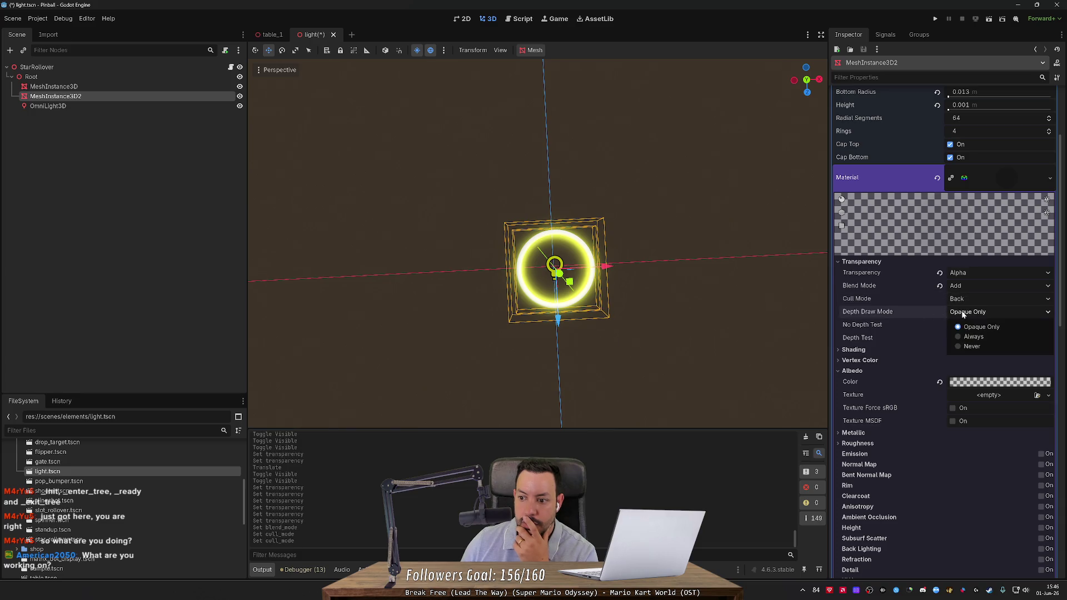
left_click(973, 337)
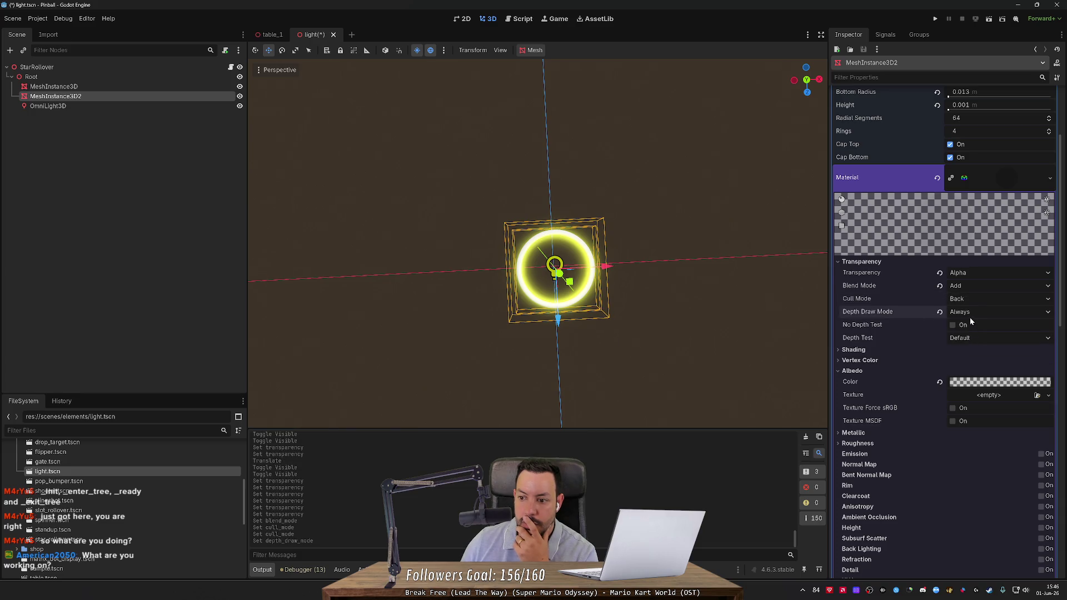
left_click(939, 312)
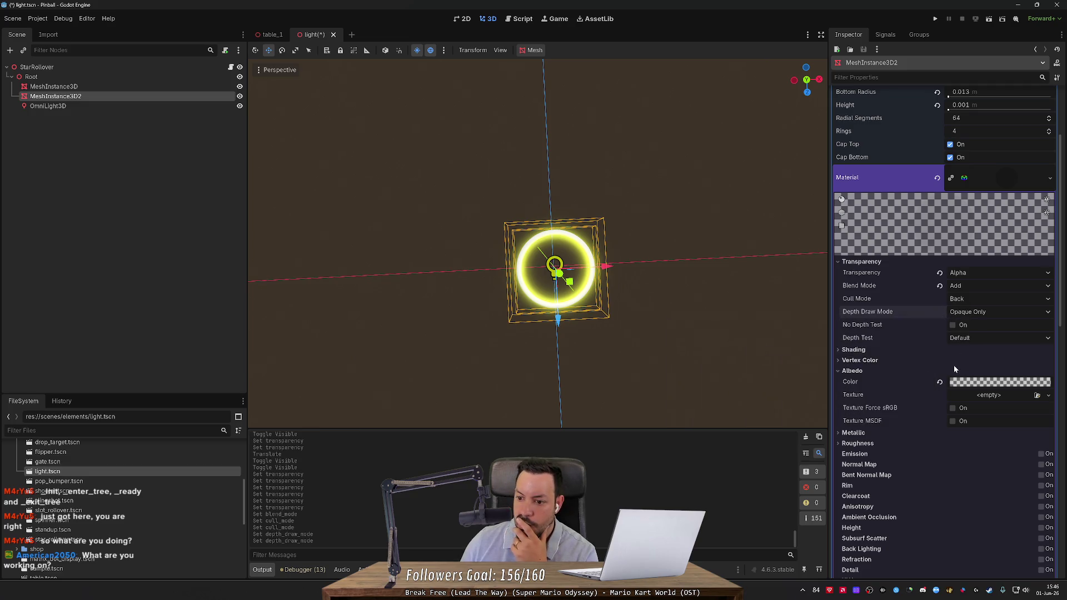
Make the lens Unshaded with Burley diffuse and Disable Specular Occlusion turned on.
left_click(855, 350)
left_click(993, 362)
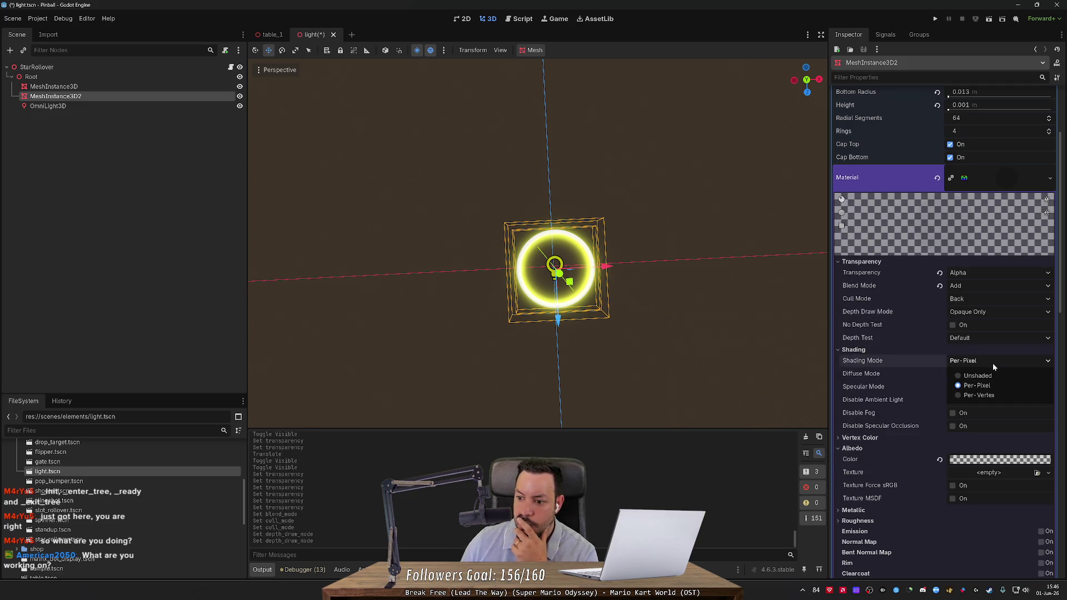
left_click(979, 375)
left_click(985, 353)
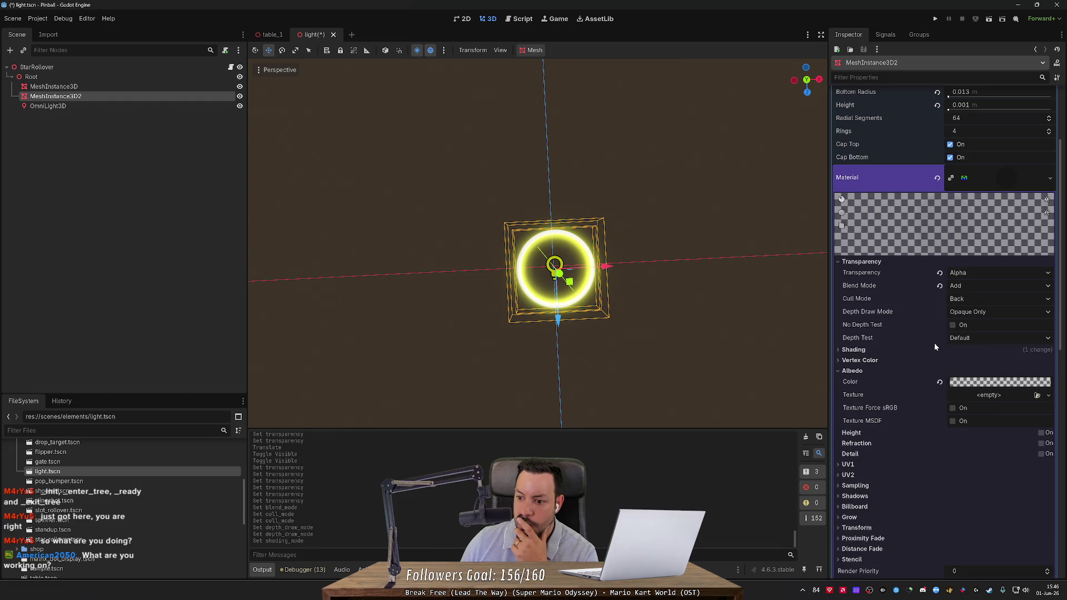
left_click(856, 351)
left_click(955, 376)
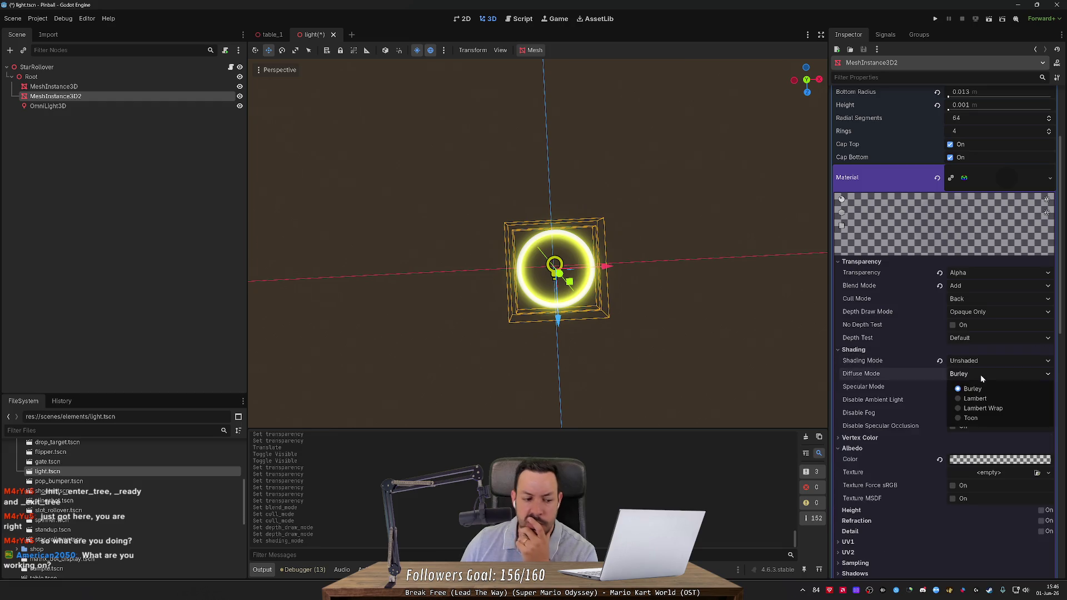
left_click(974, 398)
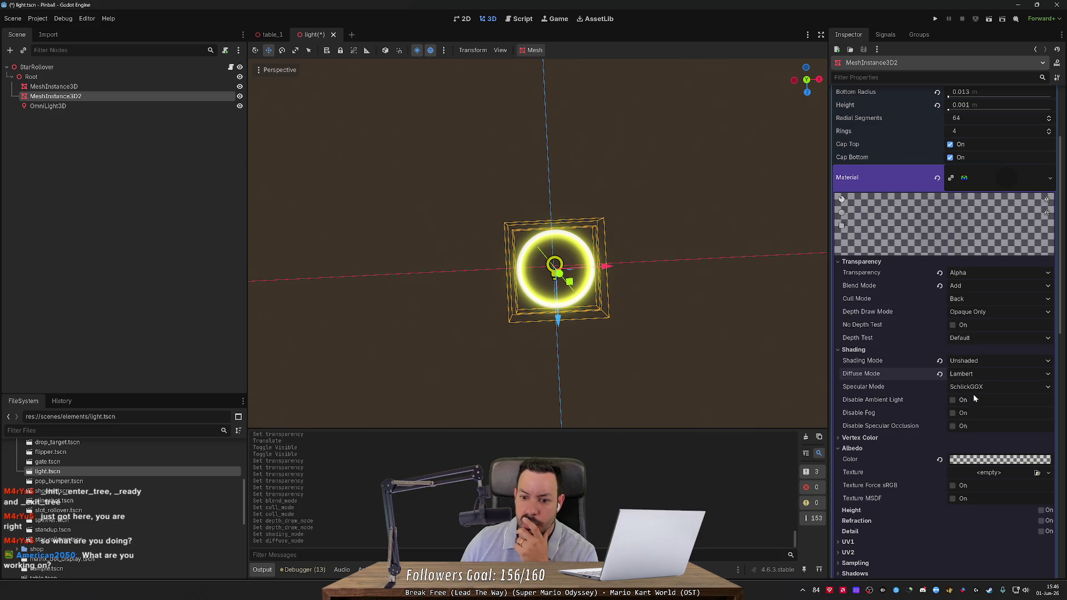
left_click(968, 375)
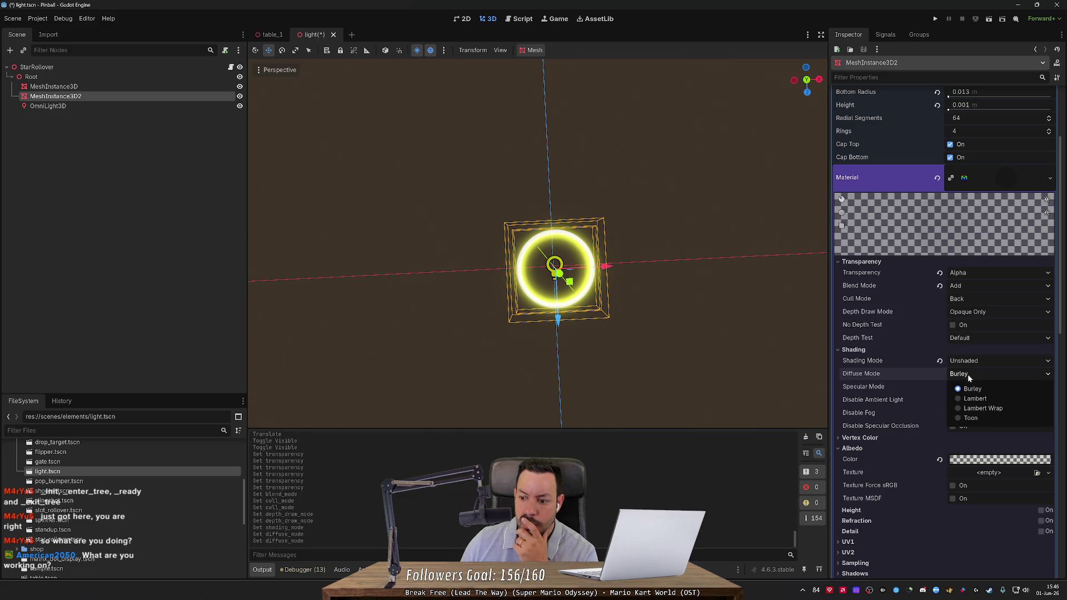
left_click(970, 412)
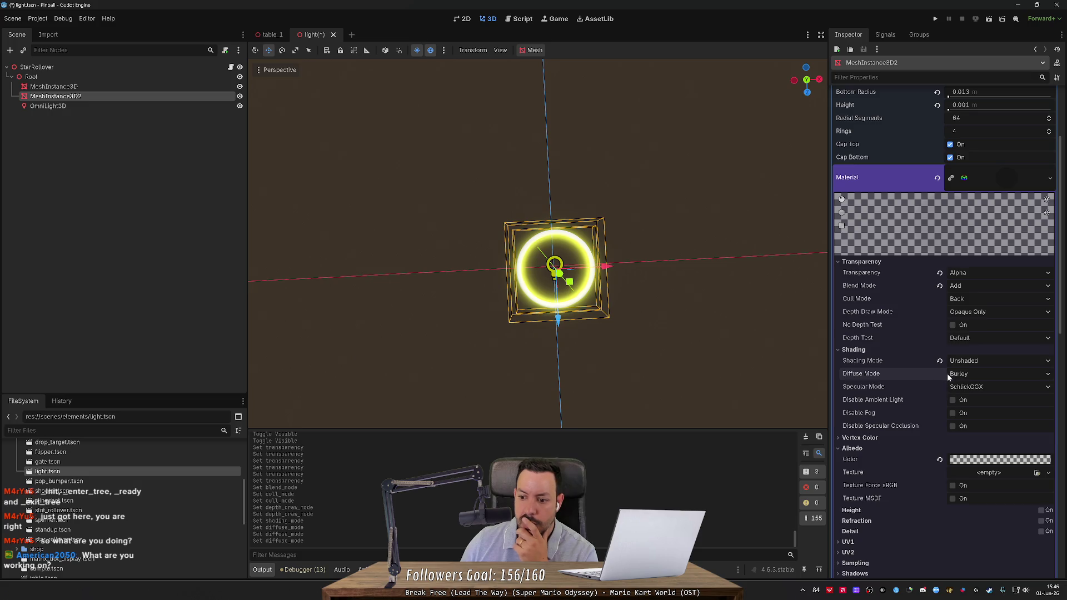
left_click(953, 426)
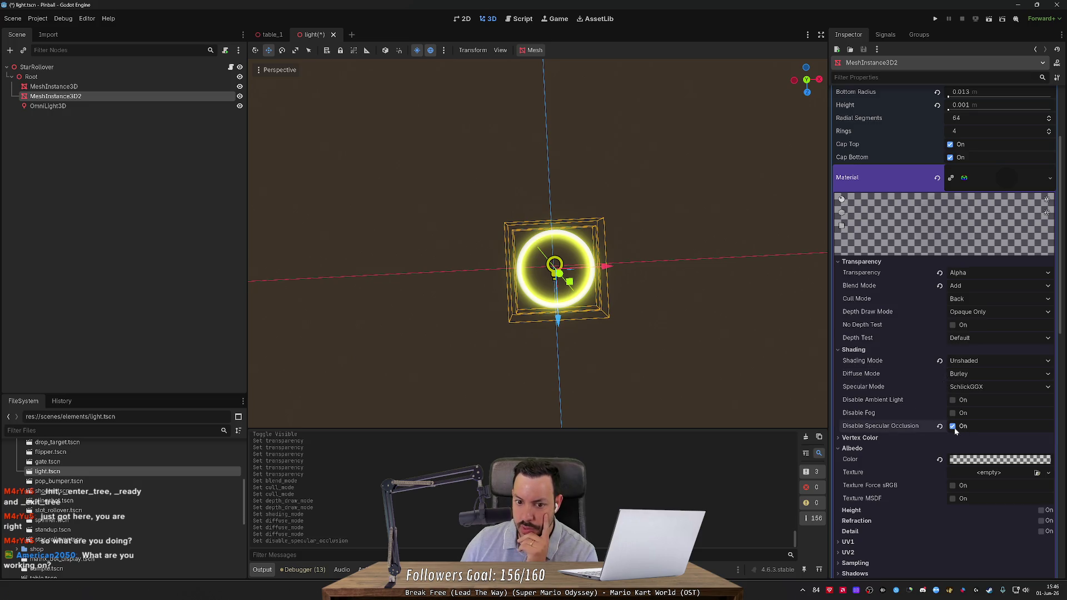
left_click(874, 439)
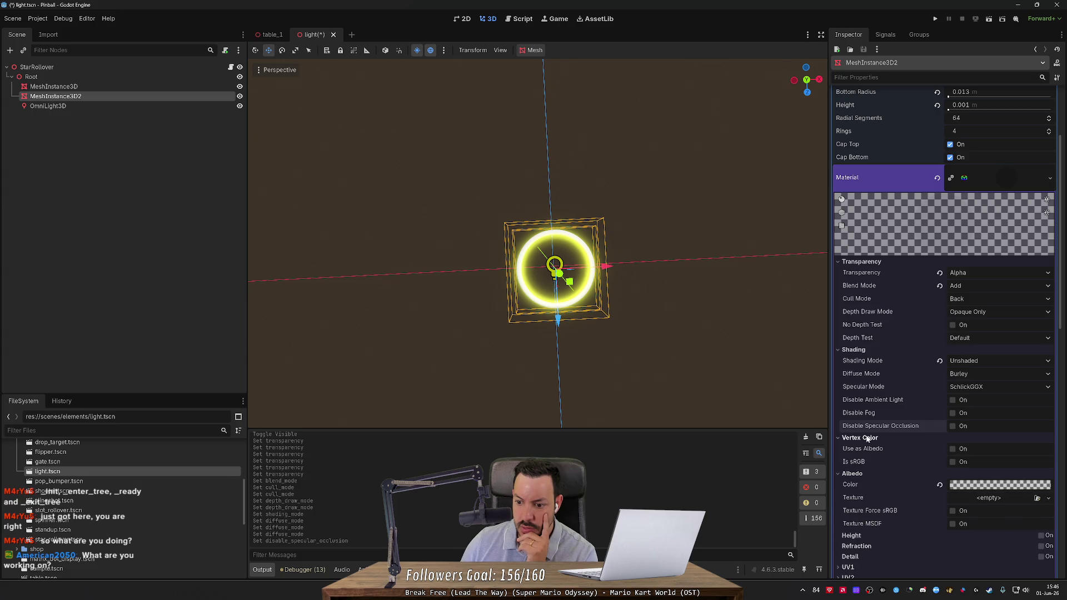
left_click(953, 449)
left_click(953, 449)
scroll(876, 441, "down", 5)
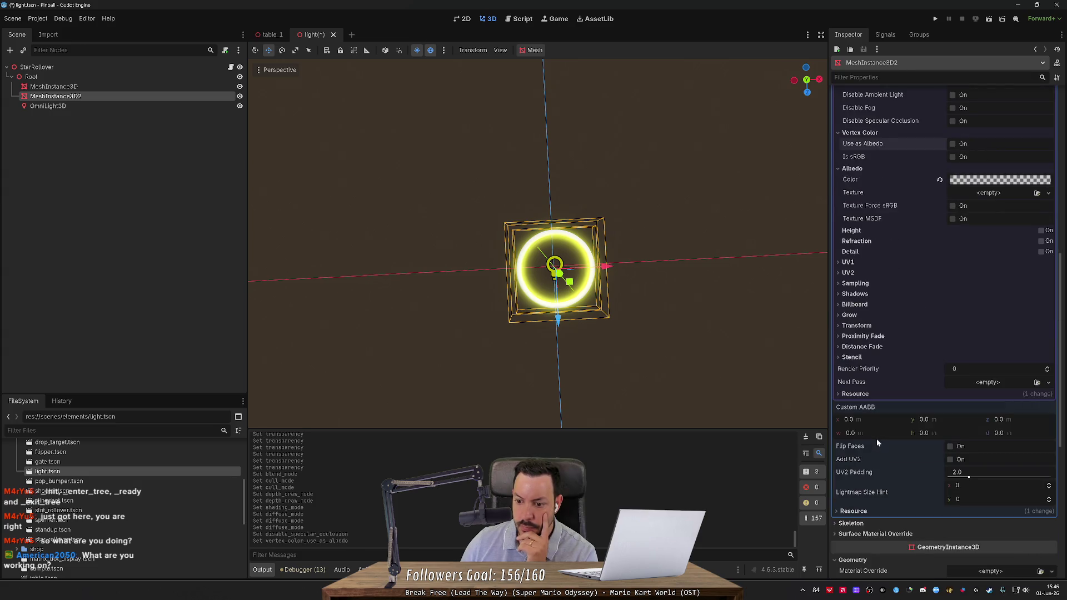
left_click(849, 358)
left_click(992, 369)
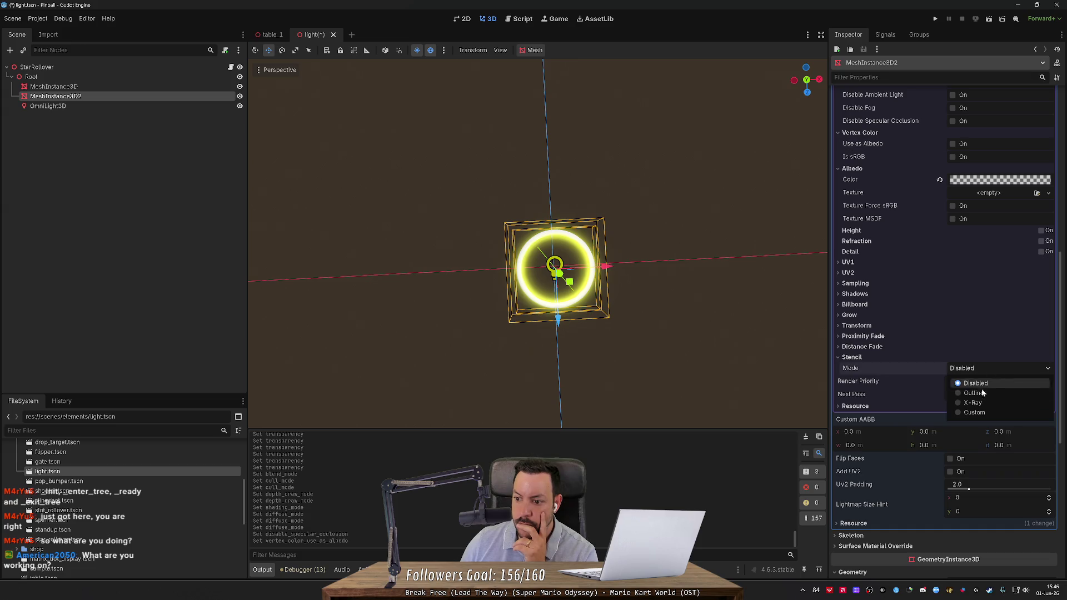
left_click(980, 391)
left_click(984, 369)
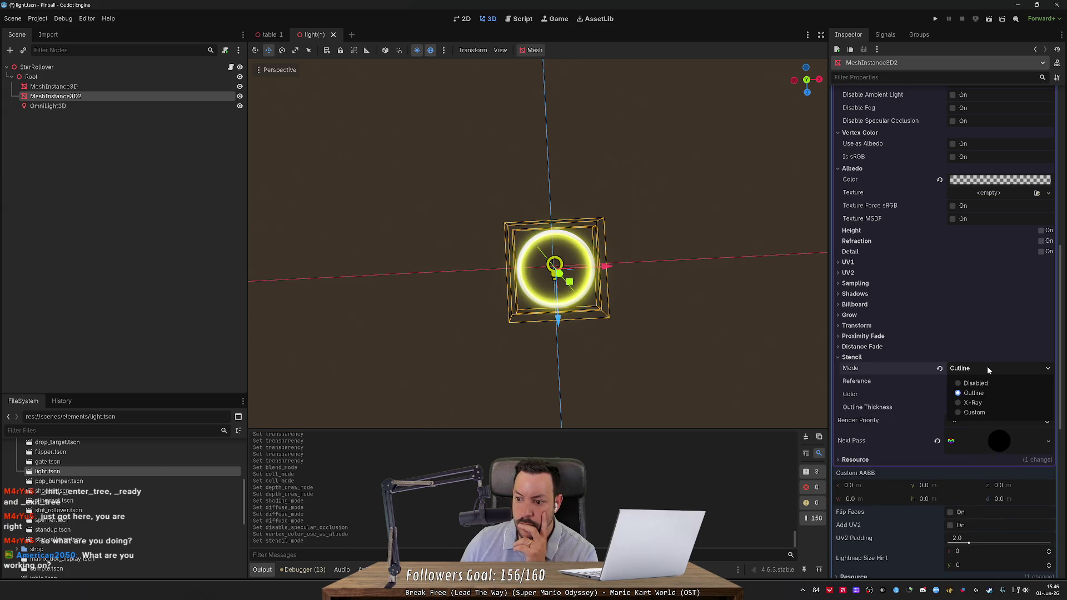
left_click(974, 399)
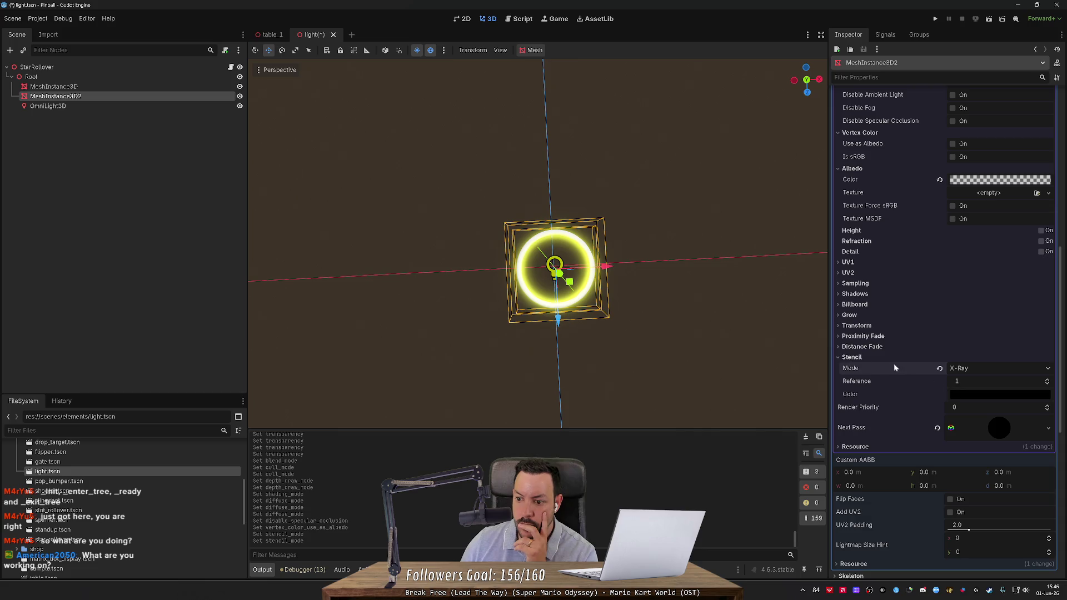
left_click(981, 368)
left_click(975, 381)
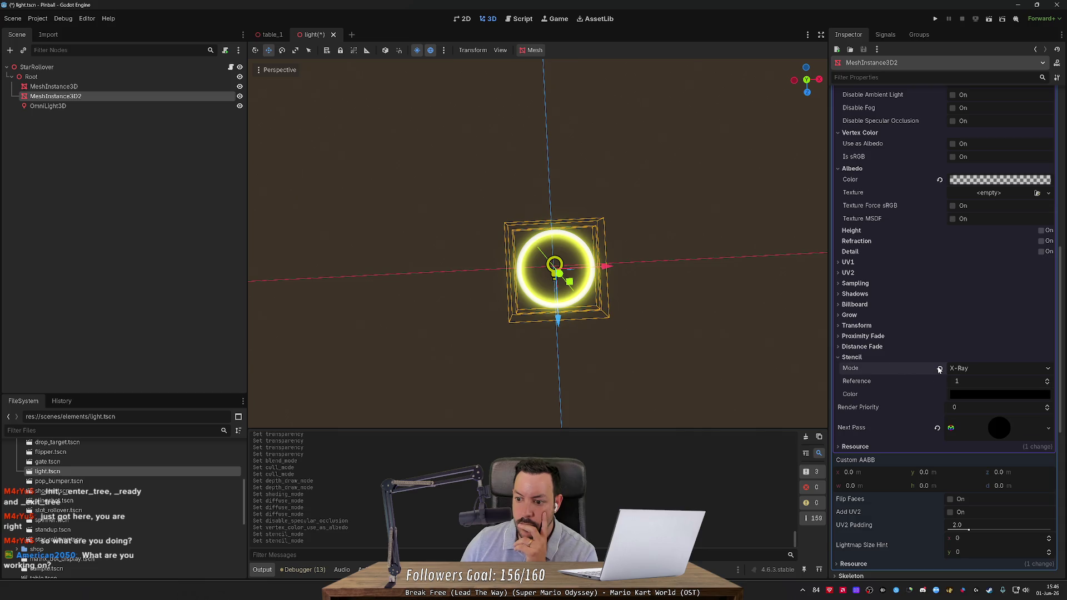
left_click(841, 357)
left_click(841, 325)
left_click(839, 326)
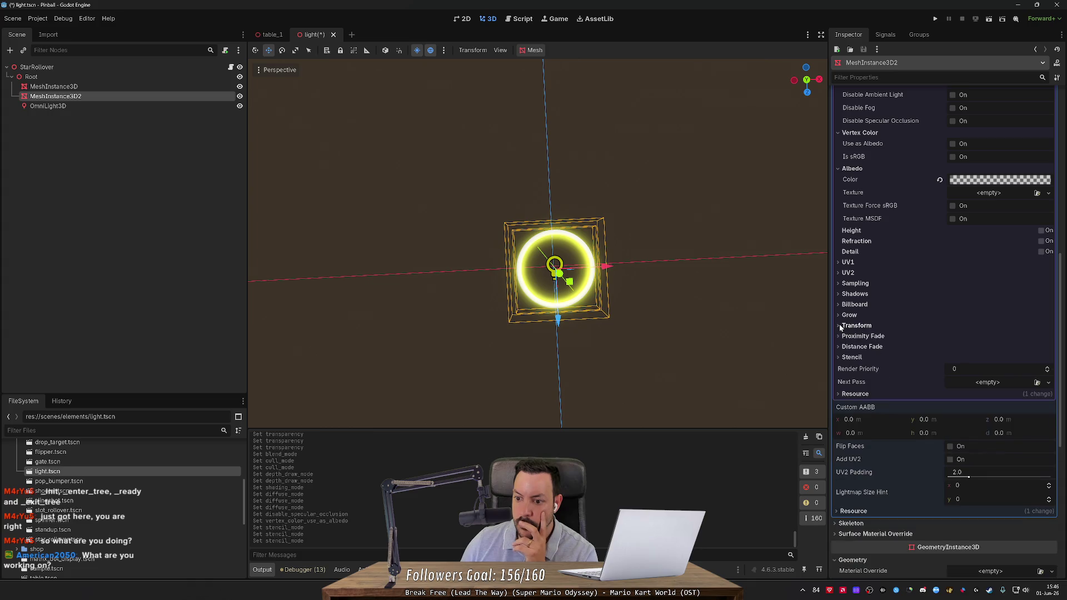
left_click(839, 315)
left_click(953, 327)
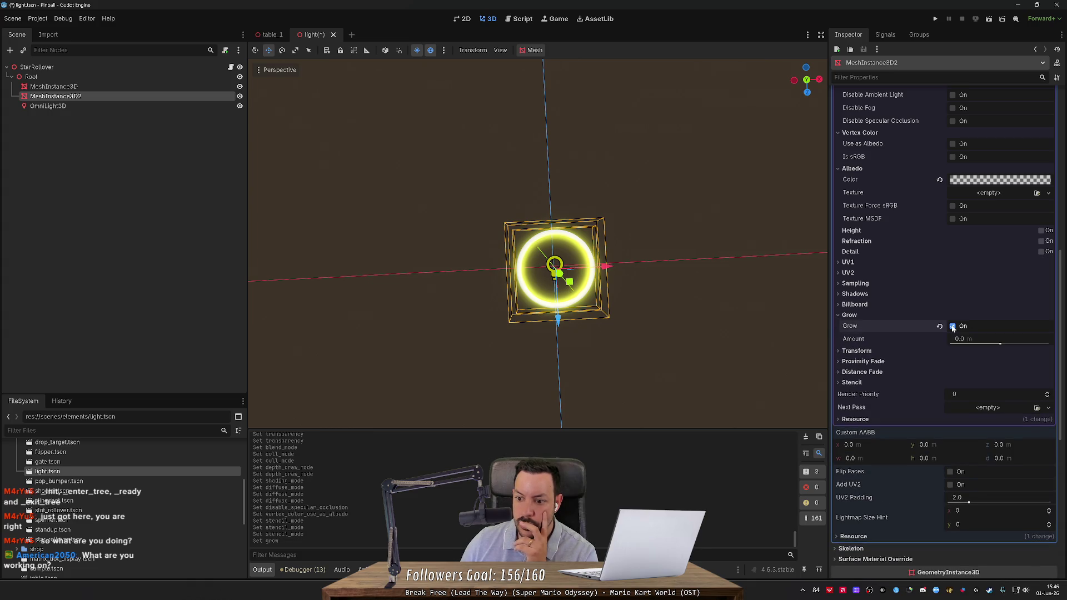
mouse_move(1000, 344)
left_mouse_down()
mouse_move(1038, 344)
mouse_move(973, 343)
left_mouse_up()
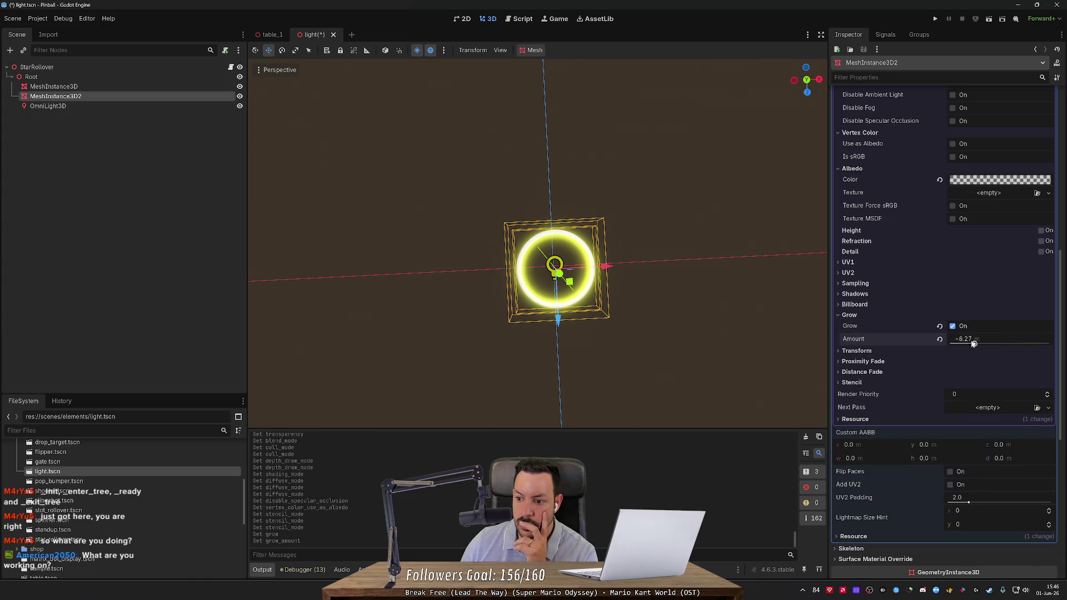
left_click(939, 326)
left_click(838, 315)
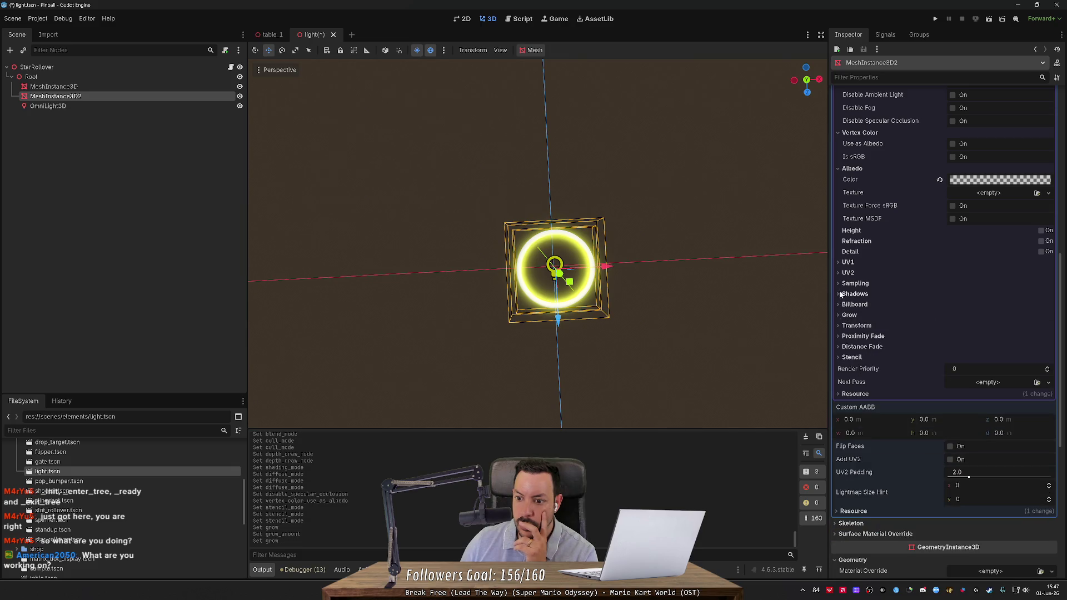
left_click(842, 293)
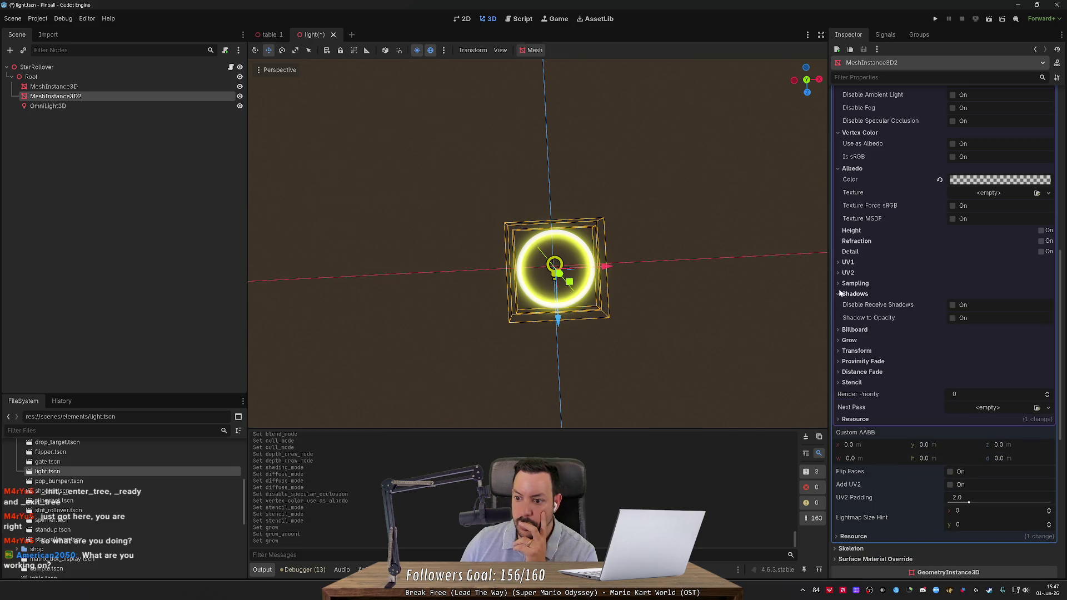
left_click(952, 305)
left_click(951, 305)
left_click(952, 318)
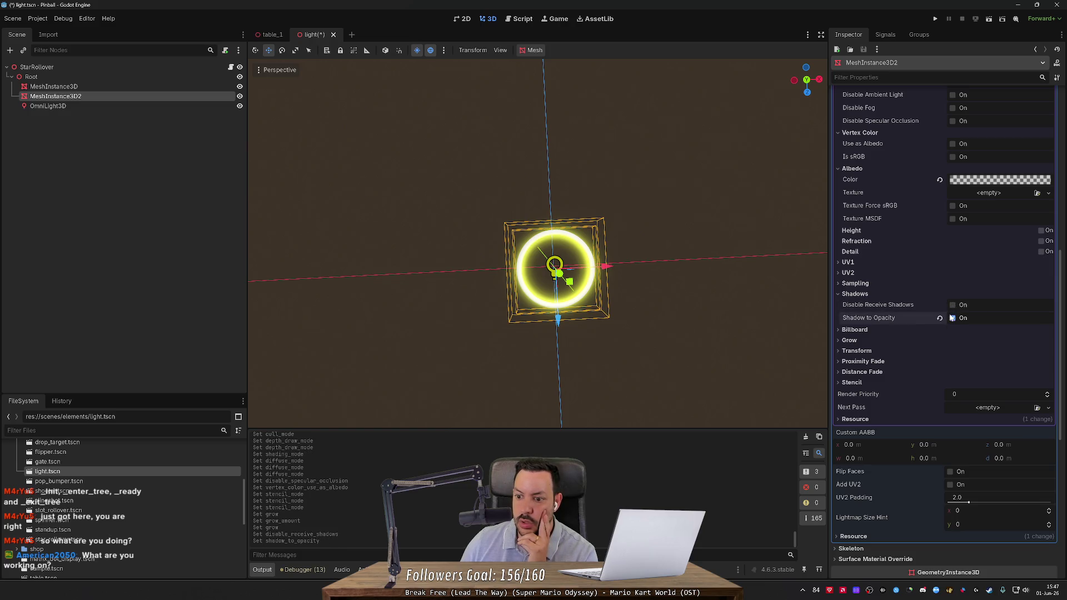
left_click(952, 318)
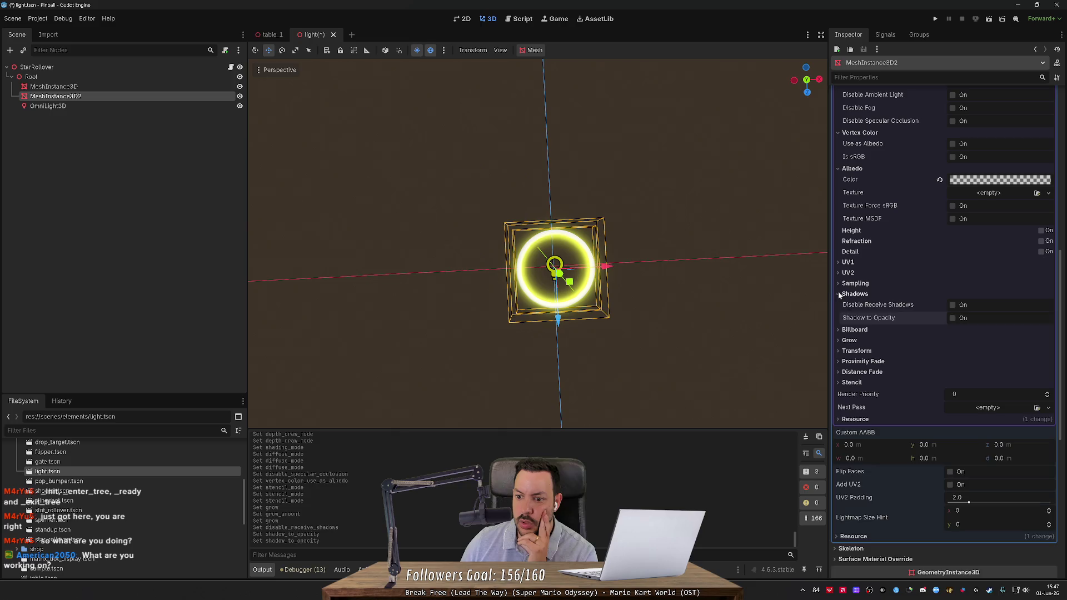
left_click(839, 294)
left_click(842, 284)
left_click(842, 284)
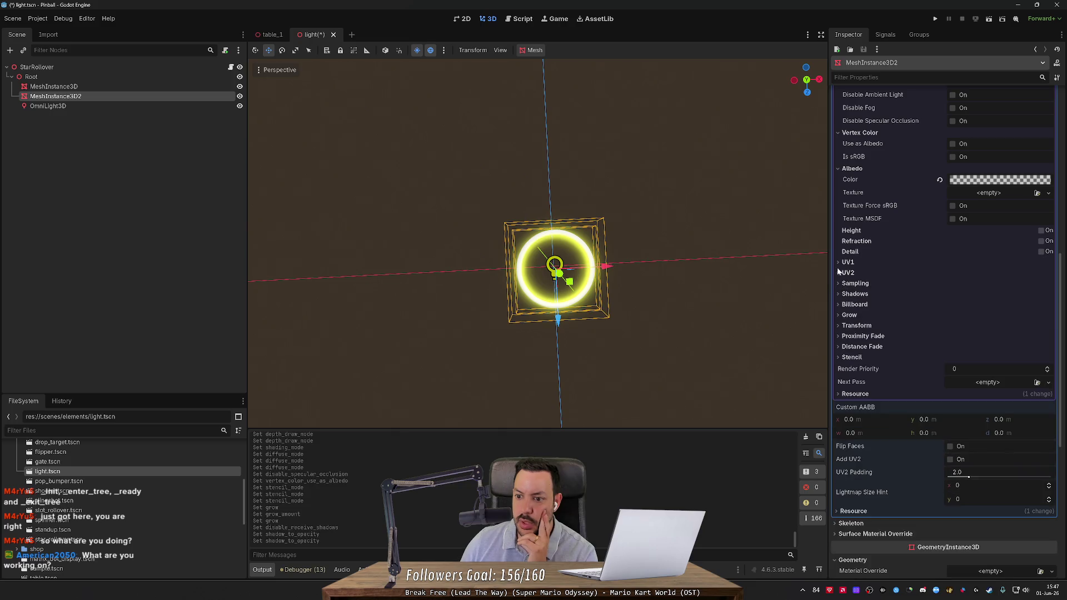
scroll(859, 285, "up", 3)
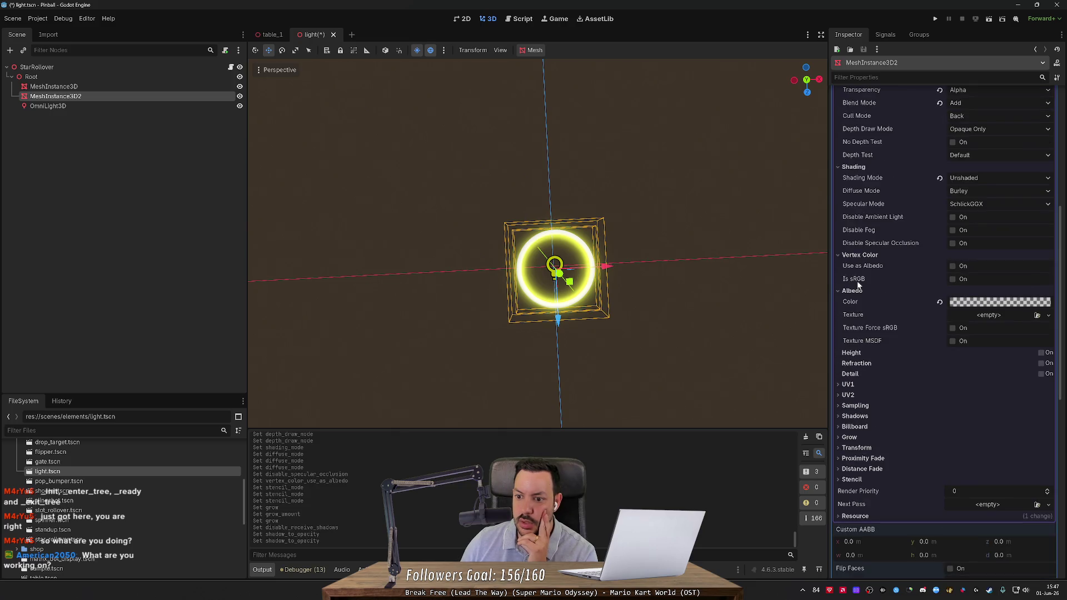
scroll(858, 285, "up", 2)
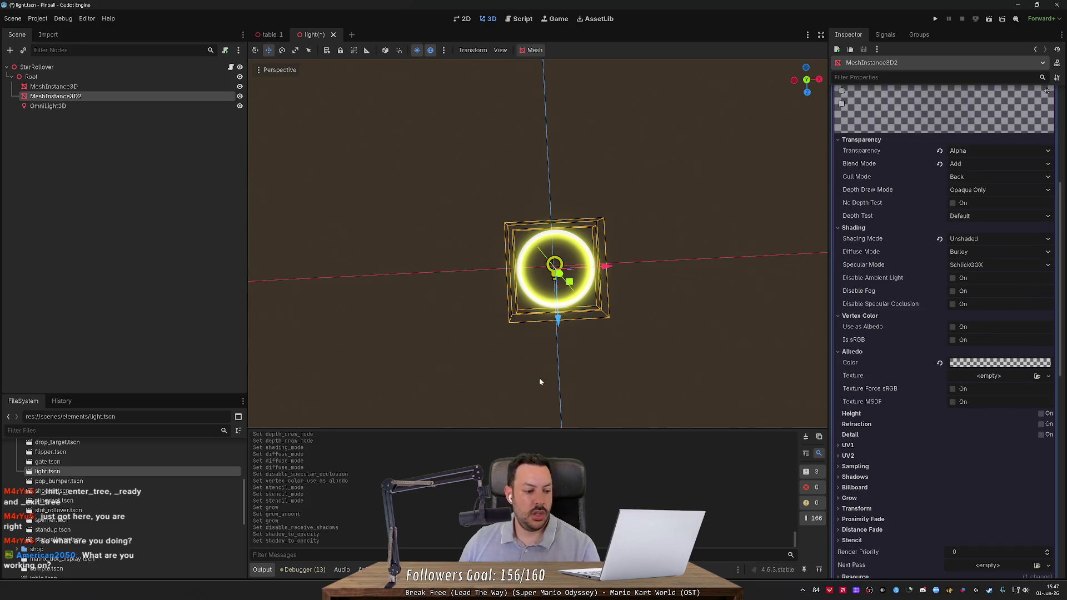
key("alt+Tab")
Google 'godot light shine through material' in a new Firefox tab.
key("ctrl+t")
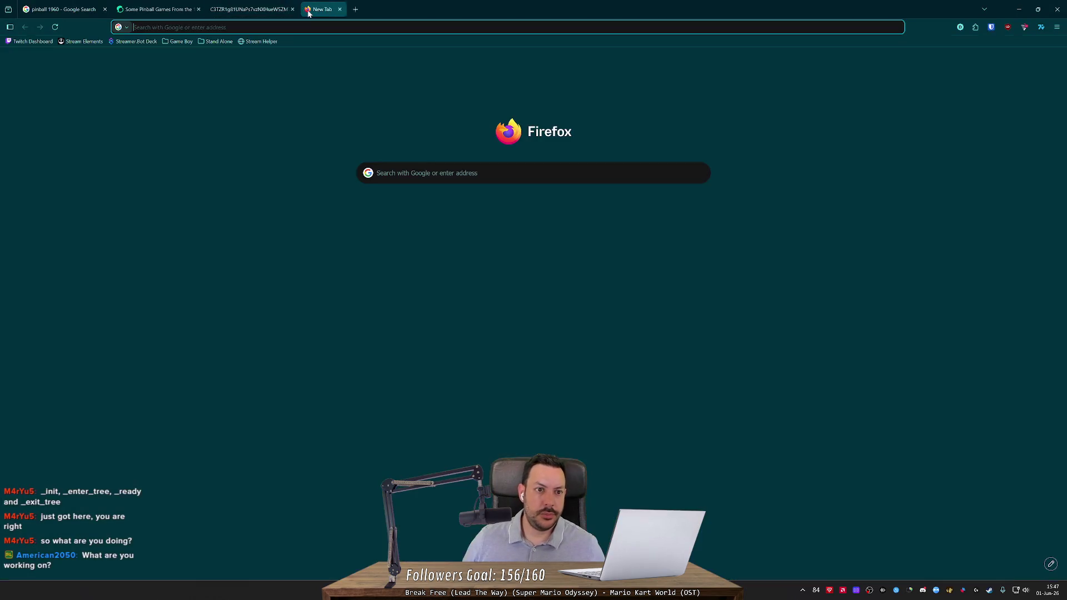
type("godot light")
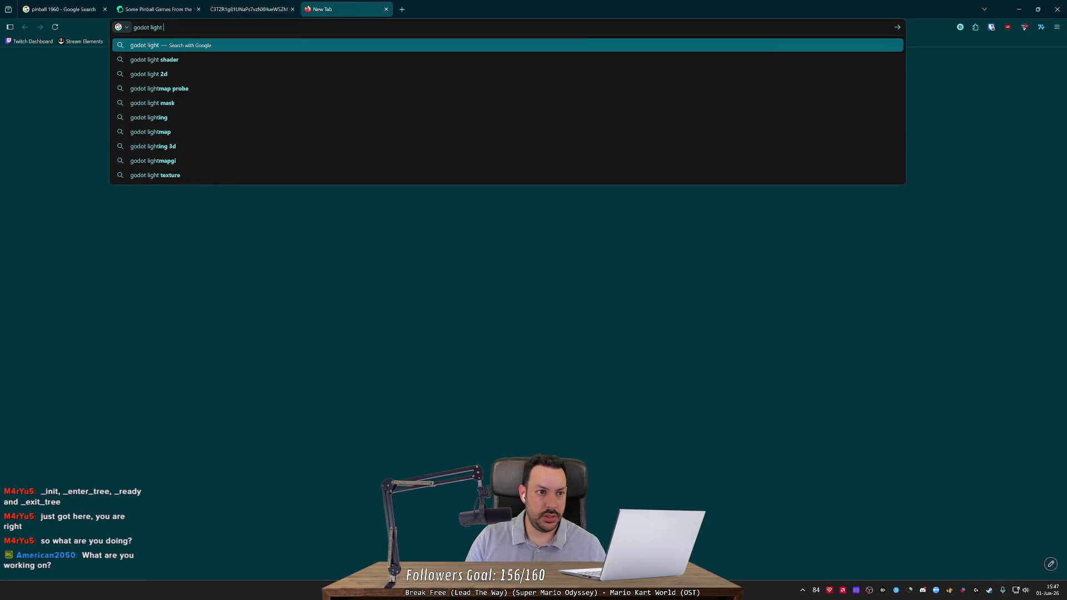
type(" shine t")
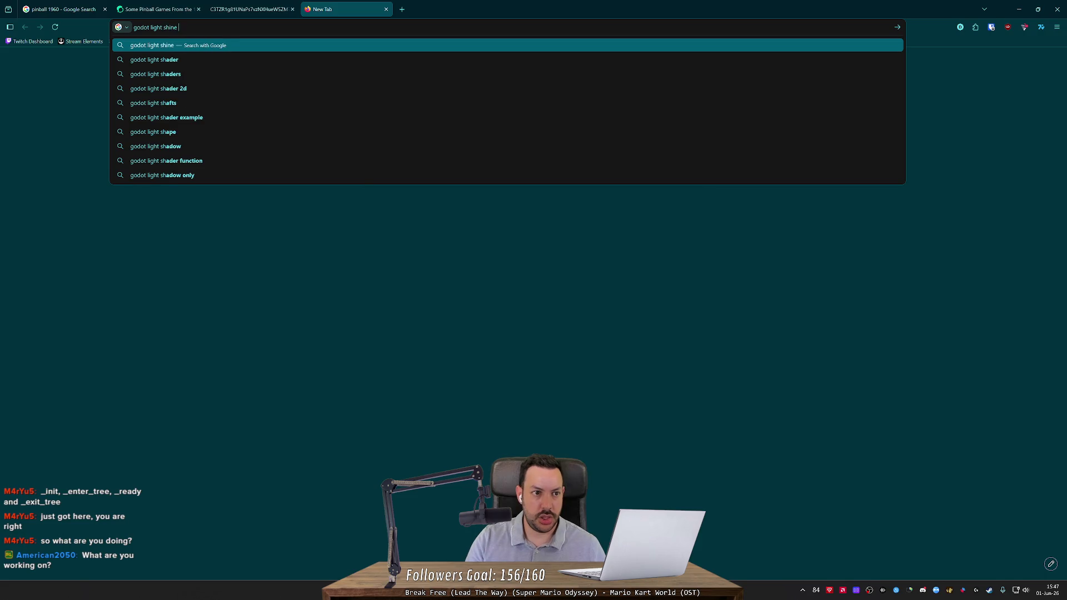
type("hrough material")
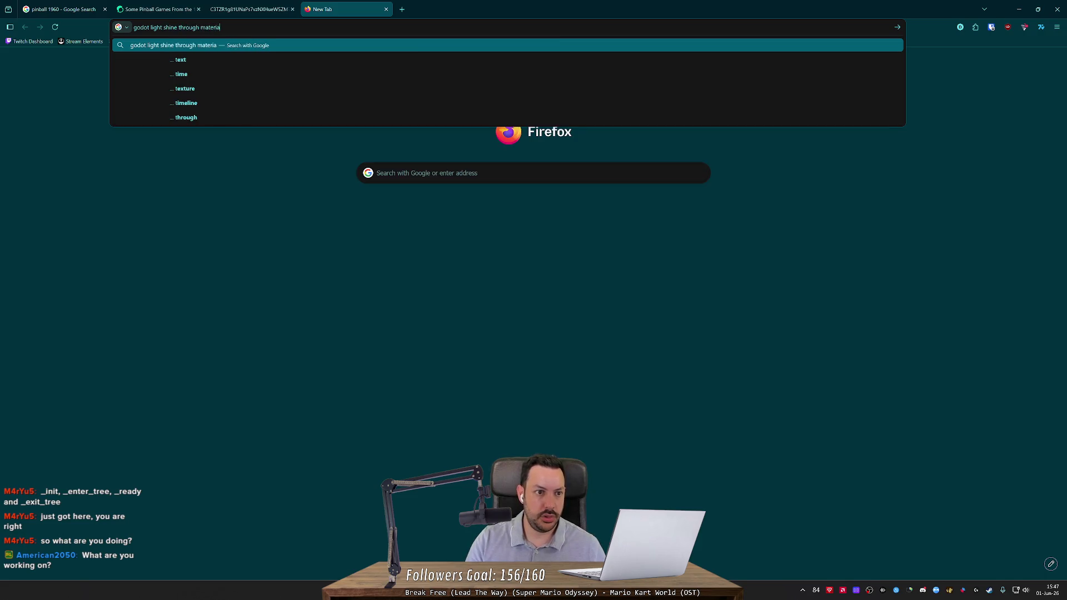
key("Return")
Change the query to 'godot light shine through mesh' and open the Godot Forum thread on light passing through a mesh.
key("ctrl+l")
key("End")
key("BackSpace")
key("BackSpace")
key("BackSpace")
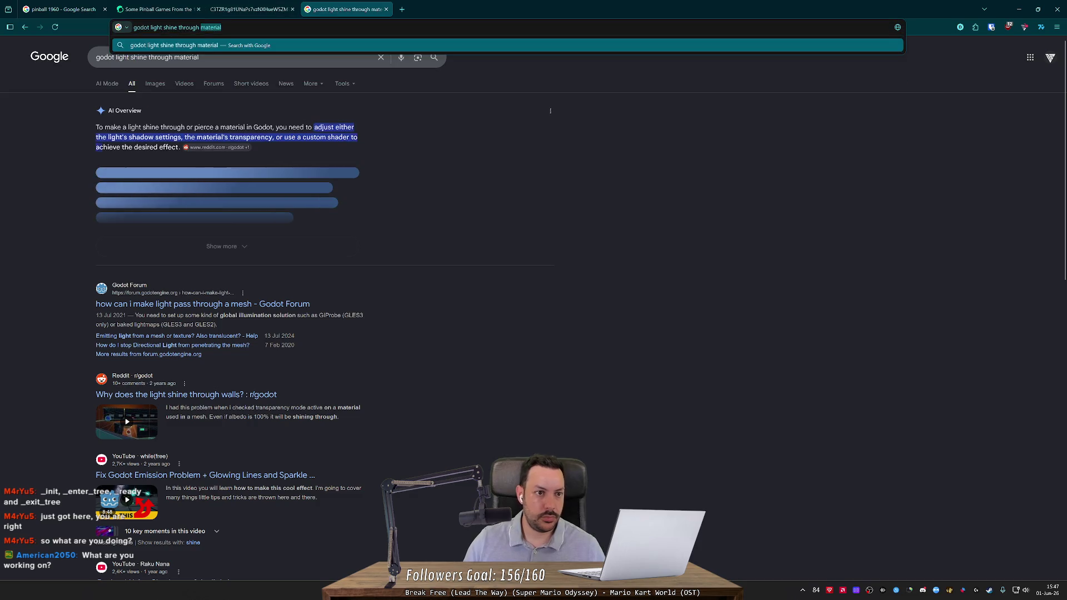
type("sh")
key("Return")
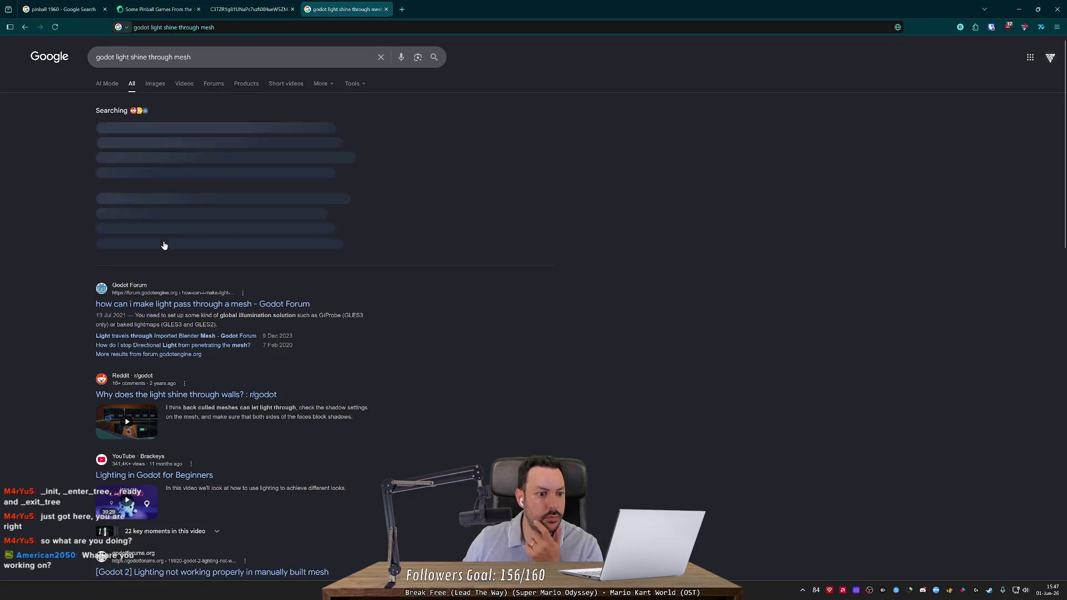
left_click(125, 249)
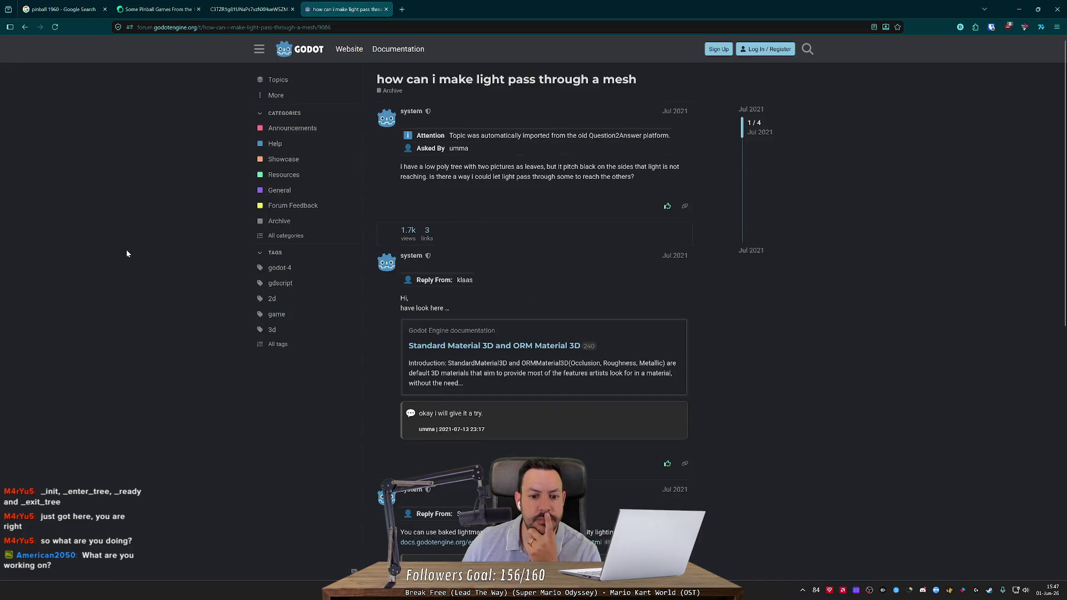
scroll(390, 351, "down", 5)
scroll(390, 352, "up", 5)
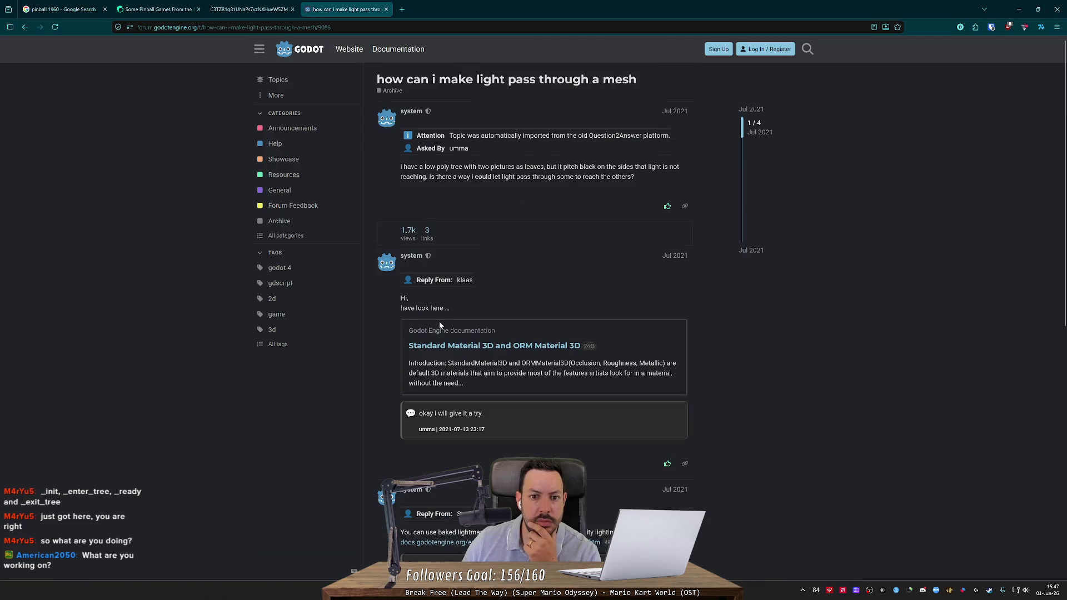
scroll(473, 312, "down", 4)
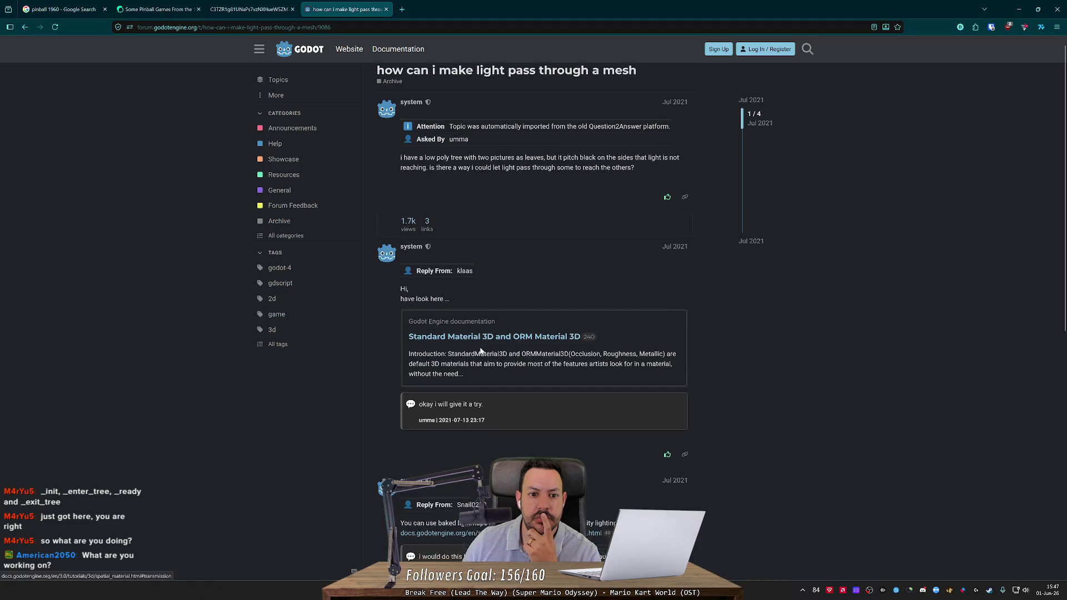
scroll(481, 351, "down", 4)
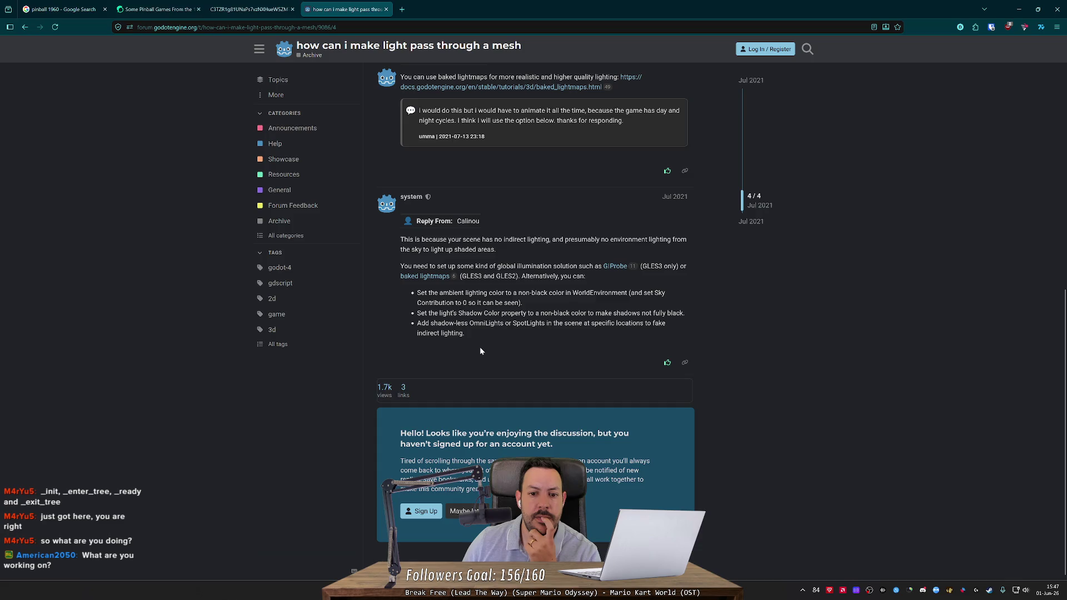
key("alt+Left")
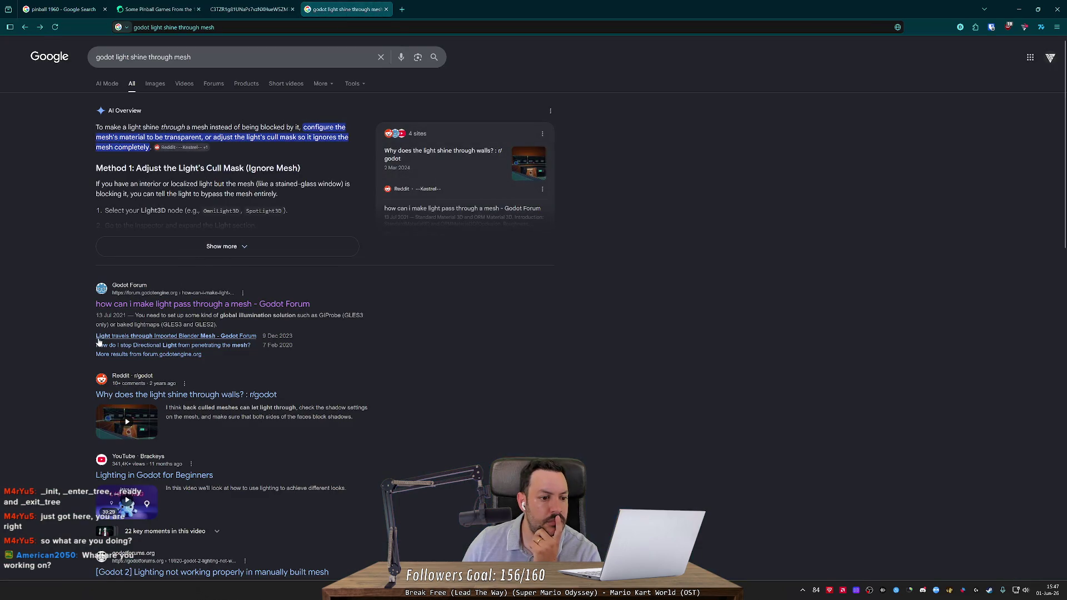
Skim the page, then rerun the search as 'godot light shine through mesh transparent'.
scroll(97, 346, "down", 4)
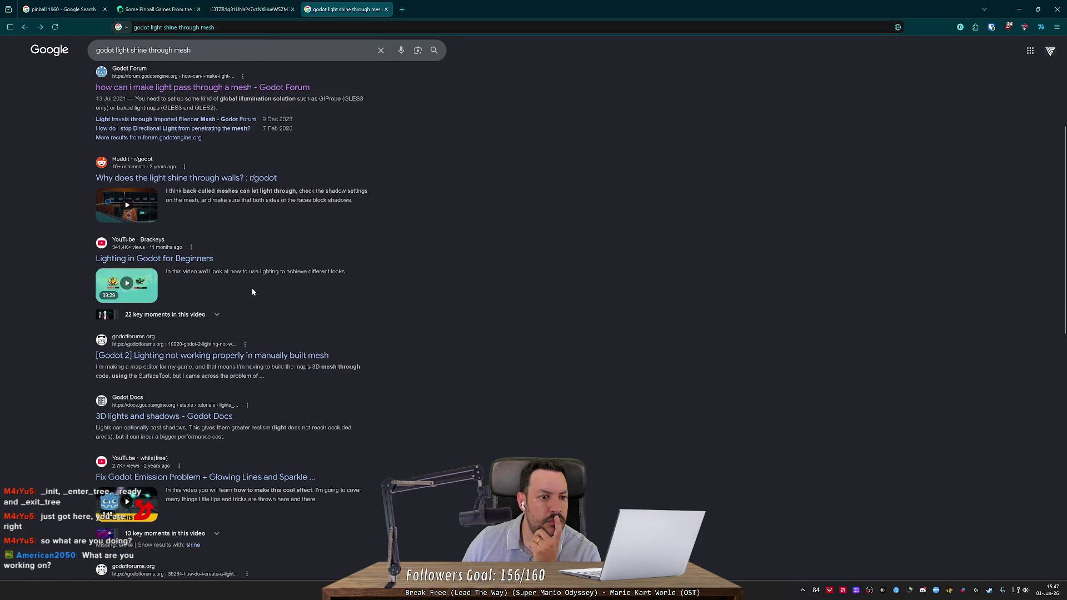
scroll(251, 288, "up", 2)
scroll(252, 288, "up", 1)
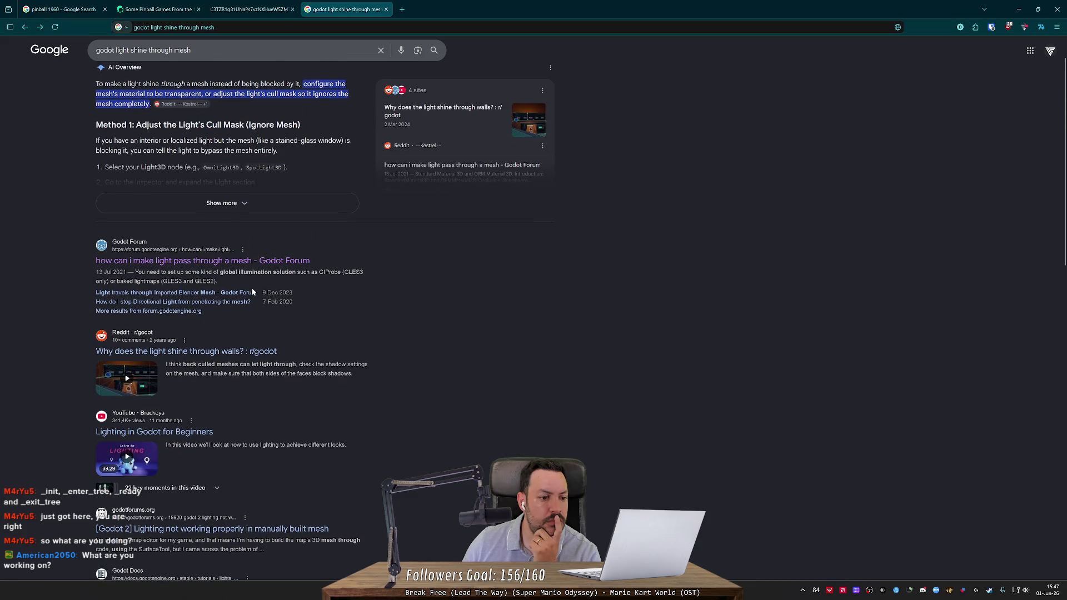
scroll(252, 287, "down", 3)
scroll(252, 291, "down", 2)
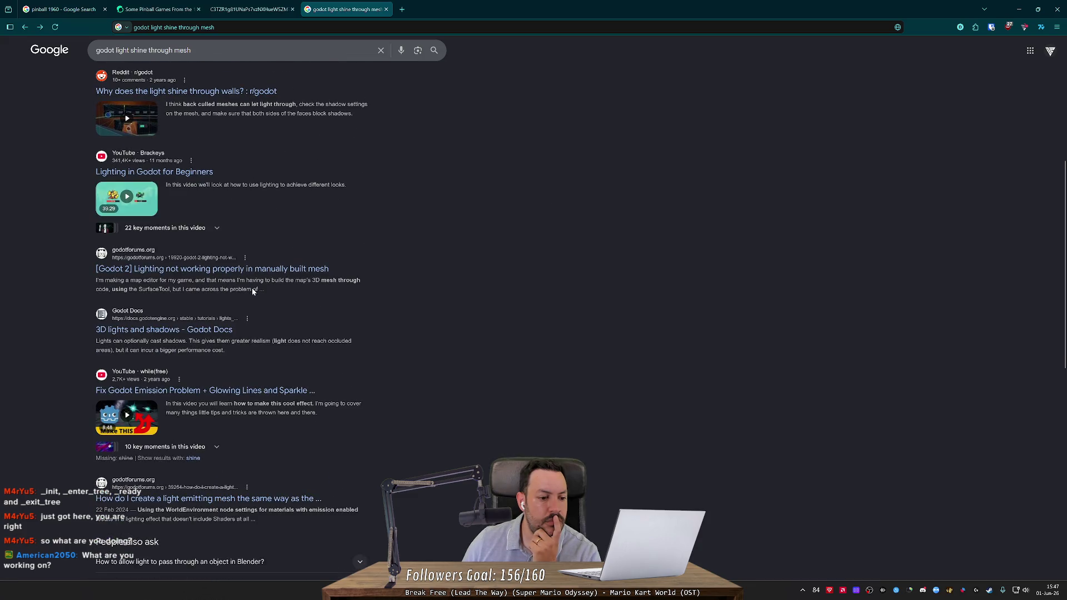
scroll(252, 292, "up", 2)
left_click(192, 50)
type("transparent")
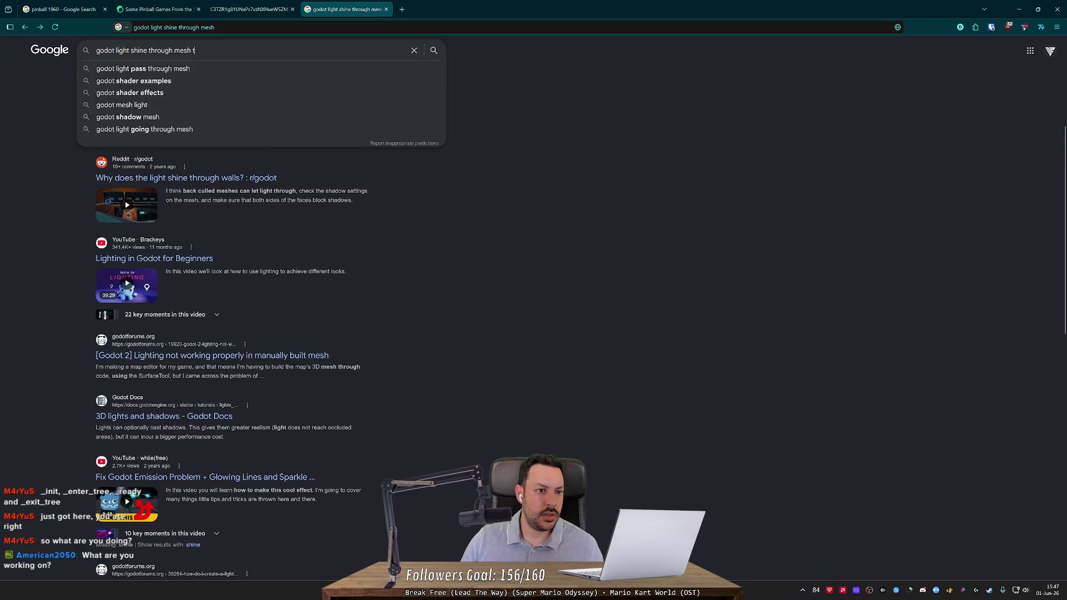
key("Return")
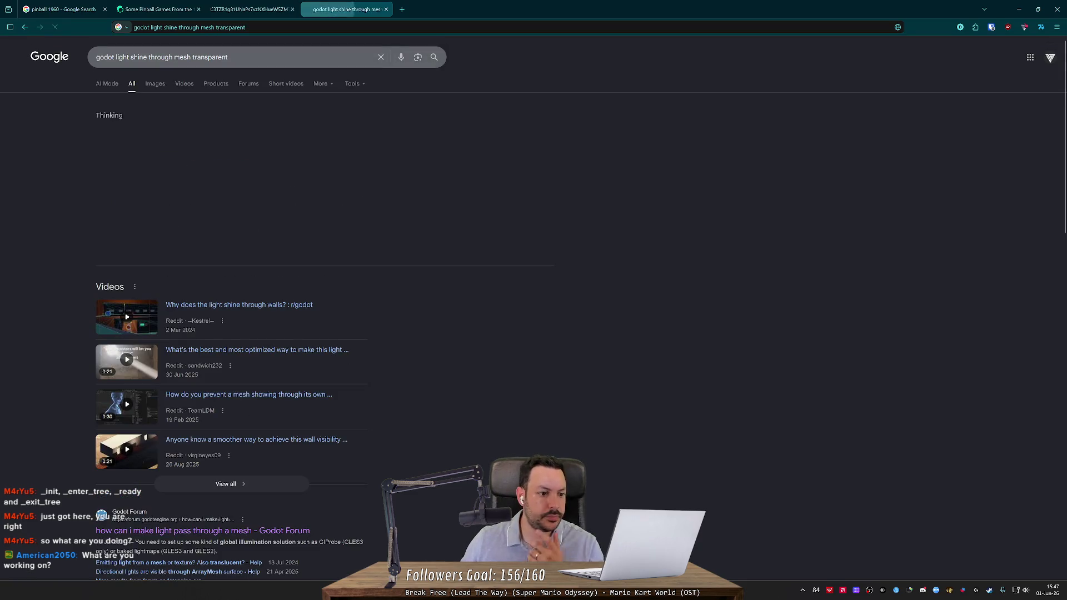
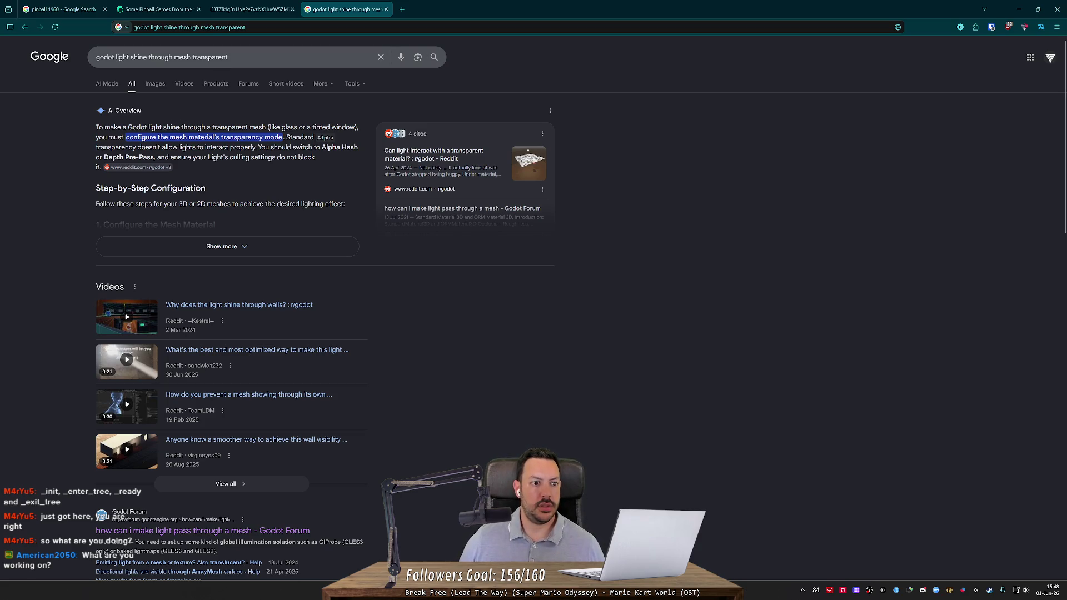
Open the Reddit thread on light through transparent materials and its linked Light3D docs page.
left_click(151, 165)
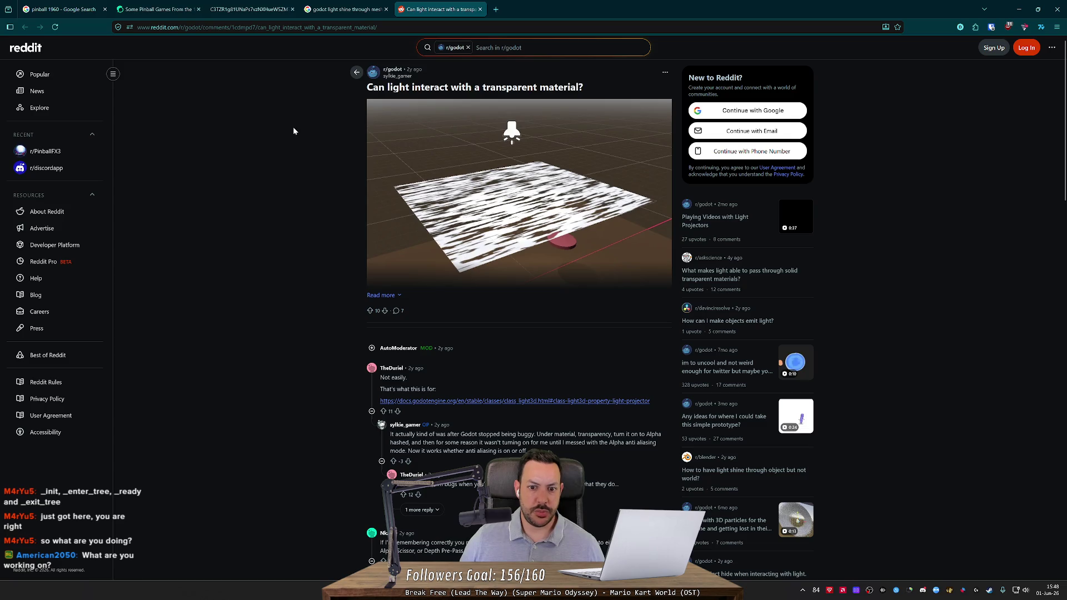
scroll(301, 138, "down", 2)
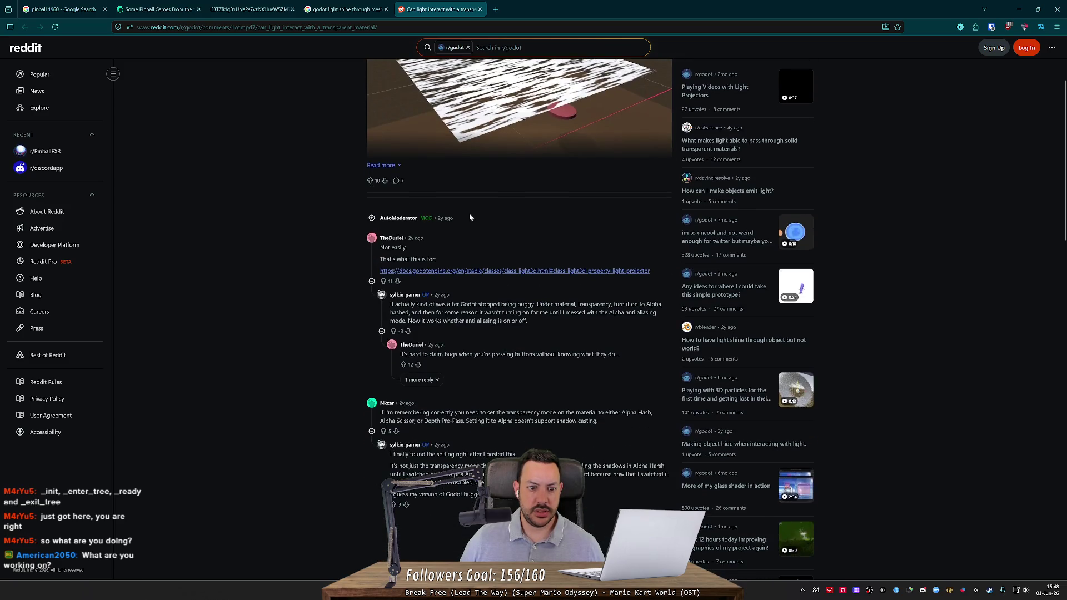
middle_click(500, 273)
left_click(536, 4)
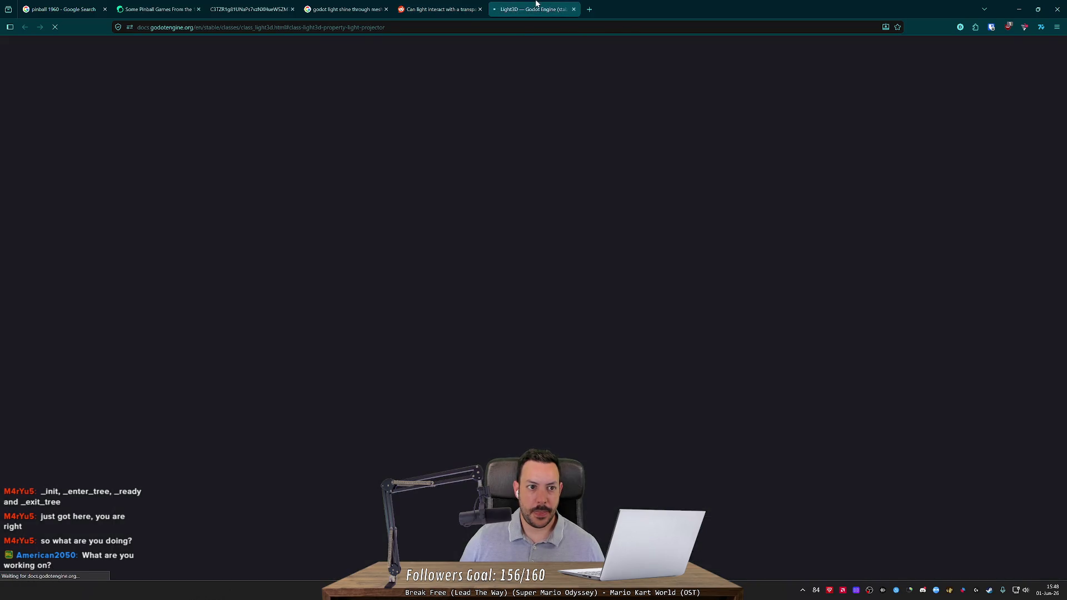
left_click(460, 14)
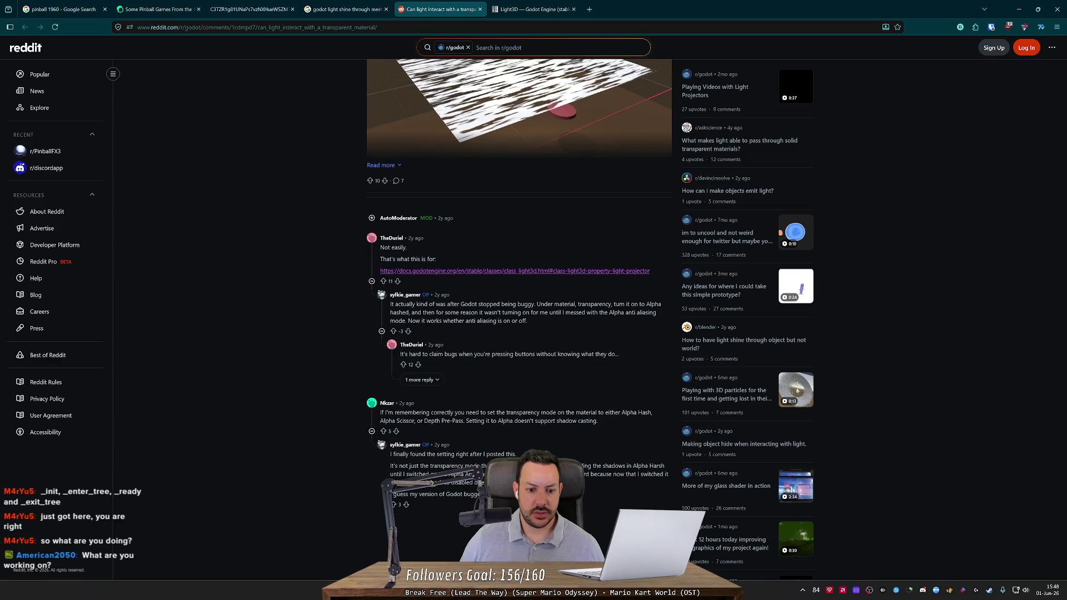
Read through the Reddit thread, then return to the Google search results.
scroll(512, 231, "down", 3)
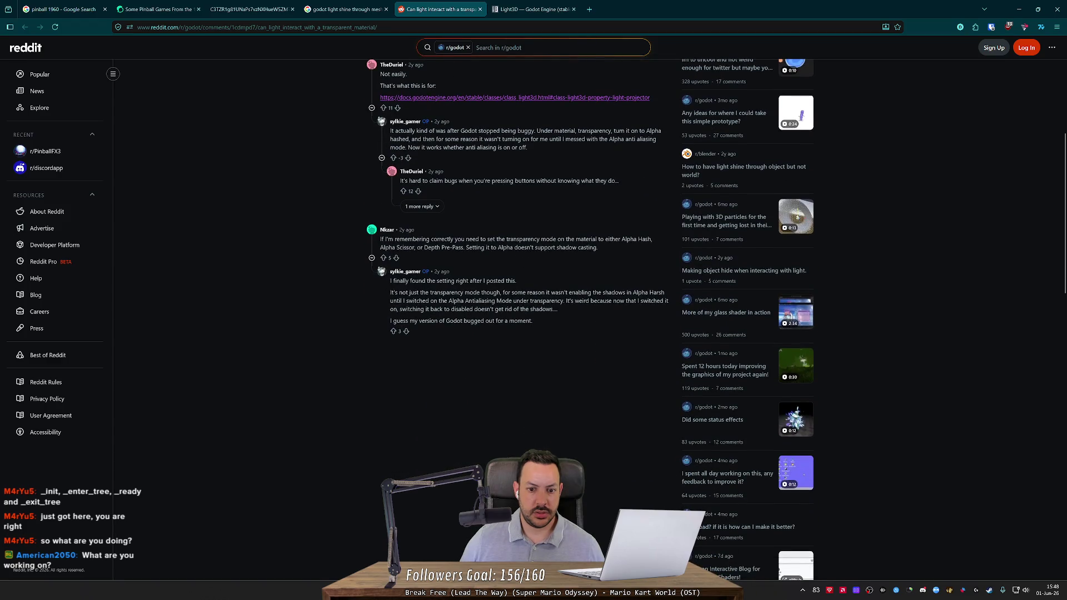
scroll(528, 239, "up", 3)
scroll(528, 239, "down", 3)
scroll(528, 239, "up", 3)
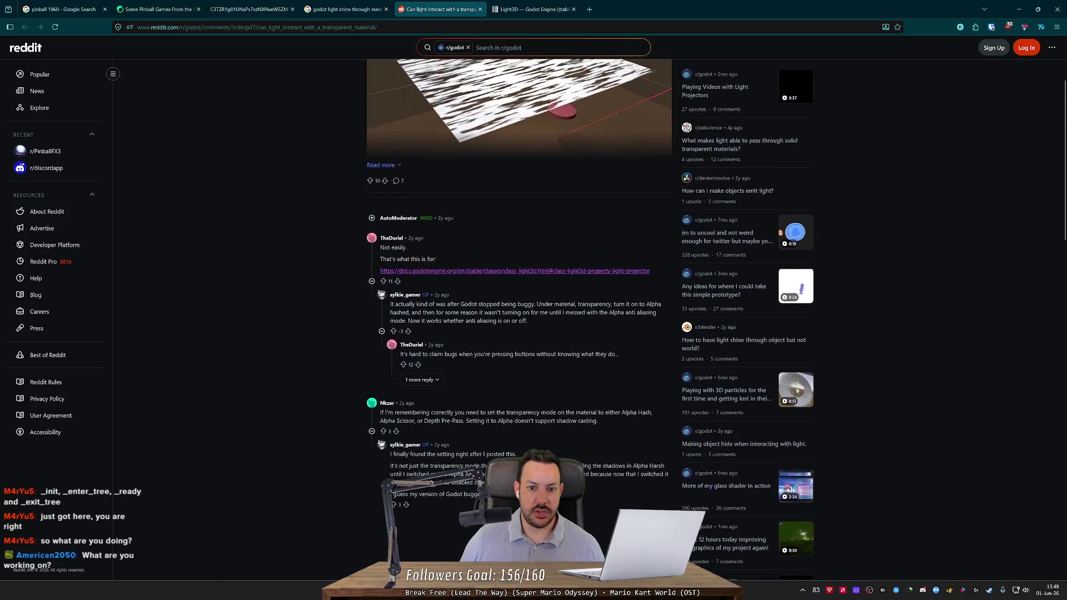
scroll(528, 239, "up", 3)
scroll(528, 239, "down", 4)
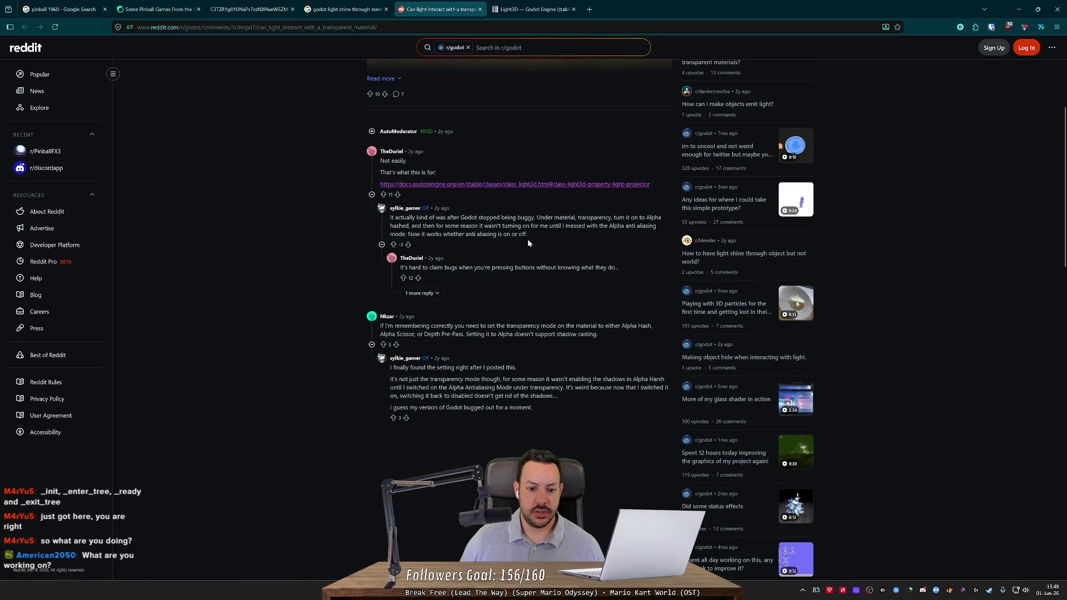
scroll(528, 239, "down", 1)
left_click(365, 7)
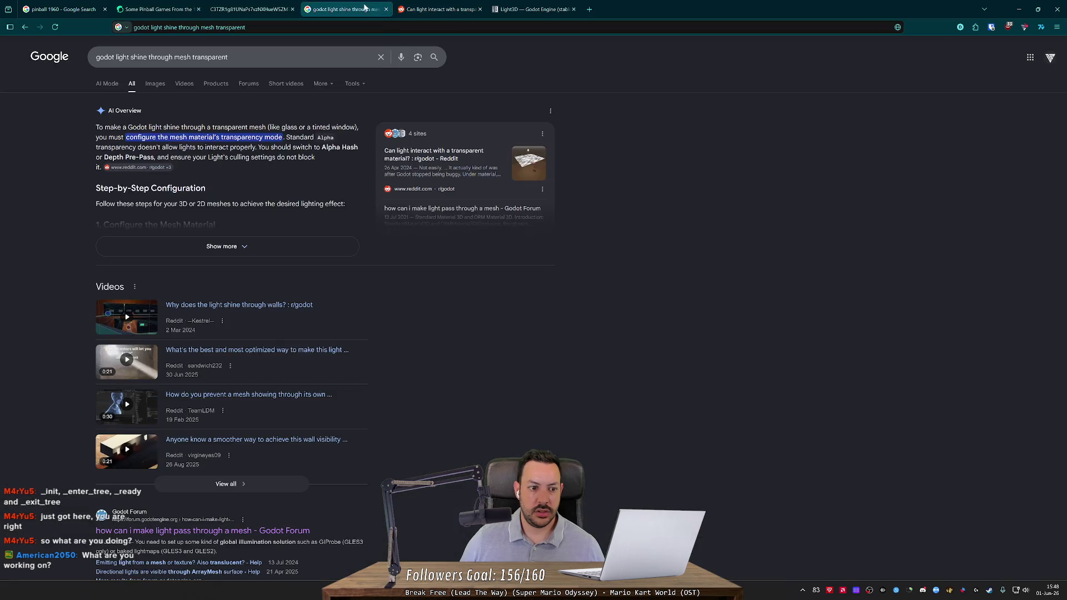
Back in Godot, rename the StarRollover root node to Light.
key("alt+Tab")
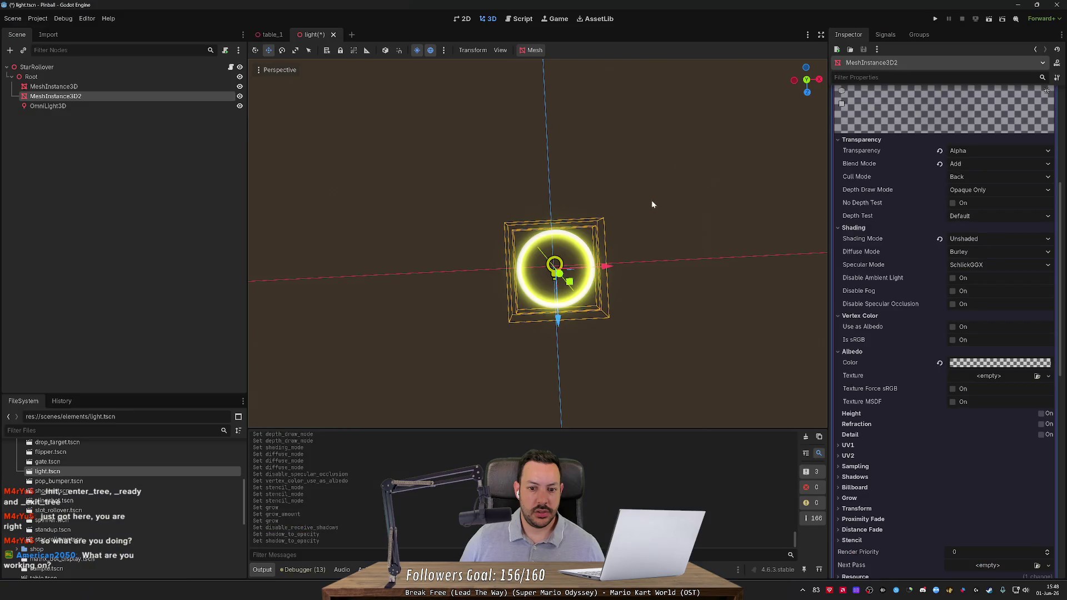
mouse_move(652, 201)
left_mouse_down()
mouse_move(661, 111)
mouse_move(666, 125)
left_mouse_up()
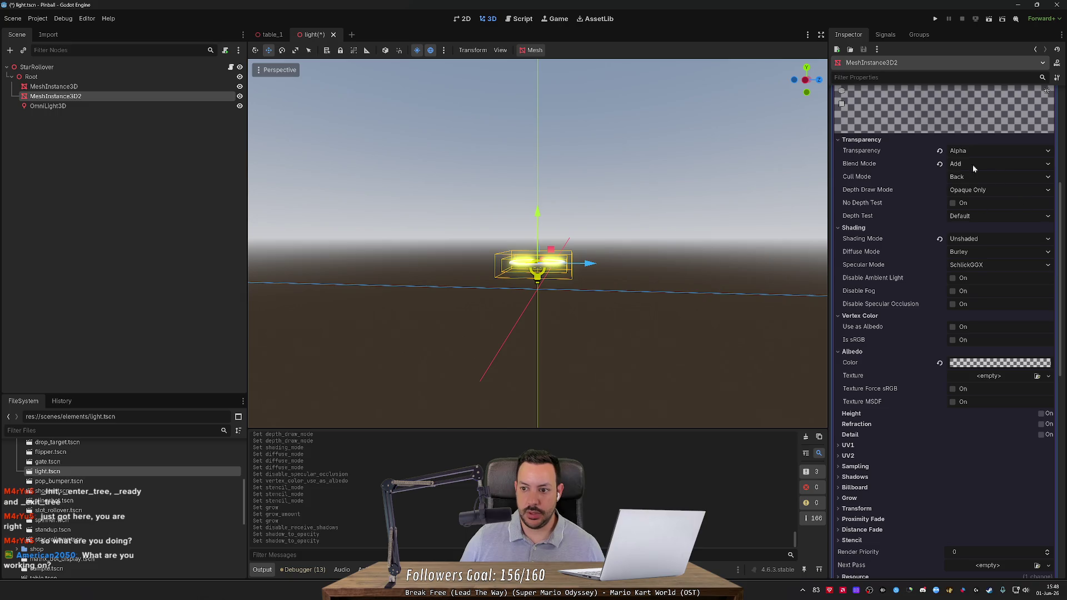
scroll(972, 164, "up", 5)
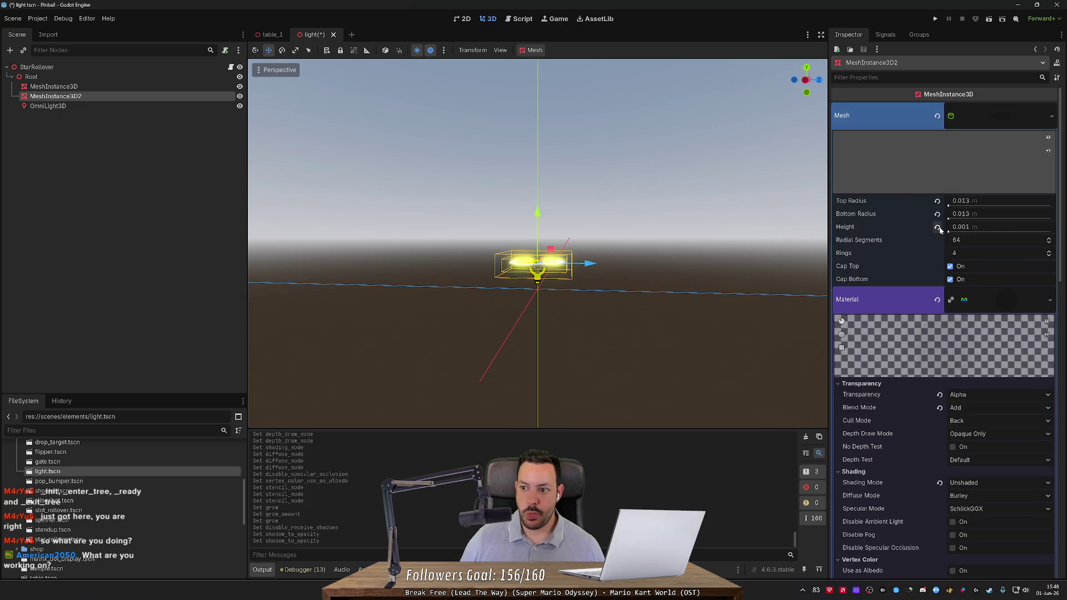
left_click_drag(715, 245, 717, 265)
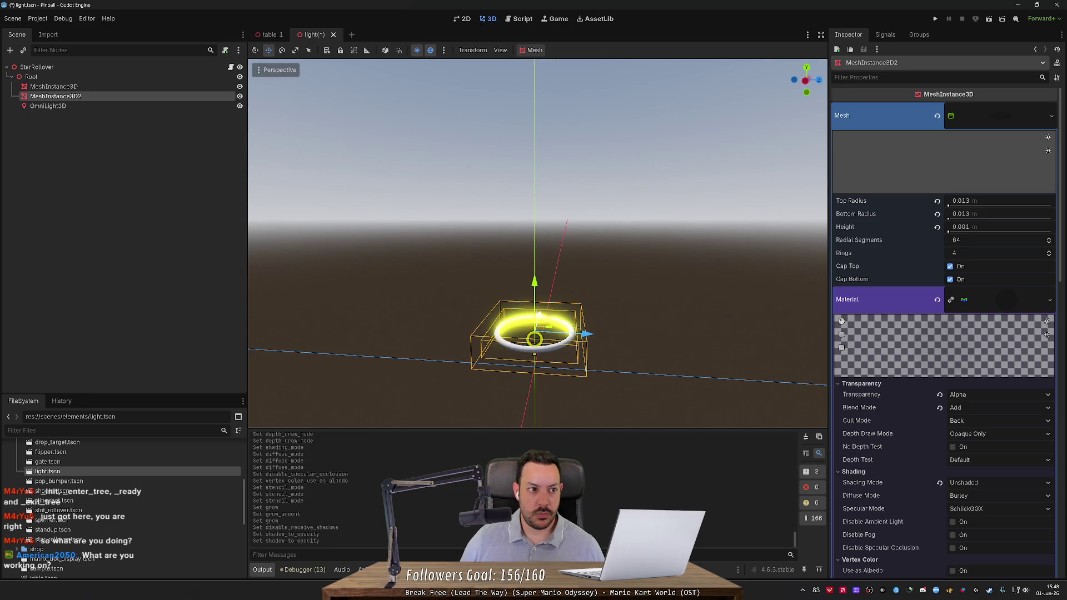
double_click(62, 66)
type("L")
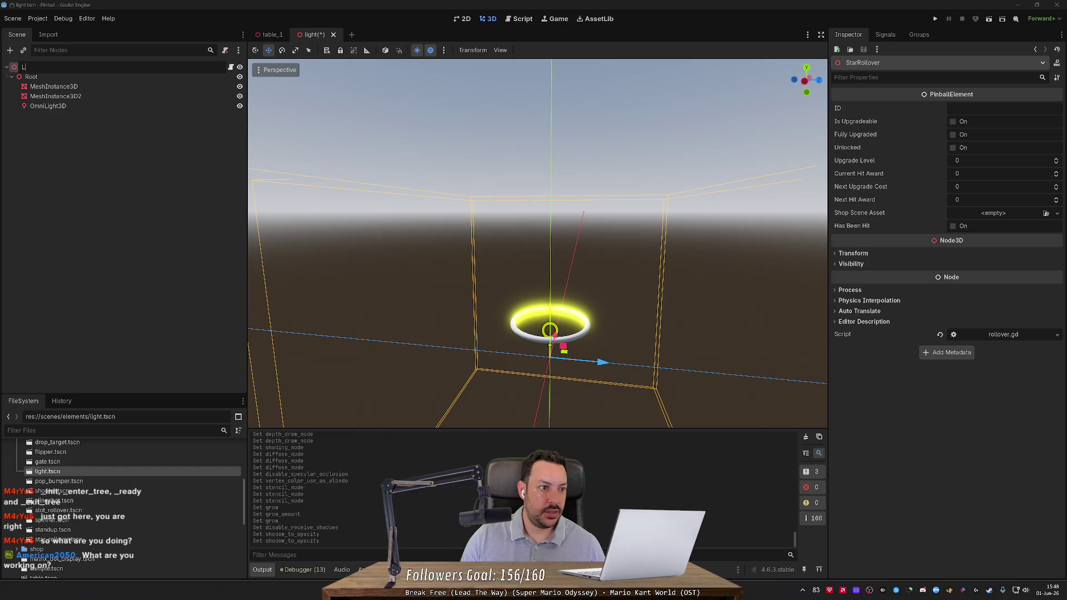
type("ight")
key("Return")
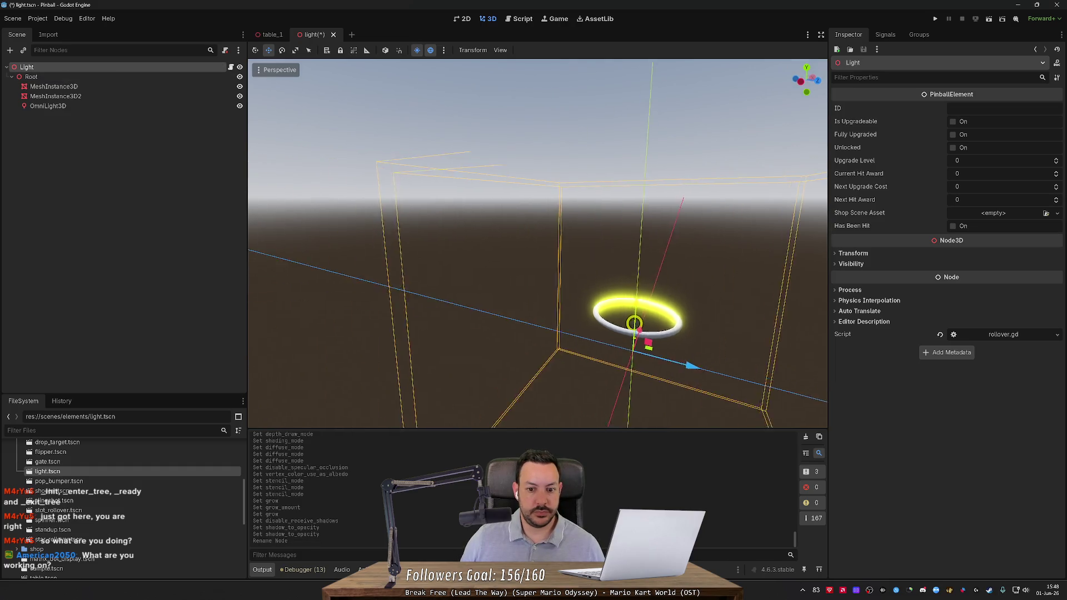
View the ring from above, glance at the browser results, and select MeshInstance3D2.
left_click_drag(716, 265, 729, 334)
scroll(726, 311, "up", 3)
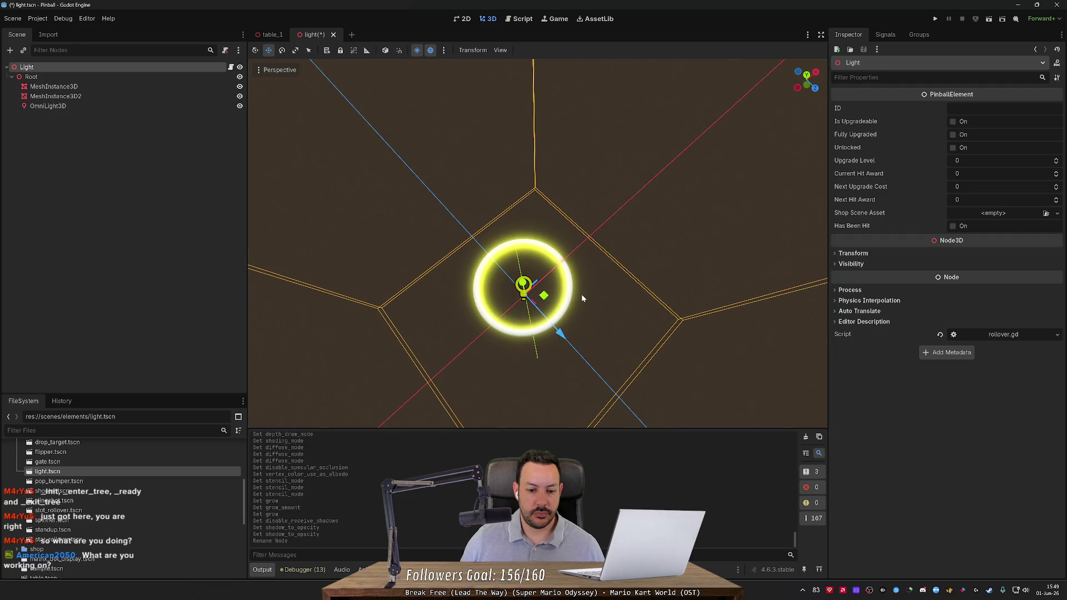
key("alt+Tab")
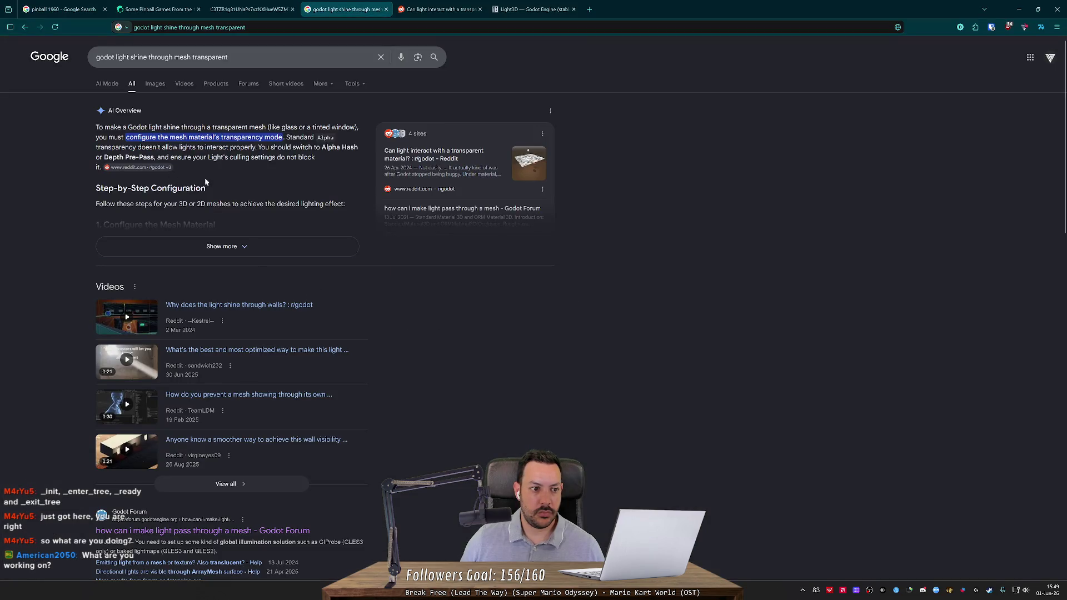
key("alt+Tab")
left_click(222, 98)
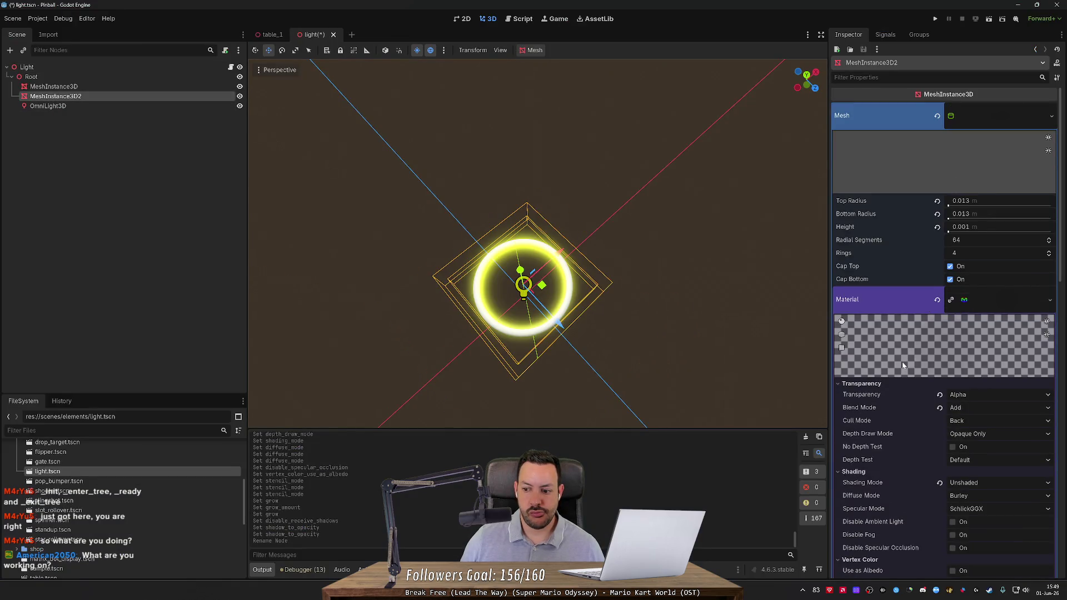
Try Alpha Scissor transparency at threshold 0.402 with Alpha Edge Blend antialiasing at 0.31.
left_click(961, 394)
left_click(964, 431)
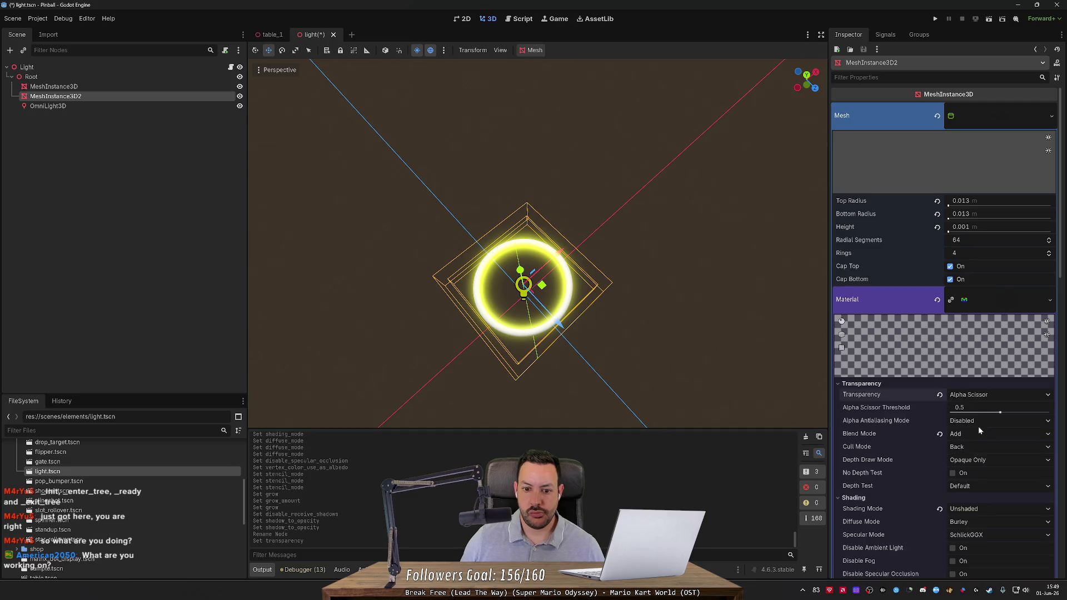
mouse_move(999, 413)
left_mouse_down()
mouse_move(1017, 413)
mouse_move(990, 413)
left_mouse_up()
left_click(970, 433)
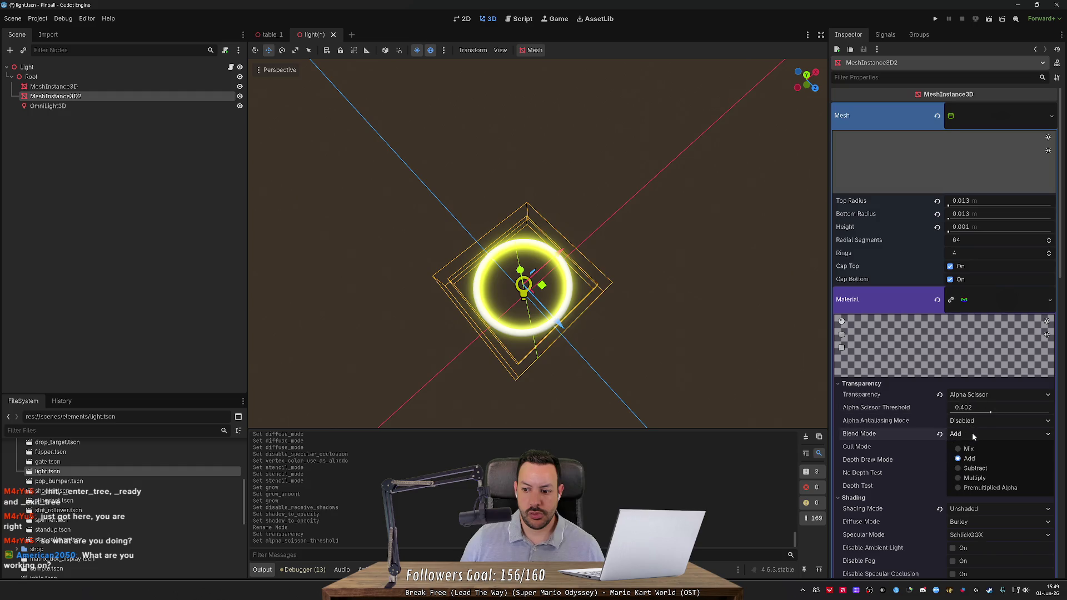
left_click(977, 422)
left_click(981, 445)
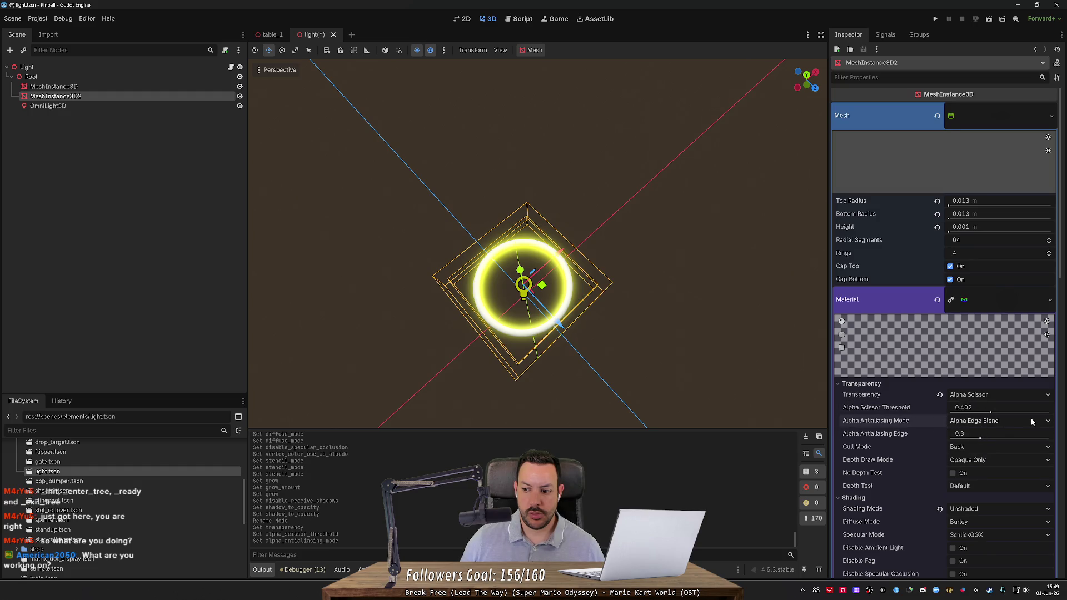
left_click_drag(980, 438, 988, 420)
Switch the ring material to Depth Pre-Pass transparency and Multiply blending, after testing Subtract.
left_click(983, 395)
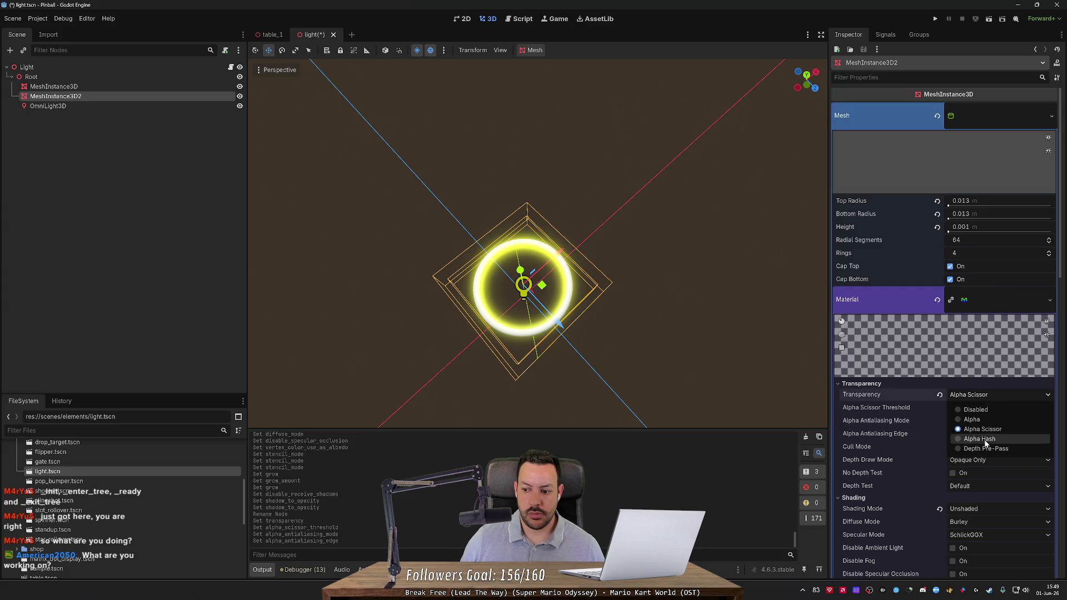
left_click(986, 448)
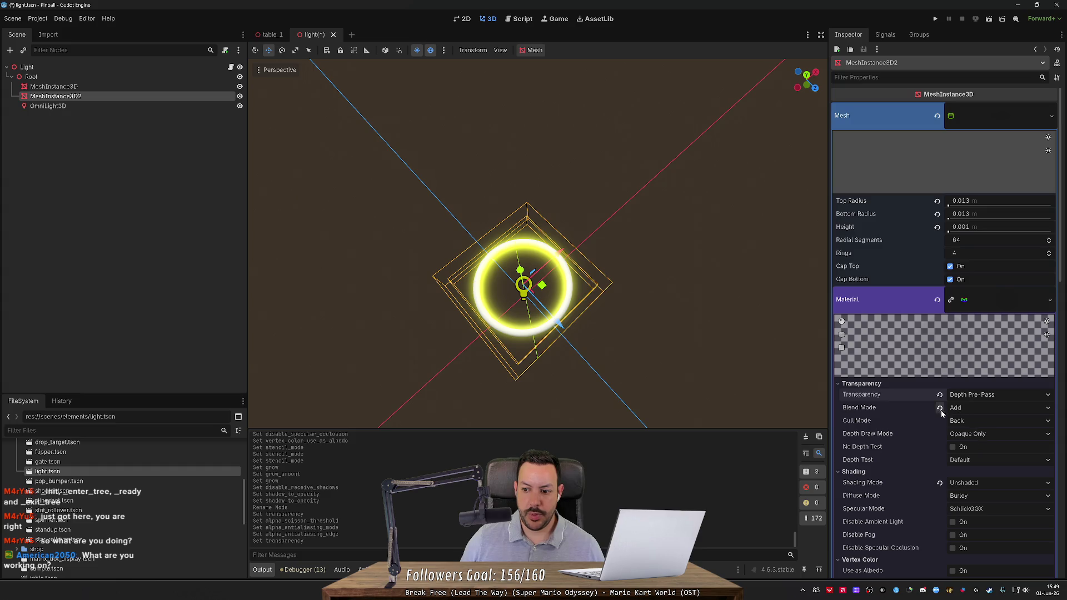
left_click(981, 408)
left_click(972, 443)
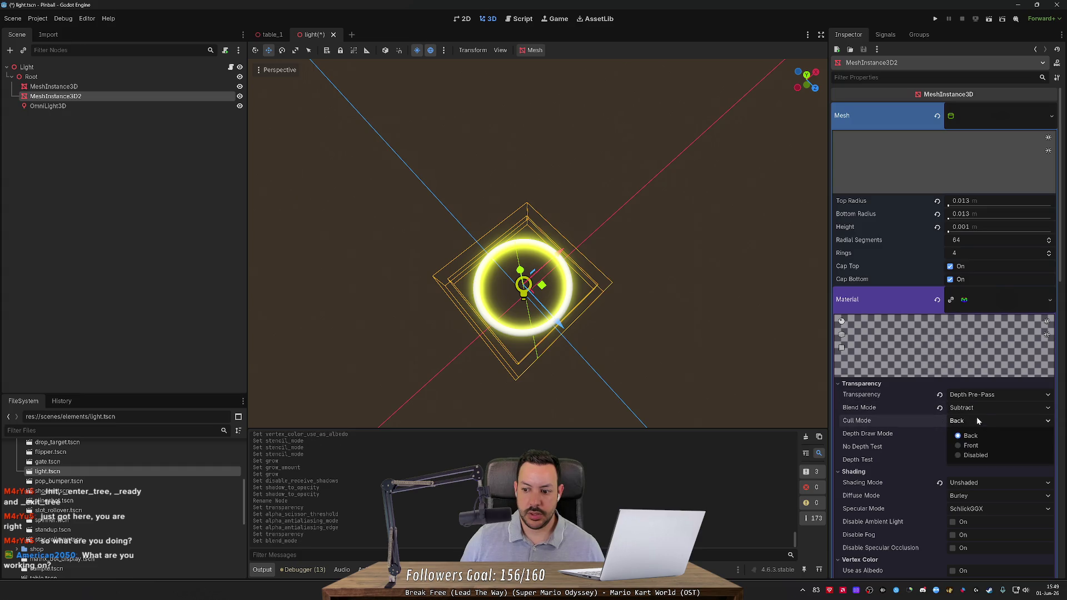
left_click(982, 411)
left_click(975, 452)
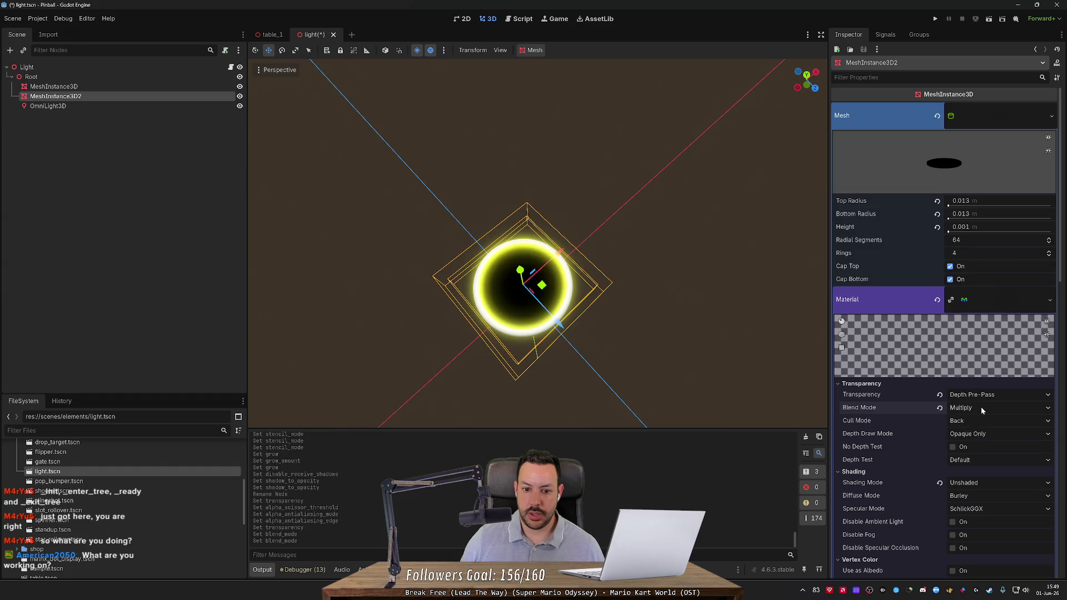
Toggle OmniLight3D visibility to compare the glow, keeping Multiply as the blend mode.
left_click(240, 106)
left_click(240, 106)
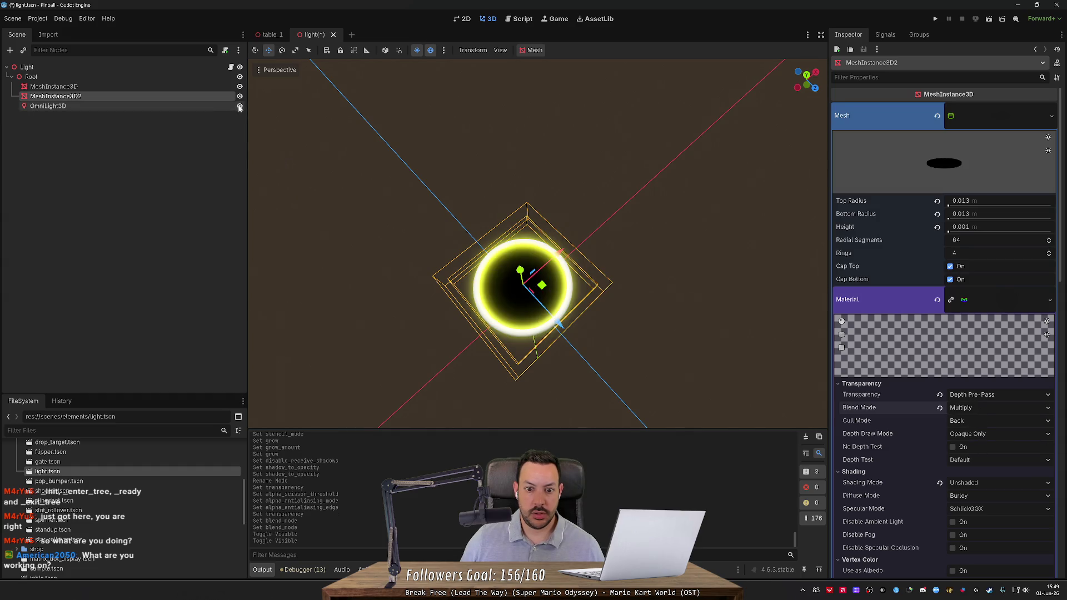
left_click(966, 407)
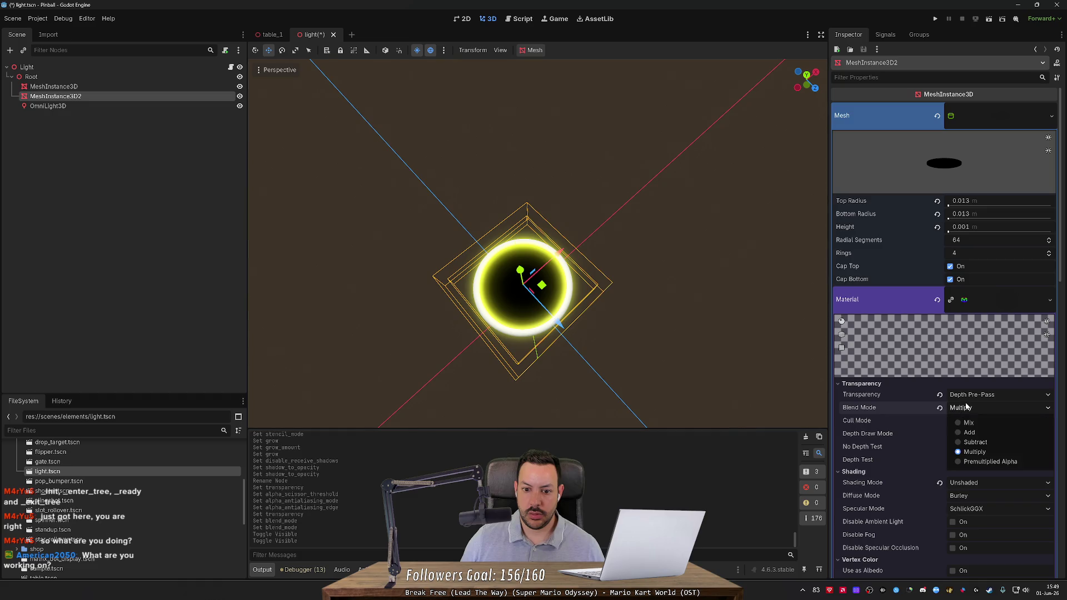
left_click(962, 408)
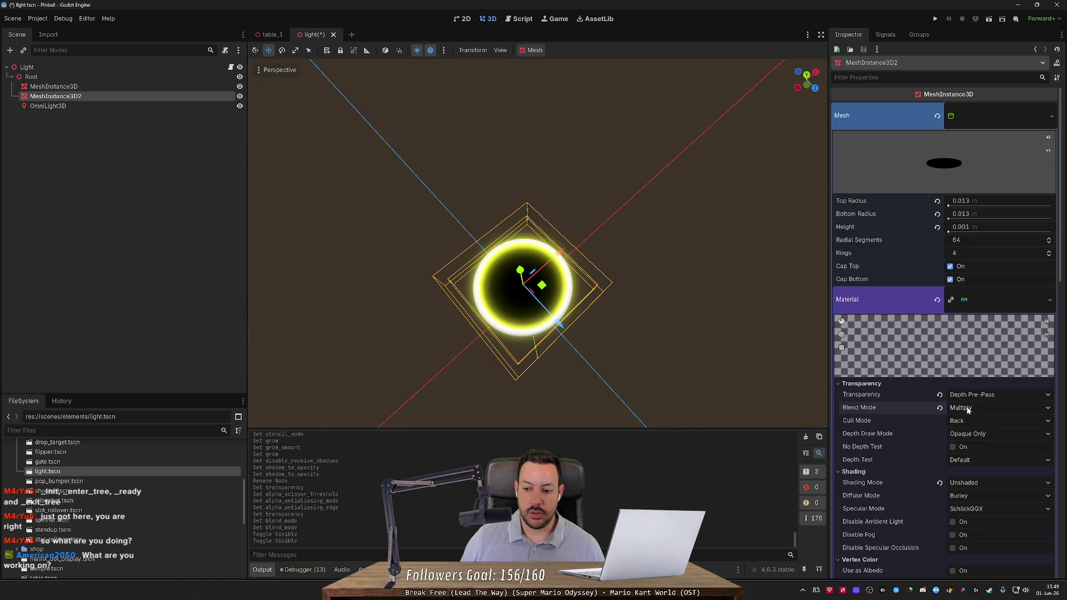
scroll(924, 383, "down", 6)
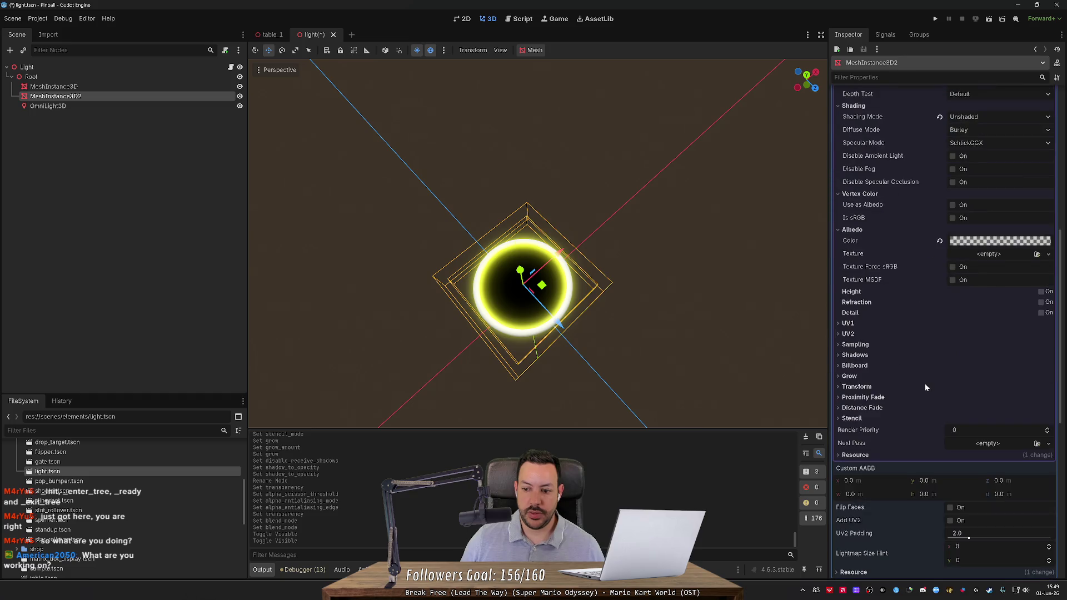
scroll(902, 355, "up", 4)
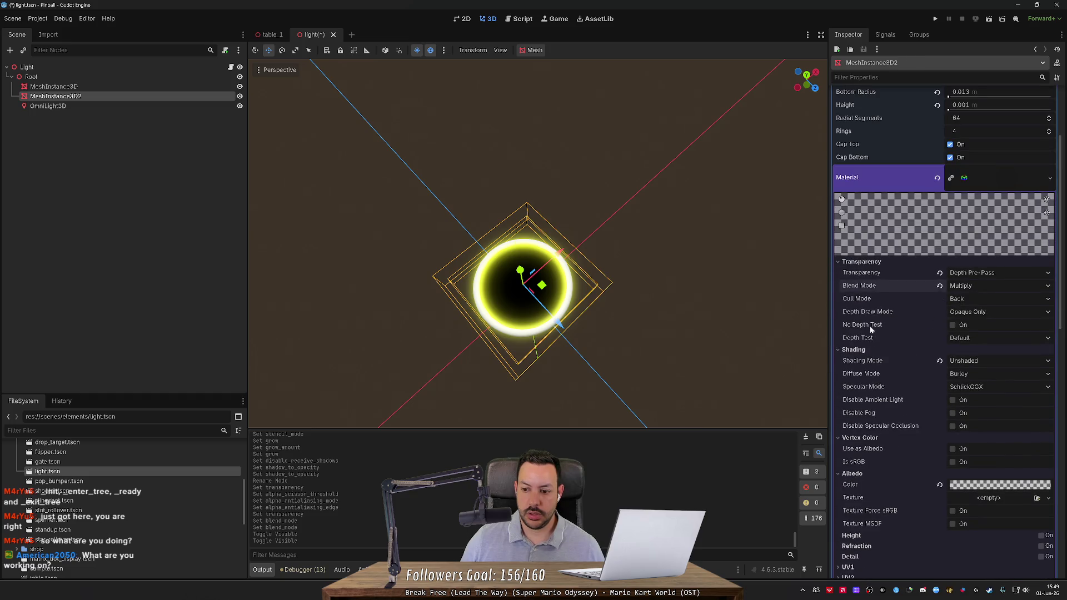
scroll(903, 377, "down", 3)
left_click(958, 367)
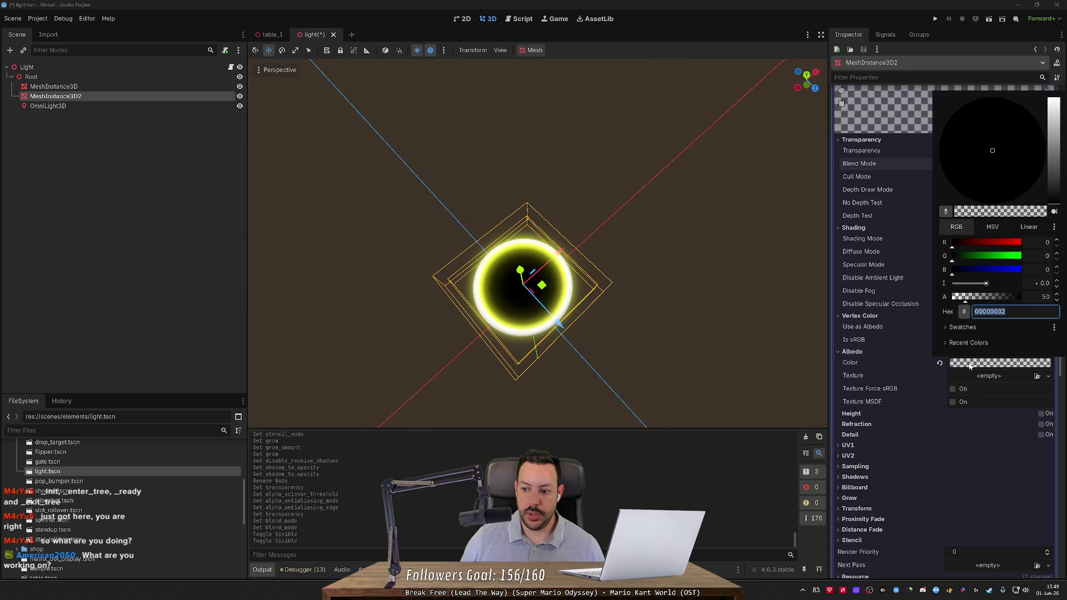
left_click_drag(1065, 193, 1058, 77)
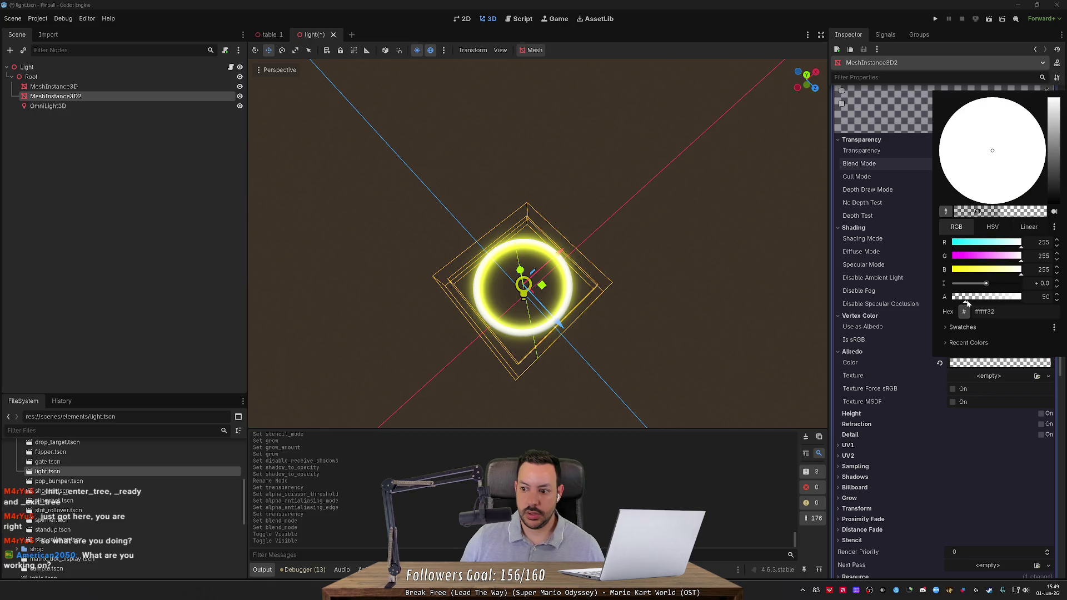
mouse_move(967, 303)
left_mouse_down()
mouse_move(1050, 300)
mouse_move(875, 282)
mouse_move(1064, 297)
left_mouse_up()
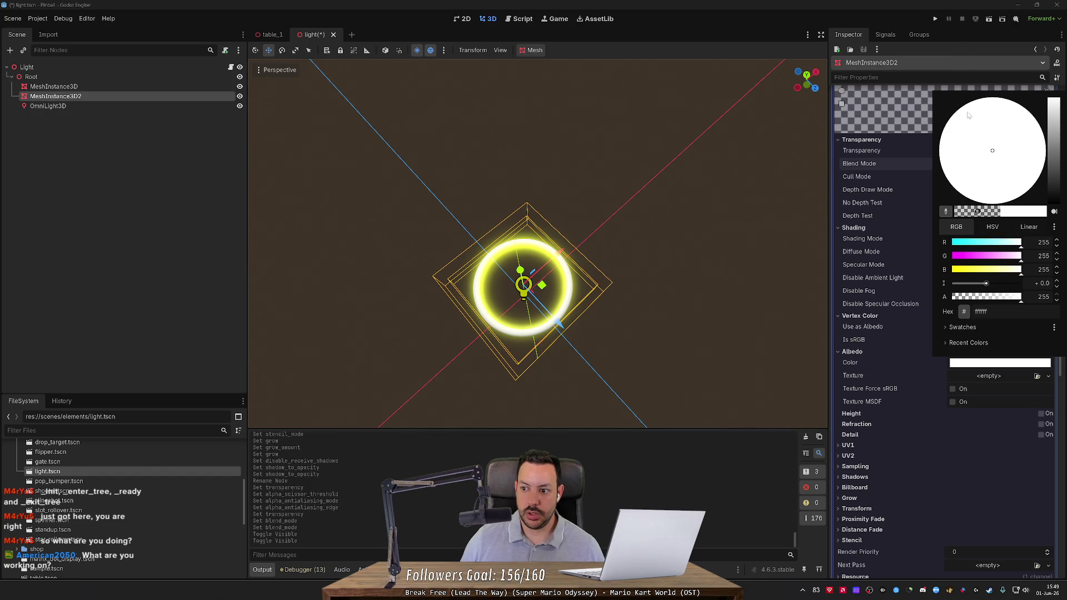
mouse_move(1001, 259)
left_mouse_down()
mouse_move(908, 259)
mouse_move(948, 268)
left_mouse_up()
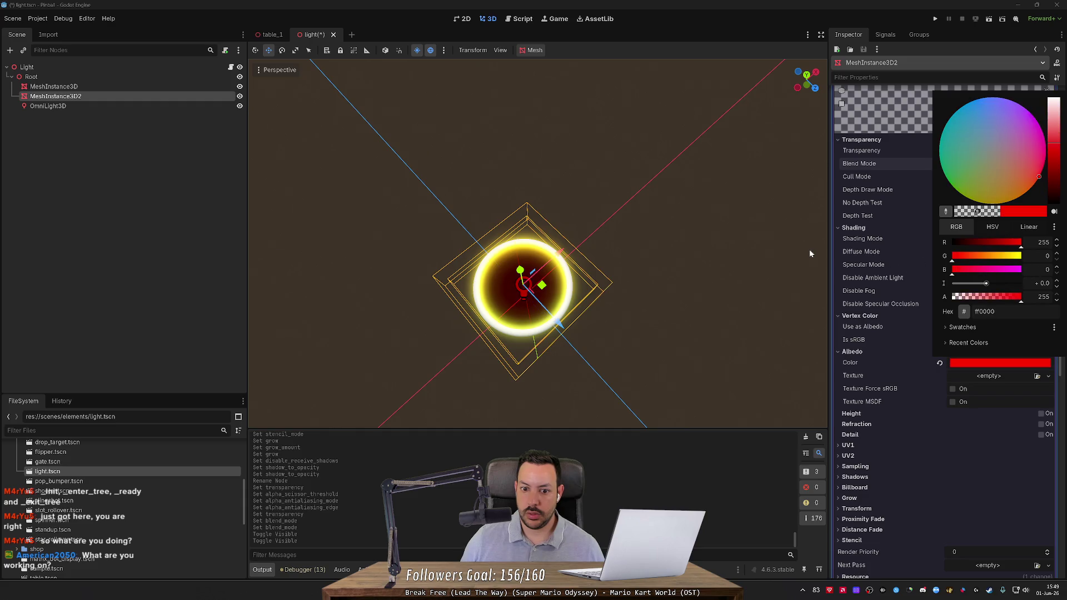
left_click(238, 108)
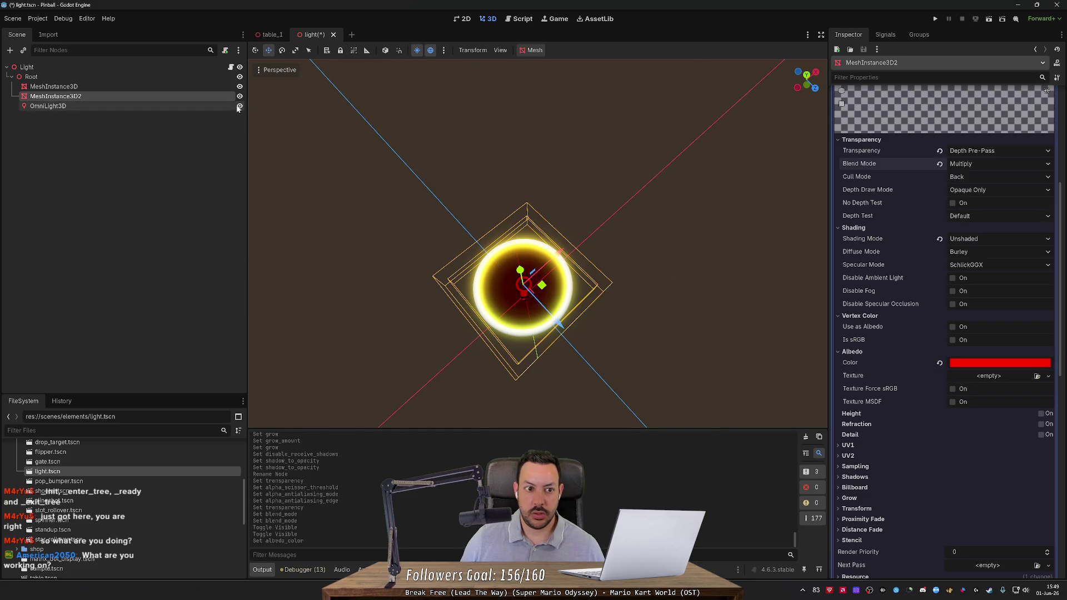
left_click(238, 108)
left_click(239, 107)
left_click(238, 107)
left_click(239, 108)
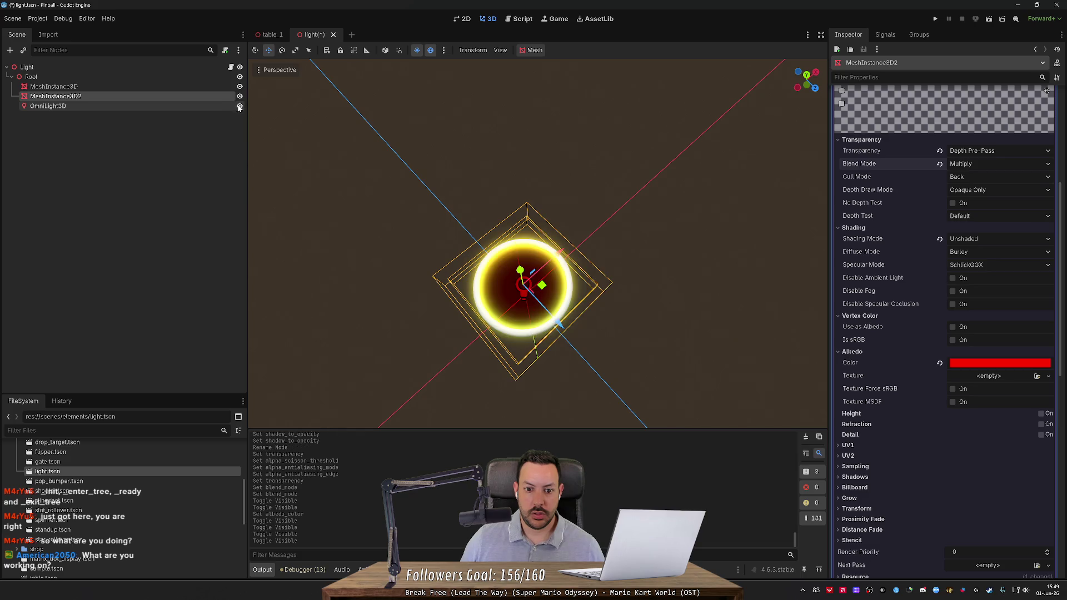
left_click(239, 107)
left_click(238, 108)
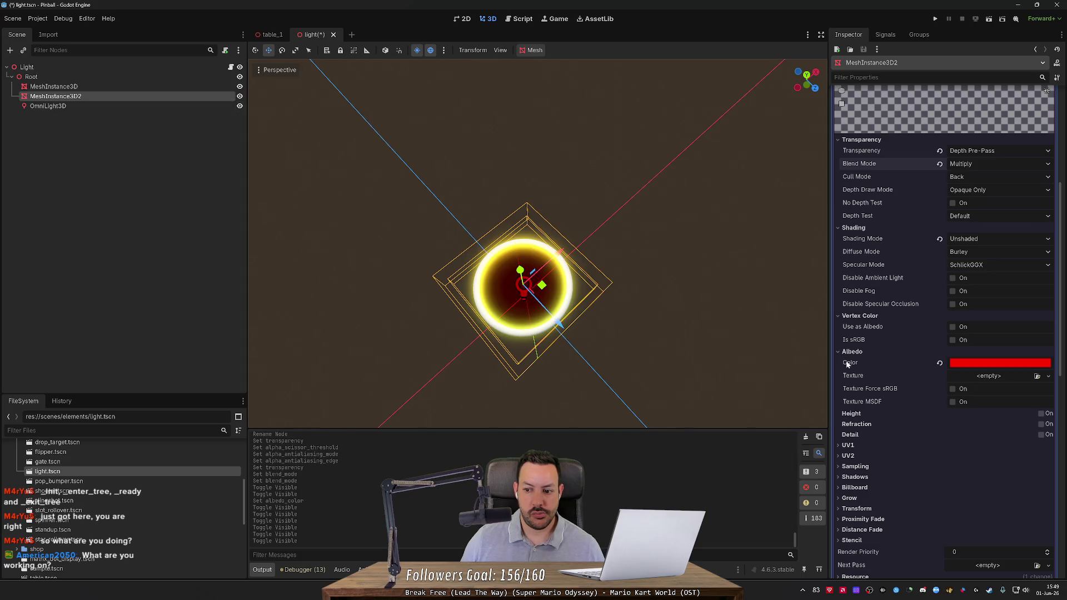
left_click(967, 364)
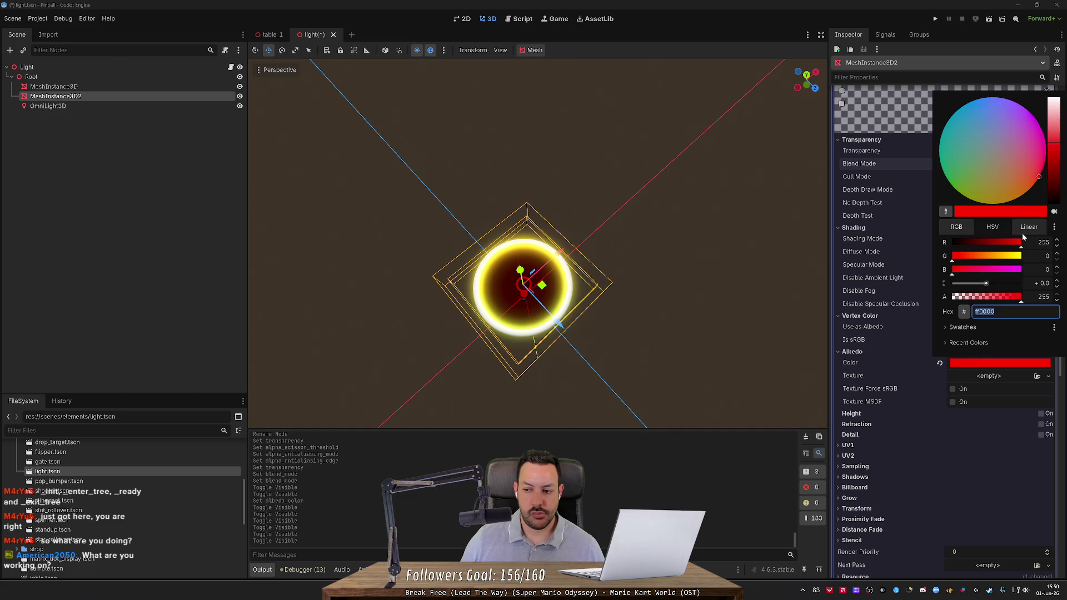
mouse_move(952, 257)
left_mouse_down()
mouse_move(1022, 256)
mouse_move(1022, 270)
left_mouse_up()
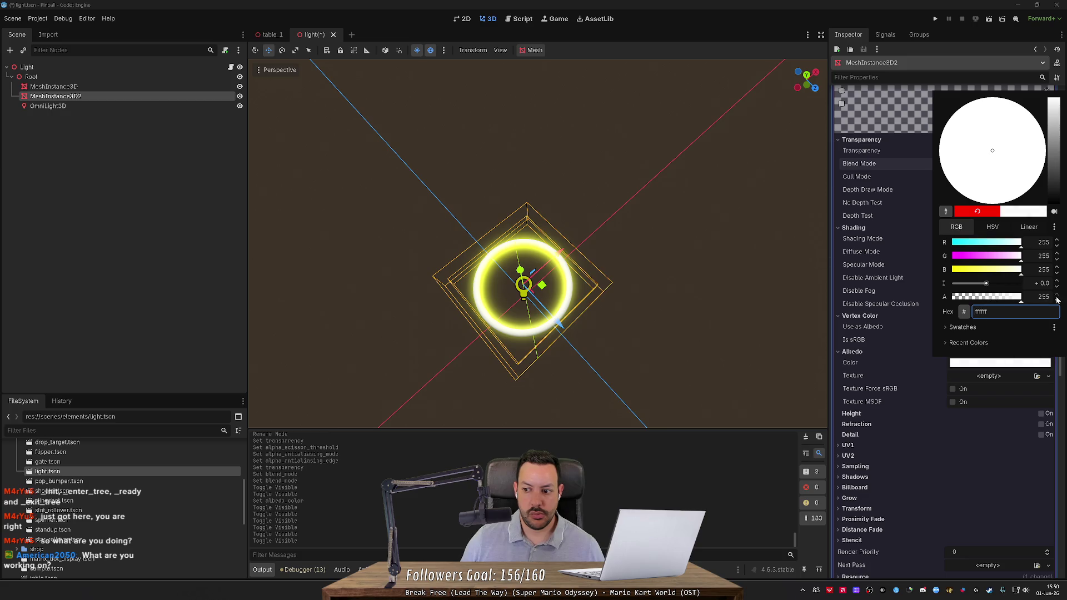
left_click(885, 162)
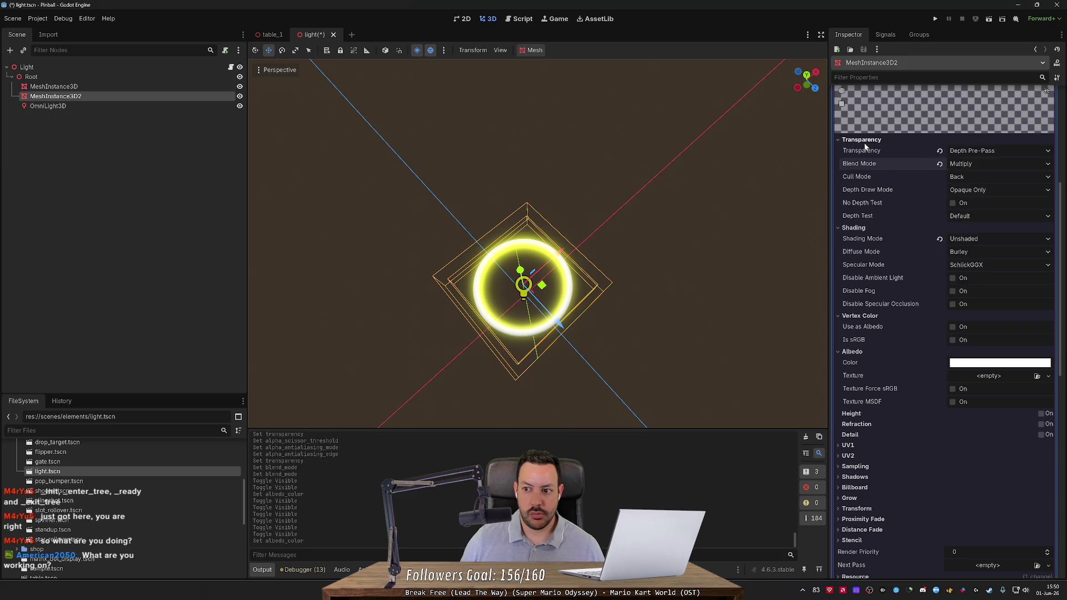
Revert the material's shading to Per-Pixel, blend to Mix and transparency to Disabled.
scroll(915, 208, "up", 5)
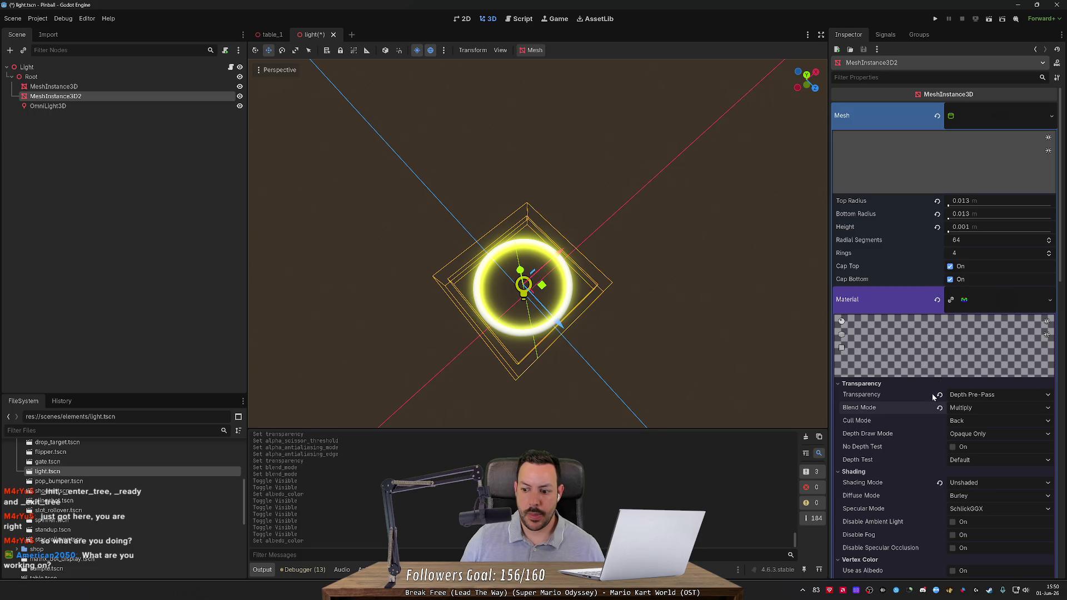
scroll(934, 397, "down", 3)
left_click(939, 360)
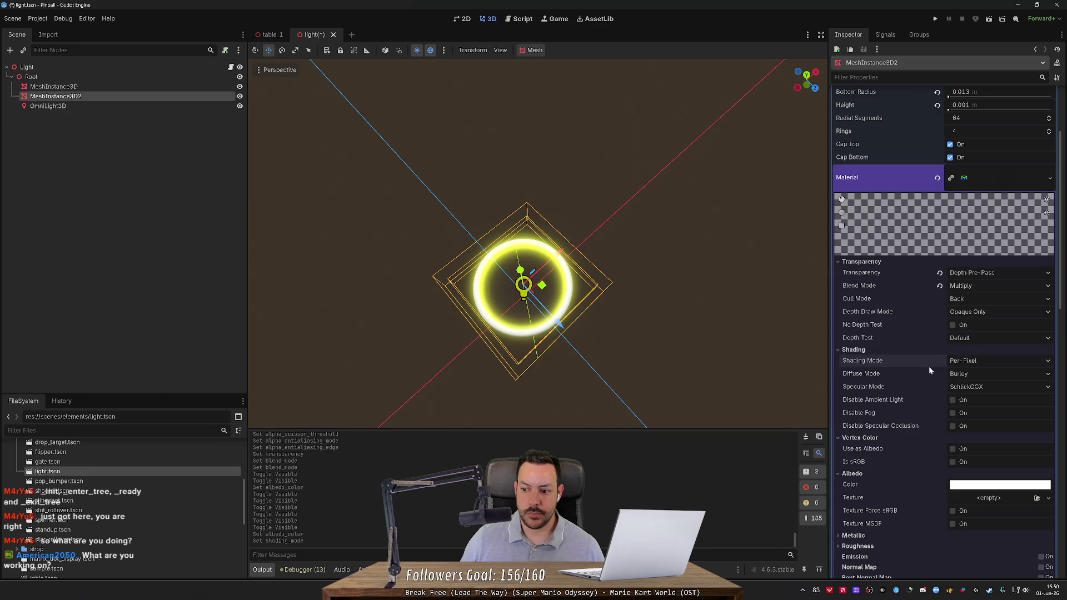
left_click(838, 350)
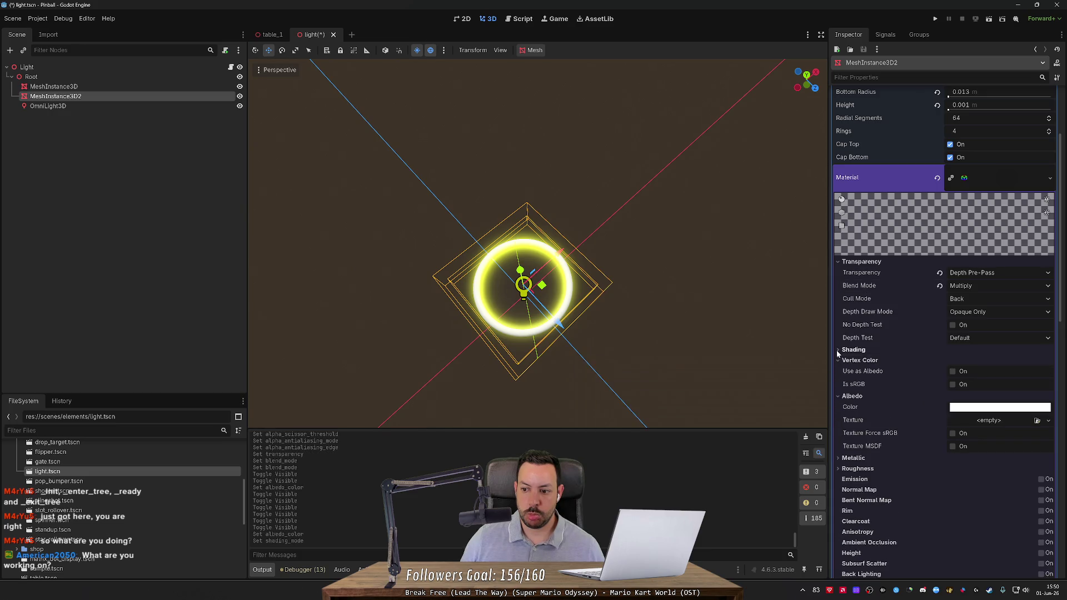
left_click(939, 285)
left_click(940, 273)
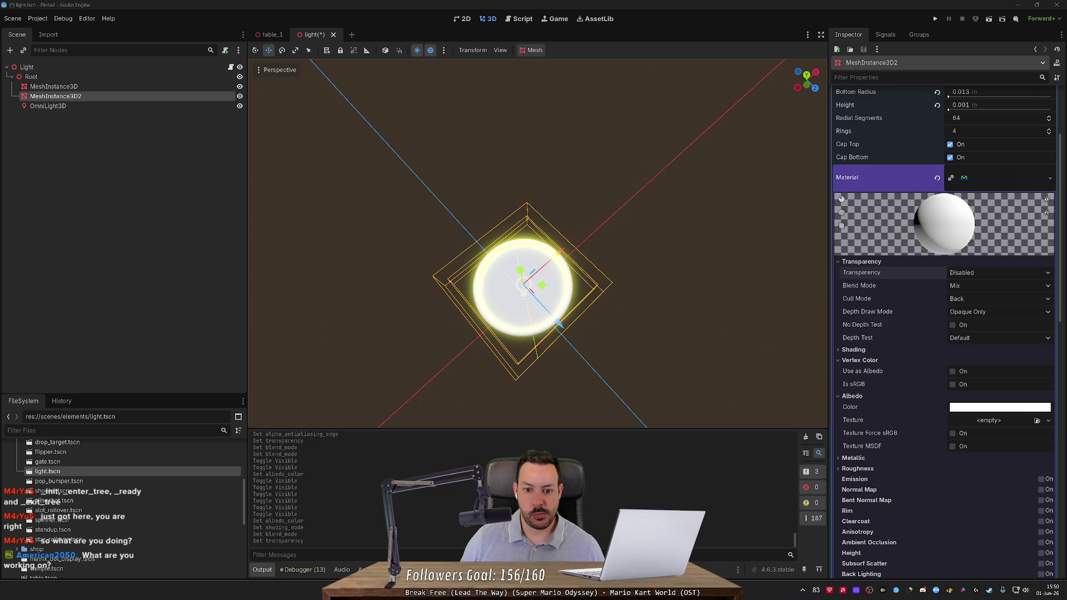
Delete the OmniLight3D node from the light scene.
left_click(26, 356)
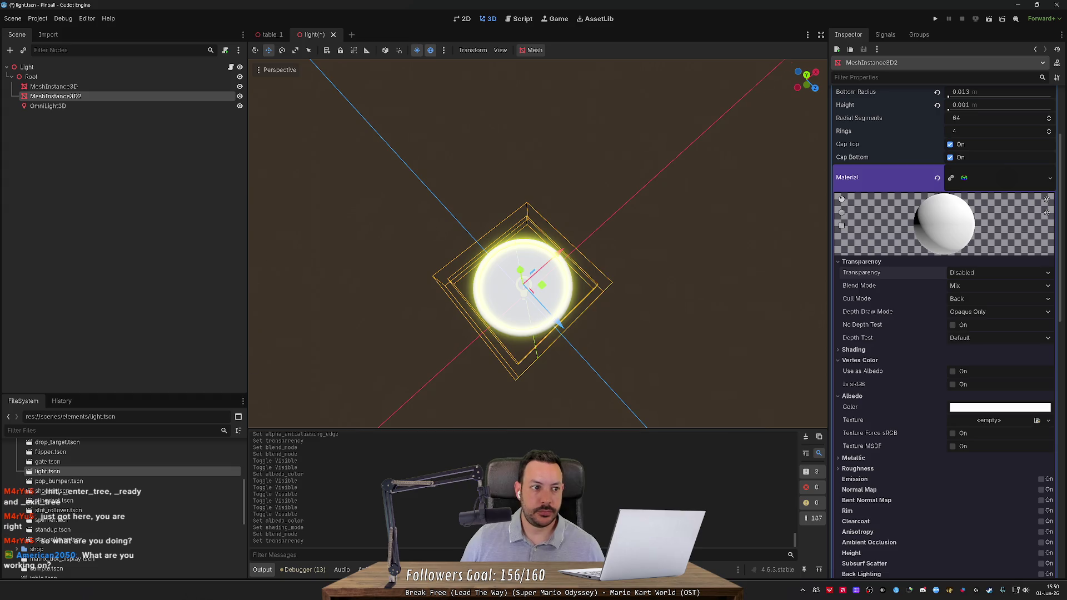
key("KP_2")
key("KP_2")
key("KP_2")
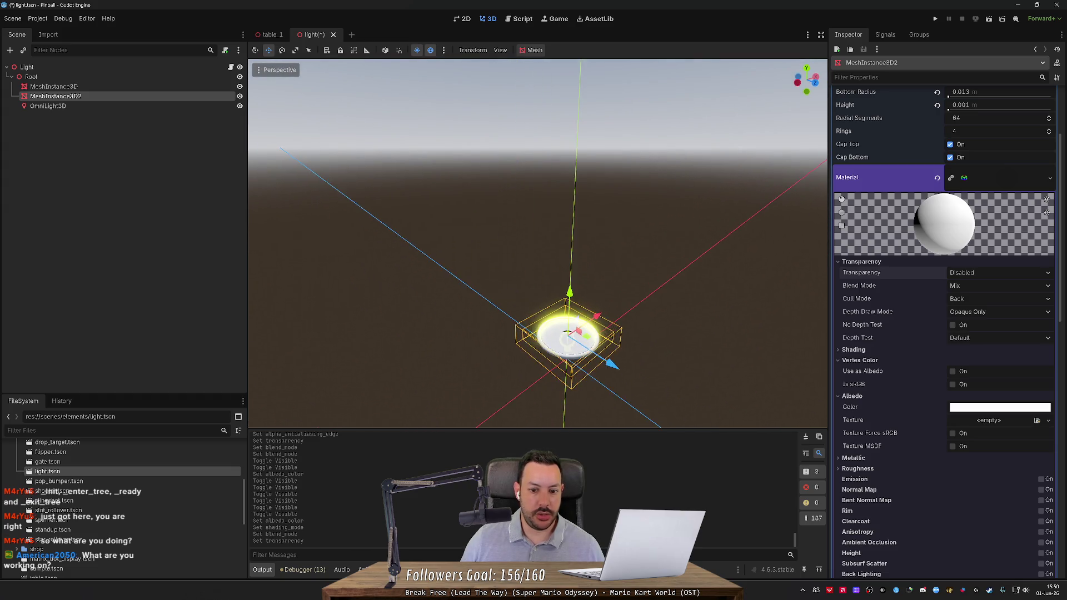
key("KP_8")
key("KP_8")
key("KP_8")
left_click(149, 106)
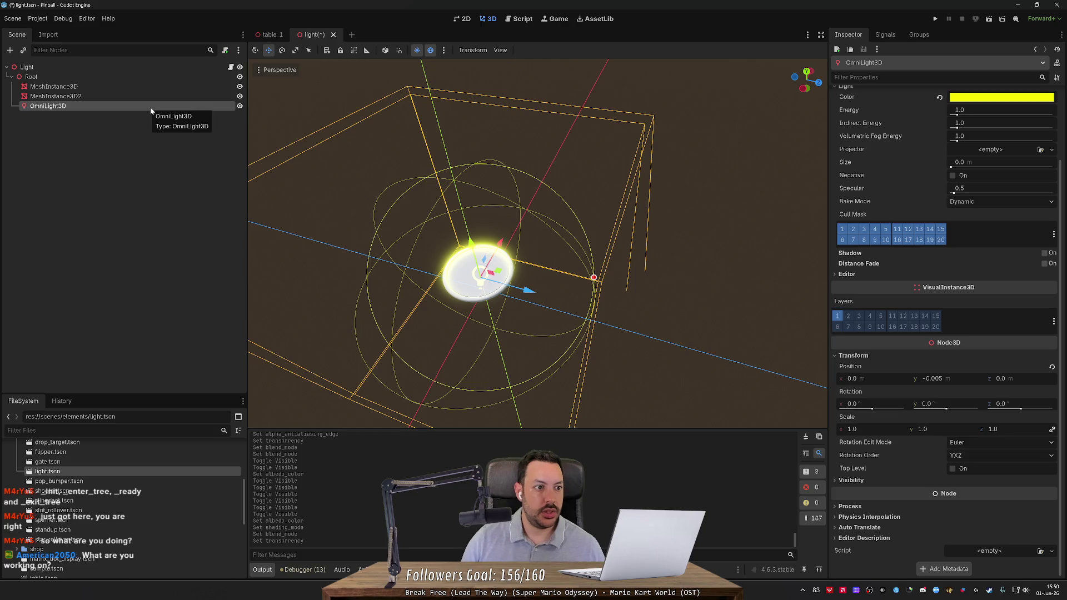
key("Delete")
key("Return")
scroll(529, 235, "up", 3)
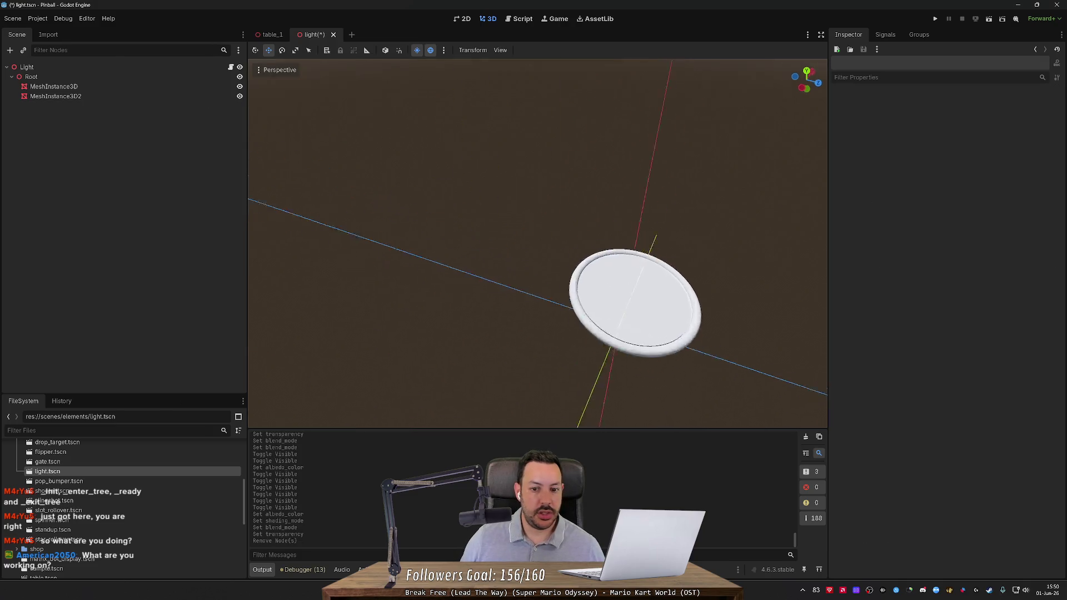
Delete the first MeshInstance3D node and select the remaining MeshInstance3D2 disc.
key("KP_4")
key("KP_4")
left_click(125, 89)
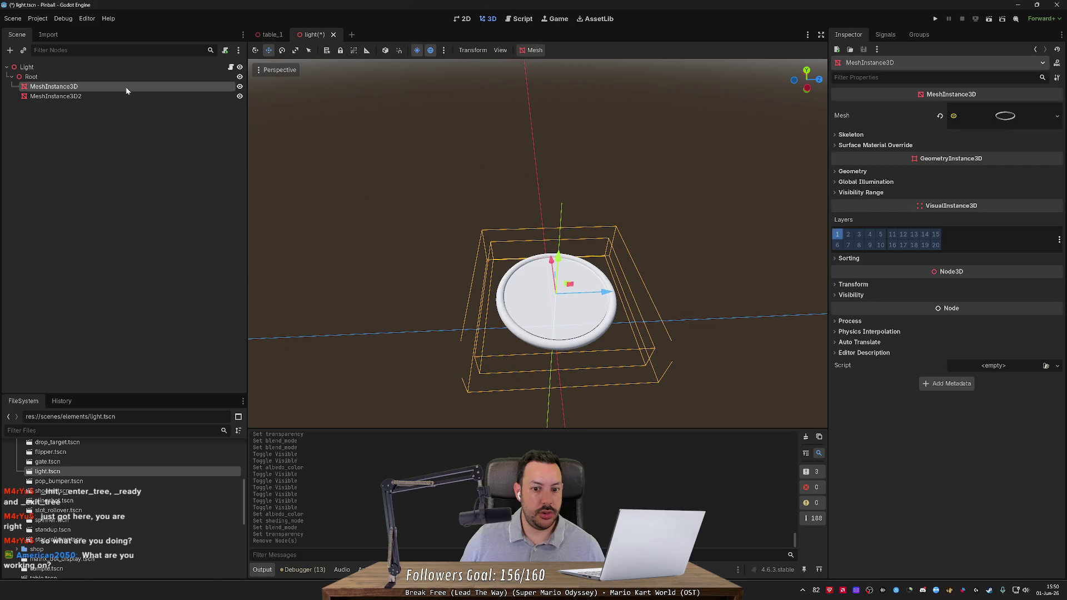
key("Delete")
key("Return")
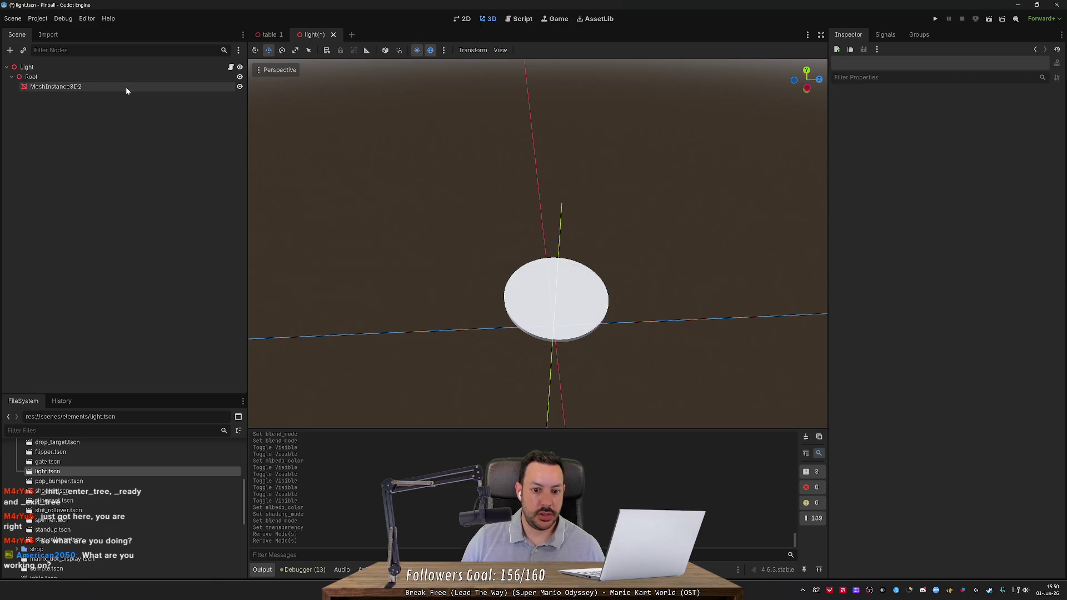
left_click(83, 89)
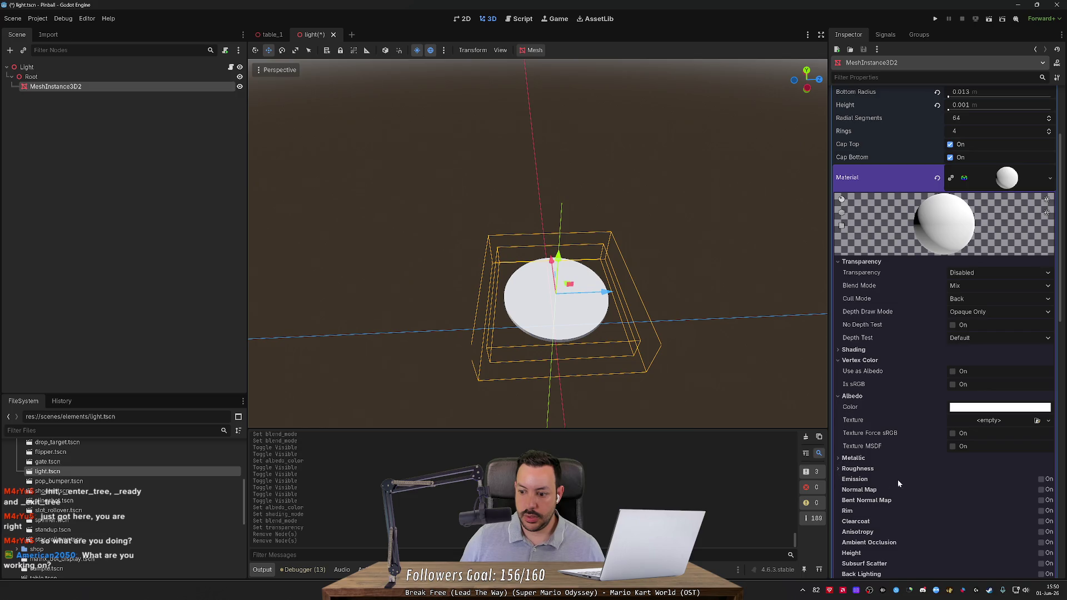
Enable emission on the disc material with colour ffffff, then select PinballElement in the script.
left_click(1038, 480)
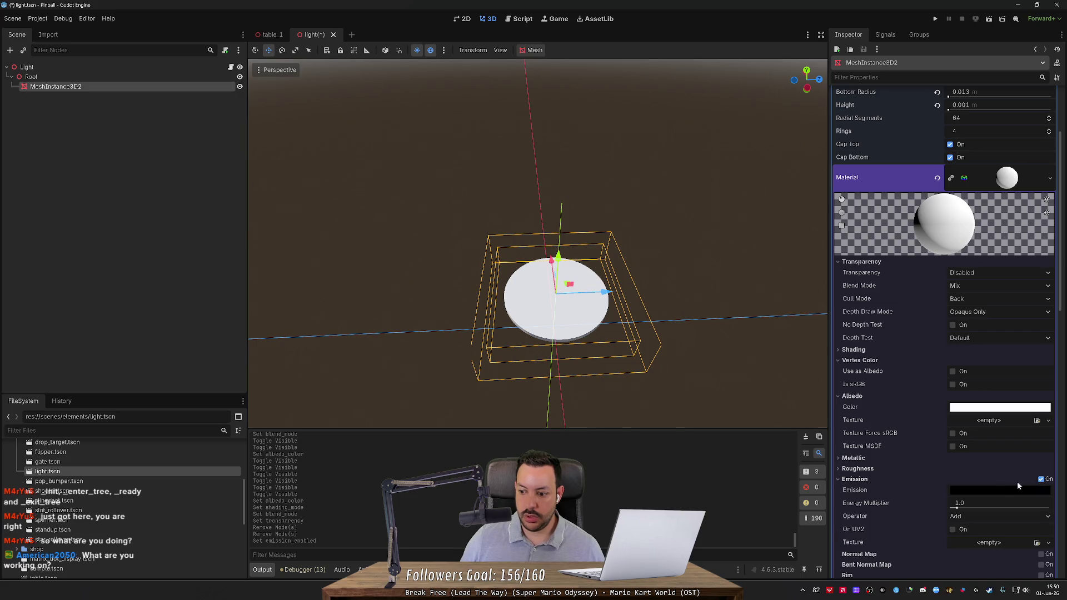
left_click(959, 490)
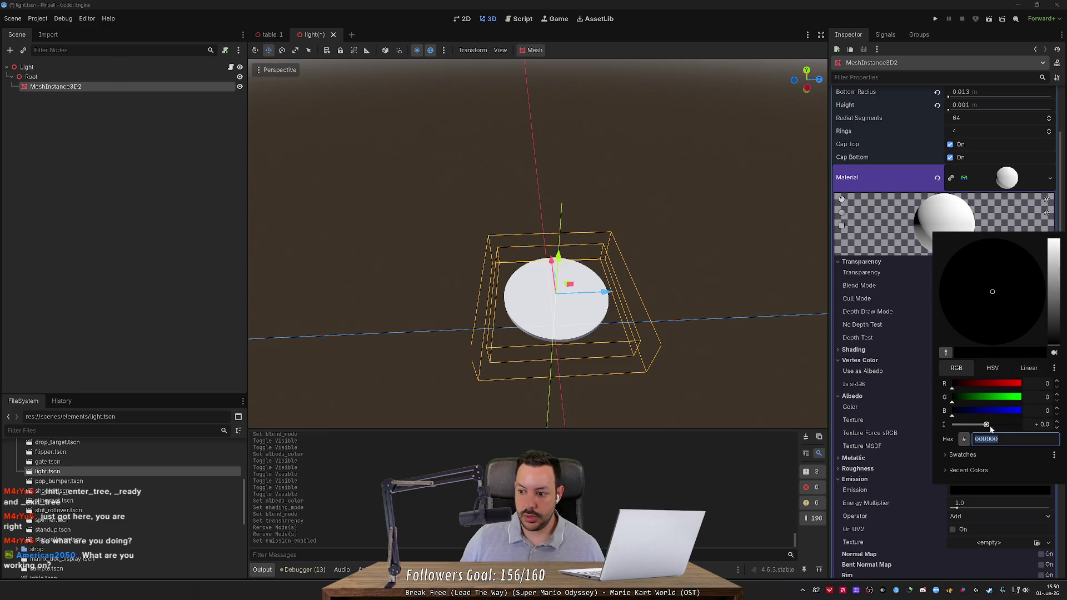
type("ffffff")
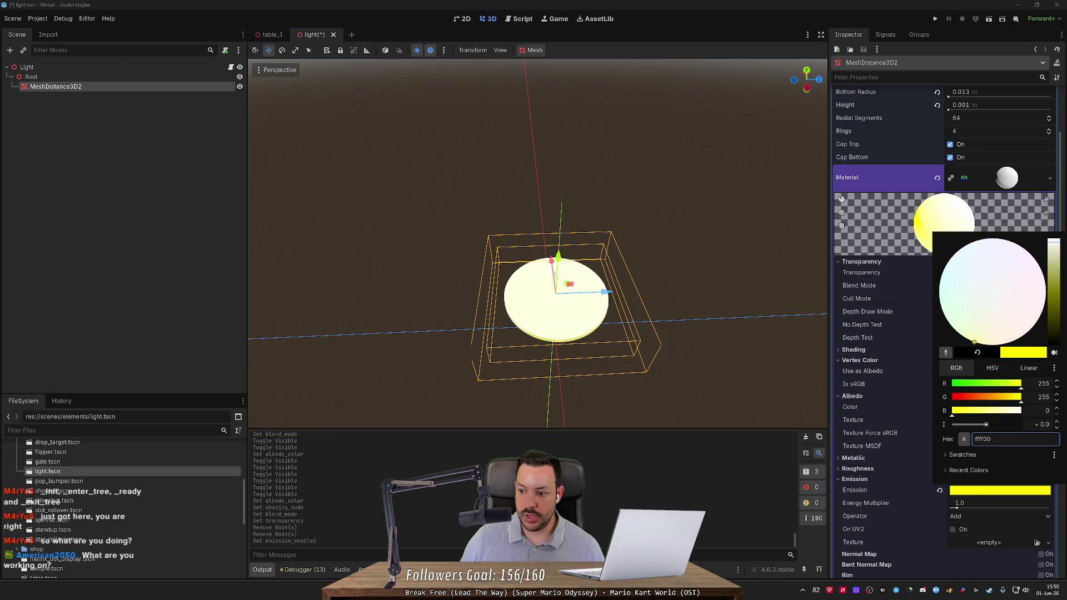
left_click(134, 213)
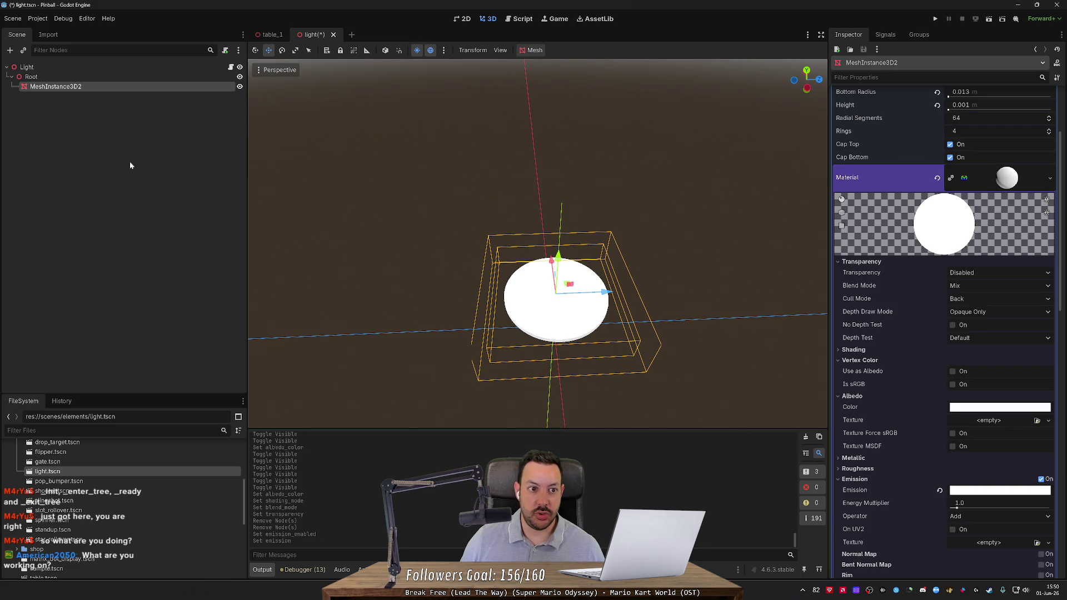
left_click(231, 66)
double_click(453, 66)
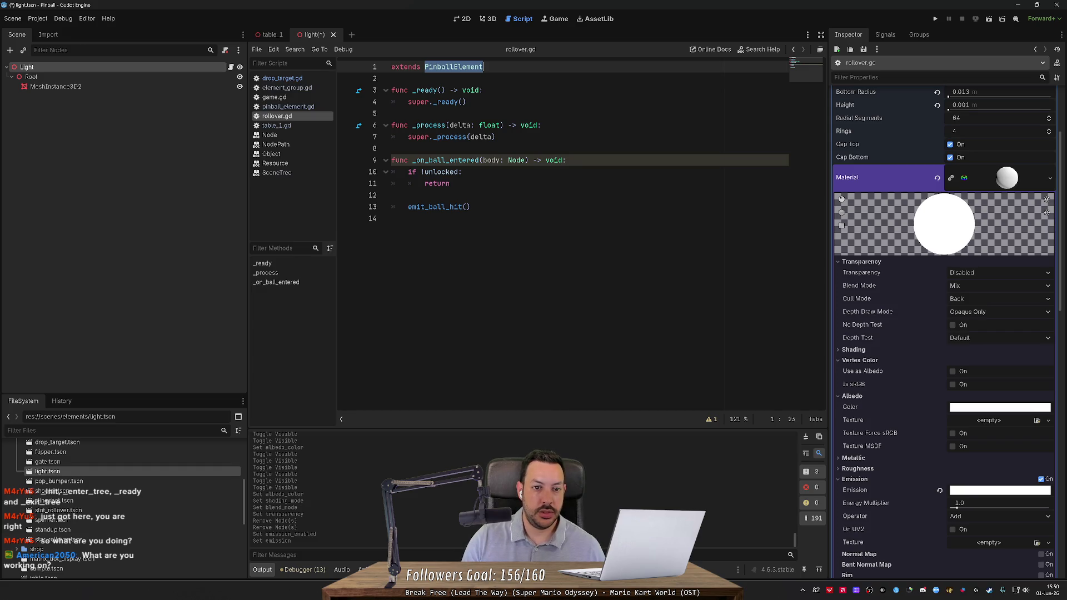
Replace line 1 with 'class_name Light' and delete the old script body.
key("BackSpace")
key("BackSpace")
key("ctrl+BackSpace")
type("class_name ")
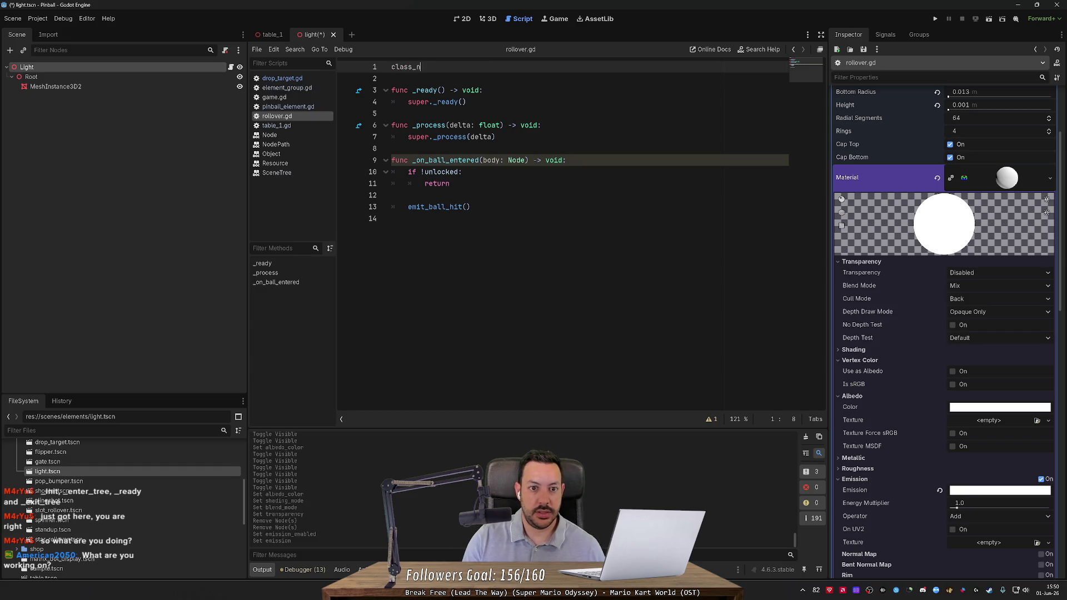
type("Light")
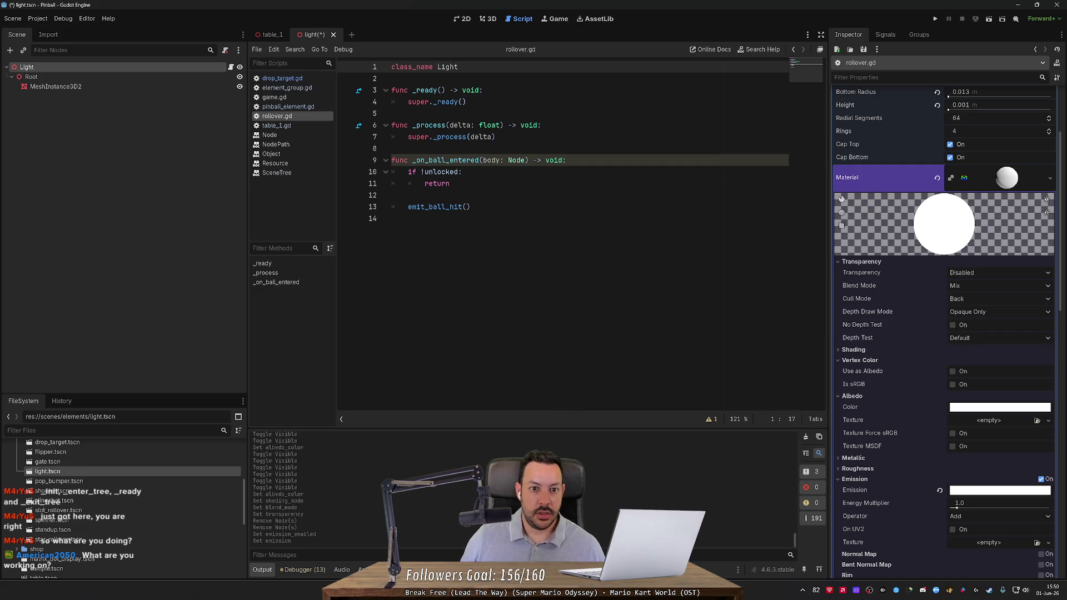
key("shift+Down")
key("shift+Down")
key("shift+Down")
key("shift+End")
key("BackSpace")
key("Down")
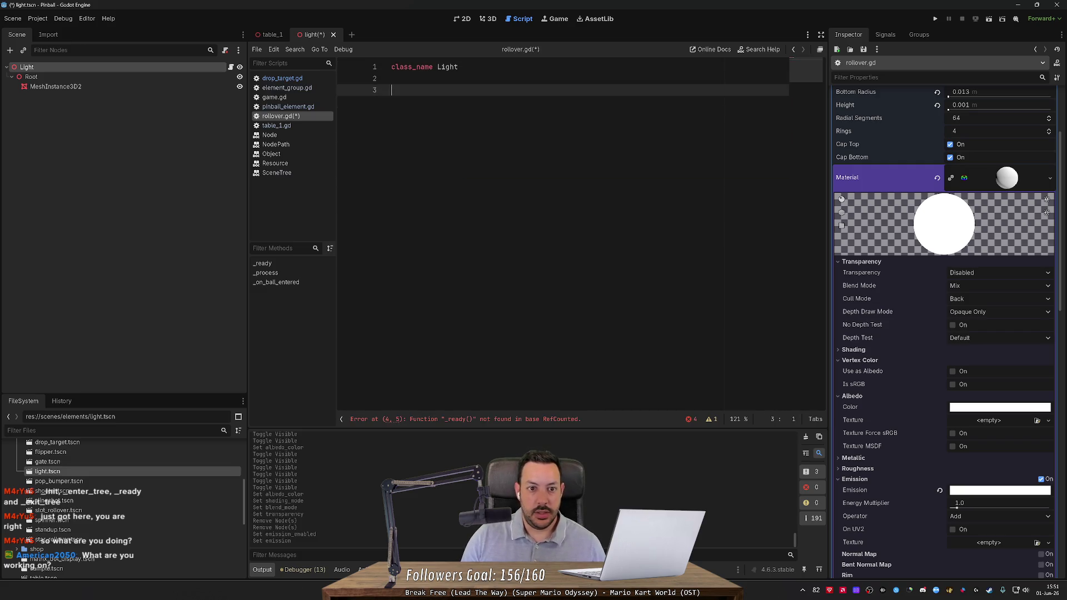
type("@export")
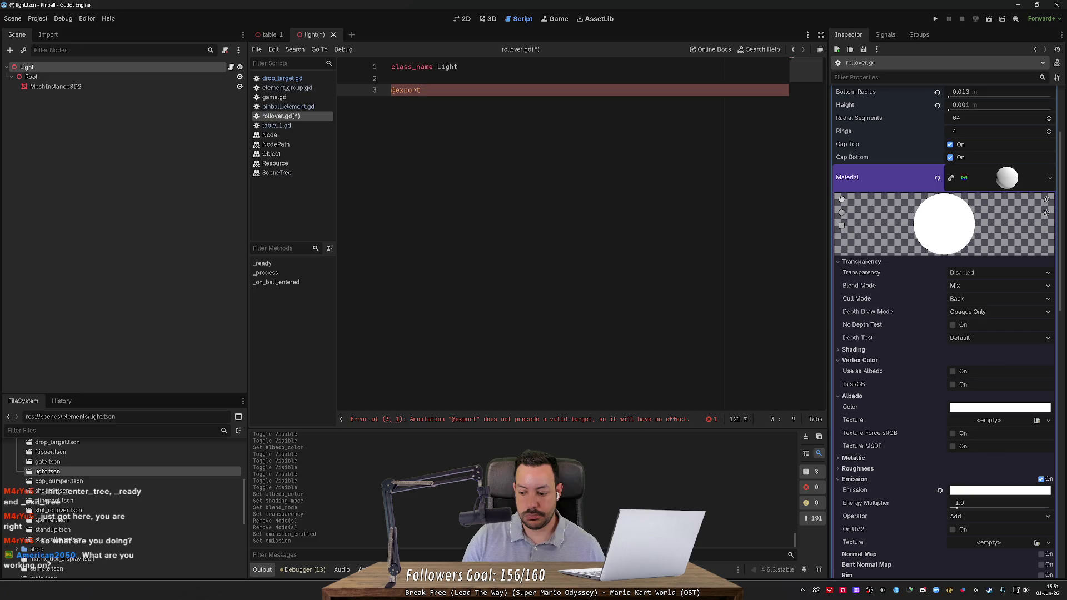
type("color:")
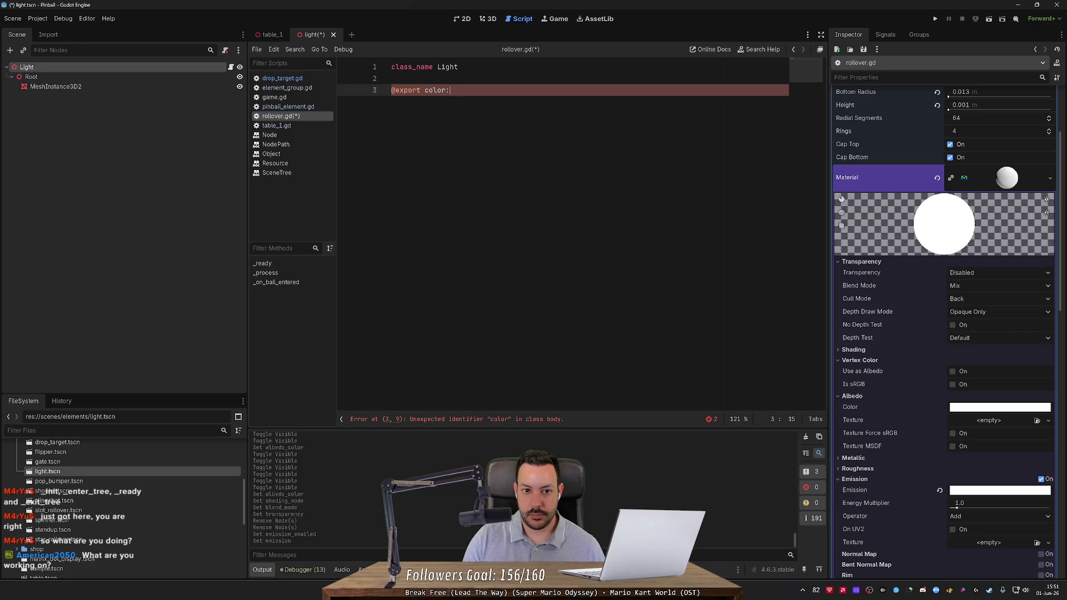
key("BackSpace")
key("BackSpace")
key("BackSpace")
type("var color :")
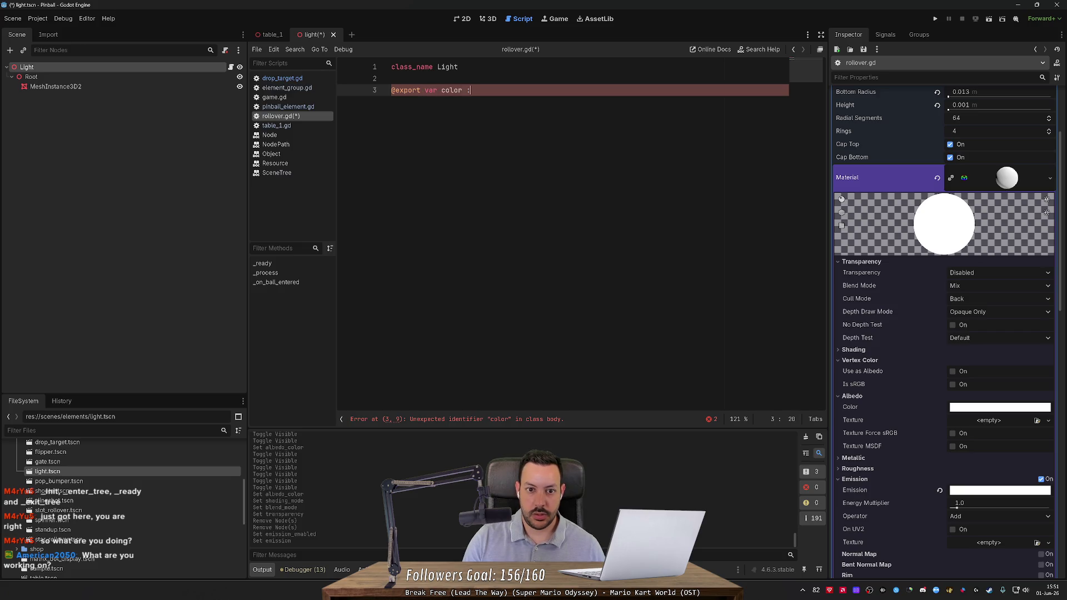
key("BackSpace")
key("BackSpace")
type("lor")
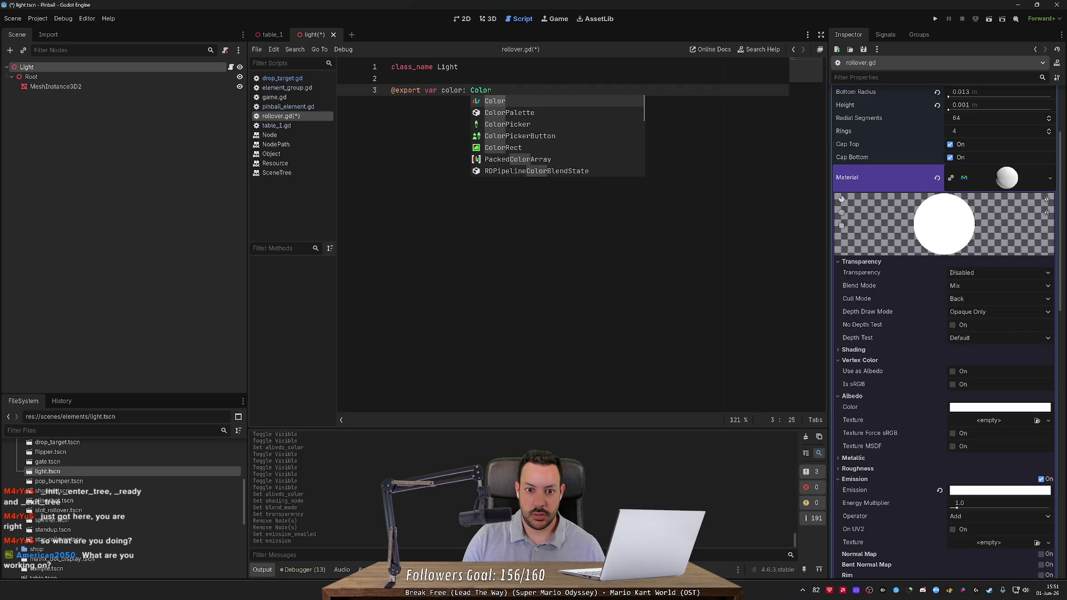
key("Escape")
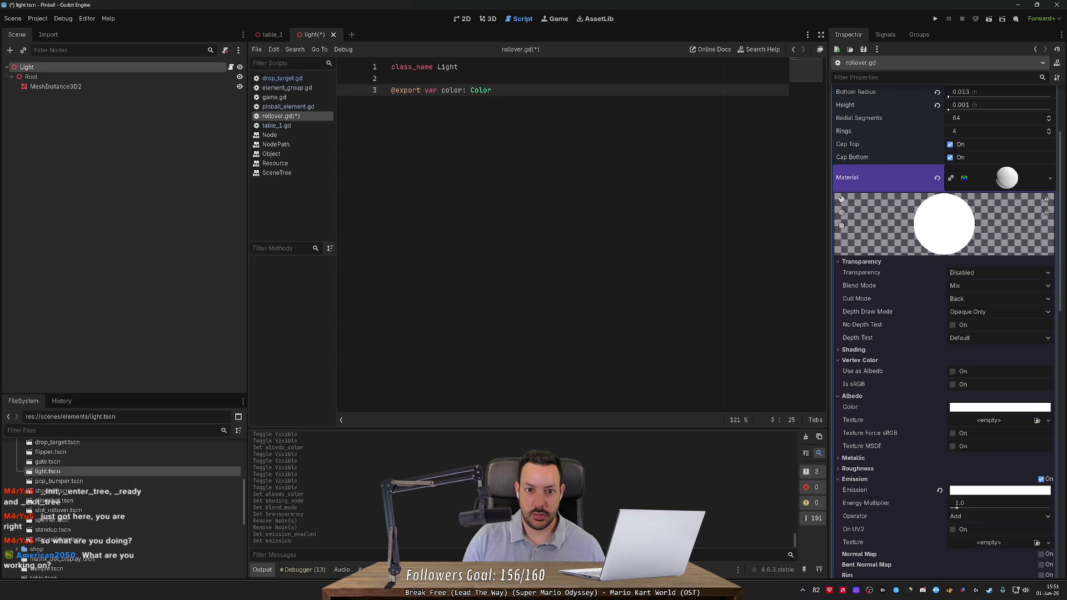
type("@export va")
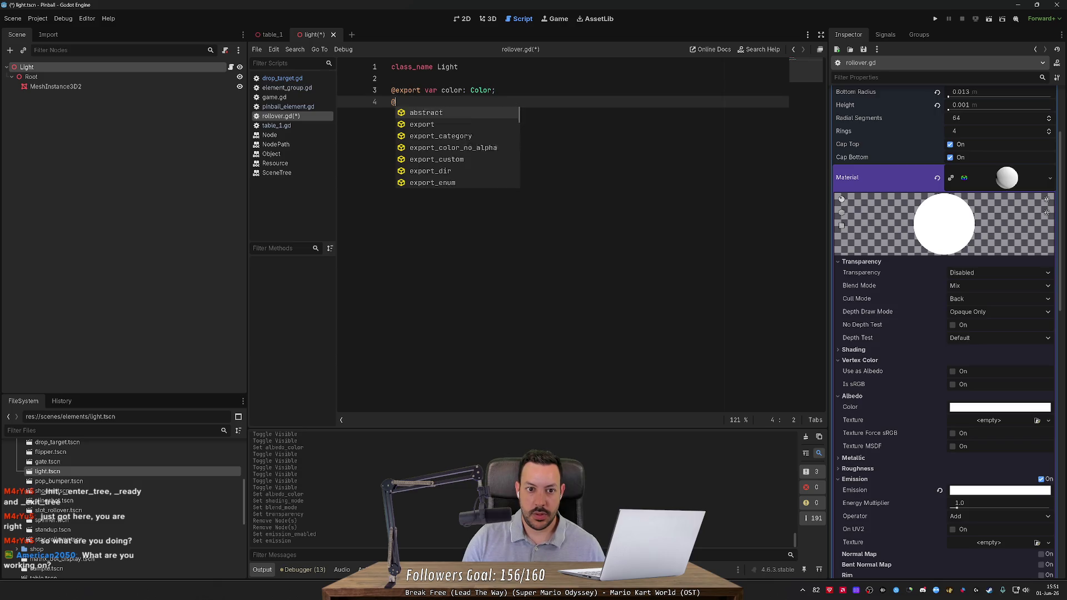
type("r intensity:")
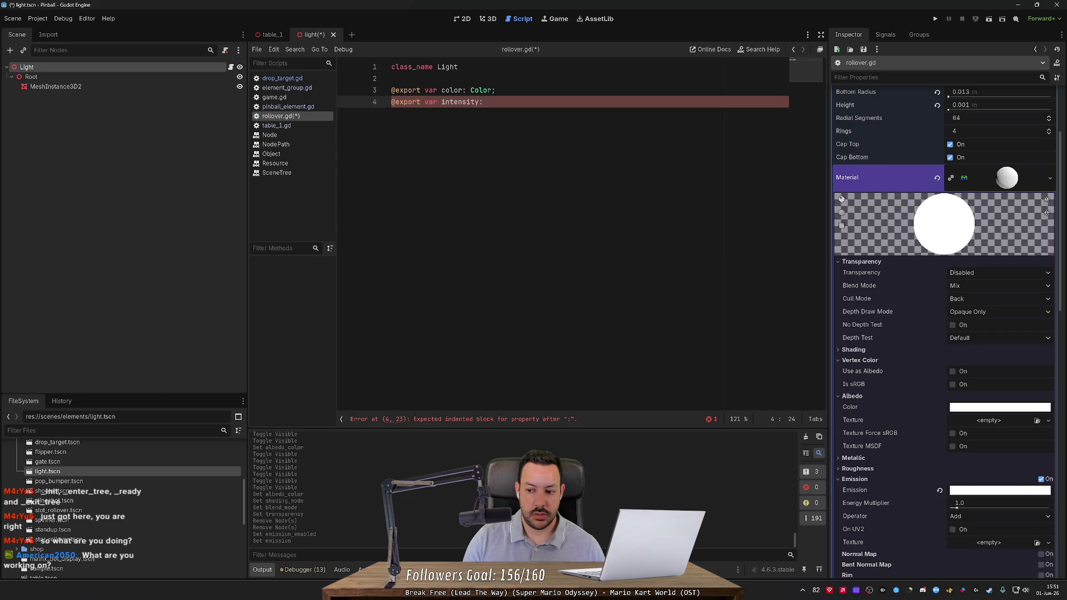
type(".0")
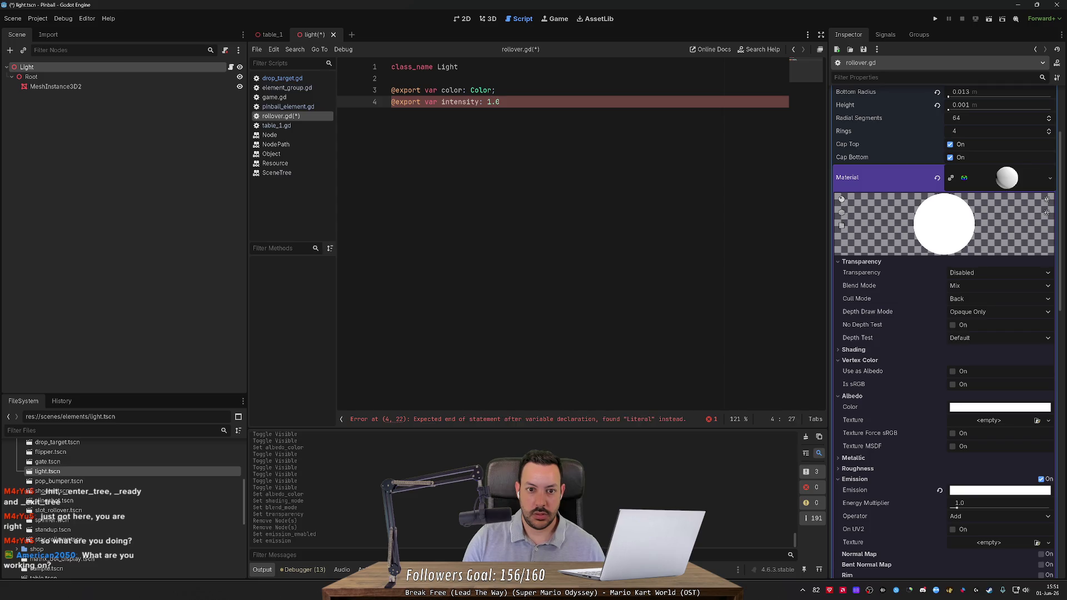
key("BackSpace")
key("BackSpace")
type("float = ")
type("1.0;")
key("ctrl+s")
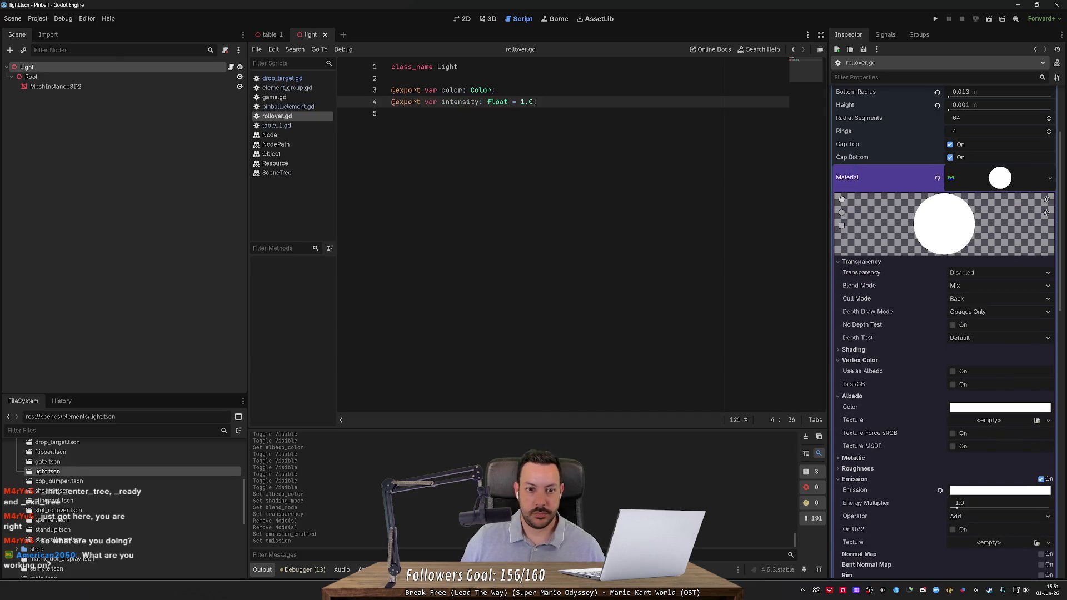
key("Down")
key("Return")
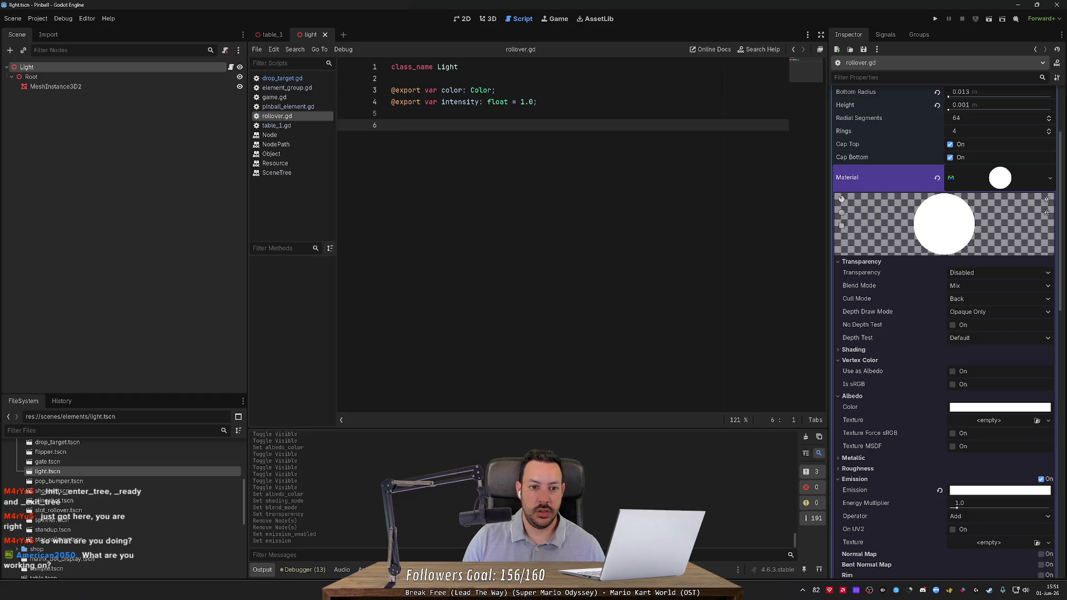
Start a 'func _ready():' function, replacing the mistyped _update start.
type("func _")
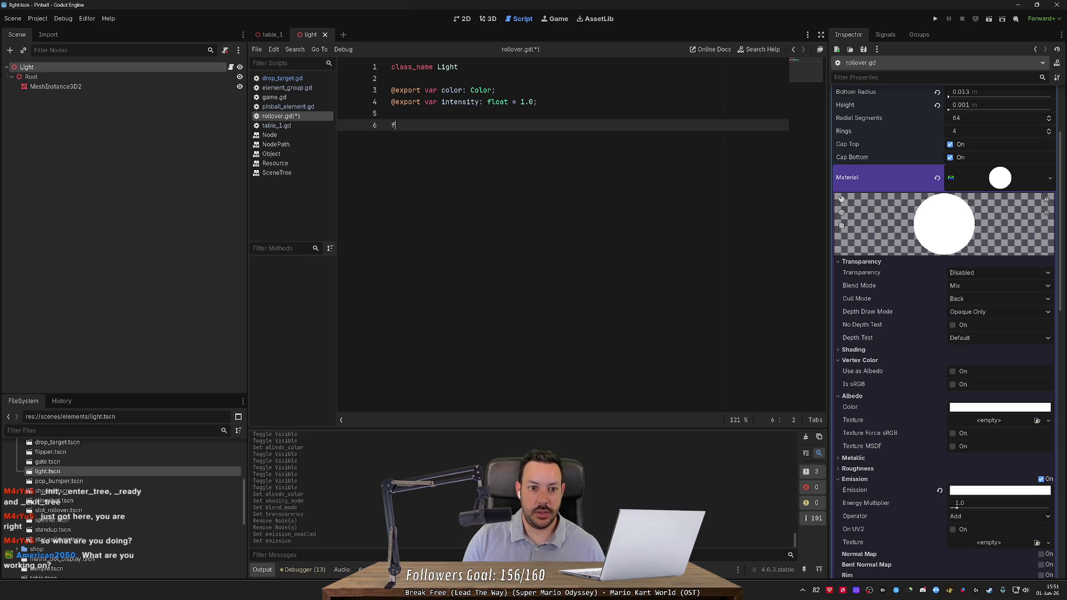
type("update")
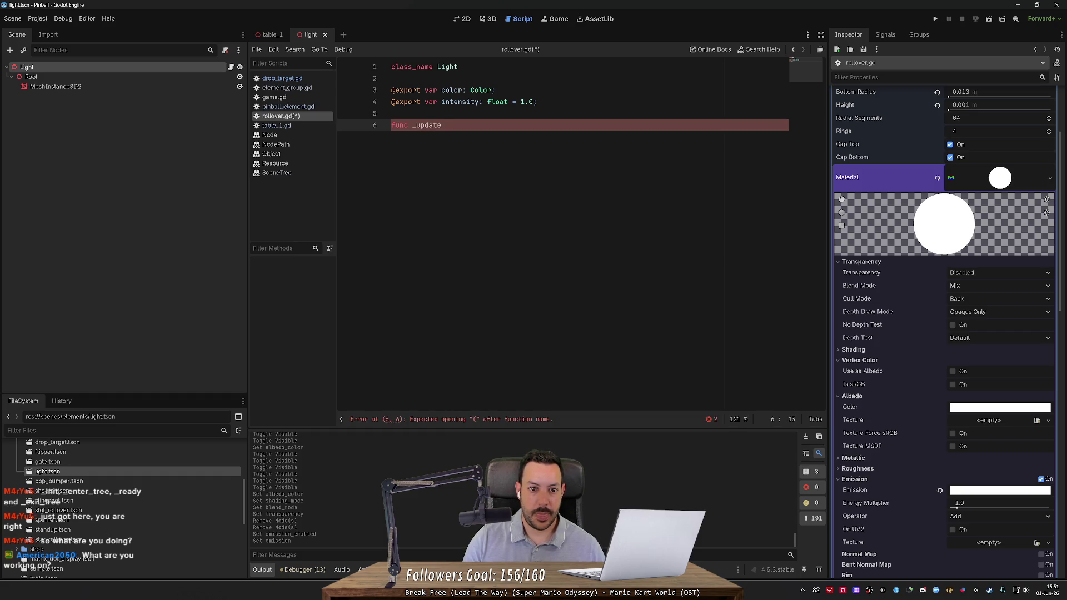
key("ctrl+BackSpace")
key("ctrl+BackSpace")
type("func _ready()")
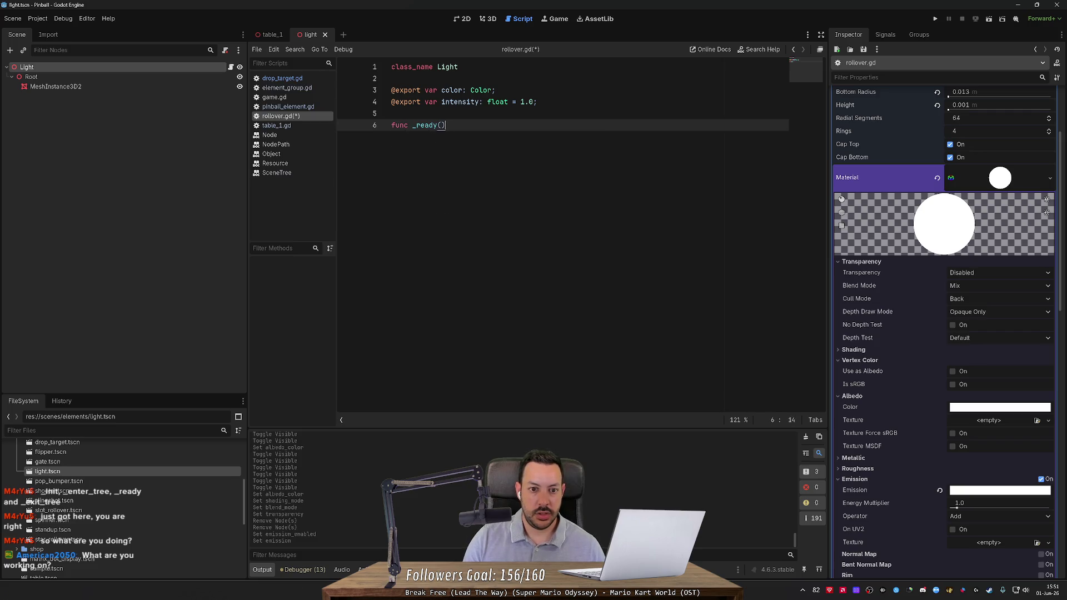
type(":")
key("Return")
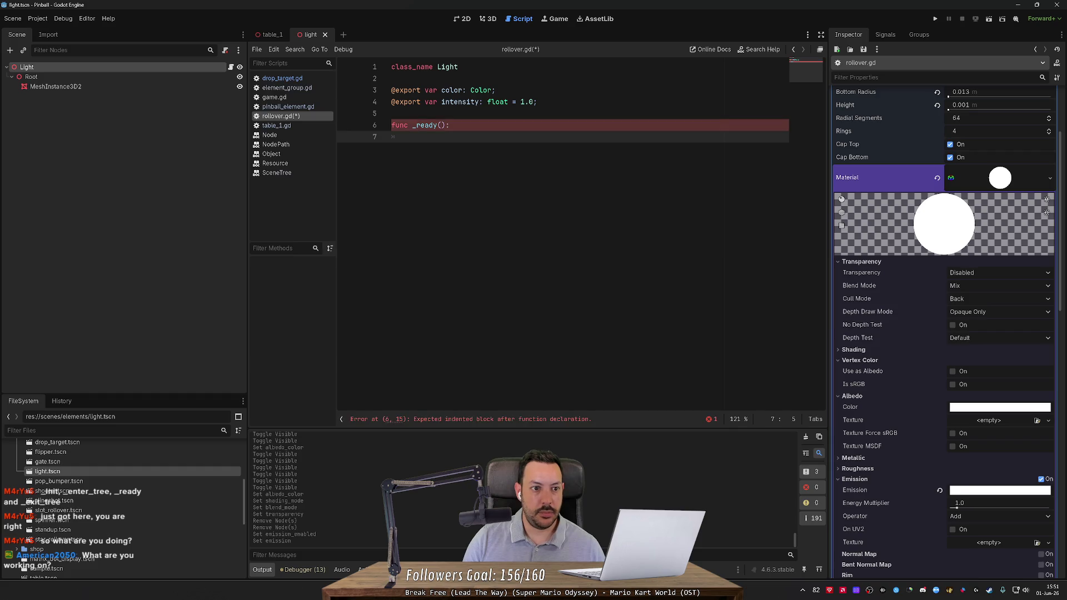
Type $Root/MeshInstance3D2.material in _ready's body, browsing its member suggestions.
type("$Ro")
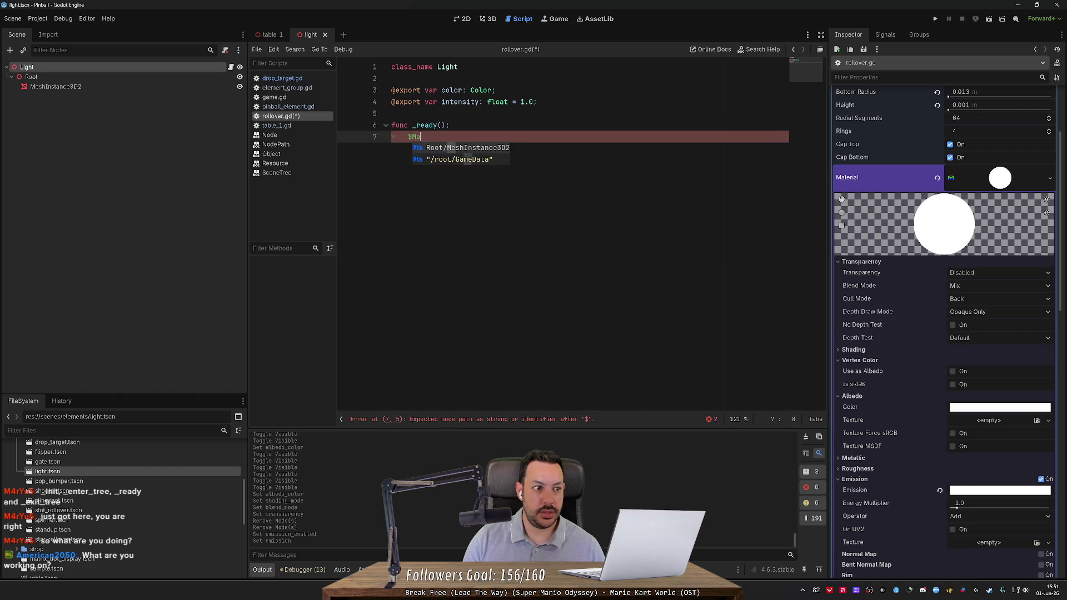
key("Return")
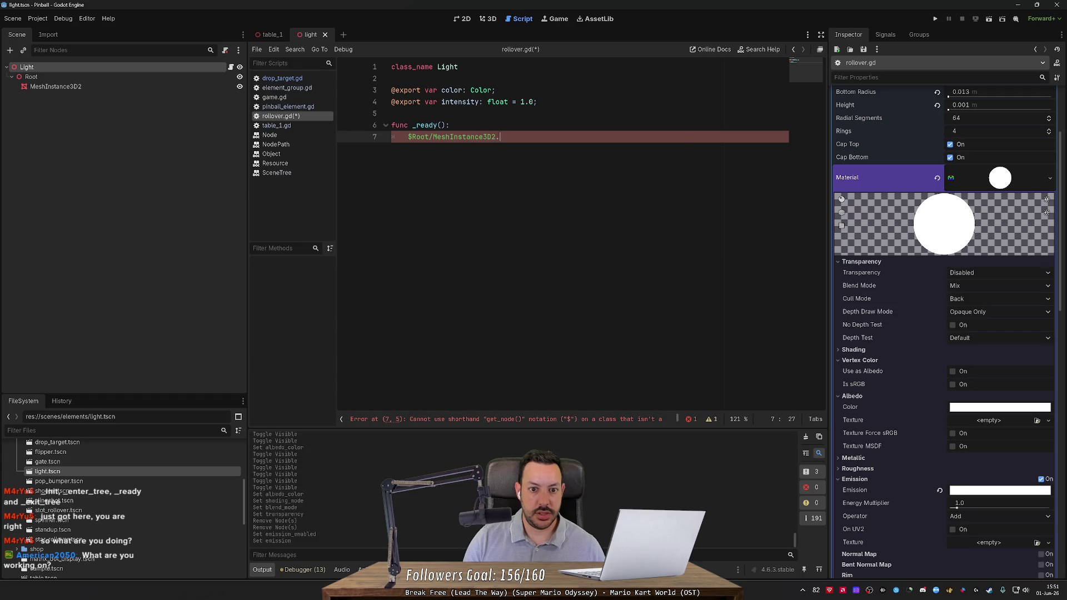
type("materia")
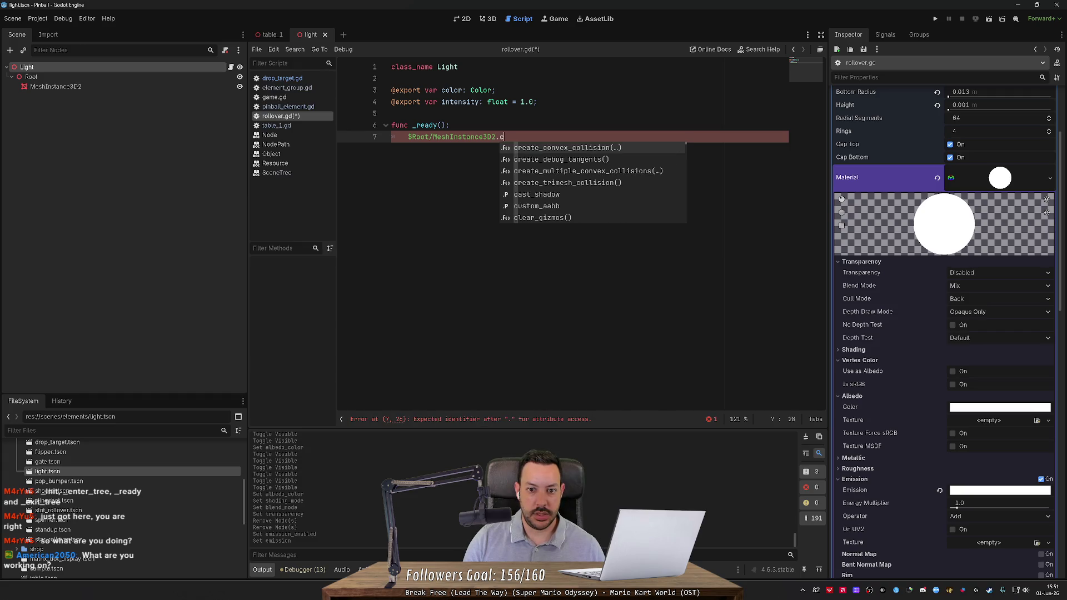
type("l")
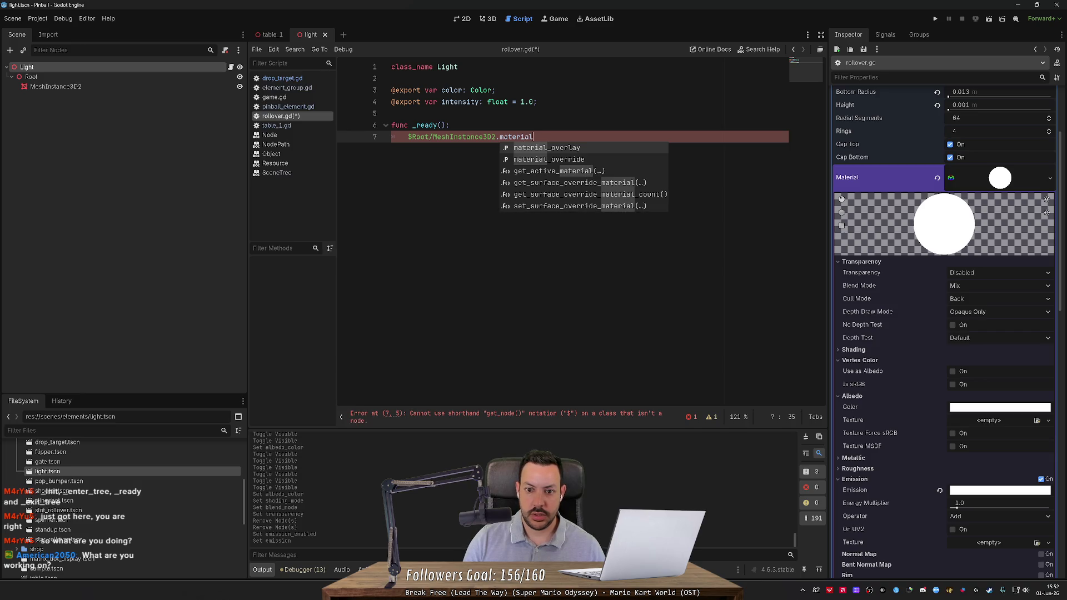
key("Down")
key("Down")
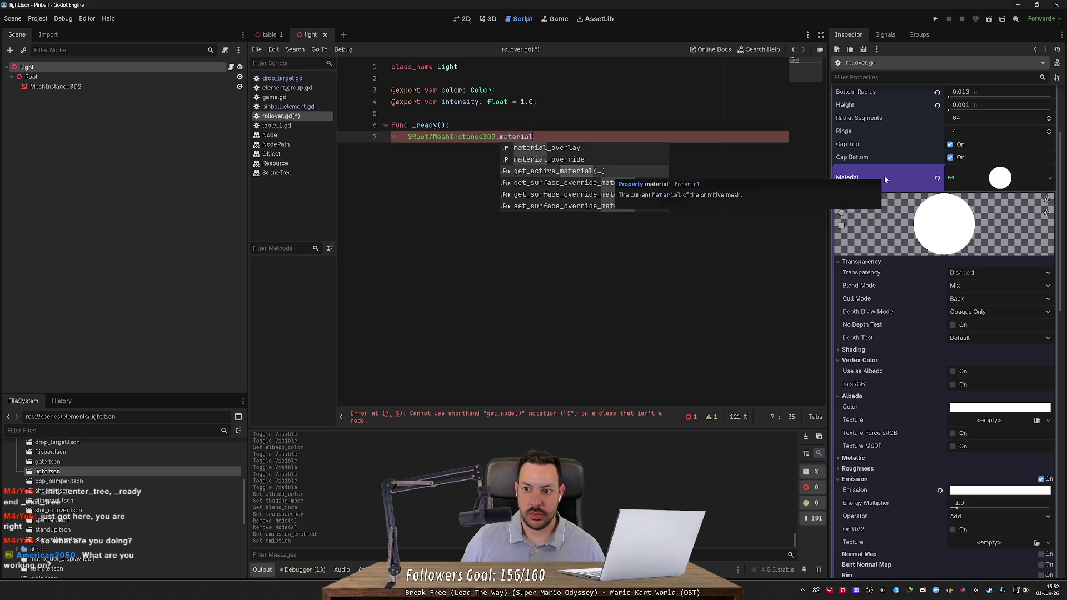
scroll(885, 175, "up", 5)
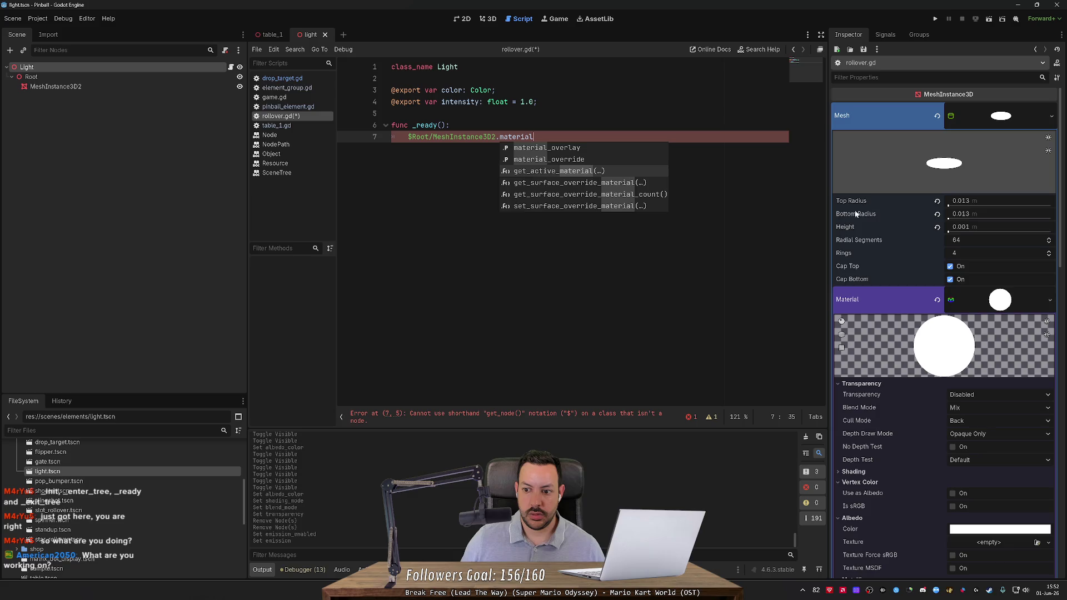
key("alt+Tab")
key("ctrl+l")
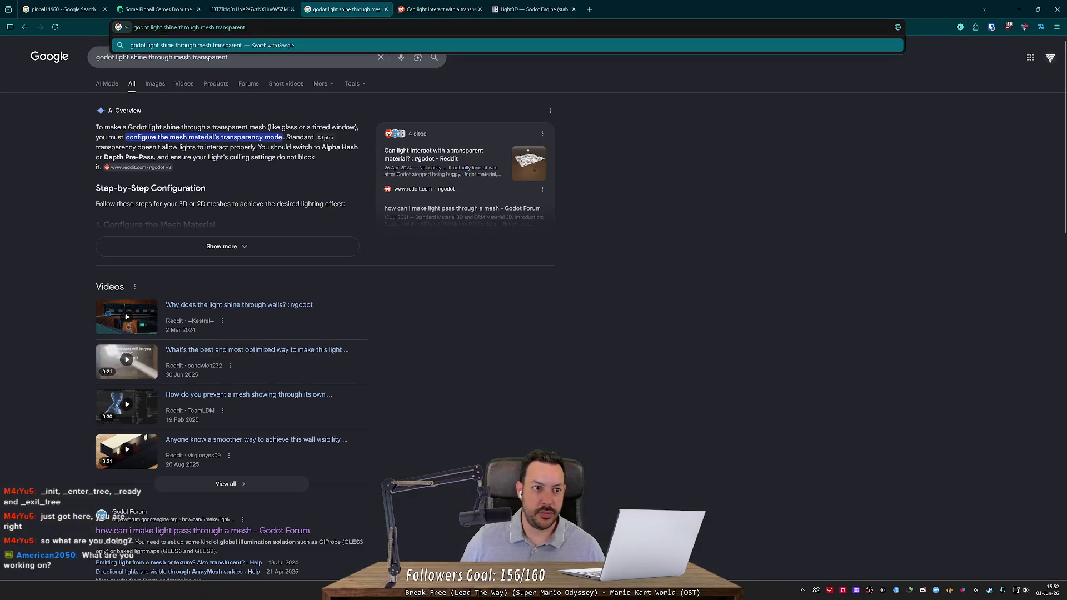
Search 'godot change material code' and read the Reddit answer on surface override materials.
type("godot change material ")
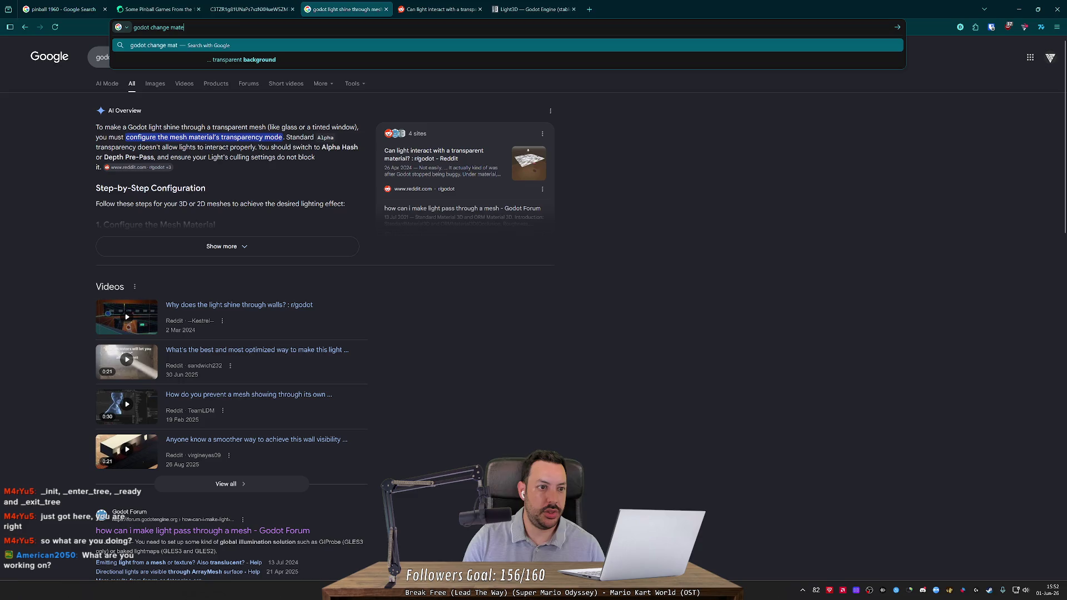
type("code")
key("Return")
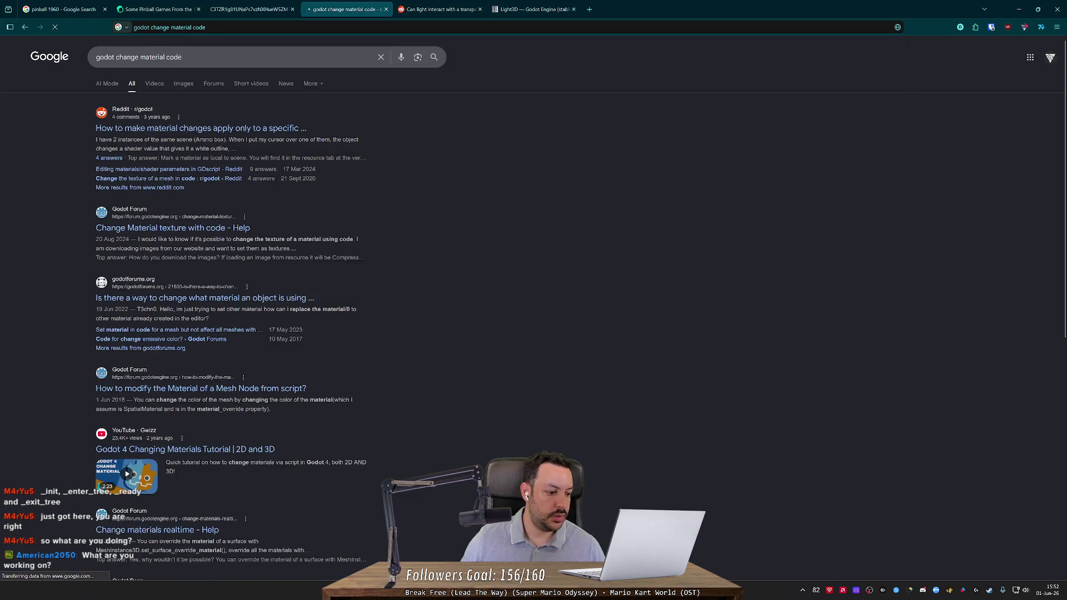
left_click(221, 129)
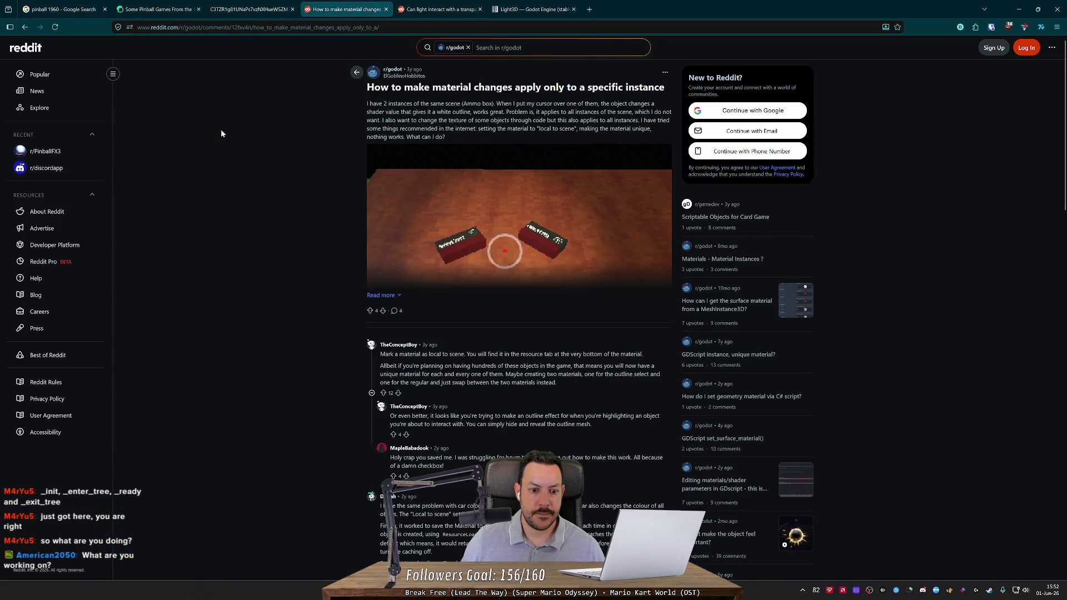
scroll(237, 160, "down", 3)
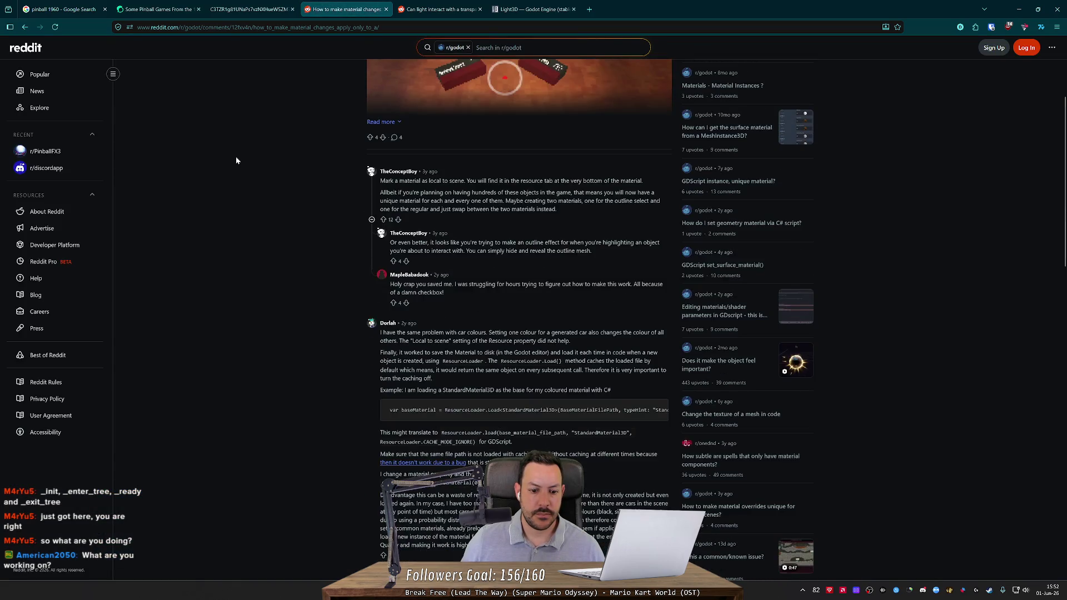
scroll(338, 216, "down", 3)
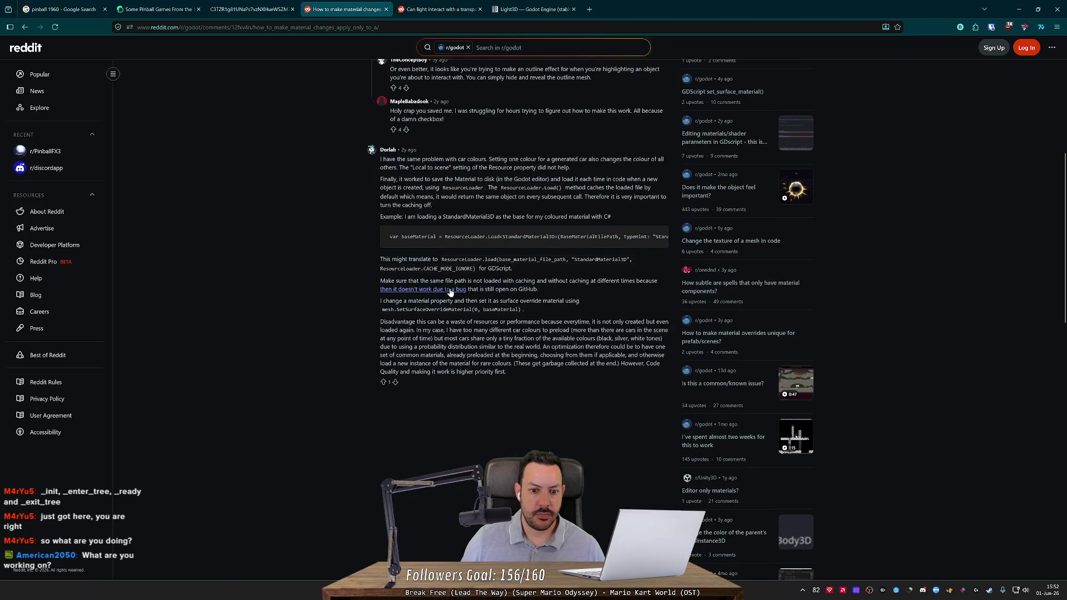
triple_click(434, 309)
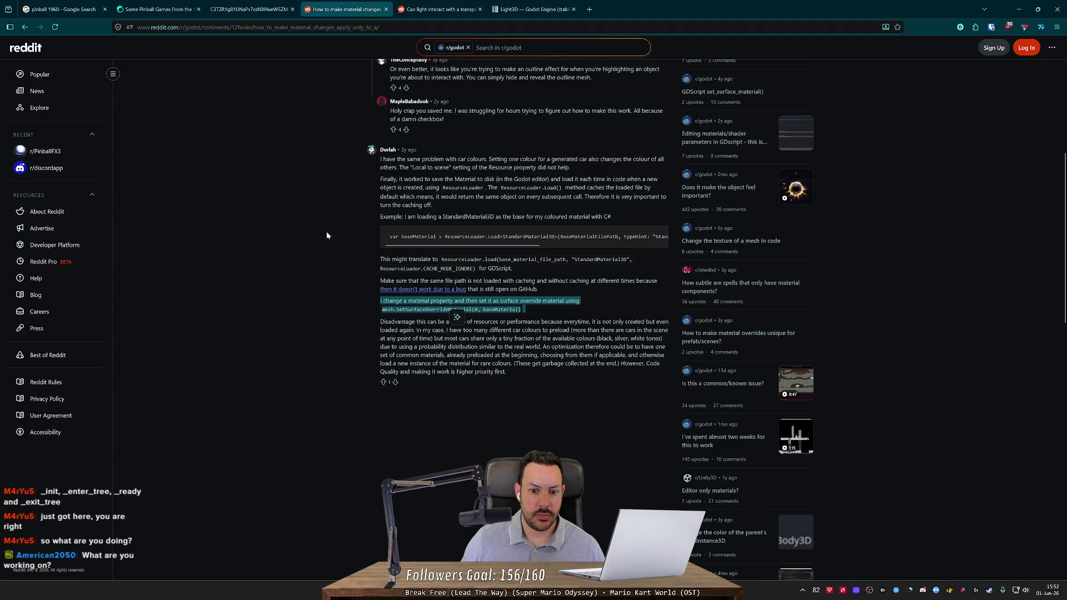
key("alt+Tab")
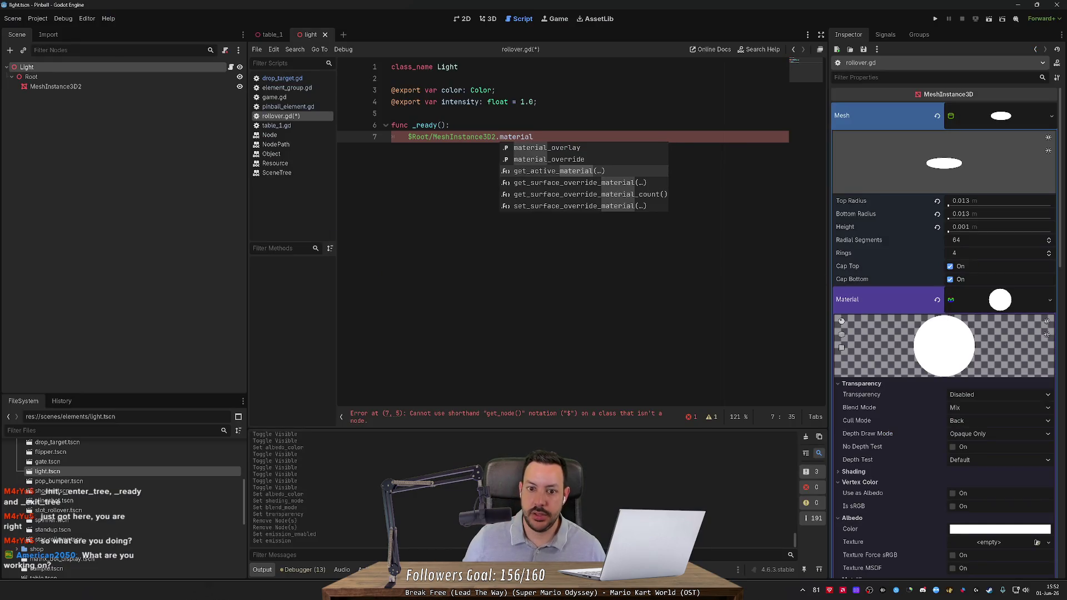
Change line 7 to 'var material = $Root/MeshInstance3D2.get_active_material()'.
key("Escape")
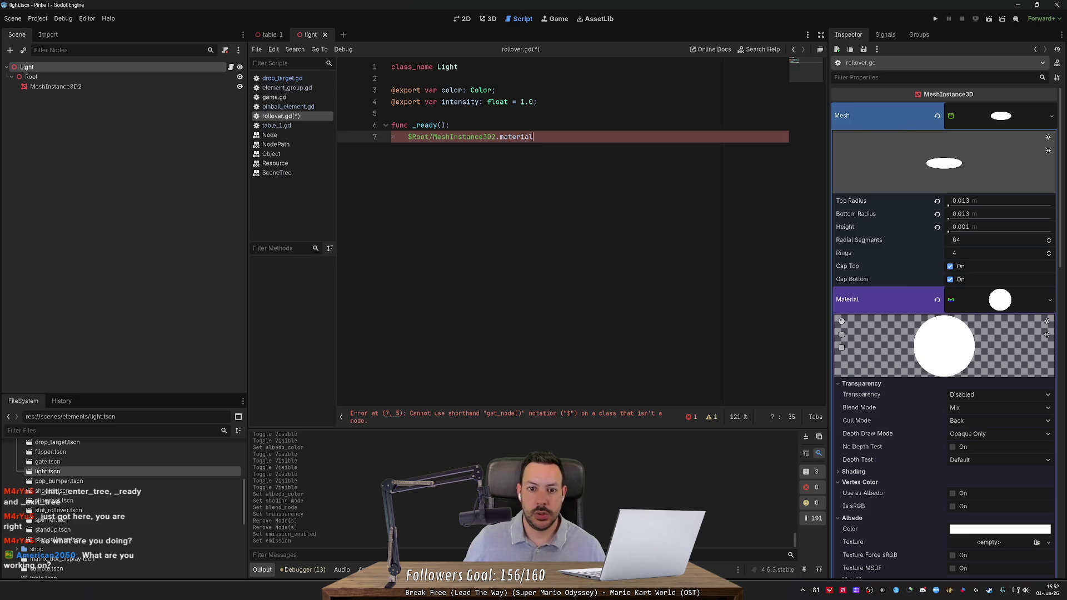
key("ctrl+shift+Left")
type("s")
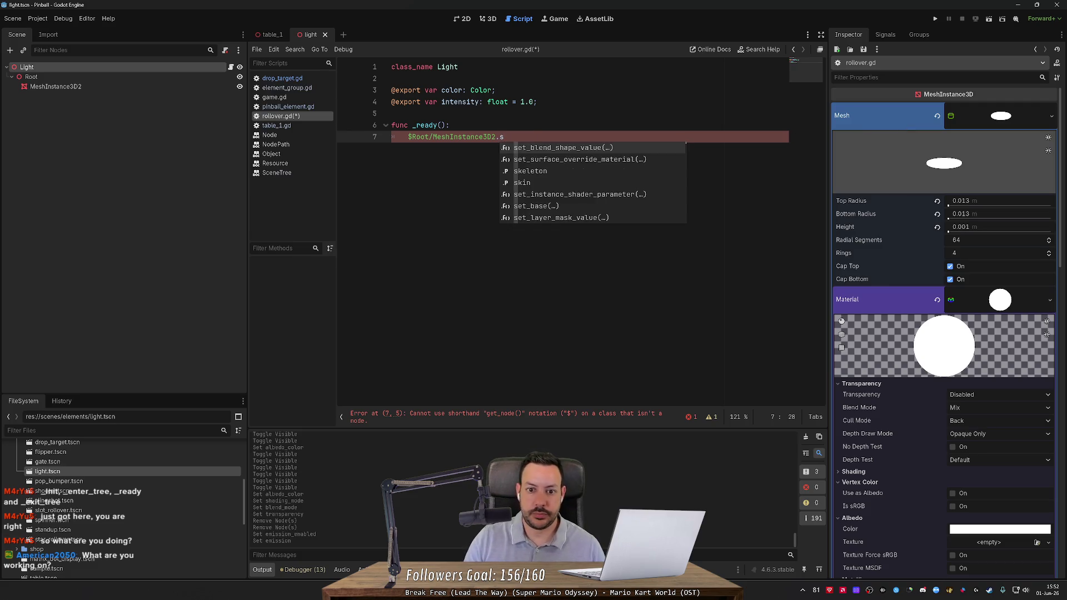
type("e")
key("BackSpace")
key("BackSpace")
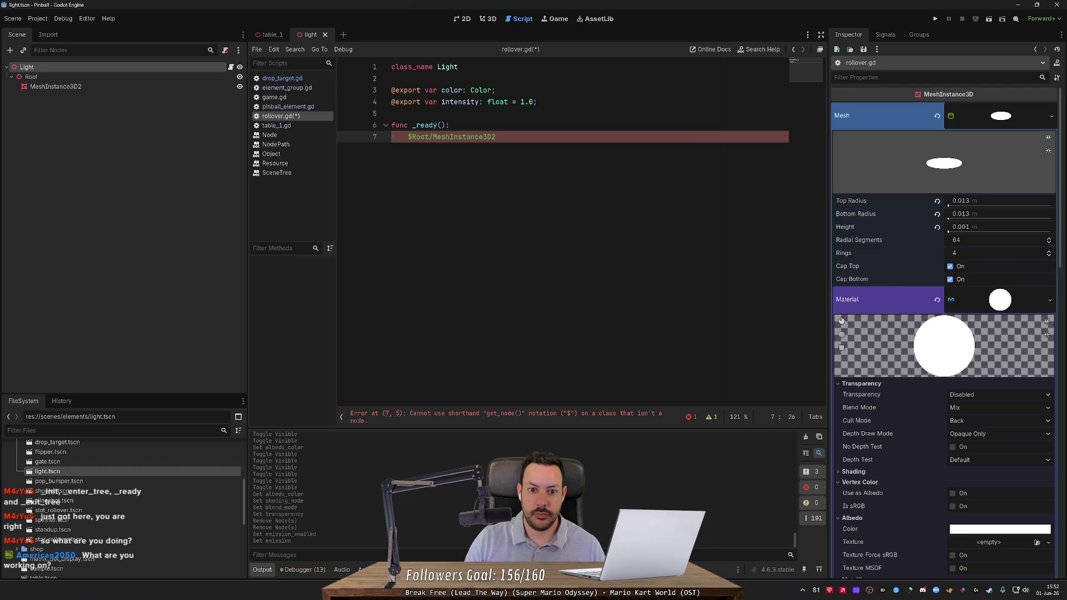
type("material")
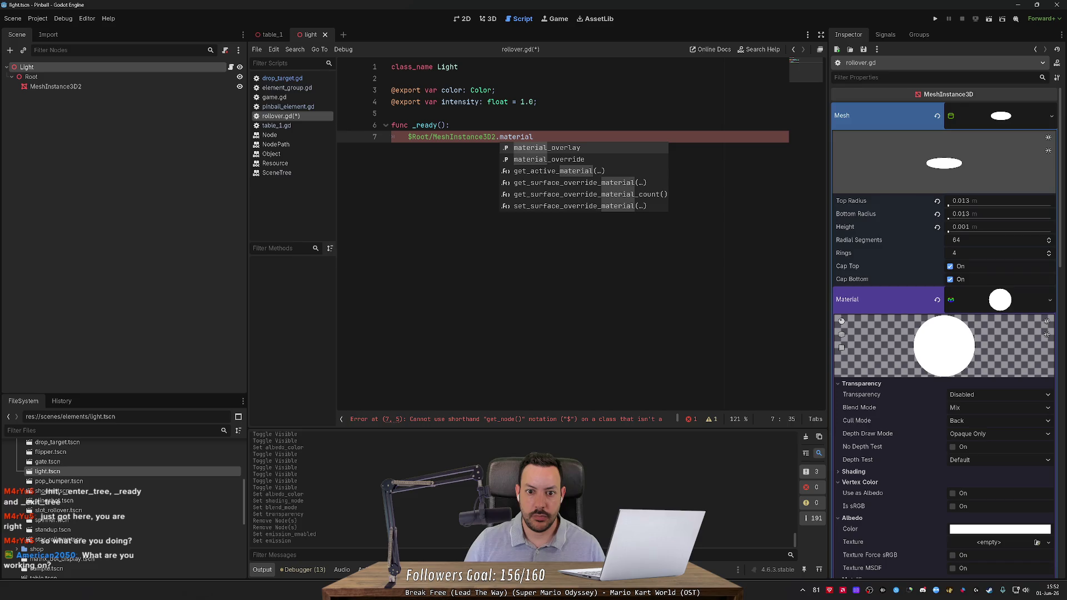
key("Down")
key("Down")
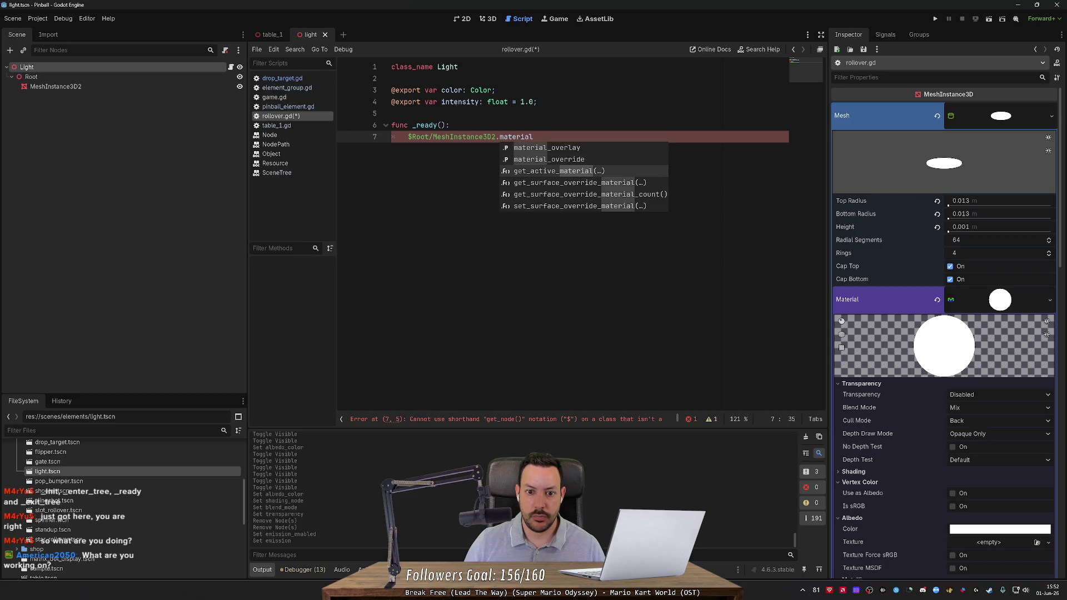
key("Return")
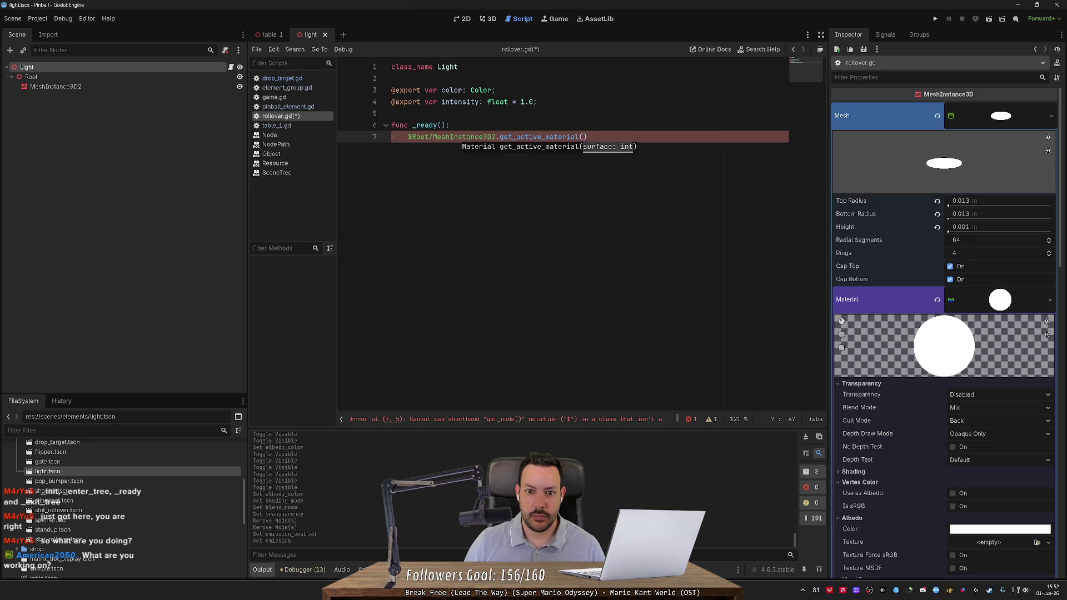
key("Up")
key("Down")
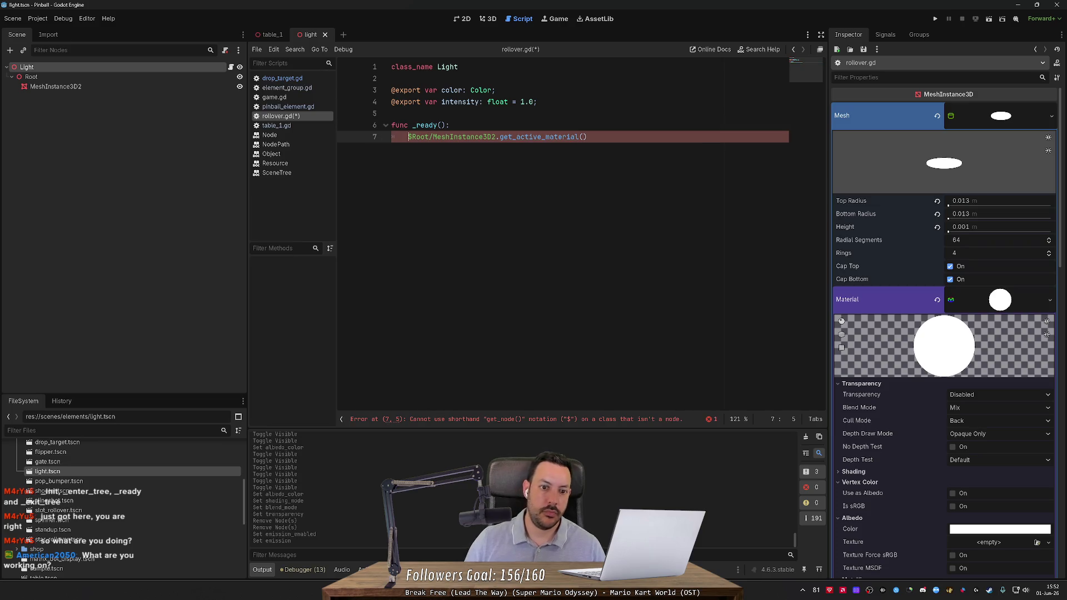
type("var mater")
type("ial =")
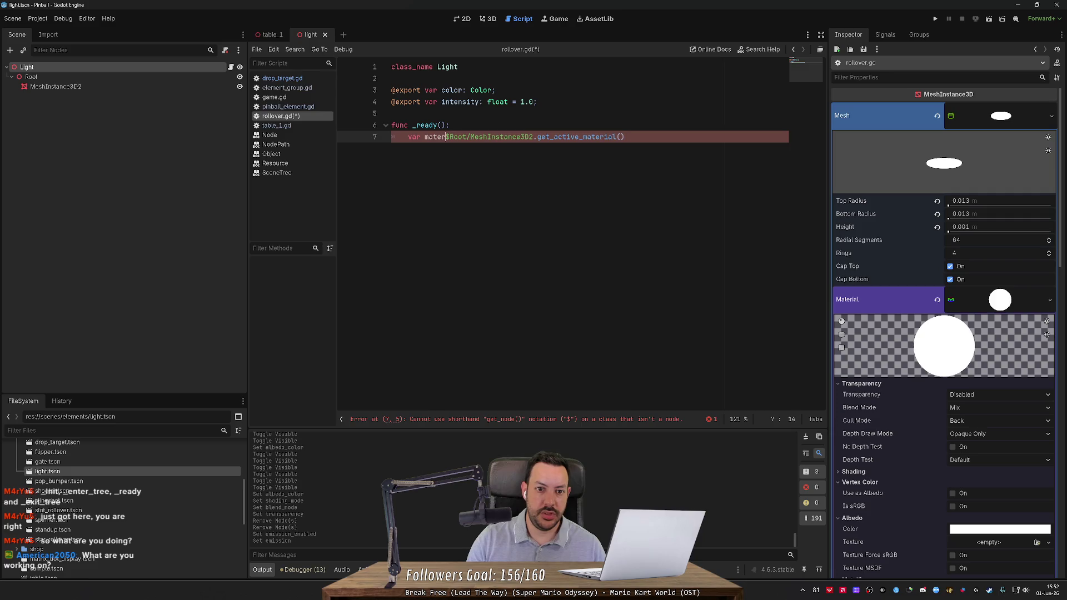
key("Escape")
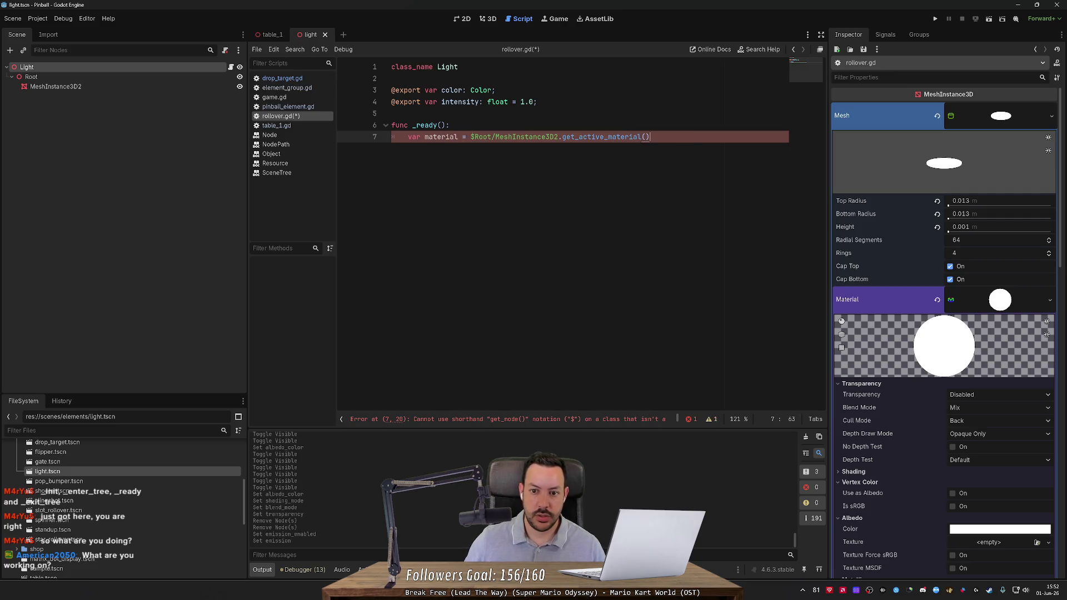
key("End")
key("Return")
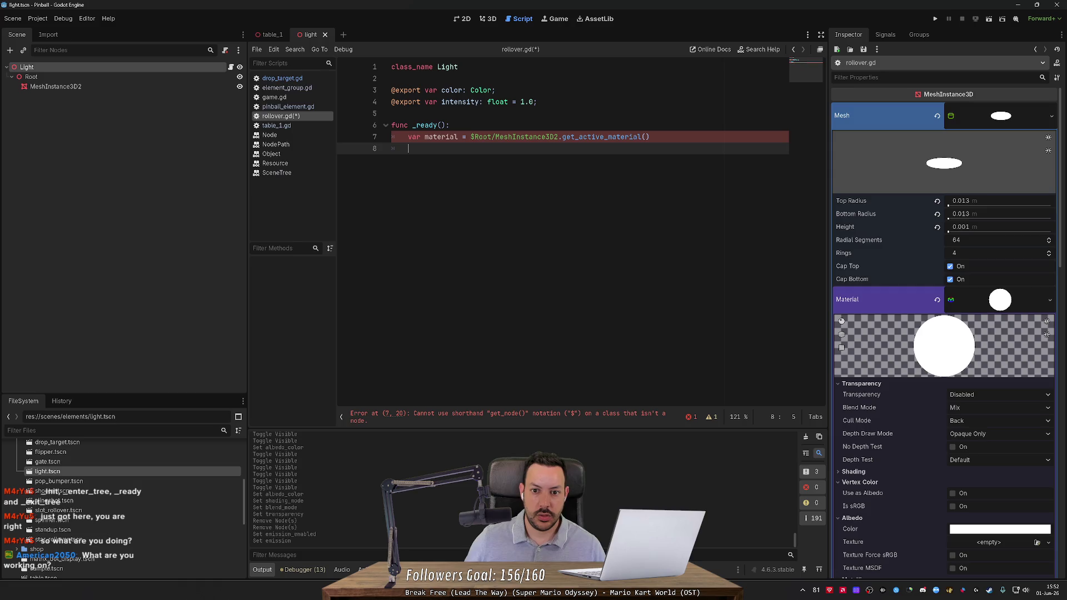
Pass surface 0 to get_active_material and begin a 'material.al' line below.
mouse_move(609, 136)
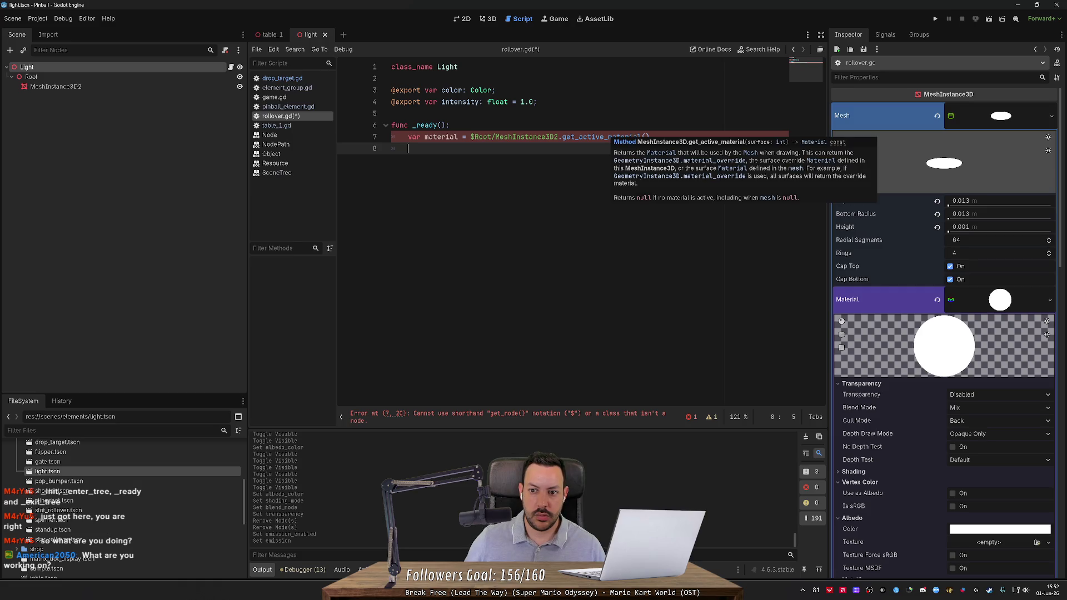
left_click(646, 137)
type("0)")
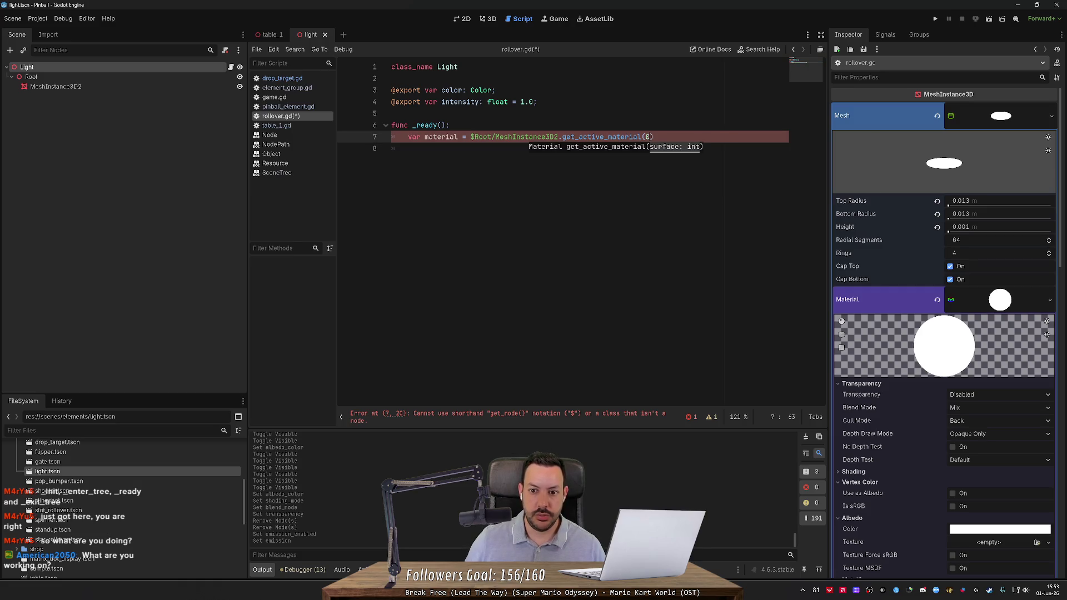
key("Return")
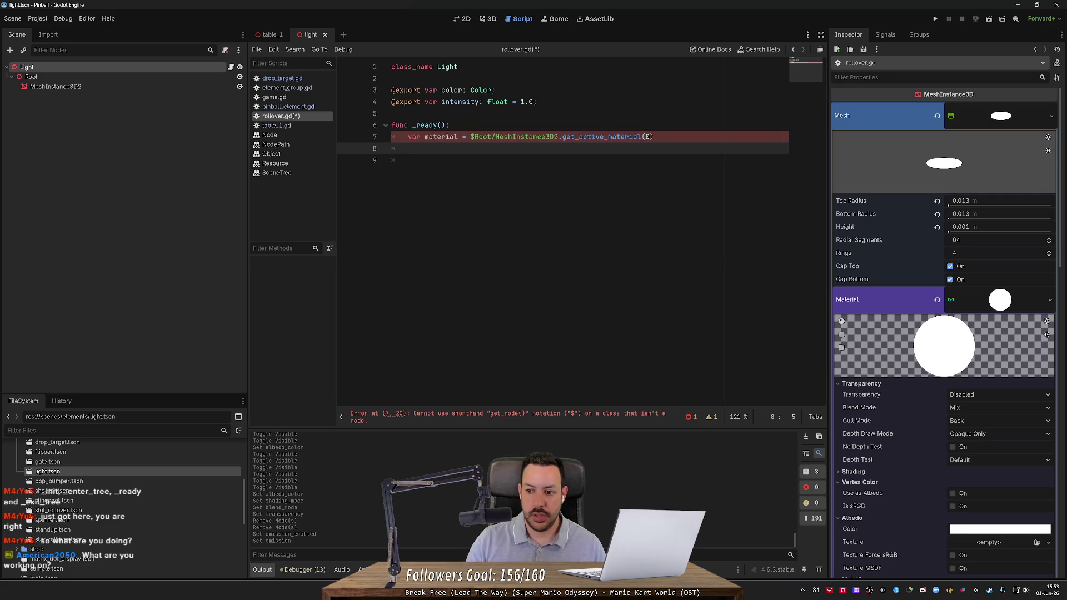
type("material.")
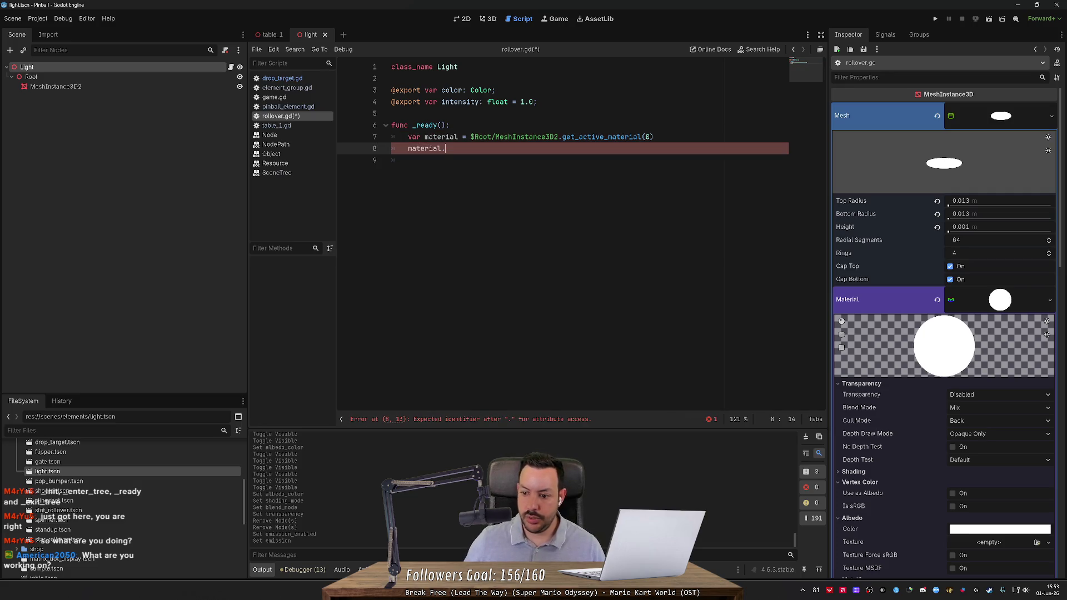
scroll(903, 343, "down", 5)
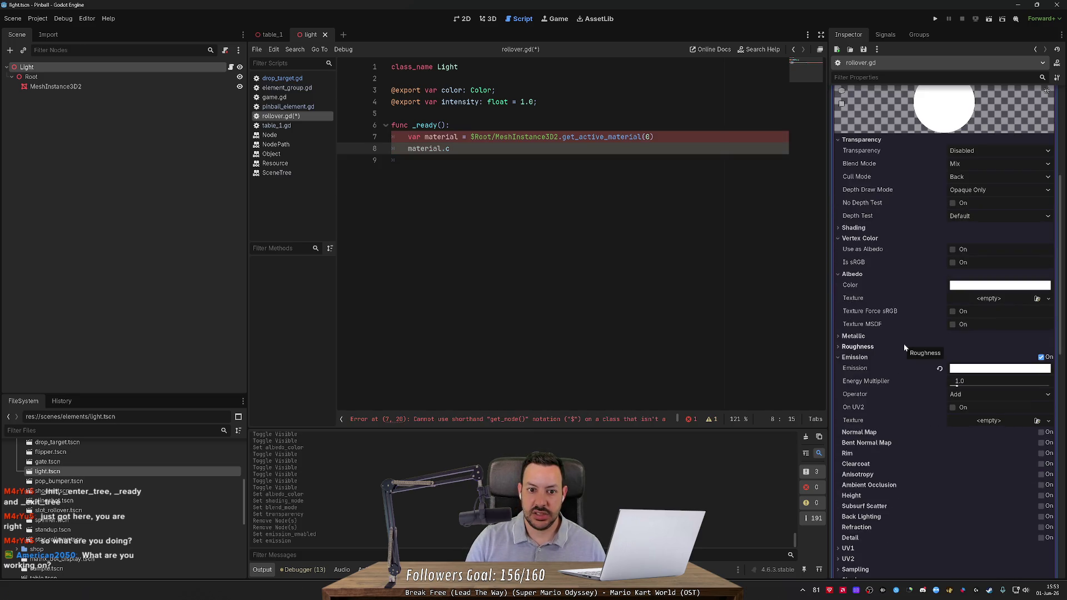
type("al")
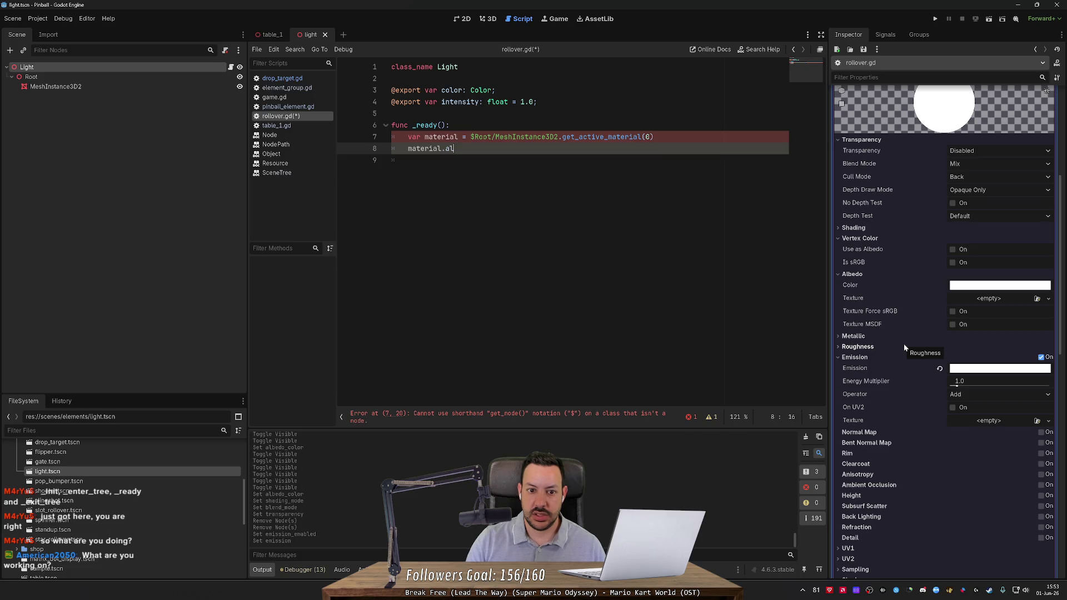
left_click(604, 138, "ctrl")
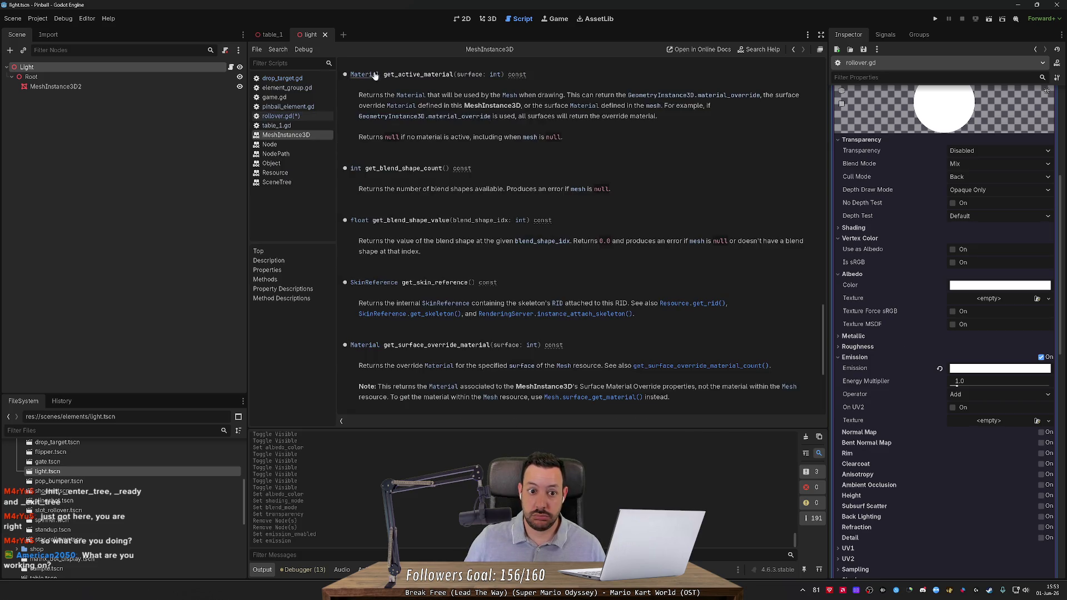
left_click(374, 75)
scroll(547, 223, "down", 10)
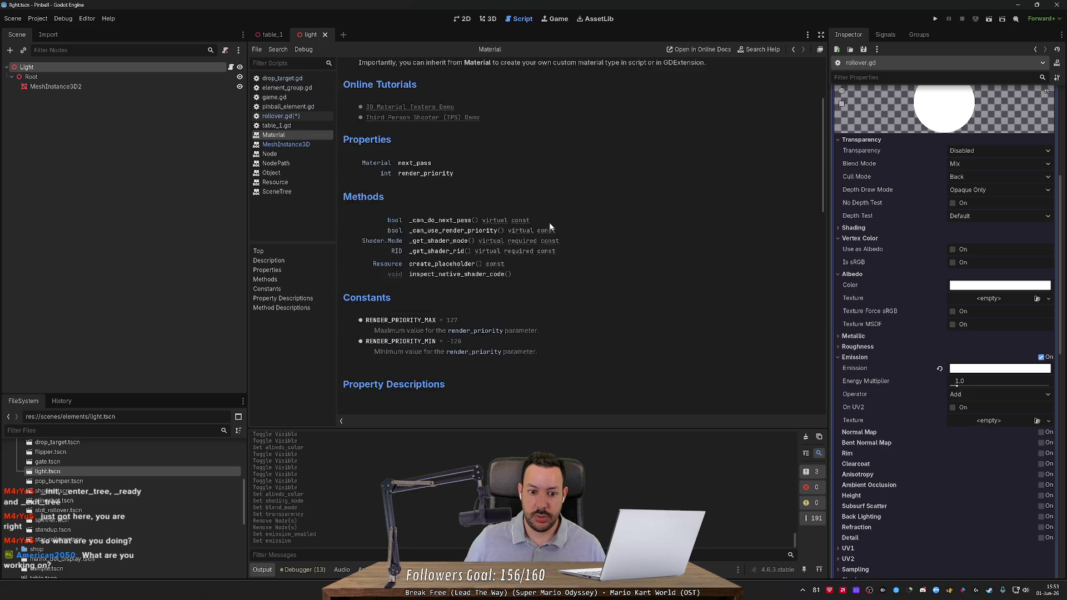
scroll(549, 222, "down", 10)
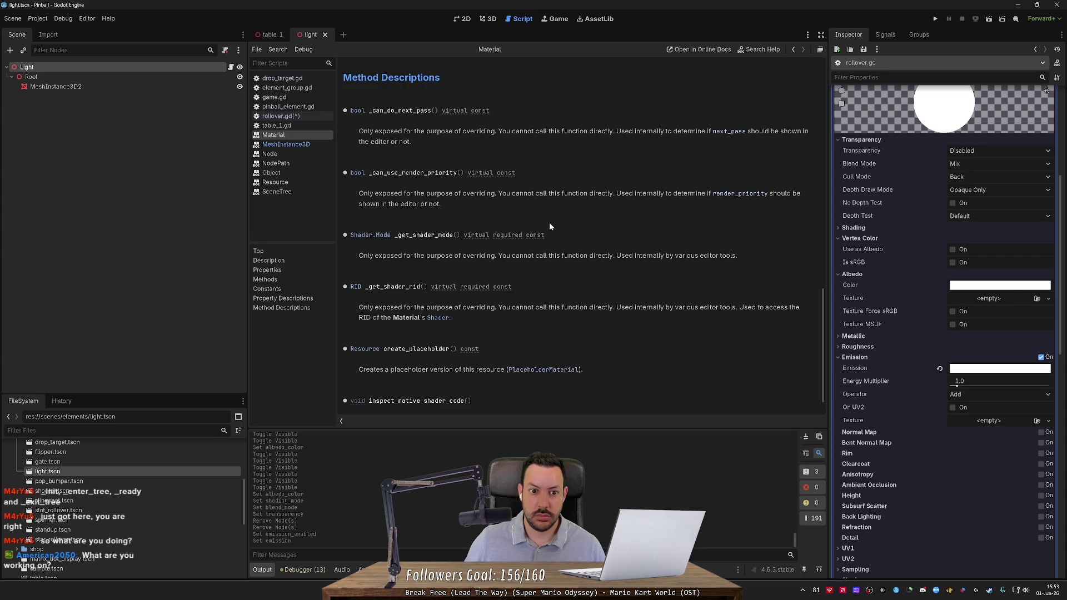
scroll(550, 226, "down", 1)
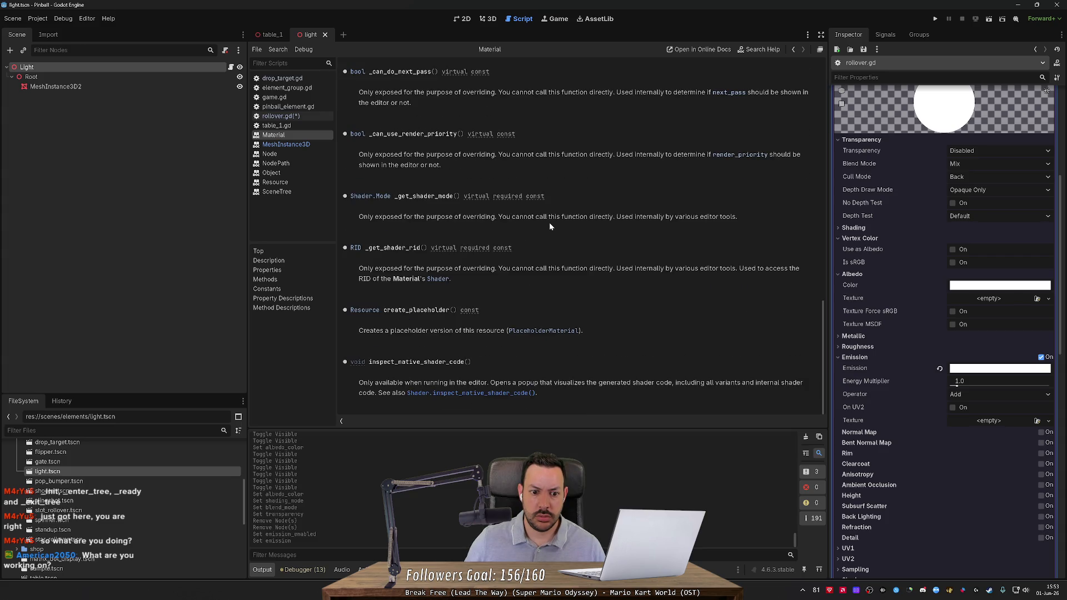
scroll(543, 224, "up", 5)
scroll(732, 255, "up", 5)
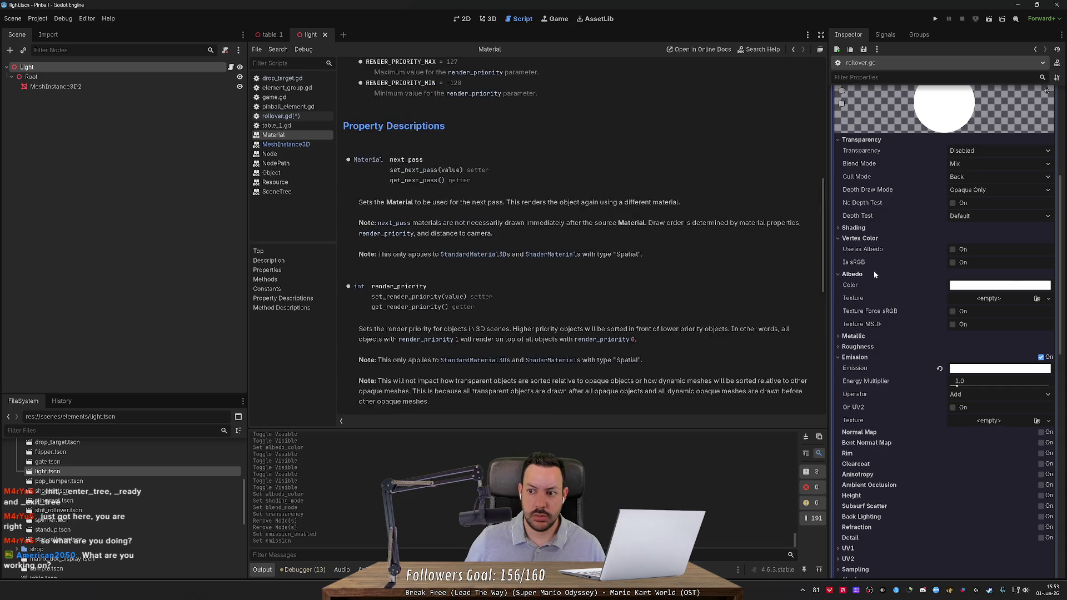
scroll(874, 273, "up", 5)
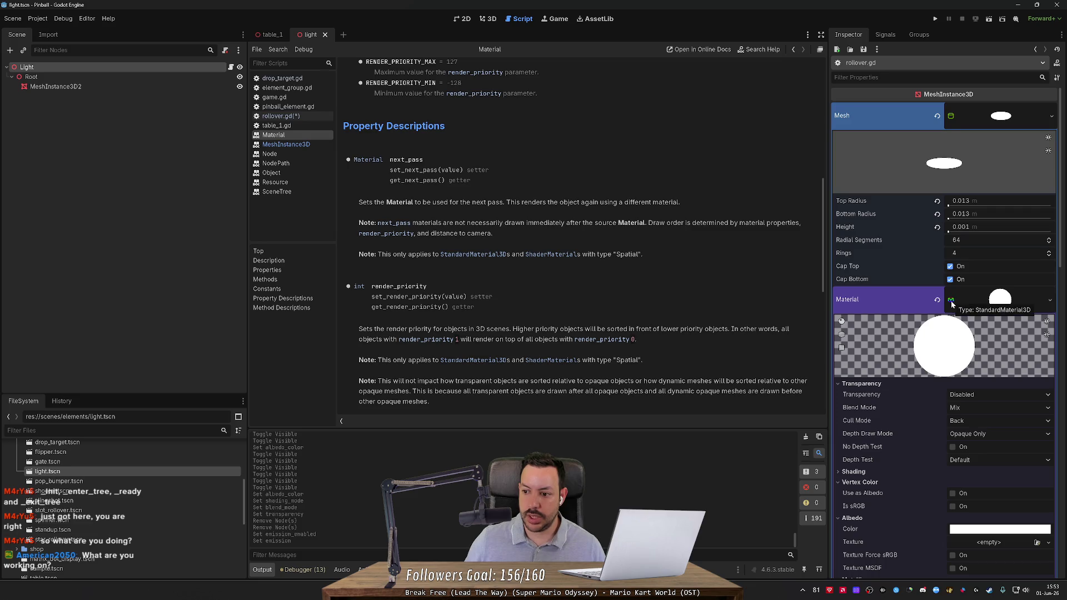
key("alt+Left")
key("alt+Left")
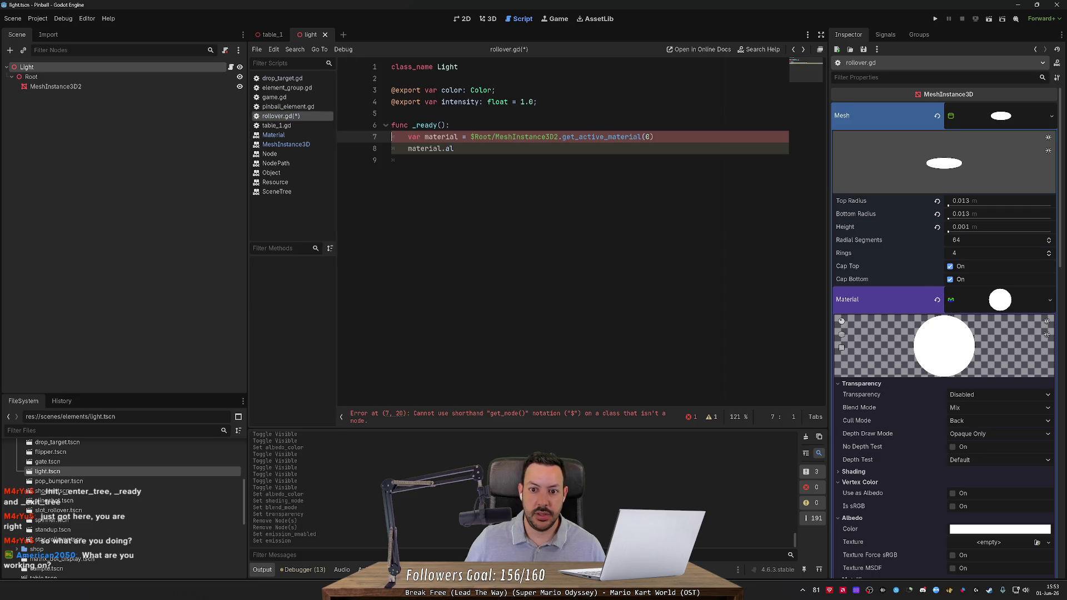
Cast line 7's material to StandardMaterial3D and set its albedo_color to color.
left_click(655, 137)
type("as Standar")
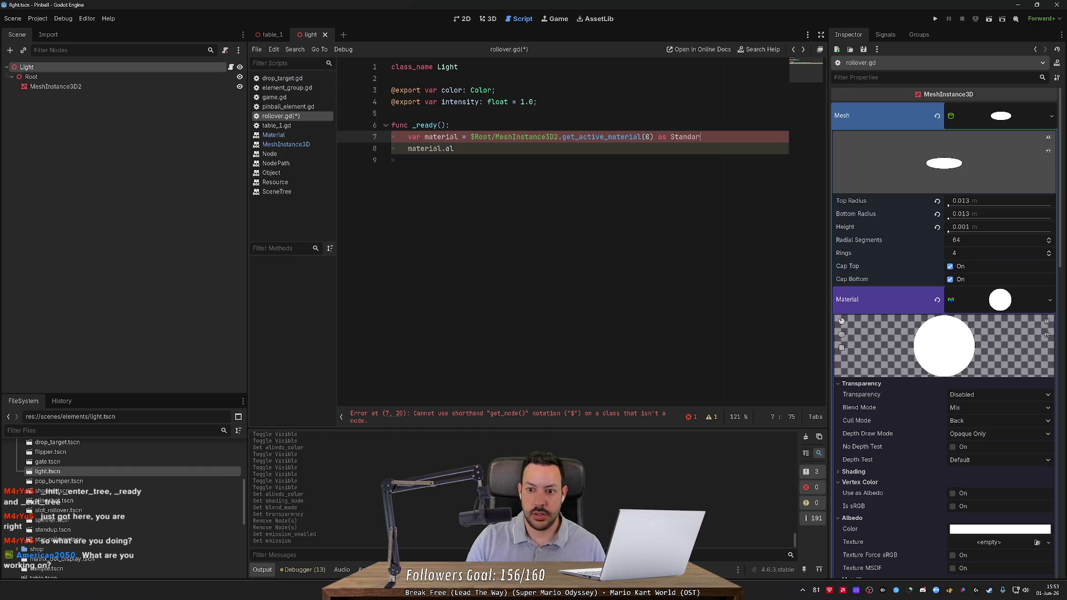
key("Return")
left_click(455, 148)
key("BackSpace")
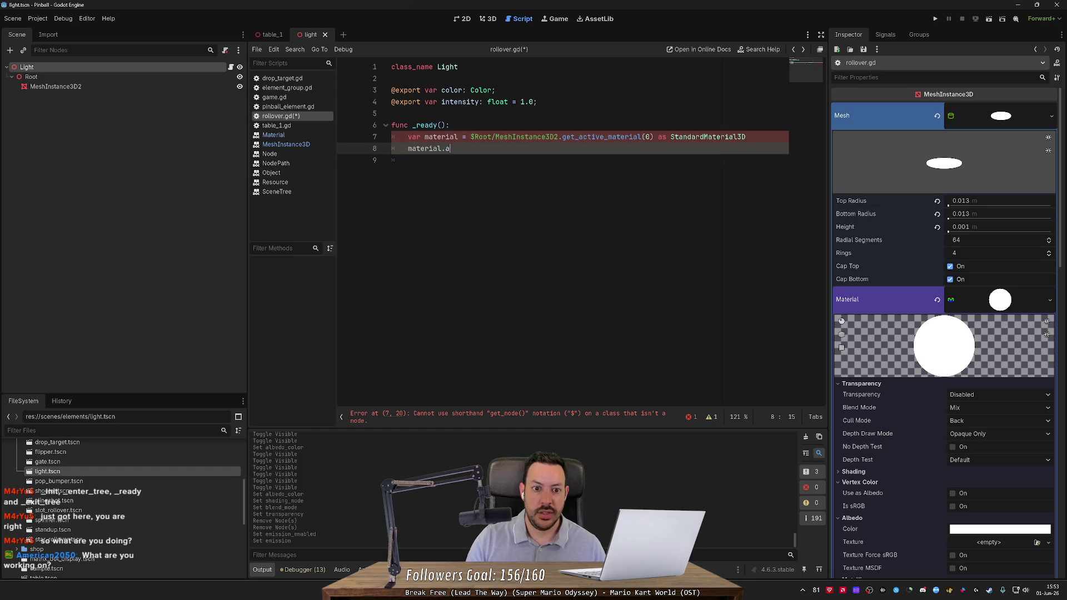
key("ctrl+space")
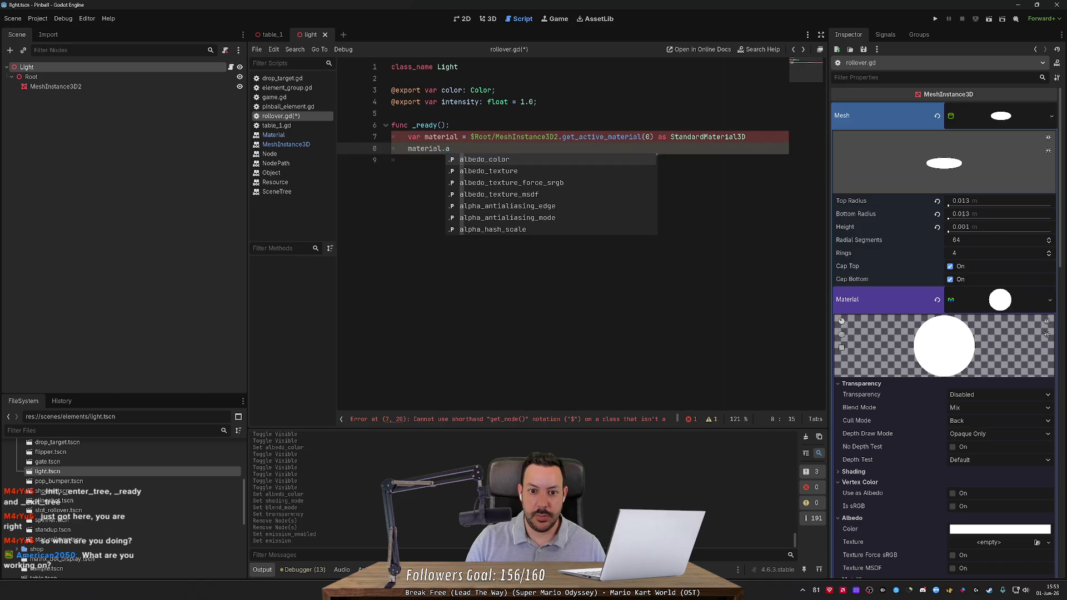
key("Return")
type("= color")
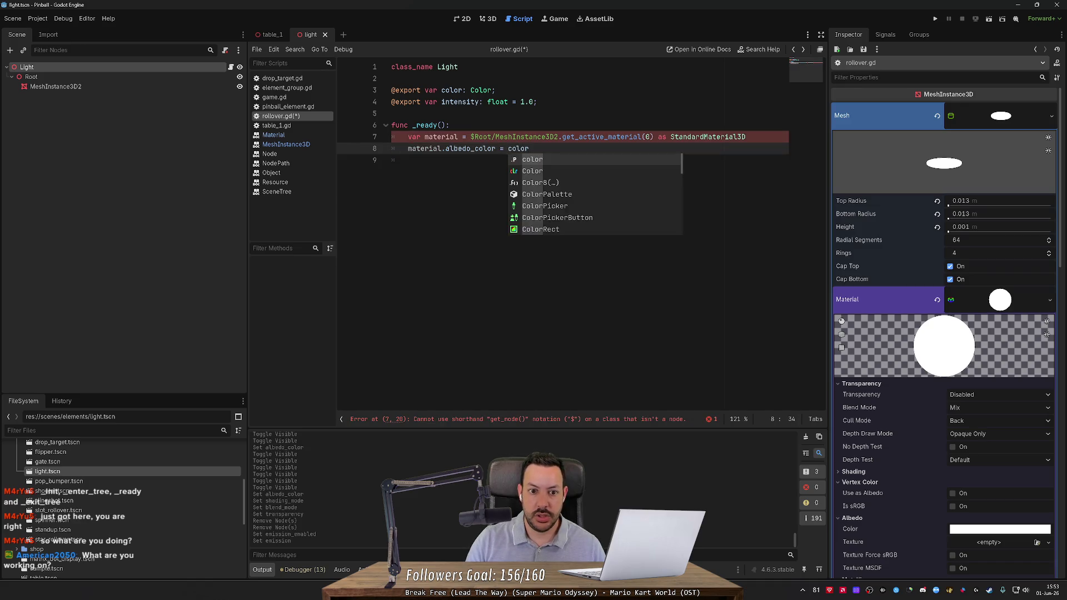
key("Escape")
Add a line setting material.emission_enabled = true.
key("Return")
type("material.")
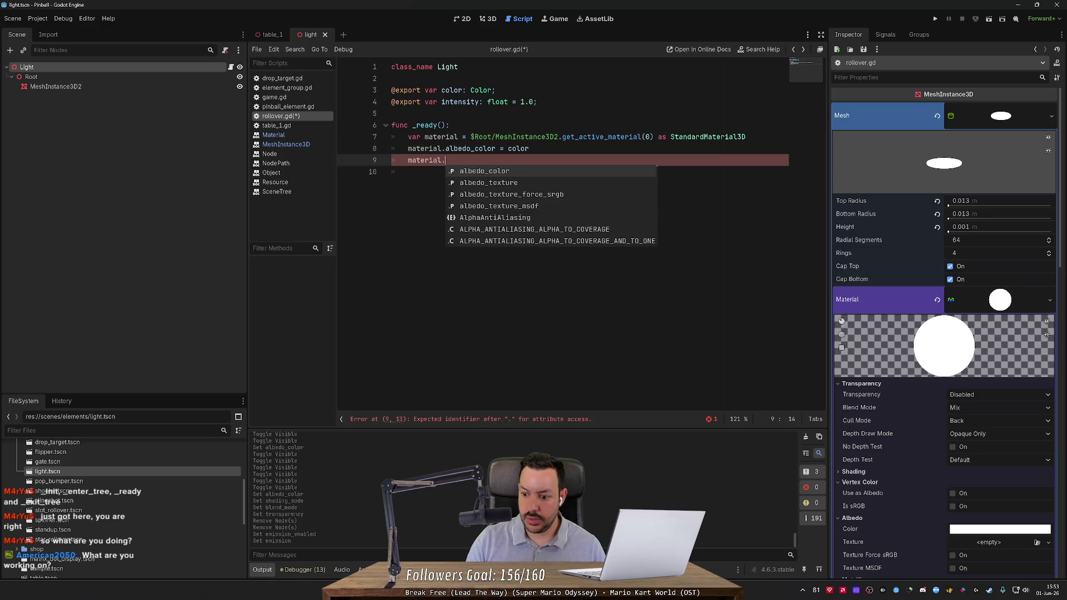
scroll(965, 506, "down", 3)
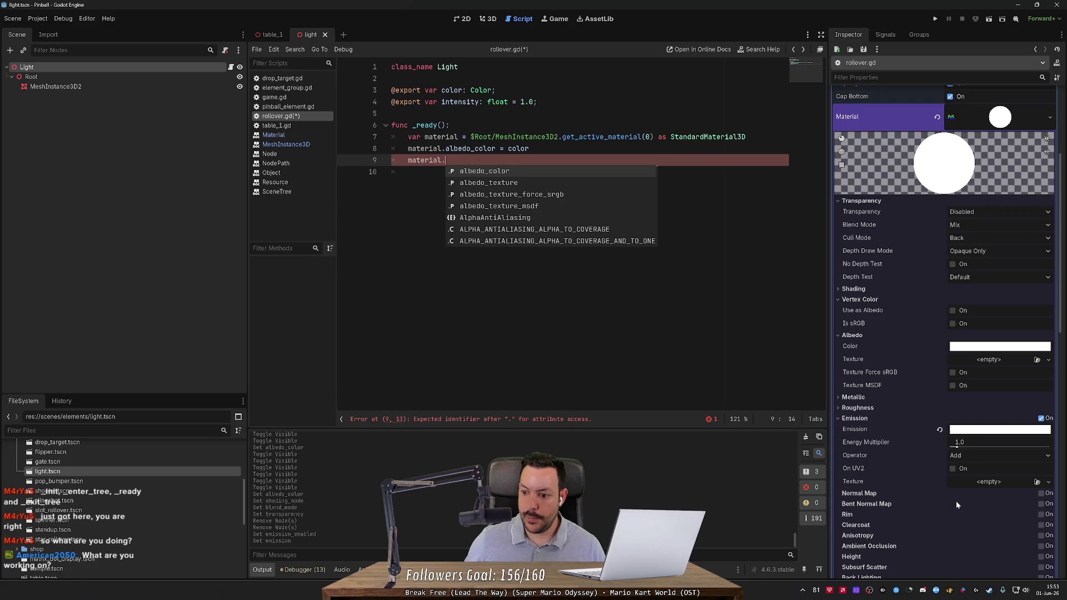
type("em")
key("Down")
key("Return")
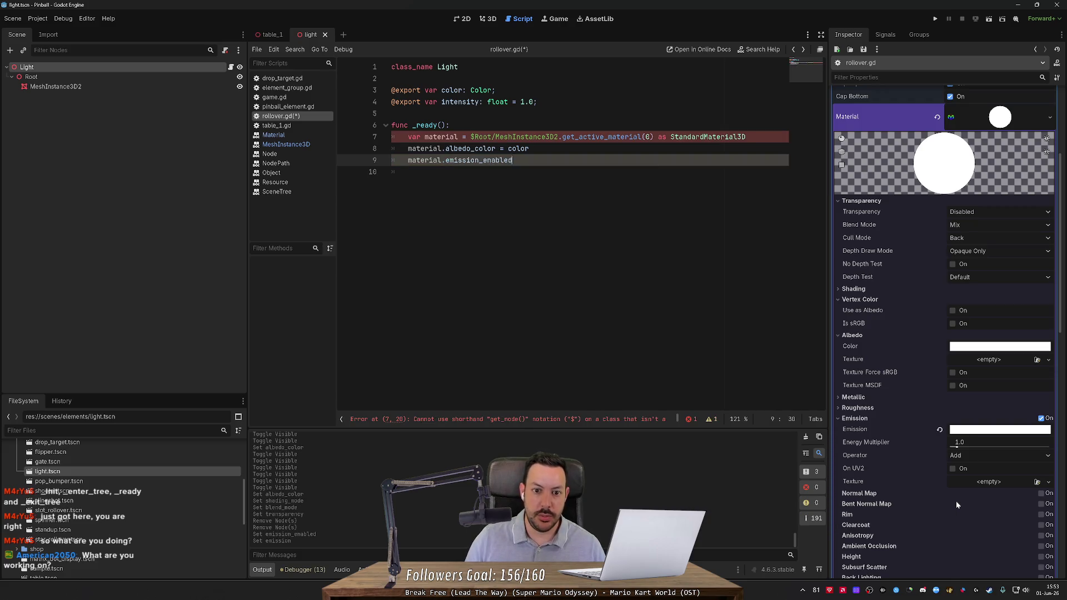
type("true")
key("Return")
Set material.emission to the exported color.
type("material")
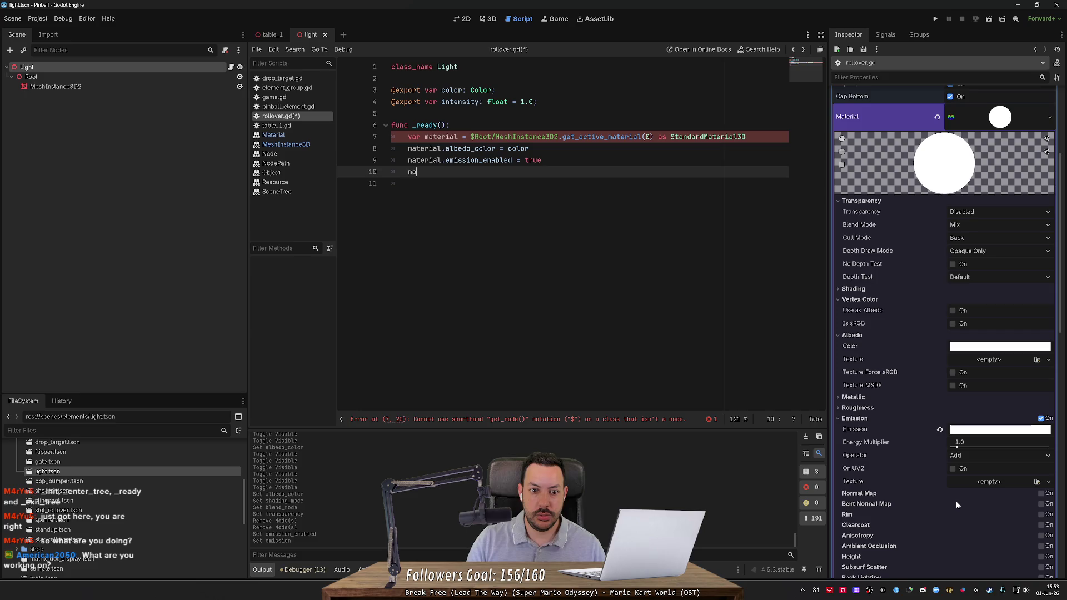
type(".emis")
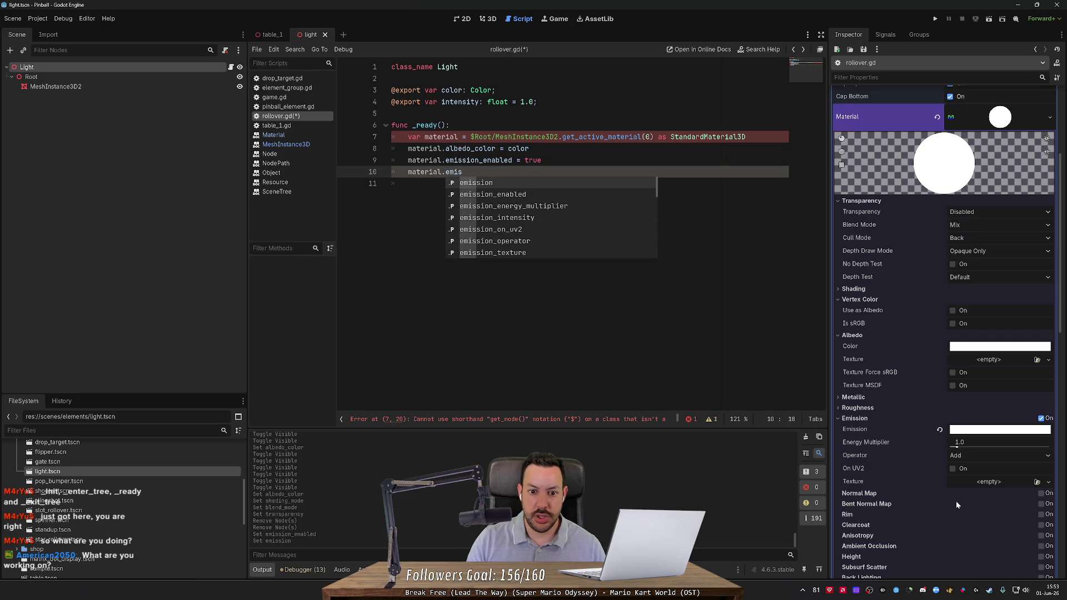
key("Return")
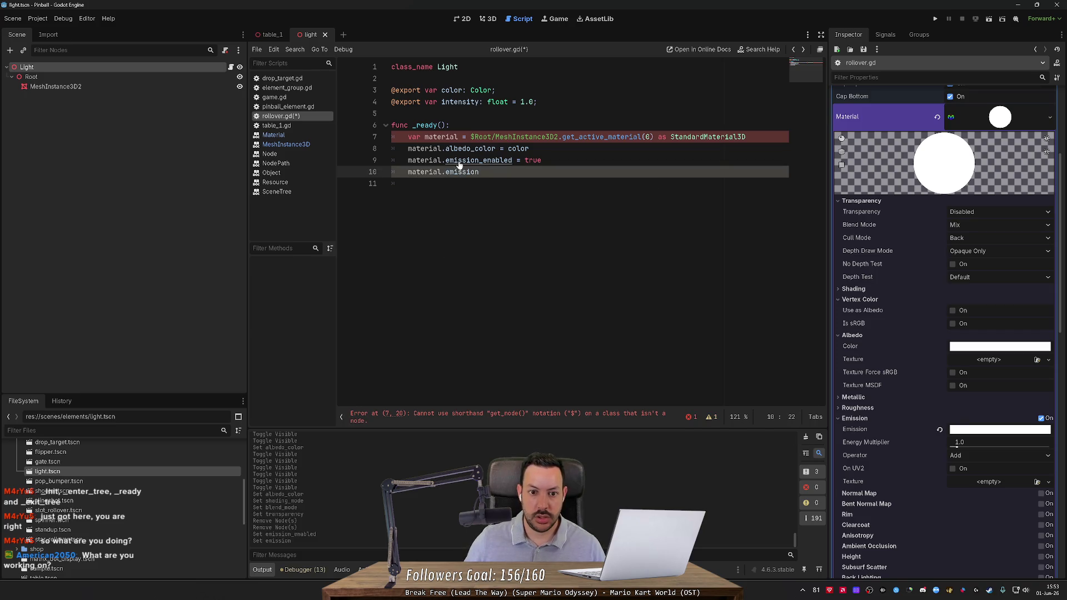
left_click(464, 173, "ctrl")
key("alt+Left")
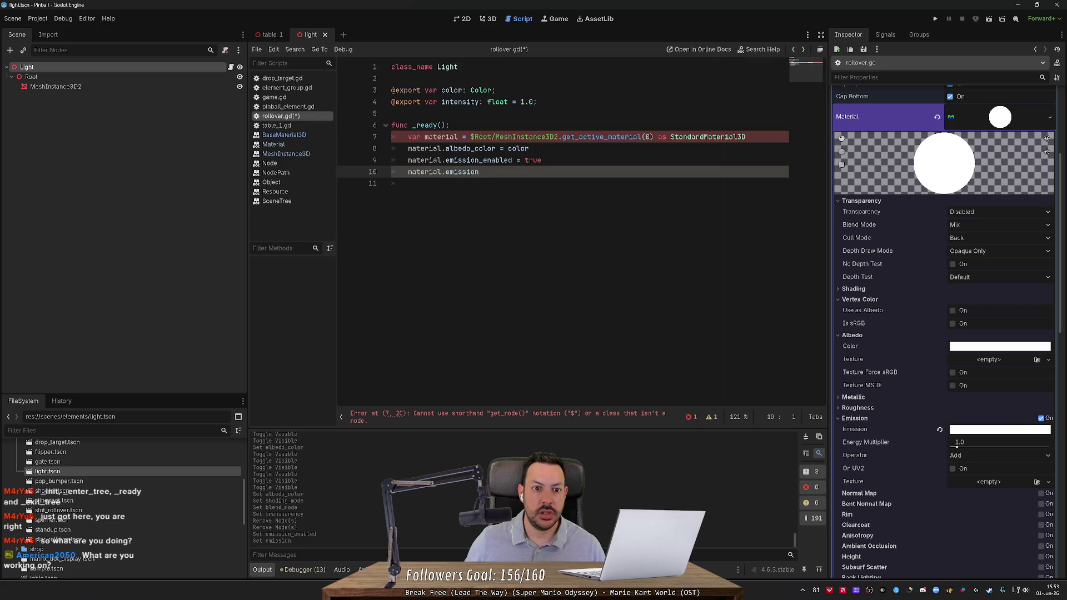
type("olor")
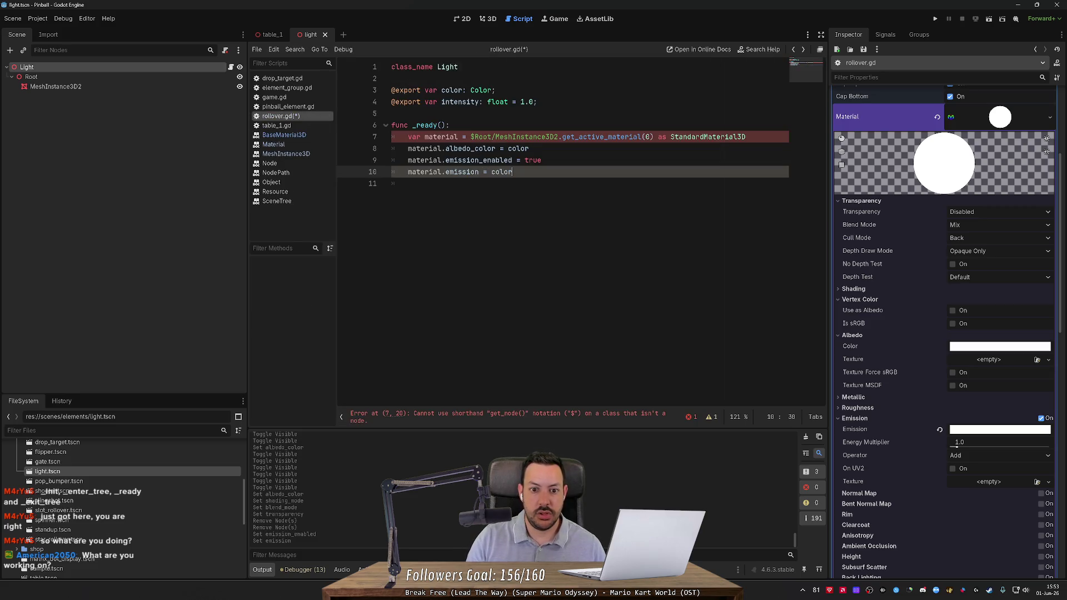
Set material.emission_energy_multiplier = intensity and save rollover.gd.
key("Return")
key("Return")
type("material.")
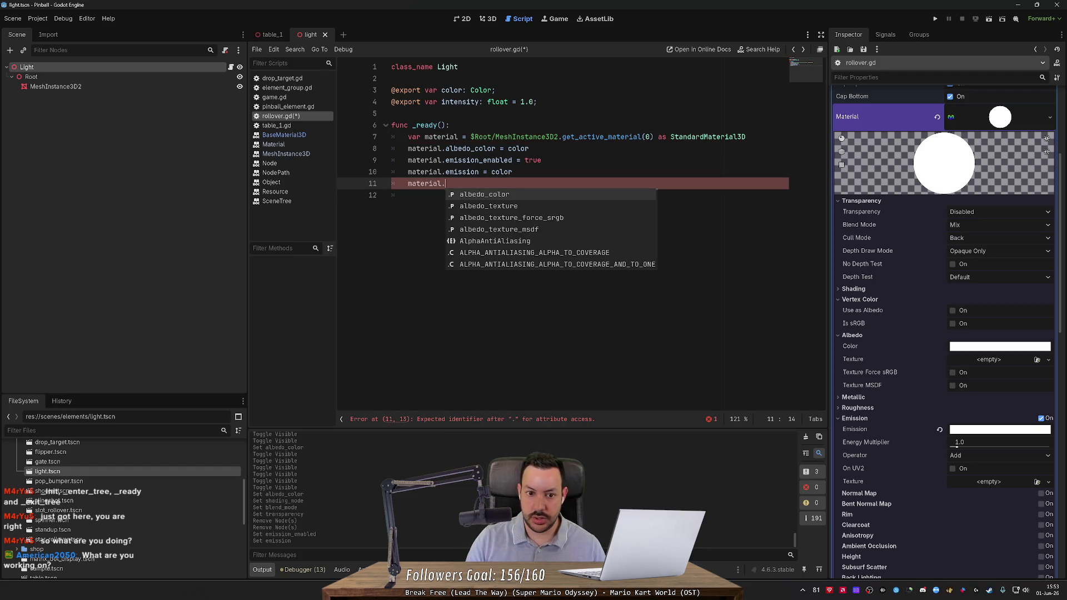
type("emission_energy")
key("Return")
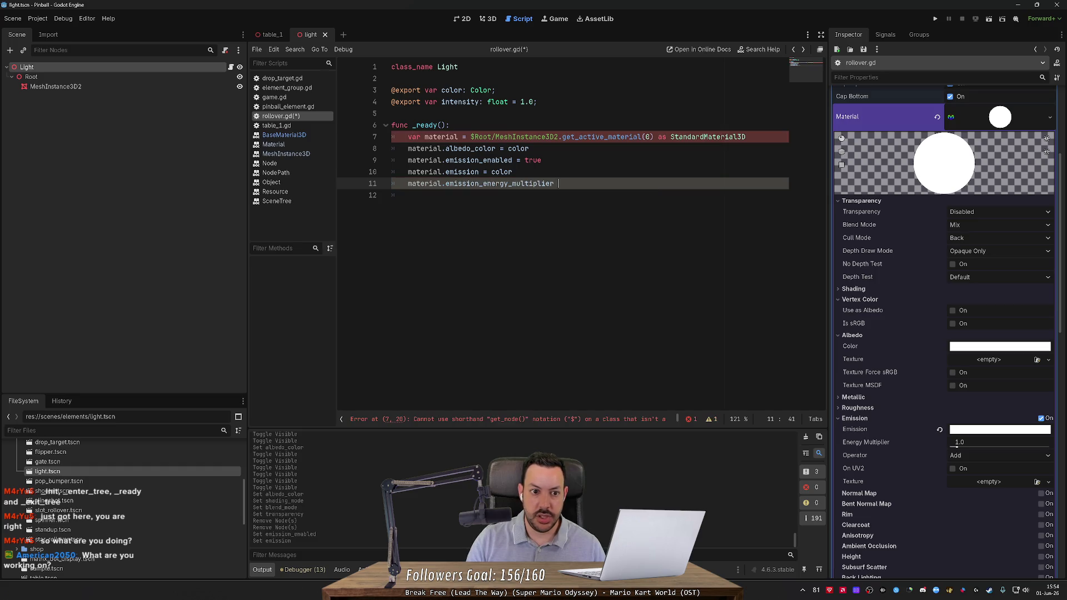
type("= intensity")
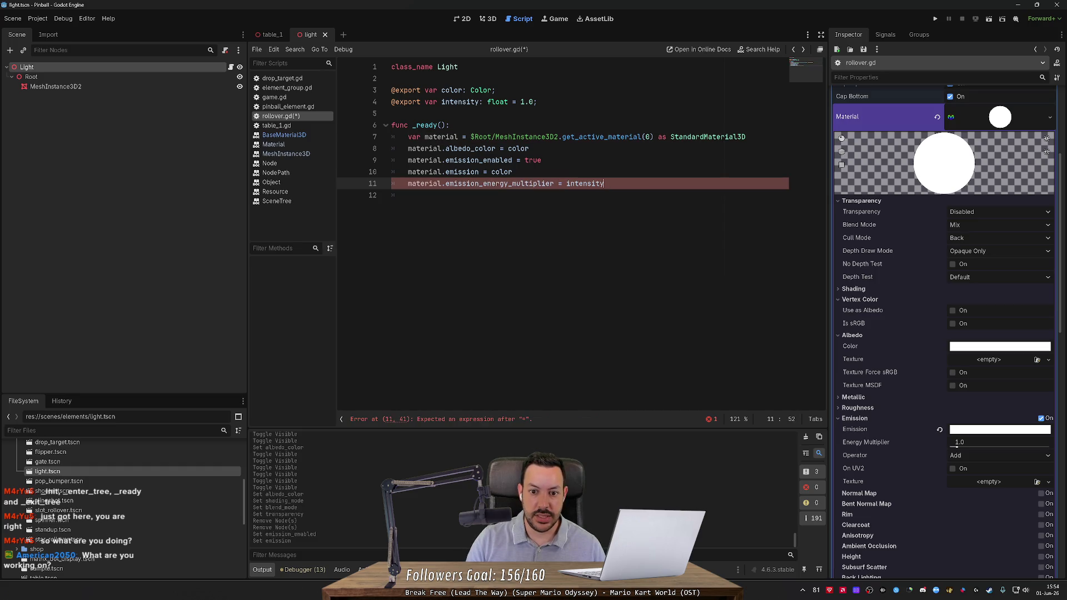
key("ctrl+s")
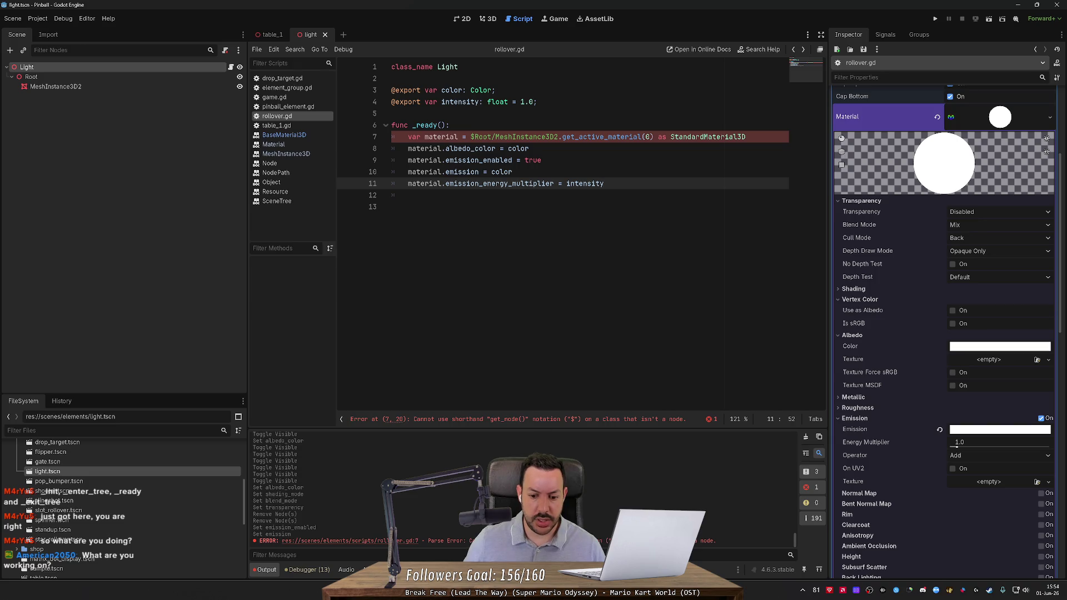
Try editing the material lookup on line 7, then undo to keep the original line.
left_click(392, 207)
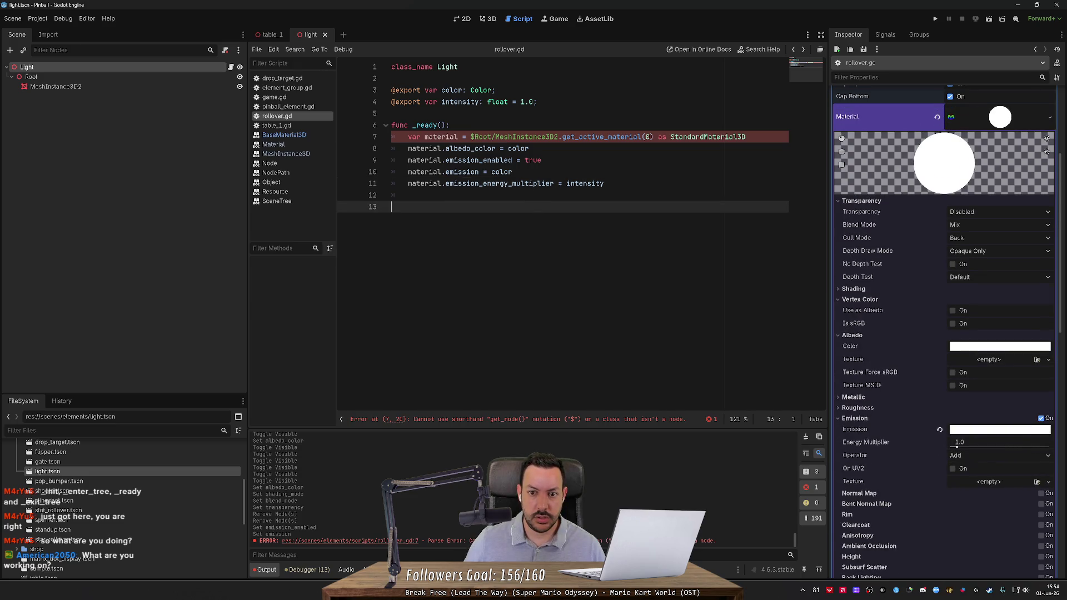
left_click(409, 136)
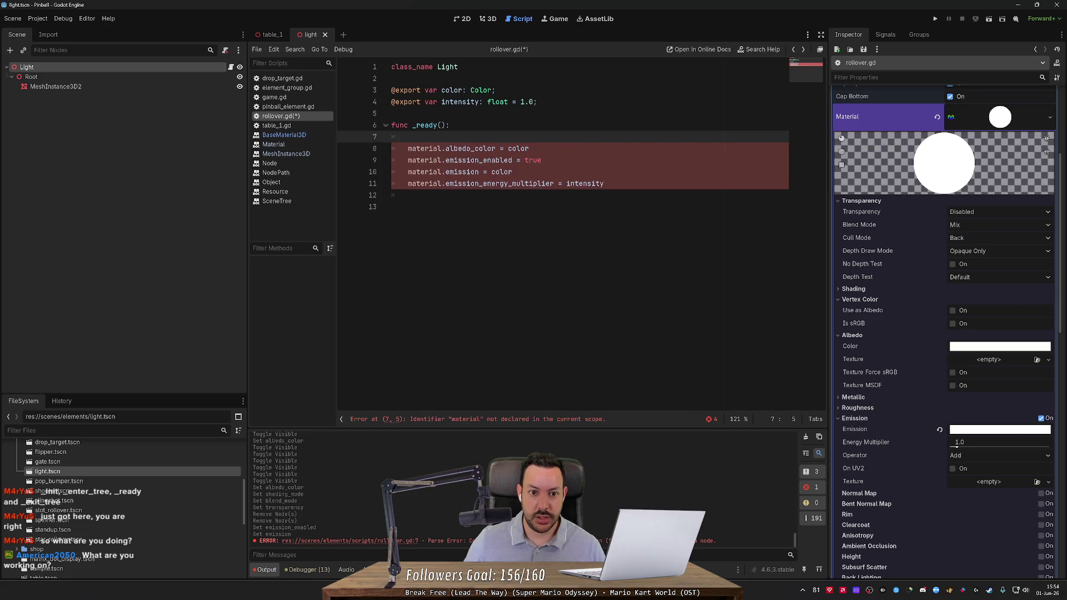
key("Return")
key("End")
key("ctrl+z")
key("ctrl+s")
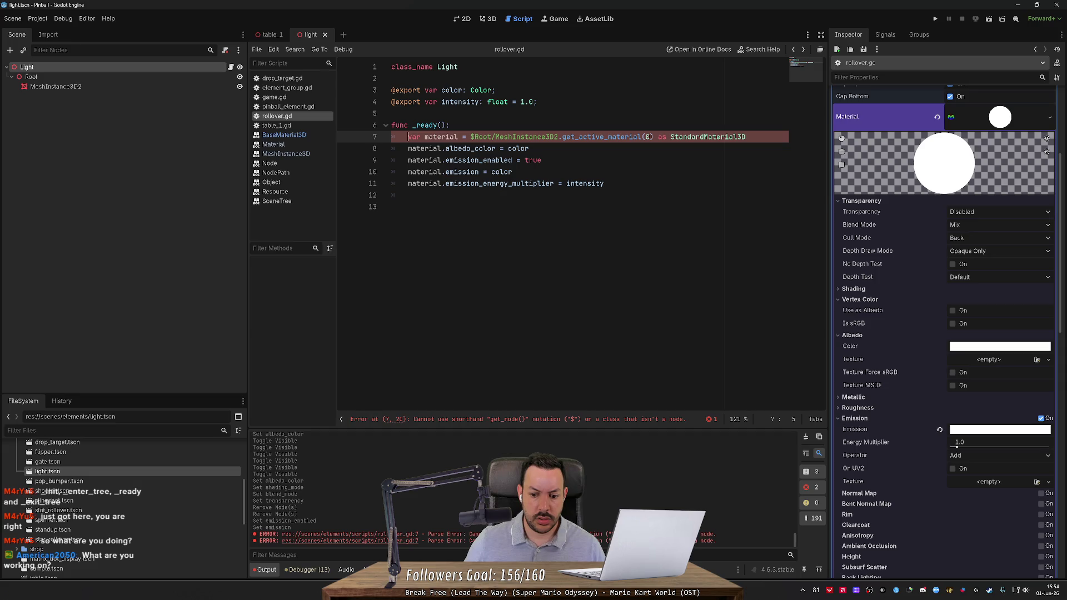
Add 'extends Node3D' below the class name, save, and remove the last line's stray indent.
left_click(393, 78)
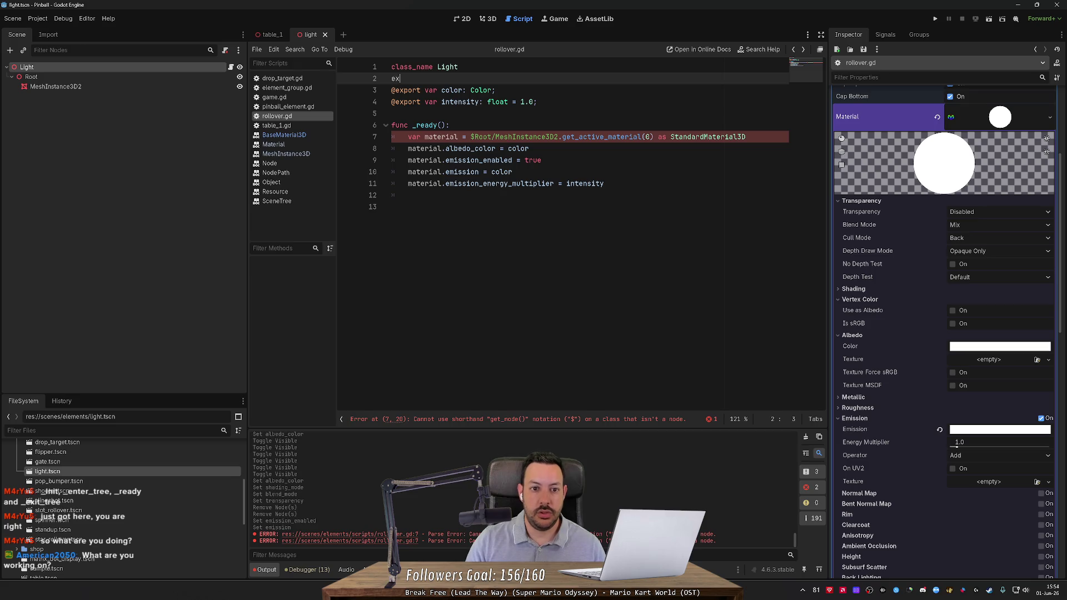
type("ten")
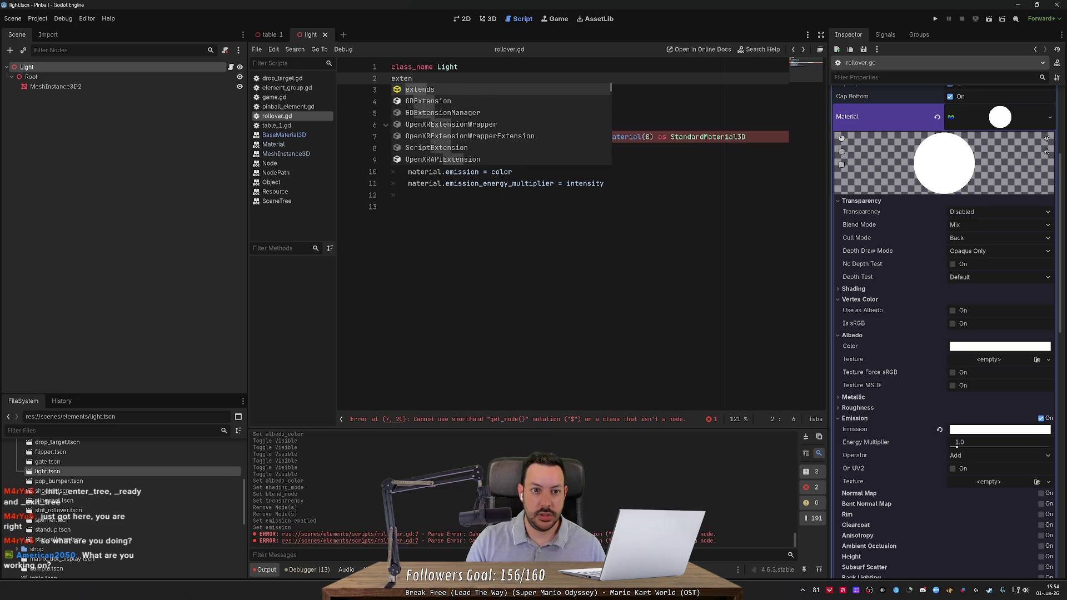
type("ds Node3D")
key("Return")
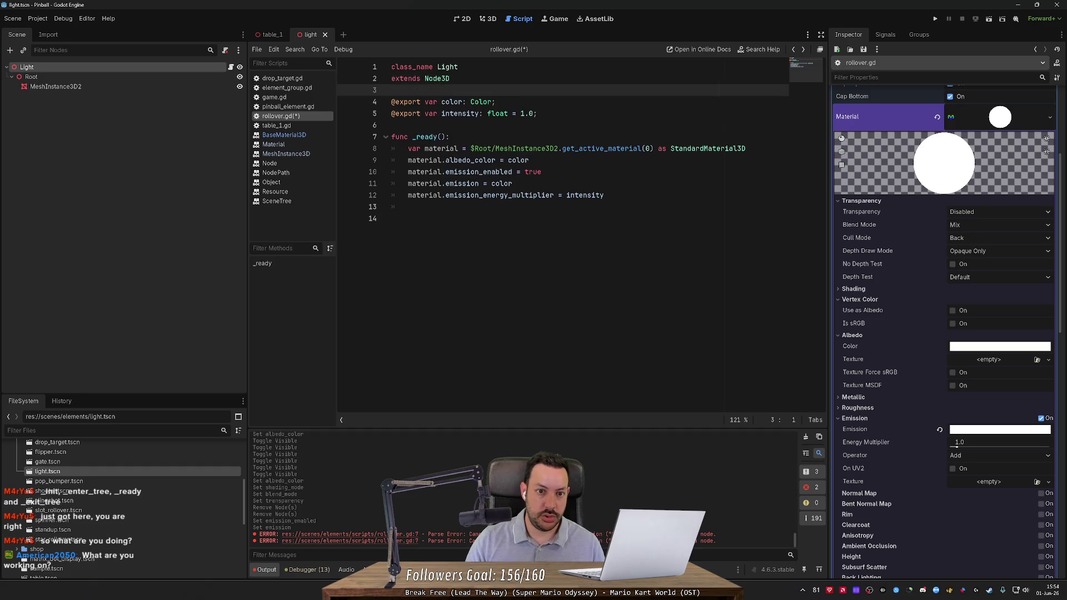
key("ctrl+s")
left_click(408, 206)
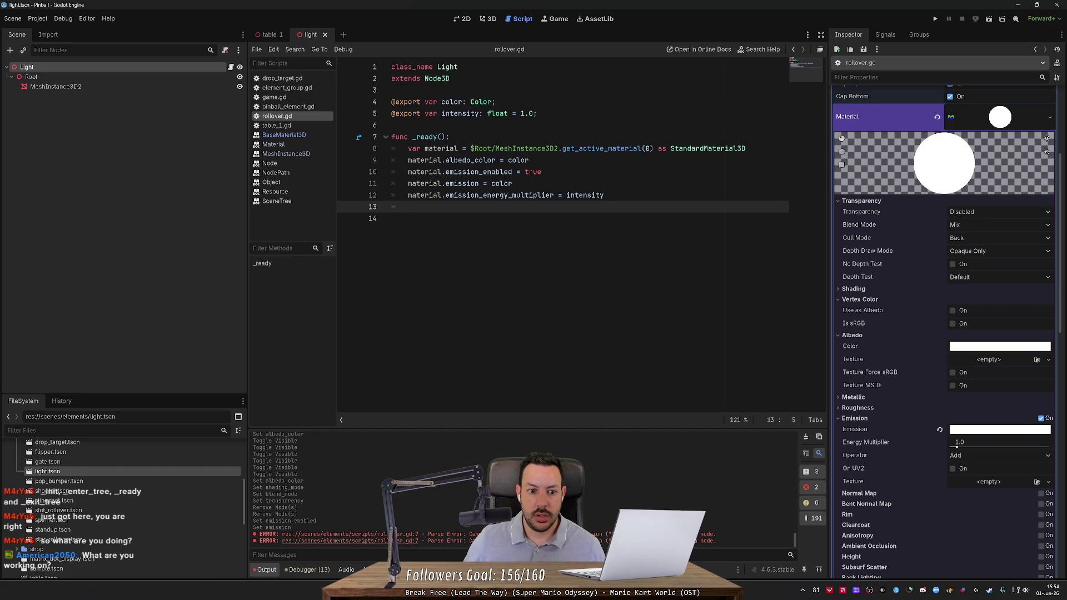
key("BackSpace")
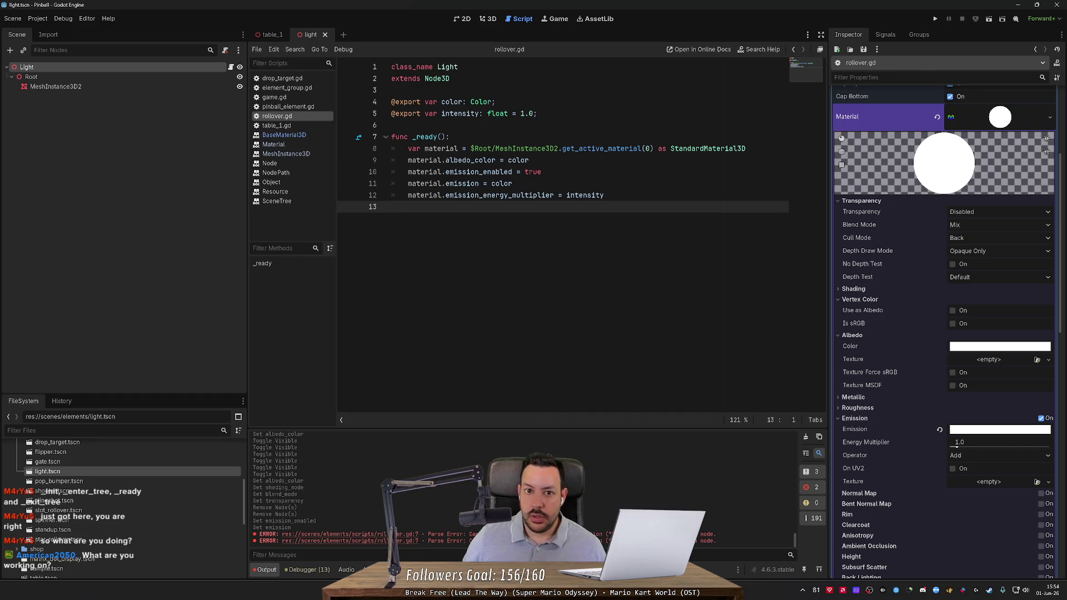
left_click(489, 20)
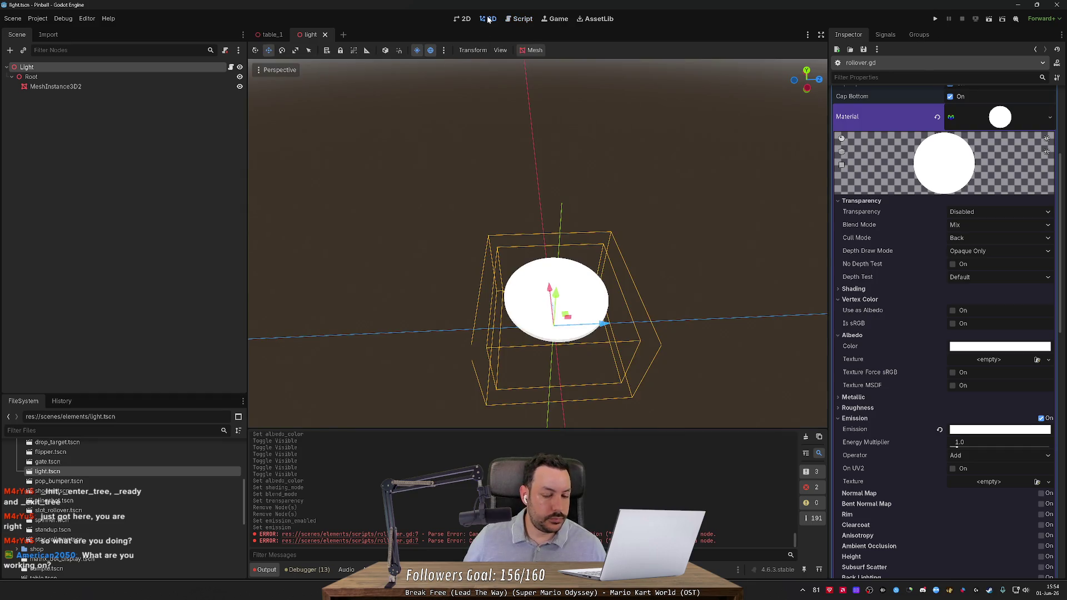
In the table_1 scene, create a Light child under Playfield and frame it in the viewport.
left_click(260, 34)
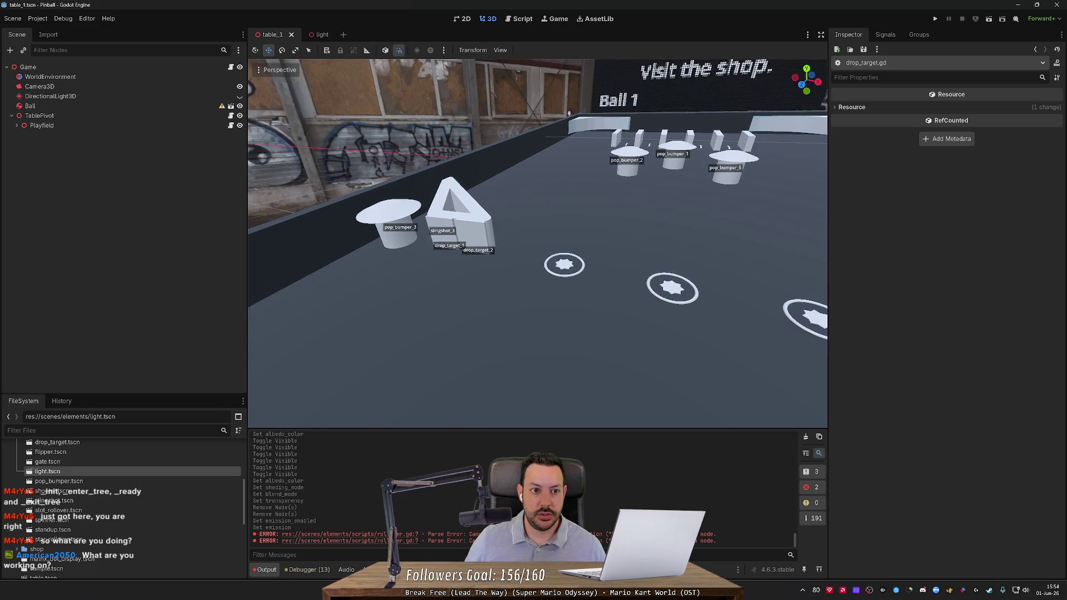
scroll(538, 245, "down", 2)
scroll(537, 245, "up", 10)
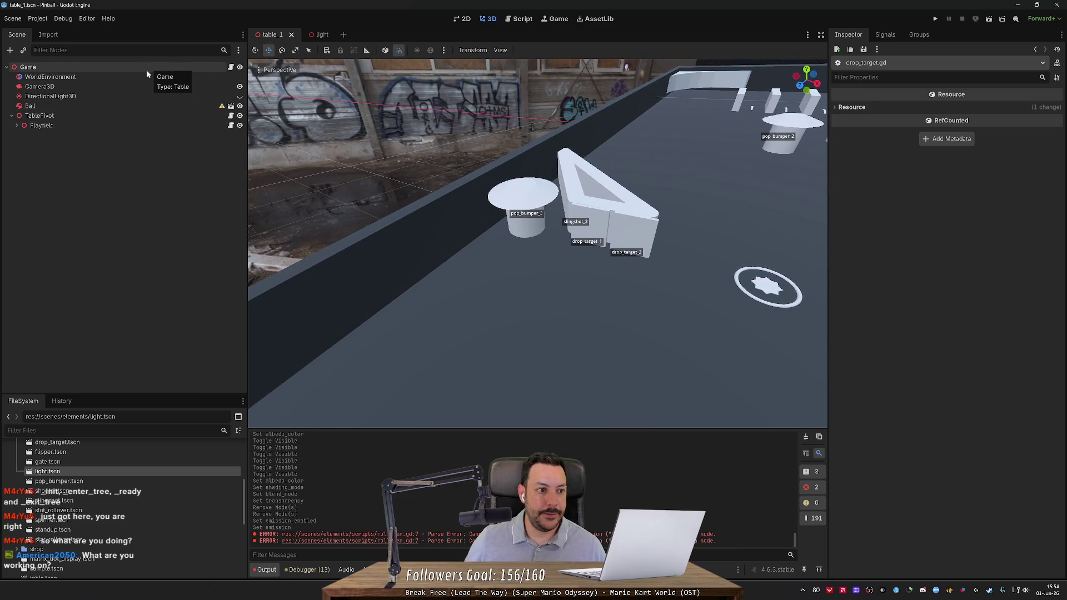
left_click(89, 125)
left_click(555, 231)
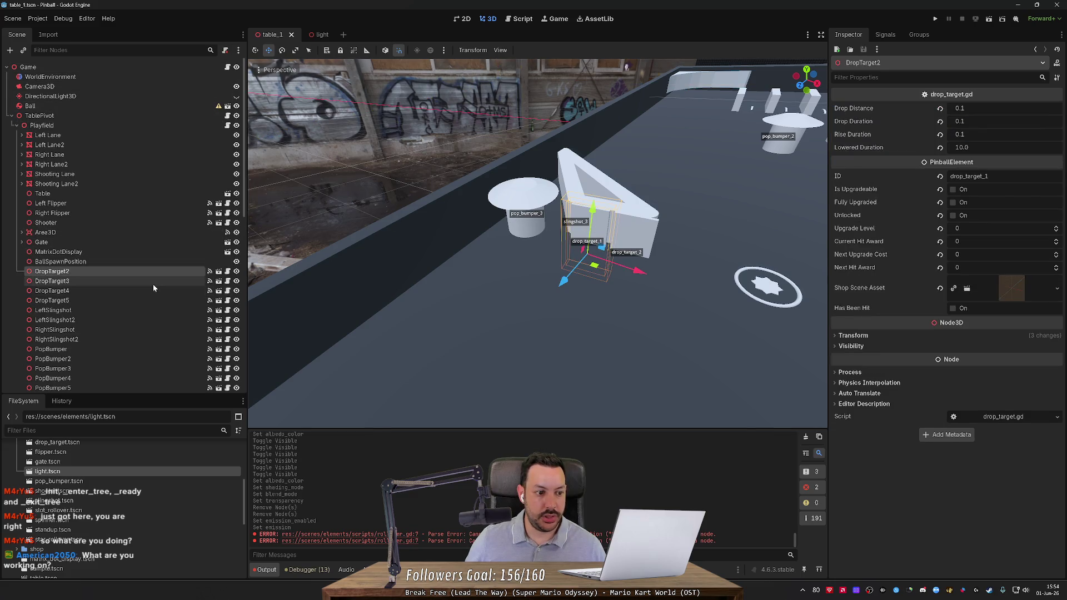
right_click(66, 128)
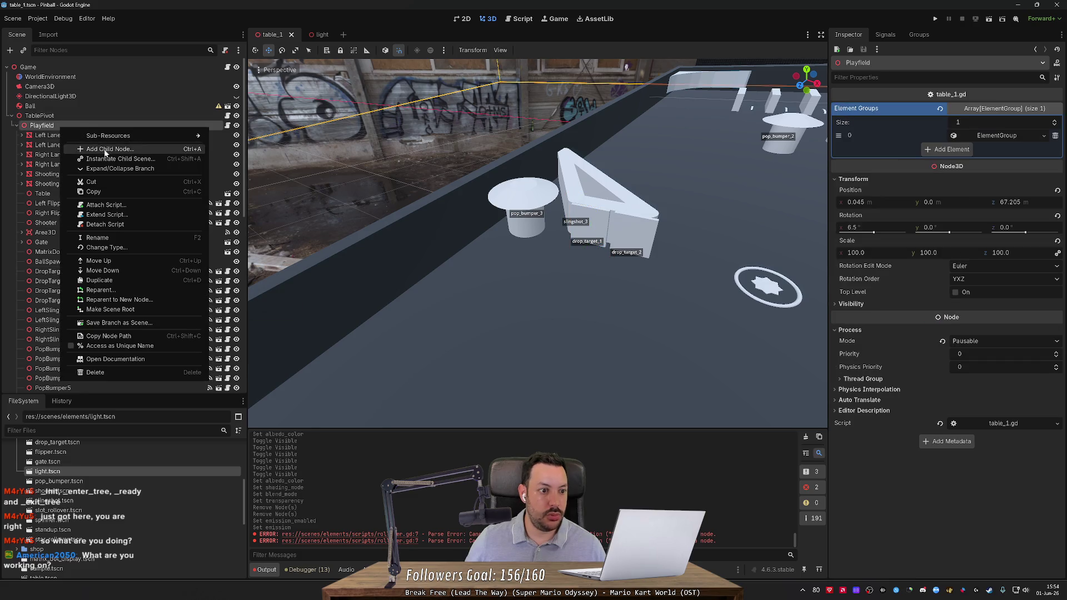
left_click(105, 149)
type("lig")
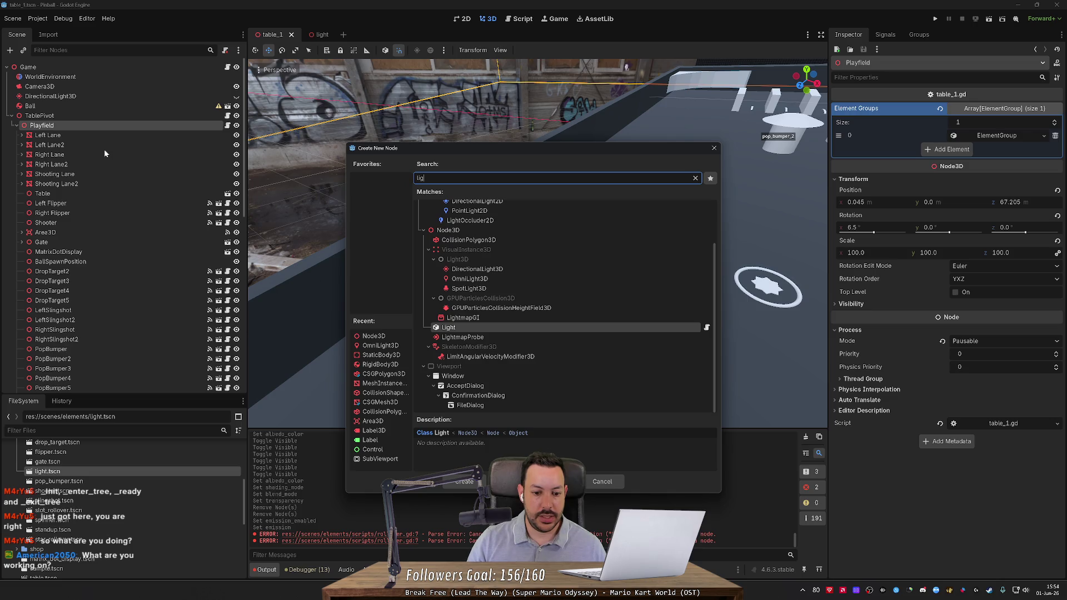
key("Return")
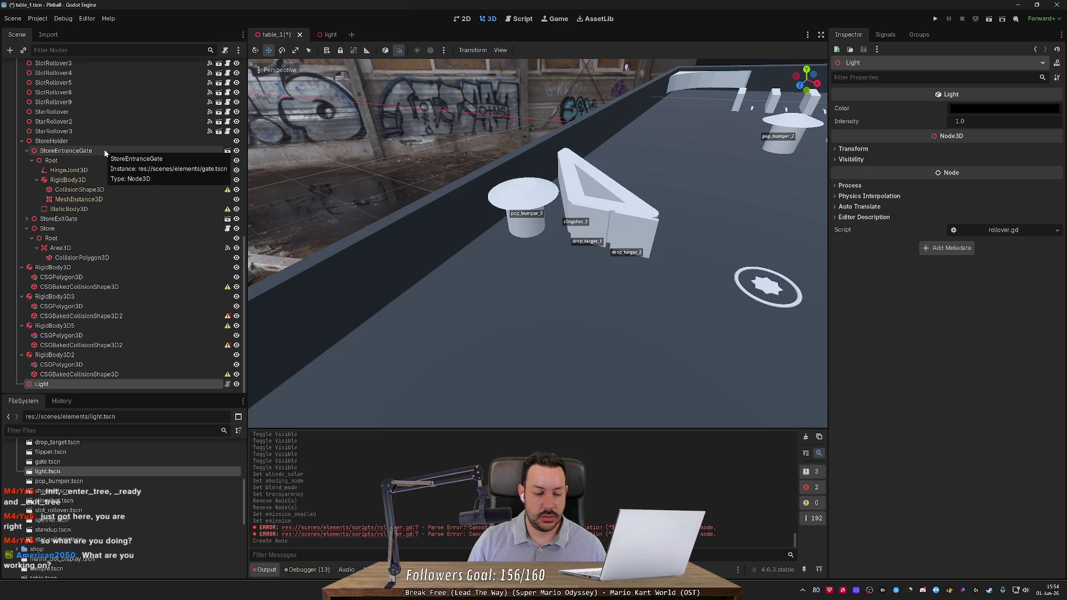
key("f")
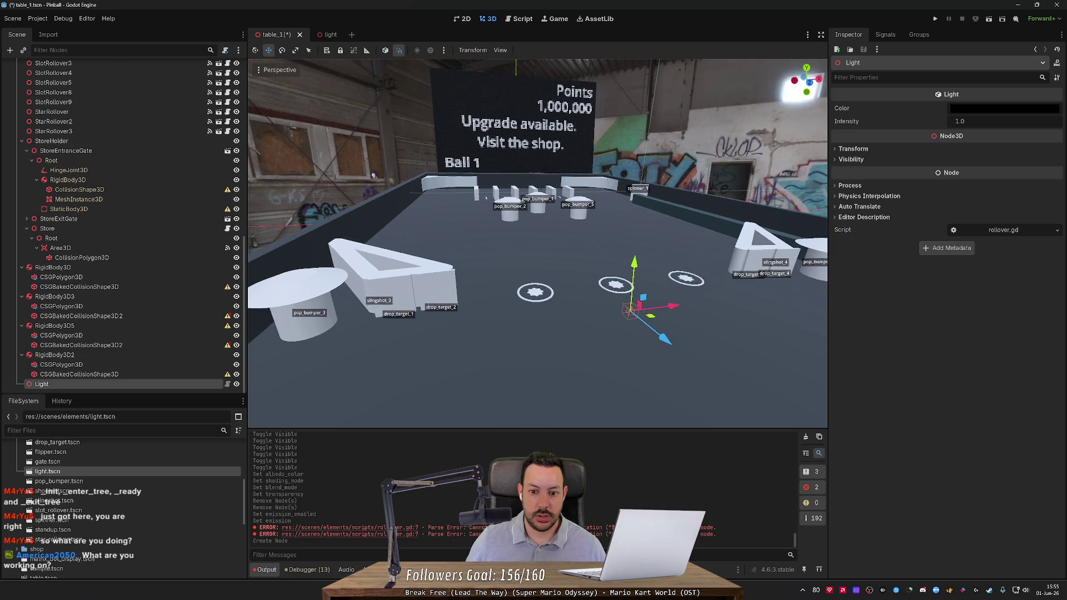
Move Light below DropTarget5 in the Scene dock and drag it onto drop_target_1.
scroll(652, 280, "up", 3)
key("e")
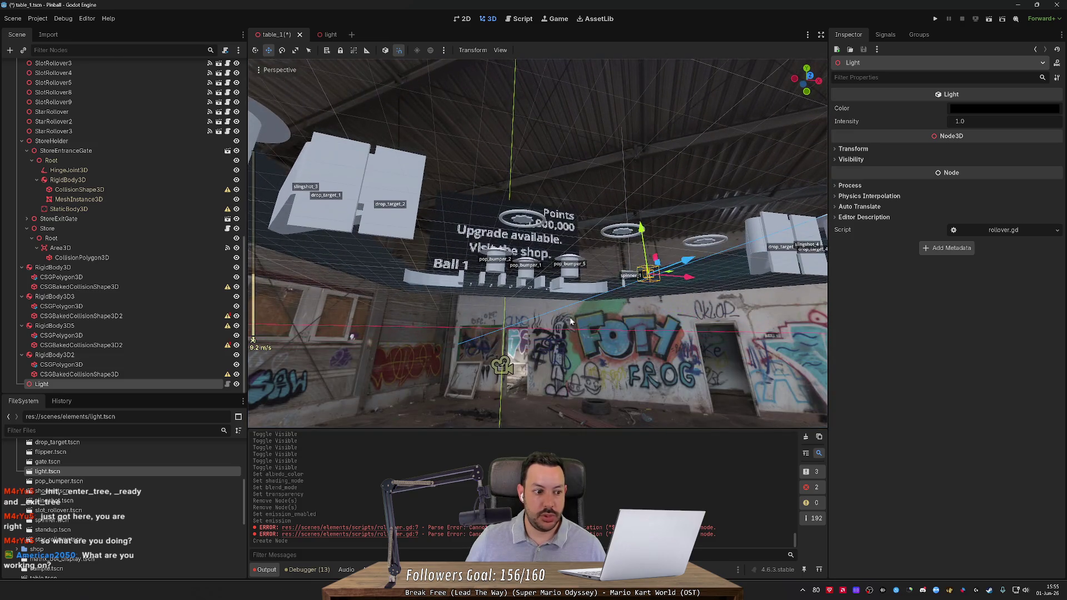
mouse_move(73, 389)
left_mouse_down()
mouse_move(71, 174)
mouse_move(82, 195)
mouse_move(101, 171)
left_mouse_up()
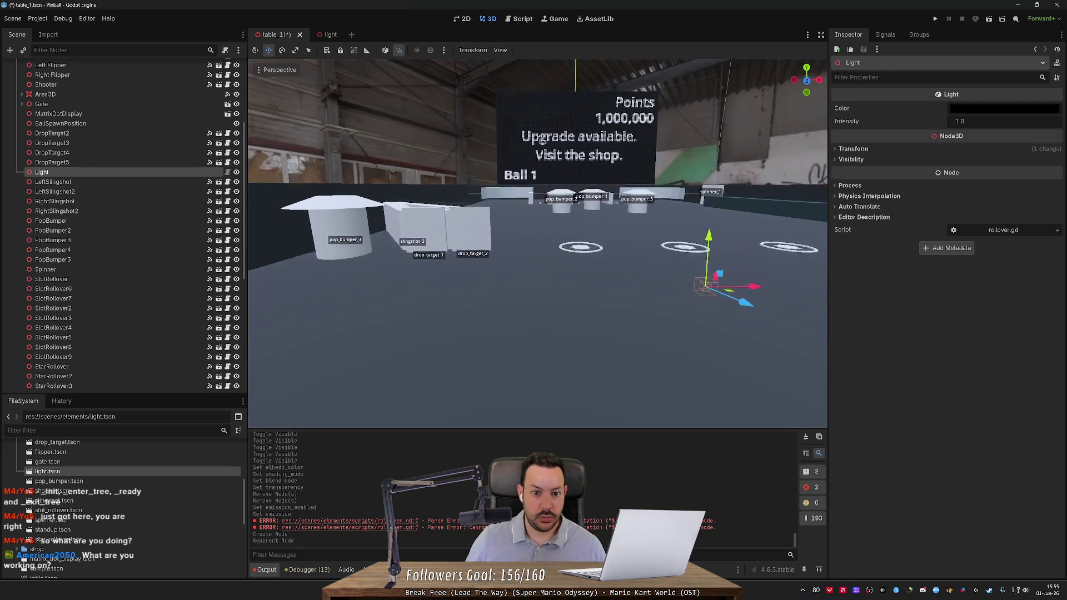
left_click_drag(694, 248, 697, 208)
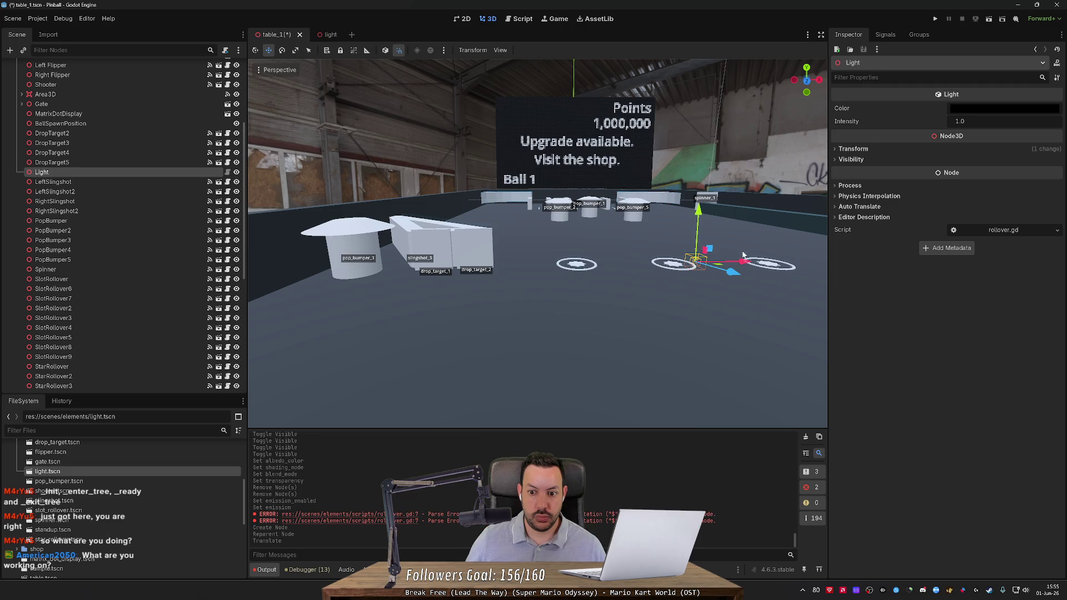
mouse_move(745, 261)
left_mouse_down()
mouse_move(490, 294)
mouse_move(488, 283)
left_mouse_up()
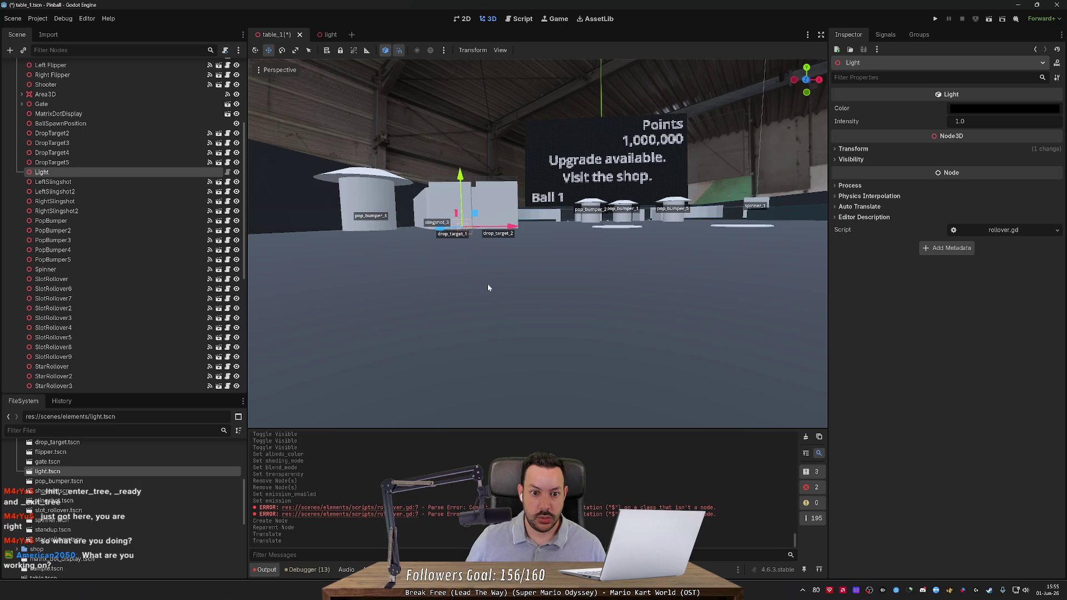
scroll(487, 284, "up", 3)
key("t")
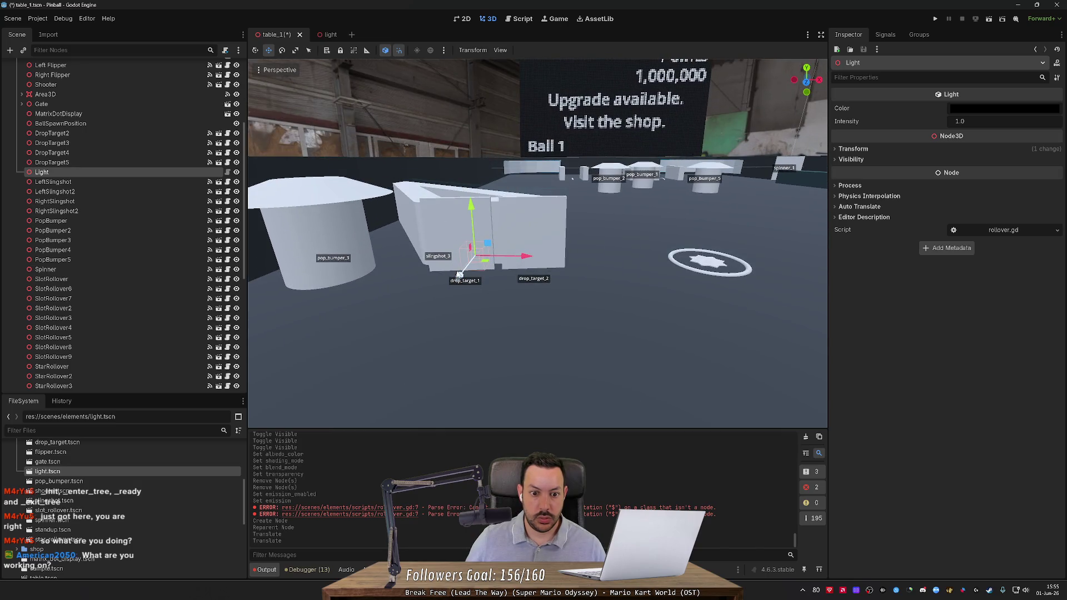
left_click_drag(459, 275, 456, 296)
left_click_drag(430, 337, 429, 333)
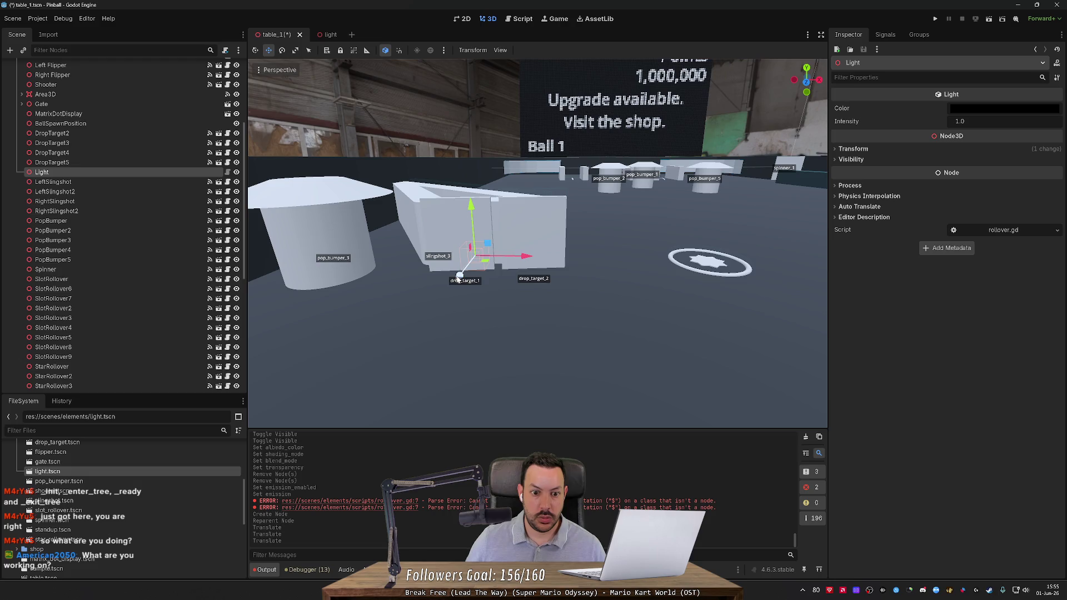
left_click_drag(459, 279, 424, 332)
Check the Light's position (-0.19, 0.03, 0.037) and save the table_1 scene.
scroll(451, 332, "up", 2)
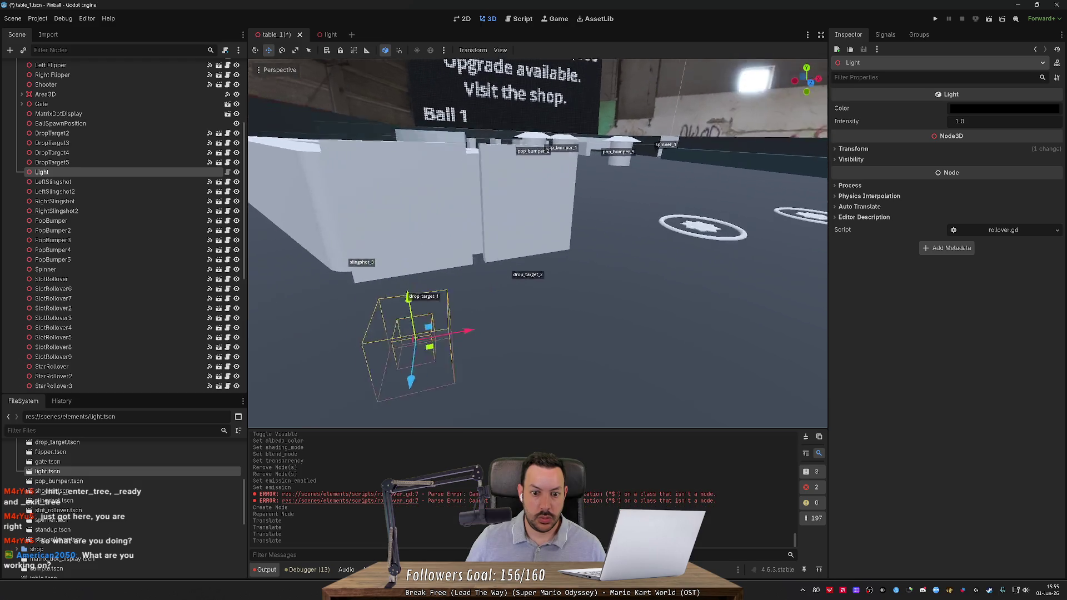
key("f")
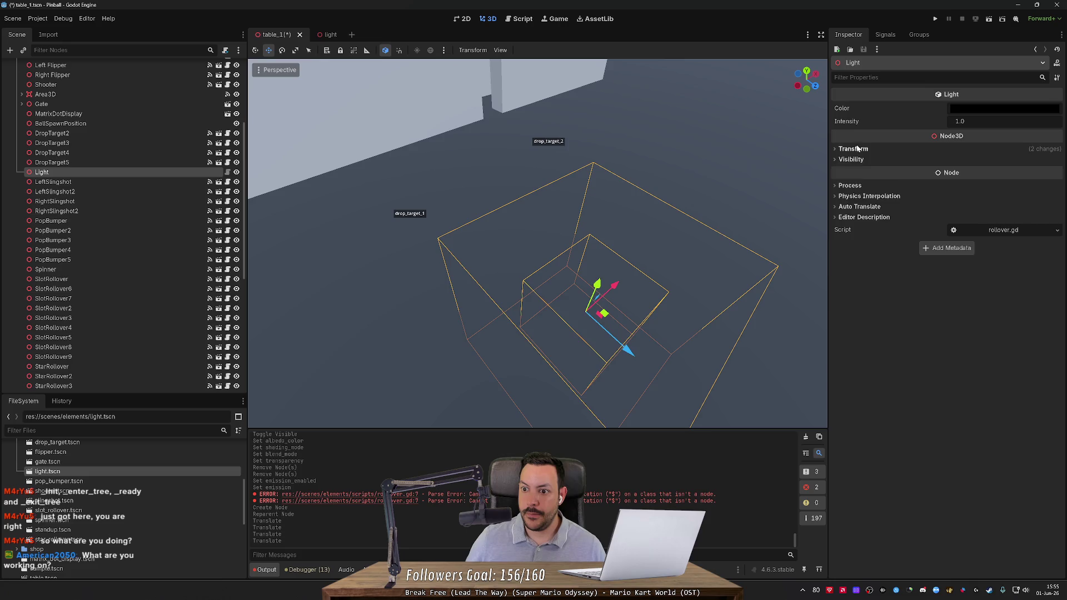
left_click(853, 149)
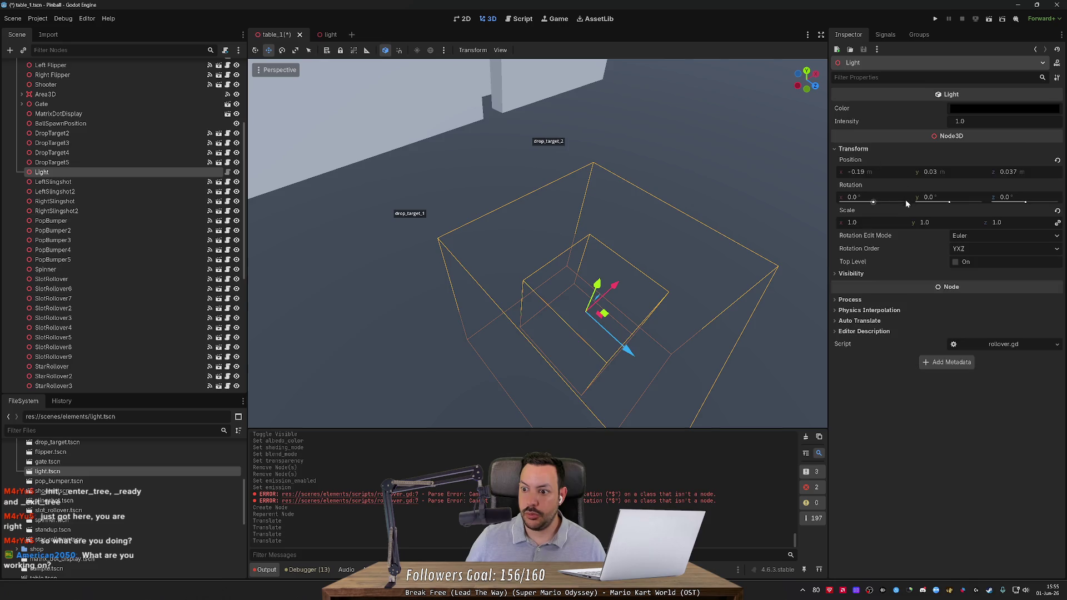
left_click(142, 163)
left_click(137, 173)
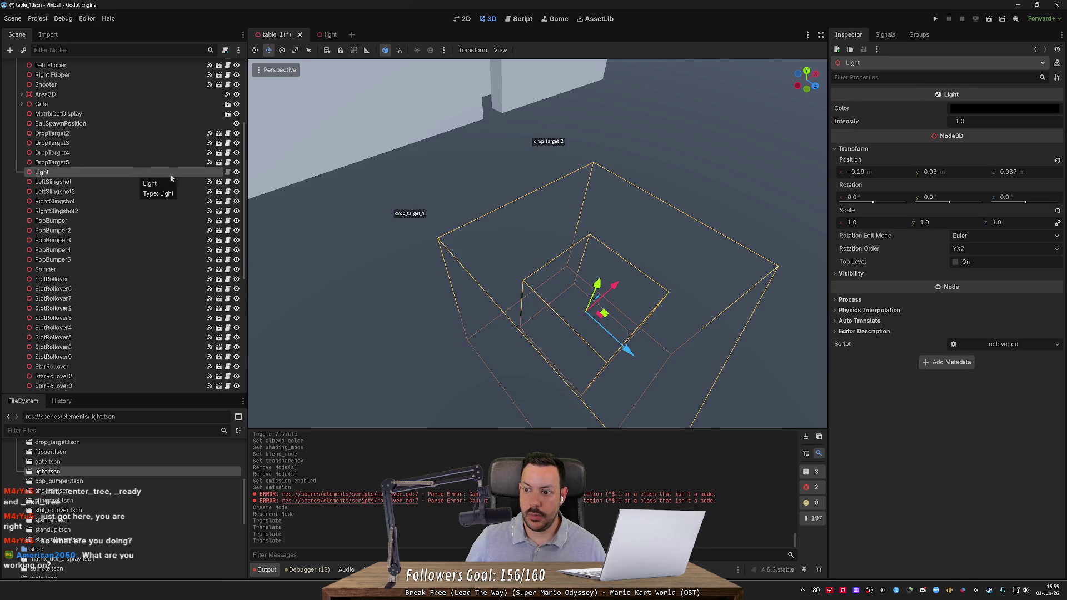
key("ctrl+s")
left_click_drag(622, 166, 567, 128)
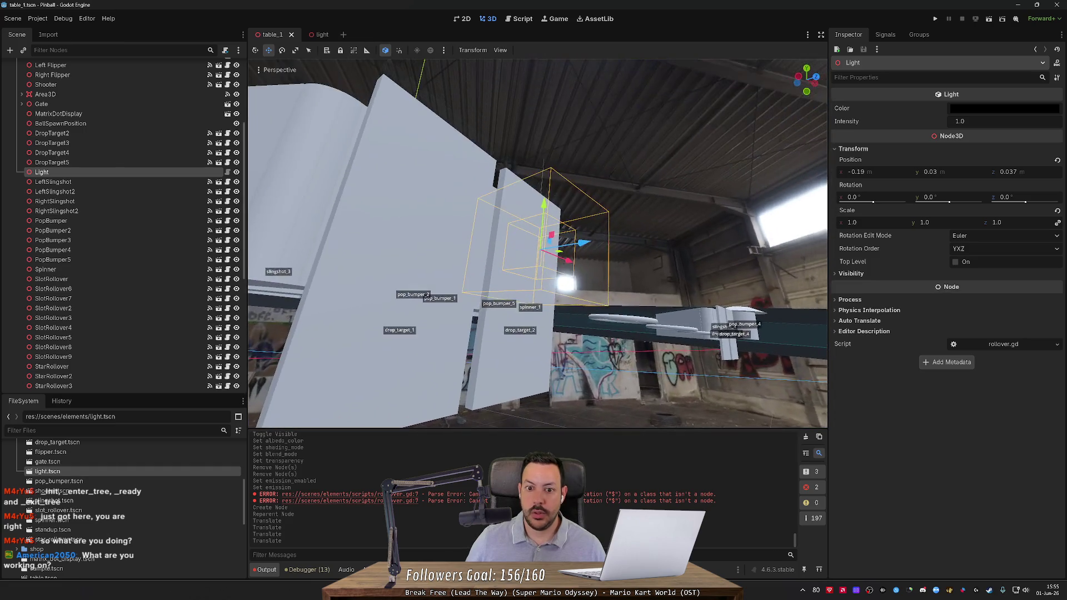
key("ctrl+Tab")
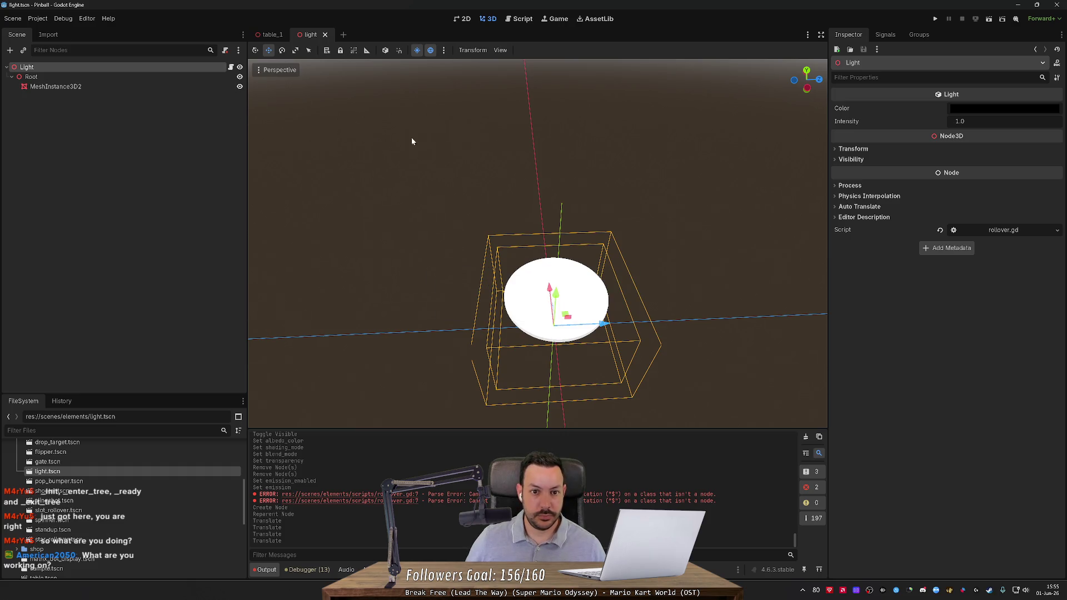
left_click(272, 34)
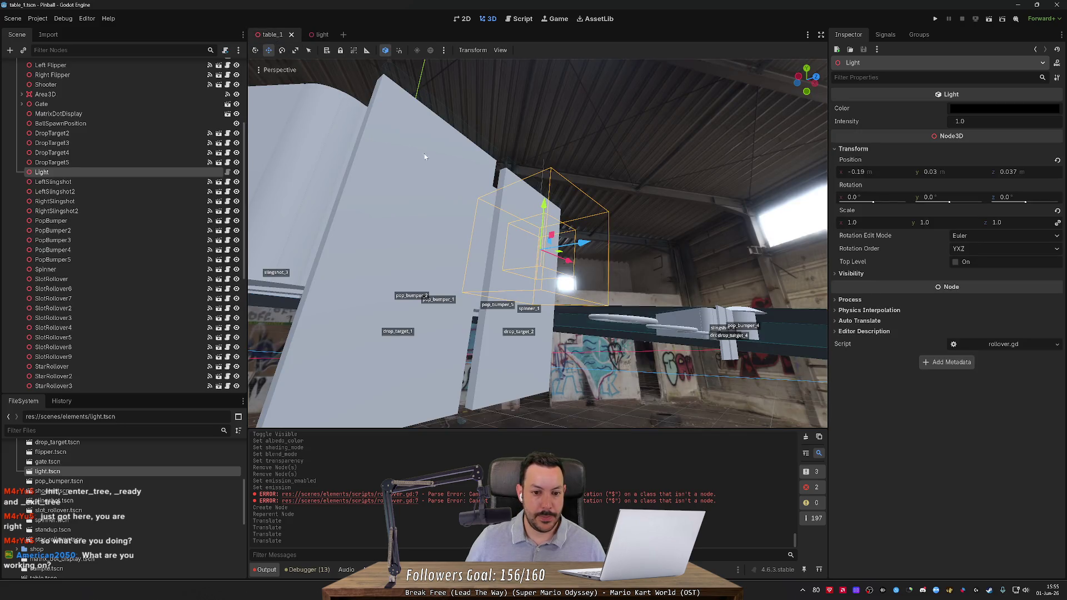
key("w")
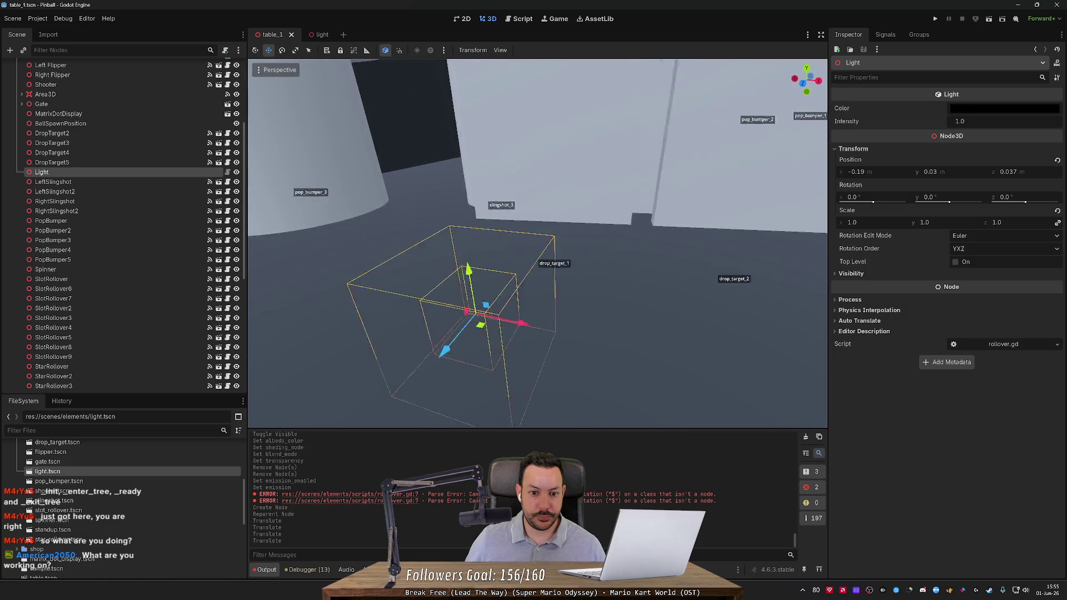
key("w")
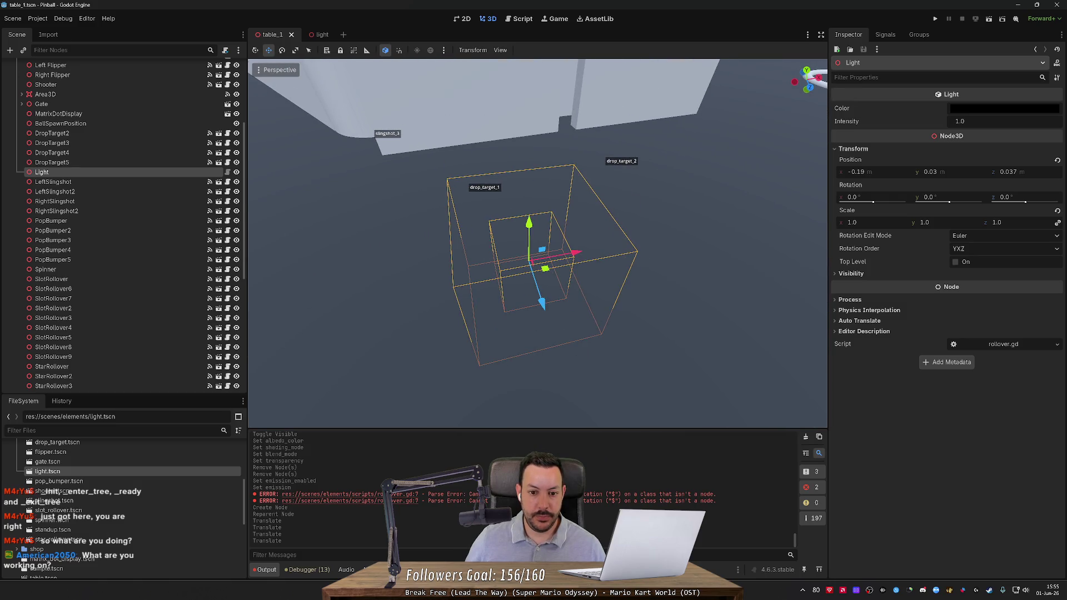
key("s")
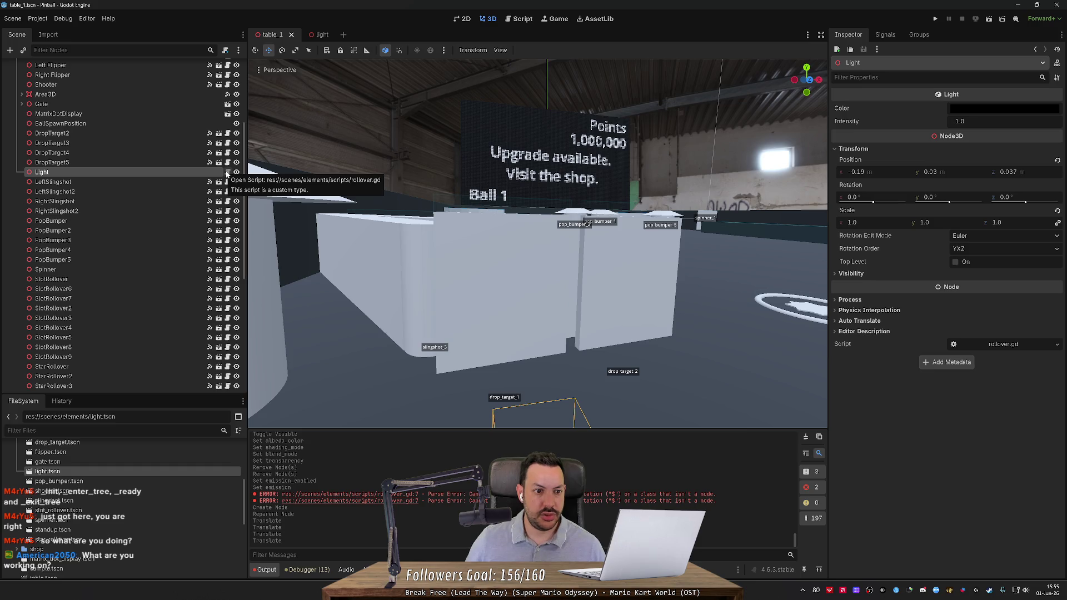
left_click(227, 174)
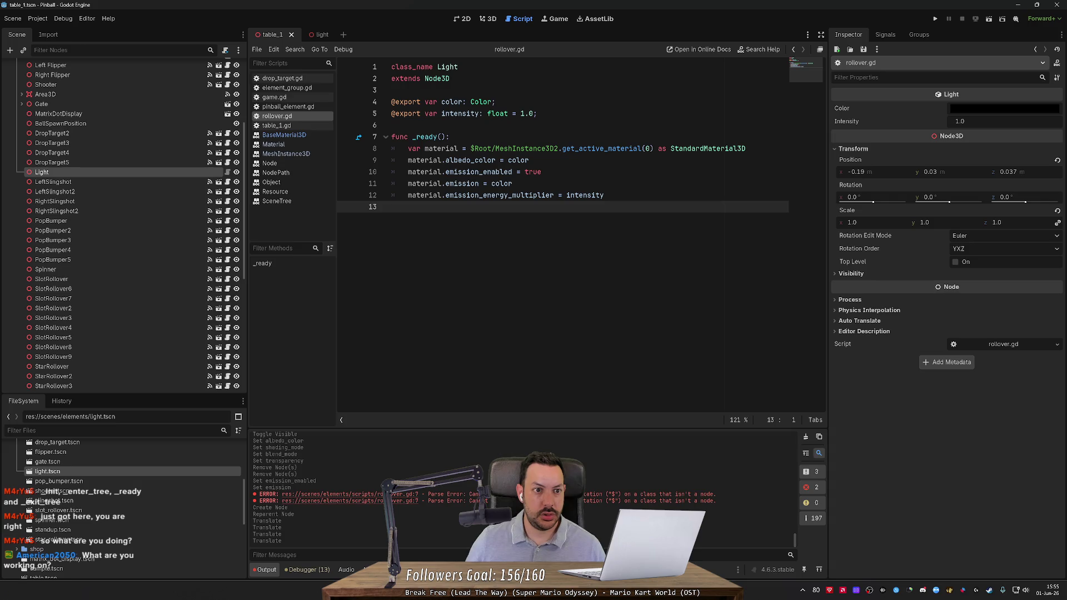
left_click(320, 34)
left_click(488, 18)
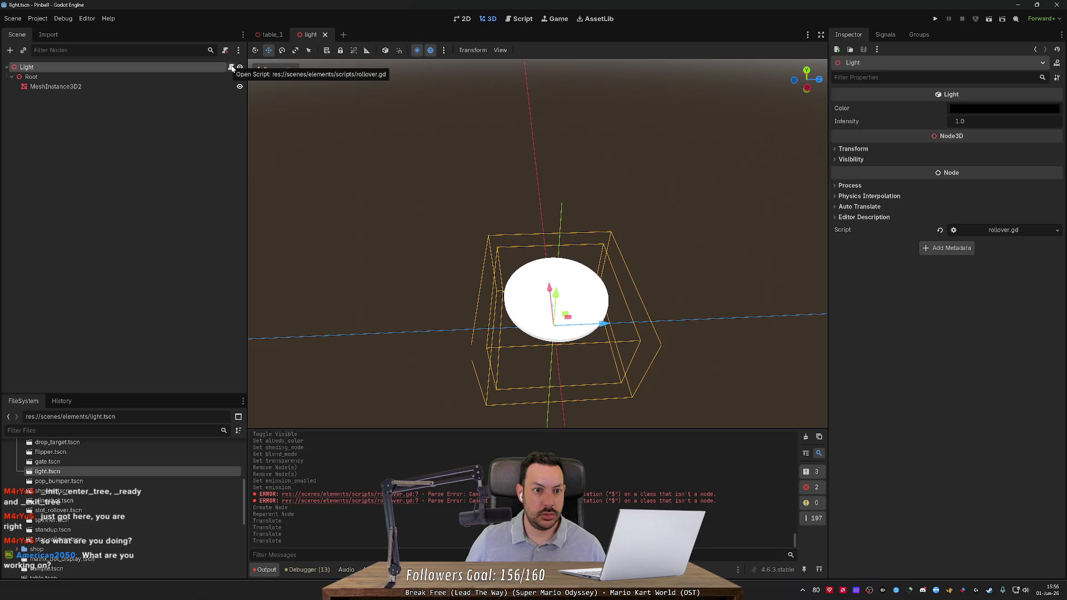
Detach rollover.gd from the Light root node, then browse scripts in Attach Script and cancel.
right_click(198, 68)
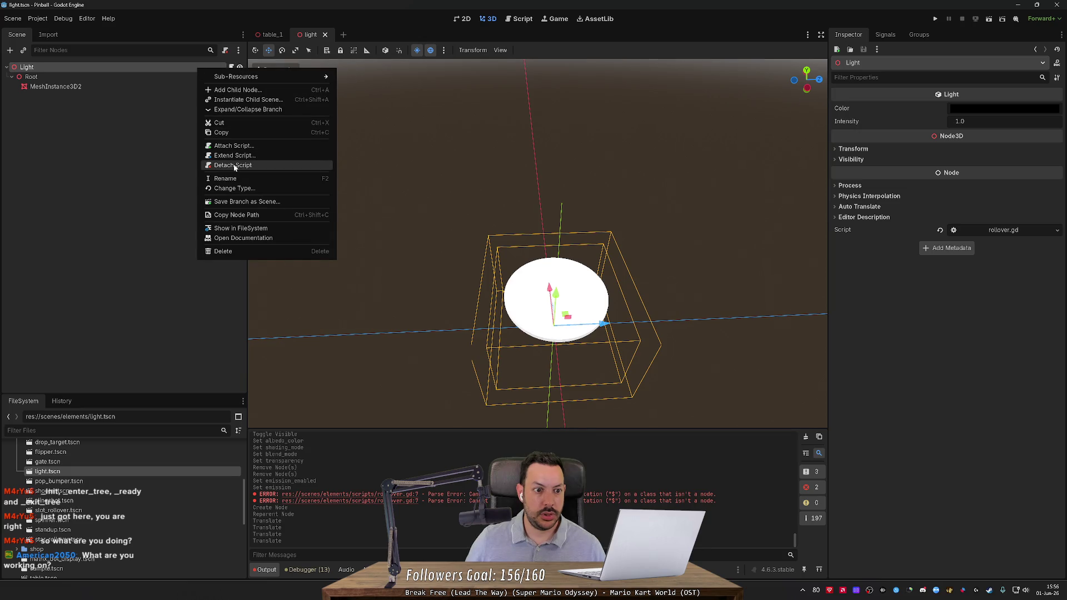
left_click(211, 166)
right_click(207, 66)
left_click(245, 129)
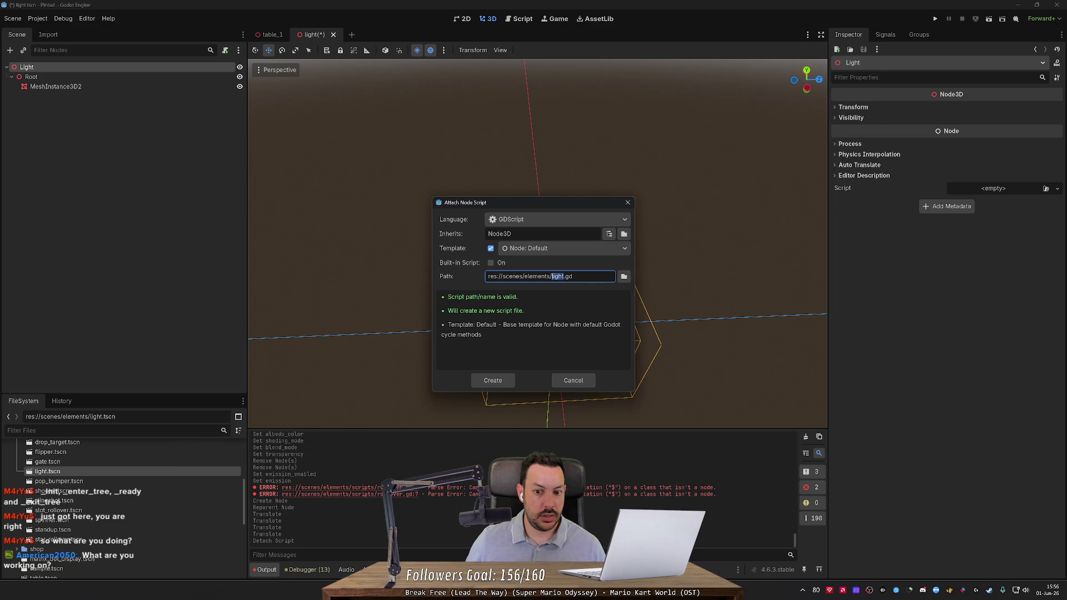
left_click(623, 276)
double_click(405, 207)
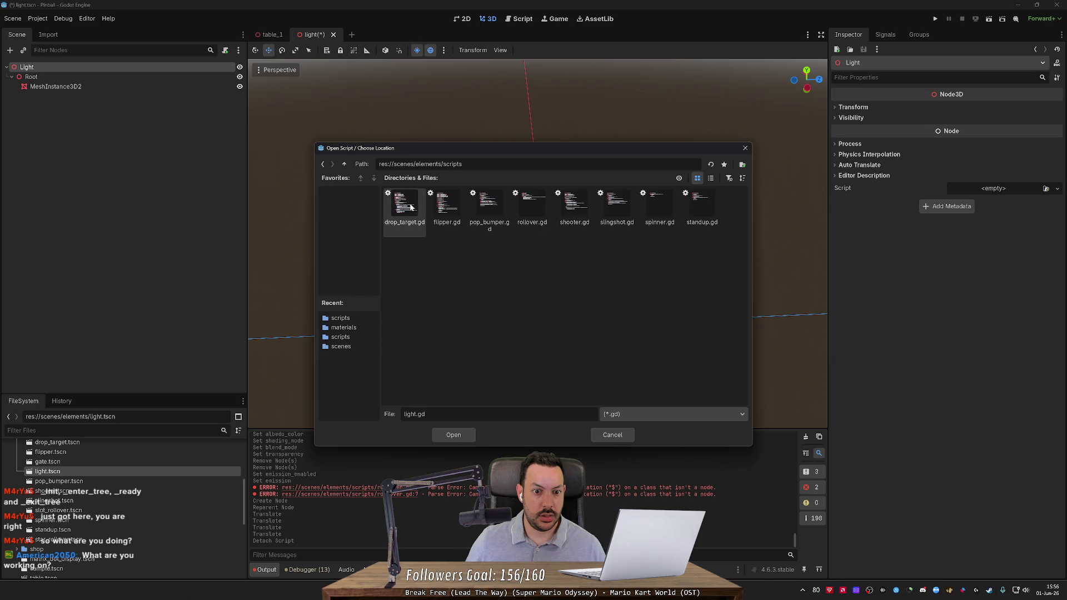
left_click(613, 435)
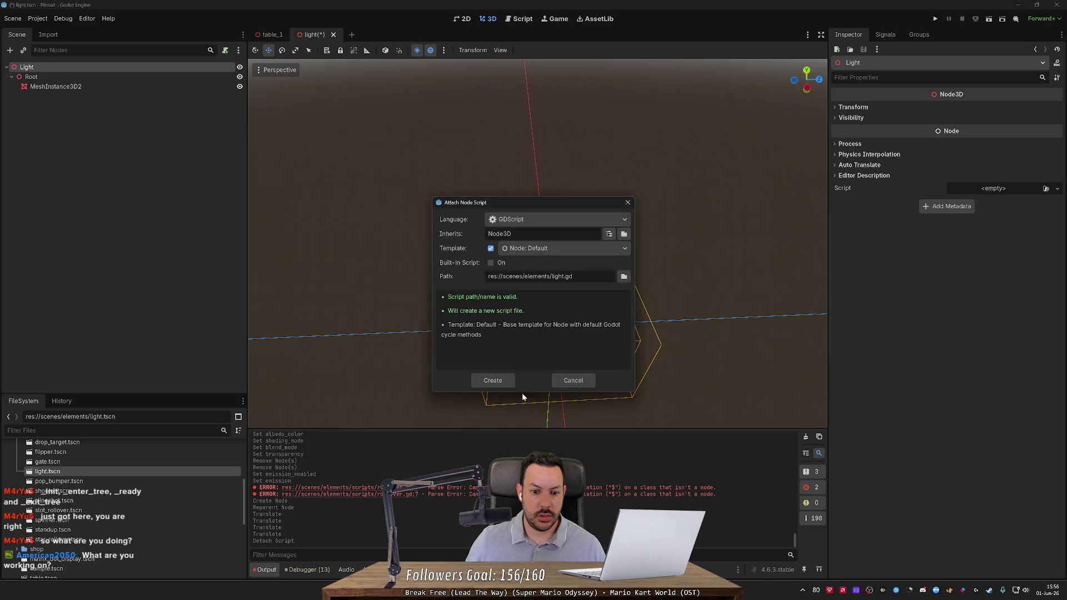
left_click(570, 381)
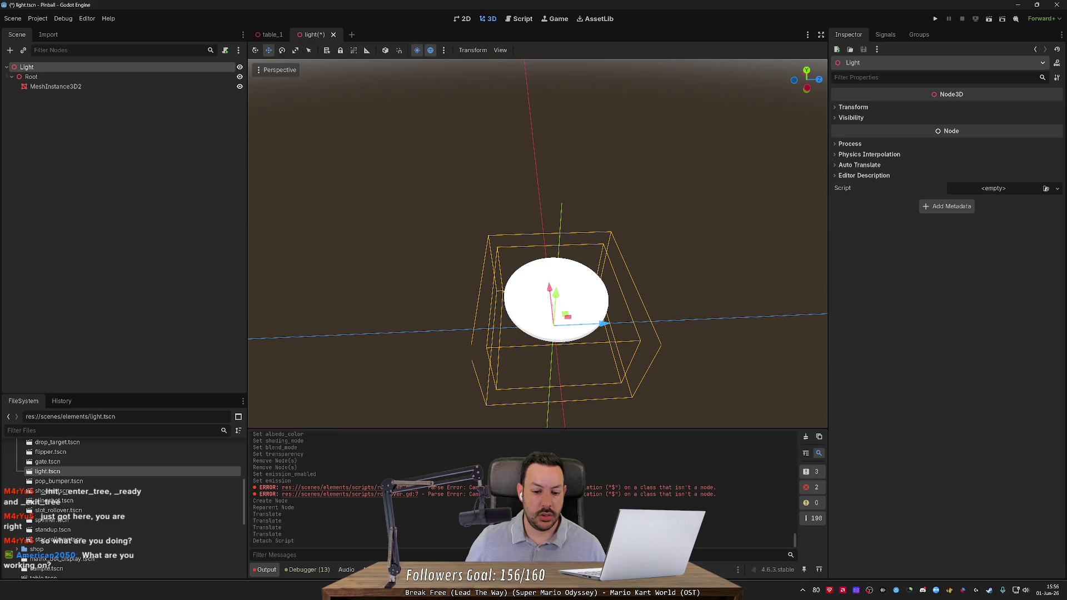
key("alt+Tab")
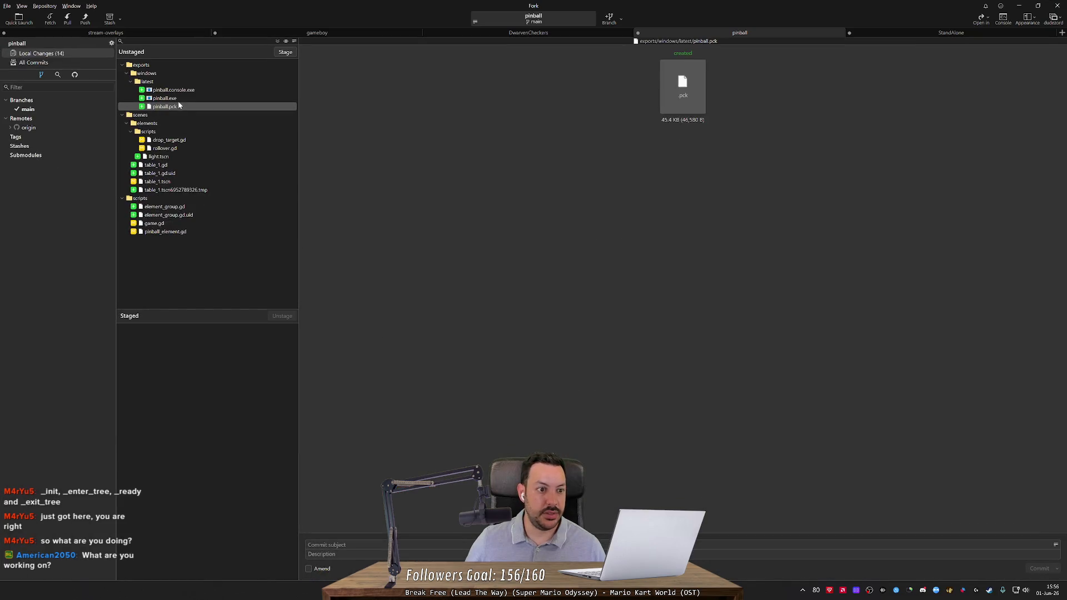
Discard rollover.gd's uncommitted Light-class changes in Fork and return to Godot.
left_click(176, 147)
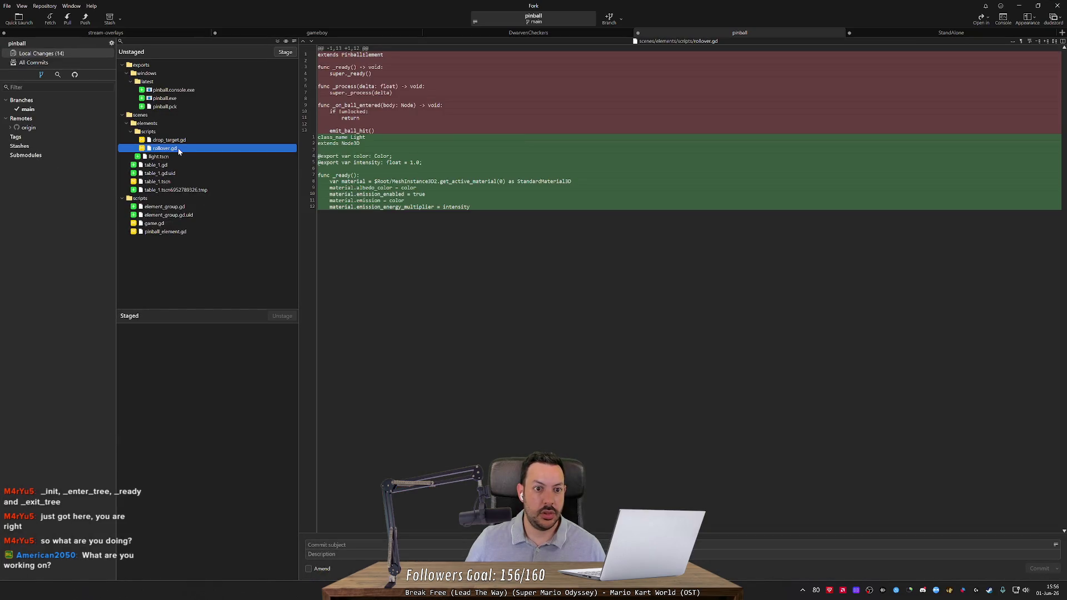
left_click_drag(473, 209, 319, 137)
key("ctrl+c")
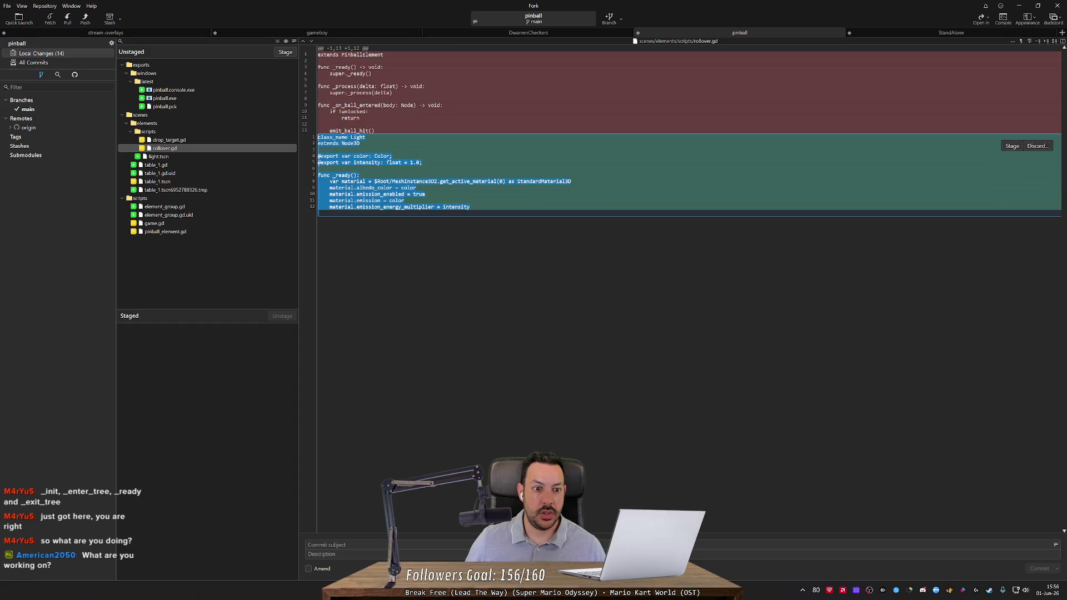
left_click(205, 148)
key("Delete")
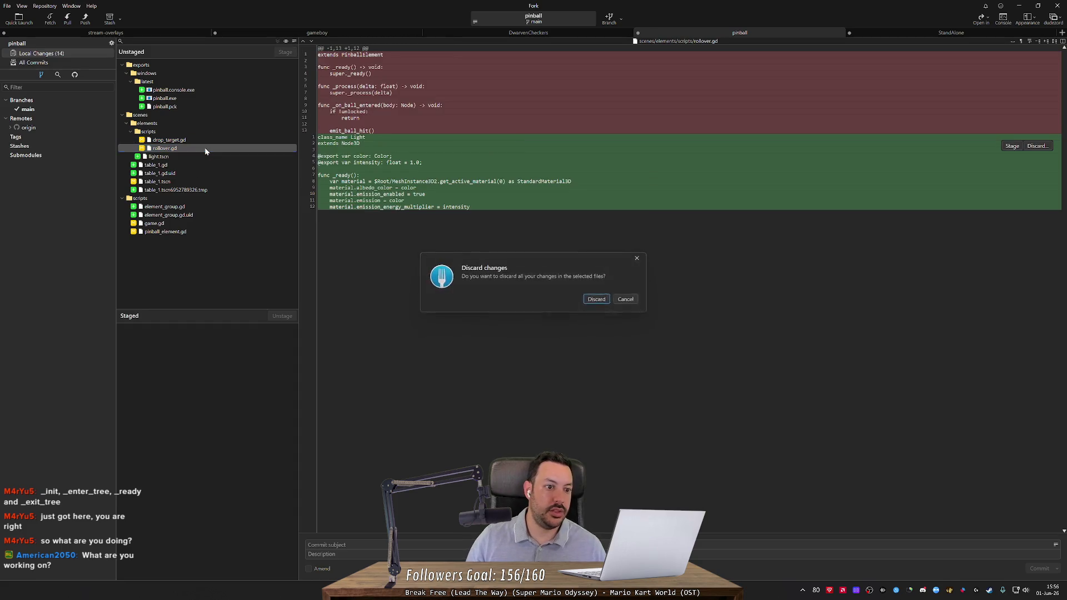
key("Return")
key("alt+Tab")
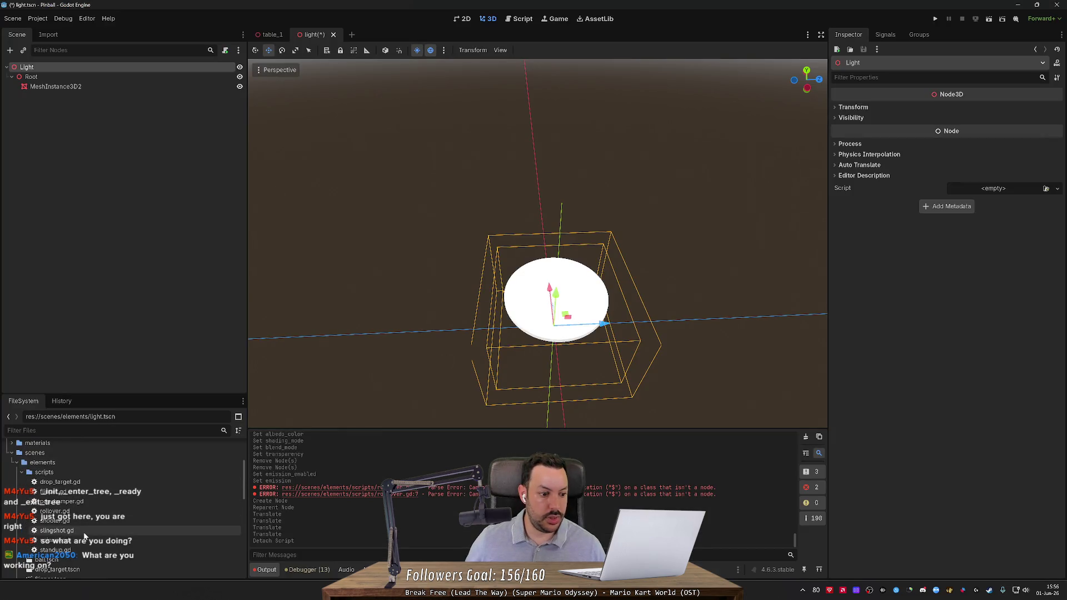
Duplicate rollover.gd as light.gd, replace its contents with the Light class code, and save.
left_click(100, 511)
key("ctrl+d")
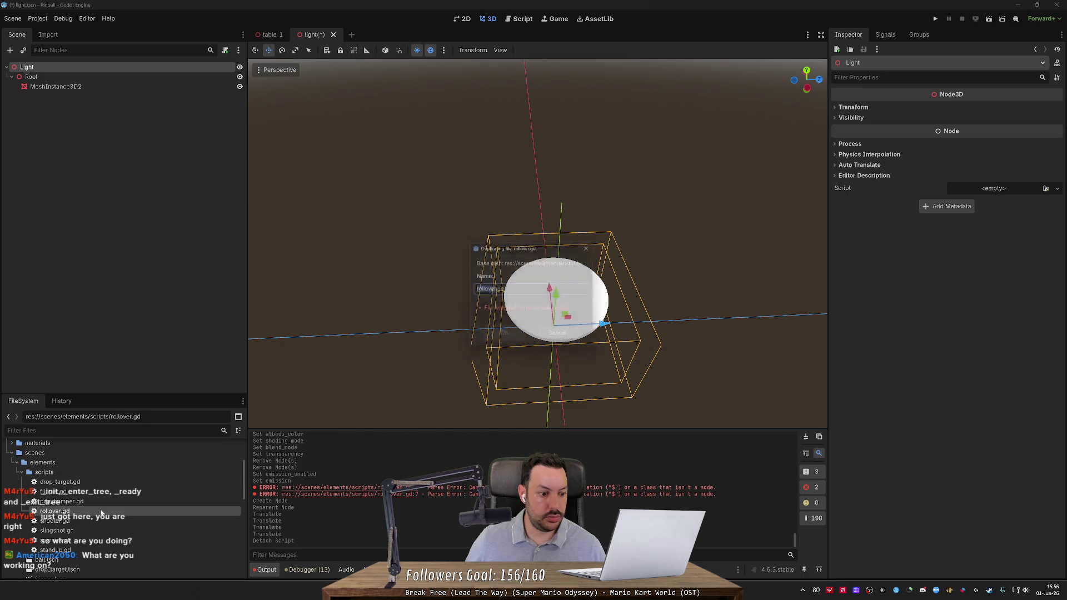
type("light")
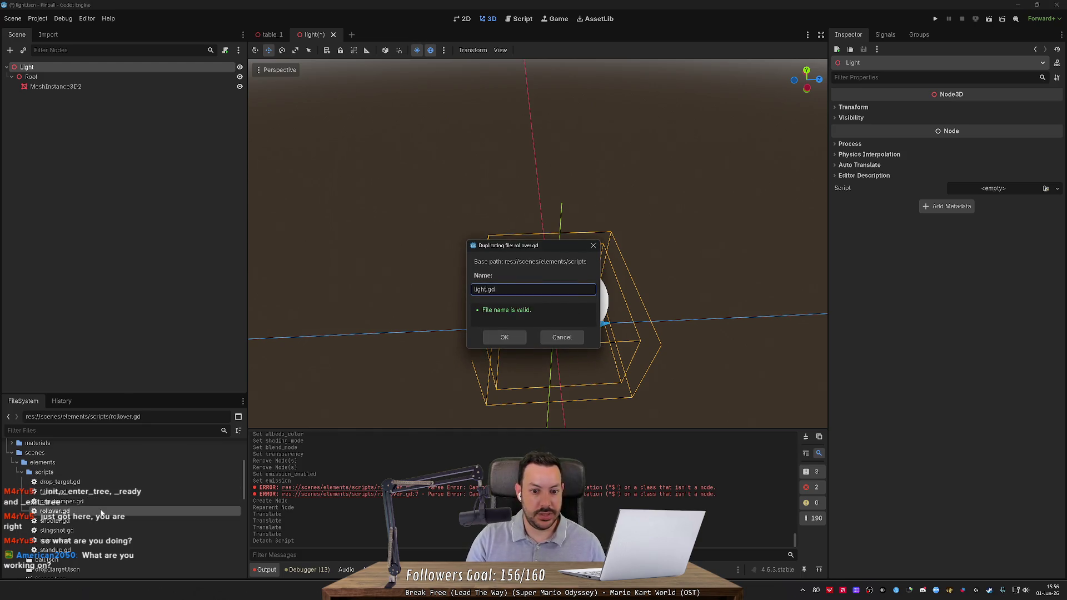
key("Return")
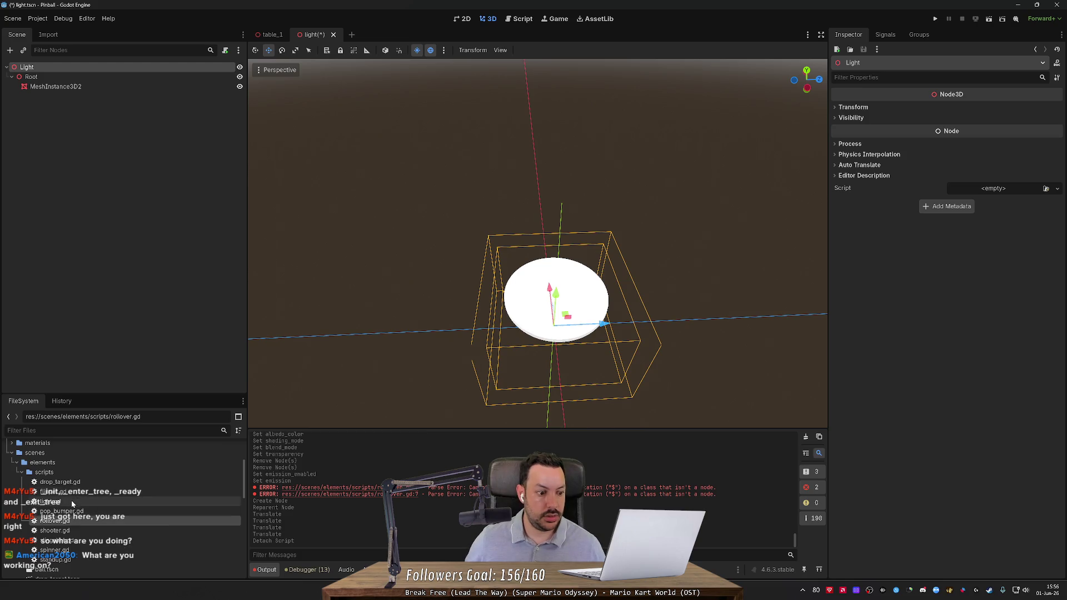
double_click(71, 502)
key("ctrl+a")
key("ctrl+v")
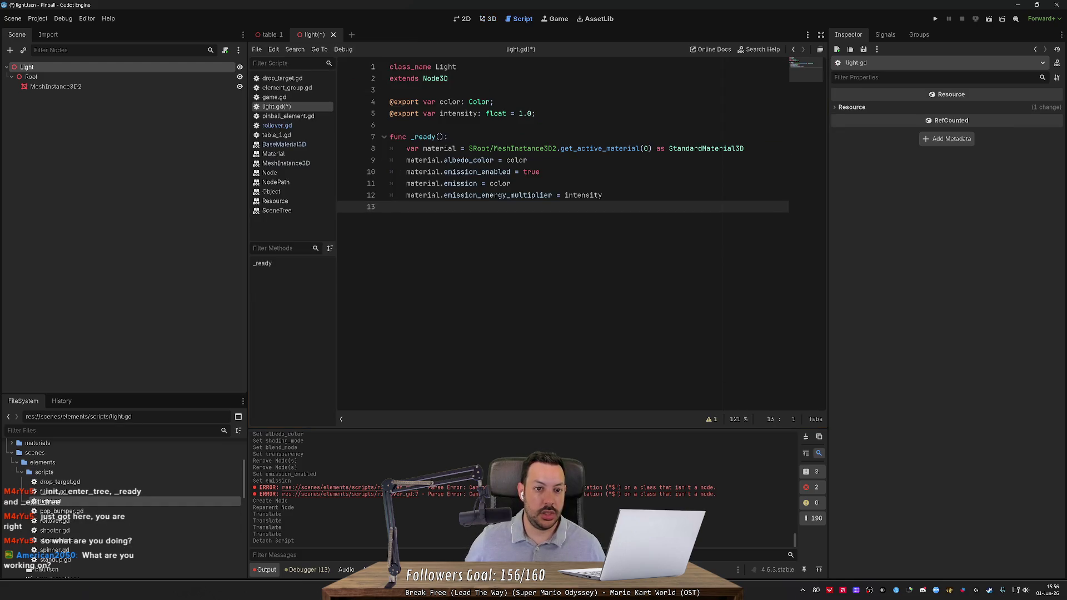
key("ctrl+s")
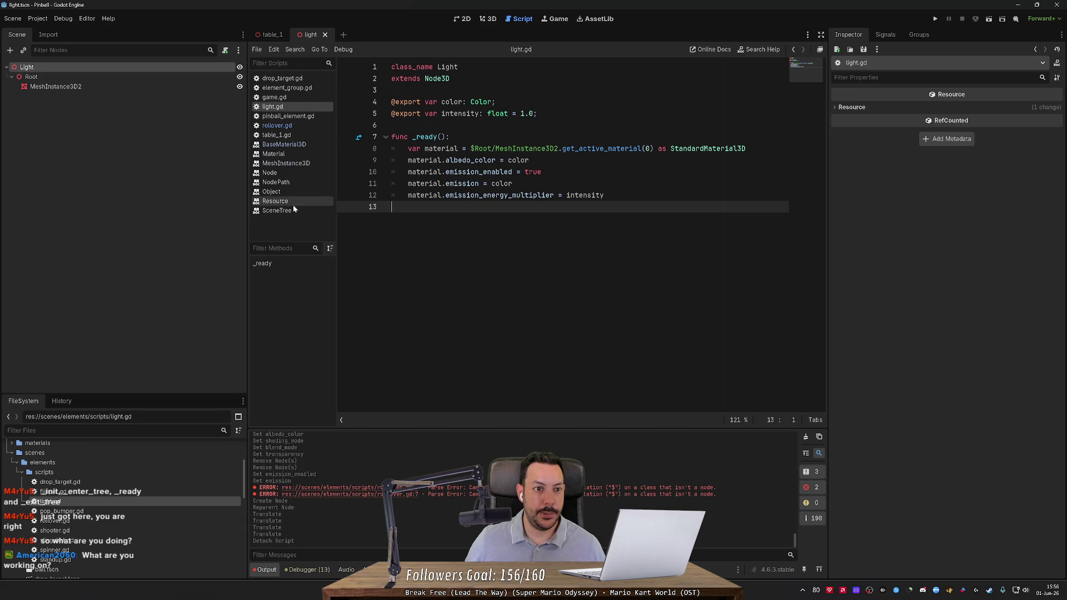
Attach the existing light.gd script to the Light root node.
right_click(186, 67)
left_click(215, 128)
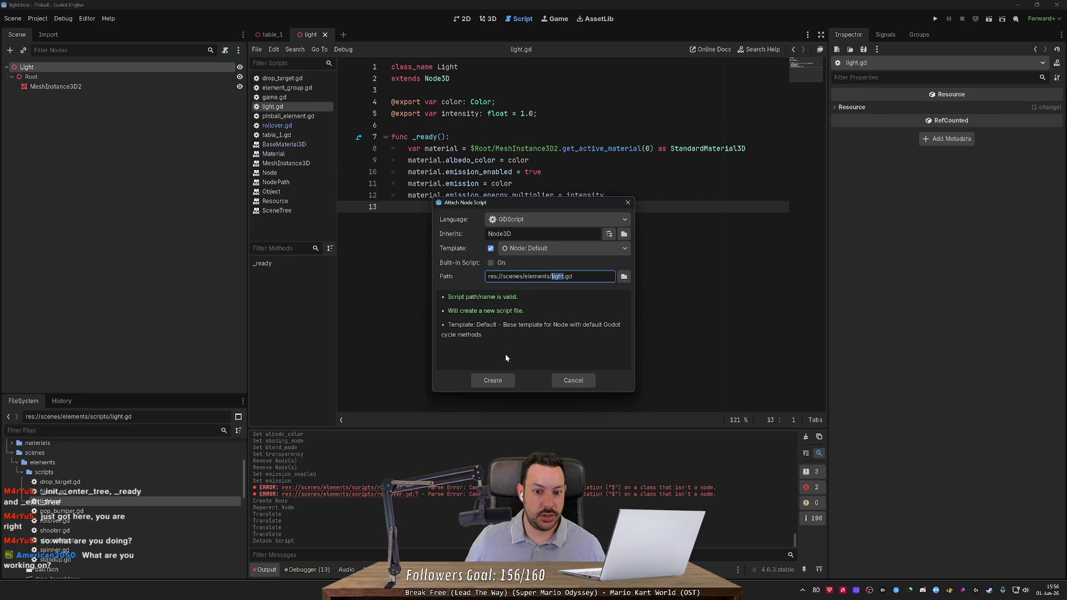
left_click(497, 375)
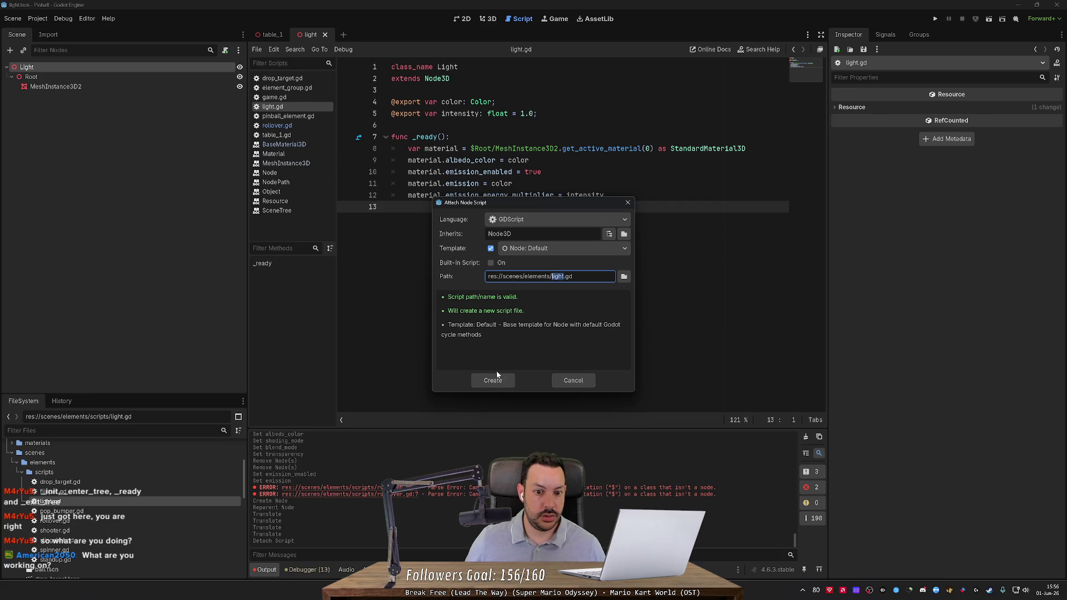
left_click(623, 277)
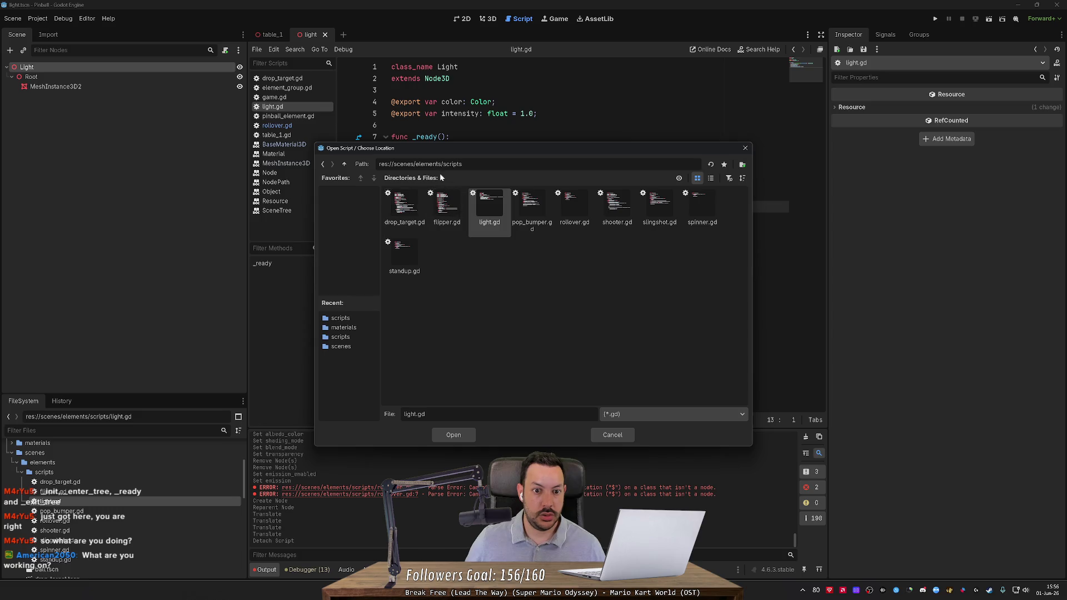
double_click(488, 206)
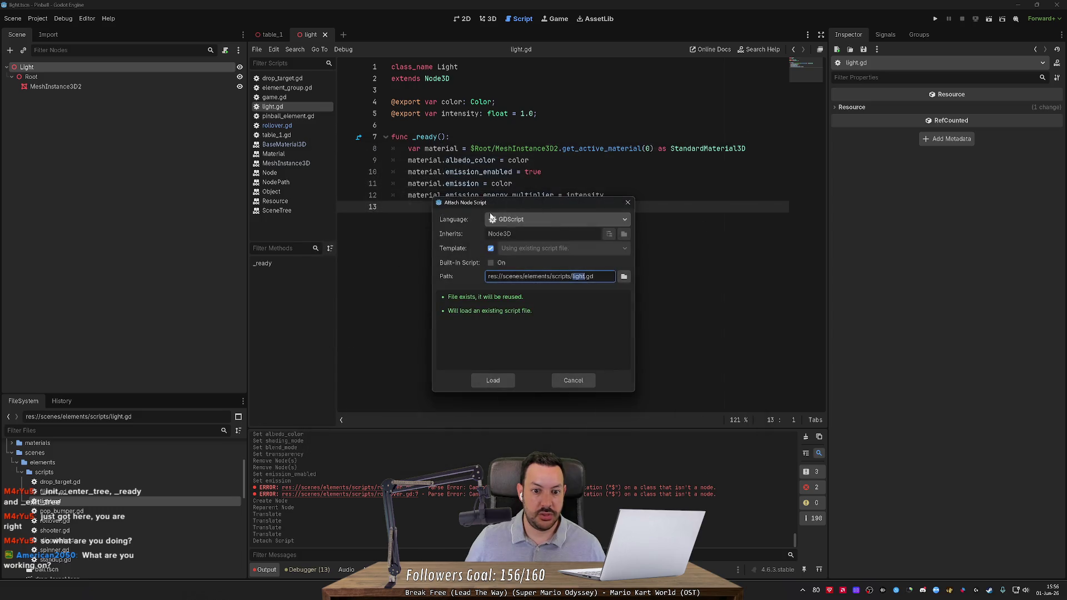
left_click(494, 381)
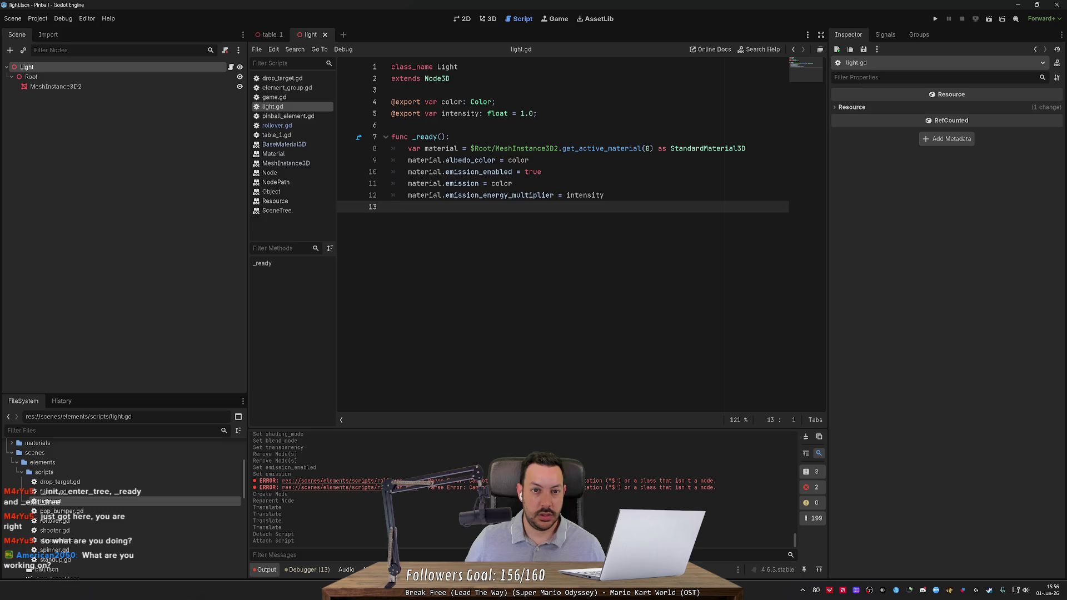
left_click(491, 20)
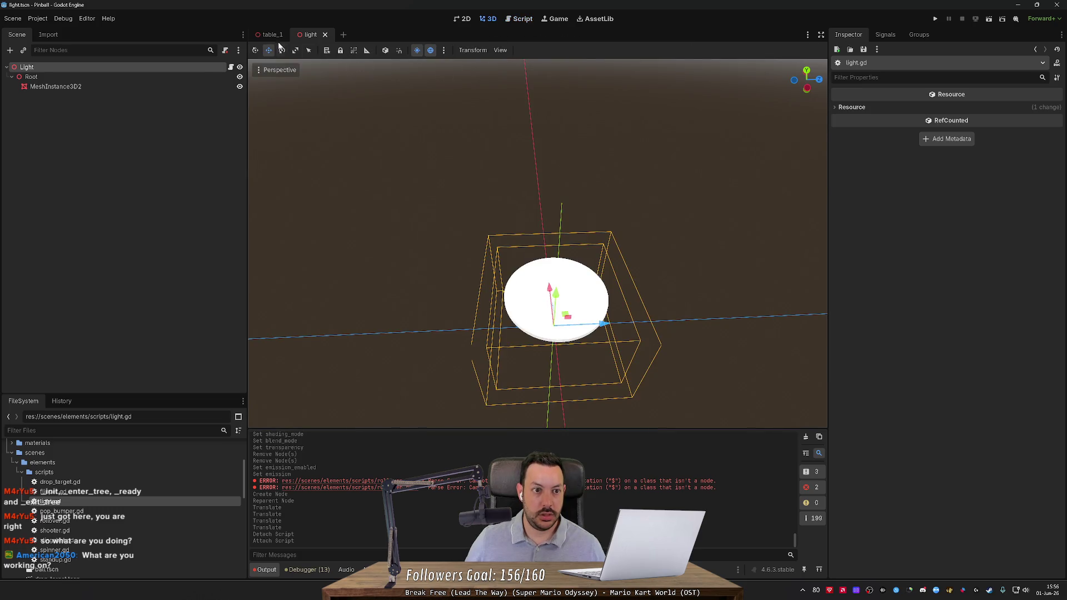
Delete the old Light node from table_1 and save the scene.
left_click(280, 35)
key("f")
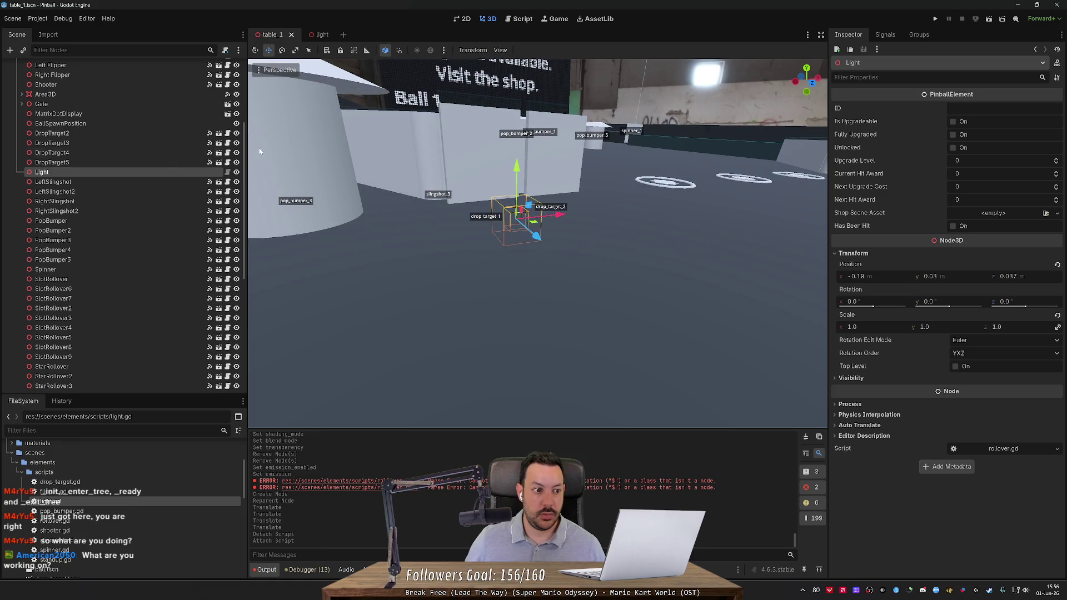
key("Delete")
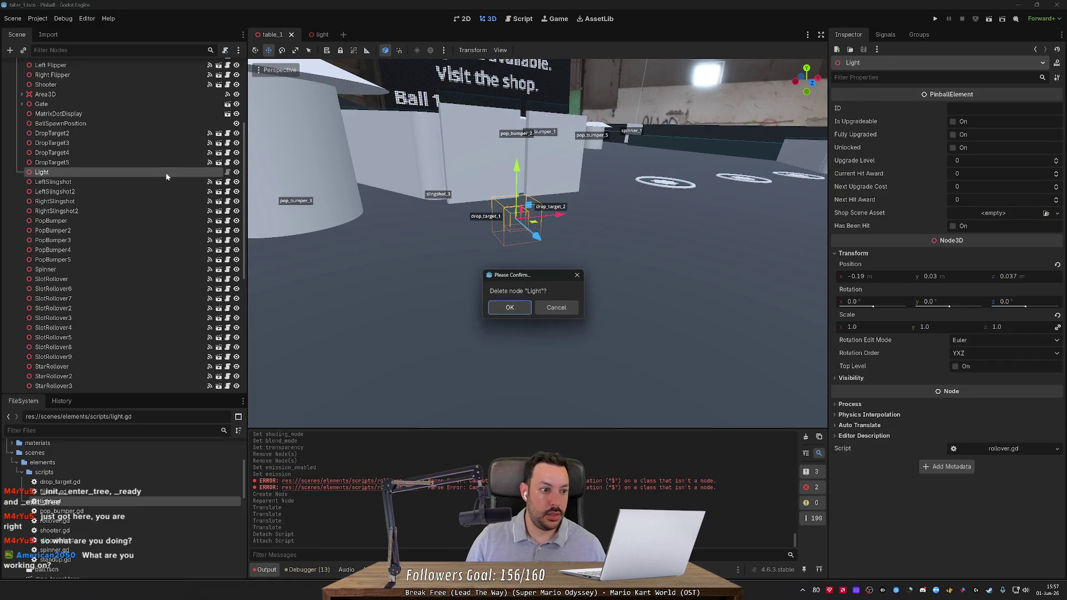
key("Return")
key("ctrl+s")
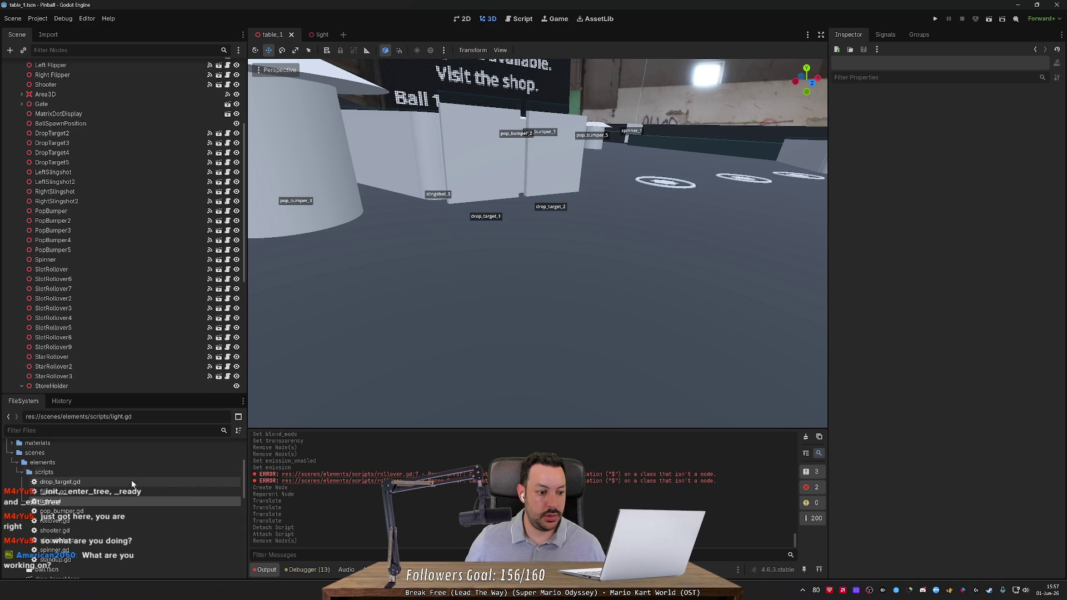
Instance light.tscn under DropTarget2 and move it down and forward onto the drop target.
scroll(78, 538, "down", 3)
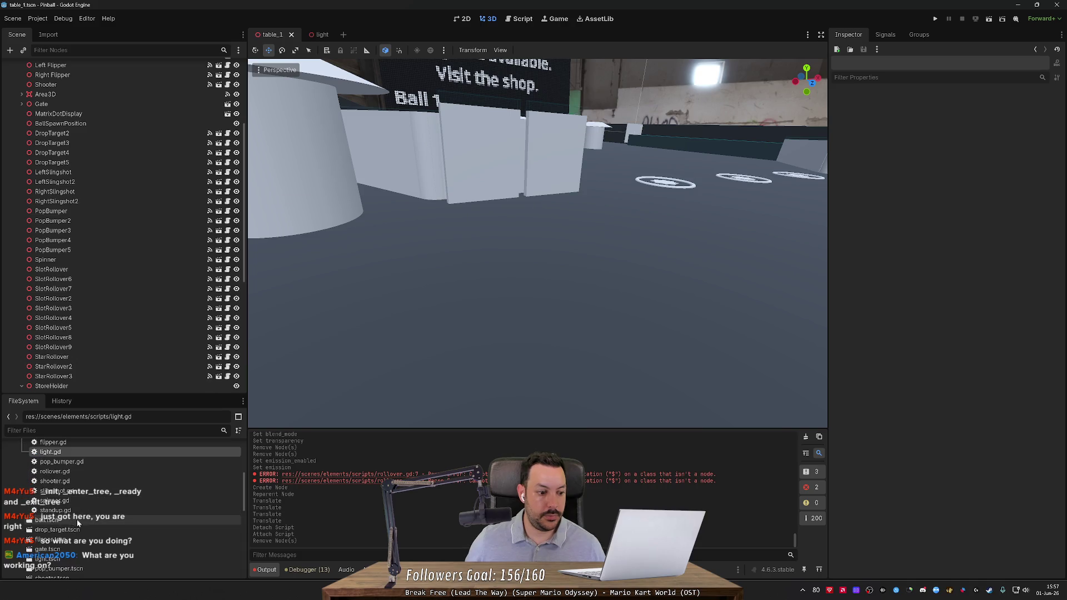
mouse_move(78, 559)
left_mouse_down()
mouse_move(186, 471)
mouse_move(434, 212)
mouse_move(84, 196)
mouse_move(77, 311)
mouse_move(97, 132)
left_mouse_up()
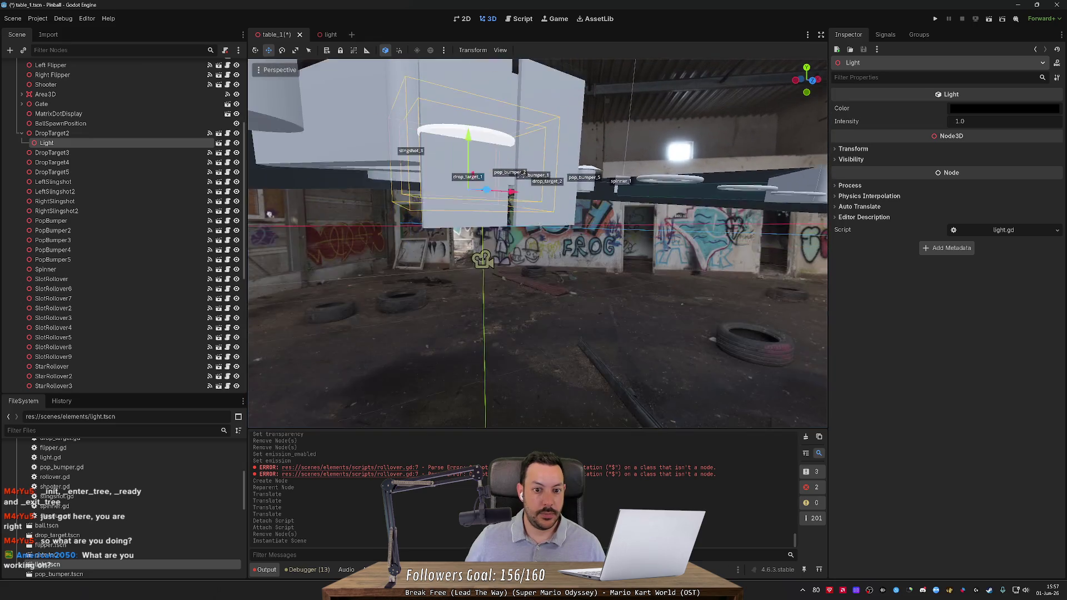
key("g")
key("y")
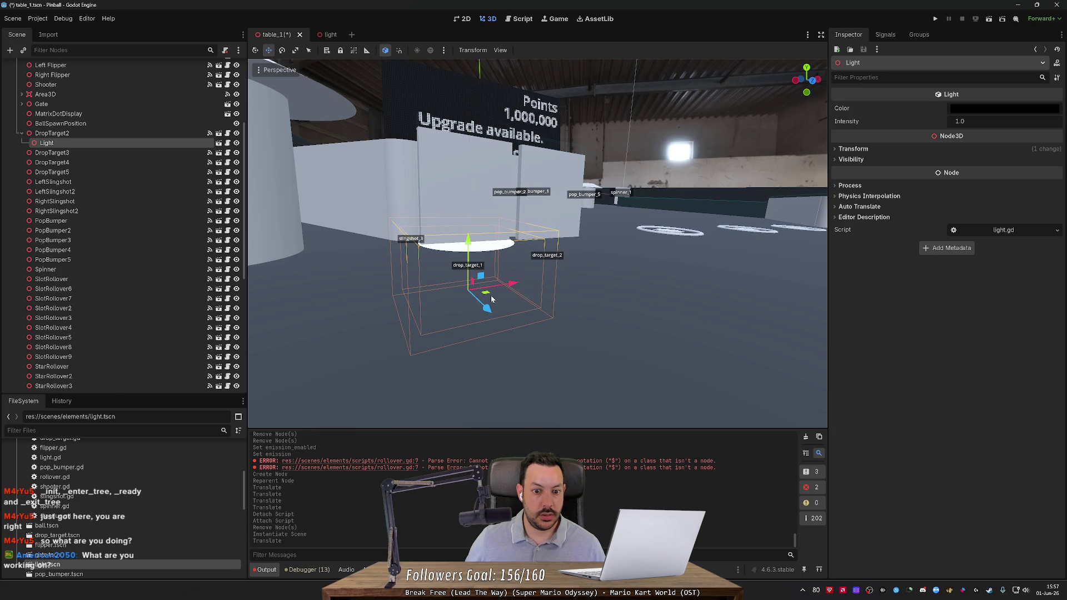
key("z")
left_click(515, 360)
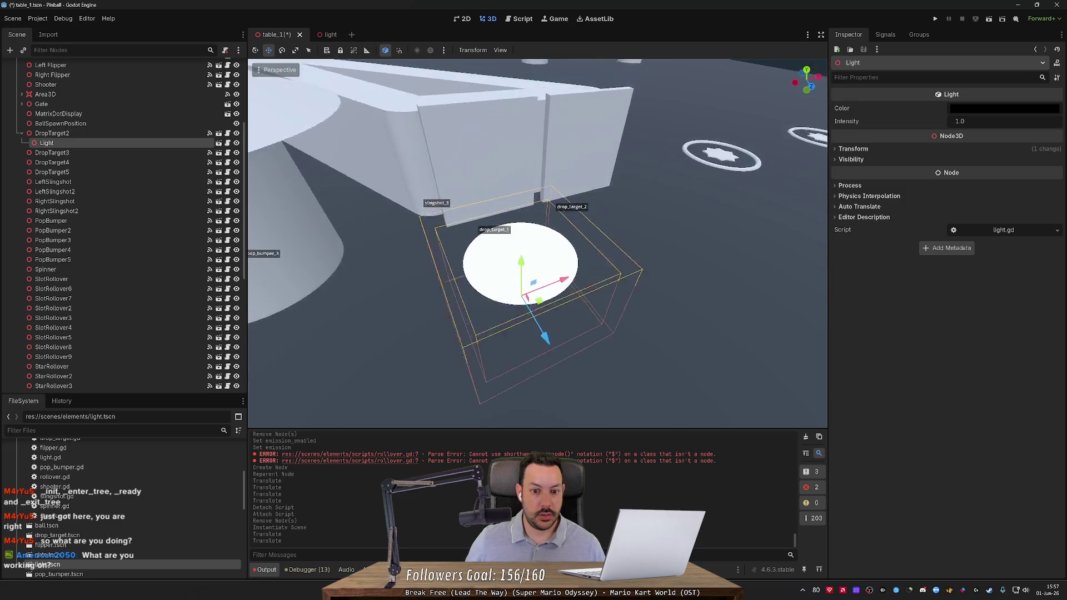
Save table_1, run the game to playtest it, then stop it.
key("ctrl+s")
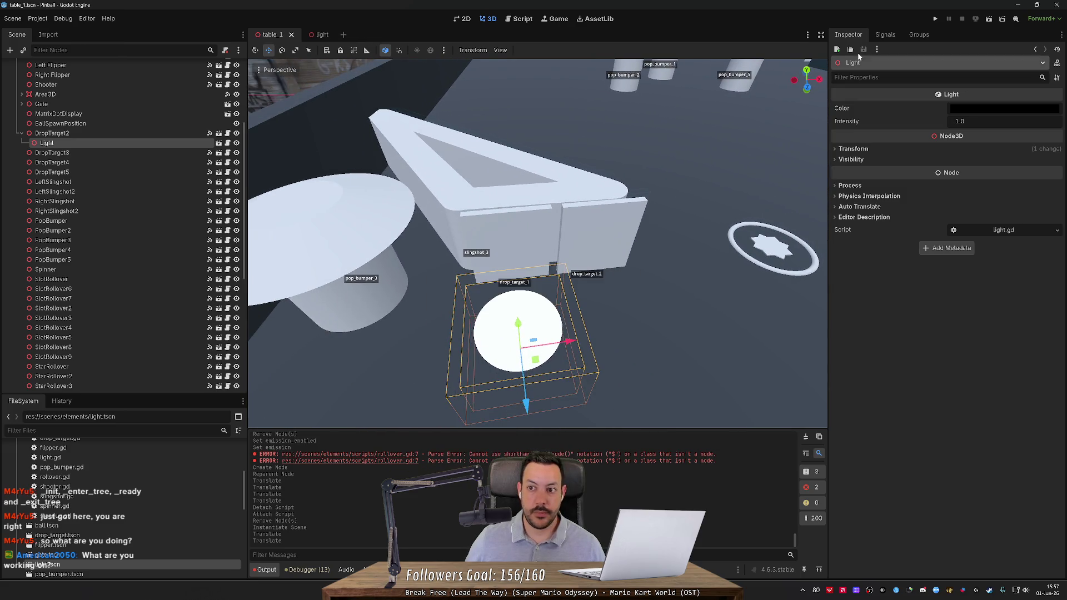
left_click(935, 19)
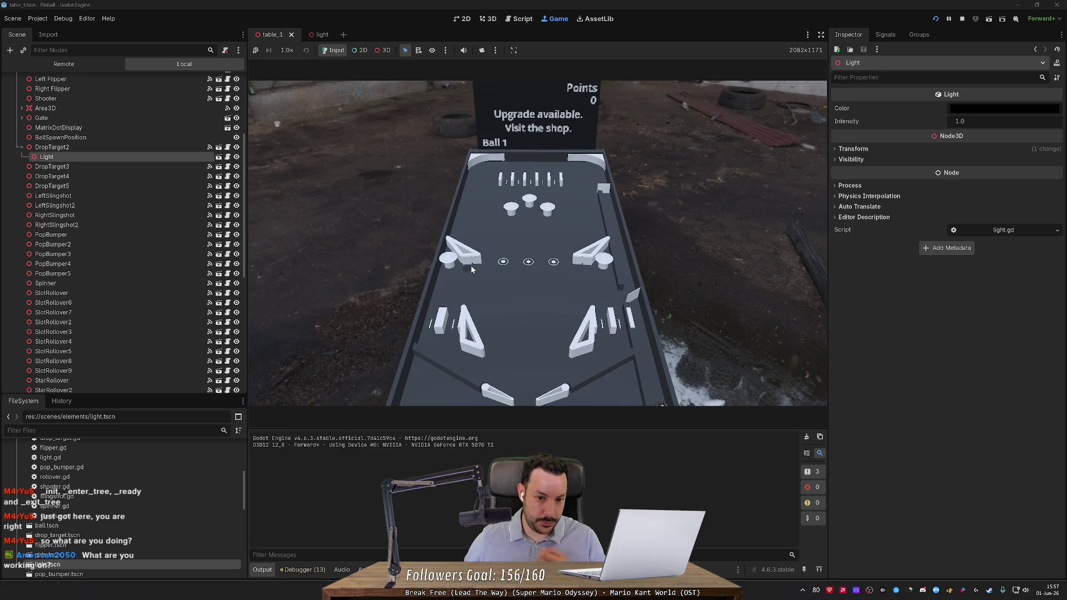
left_click(965, 18)
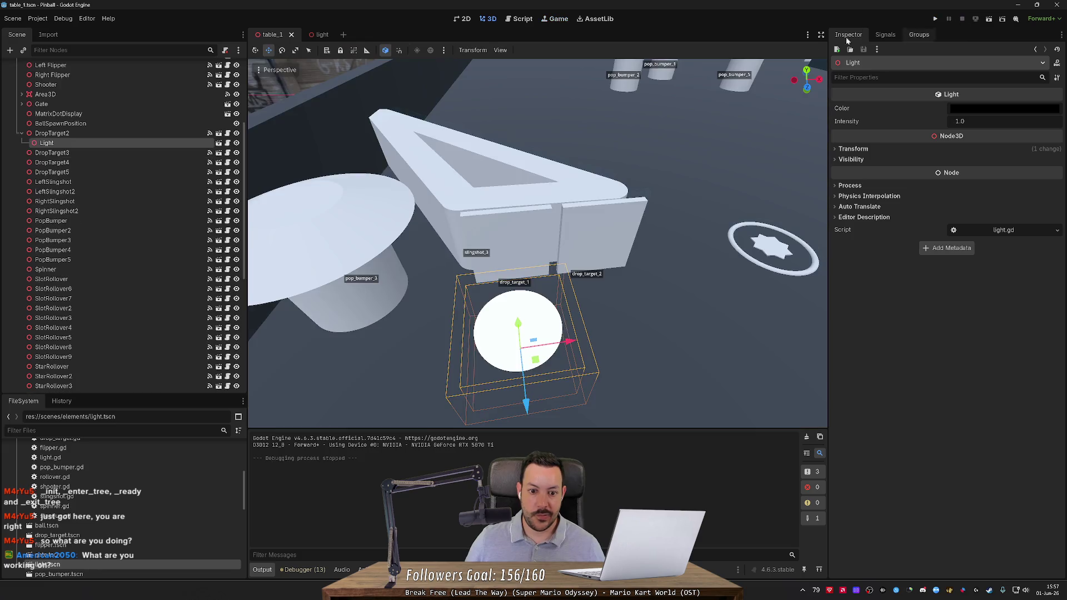
left_click(316, 34)
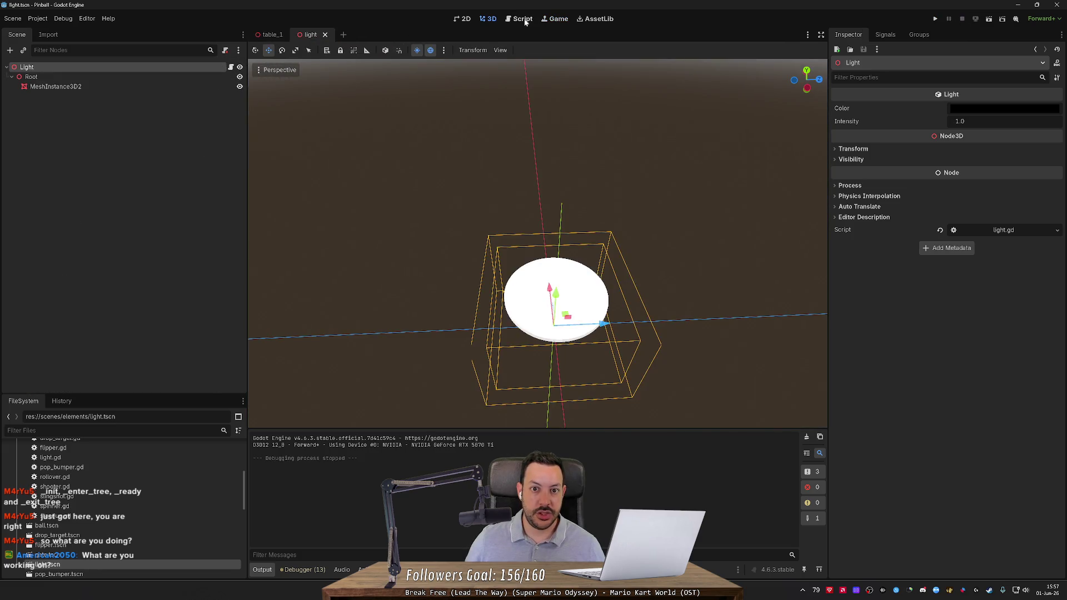
Add a func activate() to light.gd and replace _ready's four material assignments with an activate() call.
left_click(524, 20)
key("Return")
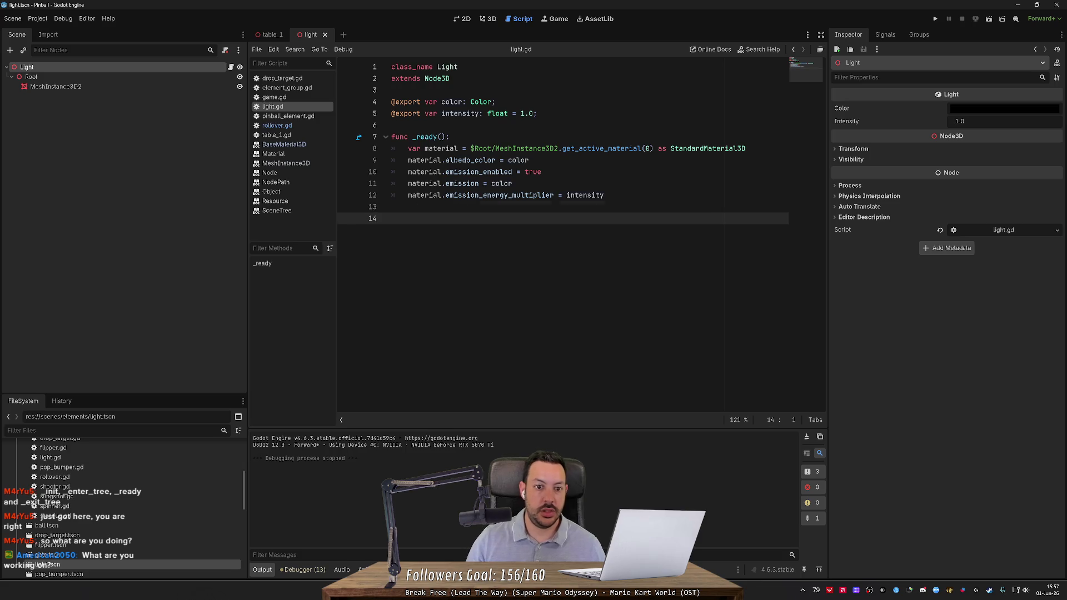
type("func ac")
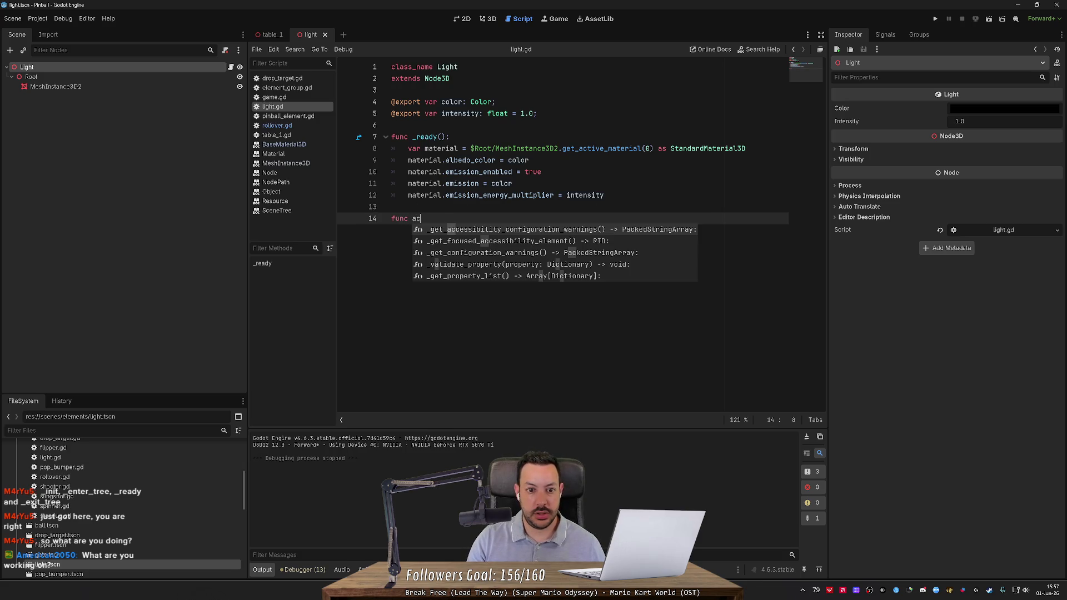
type("tivate():")
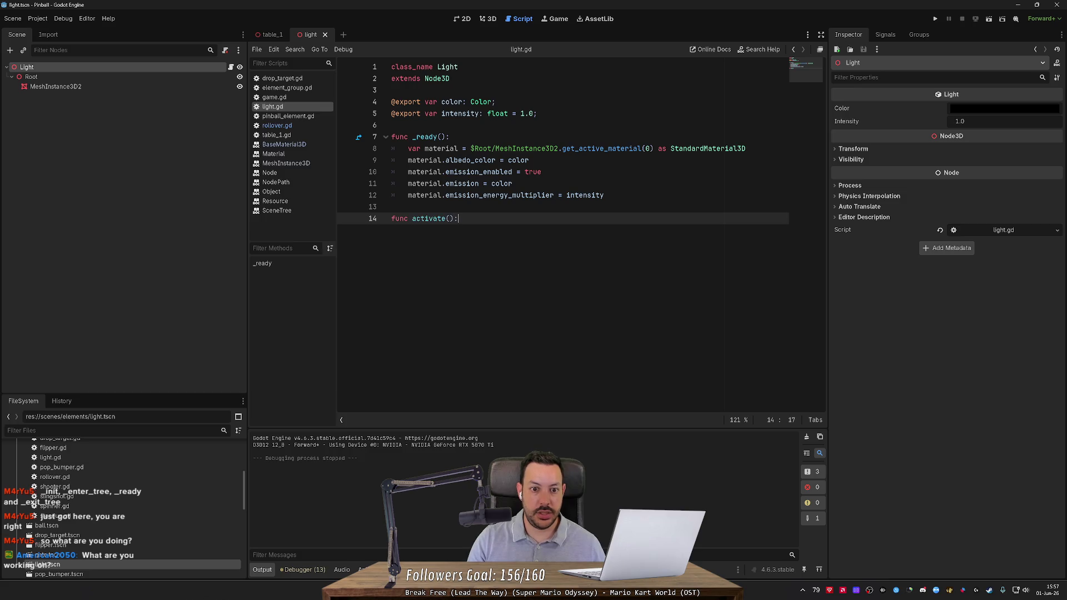
key("Return")
left_click_drag(604, 195, 392, 184)
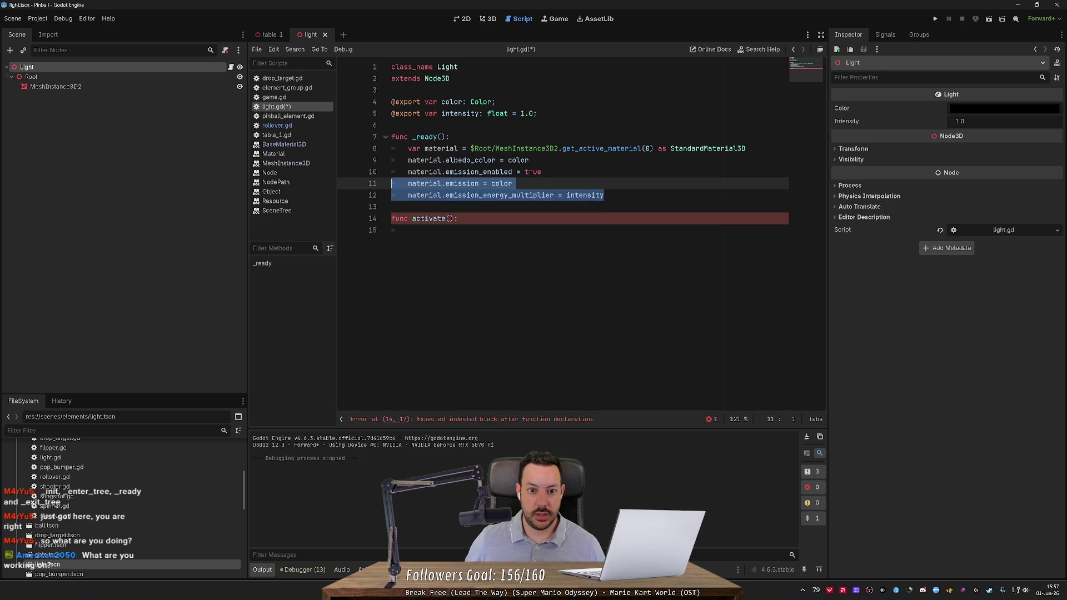
double_click(500, 195)
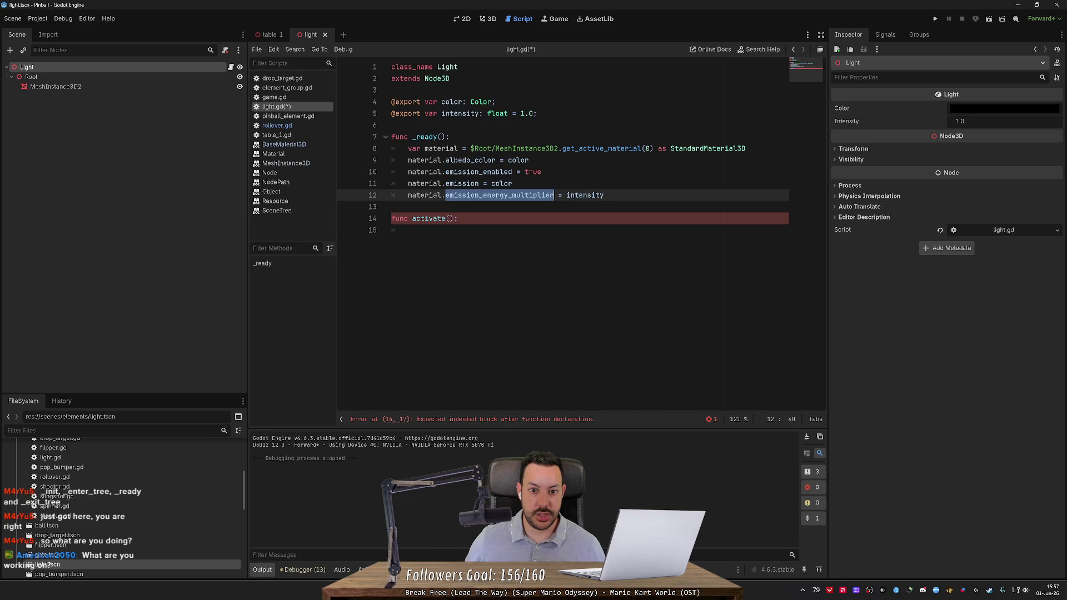
left_click(409, 230)
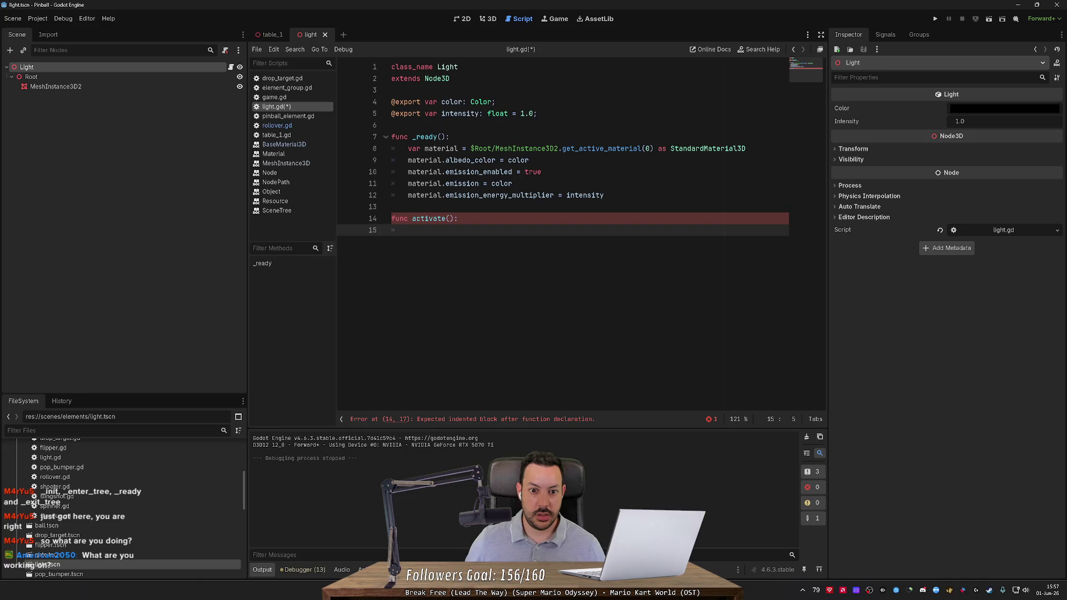
mouse_move(605, 196)
left_mouse_down()
mouse_move(401, 189)
mouse_move(391, 160)
left_mouse_up()
key("ctrl+c")
key("BackSpace")
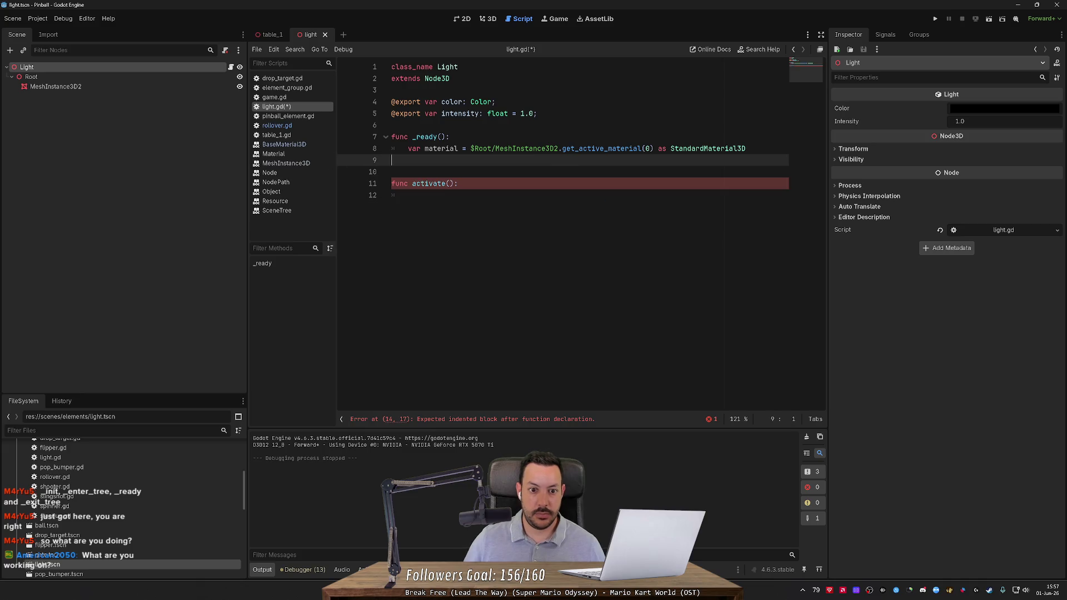
type("ctivat")
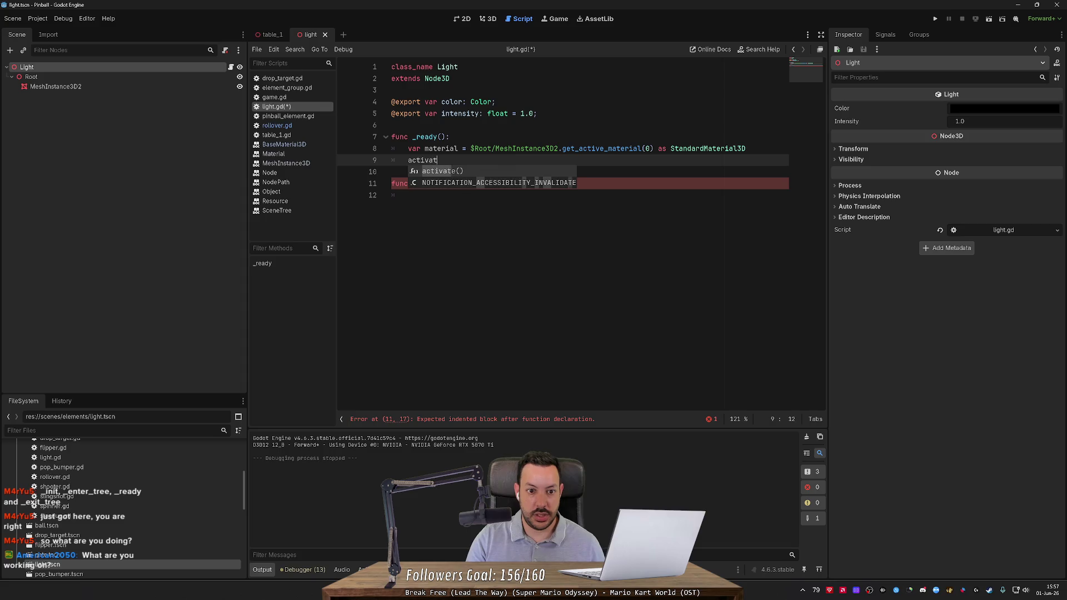
key("Return")
Move the material assignments and the var material lookup line into activate(), then save.
left_click(394, 195)
key("ctrl+v")
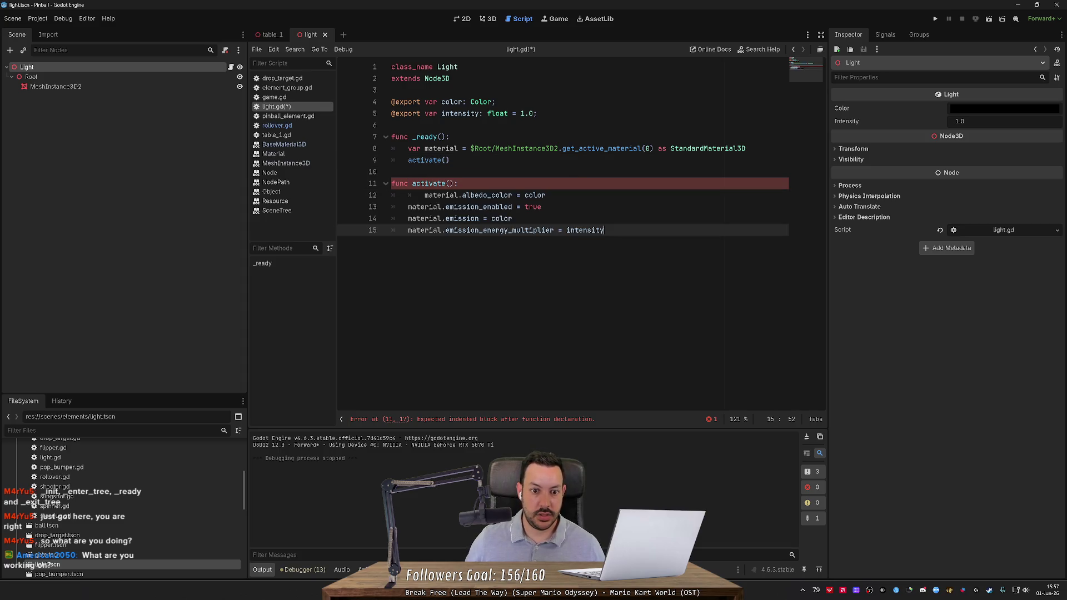
key("shift+Up")
key("shift+Up")
key("shift+Up")
key("shift+Home")
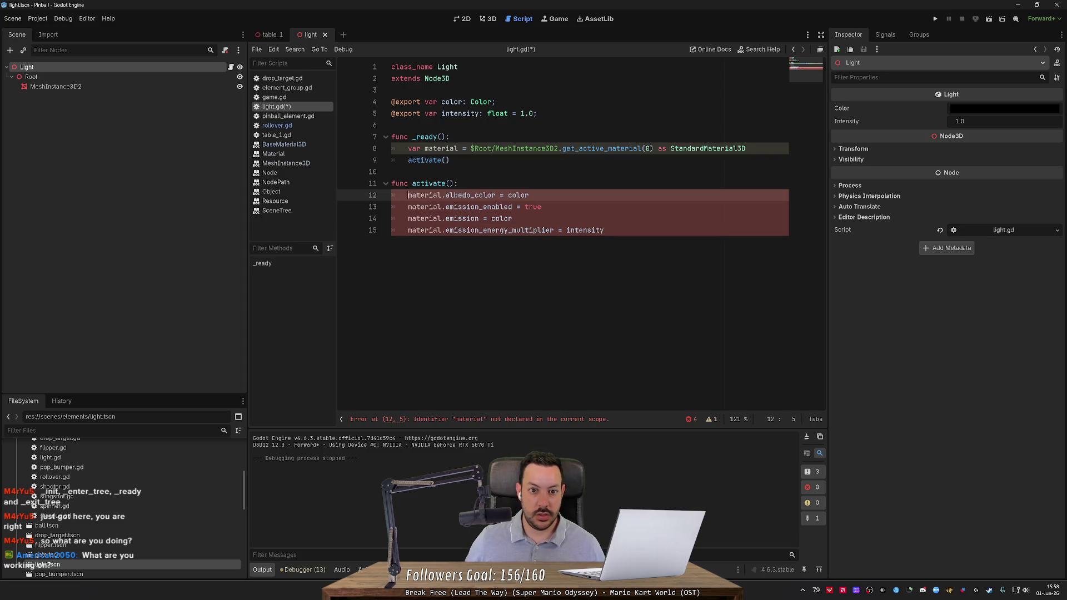
left_click_drag(745, 148, 452, 136)
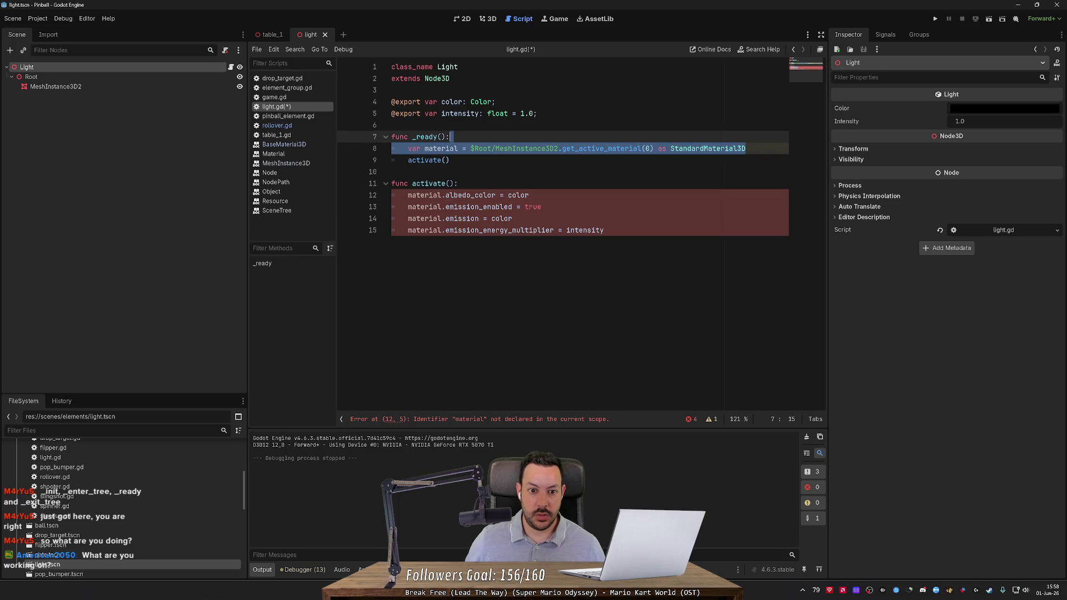
key("ctrl+x")
left_click(458, 172)
key("Return")
key("ctrl+v")
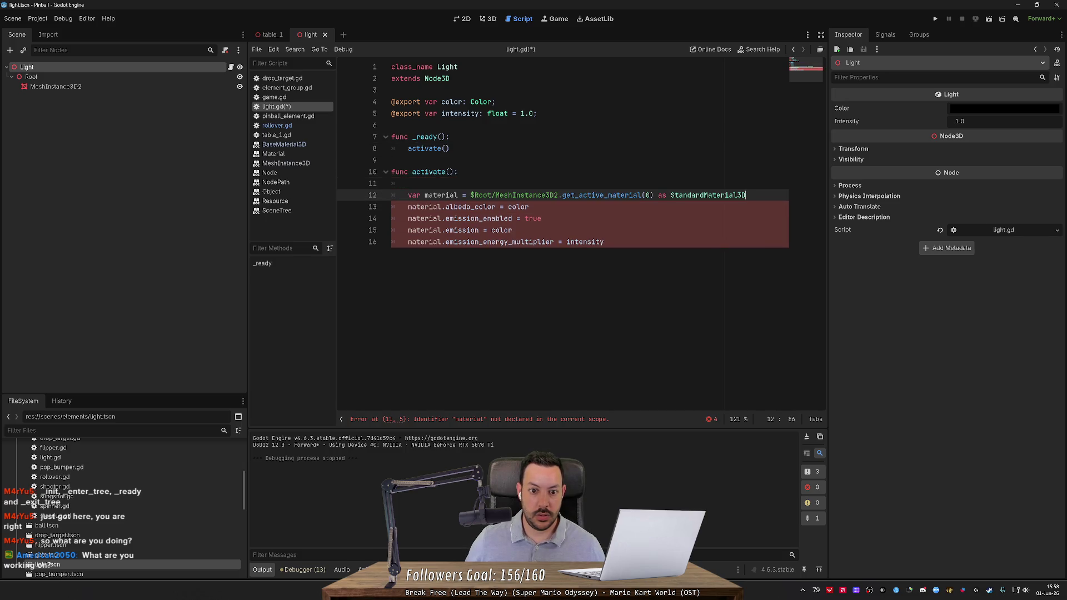
key("Up")
key("Delete")
key("ctrl+s")
key("ctrl+End")
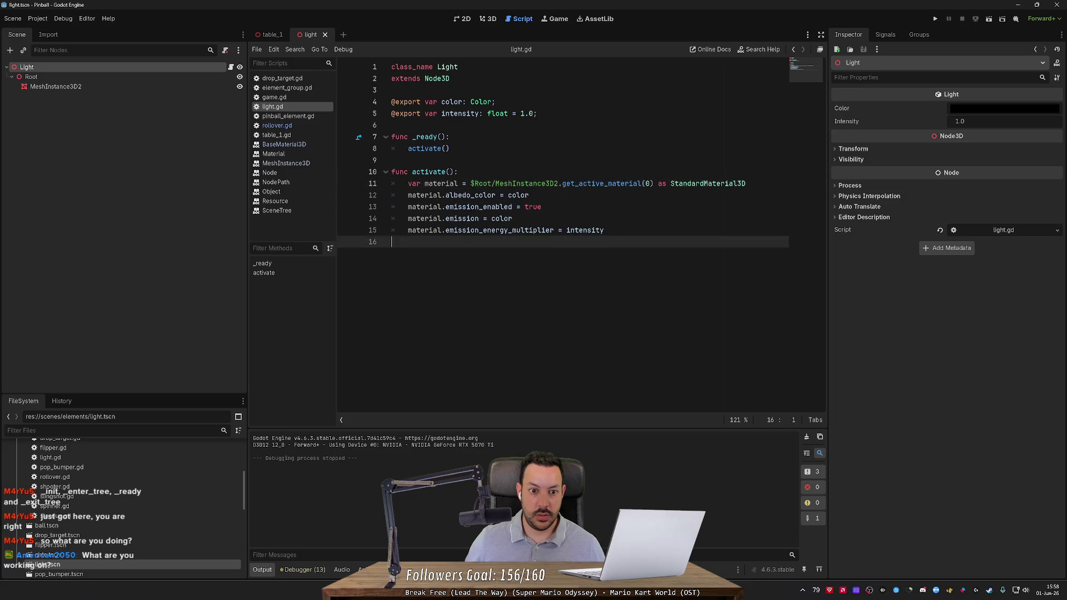
Paste a duplicate of the activate() function below the original.
key("shift+Up")
key("shift+Up")
key("shift+Up")
key("ctrl+c")
key("ctrl+End")
key("Return")
key("ctrl+v")
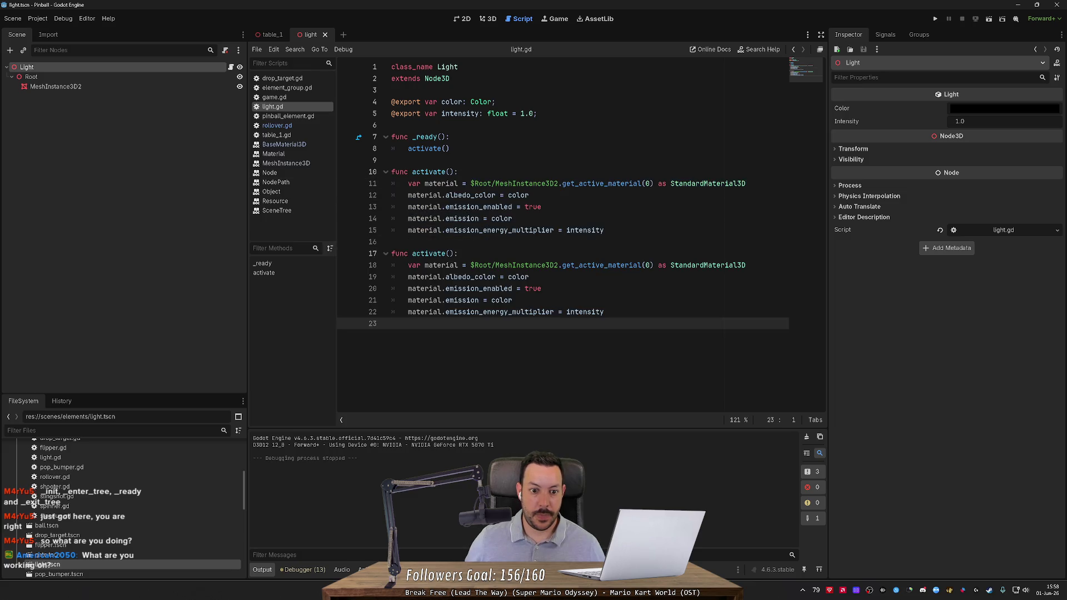
Rename the copied function to deactivate and set its albedo_color to Color.BLACK.
left_click(412, 253)
type("de")
left_click(450, 137)
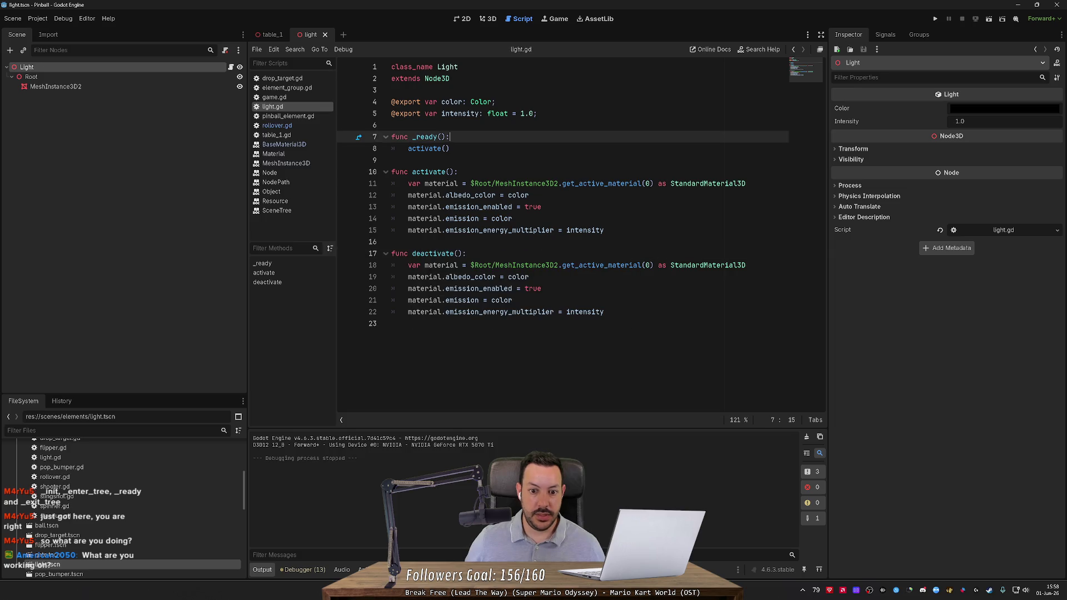
double_click(518, 277)
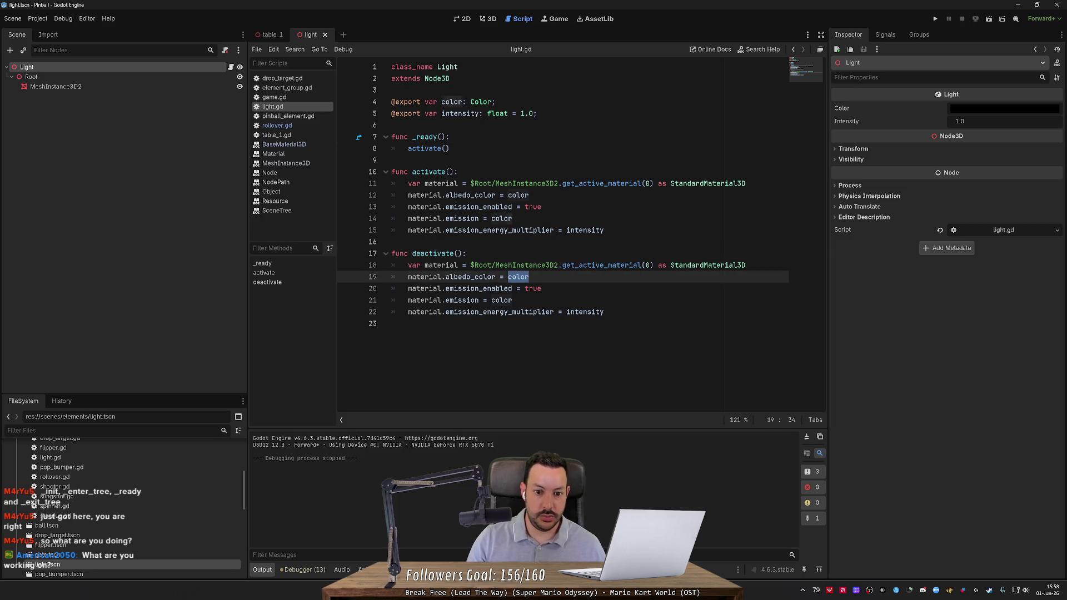
type("Color.BL")
key("Return")
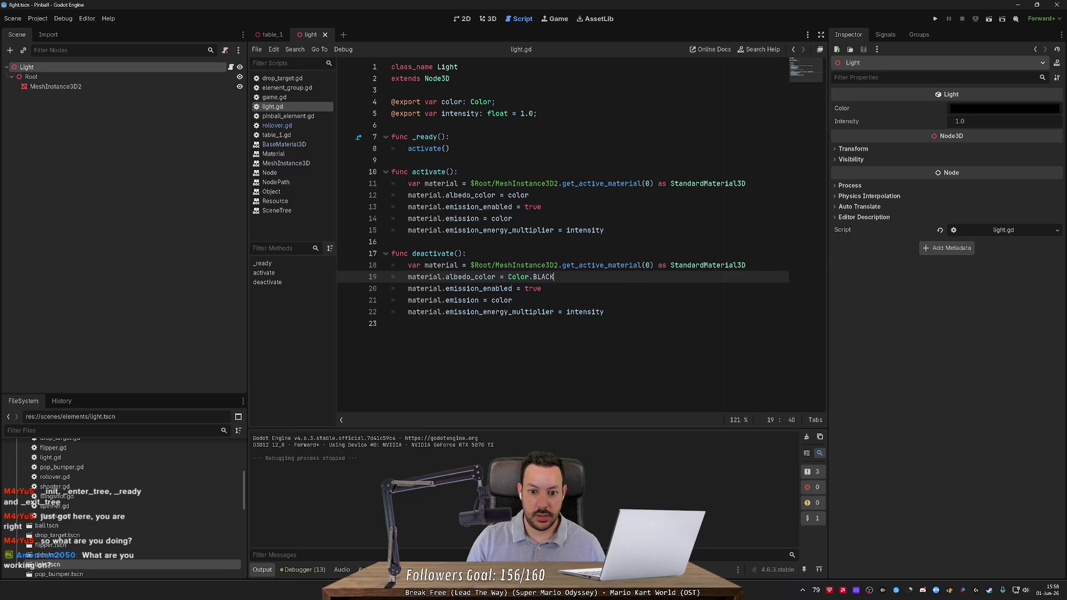
Try setting deactivate's emission colour to Color.BLACK and energy to 0.0, then undo it.
key("ctrl+shift+Left")
key("ctrl+shift+Left")
key("ctrl+c")
key("Down")
key("Down")
key("Left")
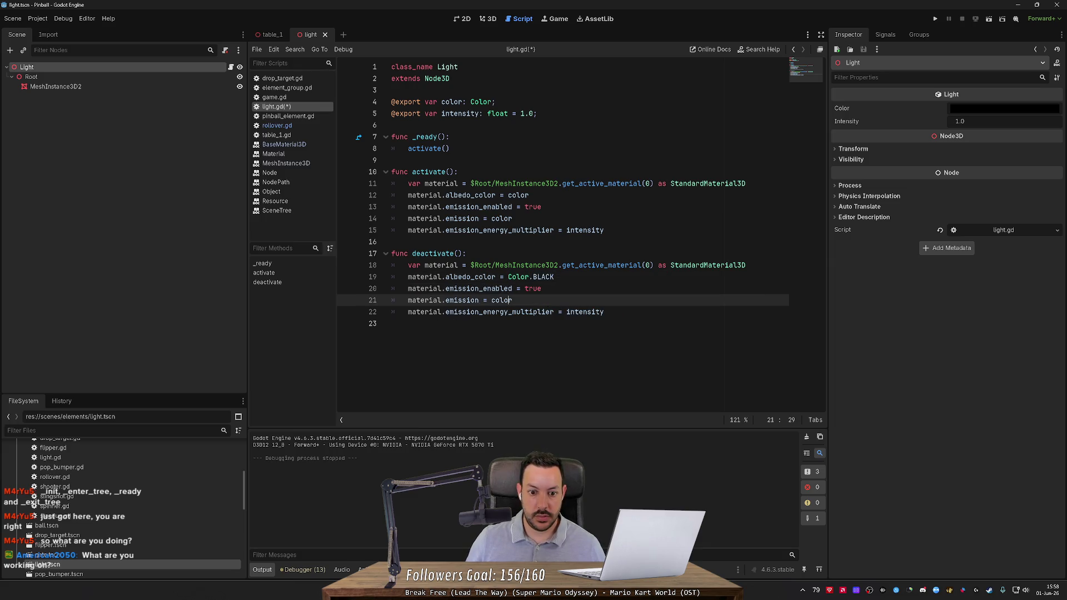
key("End")
key("ctrl+shift+Left")
key("ctrl+v")
key("Down")
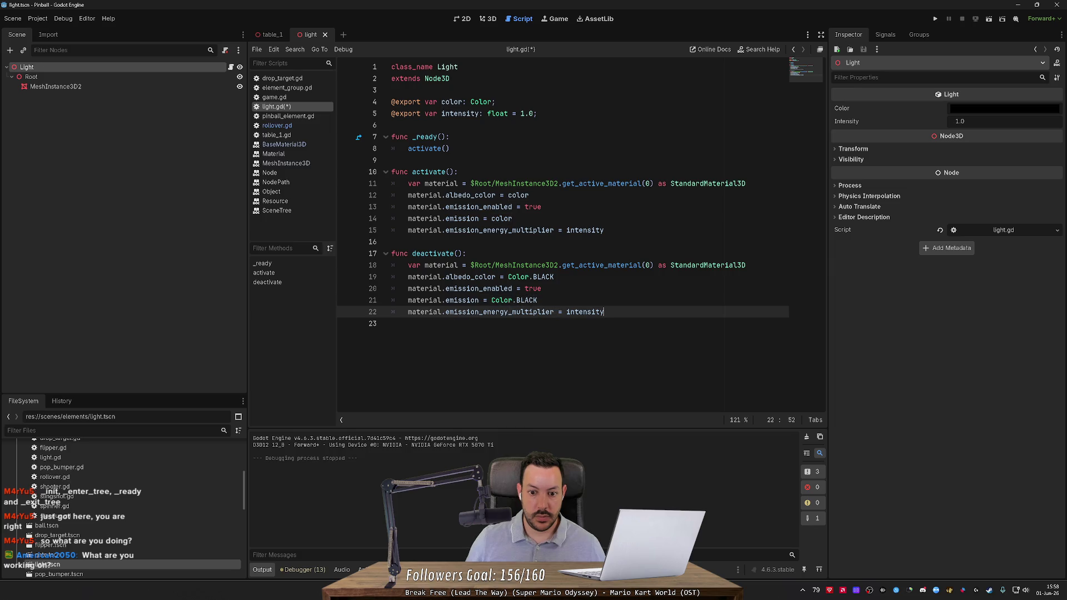
key("ctrl+shift+Left")
type("0.0")
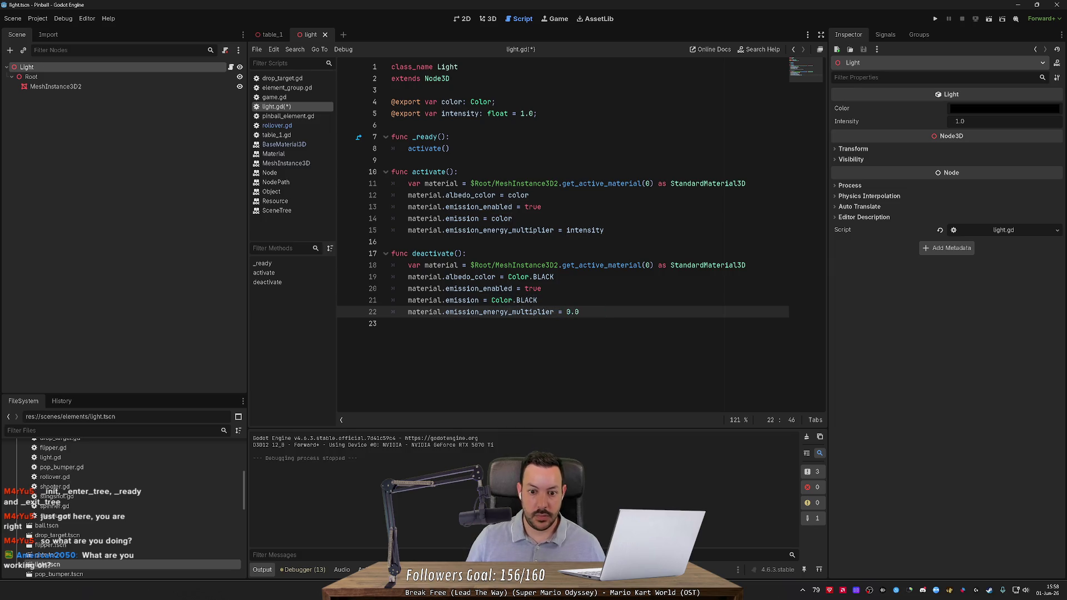
key("ctrl+z")
key("ctrl+z")
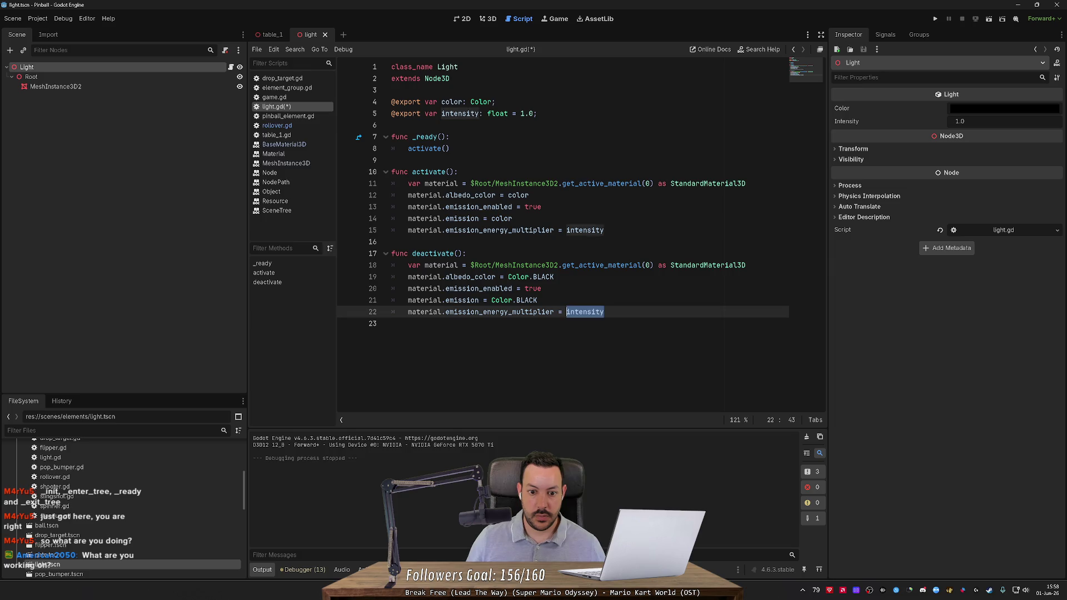
Delete the emission colour and energy lines, set emission_enabled to false, and save.
key("ctrl+shift+k")
key("ctrl+shift+k")
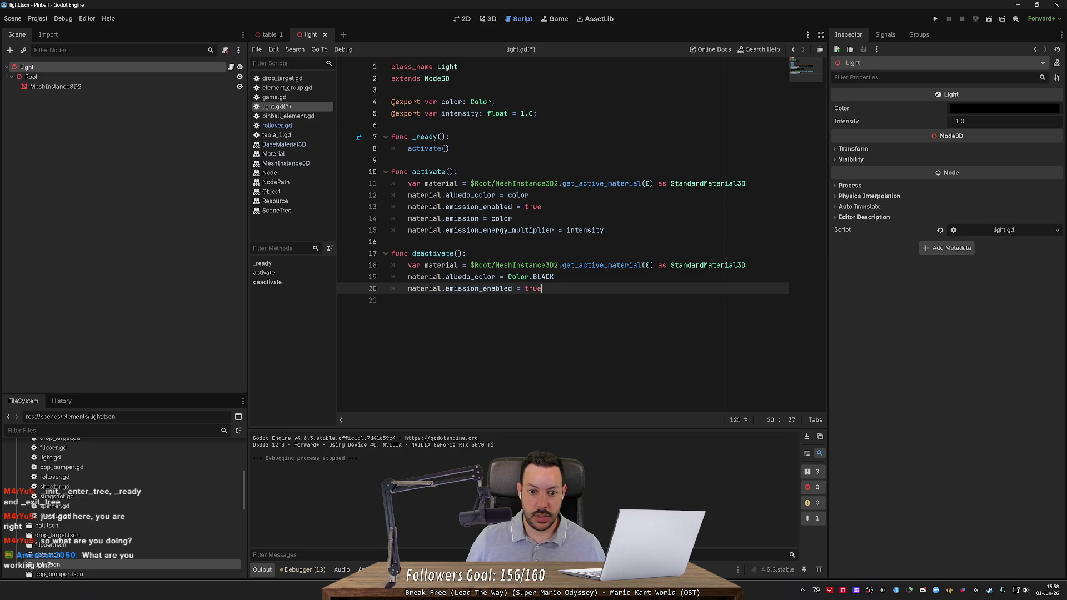
key("Left")
key("ctrl+shift+Left")
type("false")
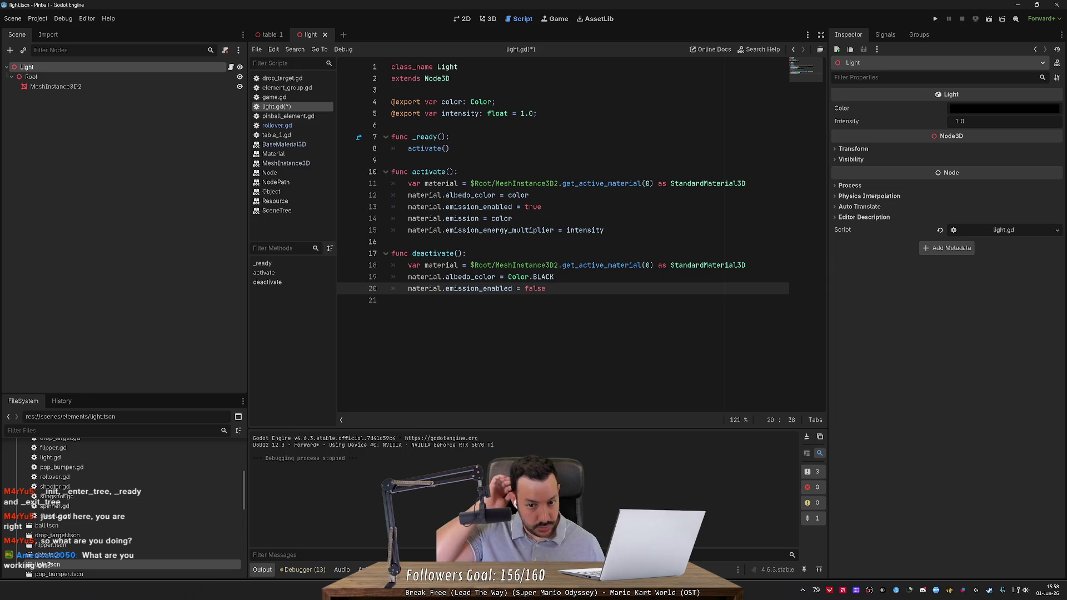
key("ctrl+s")
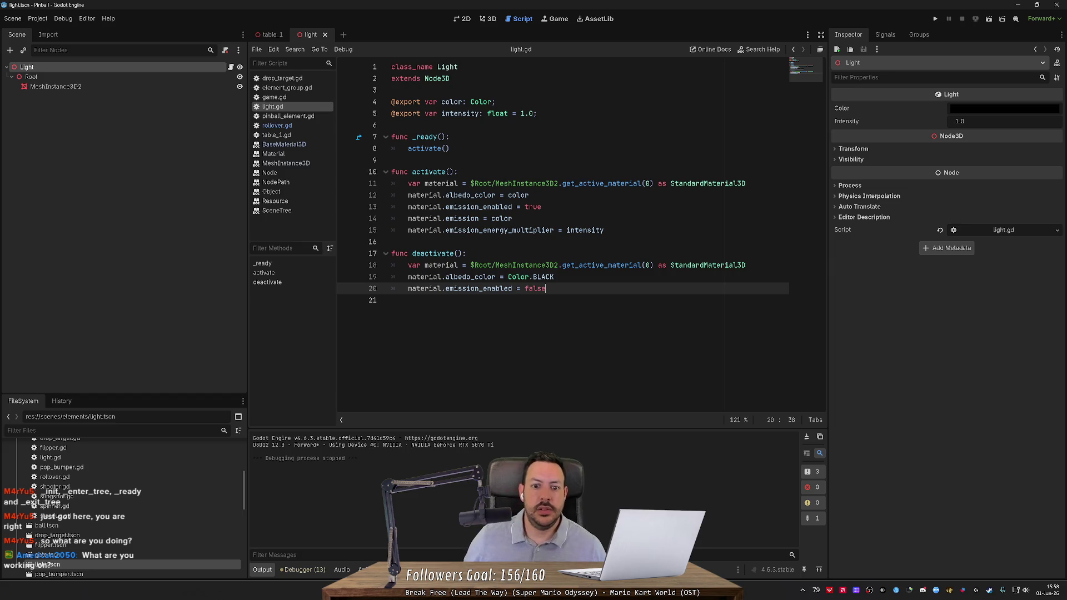
Copy activate()'s material lookup, albedo and emission lines into _ready and fix their indentation.
mouse_move(596, 230)
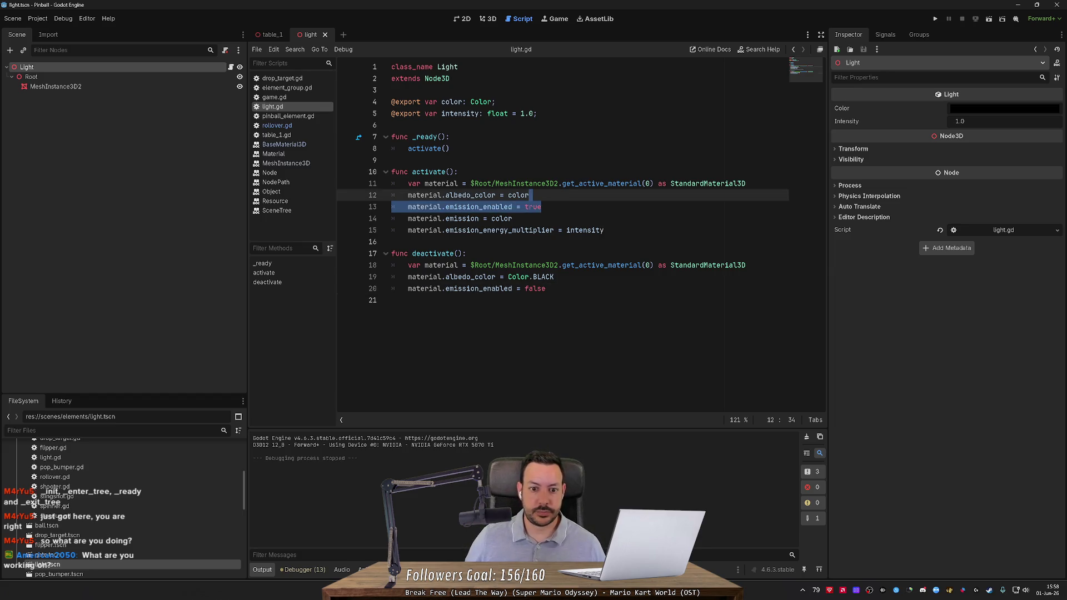
left_click_drag(604, 230, 392, 218)
key("ctrl+c")
left_click(450, 148)
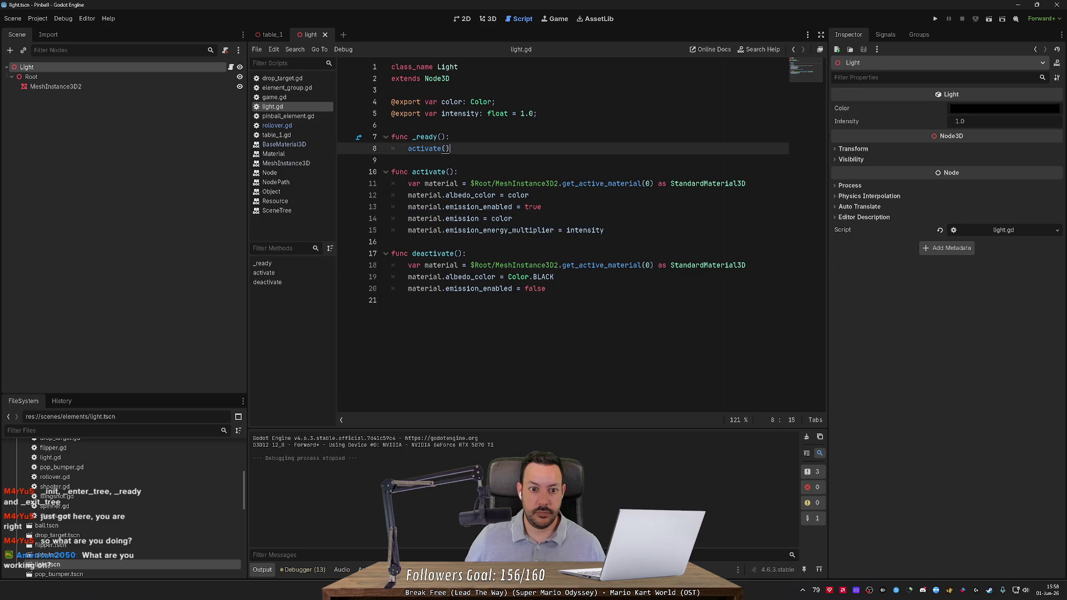
key("Up")
key("End")
key("Return")
key("ctrl+v")
key("Return")
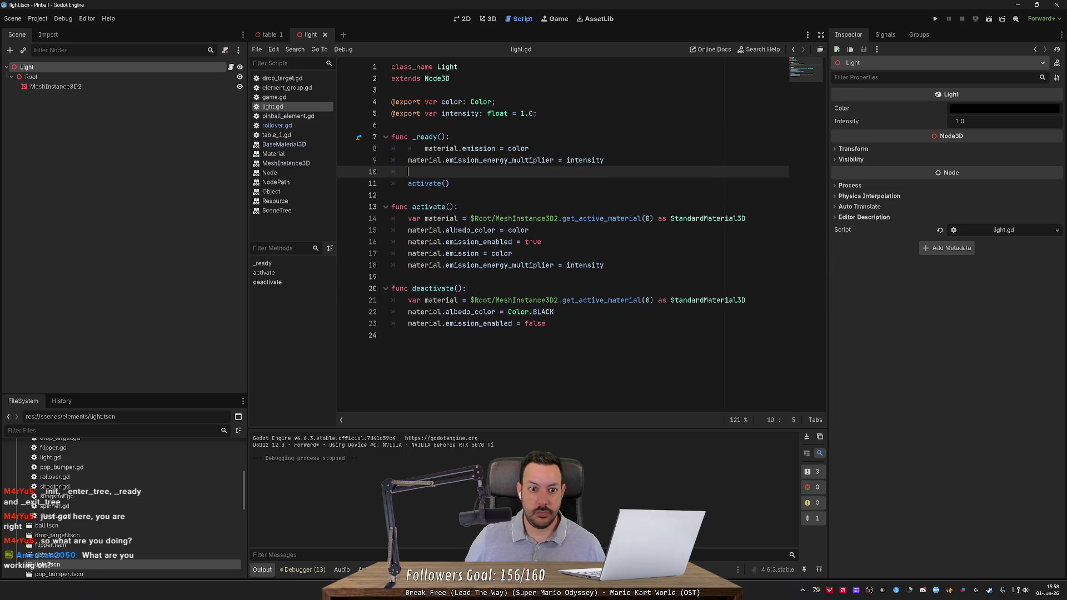
mouse_move(530, 231)
left_mouse_down()
mouse_move(496, 219)
mouse_move(392, 218)
left_mouse_up()
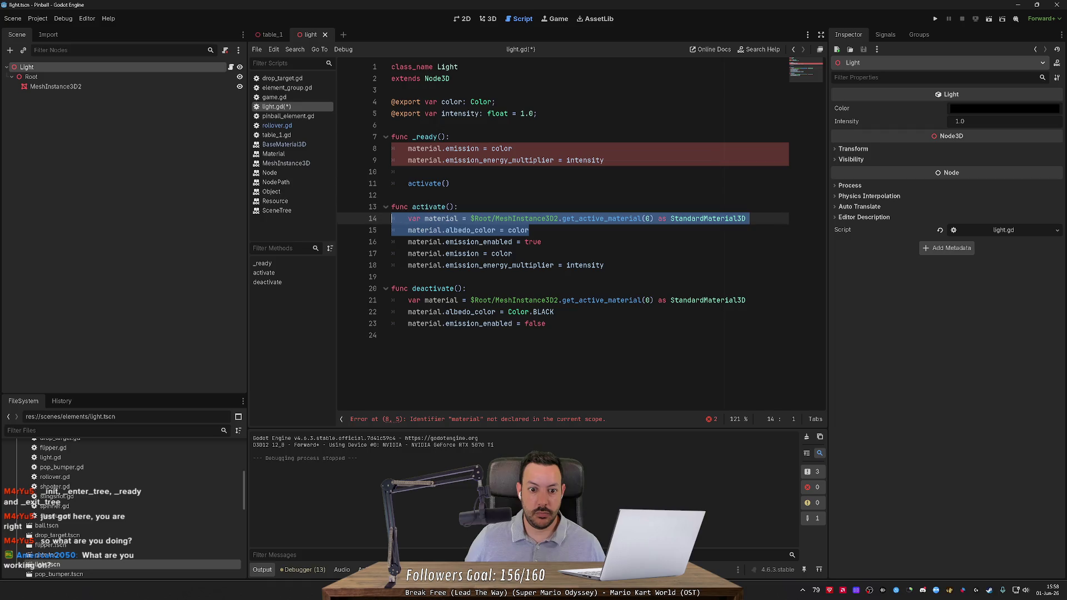
key("ctrl+c")
left_click(462, 137)
key("Return")
key("ctrl+v")
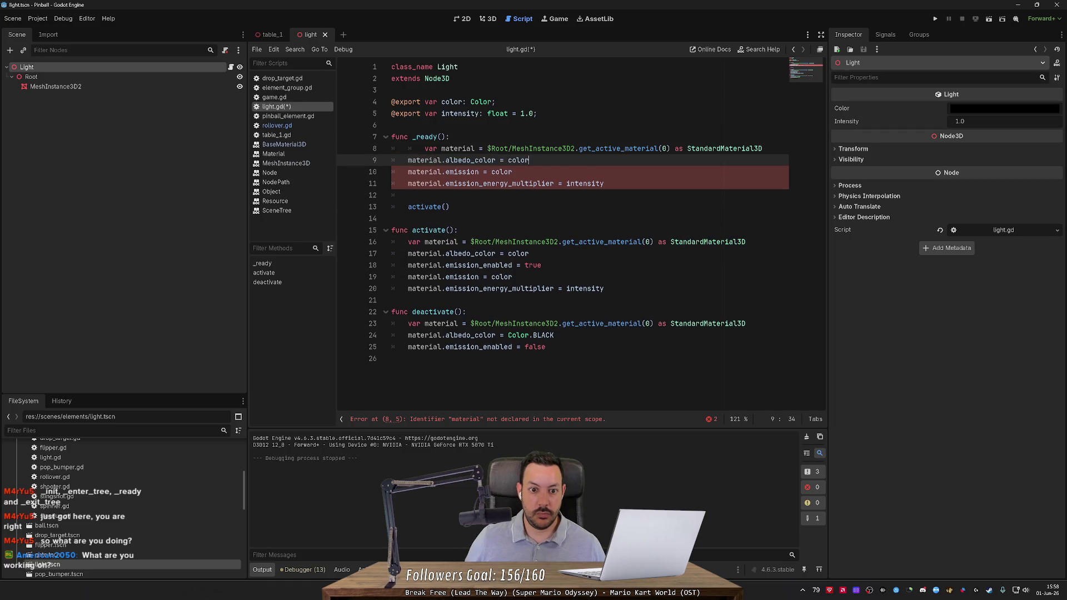
left_click(425, 149)
key("BackSpace")
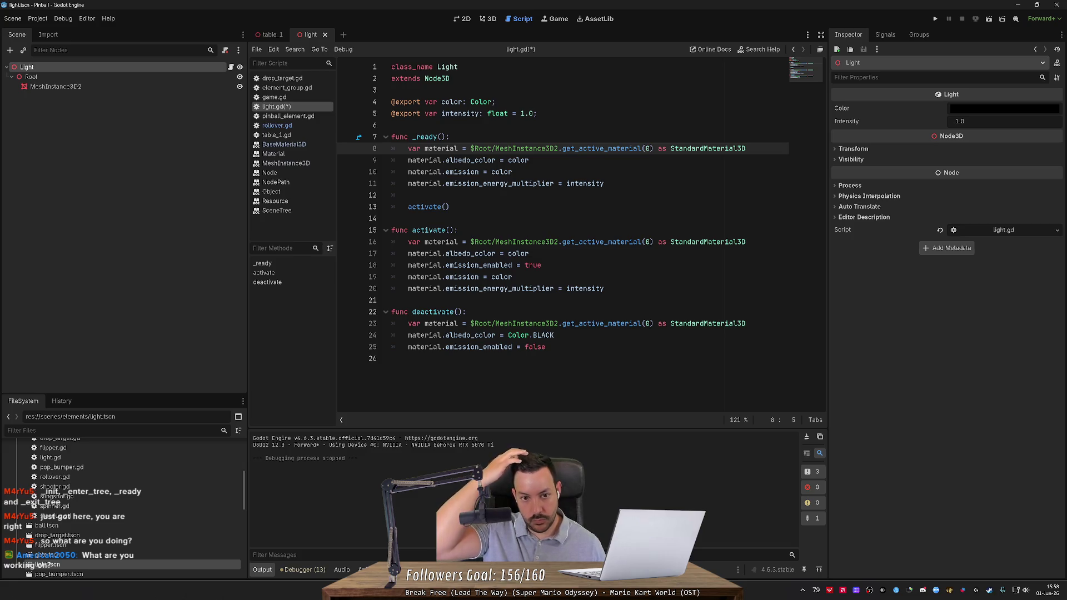
Change _ready's call to deactivate() and paste the emission colour and energy lines into deactivate().
left_click(408, 207)
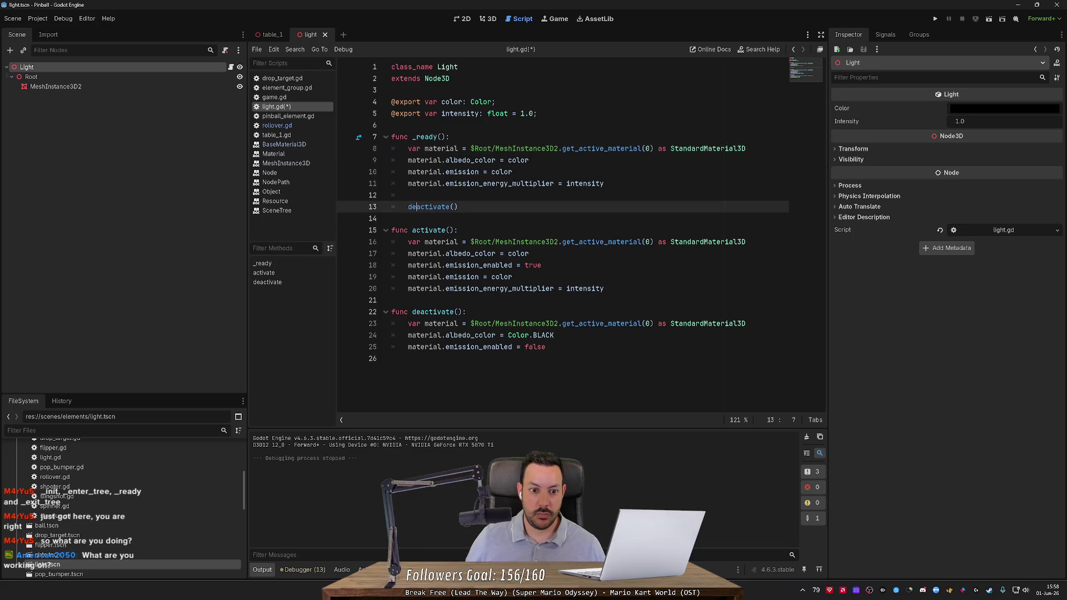
type("de")
left_click_drag(604, 183, 391, 160)
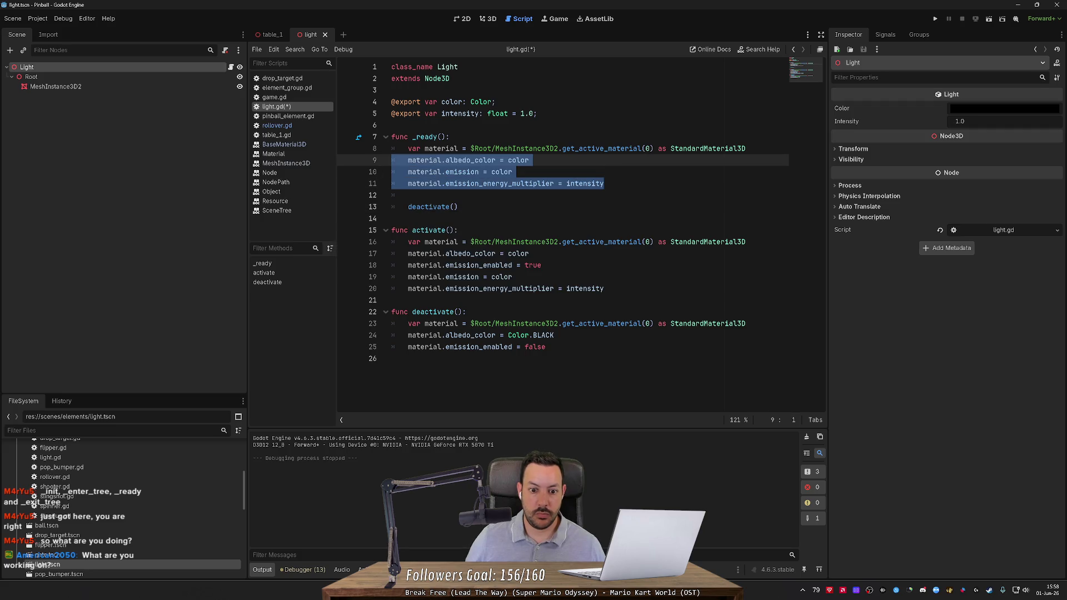
left_click_drag(604, 288, 391, 277)
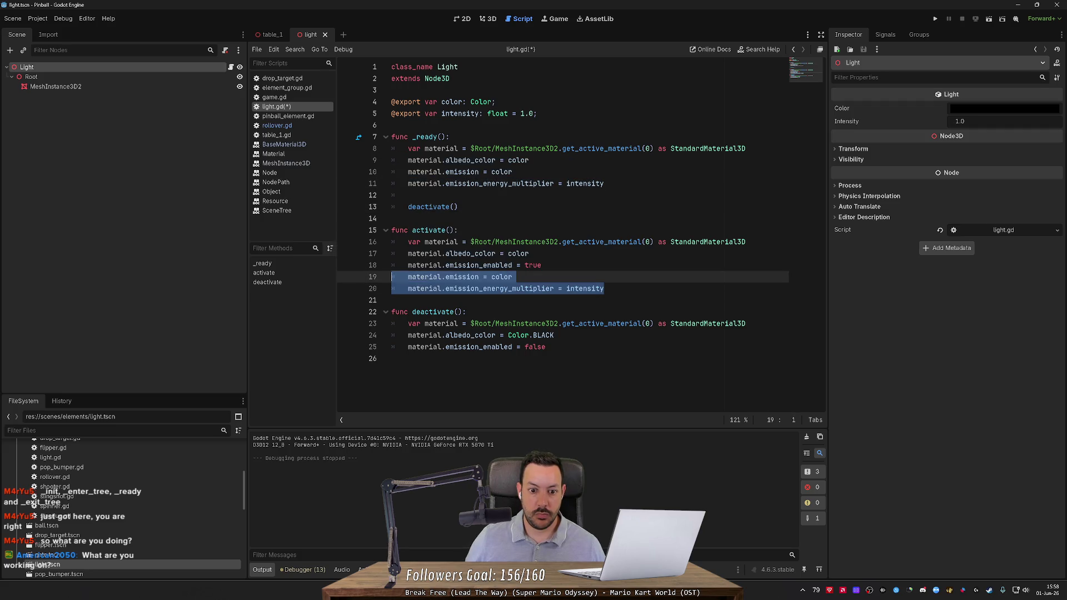
left_click(549, 347)
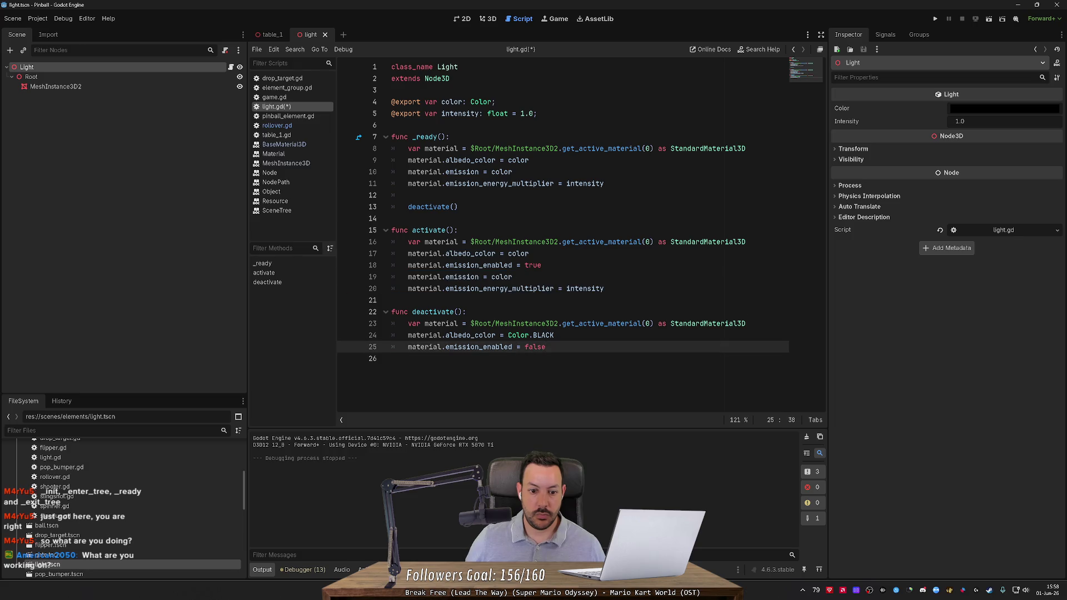
key("Return")
key("ctrl+v")
left_click(425, 358)
key("BackSpace")
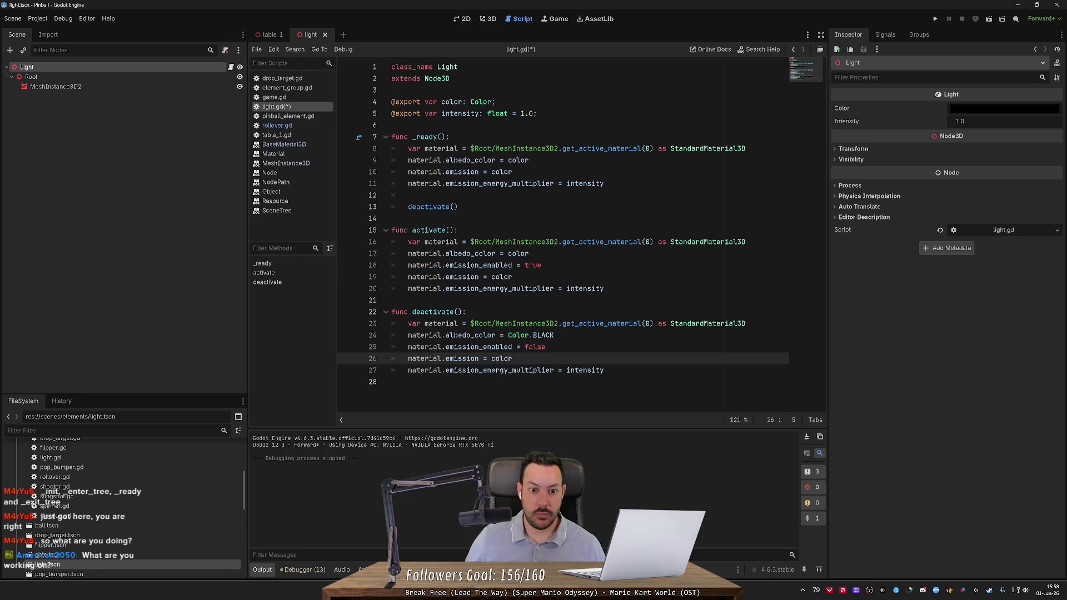
Delete the leftover material setup lines from _ready and save light.gd.
left_click_drag(604, 183, 392, 160)
key("Delete")
key("Delete")
key("Delete")
key("ctrl+s")
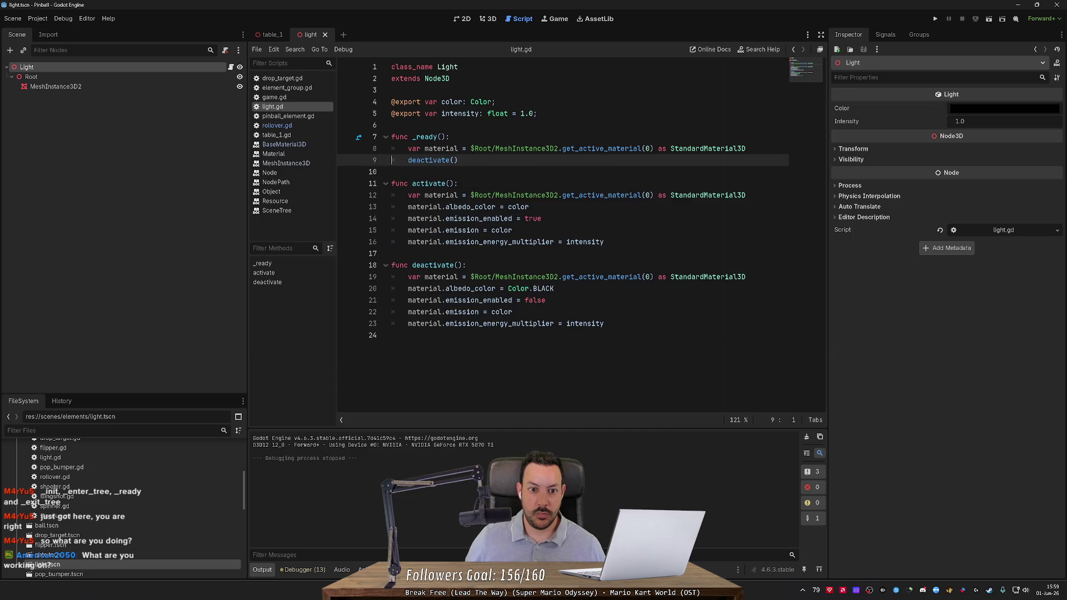
key("Up")
key("ctrl+shift+k")
key("End")
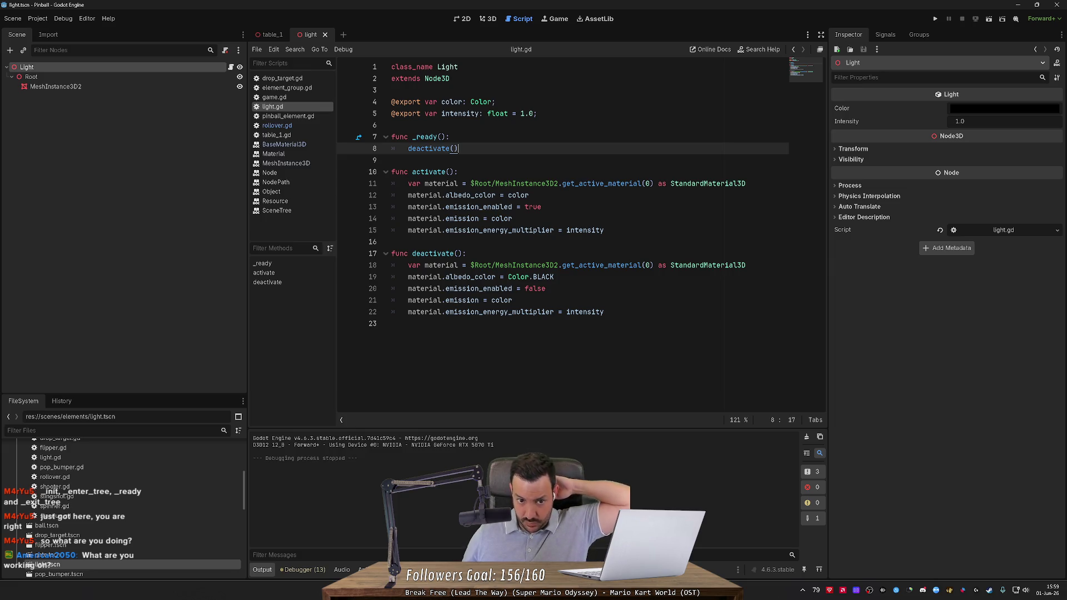
left_click(935, 19)
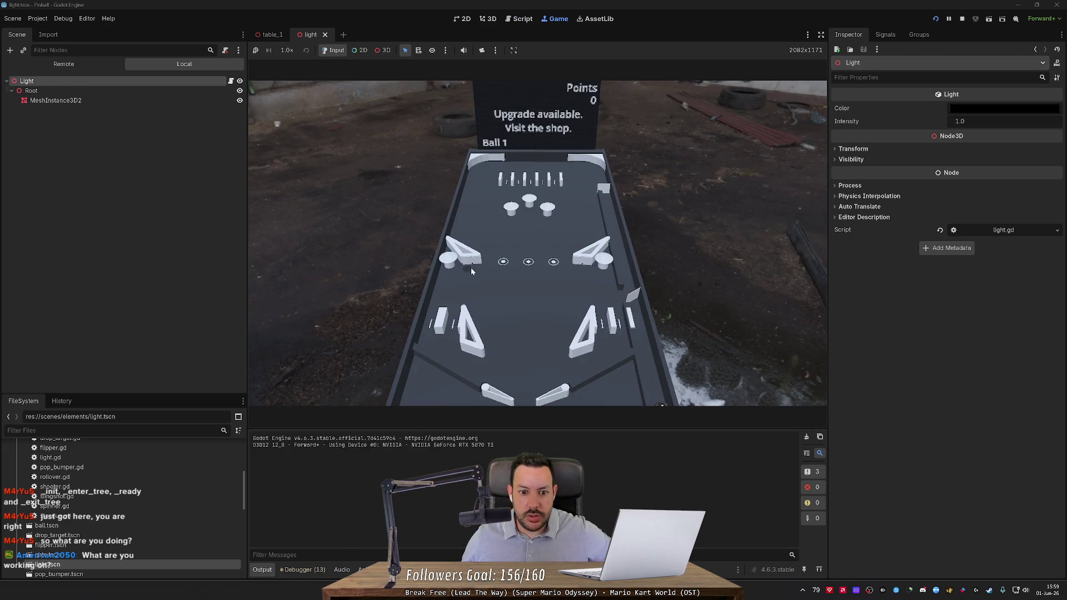
left_click(962, 19)
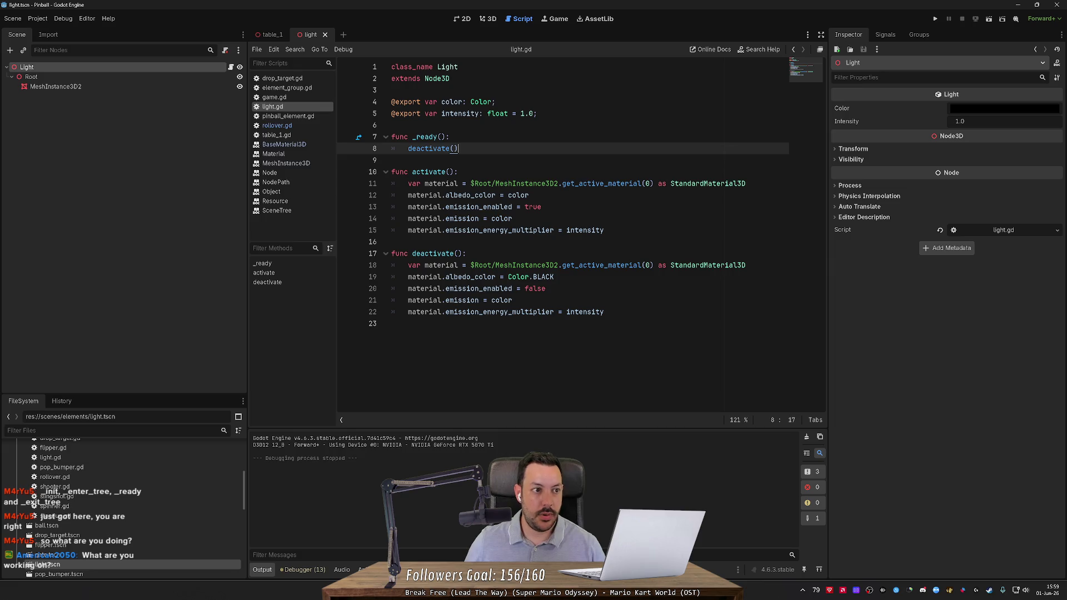
left_click(288, 115)
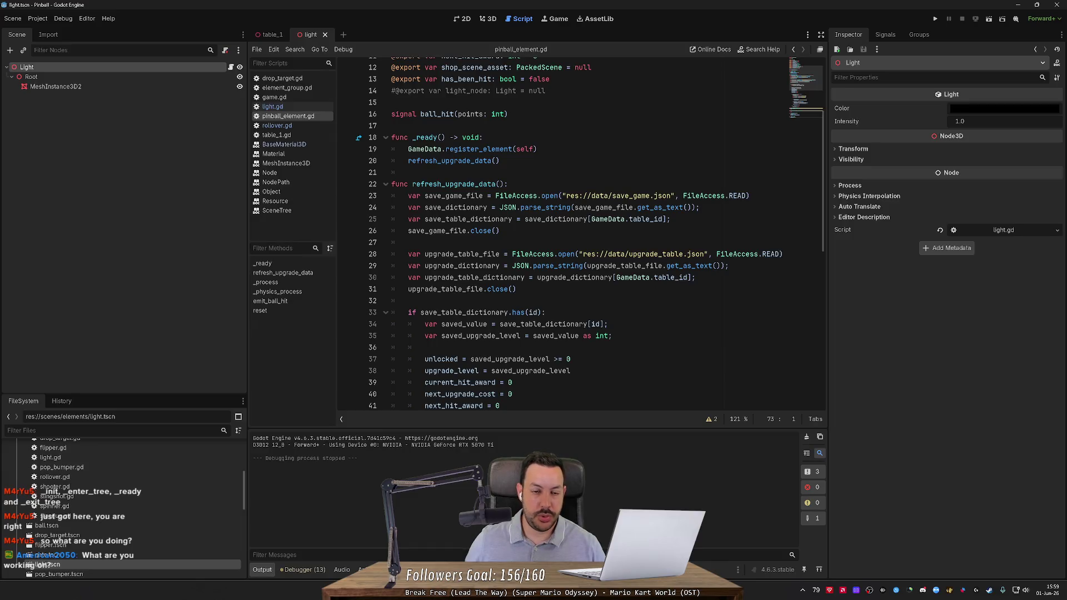
Uncomment the light_node export at the top of pinball_element.gd.
scroll(555, 234, "up", 4)
left_click(393, 195)
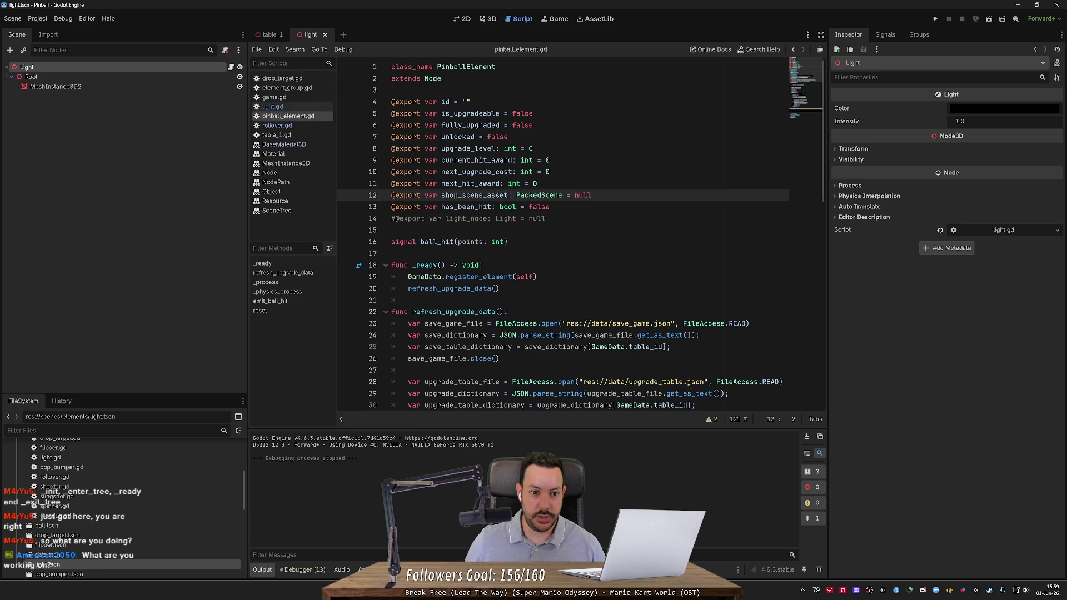
left_click(392, 218)
key("ctrl+k")
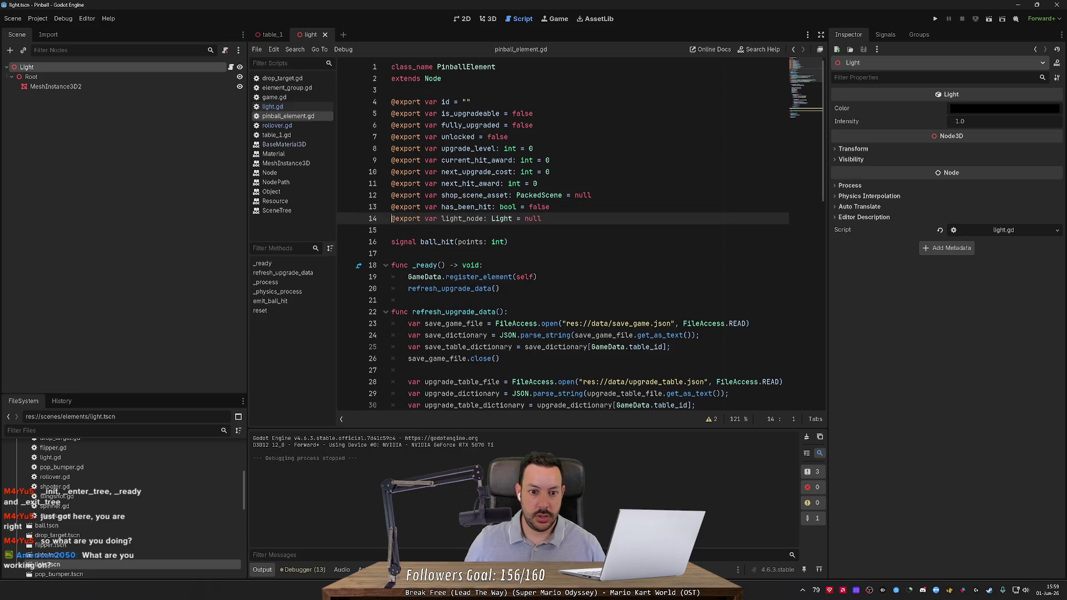
double_click(462, 218)
Add 'if light_node: light_node.activate()' at the start of emit_ball_hit.
scroll(561, 234, "down", 11)
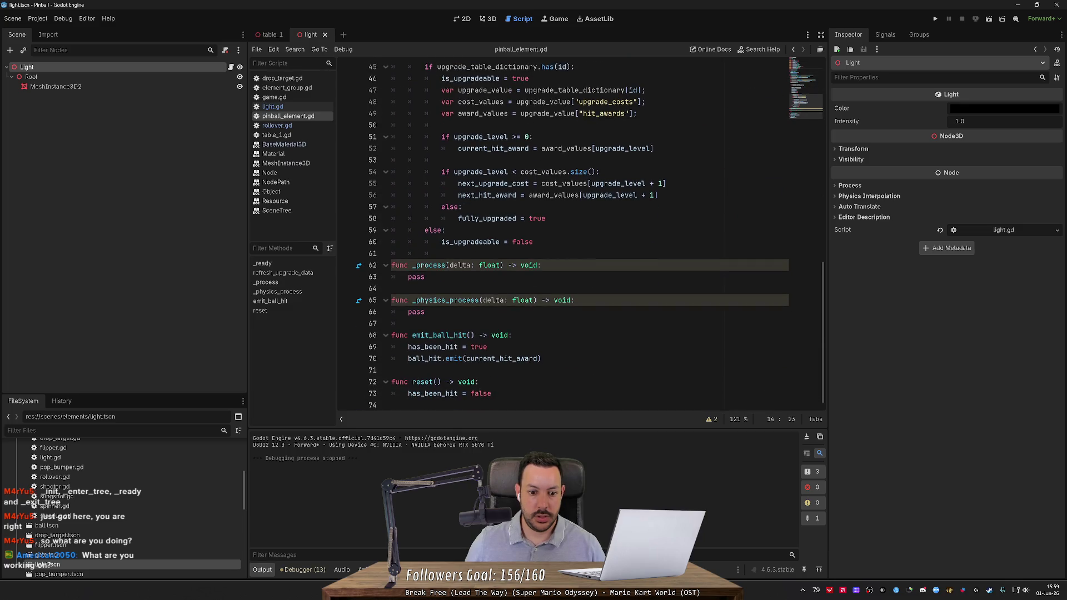
left_click(489, 346)
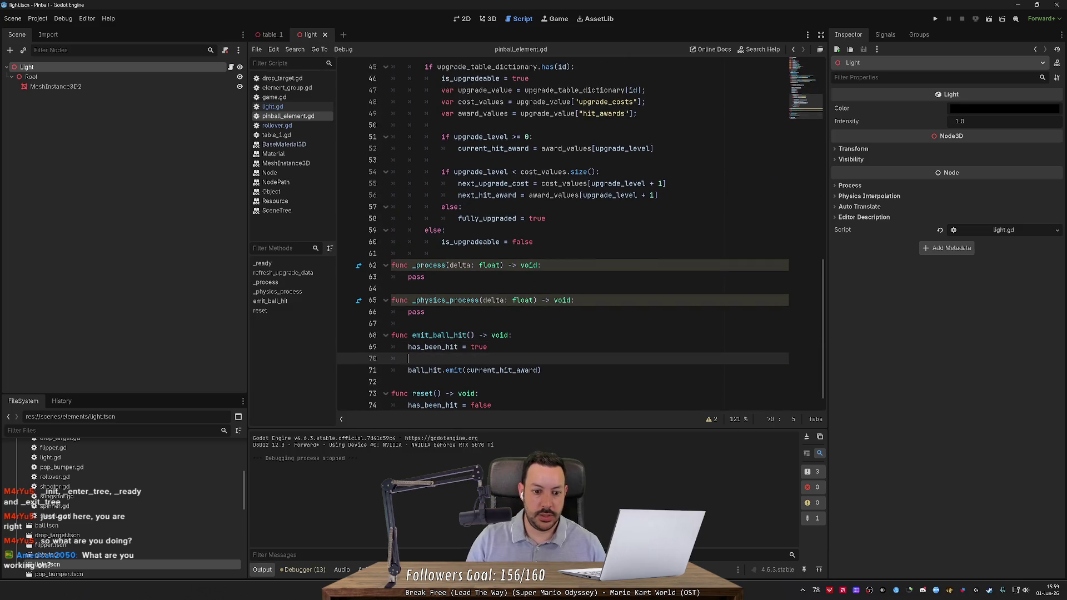
key("Return")
key("BackSpace")
left_click(487, 335)
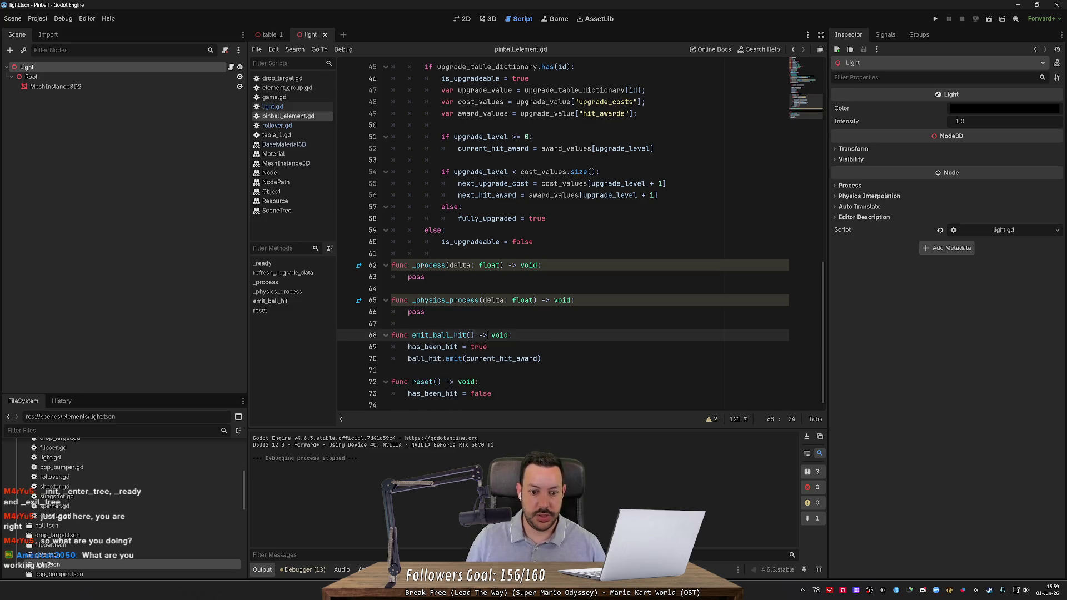
key("Return")
key("Return")
key("Up")
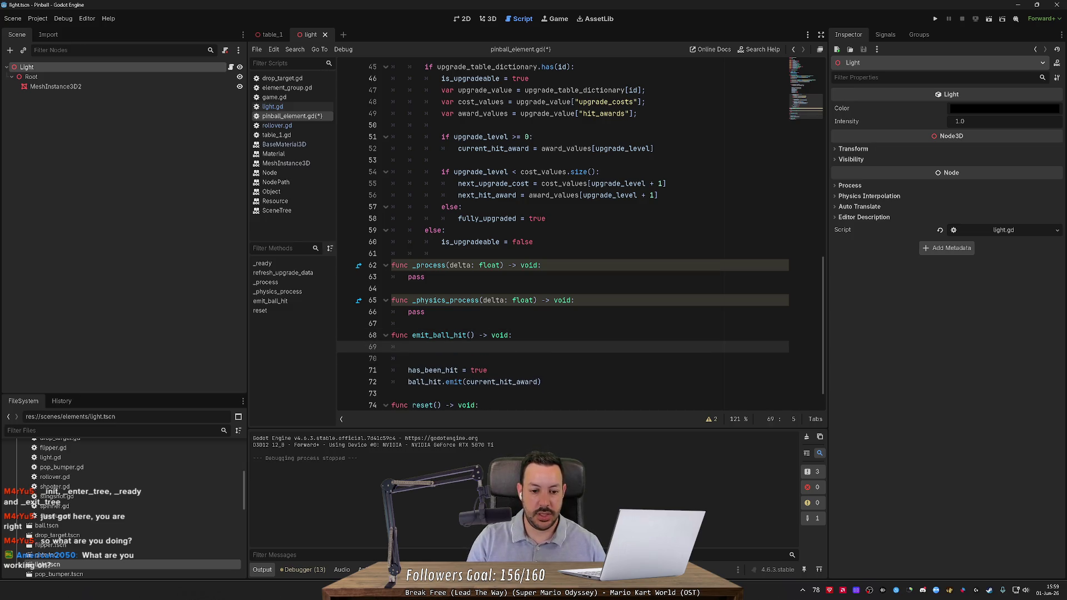
type("if light_node:")
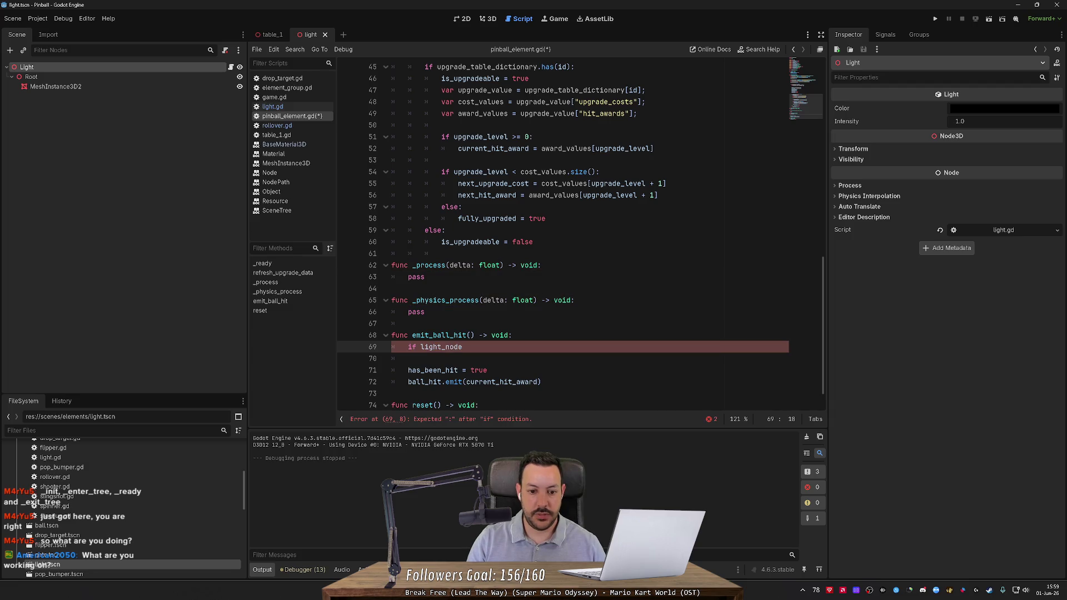
key("Return")
type("light_node.activate()")
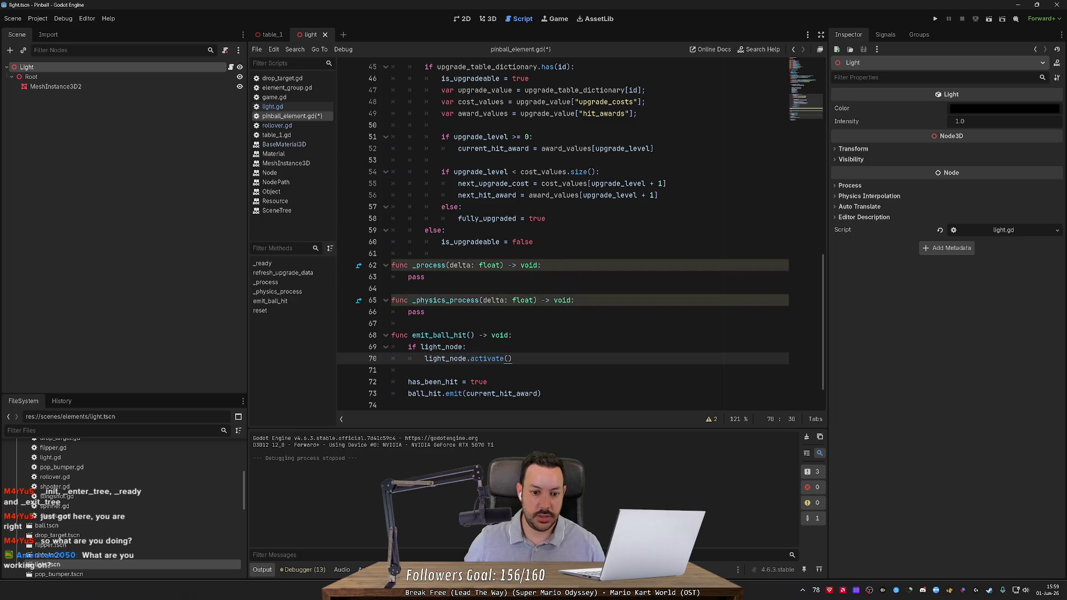
Add the same guarded check in reset, calling light_node.deactivate() instead.
scroll(561, 233, "down", 1)
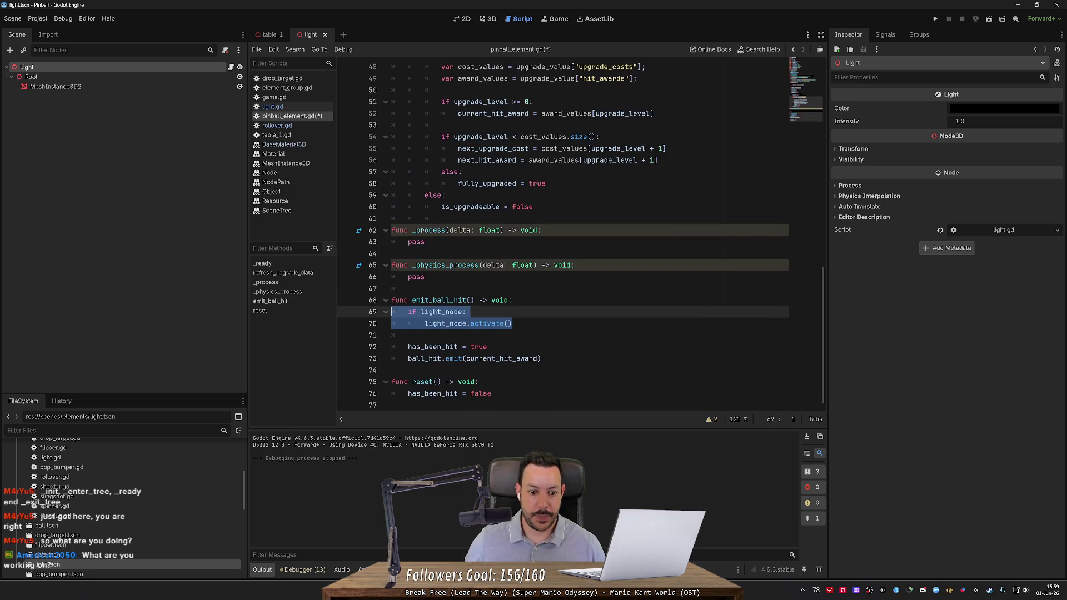
left_click(478, 382)
key("Return")
key("ctrl+v")
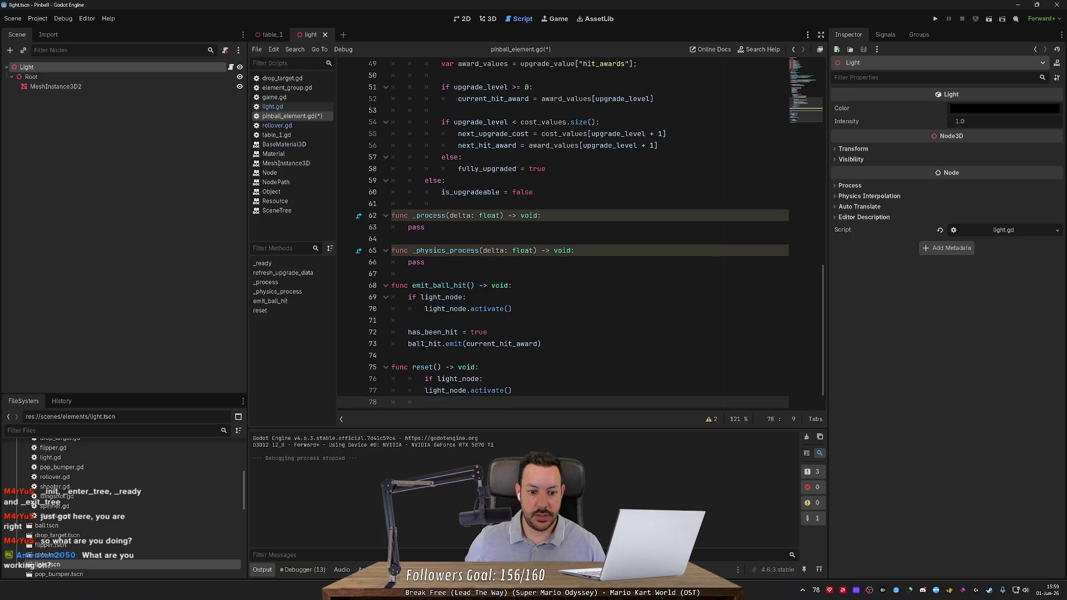
key("Up")
key("Up")
key("BackSpace")
left_click(470, 391)
type("de")
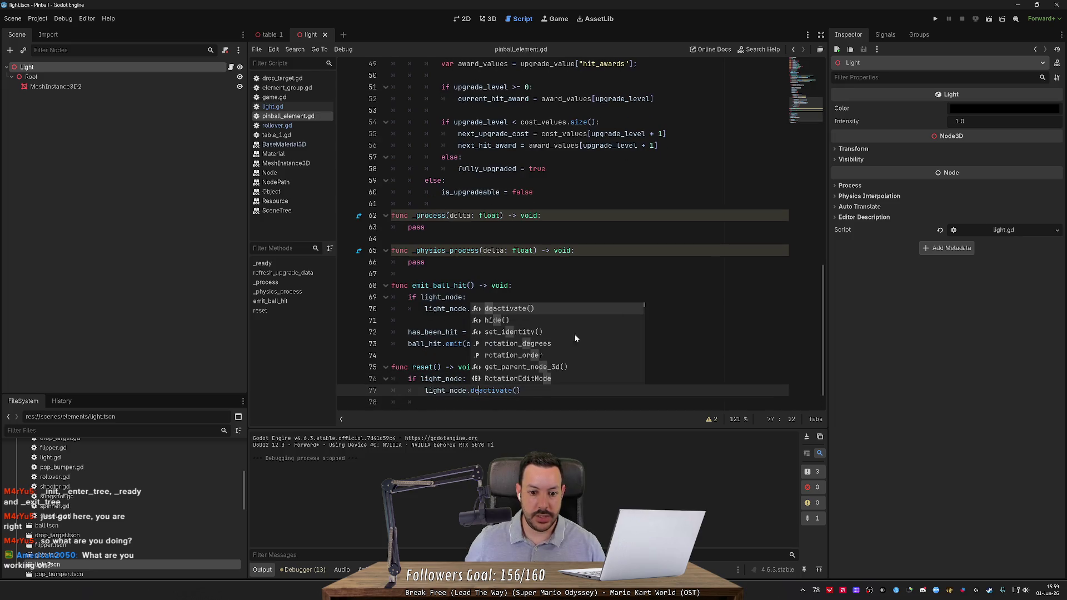
Close the light scene tab.
left_click(491, 20)
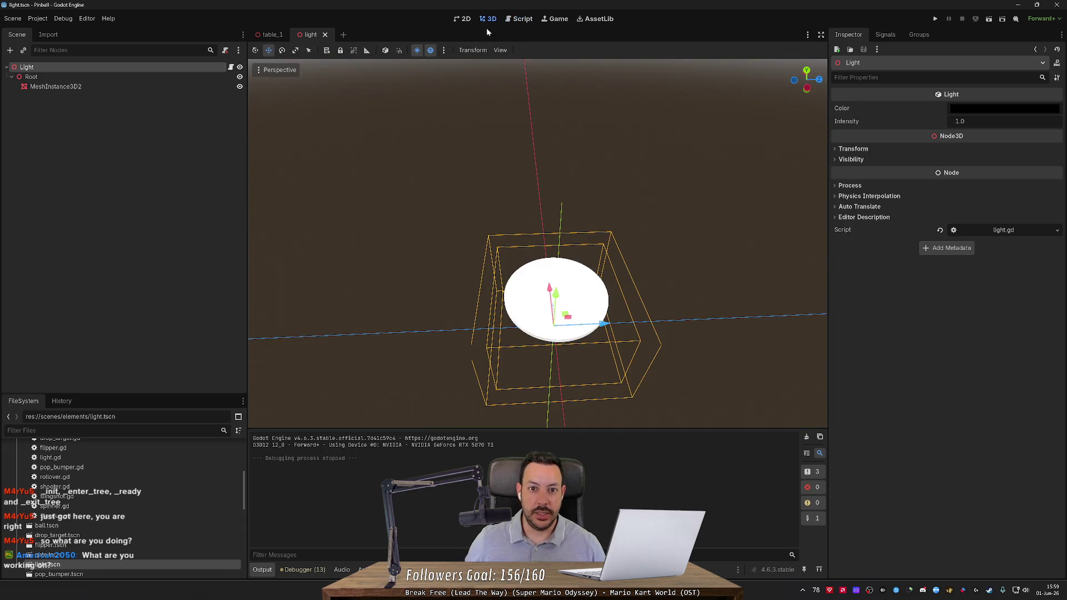
left_click(519, 19)
left_click(325, 34)
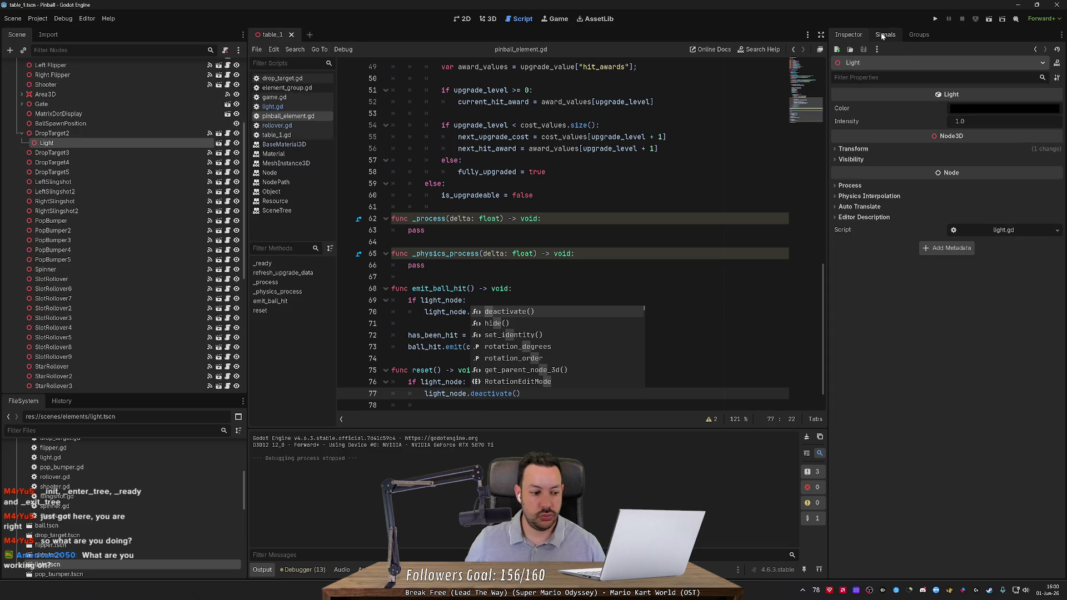
In table_1, assign DropTarget2's child Light to its Light Node property, save, and run the game.
left_click(486, 21)
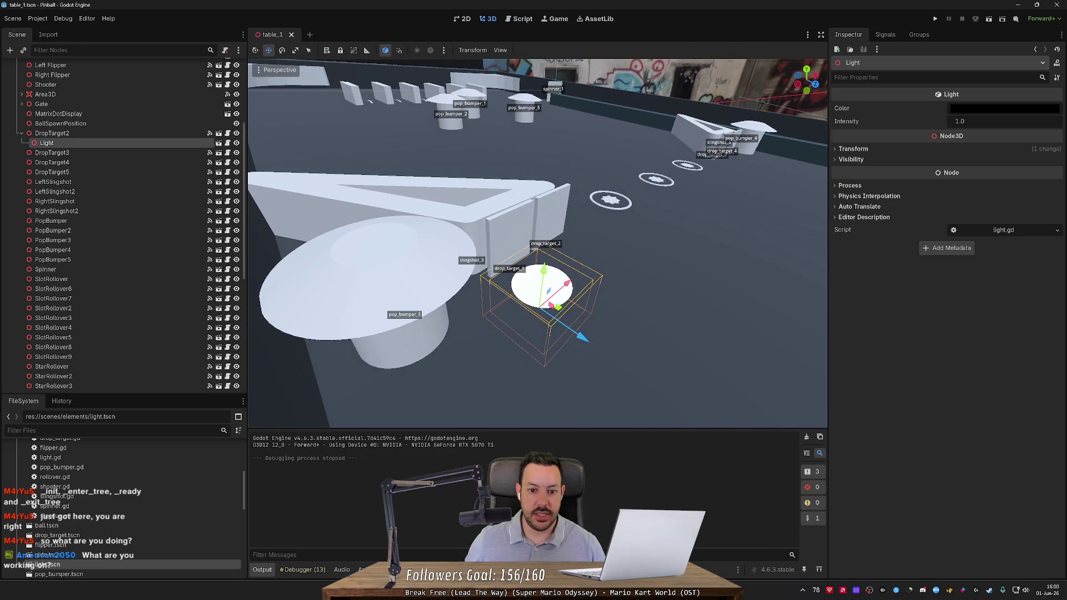
left_click(515, 229)
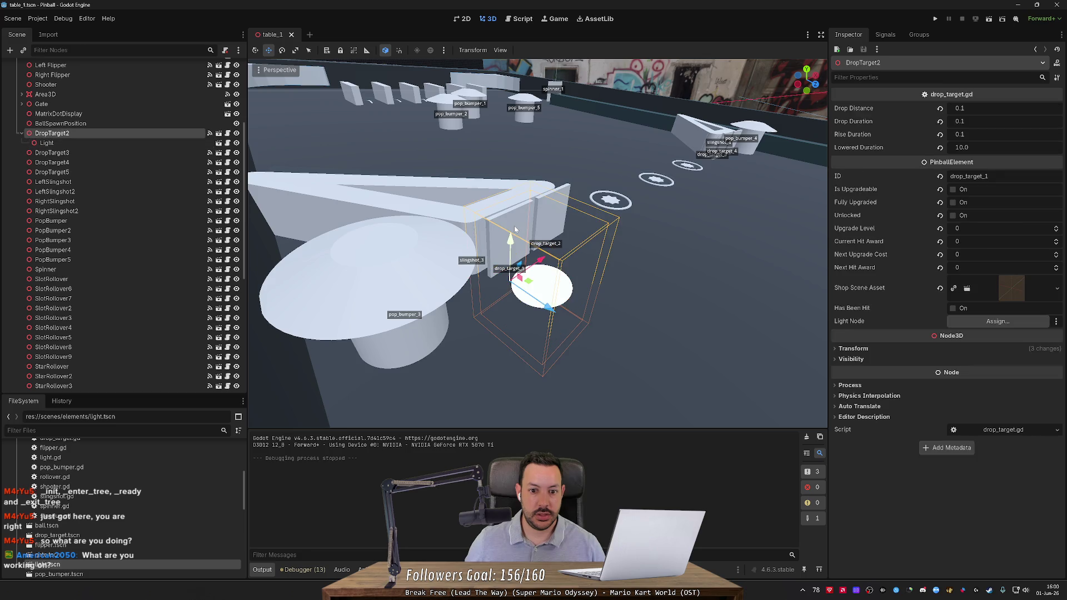
key("f")
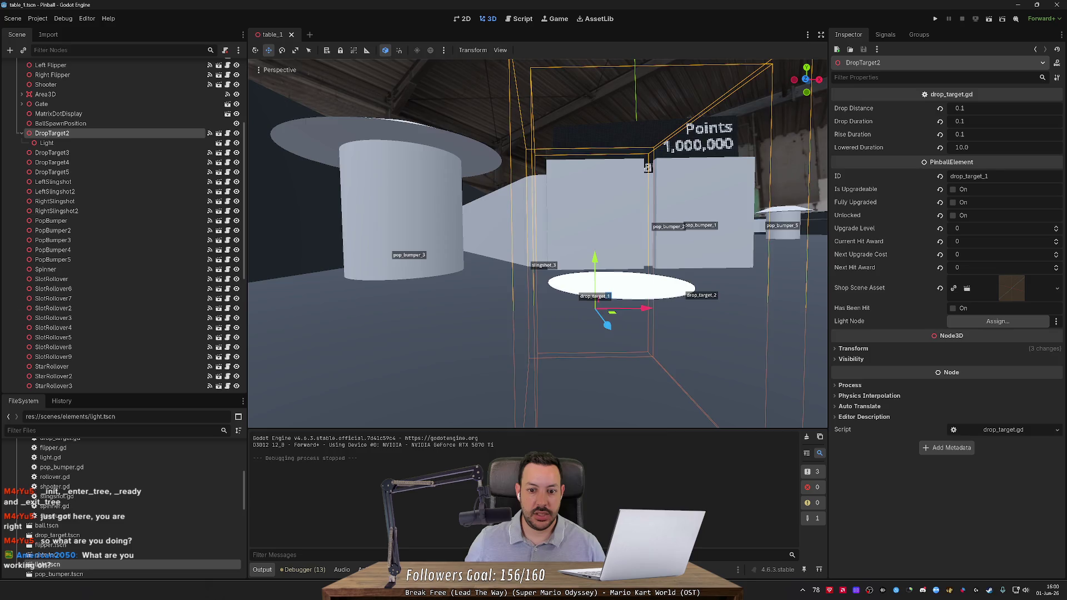
left_click_drag(667, 214, 617, 212)
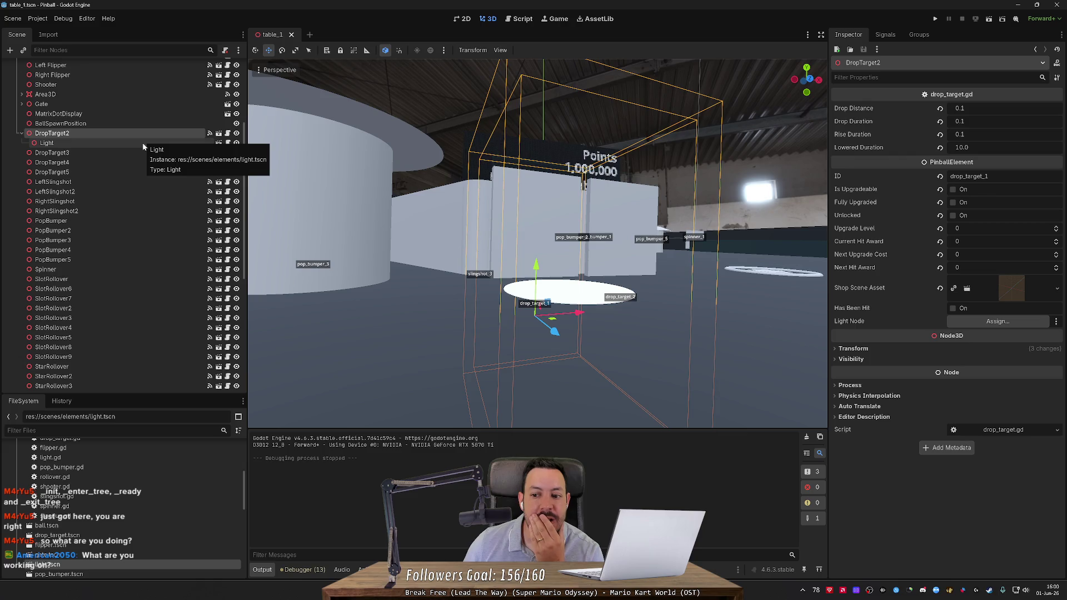
left_click_drag(92, 140, 978, 326)
key("ctrl+s")
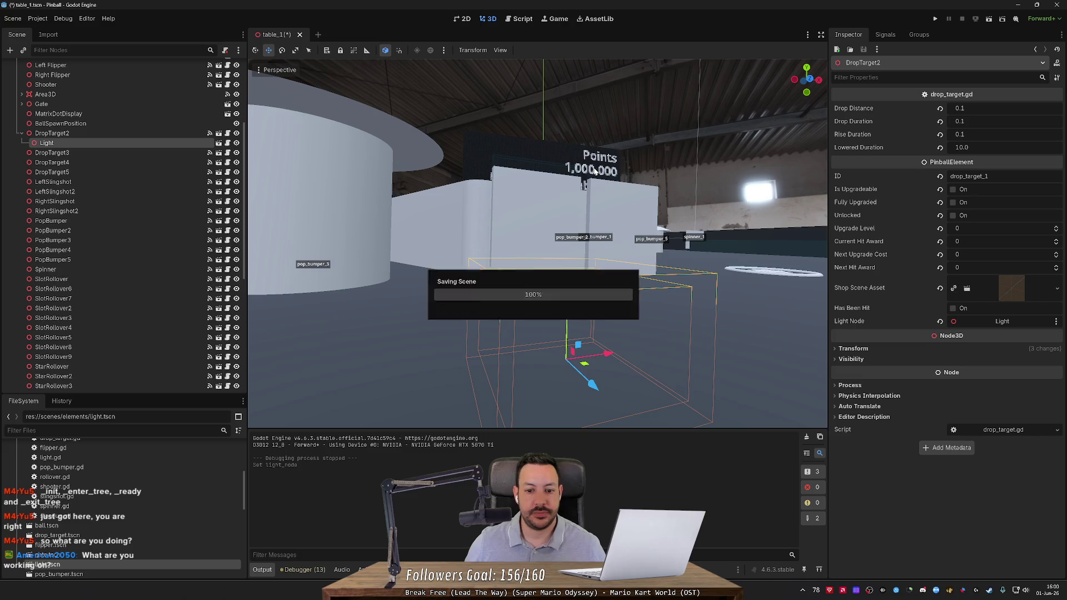
left_click(935, 19)
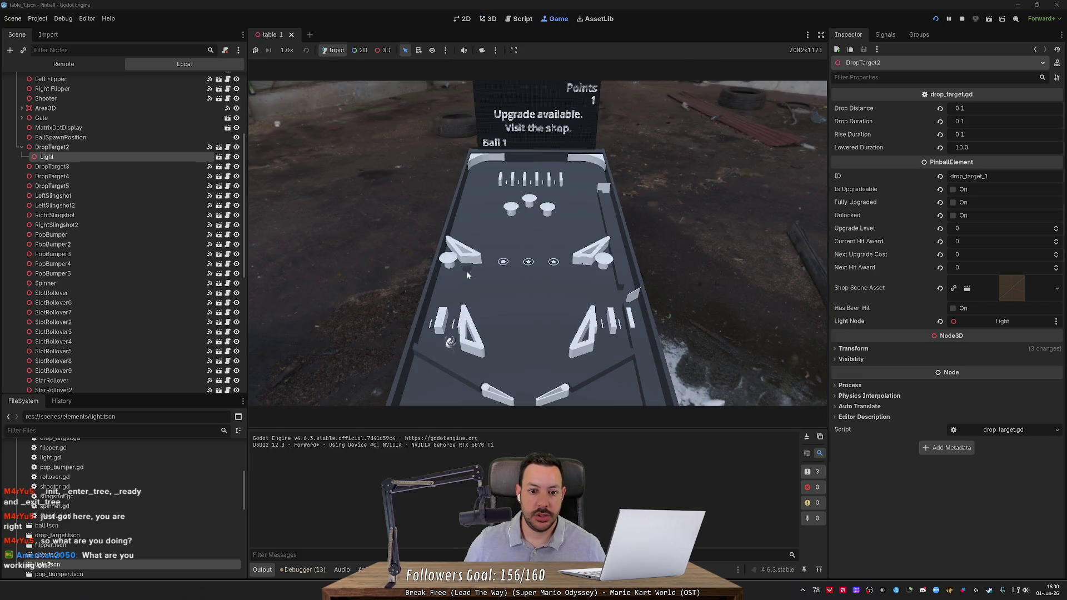
left_click(467, 262)
left_click(578, 265)
left_click(479, 261)
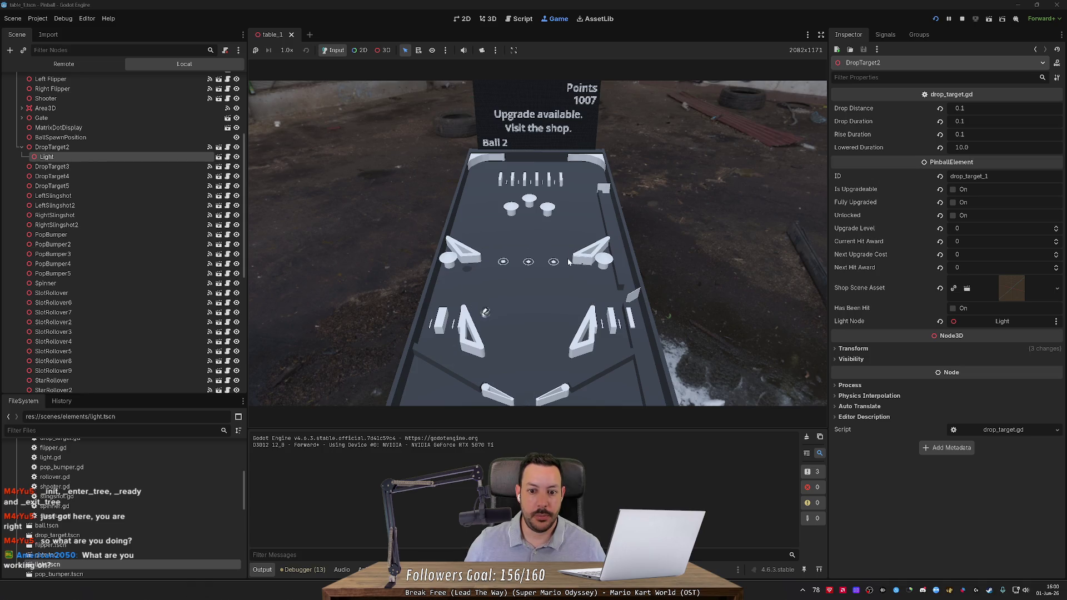
left_click(962, 18)
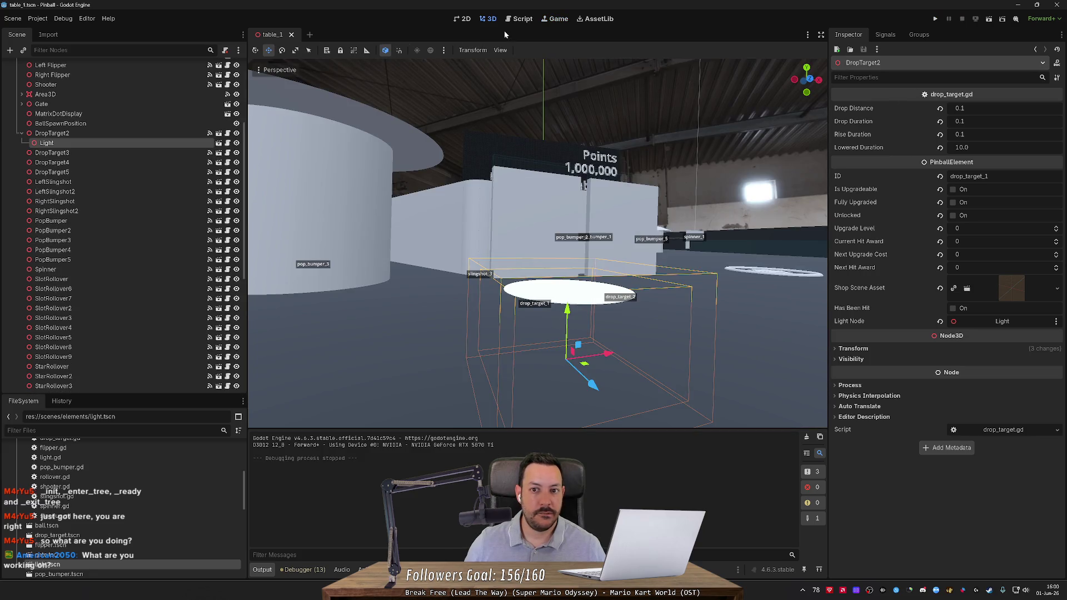
Breakpoint line 11 in DropTarget2 Light's light.gd activate(), then open the Light's Color picker.
left_click(108, 135)
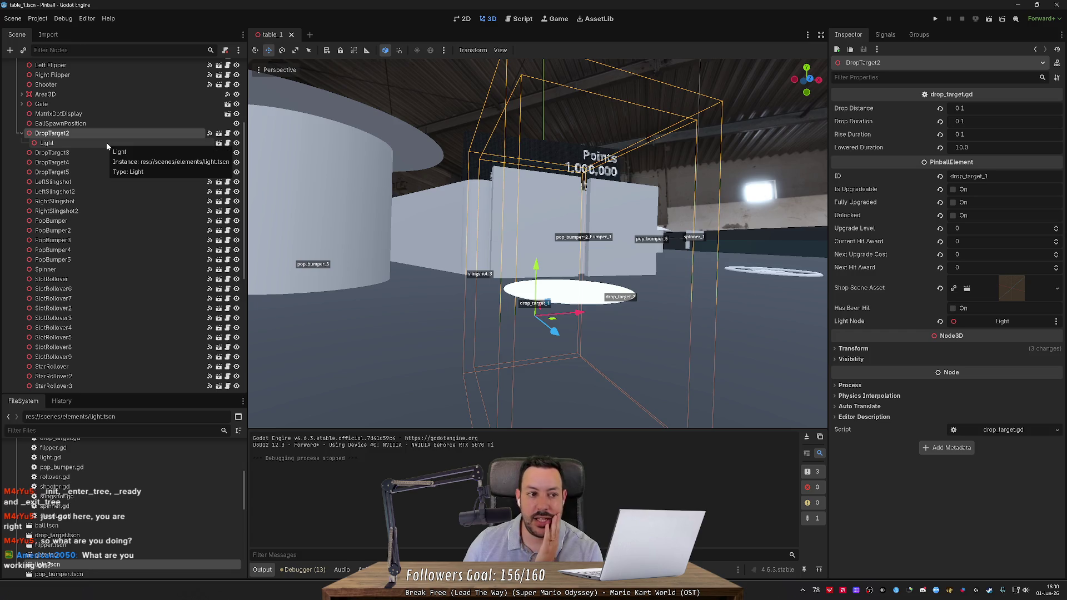
left_click(106, 143)
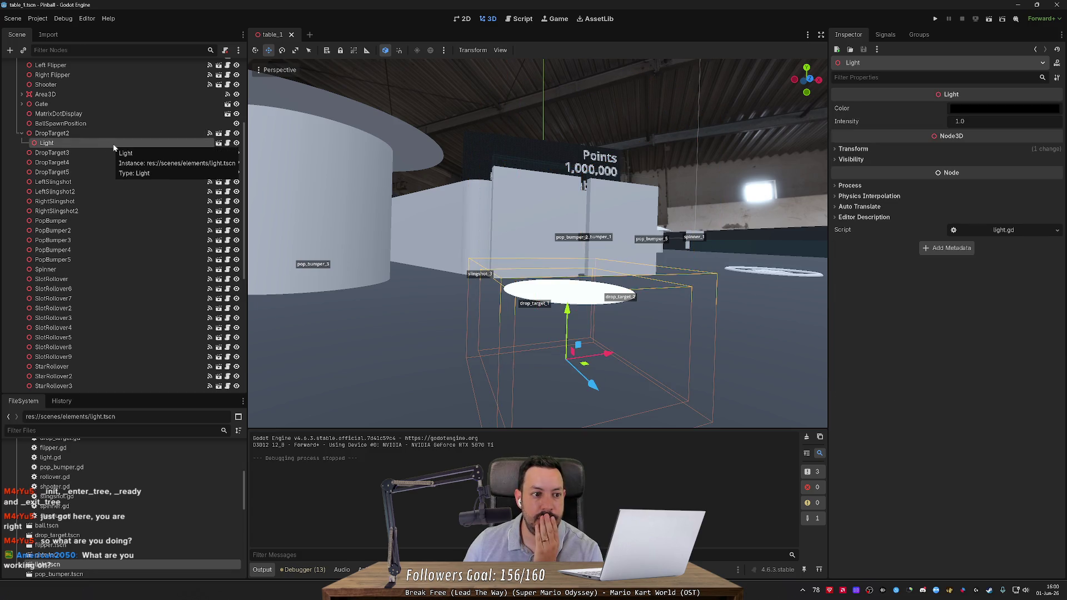
left_click(227, 143)
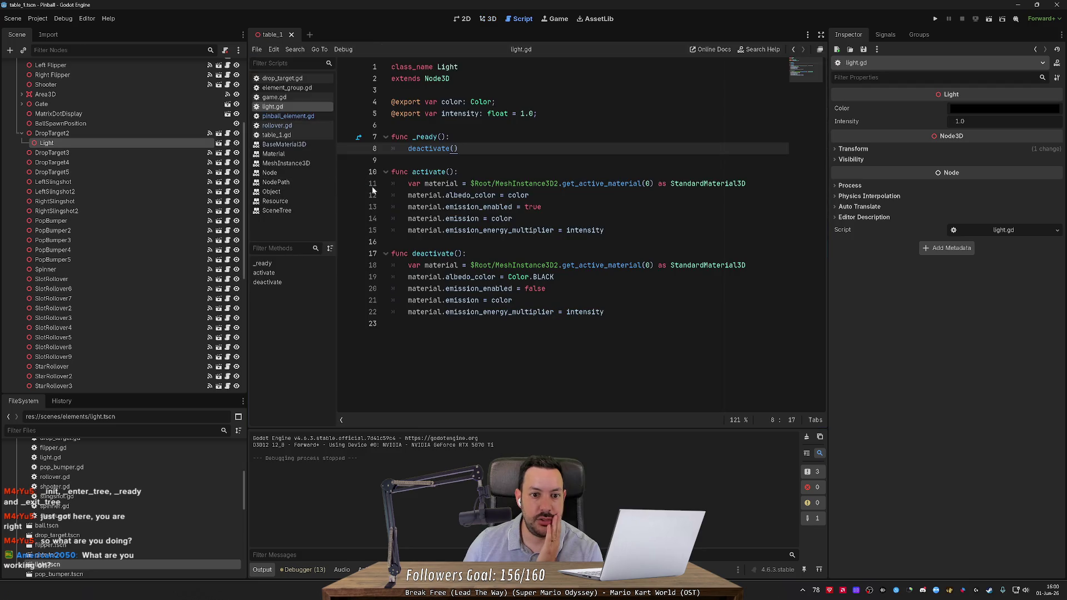
left_click(347, 184)
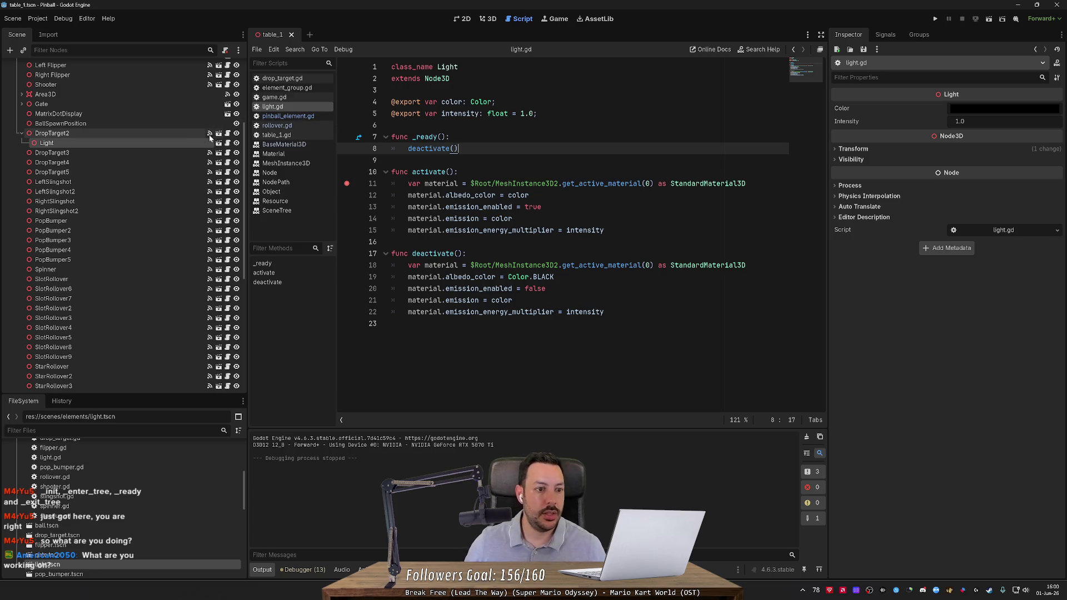
left_click(492, 19)
left_click(970, 108)
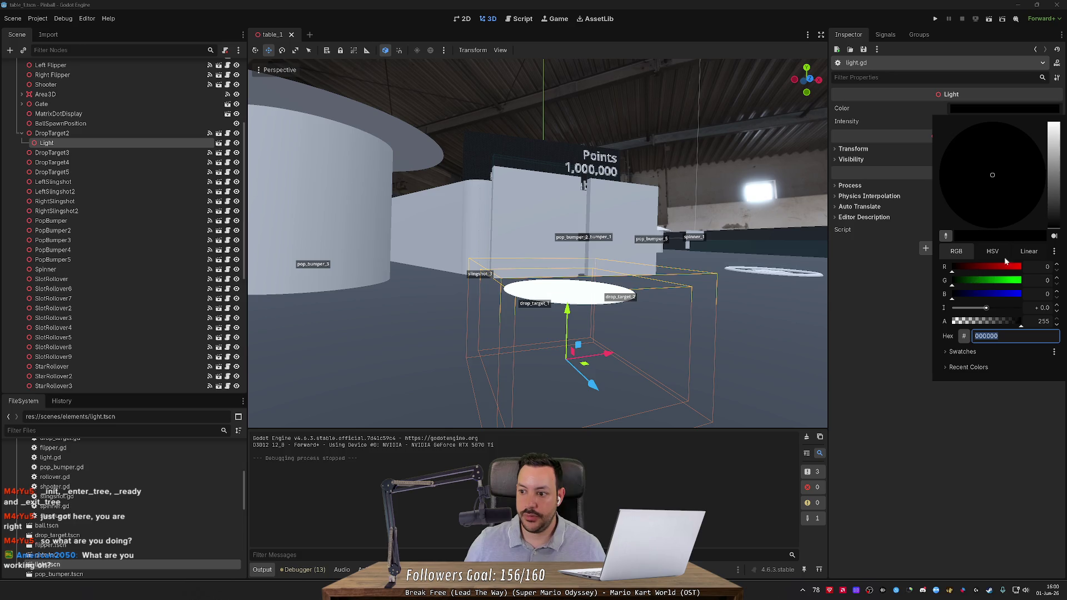
Change the Light's Color from black to pale yellow fdff92 with alpha 120, then run the game.
left_click_drag(1061, 198, 1052, 125)
left_click(1015, 223)
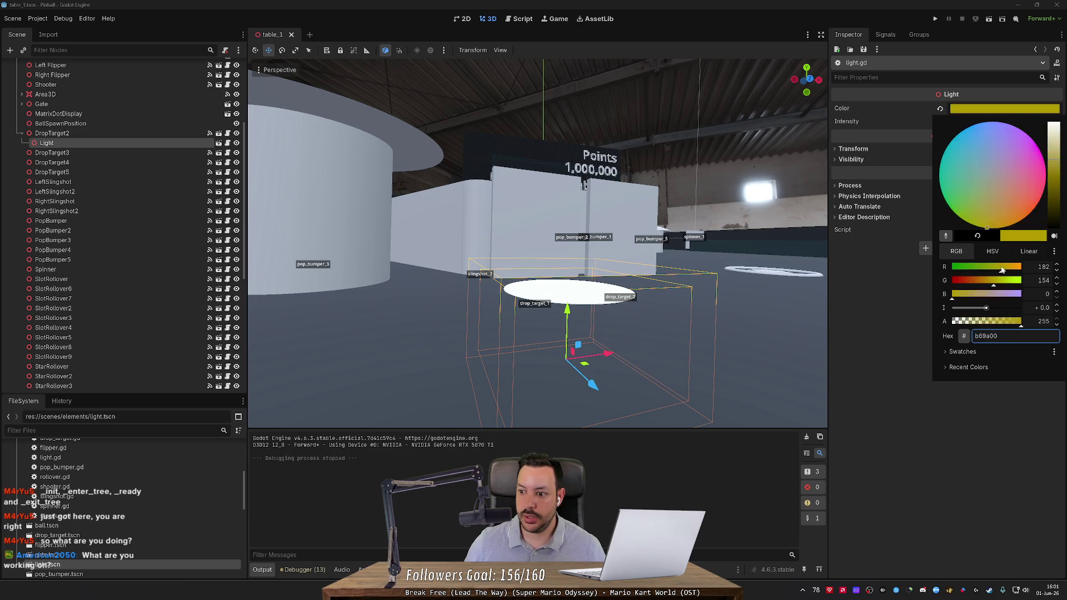
left_click(1020, 280)
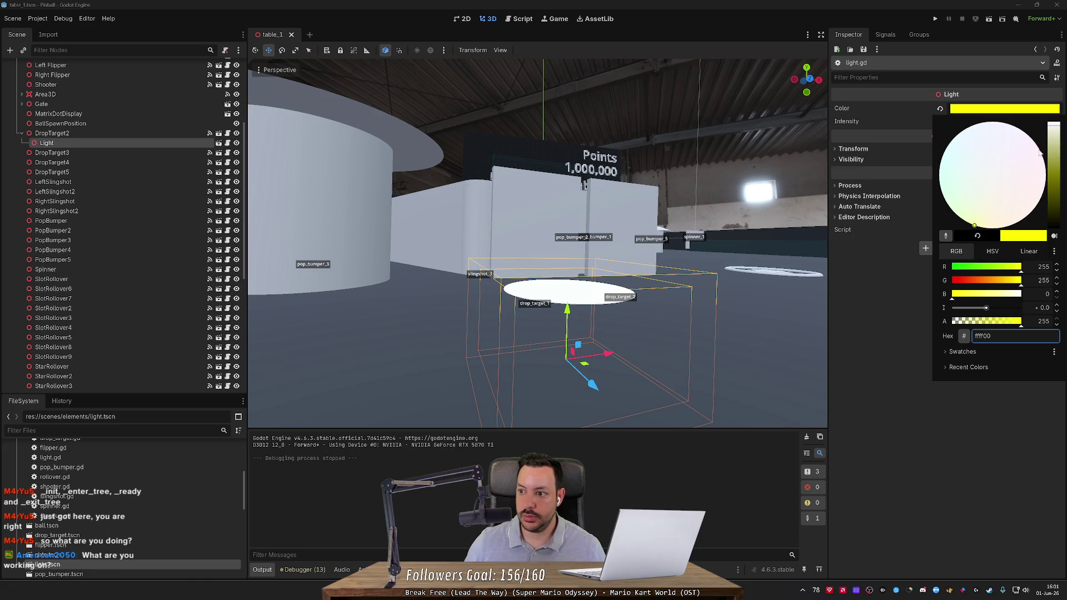
mouse_move(1053, 153)
left_mouse_down()
mouse_move(1054, 178)
mouse_move(1061, 129)
left_mouse_up()
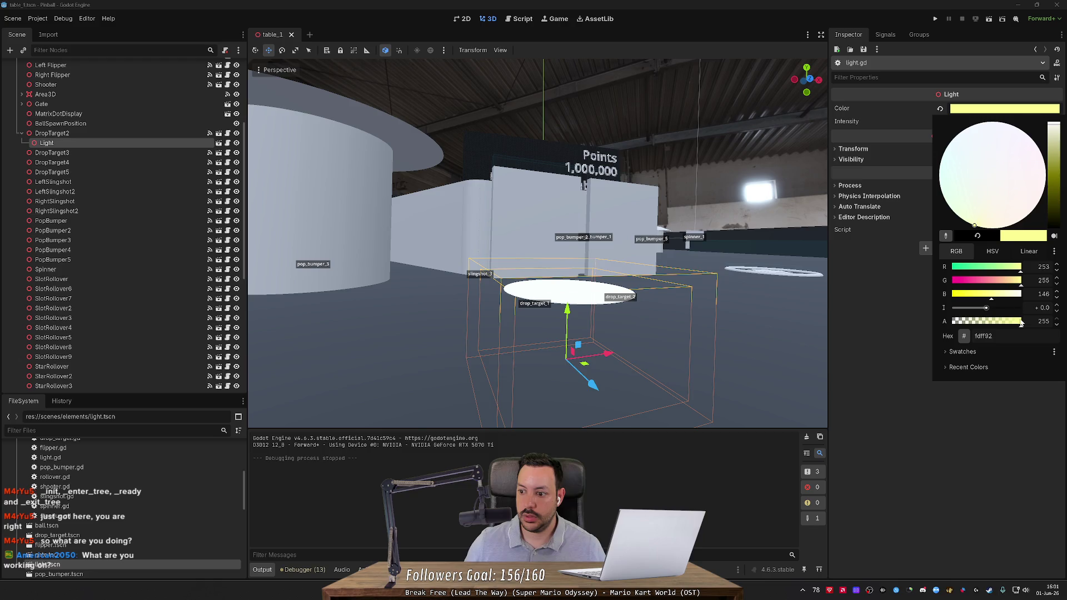
mouse_move(984, 321)
left_mouse_down()
mouse_move(930, 323)
mouse_move(985, 316)
left_mouse_up()
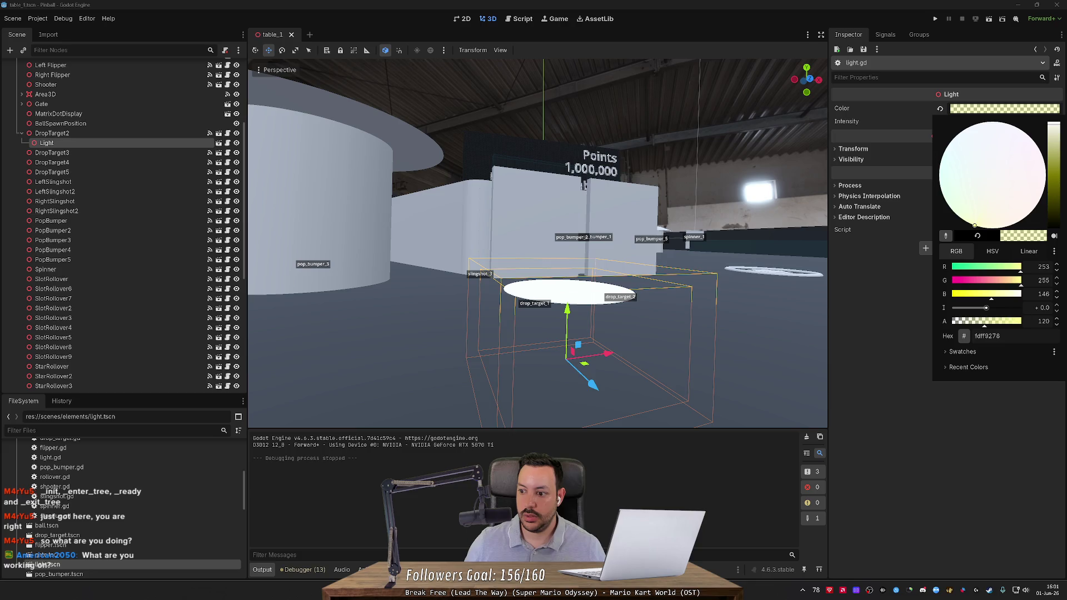
left_click(1044, 321)
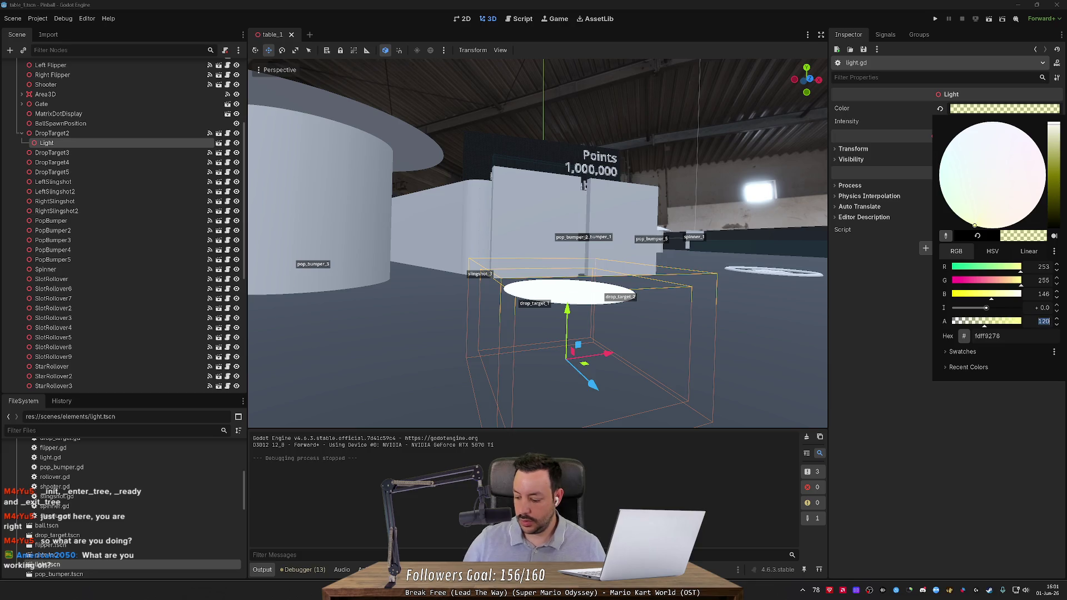
key("Return")
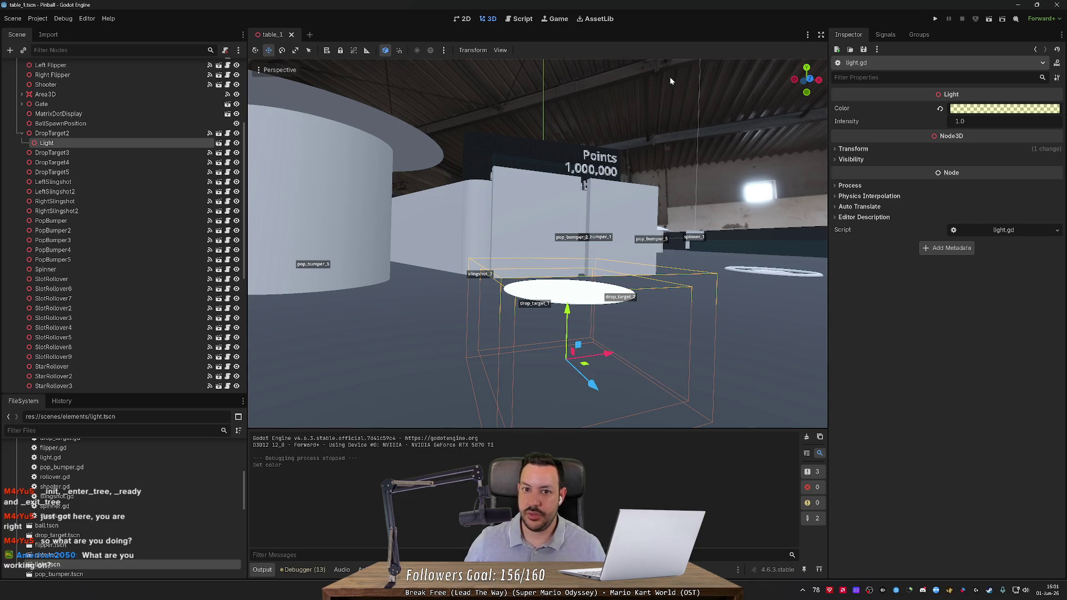
key("F5")
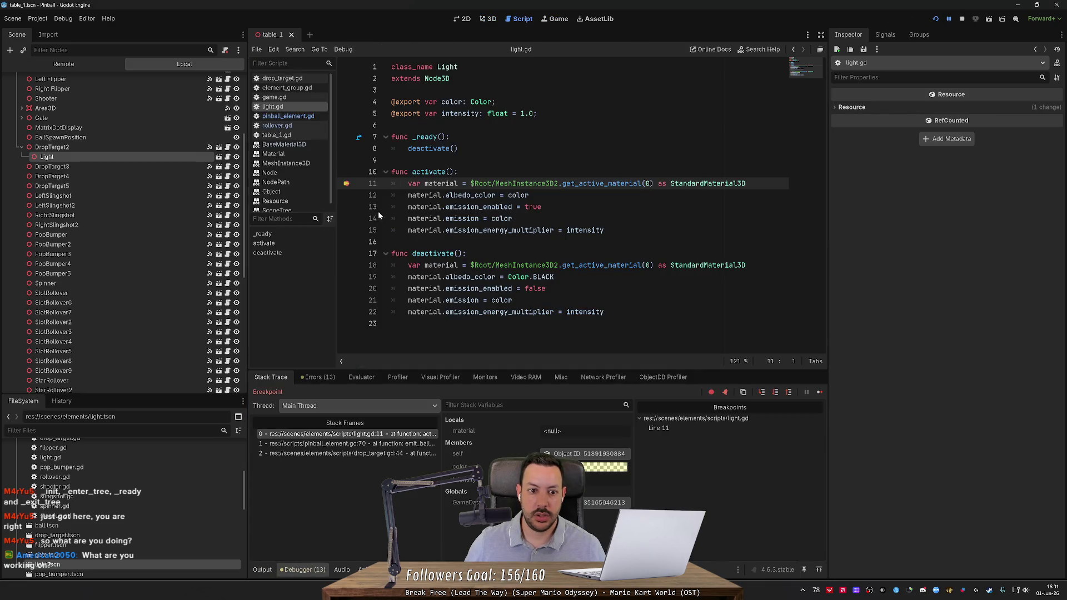
Clear the line 11 breakpoint, resume and restart the game, play a ball, then stop.
left_click(345, 183)
left_click(821, 393)
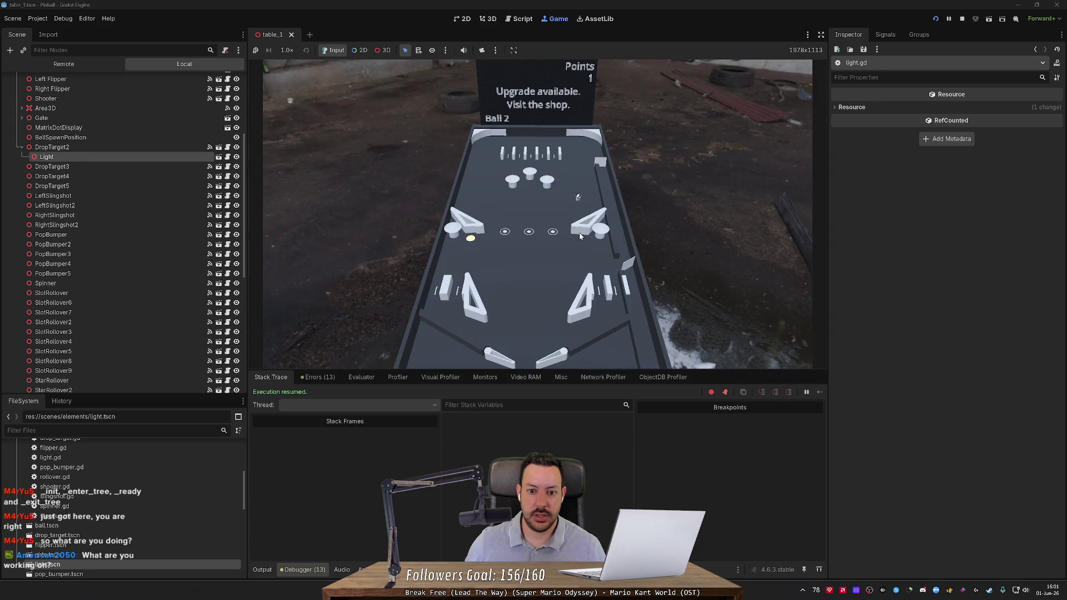
left_click(937, 19)
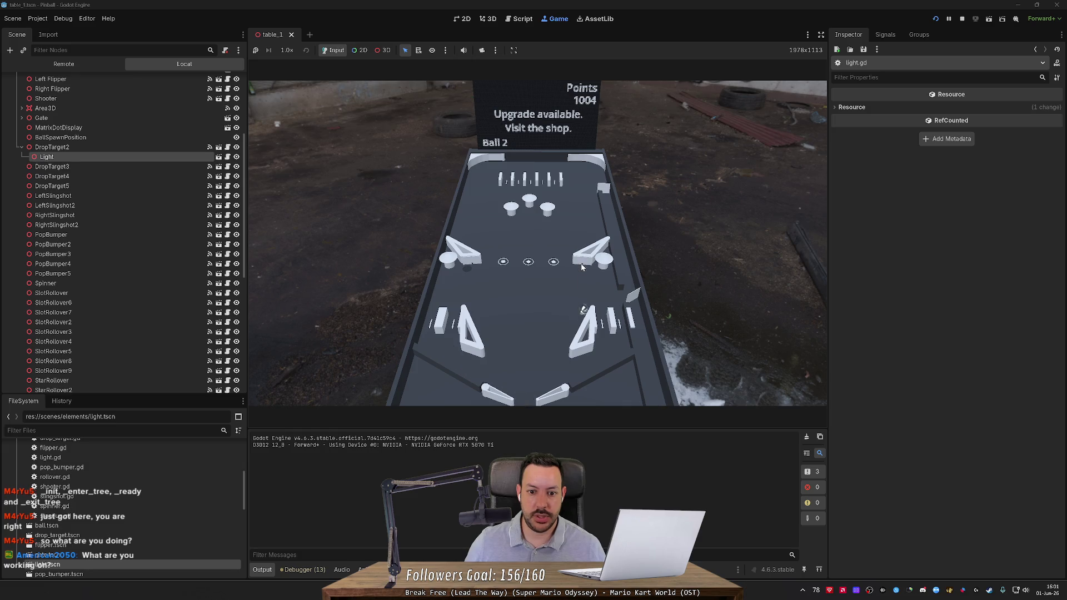
key("Right")
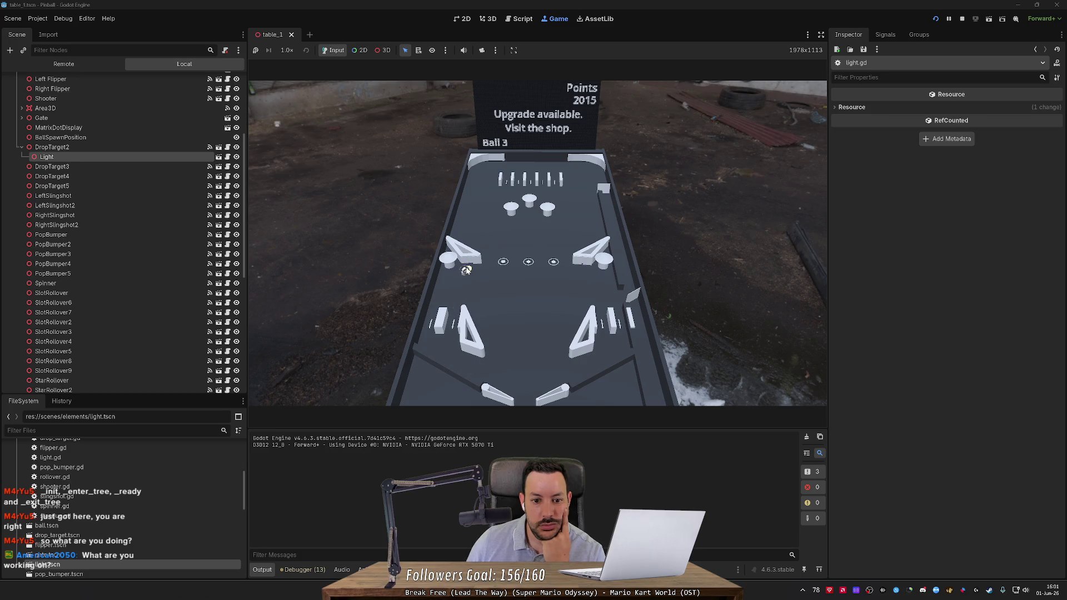
left_click(962, 18)
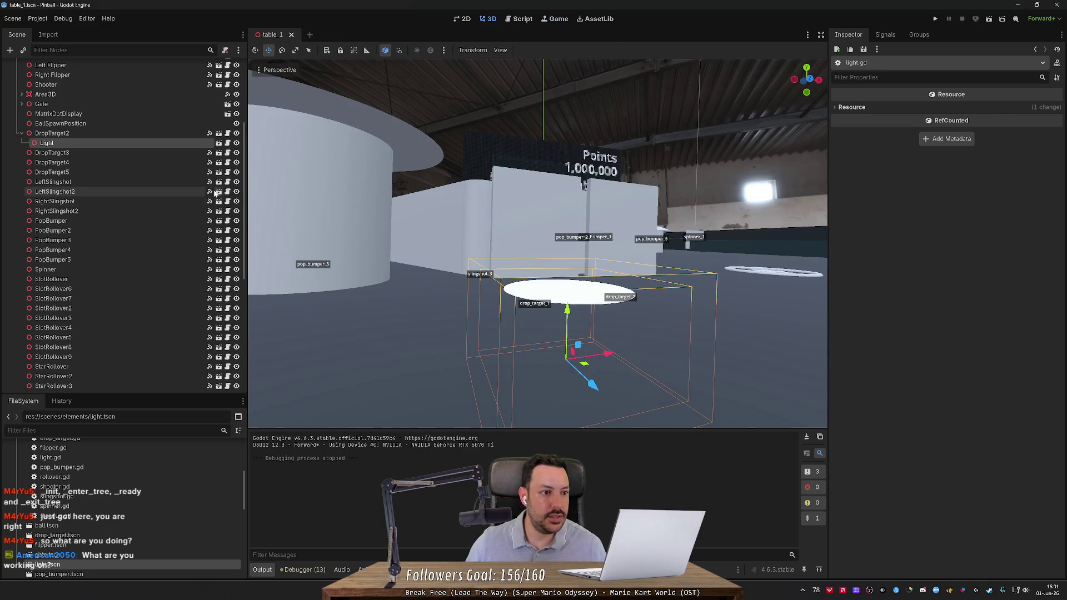
Open drop_target.gd and look up the inherited reset() in pinball_element.gd before returning.
left_click(227, 134)
left_click(276, 282)
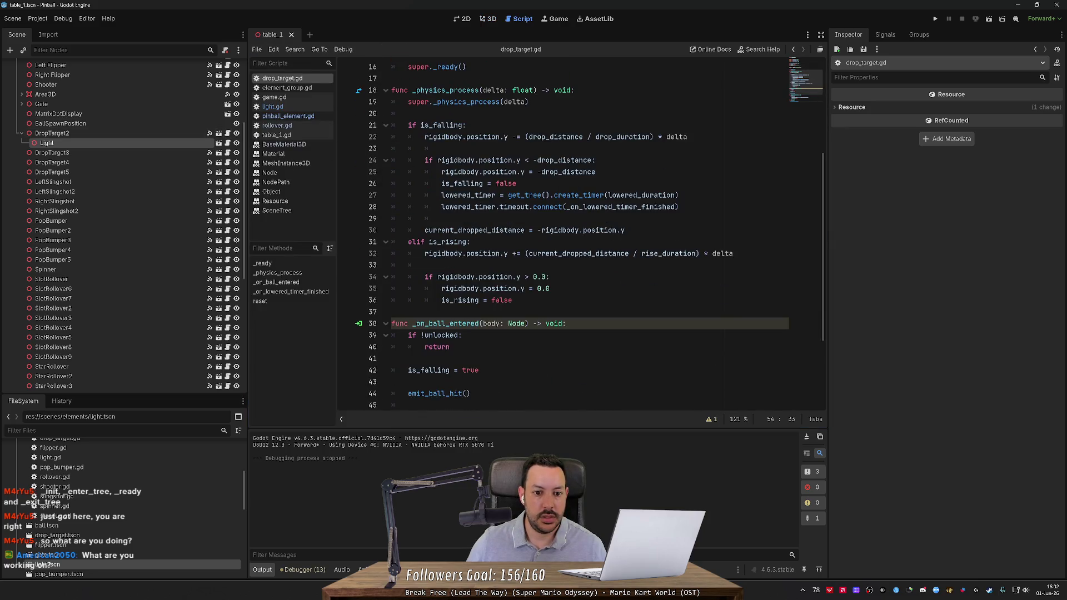
scroll(589, 236, "down", 3)
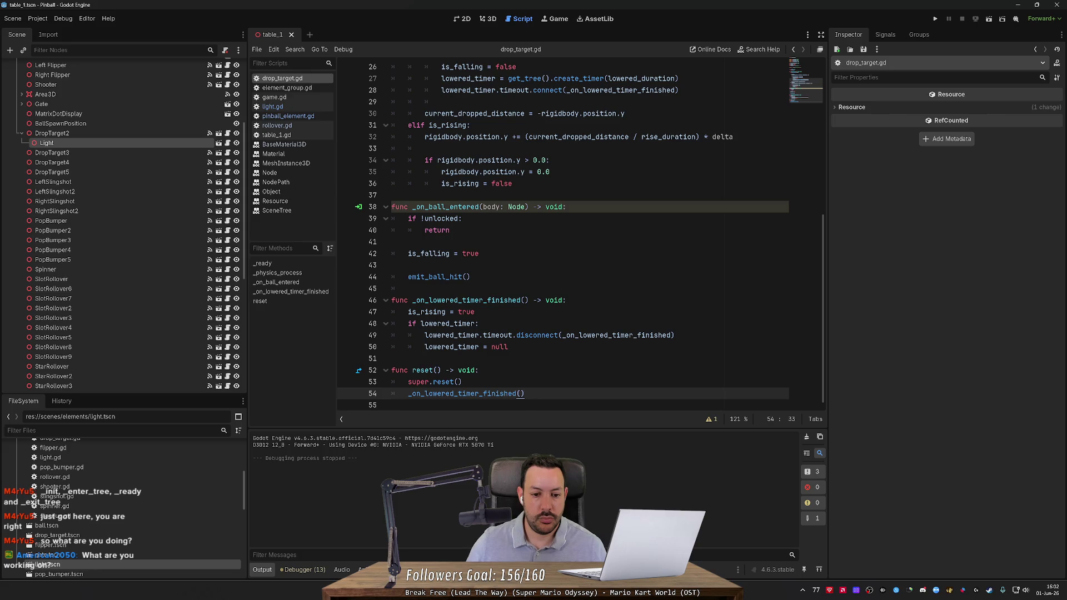
left_click(443, 382, "ctrl")
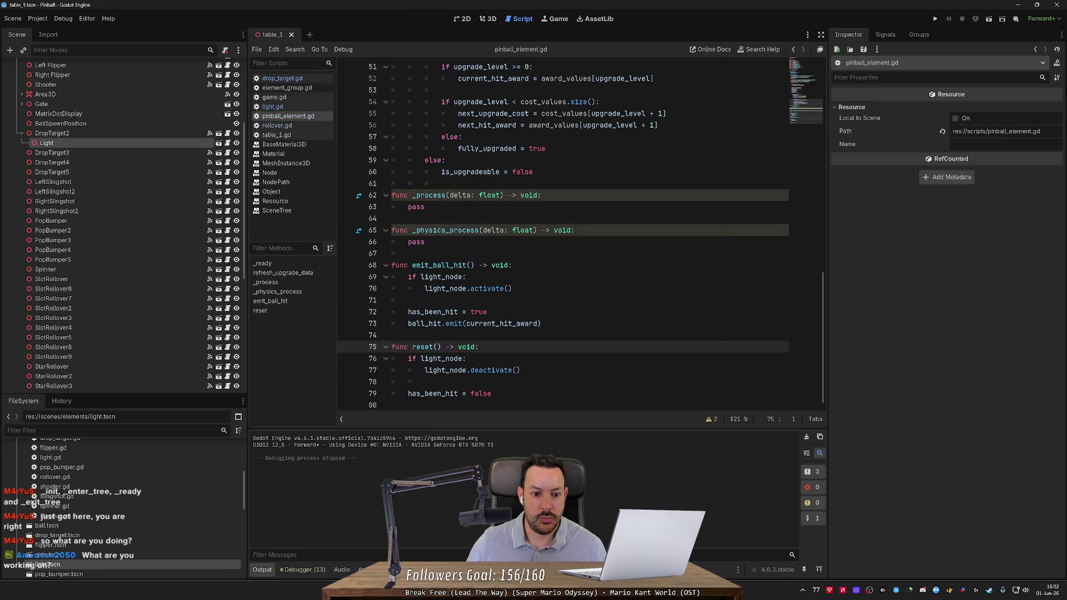
scroll(580, 235, "up", 1)
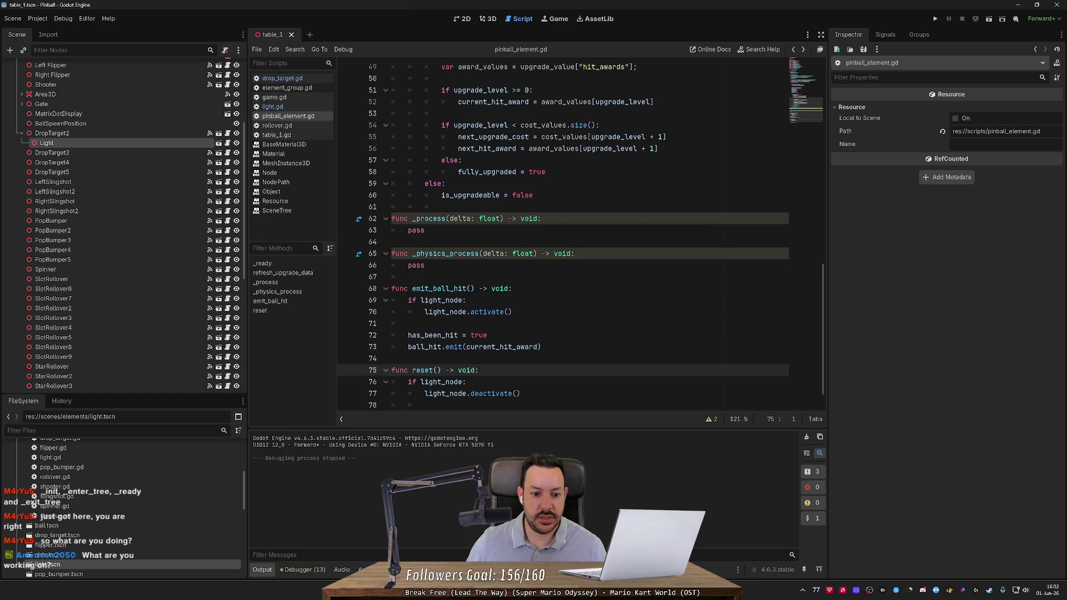
key("alt+Left")
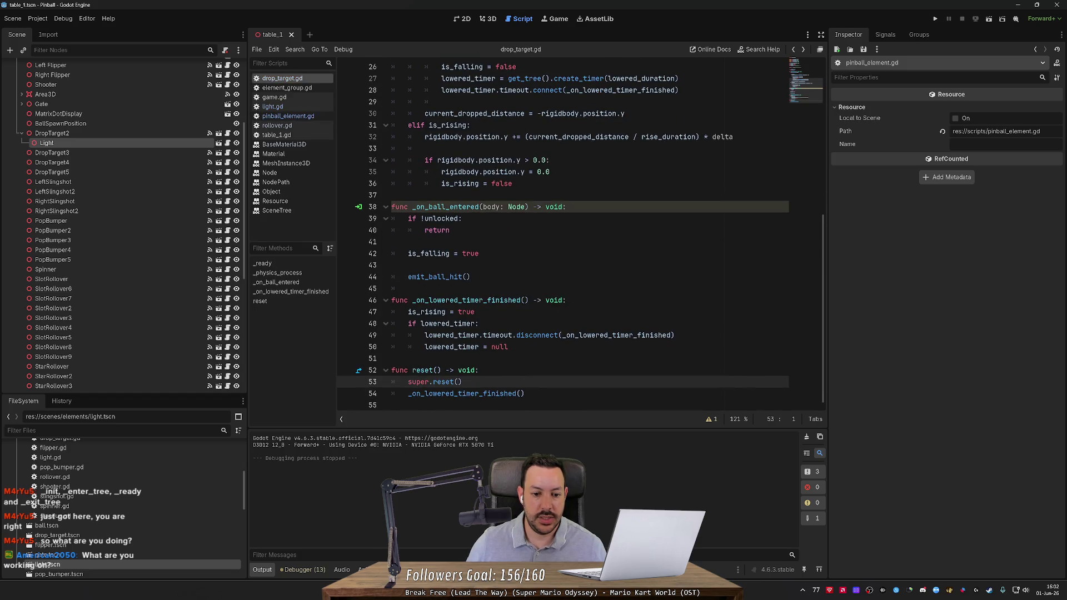
Add a reset() call to the _on_lowered_timer_finished handler.
key("shift+Up")
key("shift+End")
left_click(566, 300)
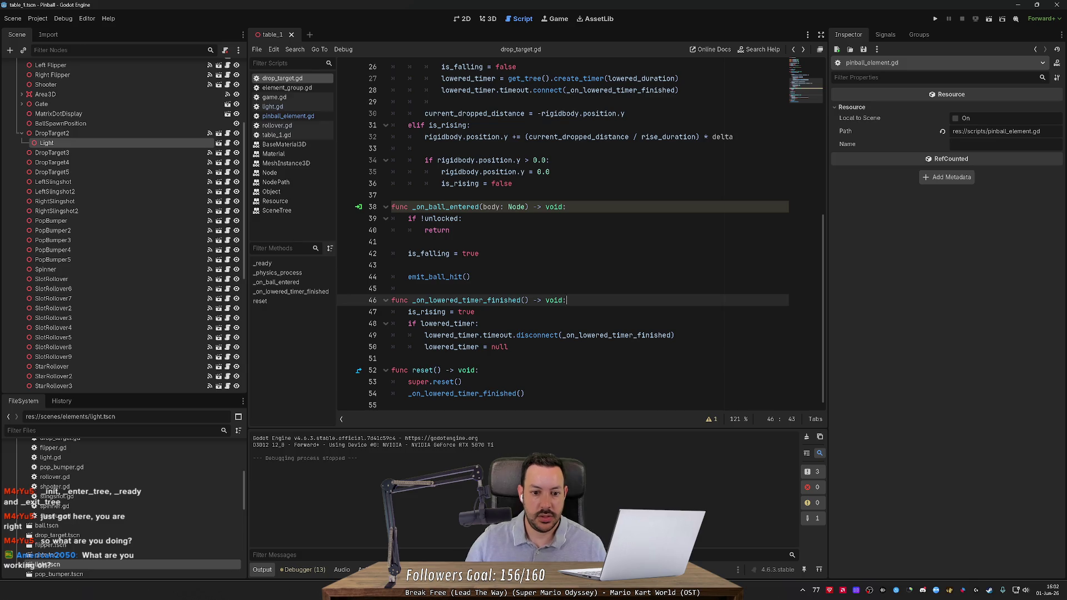
key("Return")
type("reset")
key("Return")
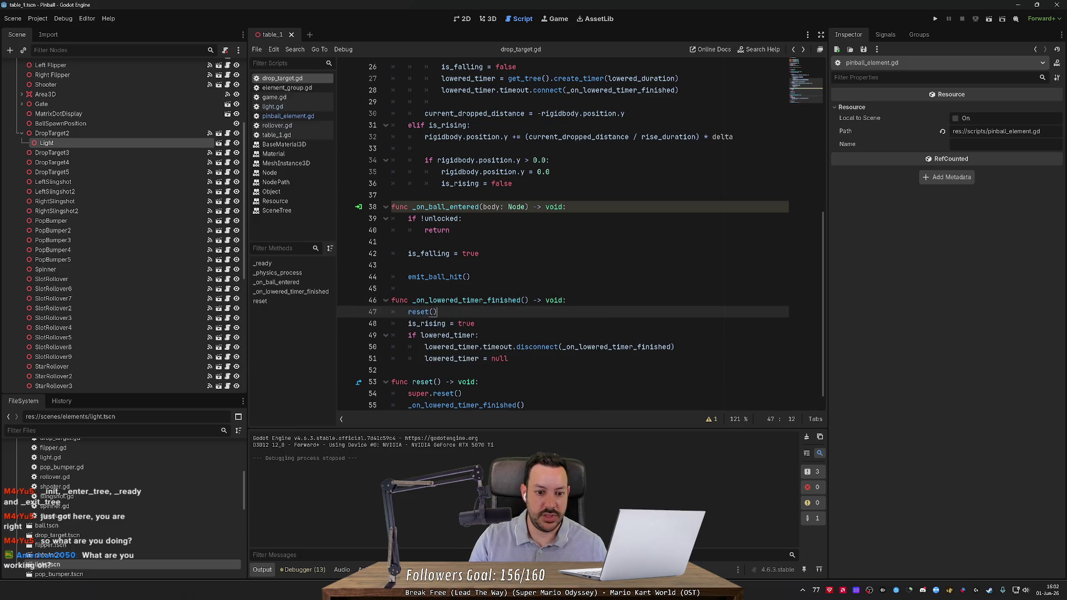
Move the is_rising = true and lowered_timer cleanup lines into reset(), then save and run the game.
left_click_drag(508, 359, 391, 335)
key("shift+Up")
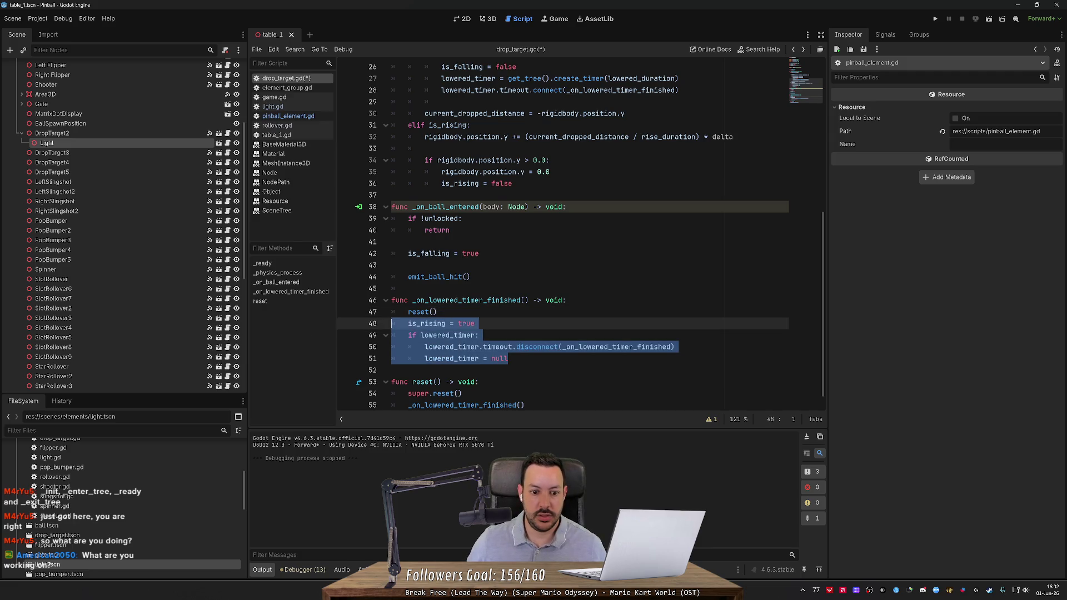
key("BackSpace")
key("BackSpace")
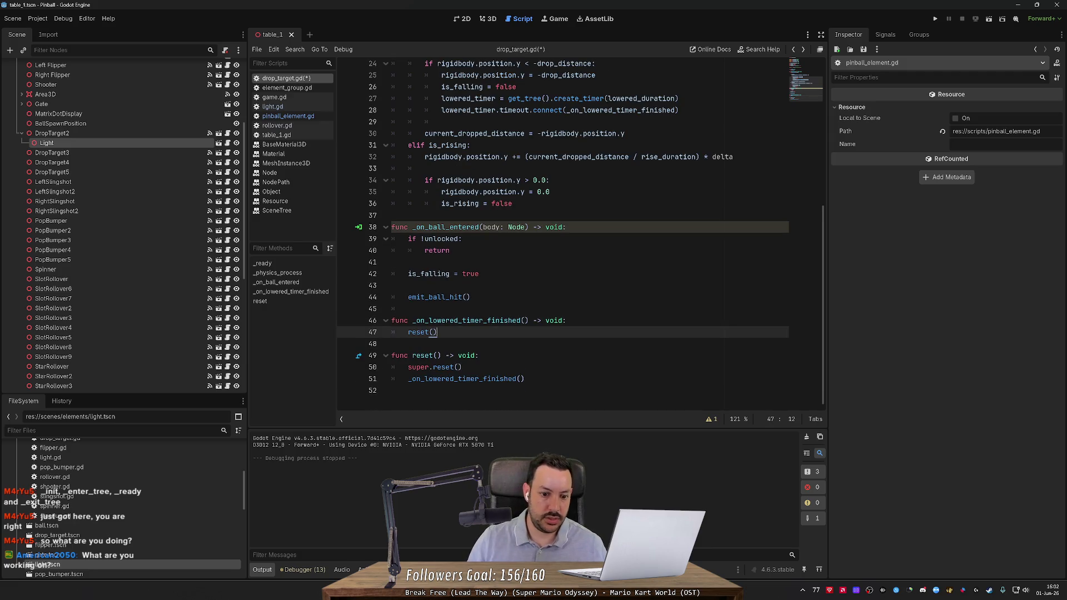
left_click(525, 378)
key("ctrl+z")
key("ctrl+z")
key("ctrl+z")
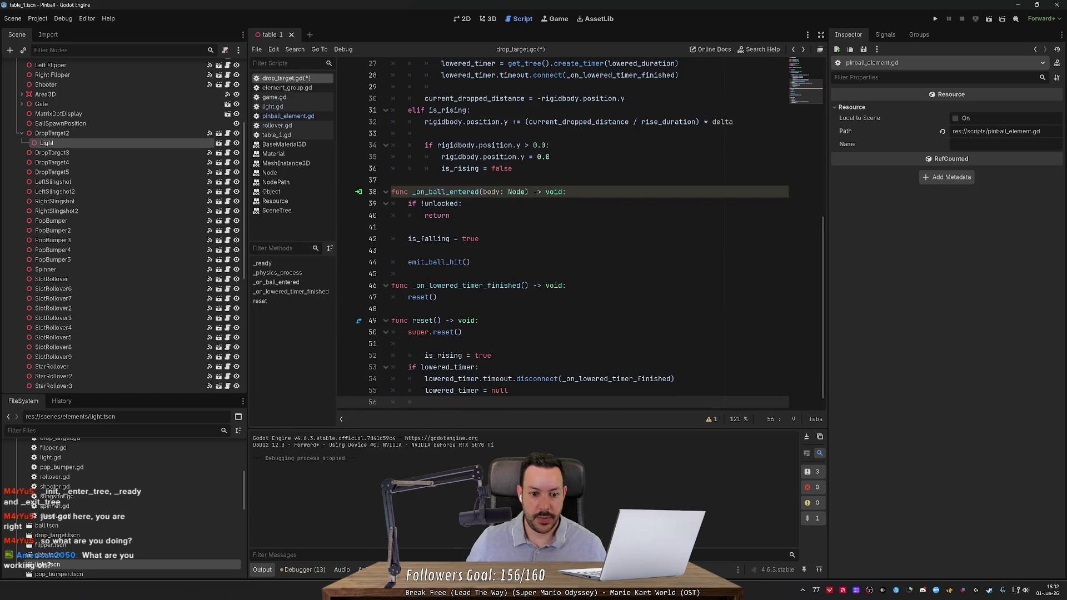
key("ctrl+z")
key("ctrl+z")
key("ctrl+z")
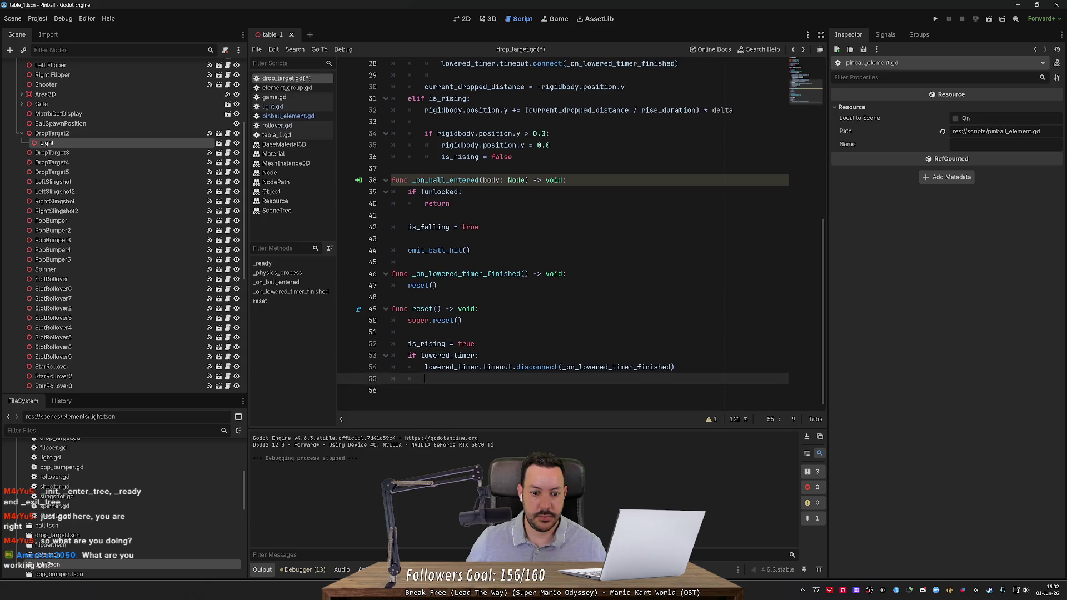
key("ctrl+y")
key("ctrl+y")
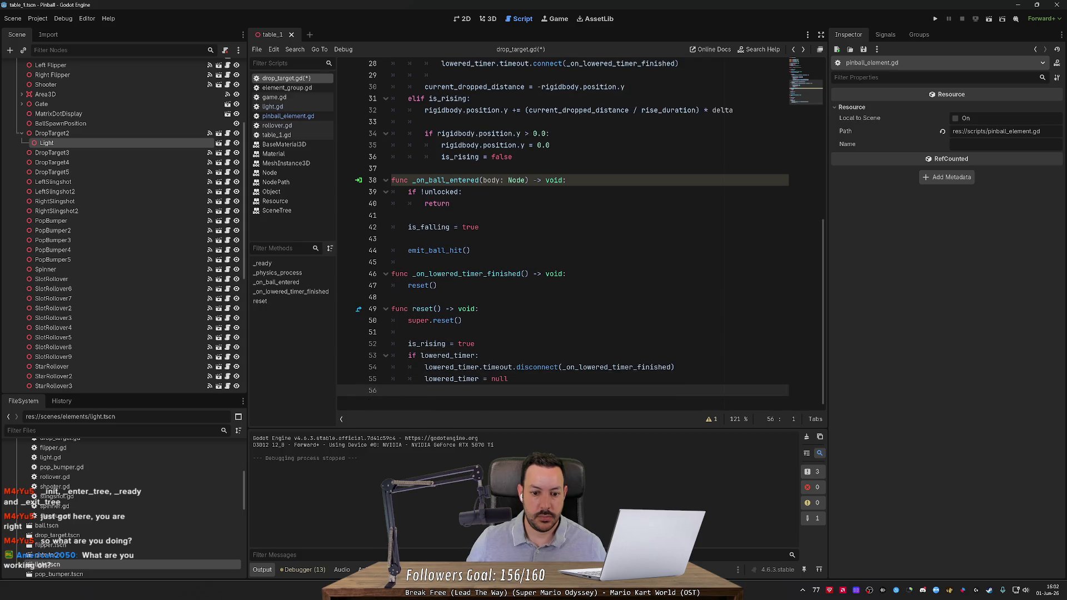
key("F5")
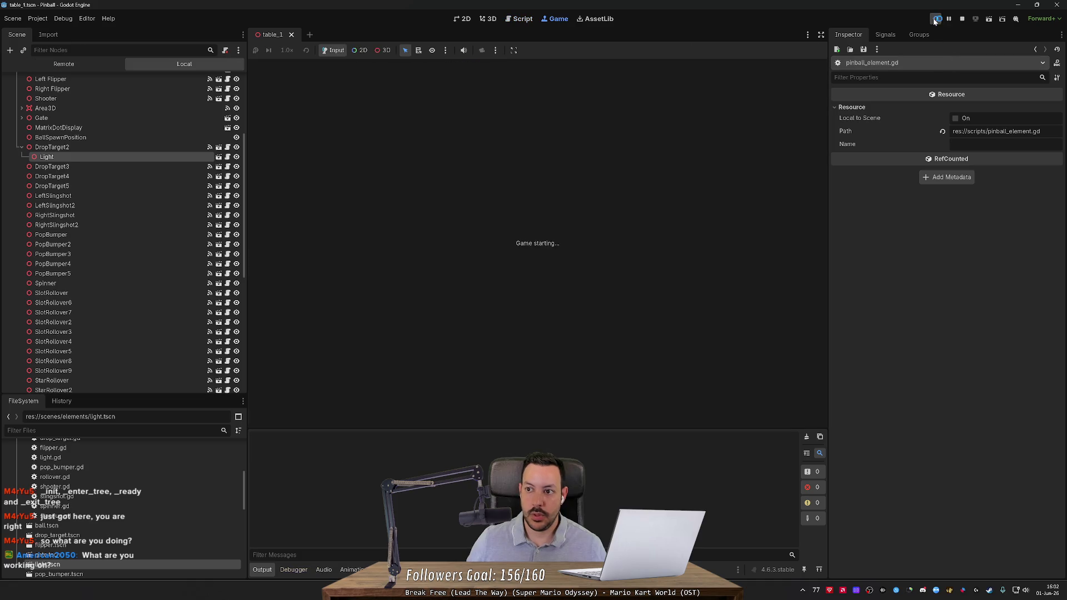
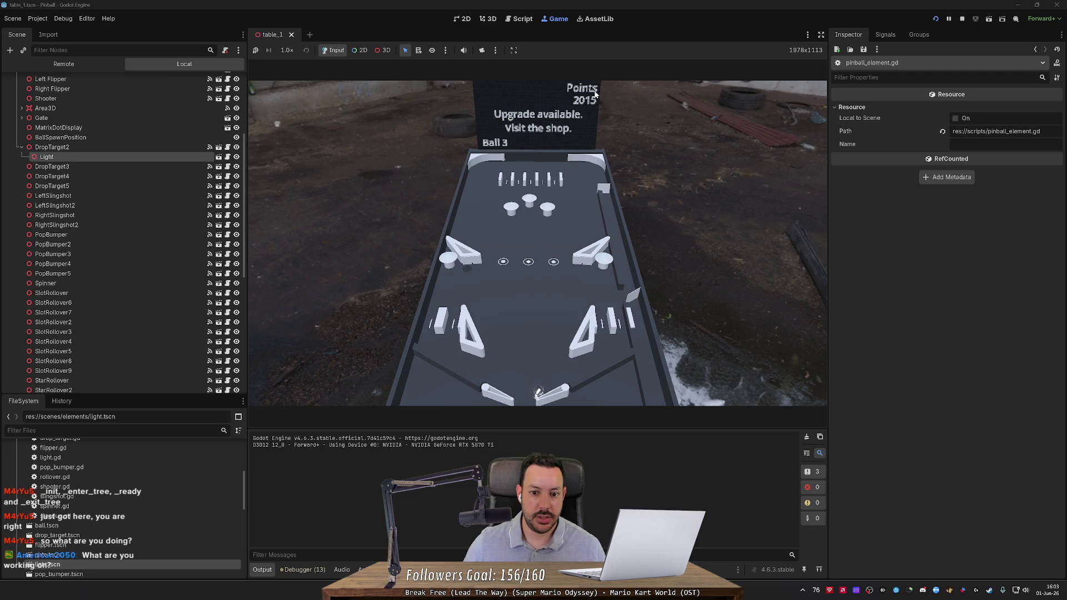
Hit a rollover in the running table to check that it lights up, then stop the game.
left_click(468, 268)
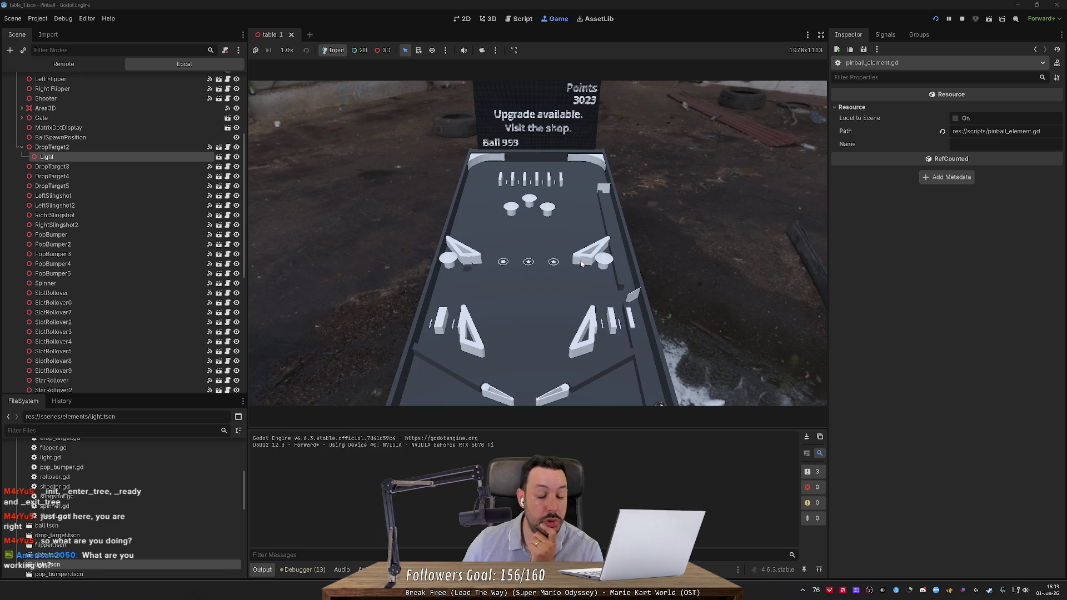
mouse_move(896, 119)
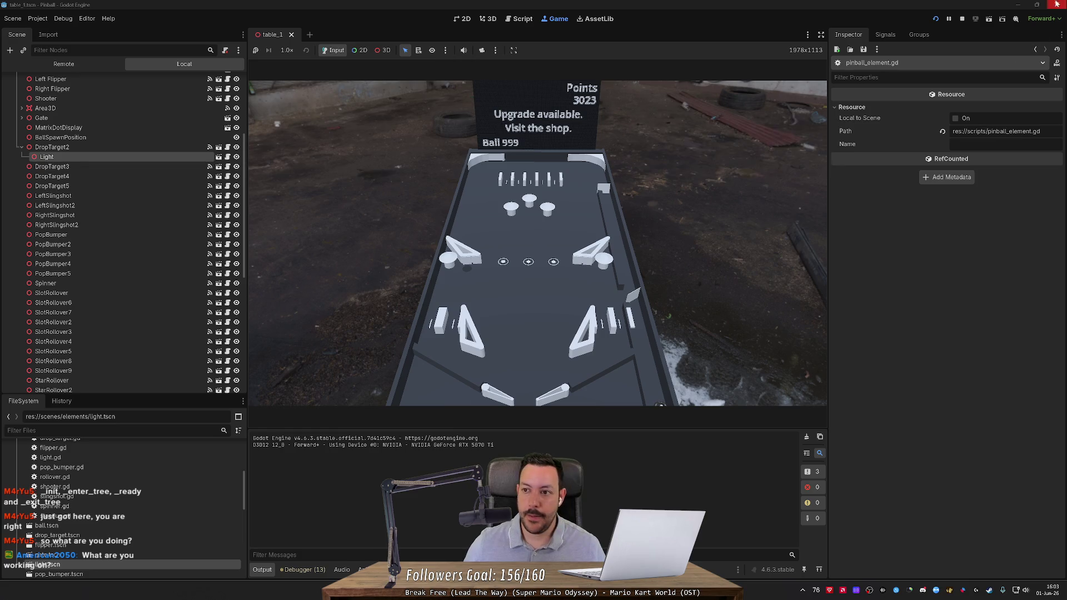
left_click(961, 19)
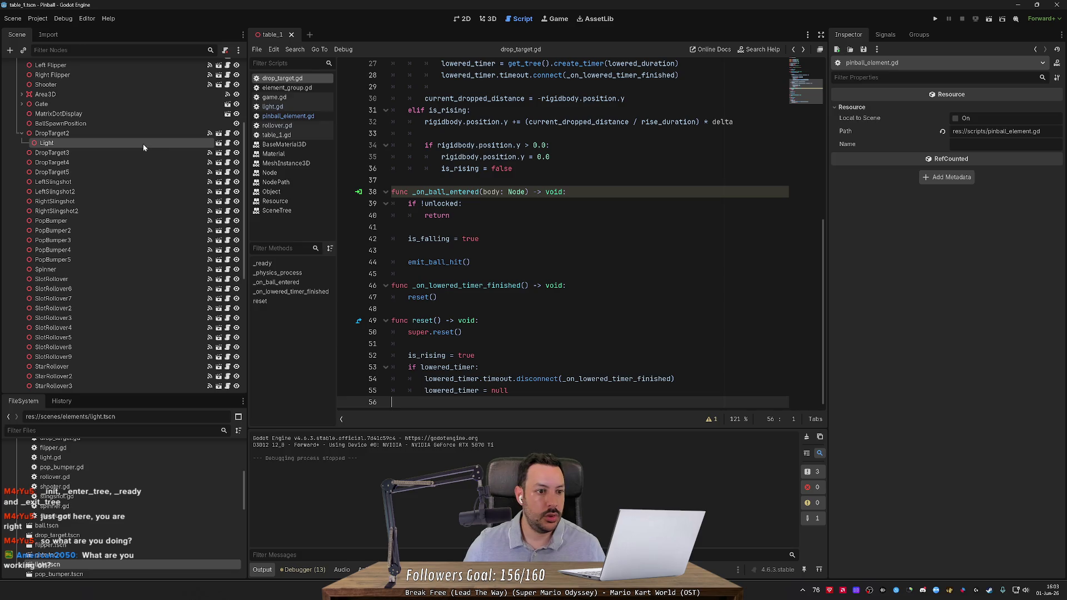
Set the drop target Light's colour to fully opaque yellow fdff5c (blue 67), then save and run.
left_click(1036, 49)
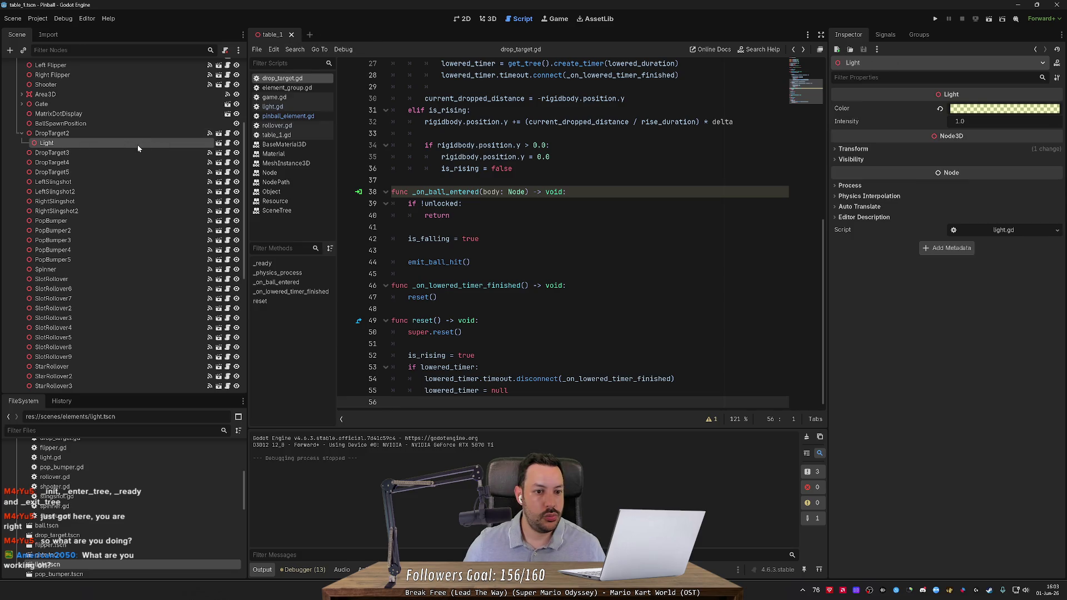
left_click(982, 110)
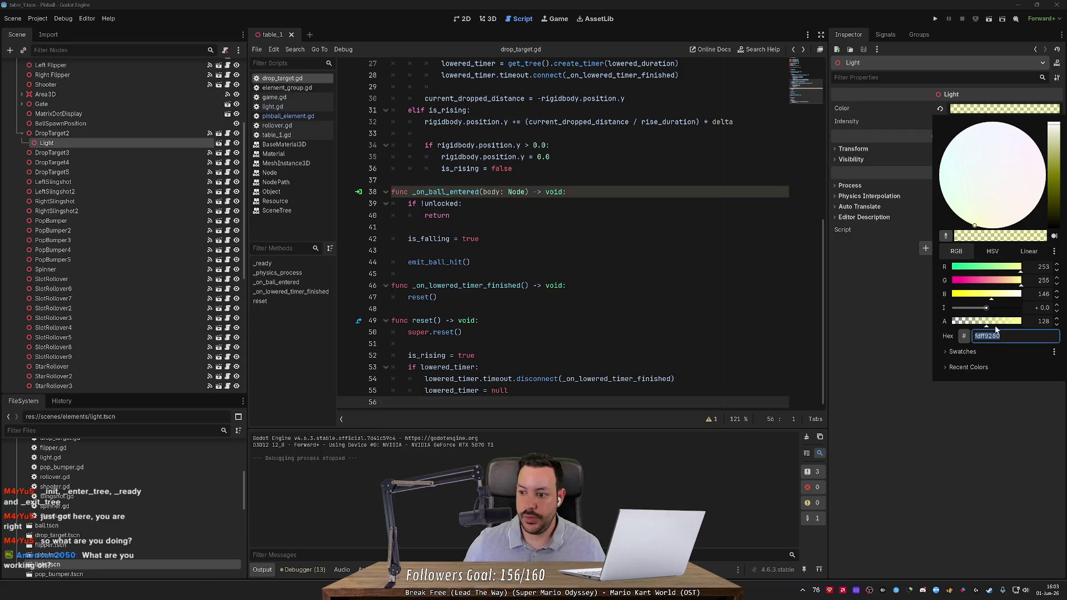
type("fdff92")
key("Return")
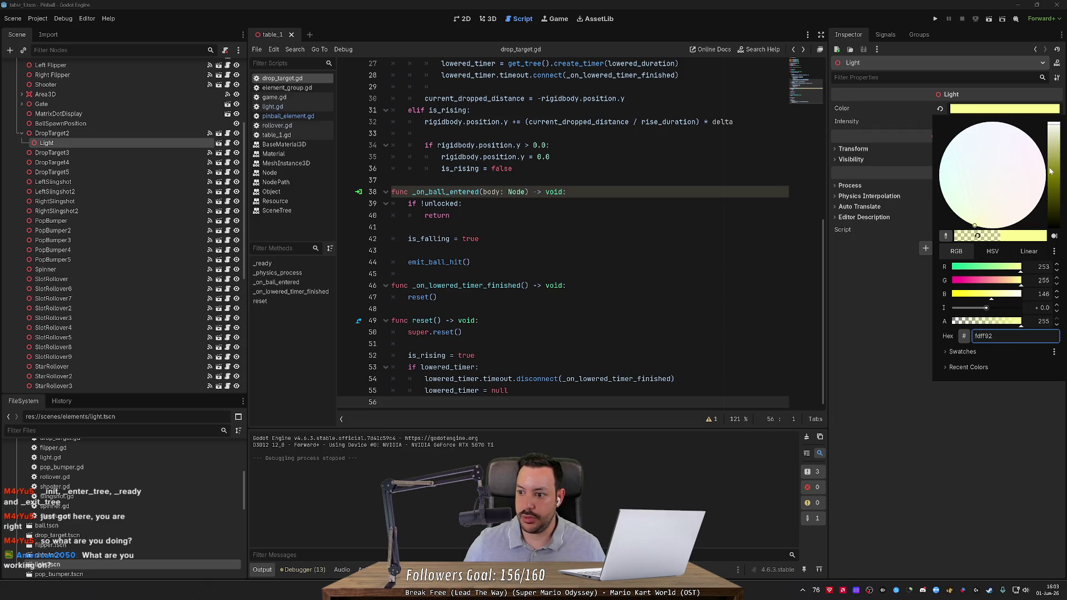
left_click(978, 238)
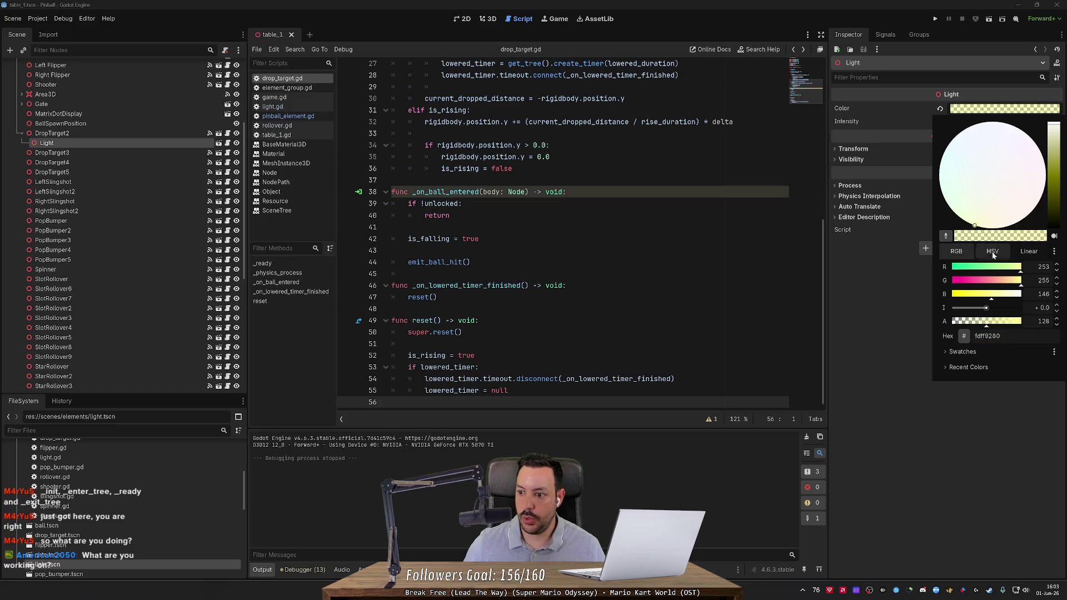
left_click_drag(1057, 323, 1063, 324)
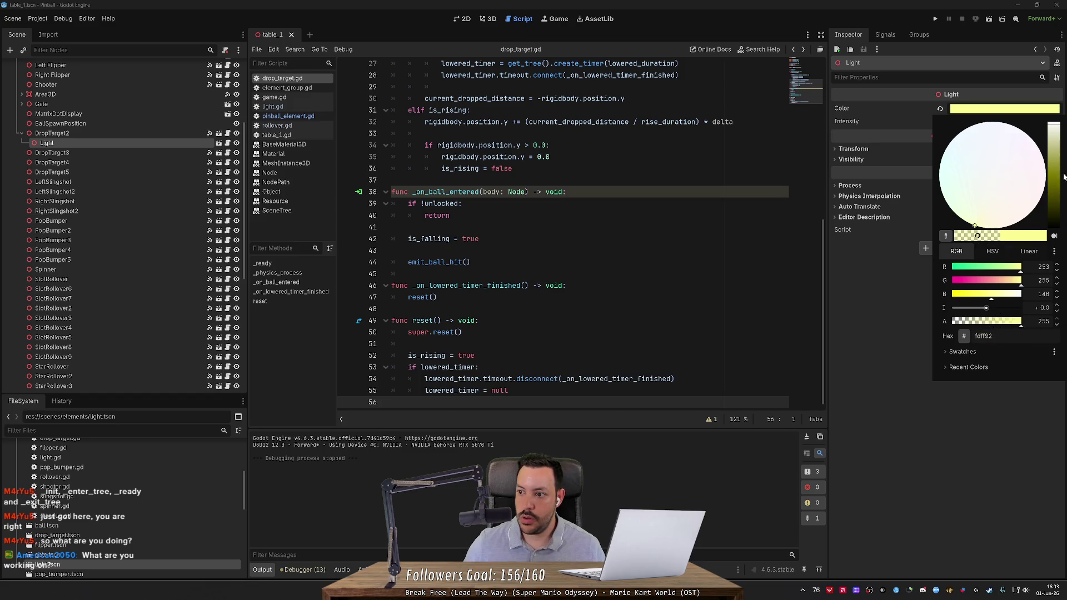
mouse_move(992, 294)
left_mouse_down()
mouse_move(961, 297)
mouse_move(977, 299)
left_mouse_up()
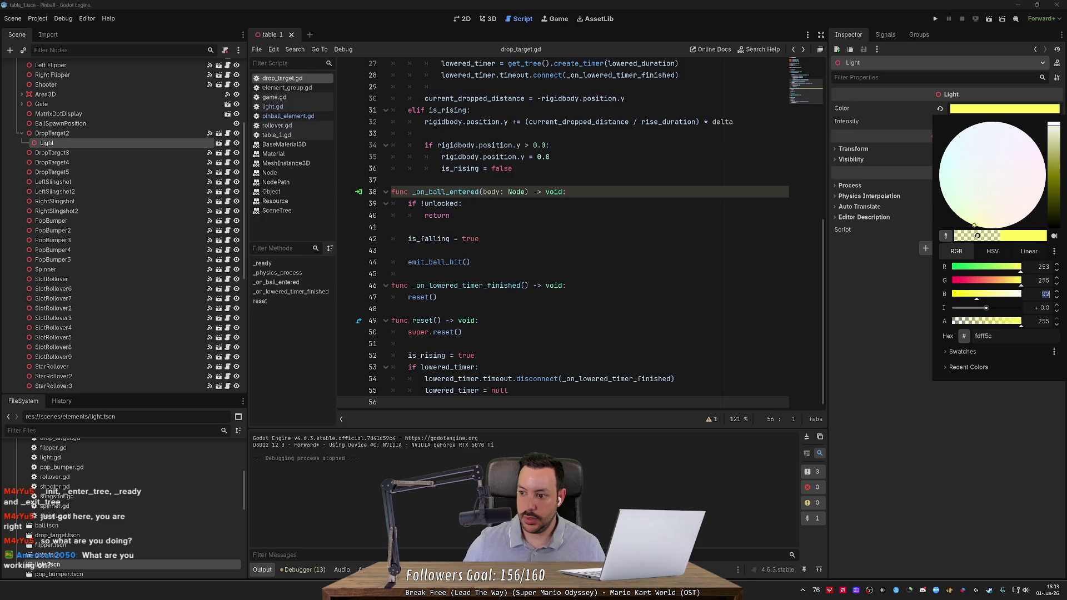
key("Escape")
key("F5")
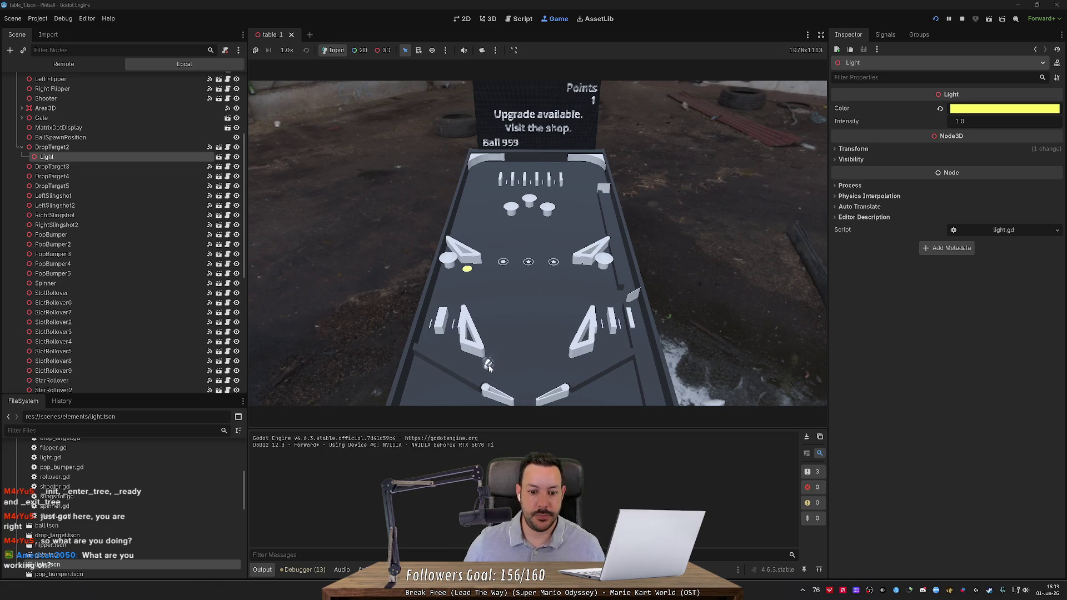
Play a ball with the left and right flippers to check the solid yellow glow, then stop.
key("Left")
key("Left")
key("Left")
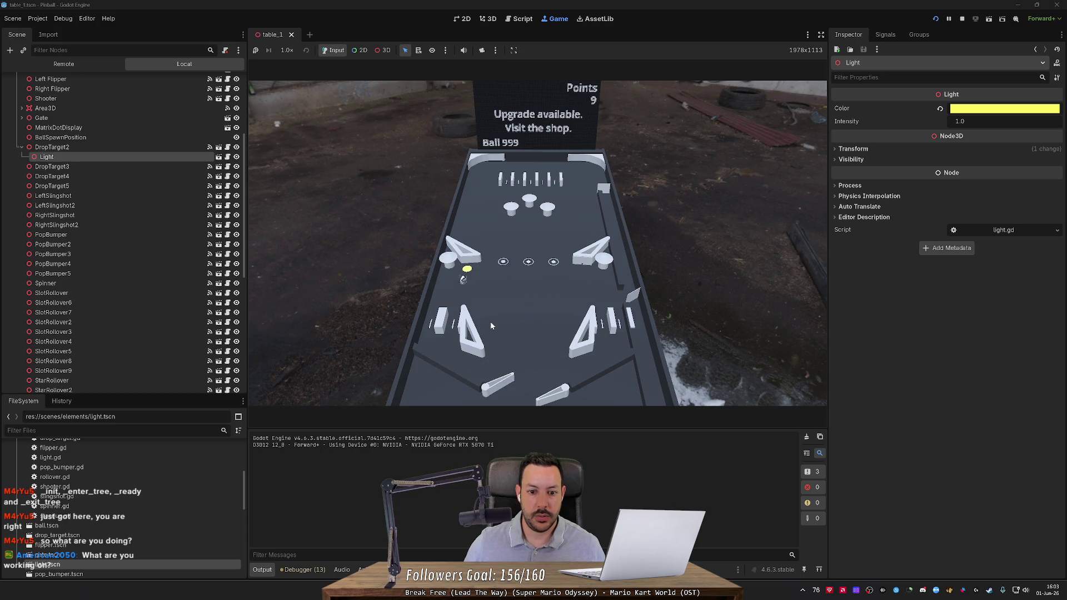
key("Left")
key("Right")
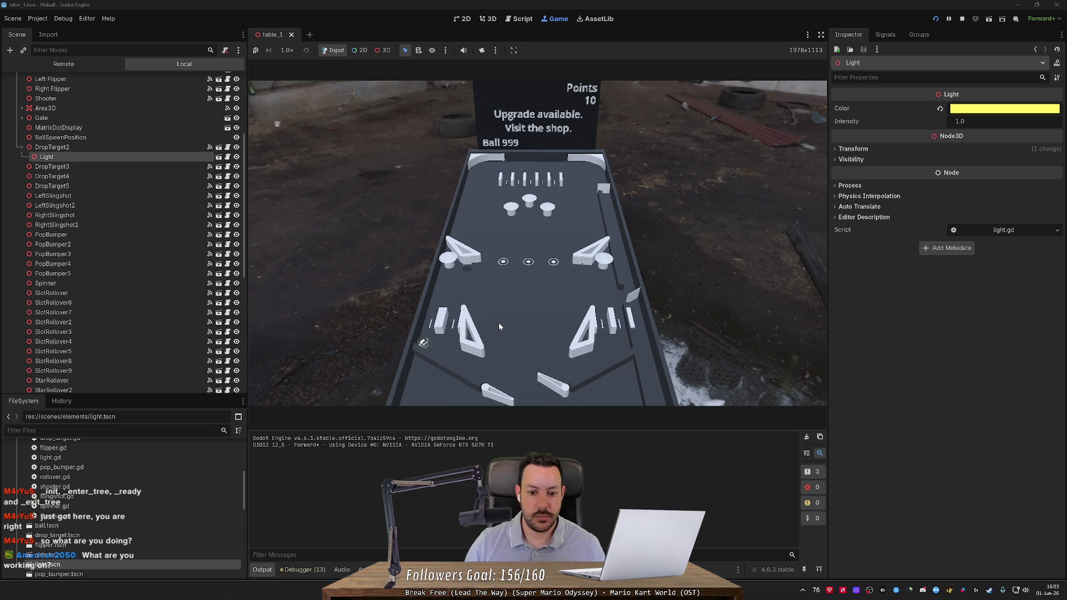
key("Left")
key("Left")
key("Right")
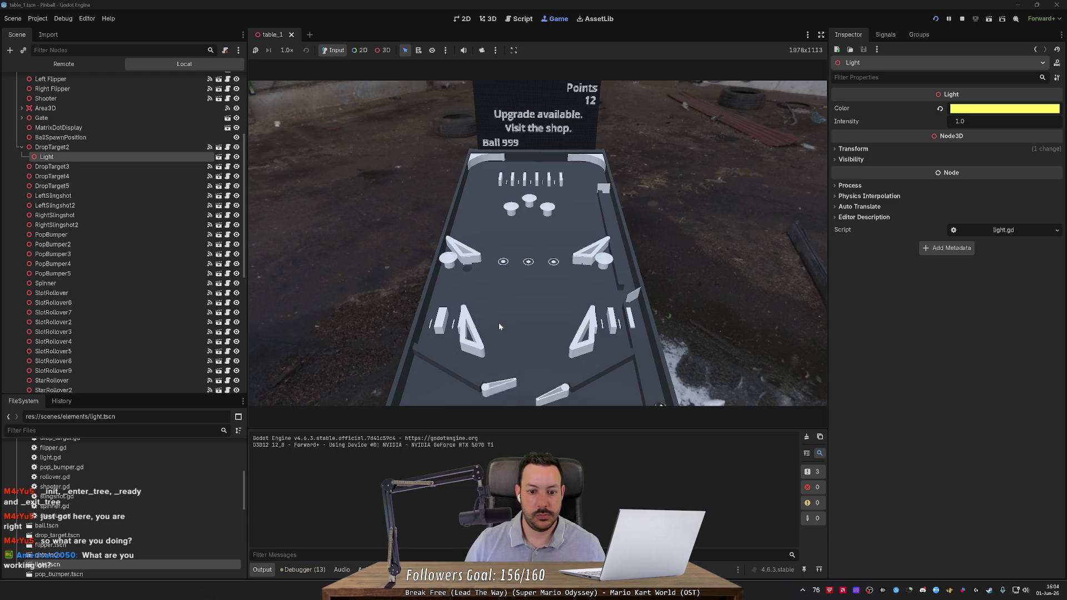
left_click(963, 20)
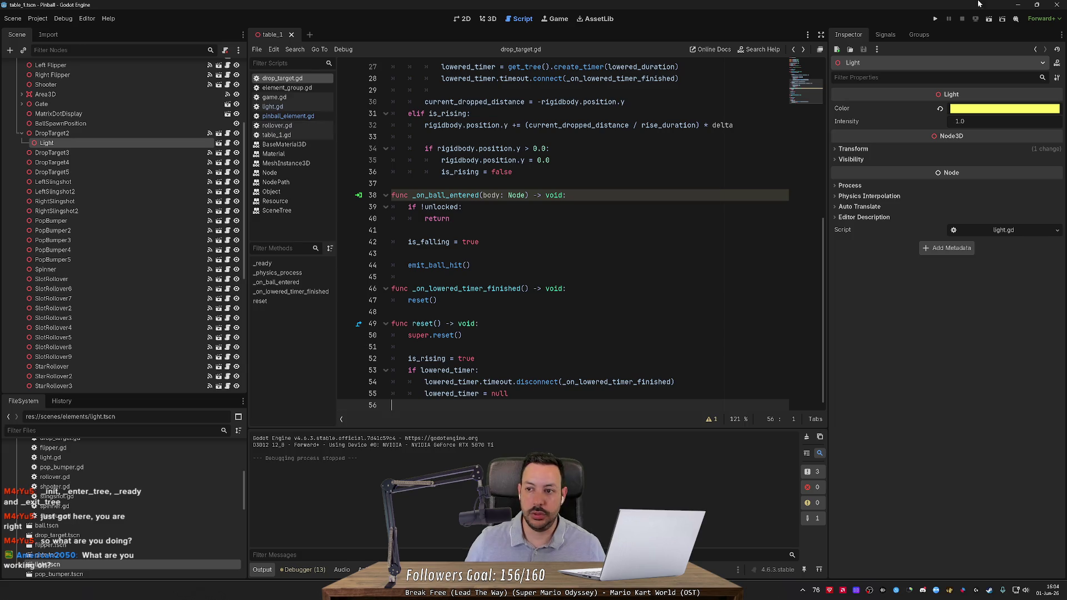
In the 3D view, duplicate the Light, reparent Light2 under DropTarget3 and slide it along X.
left_click(488, 19)
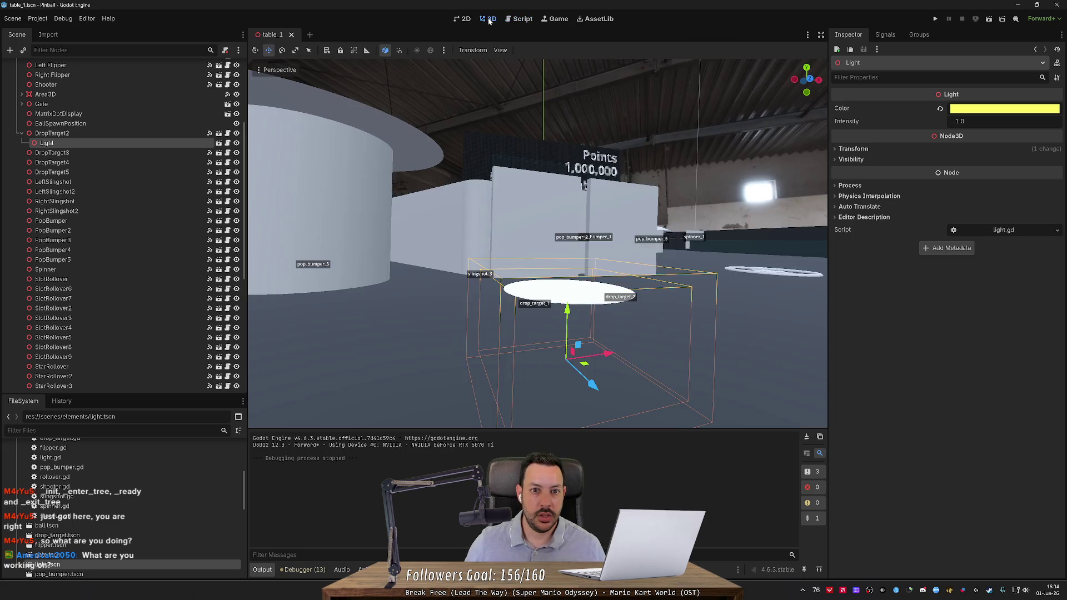
key("s")
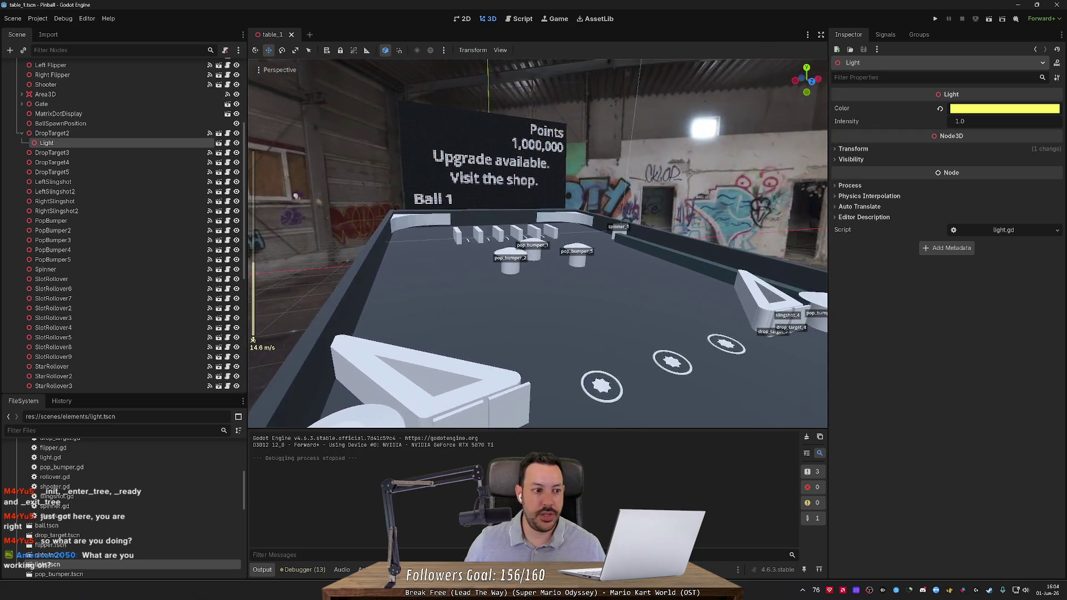
key("s")
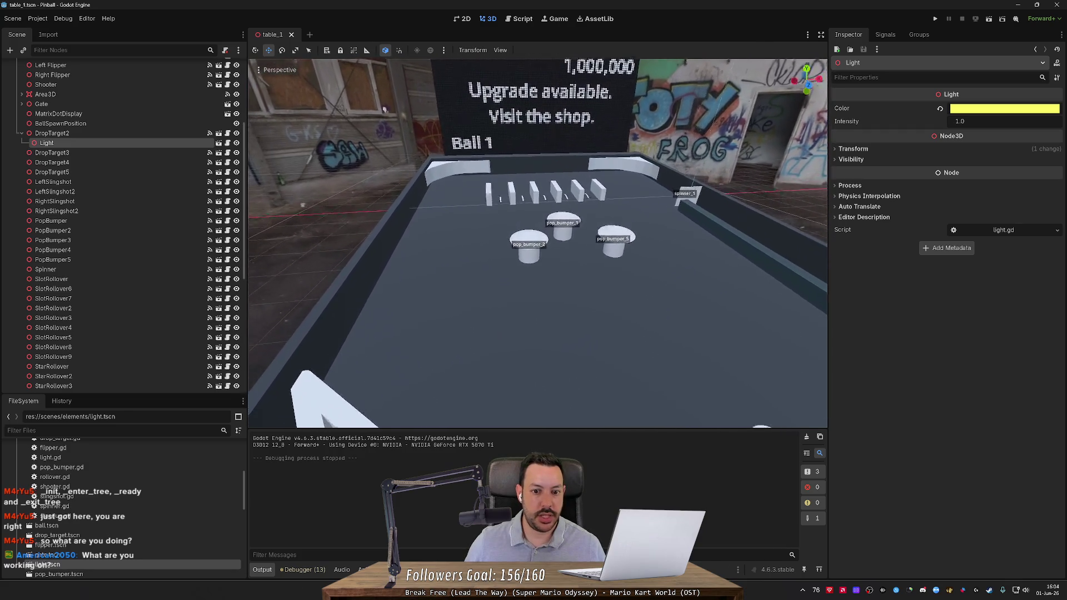
key("w")
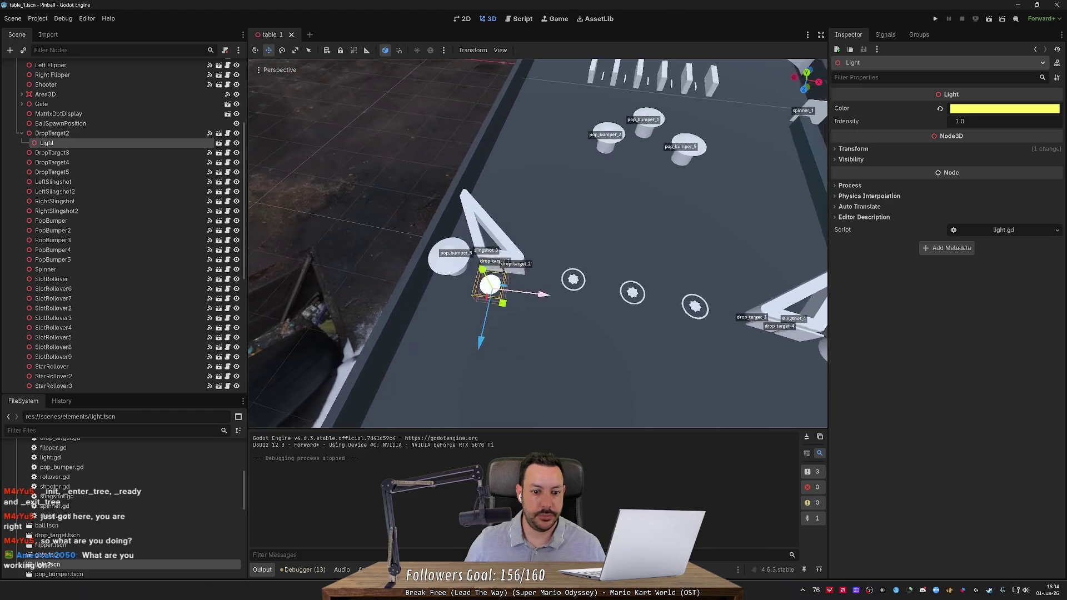
key("ctrl+d")
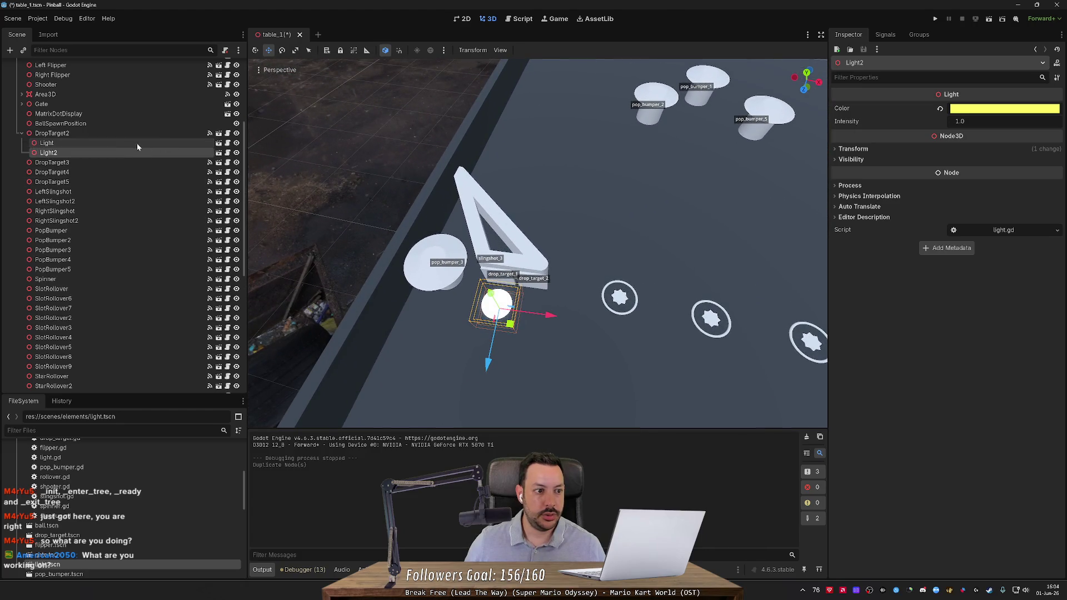
left_click_drag(122, 153, 120, 166)
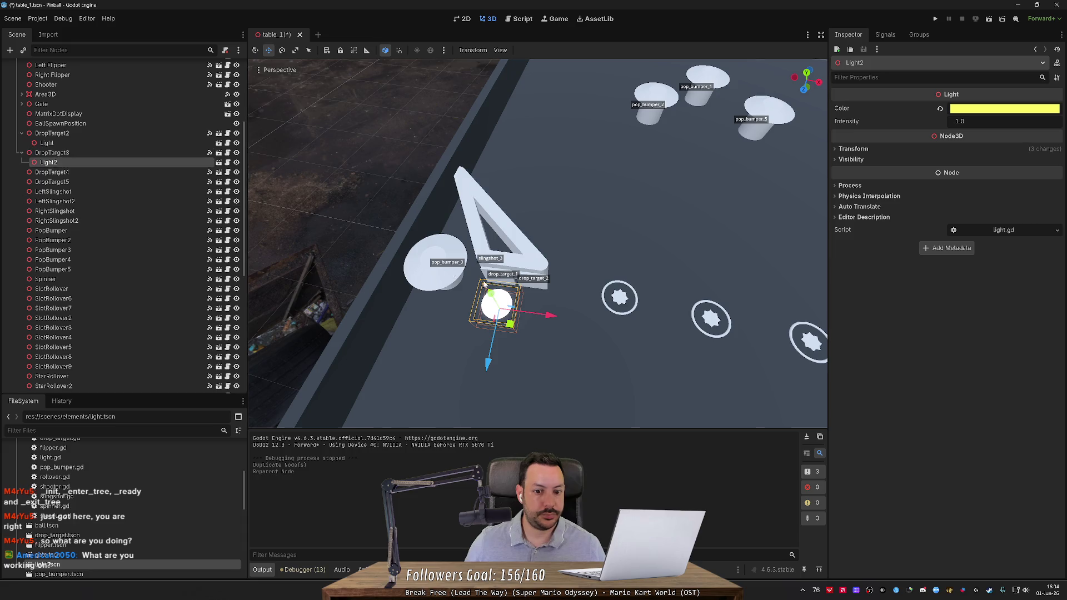
left_click_drag(550, 316, 587, 323)
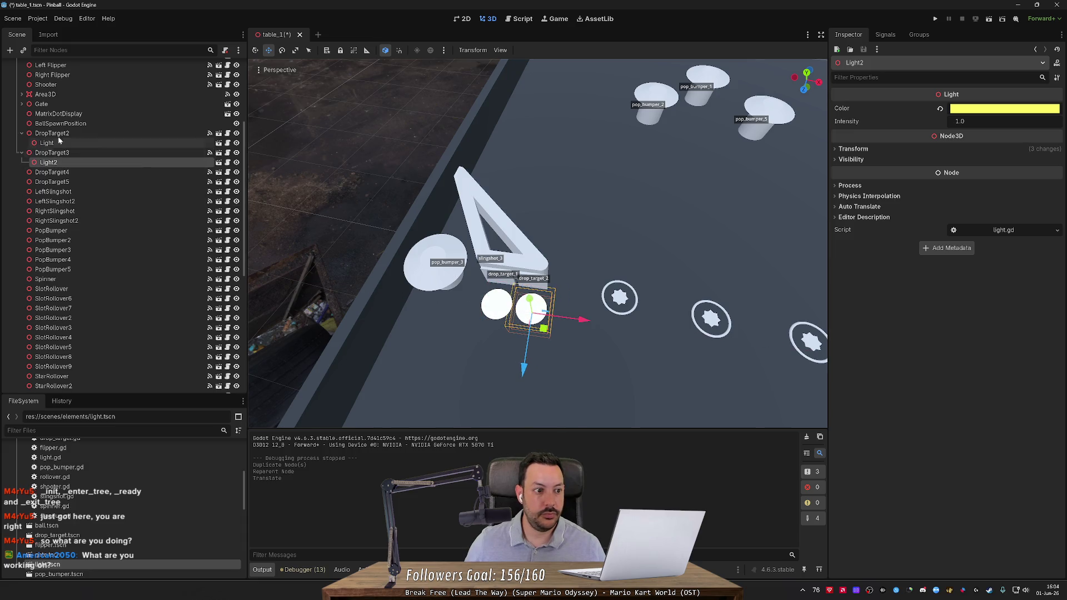
left_click(52, 152)
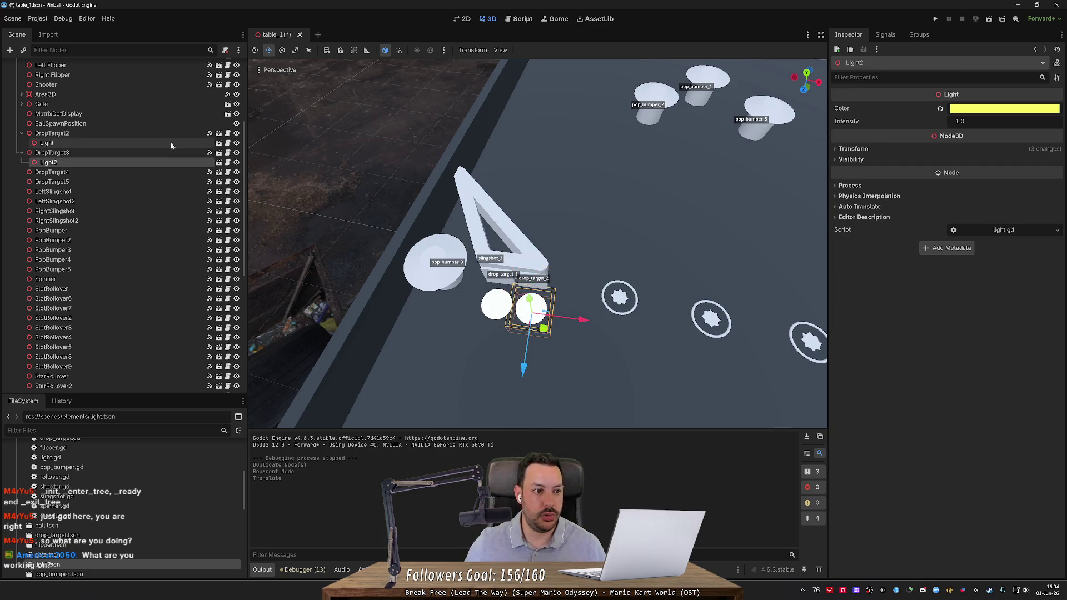
Assign Light2 as DropTarget3's light node and save the scene.
left_click(174, 134)
left_click(169, 152)
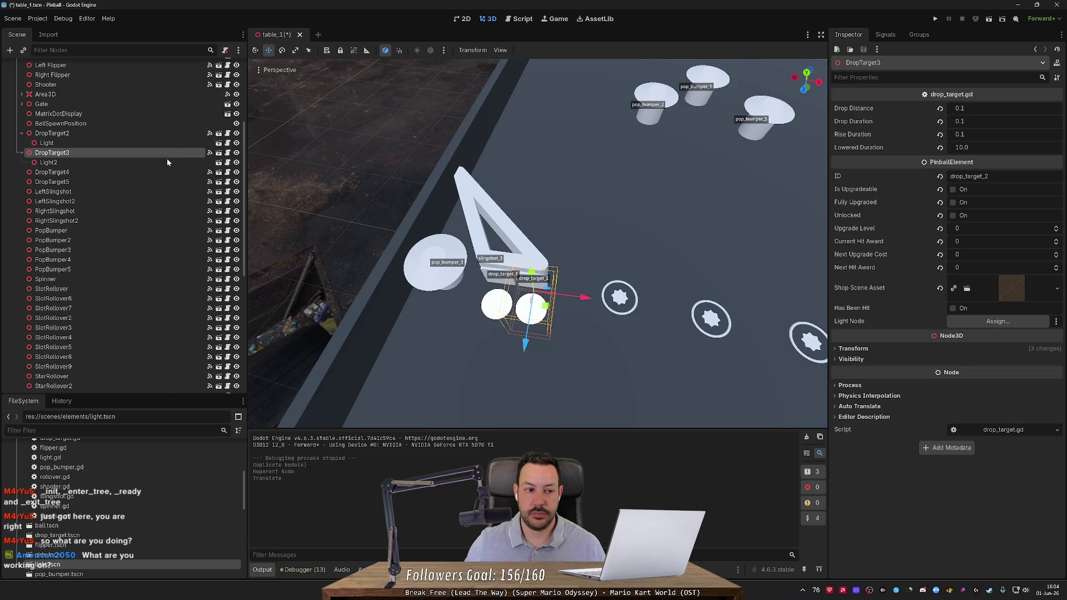
mouse_move(158, 164)
left_mouse_down()
mouse_move(911, 325)
mouse_move(968, 326)
left_mouse_up()
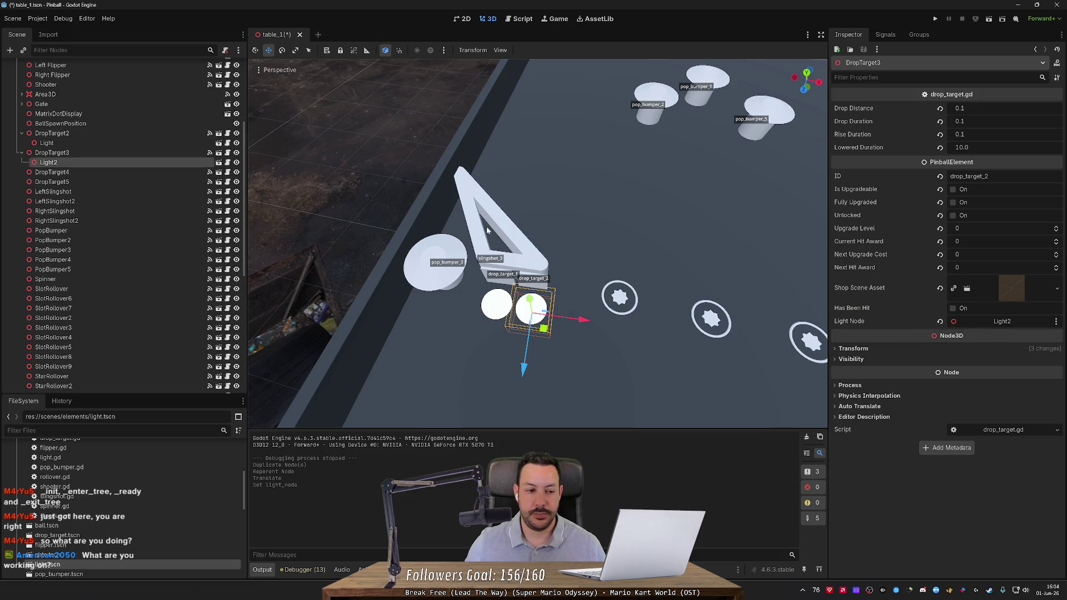
key("ctrl+s")
Duplicate Light2 into Light3 and Light4 under DropTarget4 and DropTarget5, and link each as its light node.
scroll(278, 193, "down", 5)
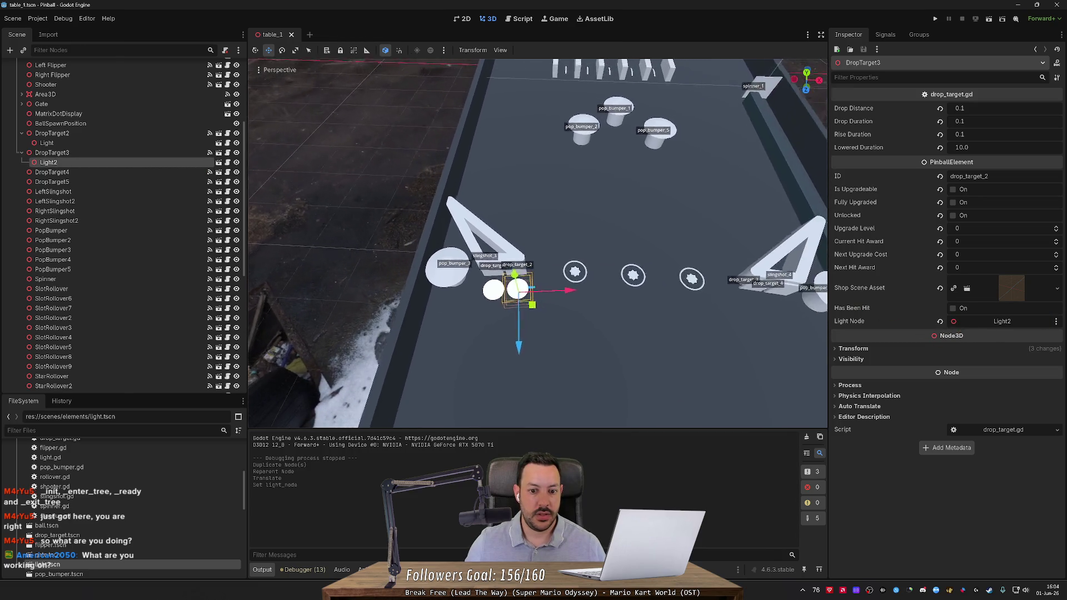
scroll(574, 230, "down", 2)
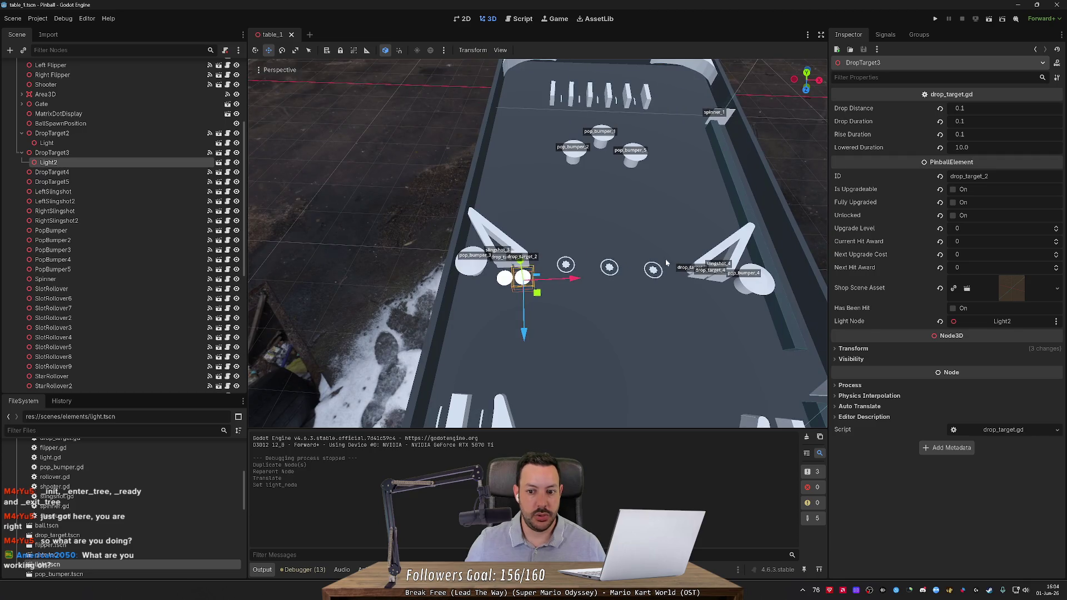
left_click(128, 162)
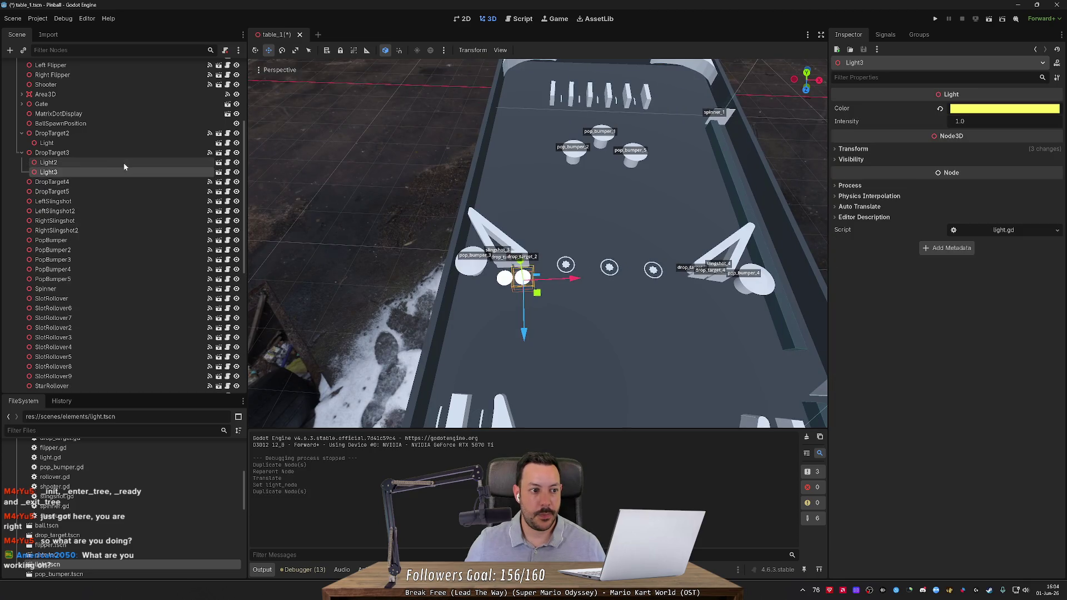
key("ctrl+d")
key("ctrl+d")
mouse_move(97, 184)
left_mouse_down()
mouse_move(100, 205)
mouse_move(86, 182)
mouse_move(973, 308)
mouse_move(926, 315)
left_mouse_up()
left_click(99, 175)
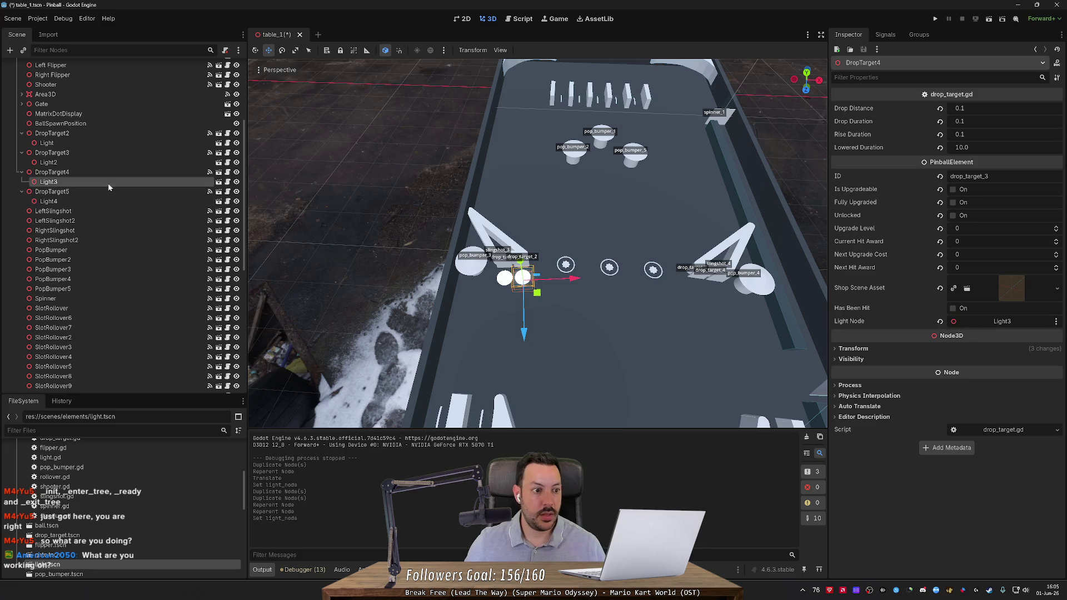
left_click(84, 191)
mouse_move(91, 200)
left_mouse_down()
mouse_move(997, 359)
mouse_move(1014, 326)
left_mouse_up()
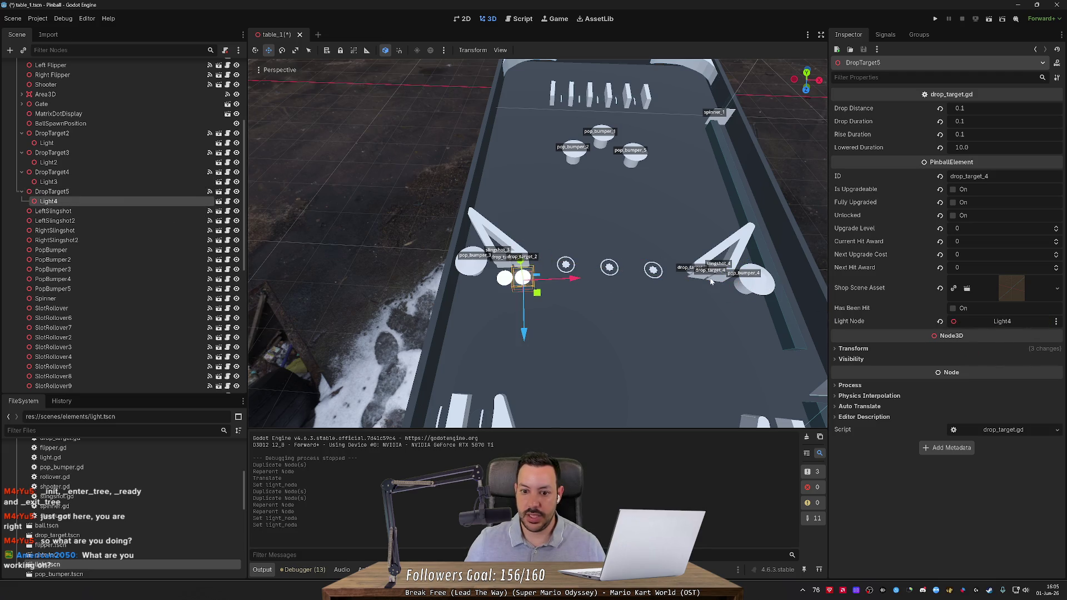
key("ctrl+s")
key("Up")
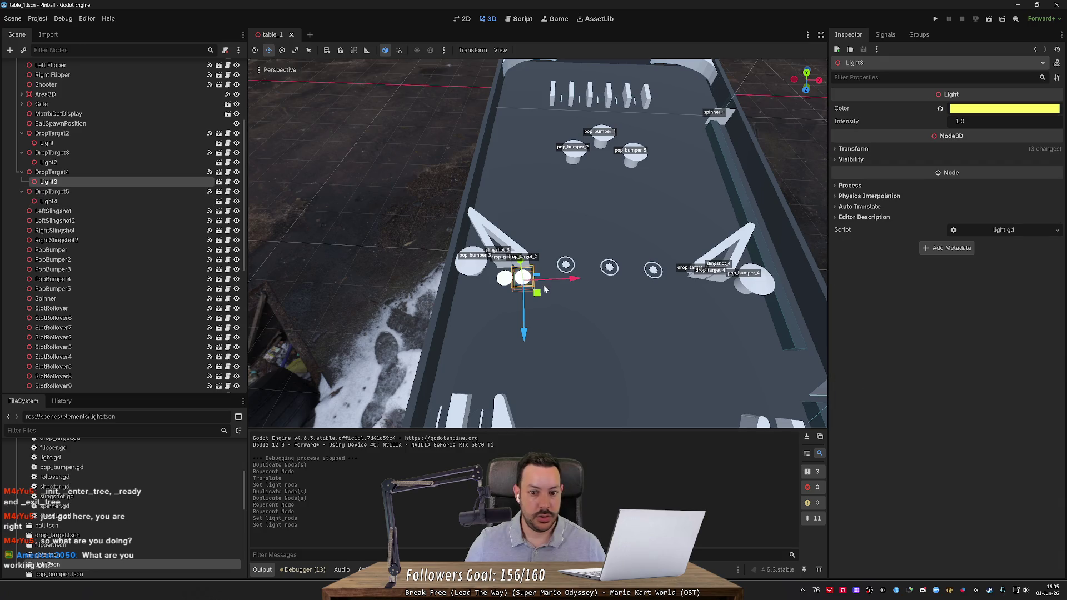
Move Light3 and Light4 onto their drop targets, save the table scene and run the game.
left_click_drag(537, 292, 712, 305)
left_click(92, 202)
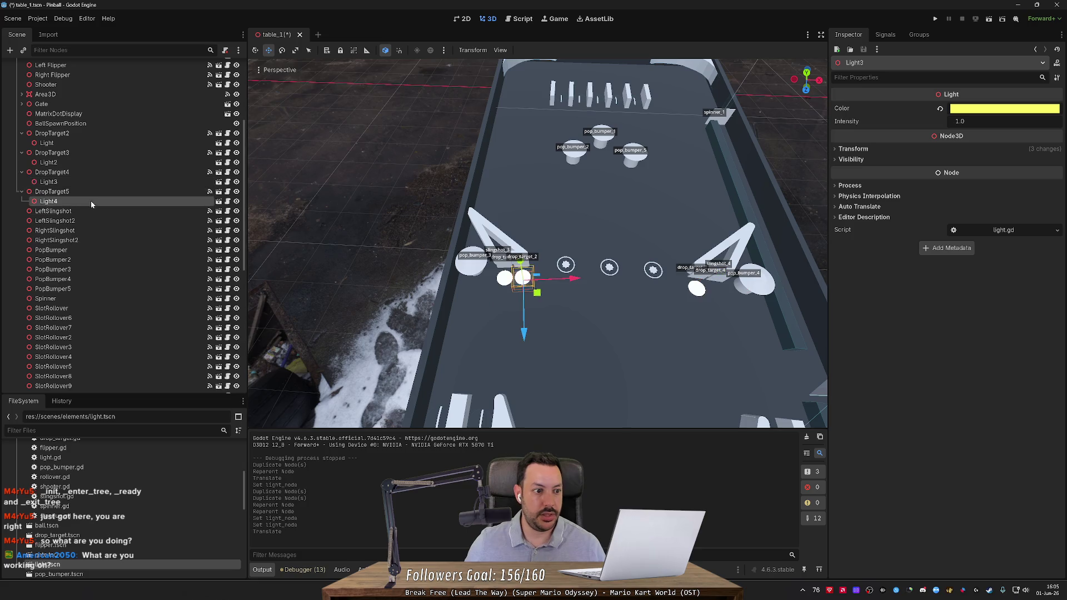
mouse_move(537, 292)
left_mouse_down()
mouse_move(739, 309)
mouse_move(720, 310)
left_mouse_up()
scroll(432, 328, "up", 5)
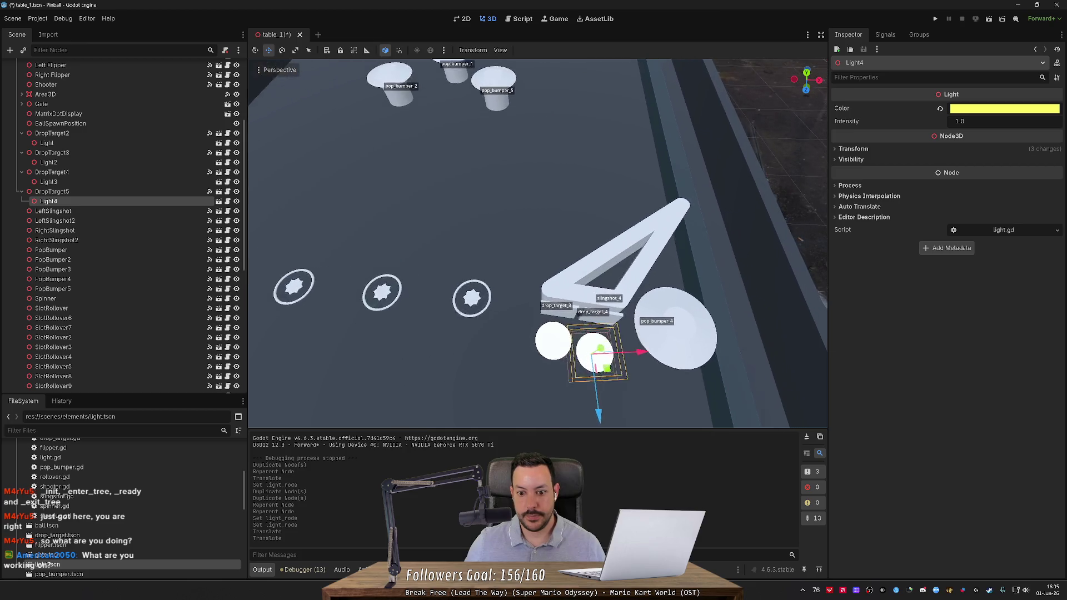
scroll(553, 392, "down", 2)
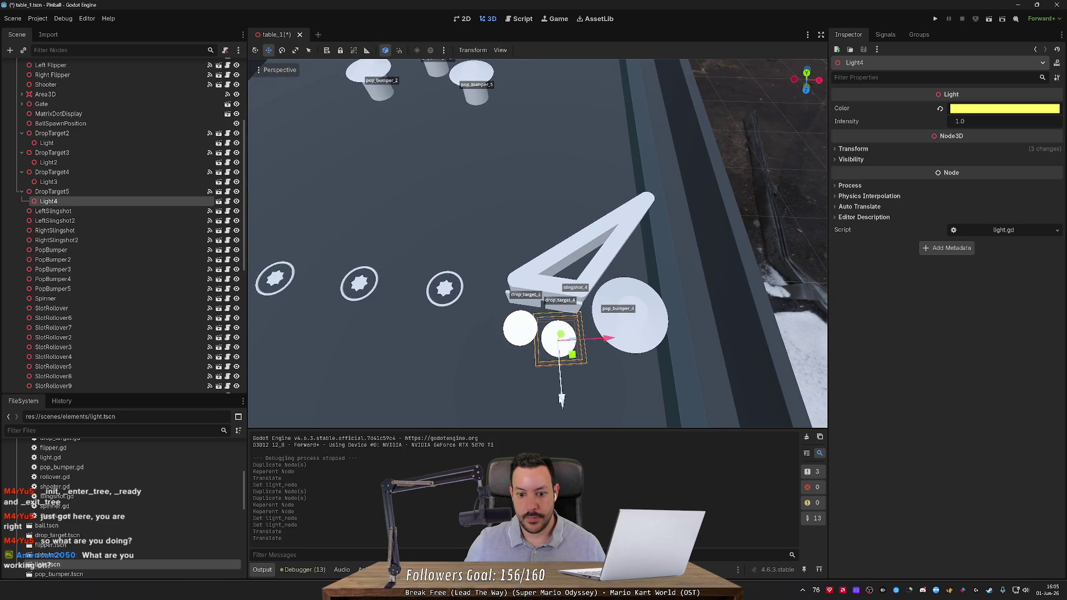
left_click_drag(574, 354, 578, 357)
key("ctrl+s")
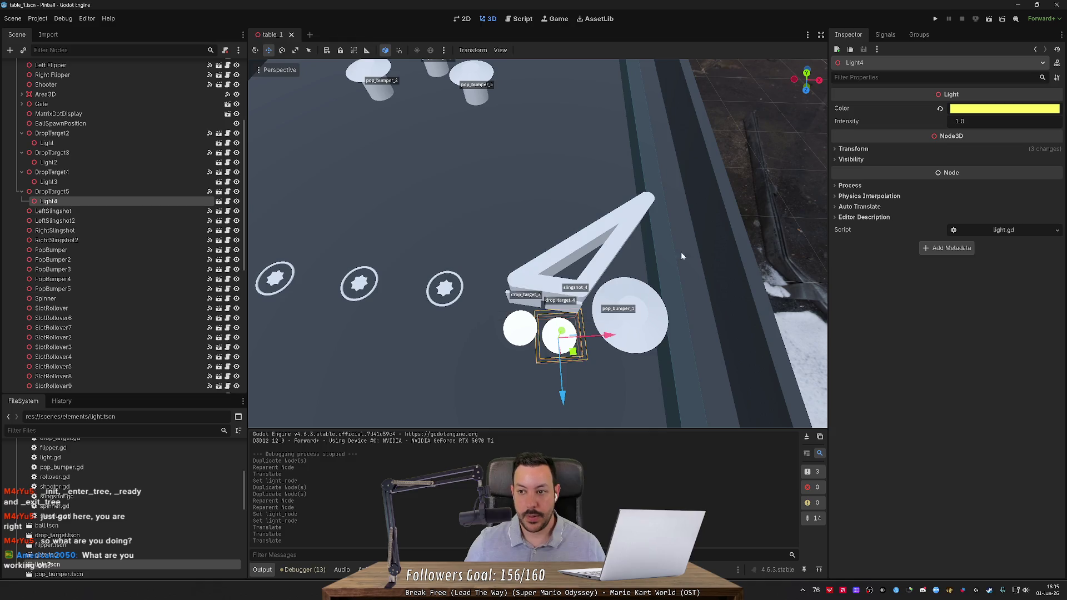
left_click(935, 19)
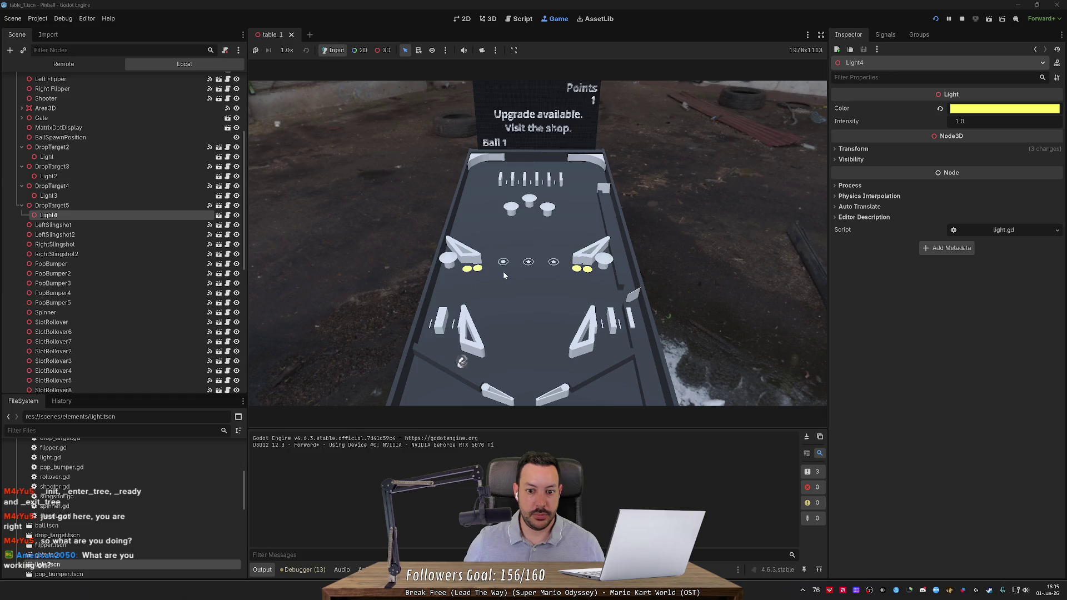
Stop the test run, run the game once more and stop it again.
left_click(962, 19)
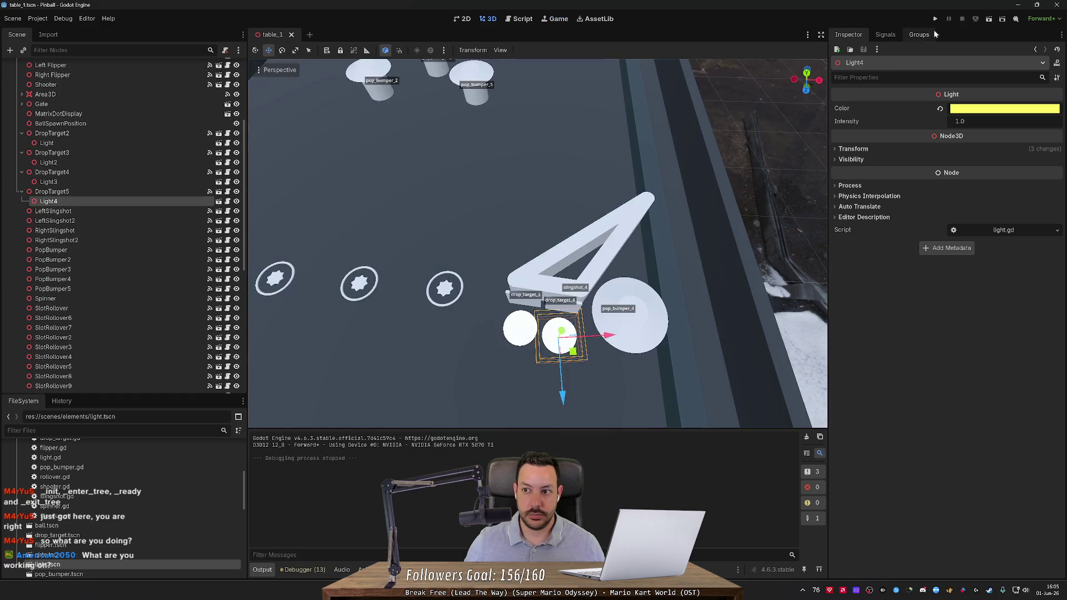
left_click(935, 19)
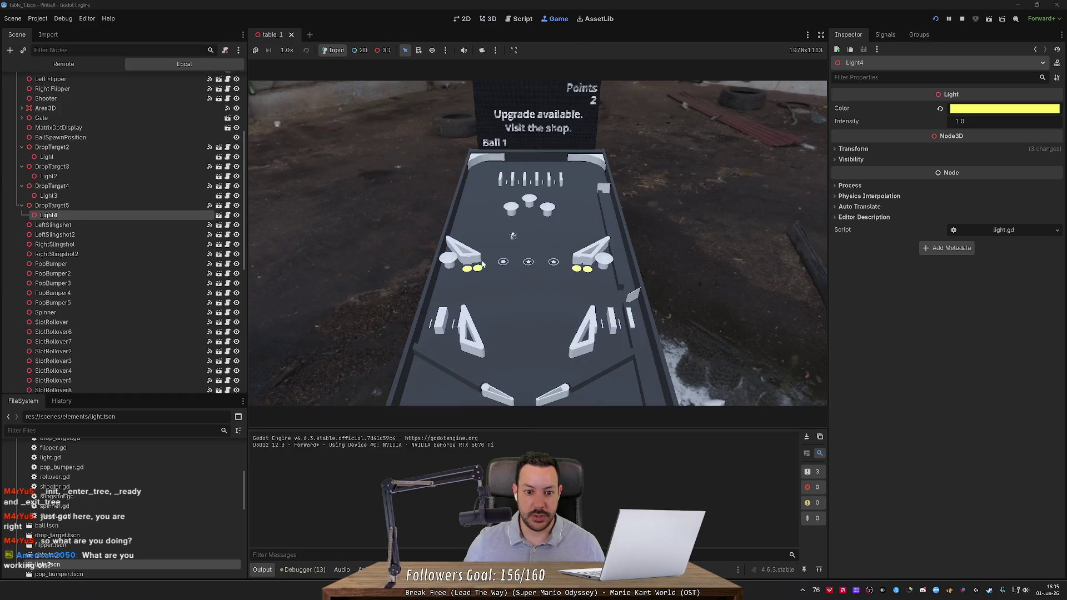
left_click(962, 19)
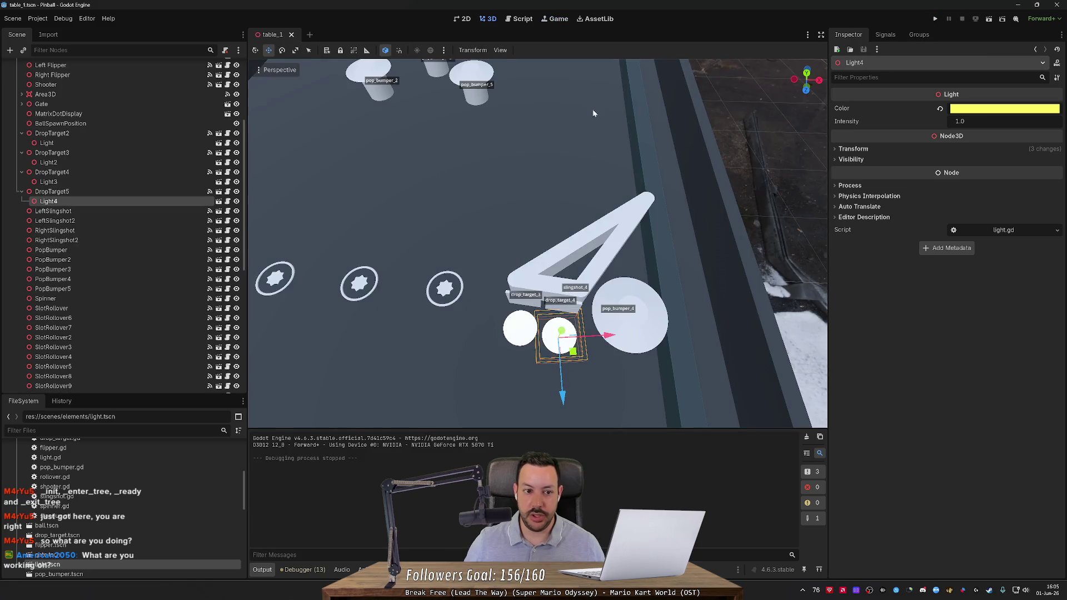
Select Light3 under DropTarget4 and open the light.gd script in the script editor.
left_click(157, 181)
left_click(147, 200)
left_click(155, 182)
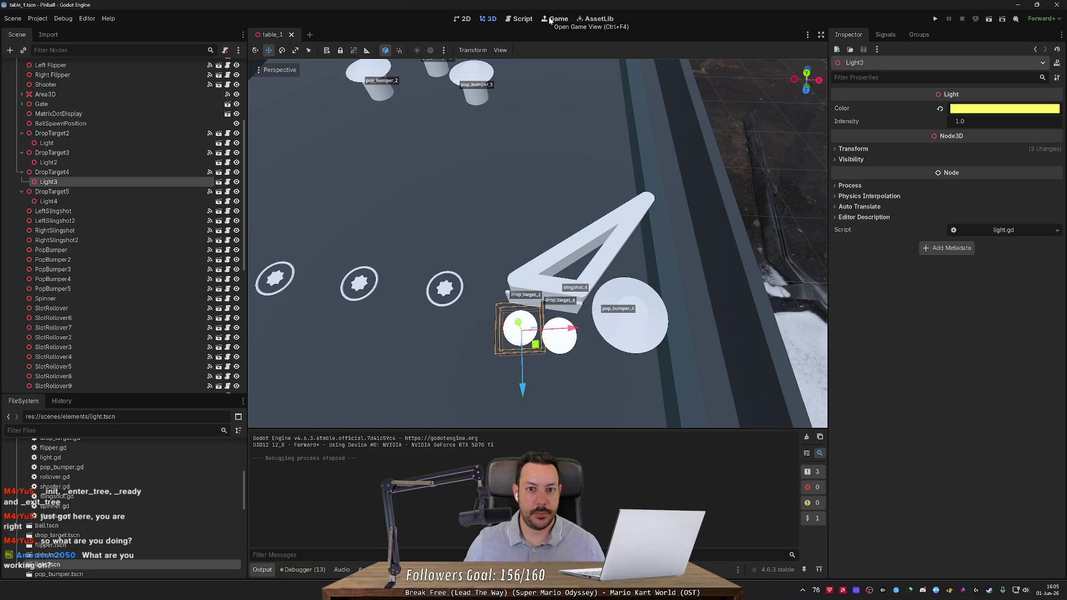
scroll(142, 79, "up", 5)
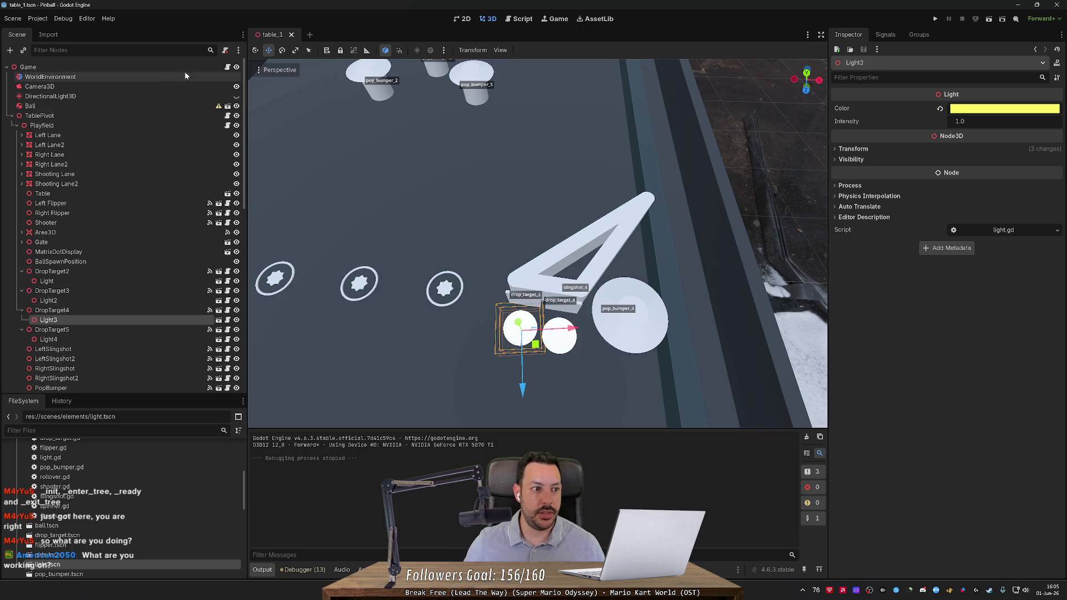
left_click(525, 20)
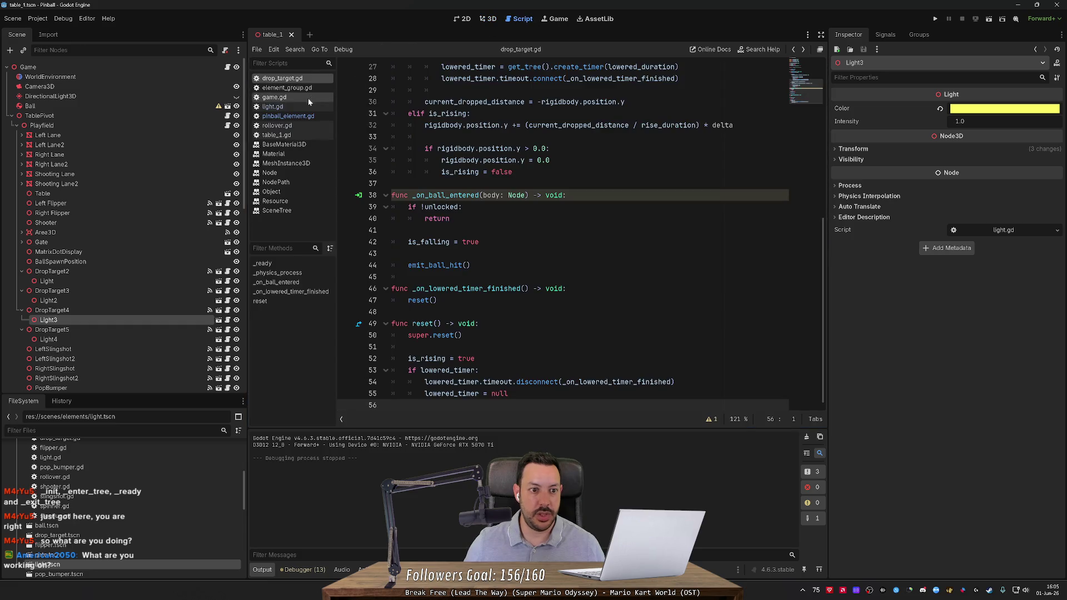
left_click(278, 106)
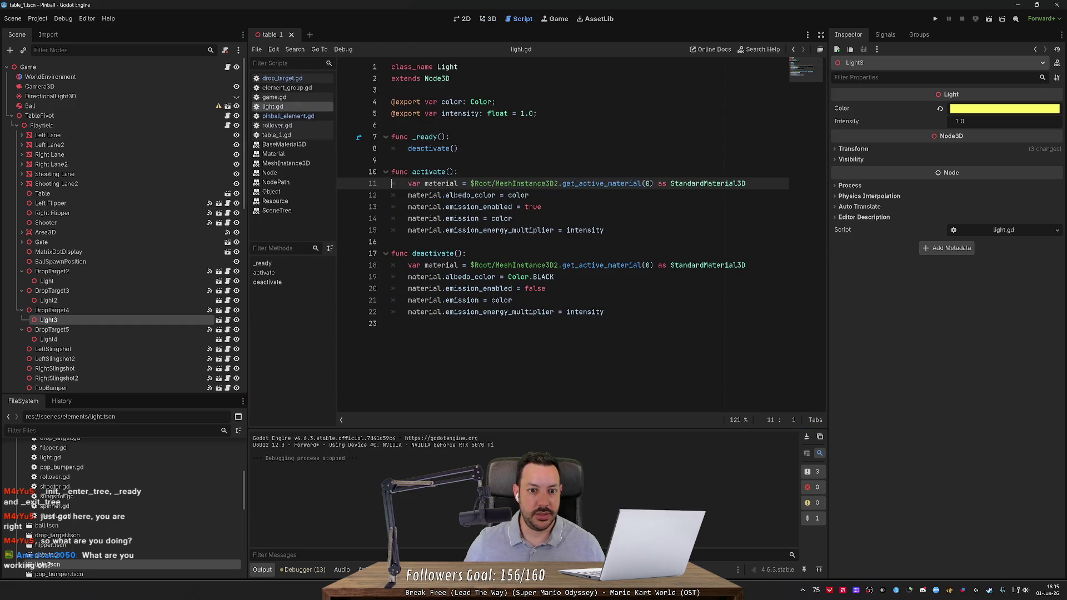
left_click(457, 149)
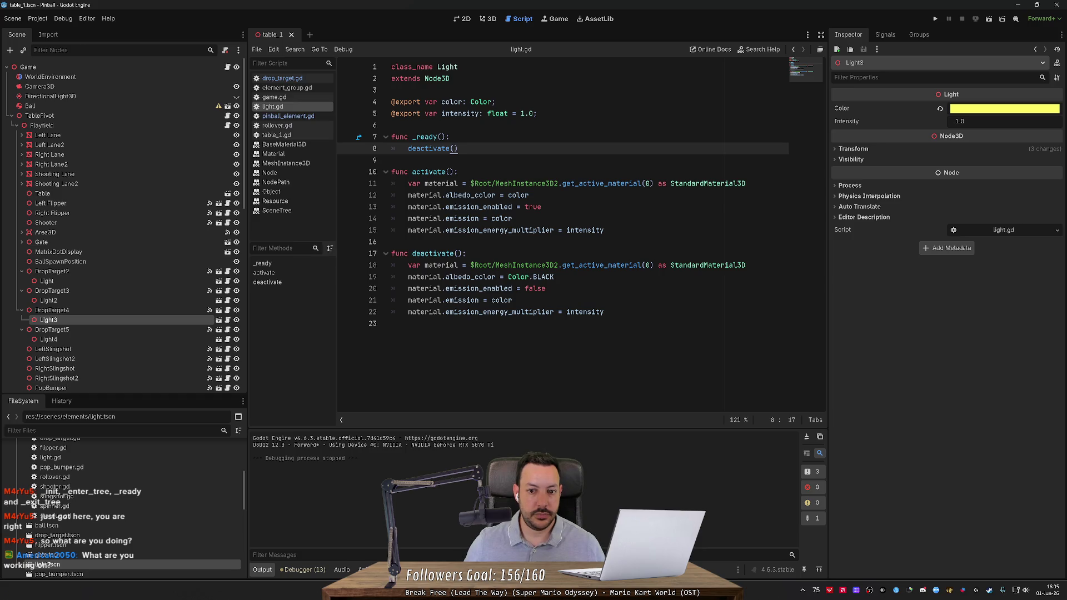
mouse_move(600, 184)
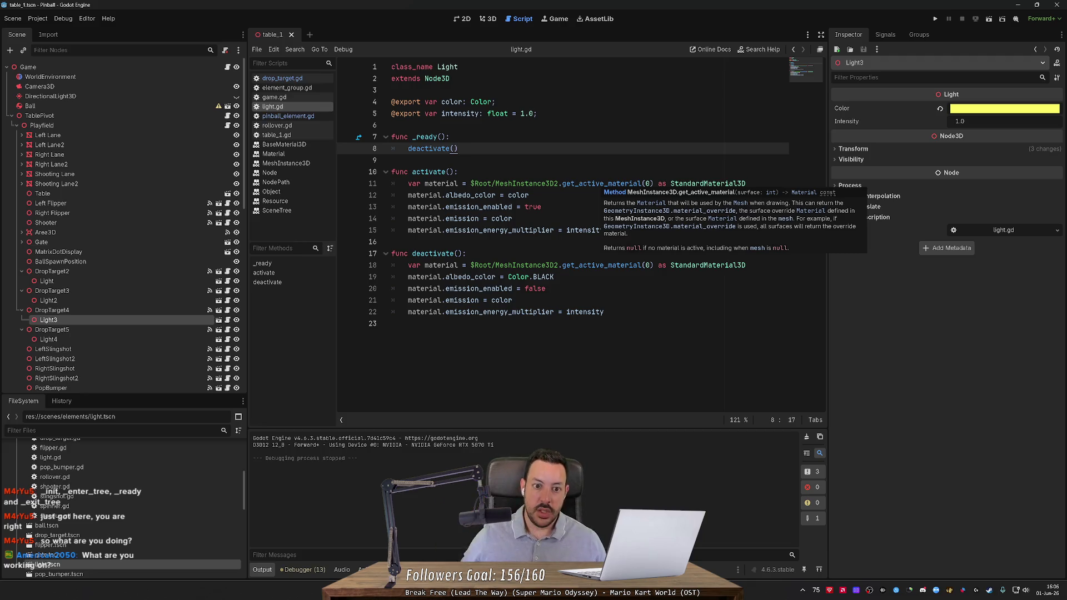
left_click(457, 172)
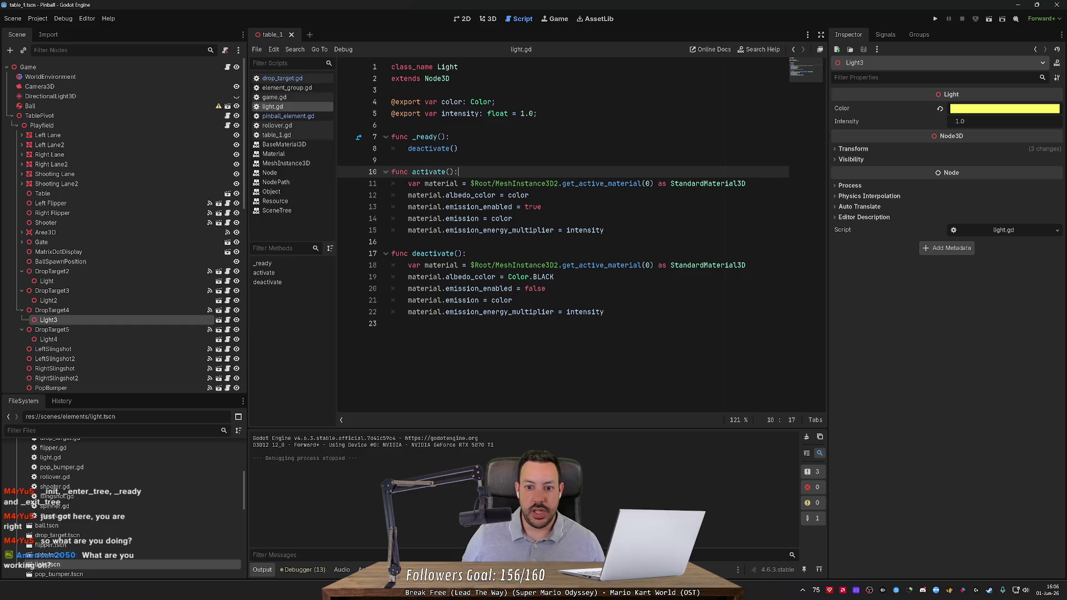
left_click(654, 183)
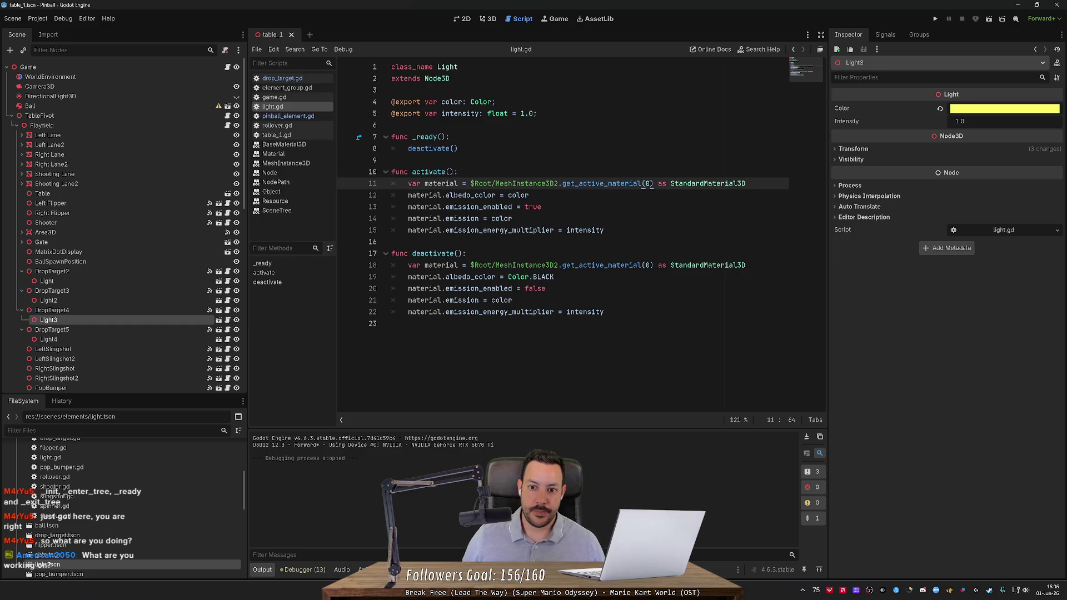
type(".c")
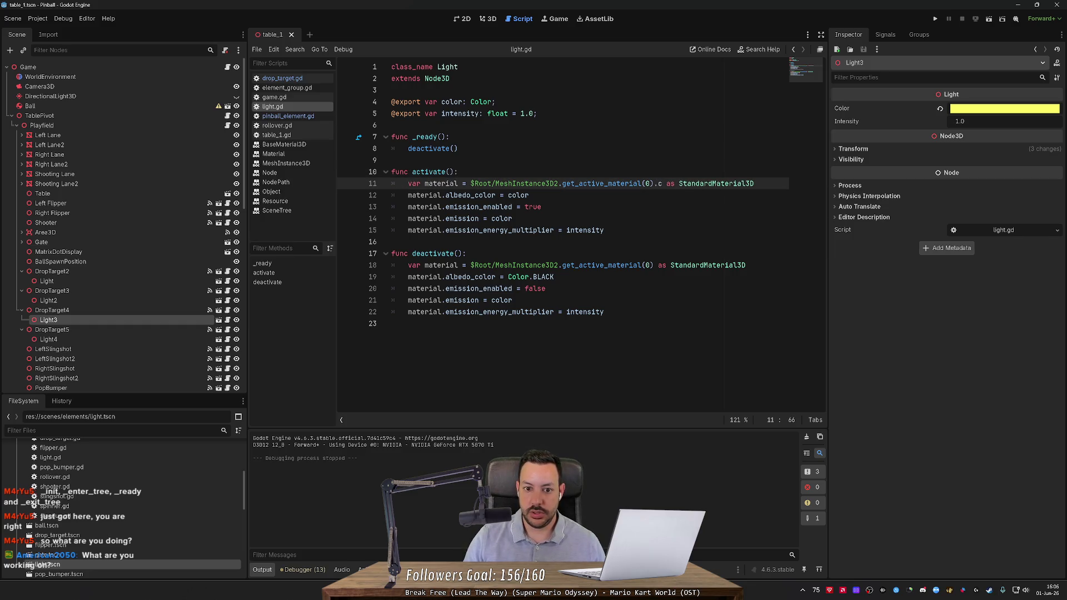
key("BackSpace")
key("BackSpace")
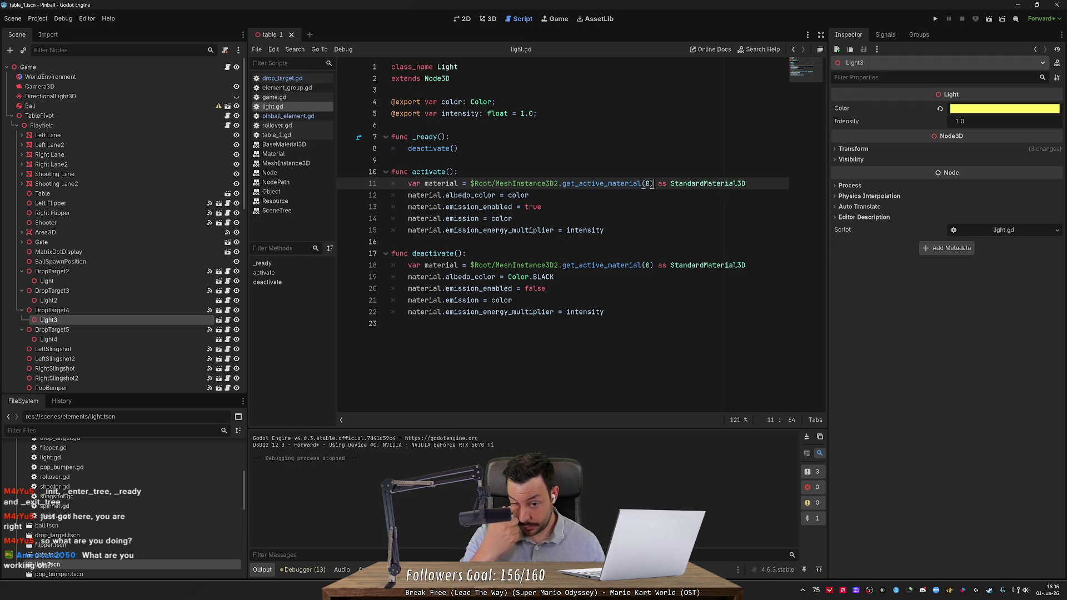
left_click(607, 183, "ctrl")
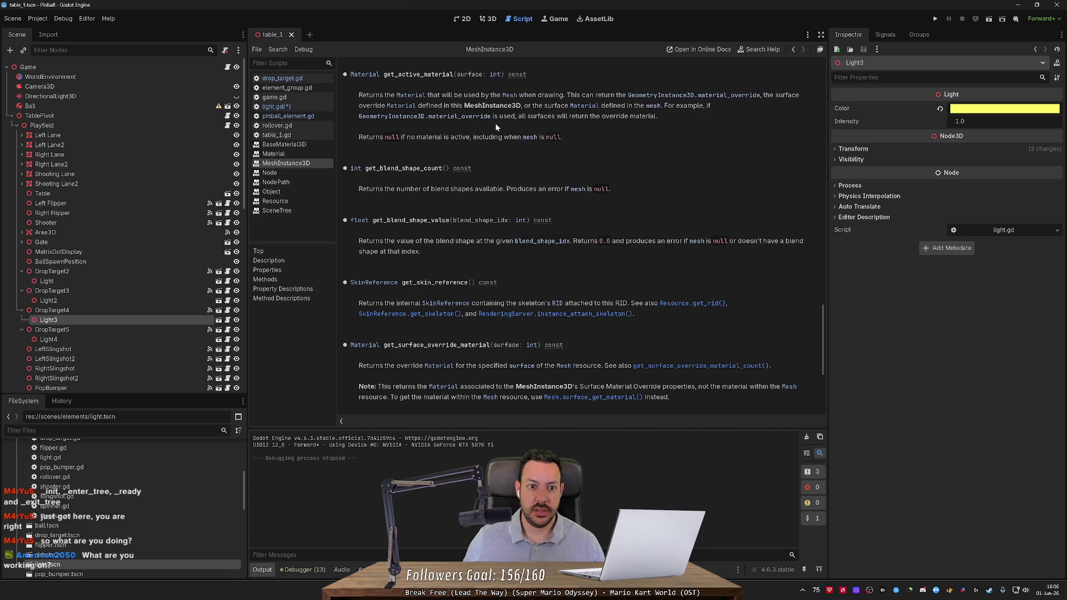
Copy the 'var material = ...' line from activate() and paste it below deactivate() in _ready.
key("alt+Left")
left_click_drag(471, 184, 654, 183)
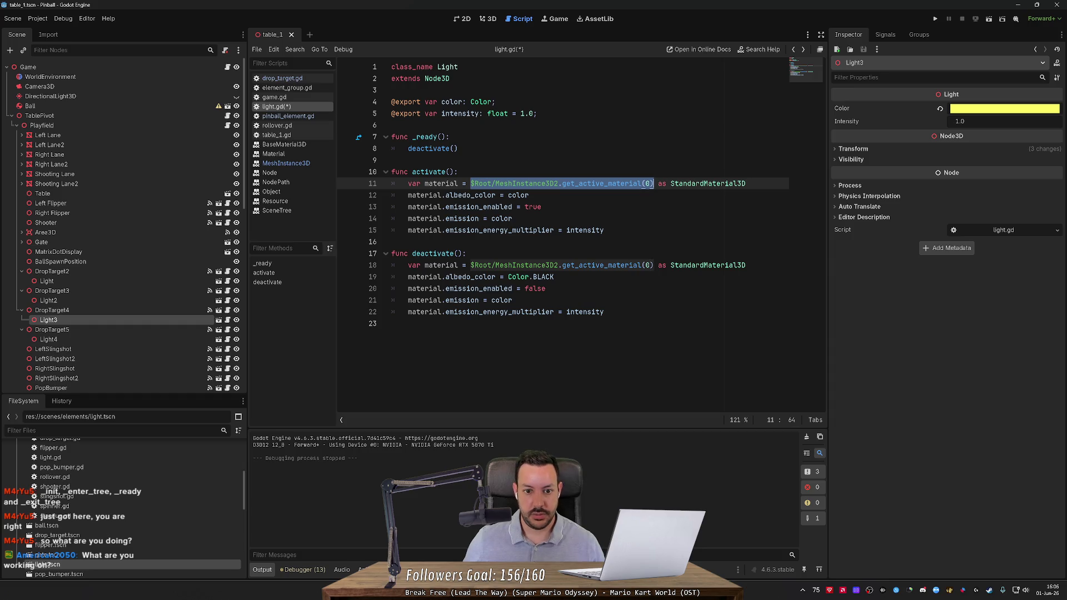
key("Home")
key("shift+End")
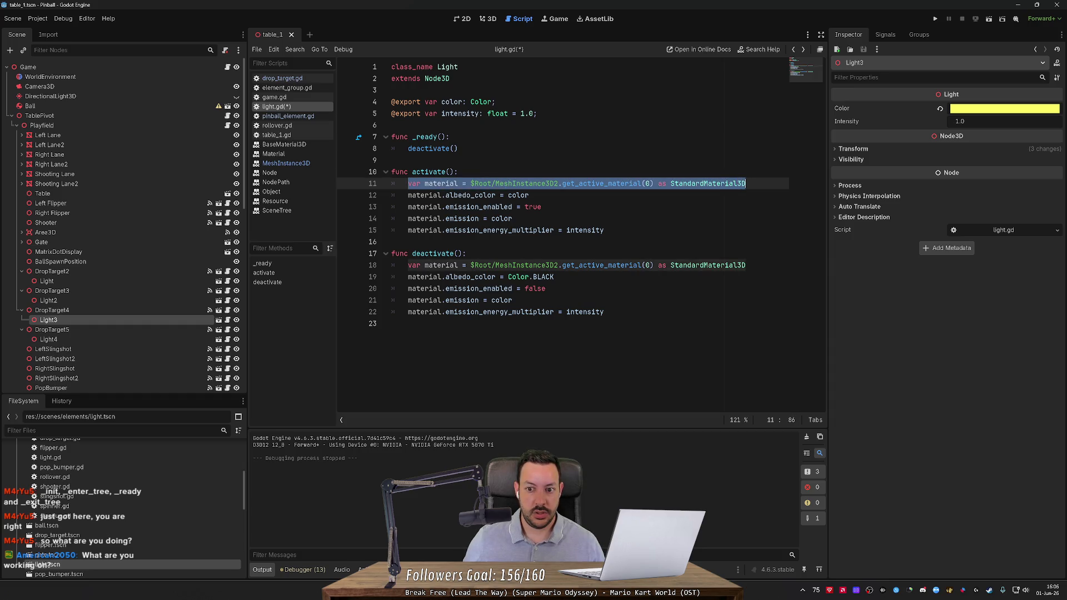
key("ctrl+c")
left_click(461, 148)
key("Return")
key("ctrl+v")
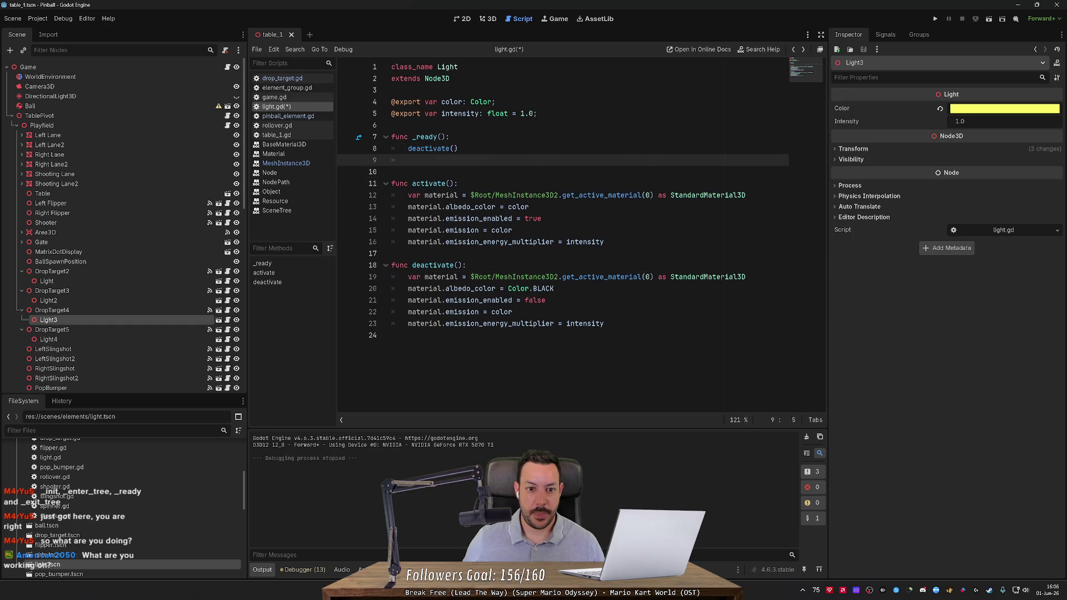
key("Return")
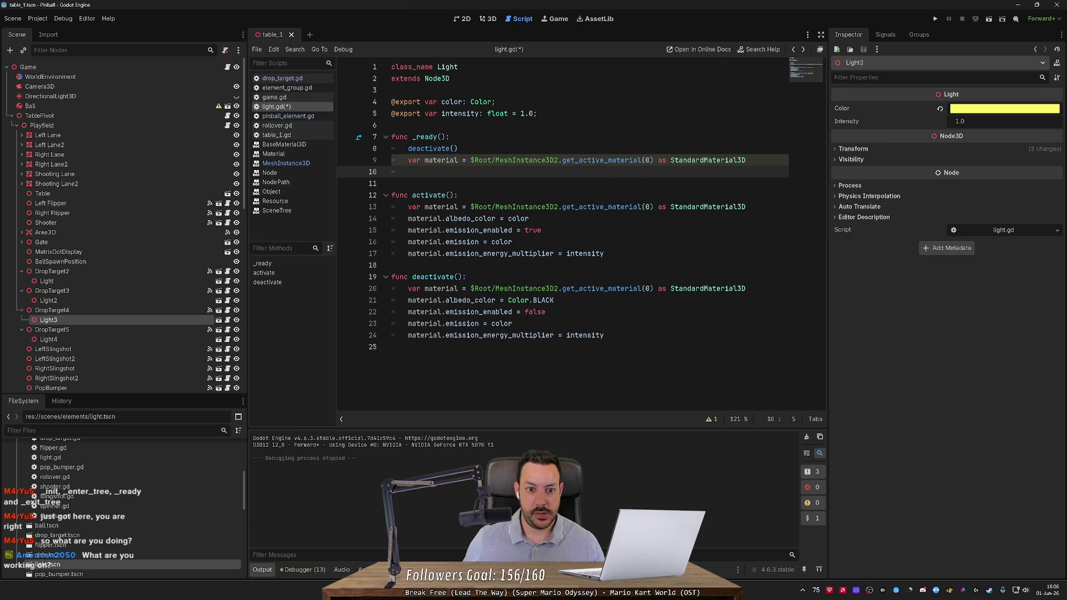
Browse the StandardMaterial3D and Material docs through create_placeholder to the PlaceholderMaterial page.
left_click(688, 161, "ctrl")
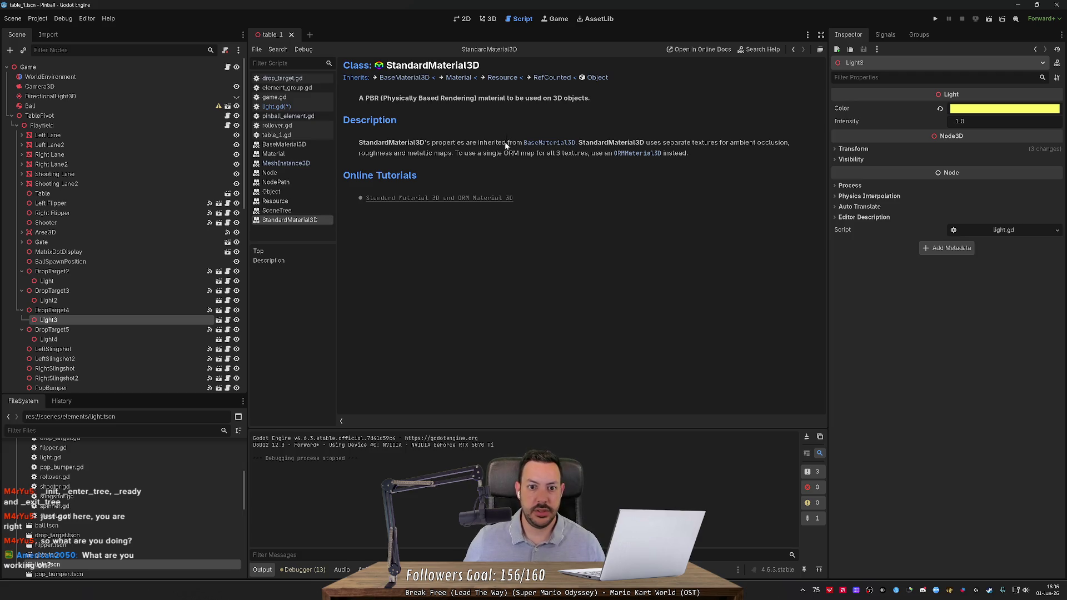
left_click(459, 78)
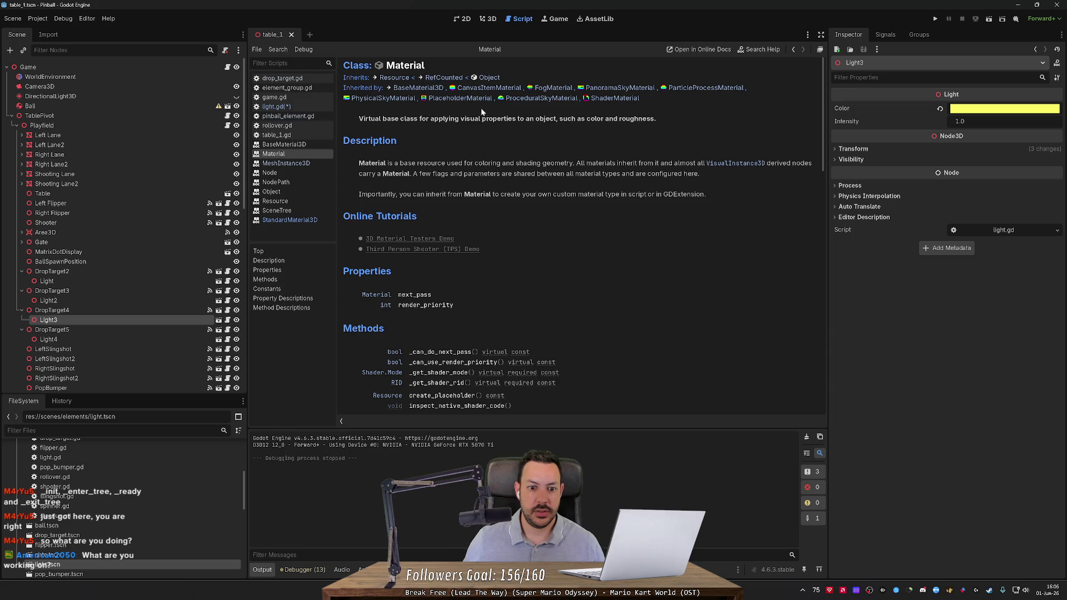
scroll(545, 183, "down", 3)
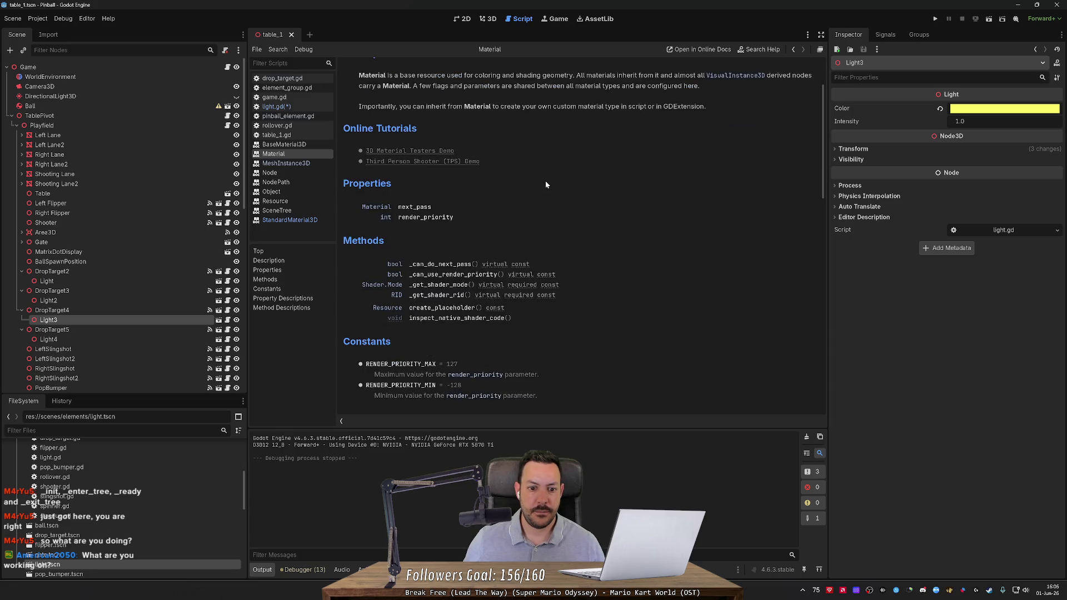
scroll(545, 183, "down", 4)
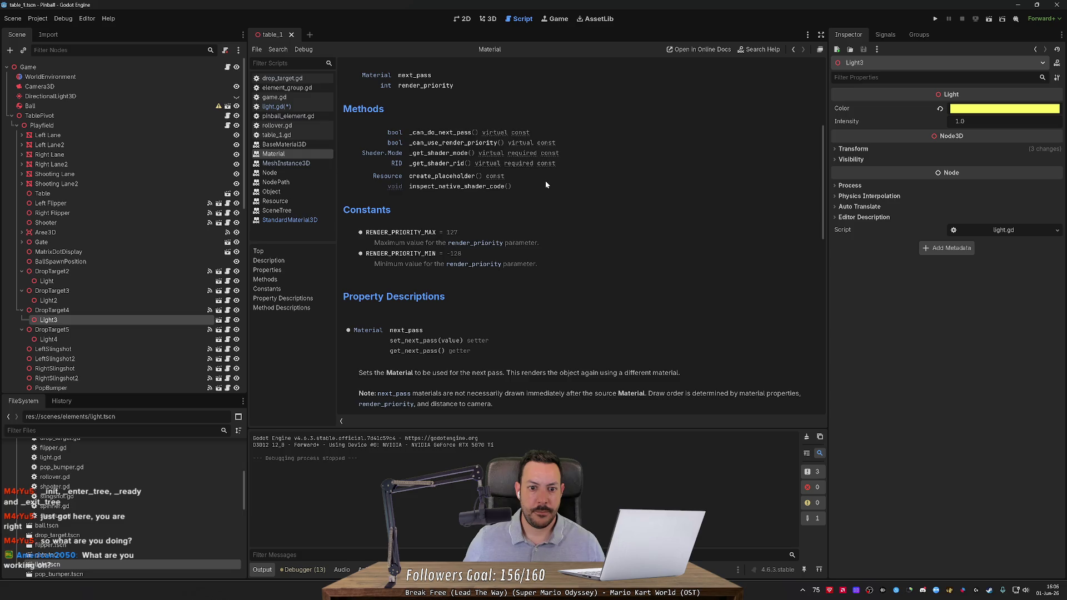
left_click(437, 176)
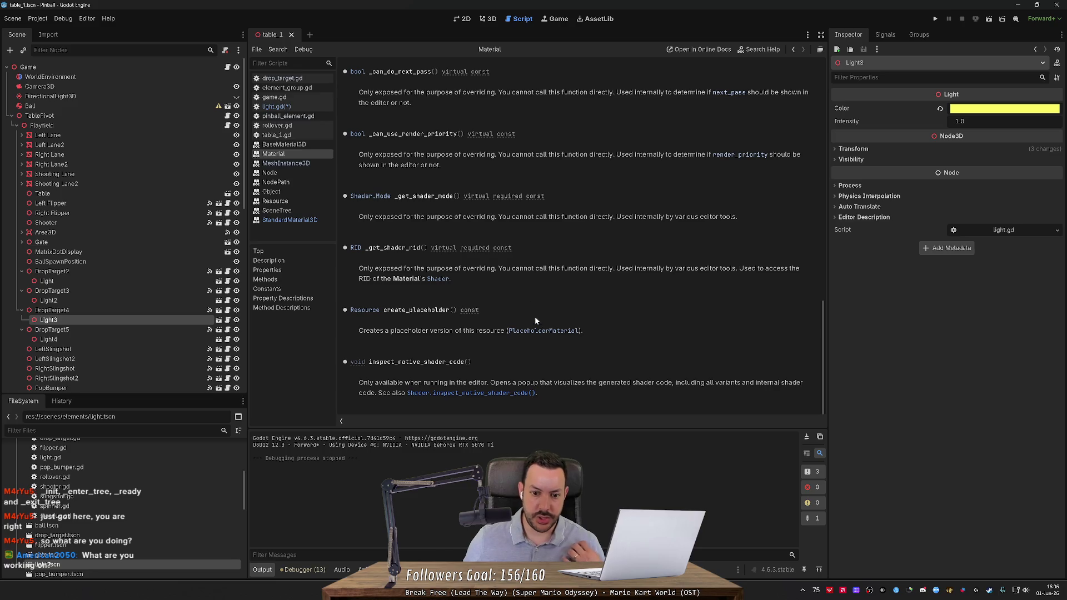
left_click(533, 331)
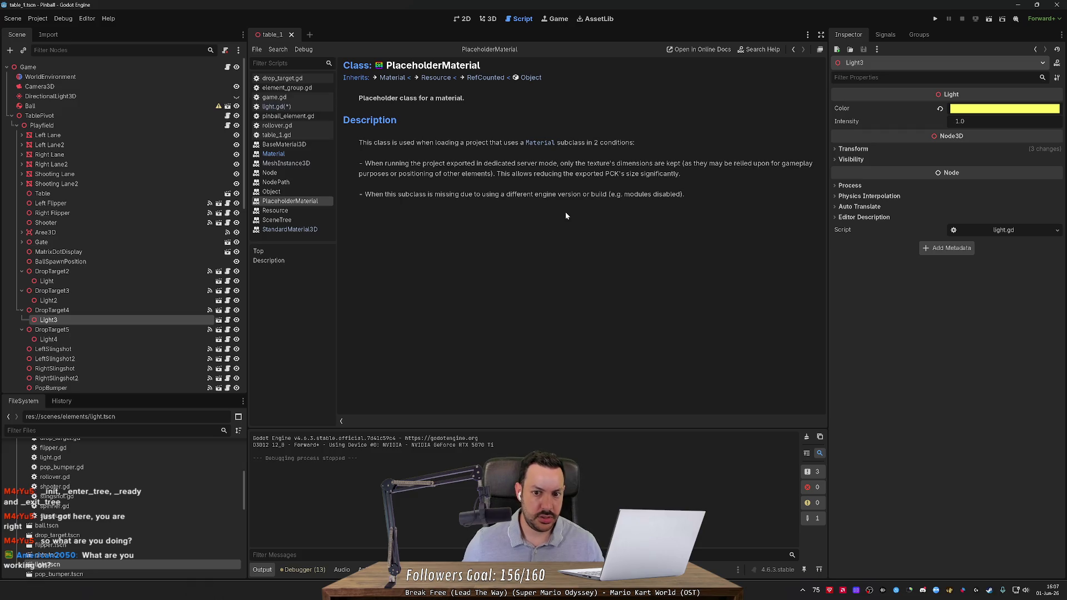
key("alt+Left")
key("alt+Left")
key("alt+Left")
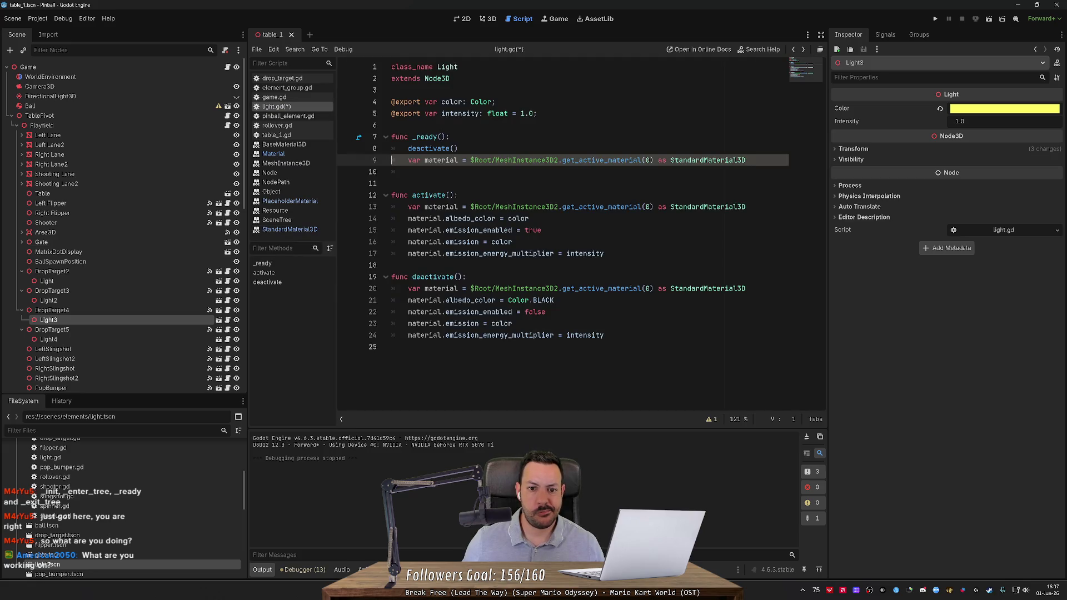
key("Return")
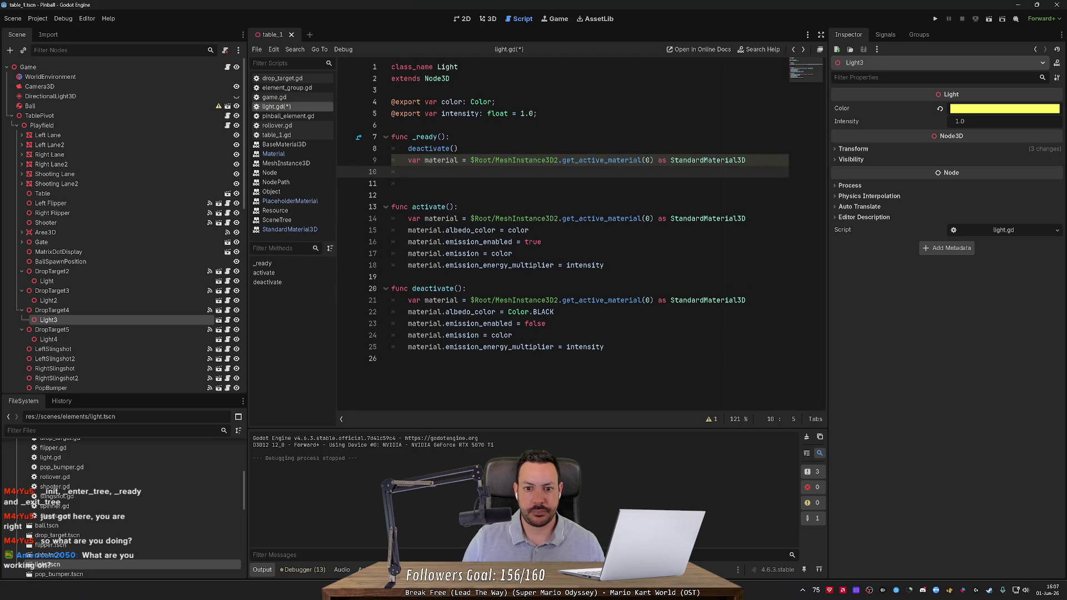
type("set_mat")
key("Escape")
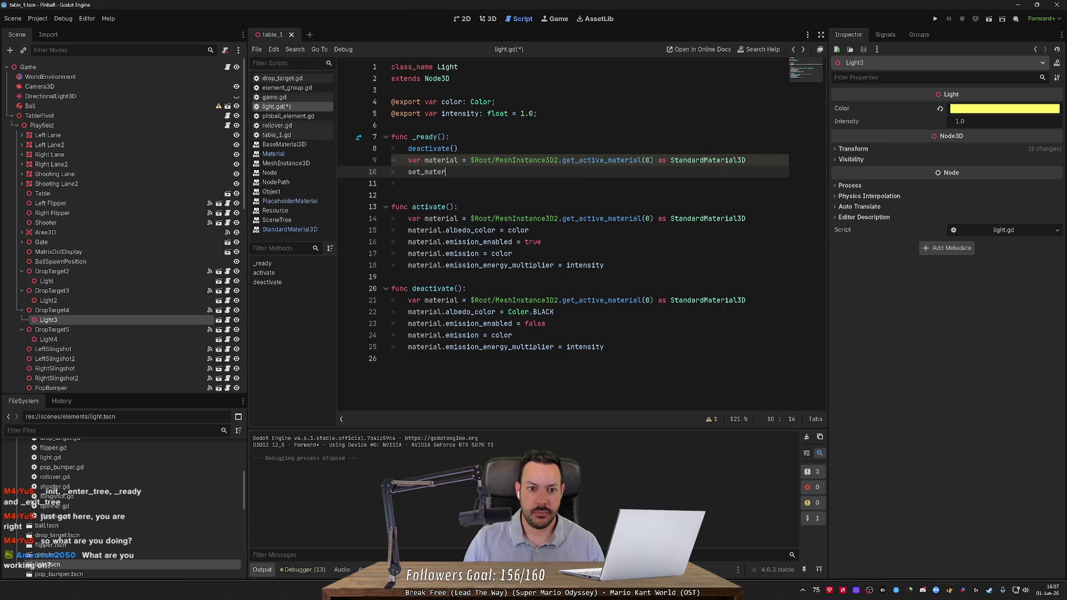
key("BackSpace")
key("BackSpace")
key("BackSpace")
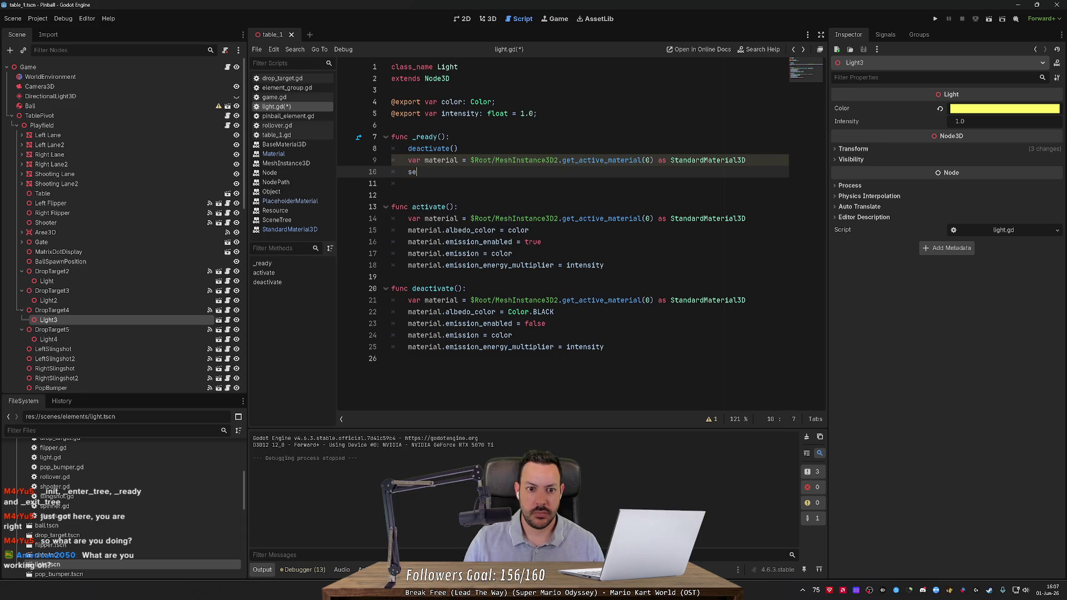
key("BackSpace")
key("BackSpace")
left_click_drag(470, 160, 559, 160)
key("ctrl+x")
left_click(537, 113)
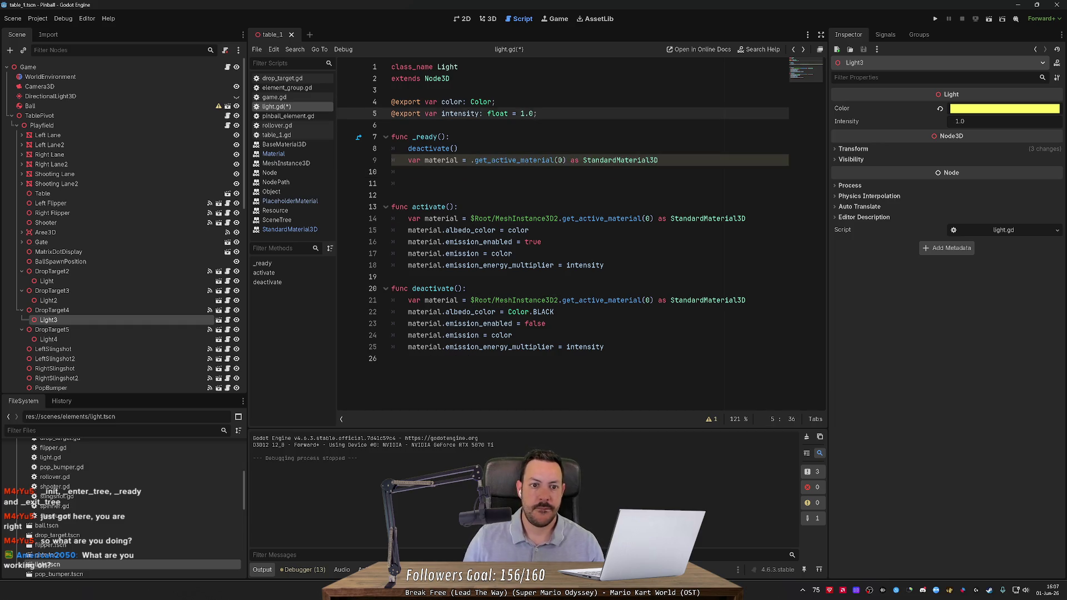
key("Return")
key("Return")
type("@onready v")
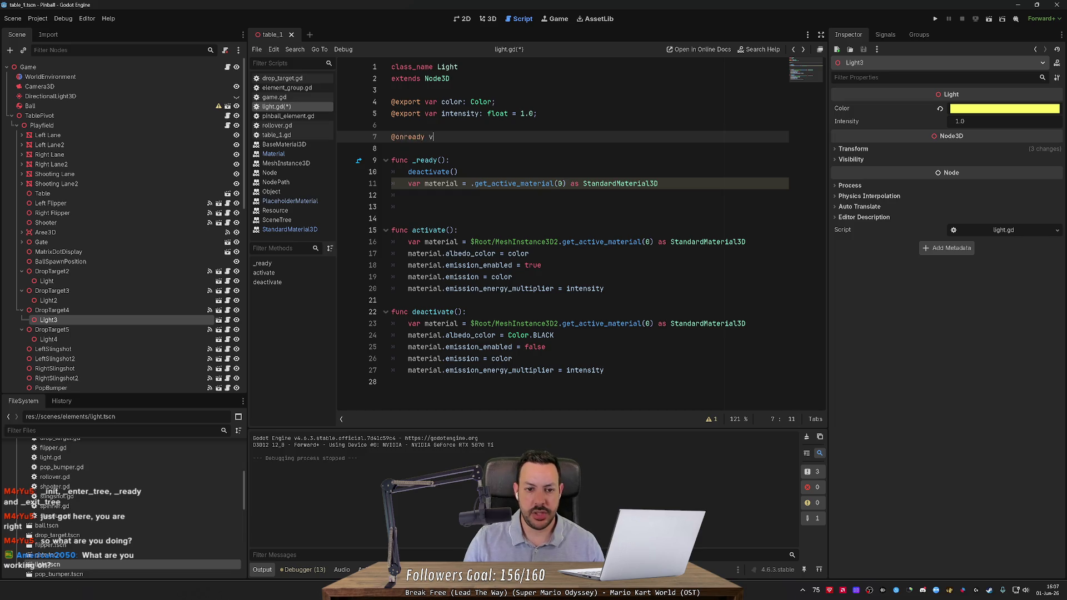
type("ar ")
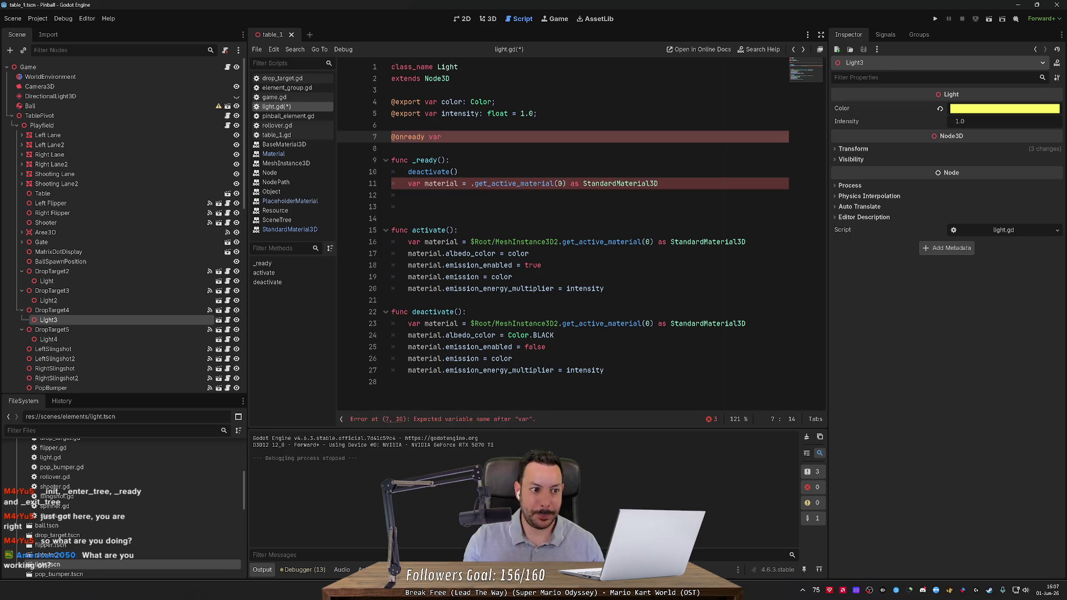
type("mesh = $Root/MeshInstance3D2;")
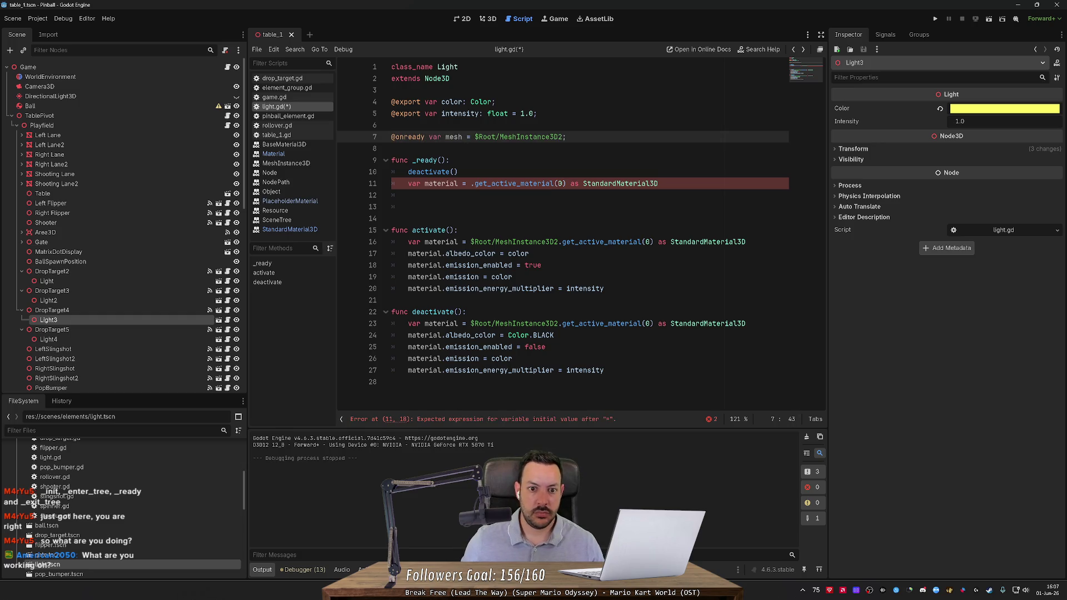
Replace the $Root/MeshInstance3D2 paths on lines 11, 16 and 23 with mesh.
double_click(454, 136)
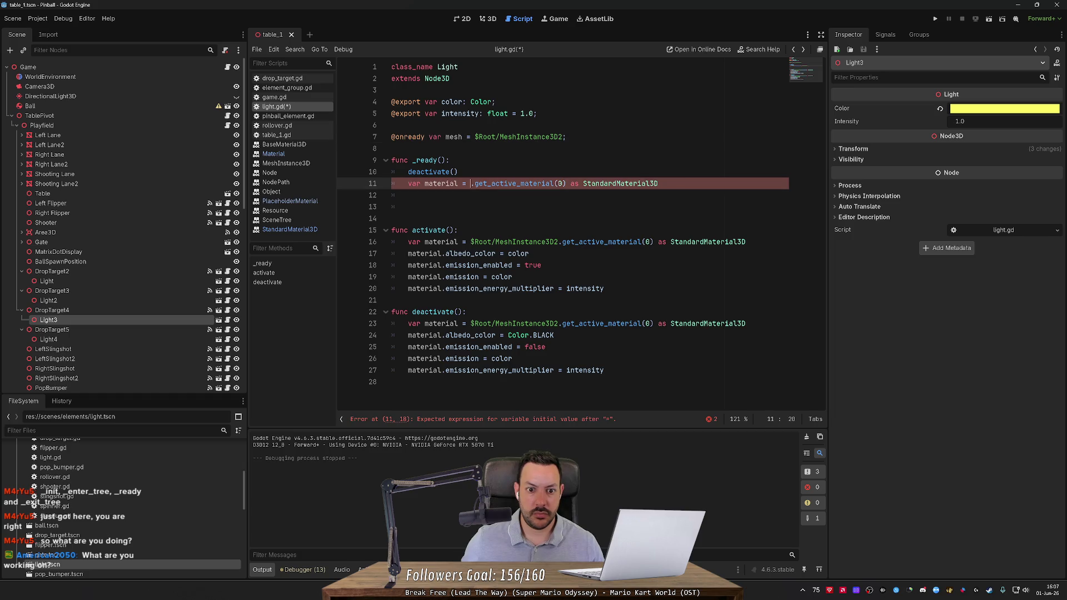
left_click(471, 183)
type("mesh")
left_click_drag(471, 241, 558, 243)
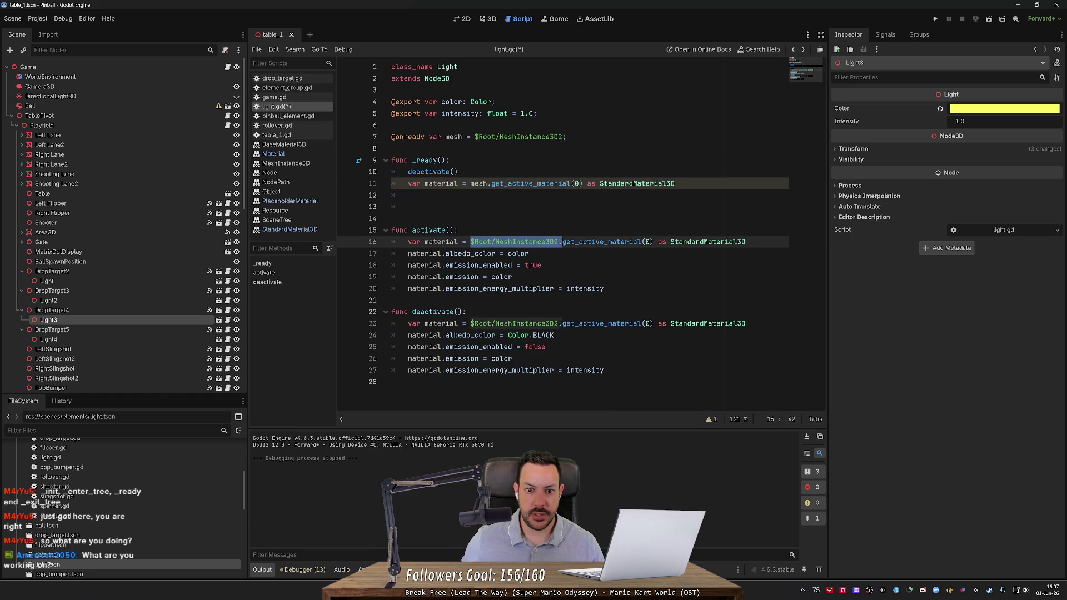
type("mesh")
left_click_drag(471, 323, 558, 323)
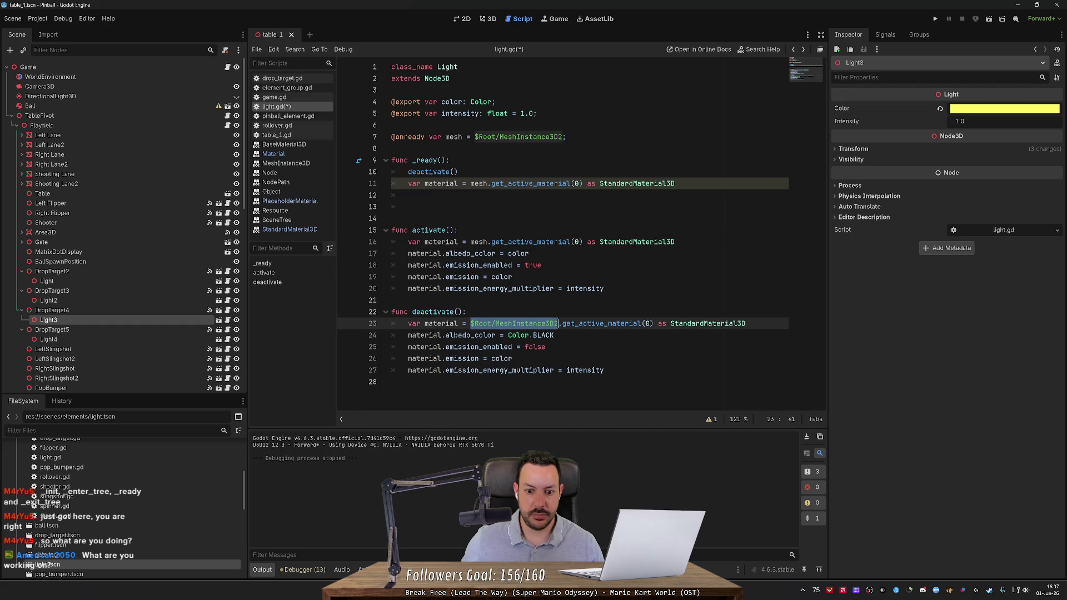
type("mesh")
Remove the extra blank line after _ready and save light.gd.
left_click(411, 207)
key("BackSpace")
key("BackSpace")
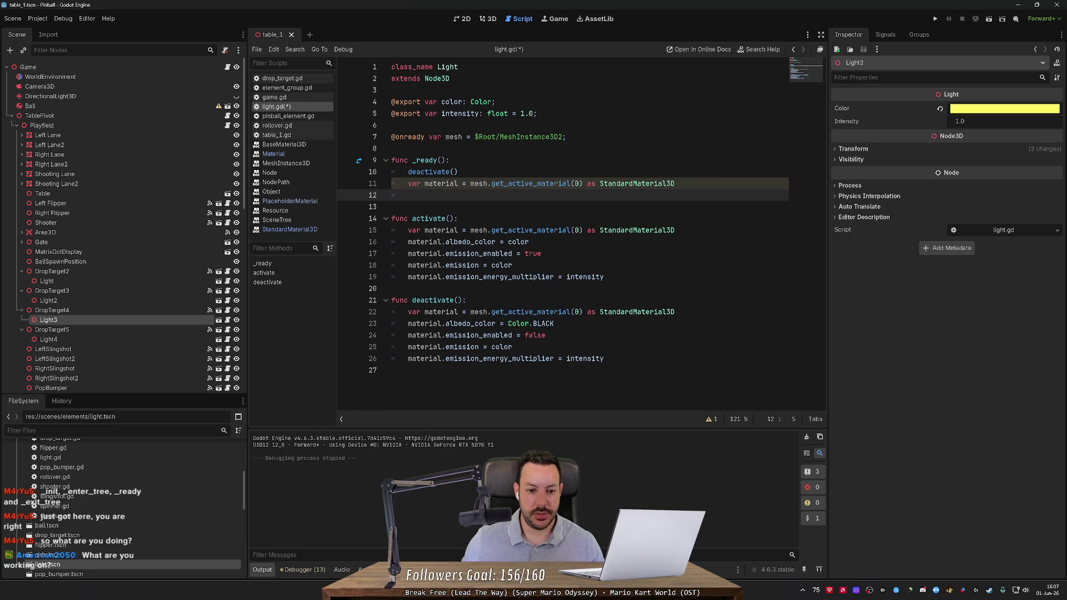
key("ctrl+s")
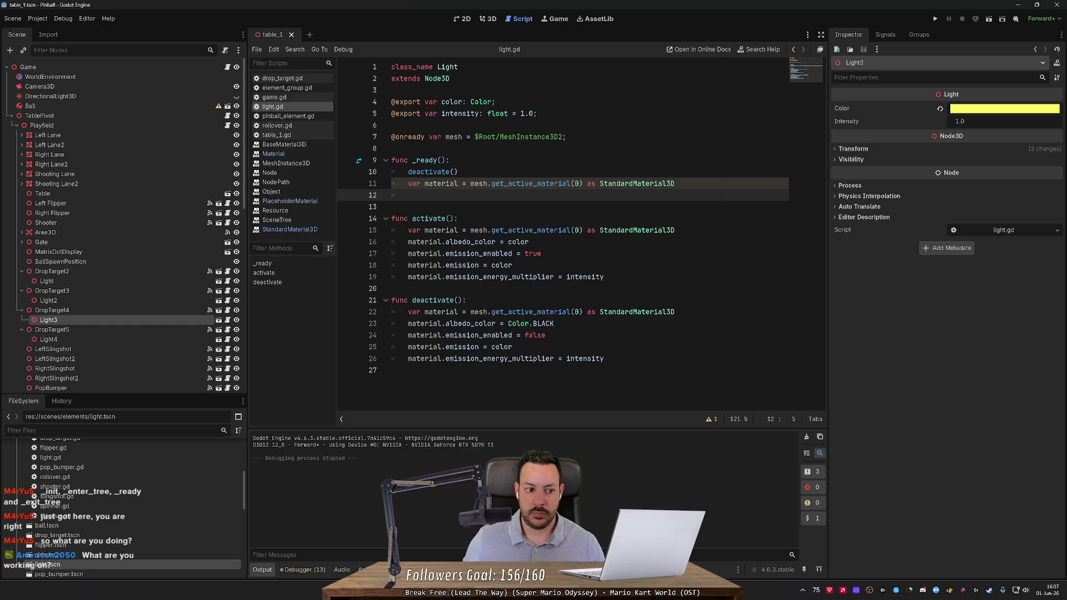
key("alt+Tab")
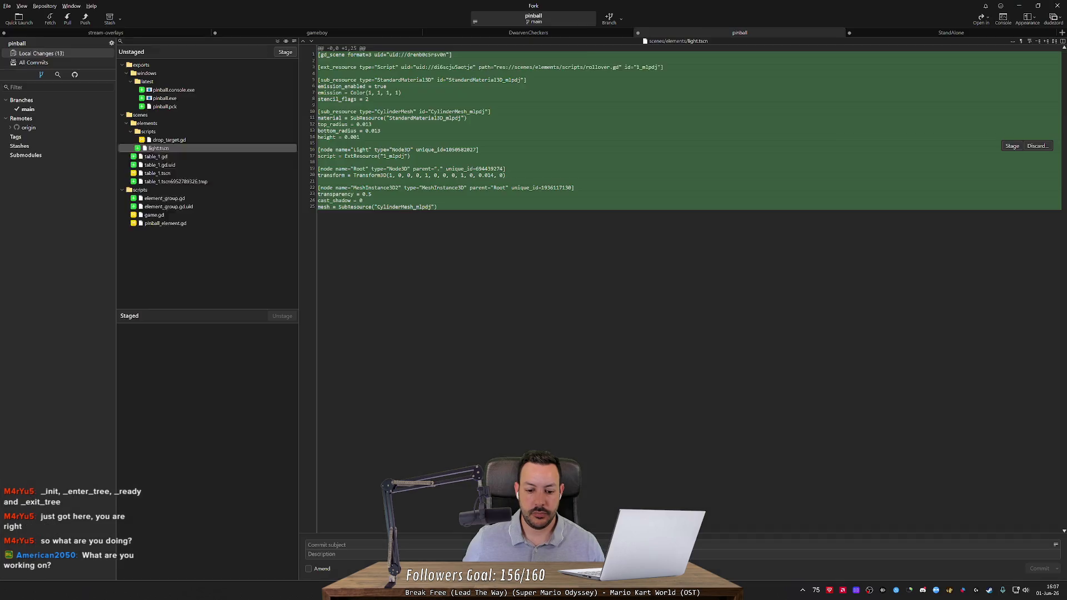
Search Google for 'godot duplicate material' and read the Reddit thread on duplicating materials.
scroll(271, 86, "up", 3)
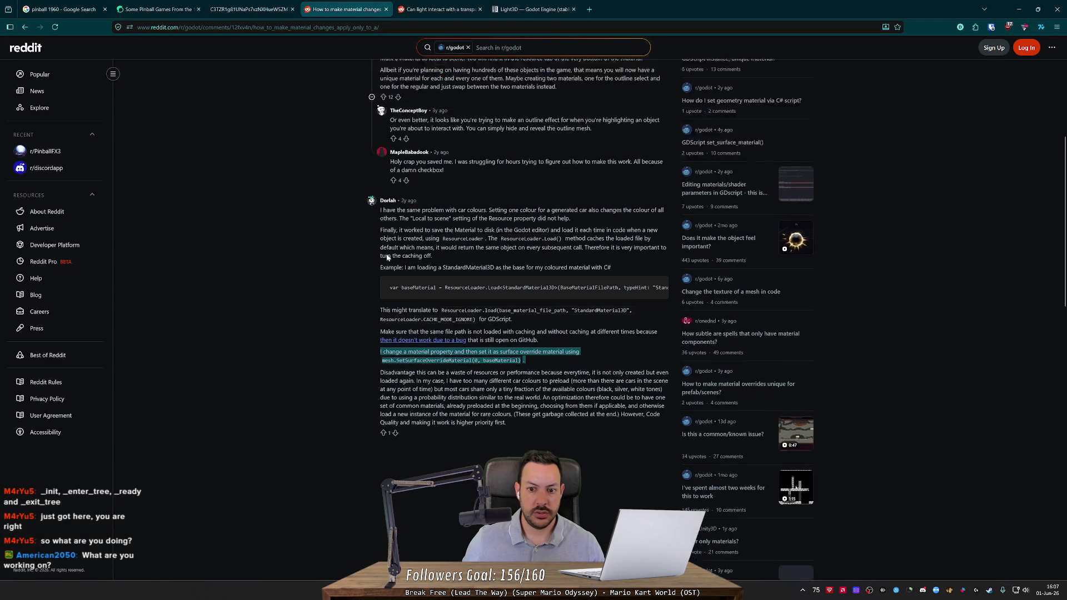
key("alt+Left")
left_click(281, 61)
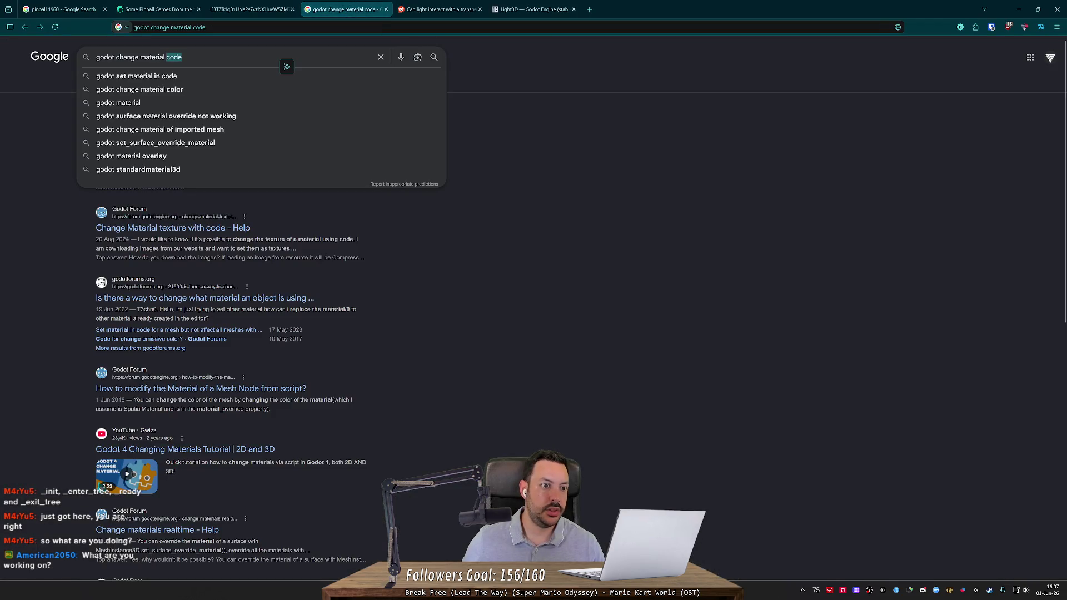
left_click_drag(115, 57, 182, 57)
type("duplicate ma")
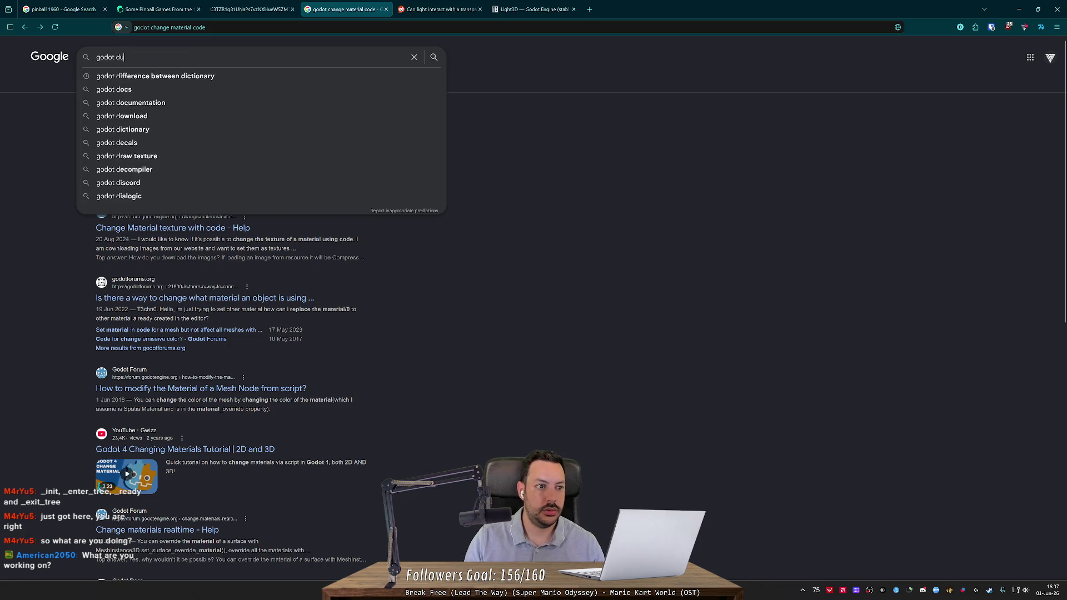
type("terial")
key("Return")
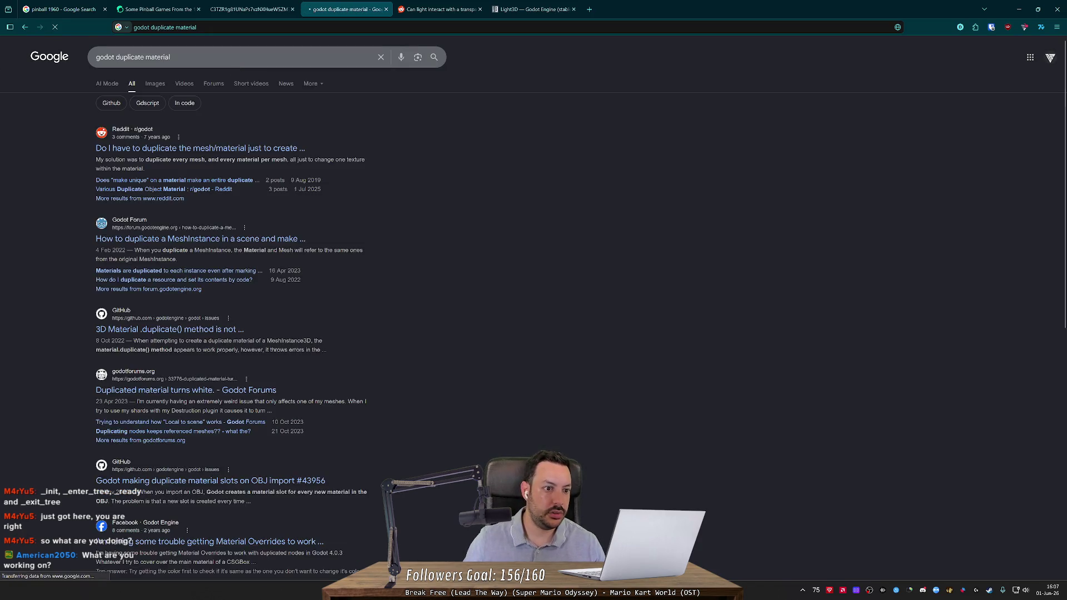
left_click(219, 150)
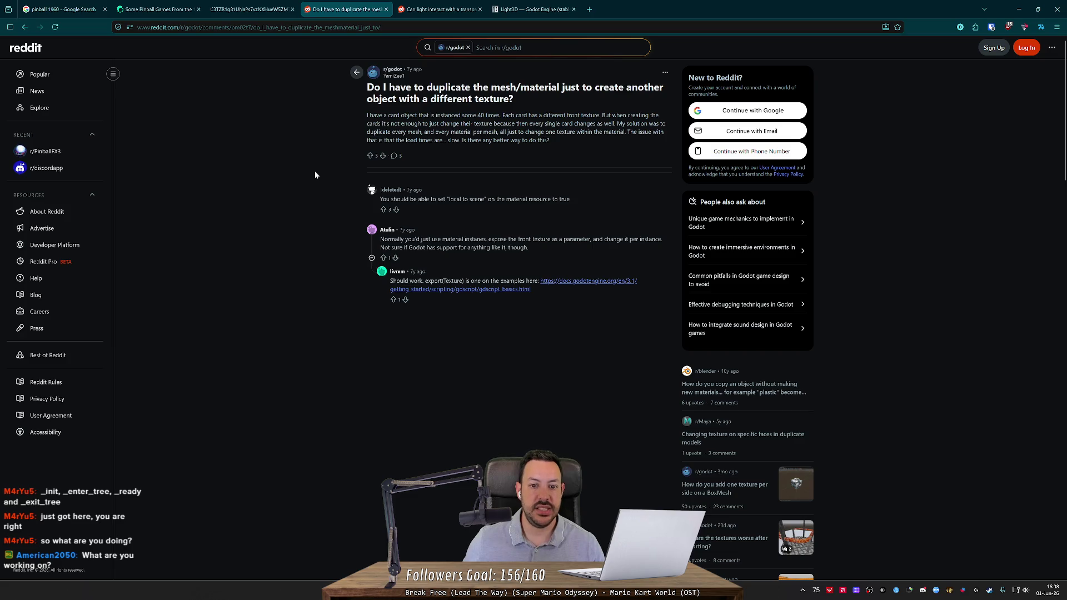
key("alt+Tab")
key("alt+Tab")
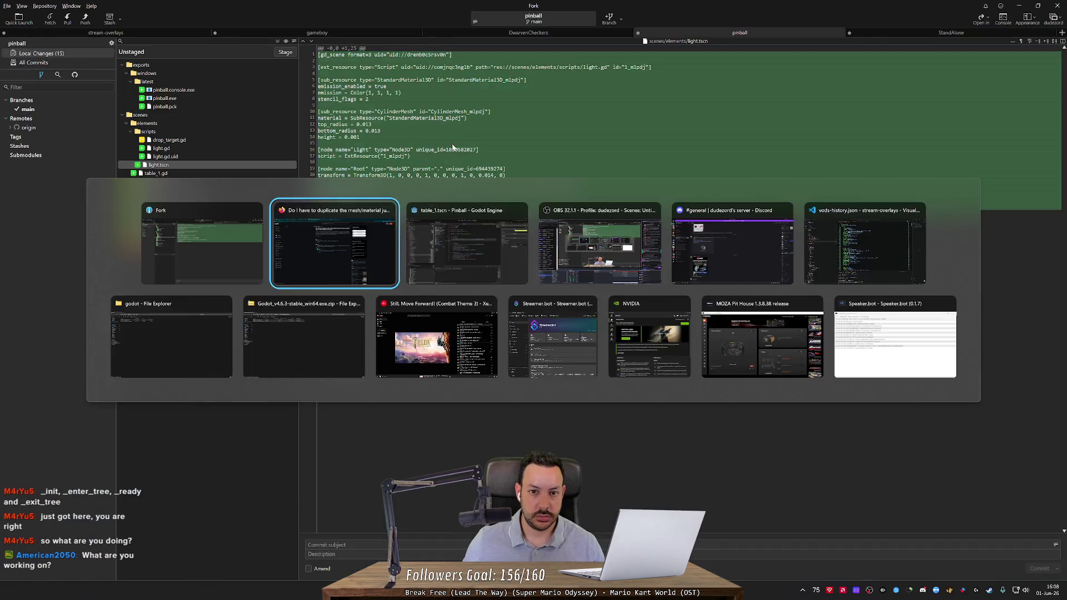
key("alt+Tab")
key("Up")
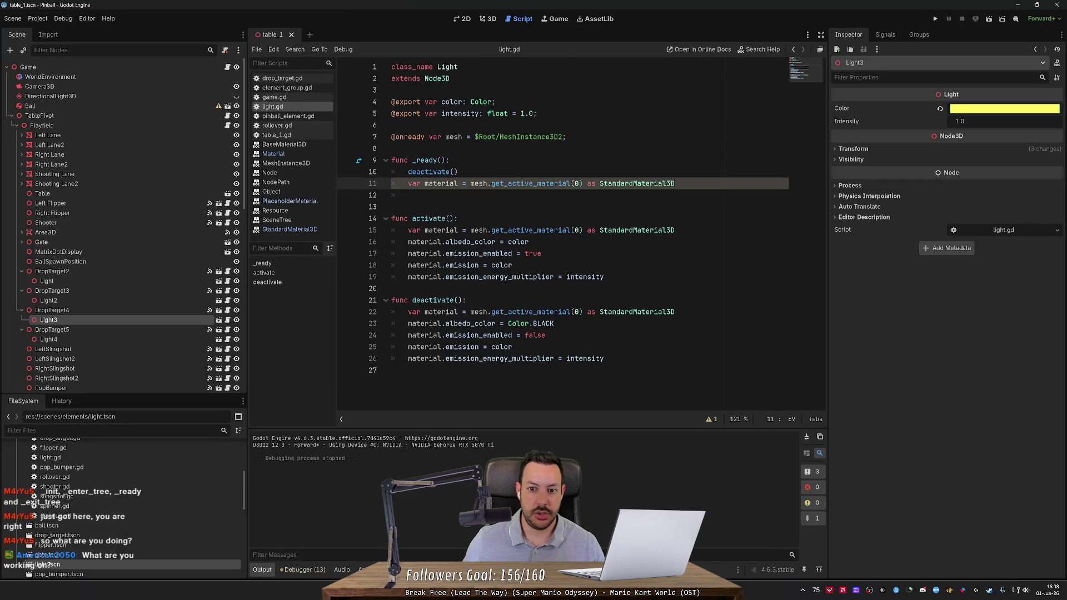
Delete the unused material line from _ready, then open Light3's light.tscn and select MeshInstance3D2.
key("ctrl+shift+k")
key("ctrl+shift+k")
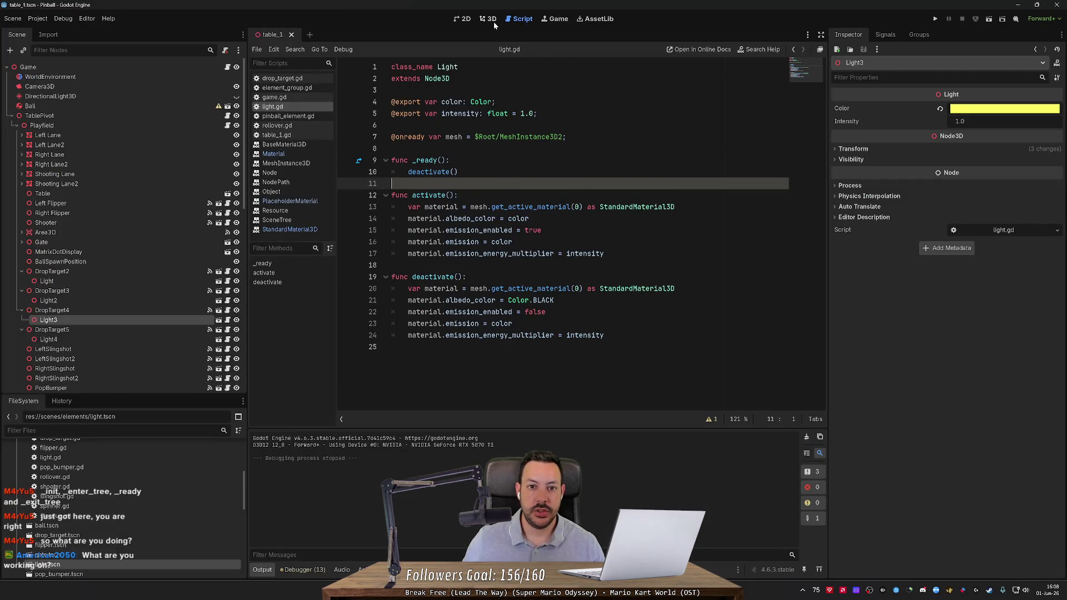
left_click(489, 19)
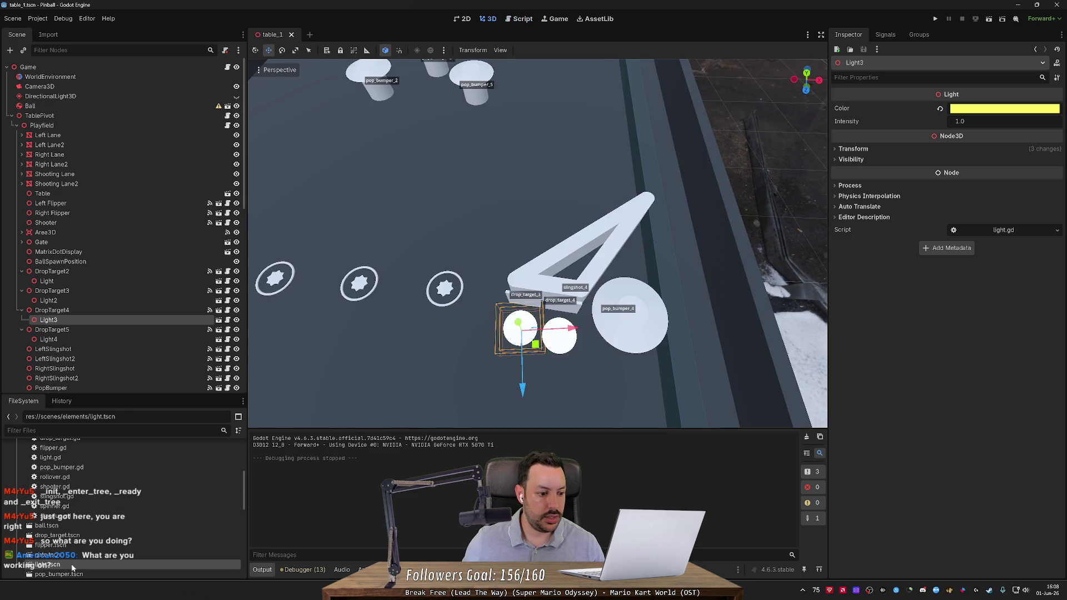
left_click(219, 319)
left_click(178, 87)
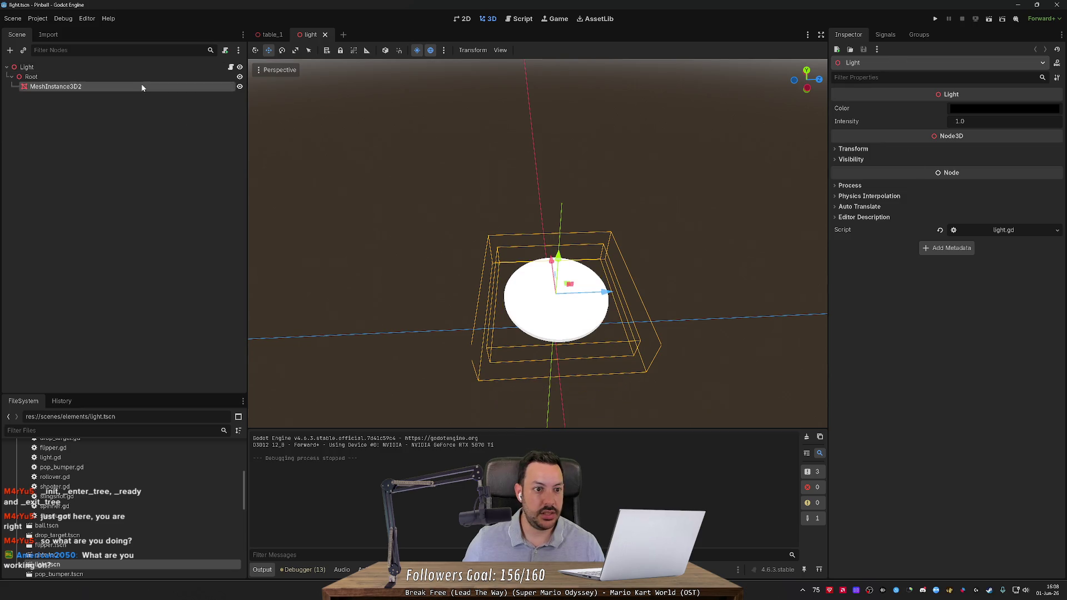
scroll(905, 308, "down", 15)
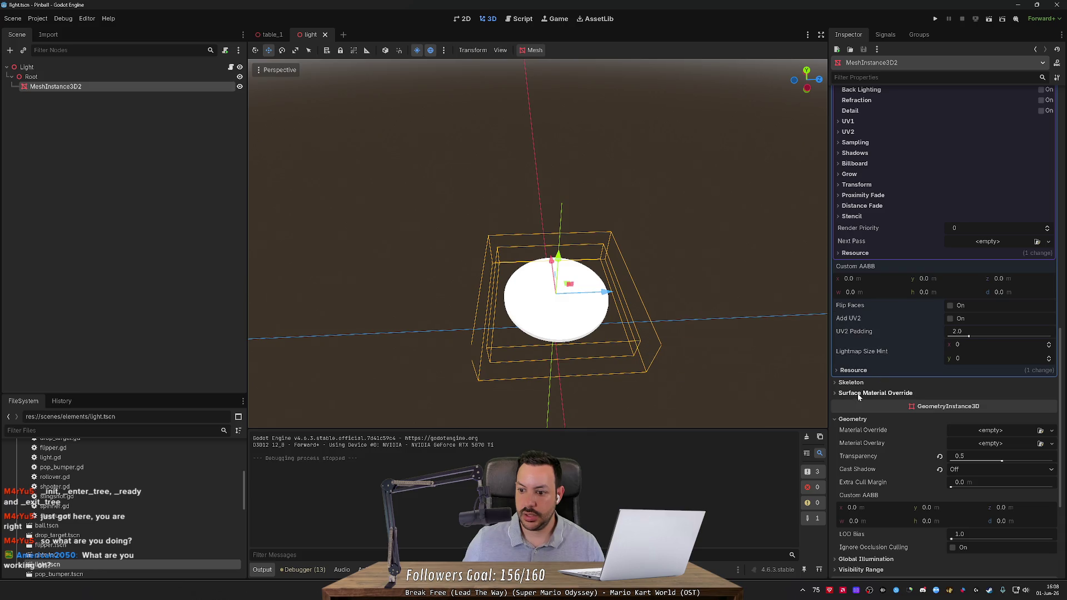
Make the light mesh resource Local to Scene, save light.tscn and test-run the game.
left_click(851, 370)
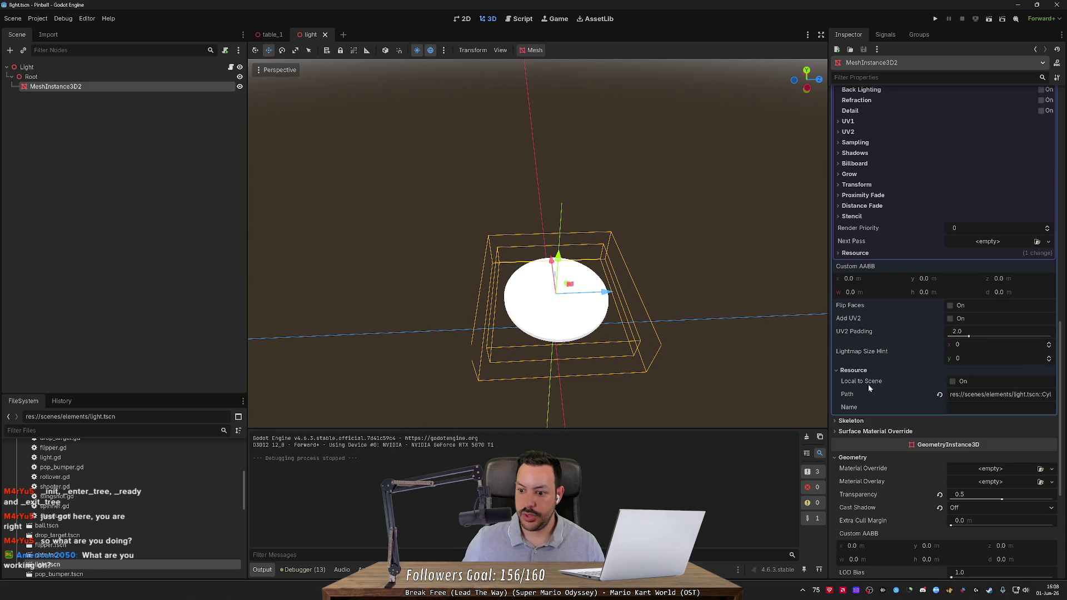
left_click(953, 382)
key("ctrl+s")
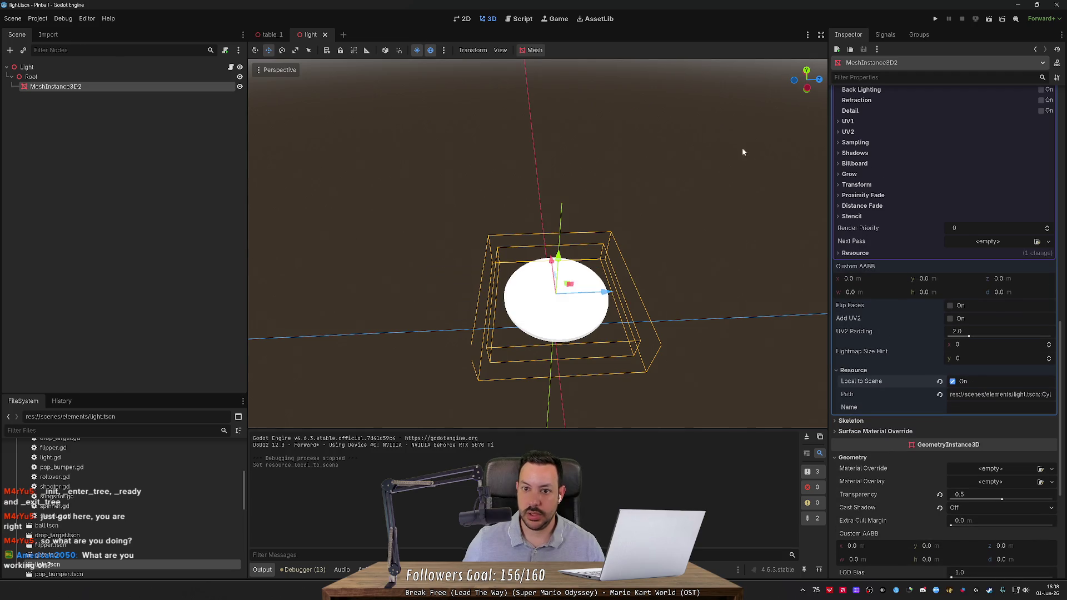
left_click(941, 19)
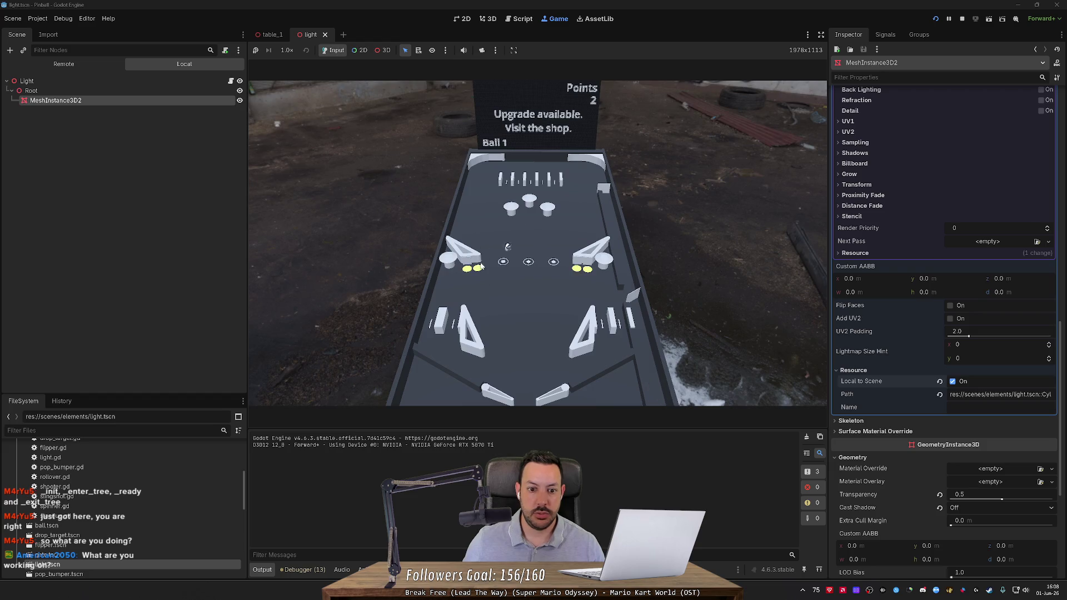
left_click(962, 19)
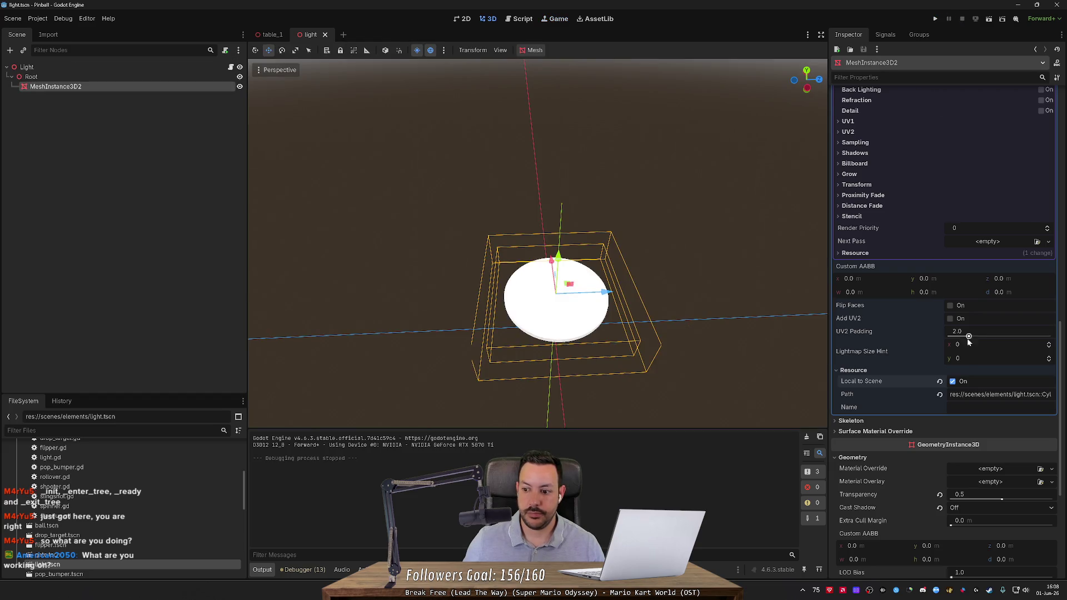
Turn Local to Scene back off, revert the mesh's resource path, save and test-run again.
left_click(953, 381)
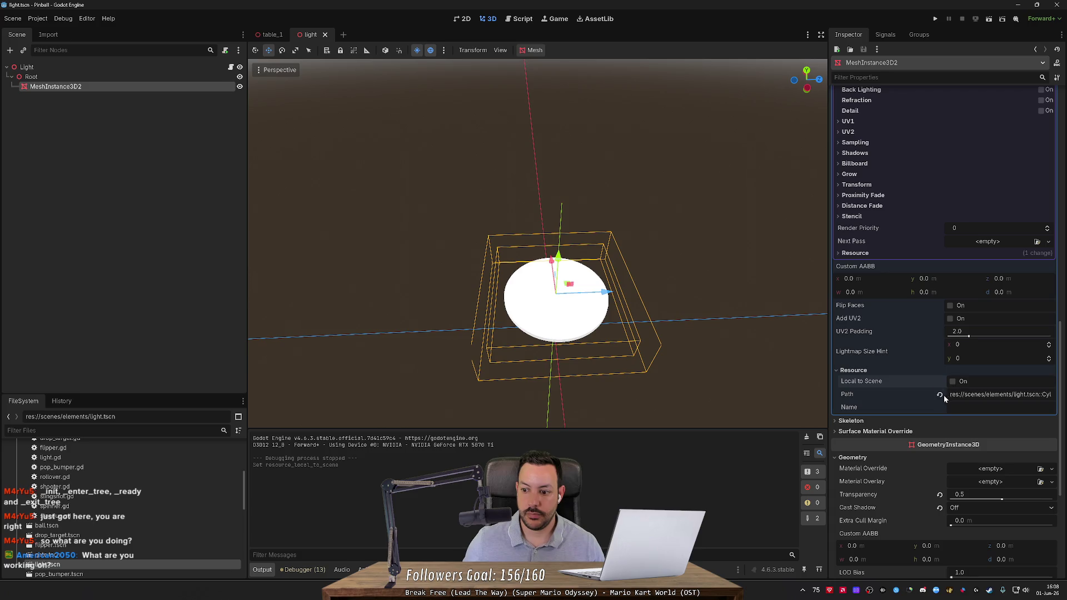
left_click(940, 394)
key("ctrl+s")
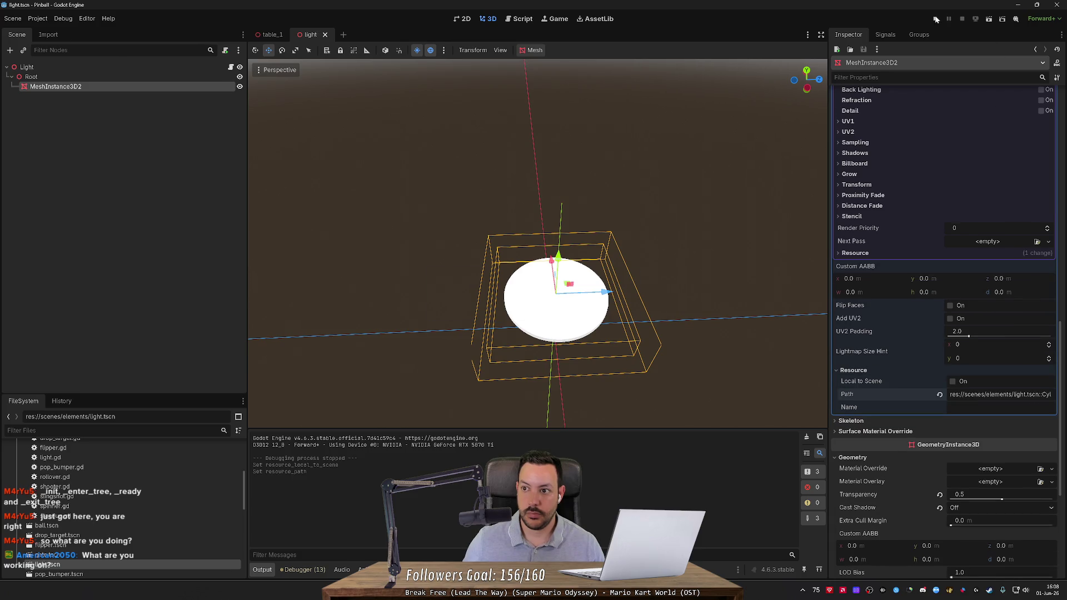
left_click(935, 19)
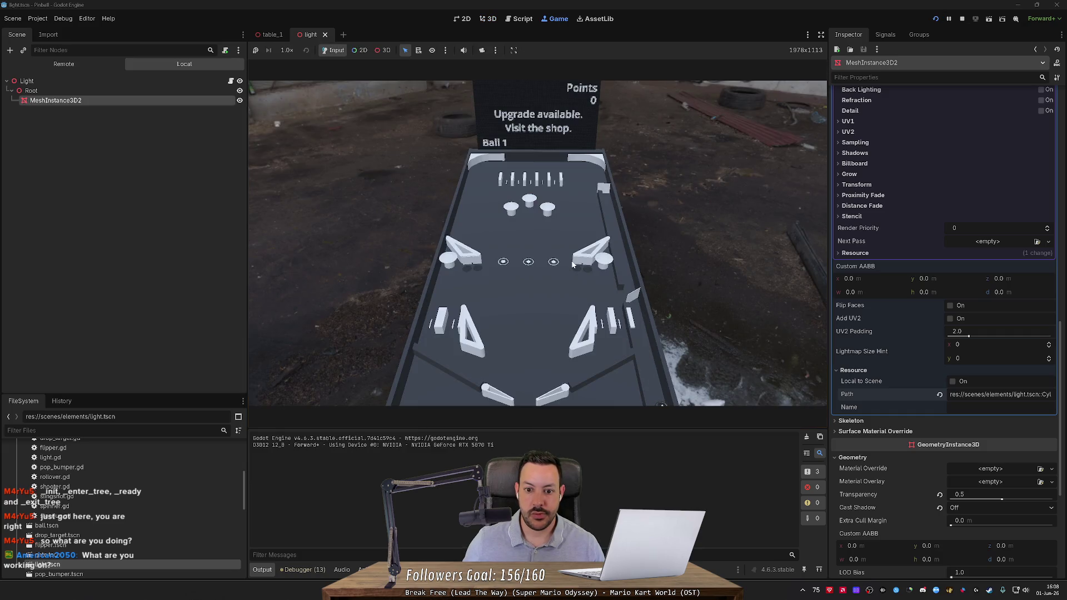
left_click(963, 19)
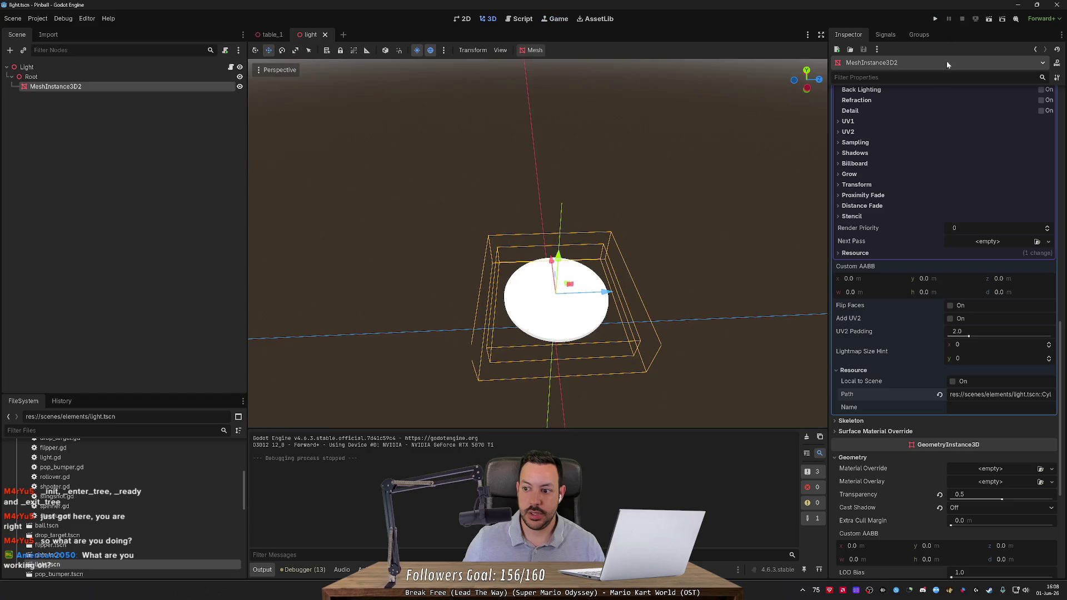
Inspect MeshInstance3D2's cylinder mesh properties and its resource options menu.
scroll(895, 278, "up", 5)
scroll(894, 275, "up", 6)
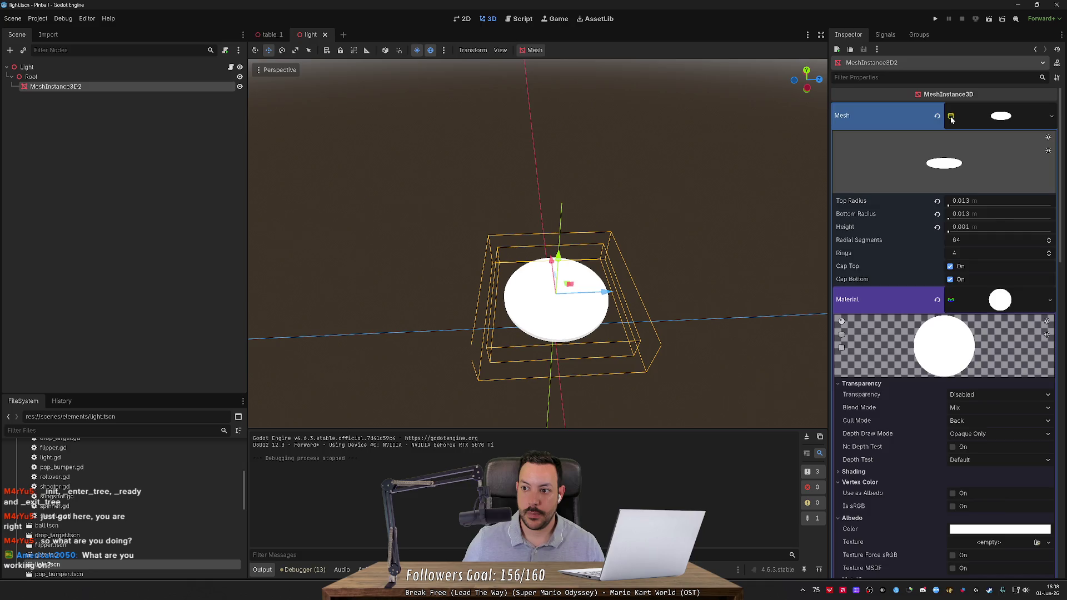
left_click(950, 116)
left_click(953, 118)
left_click(952, 117)
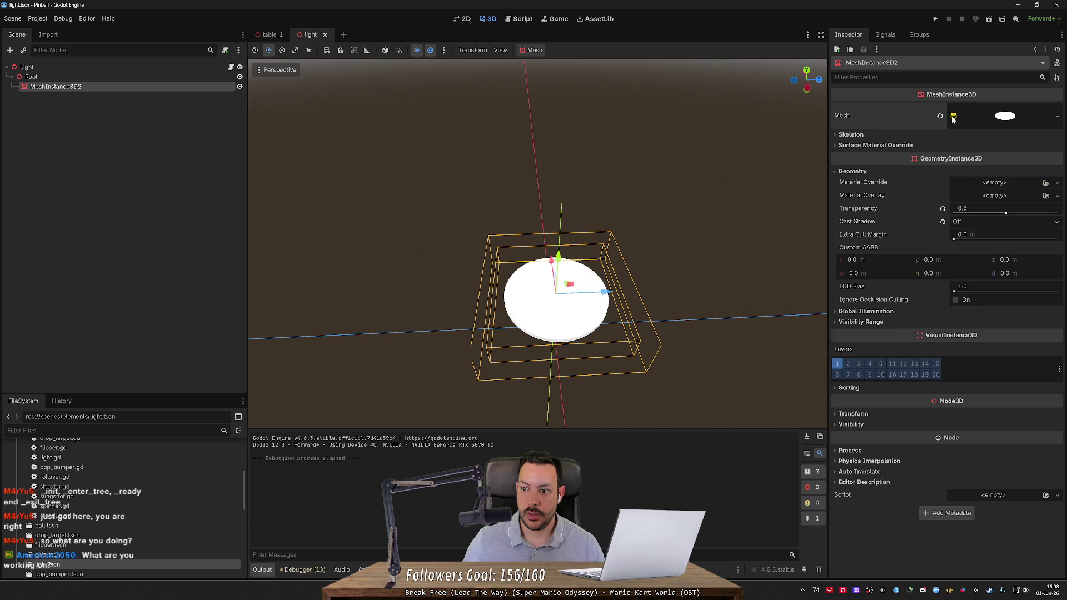
right_click(952, 118)
left_click(953, 119)
left_click(952, 117)
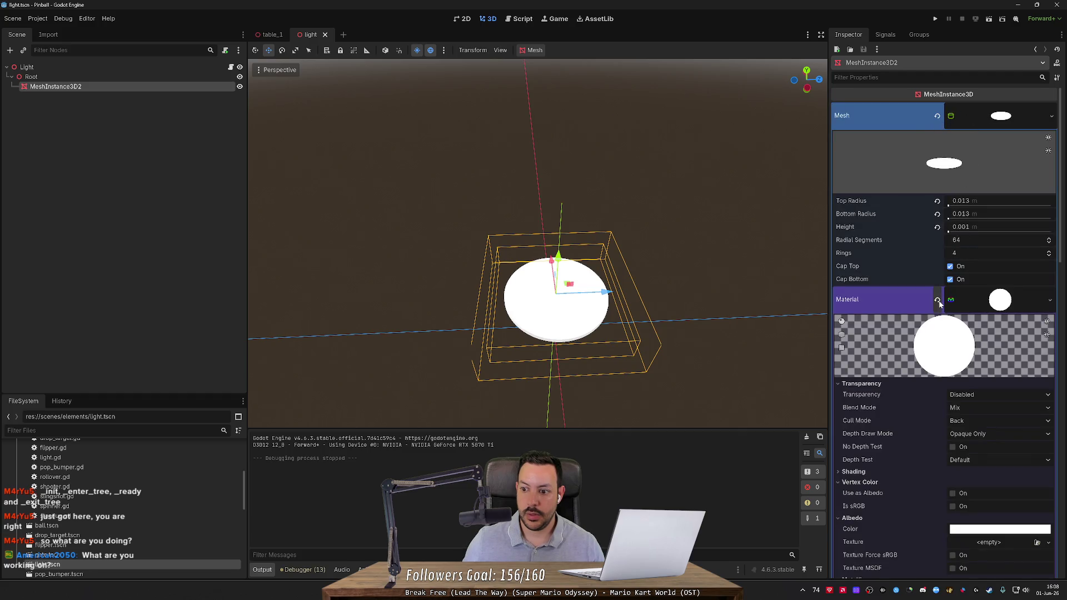
Bring up the light disc material's resource menu, then go to the browser.
right_click(971, 304)
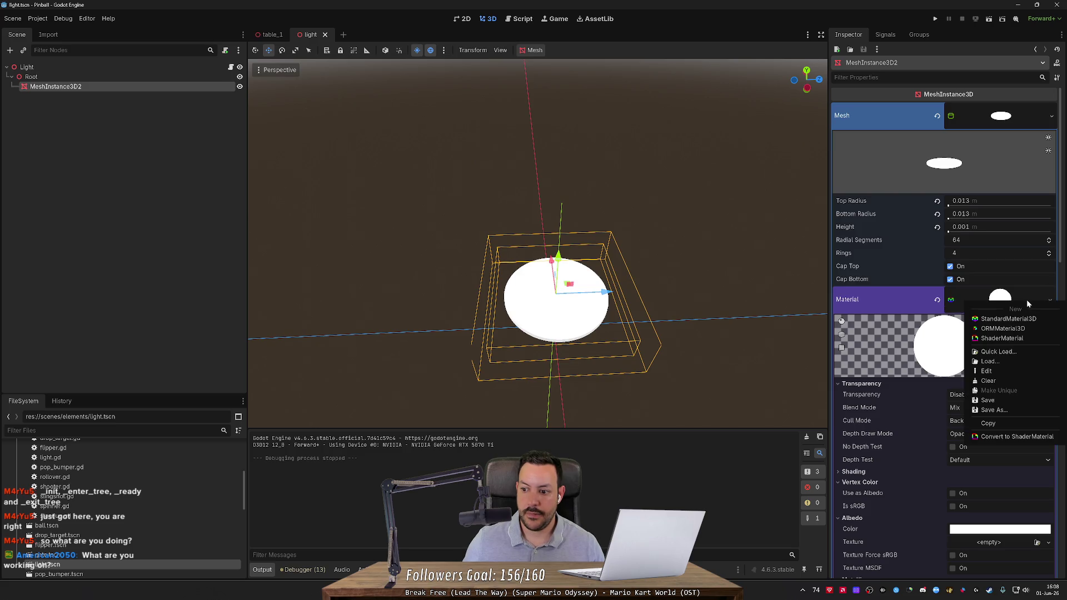
scroll(889, 409, "down", 4)
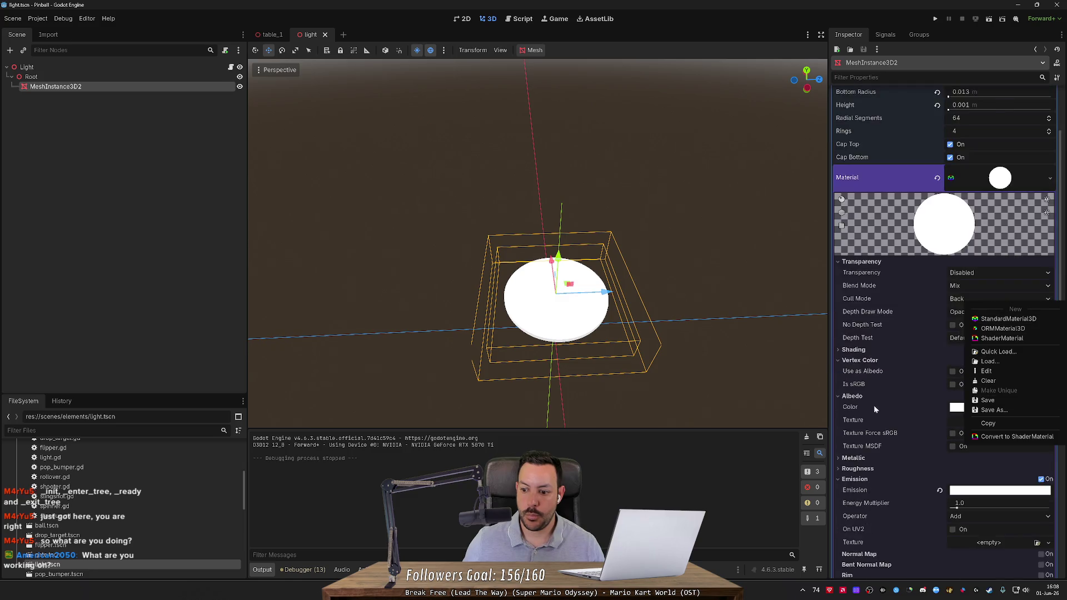
key("alt+Tab")
key("alt+Tab")
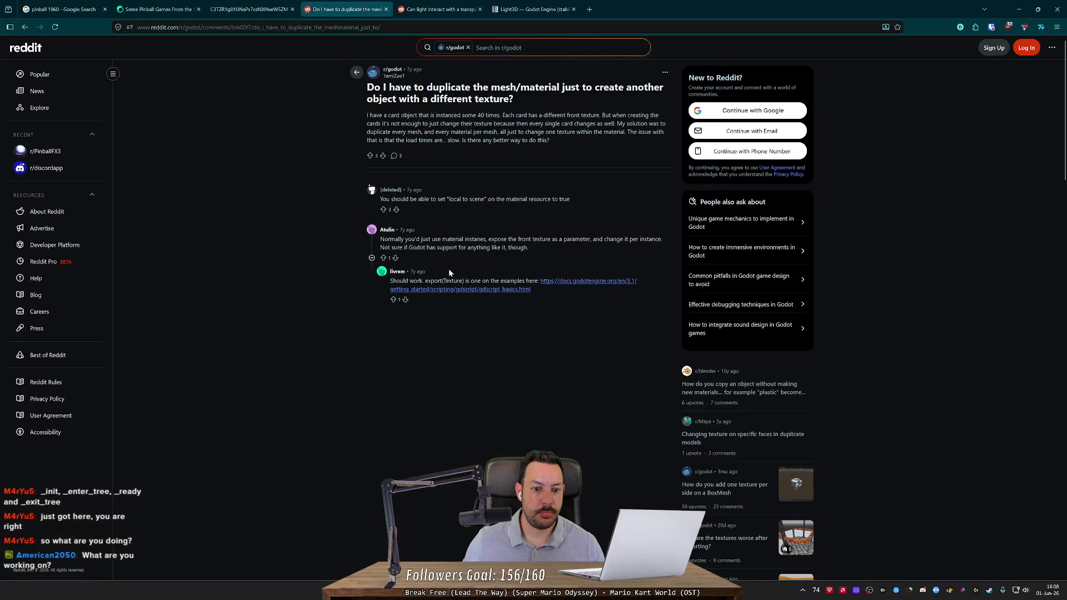
Read the GitHub issue on Material .duplicate() from the 'godot duplicate material' results.
key("alt+Left")
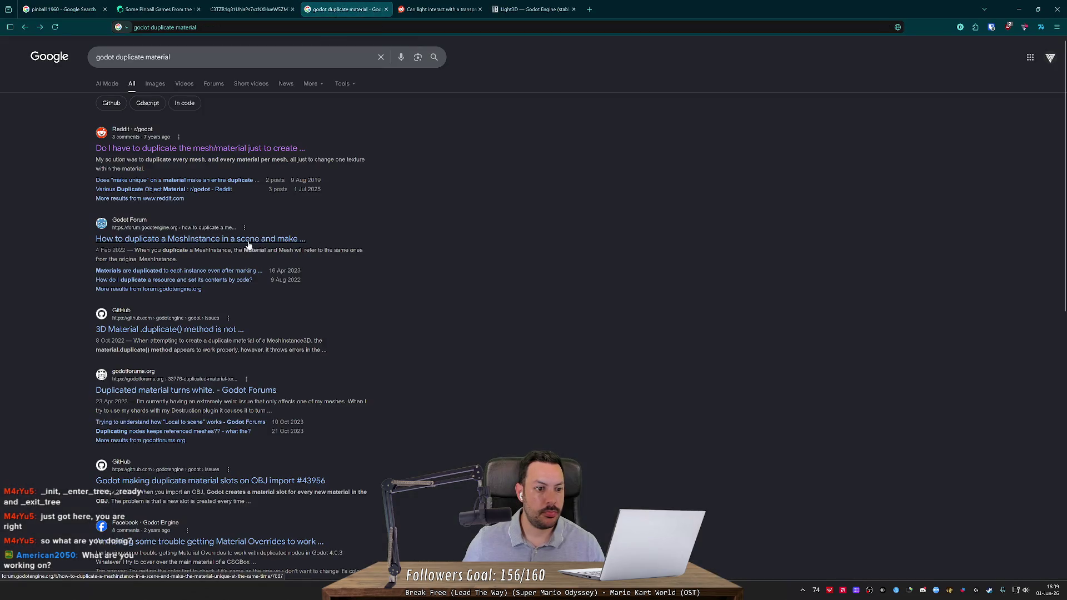
left_click(192, 330)
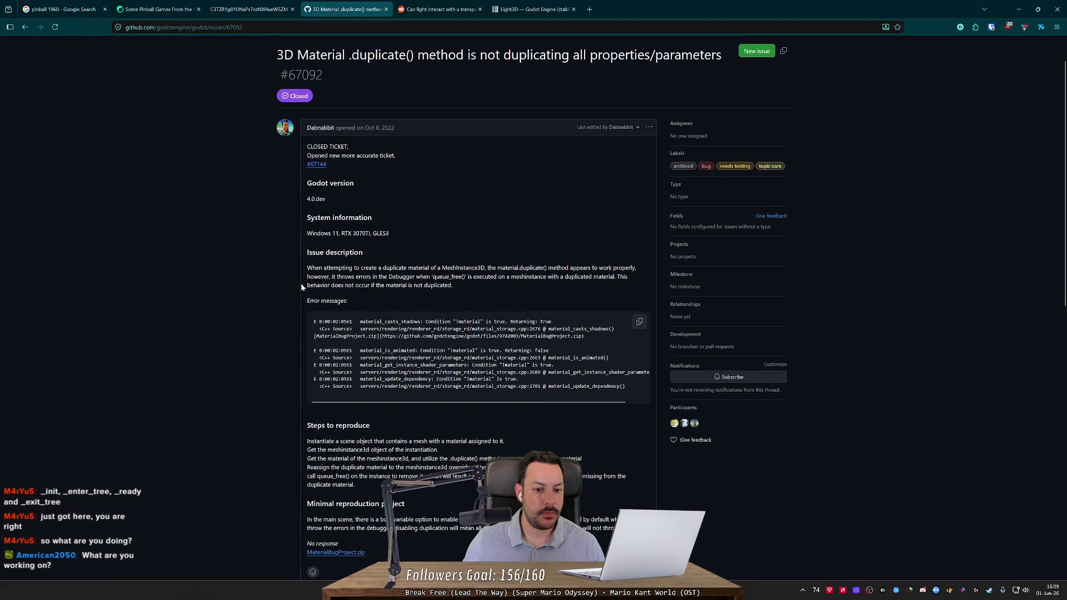
key("alt+Tab")
key("ctrl+F2")
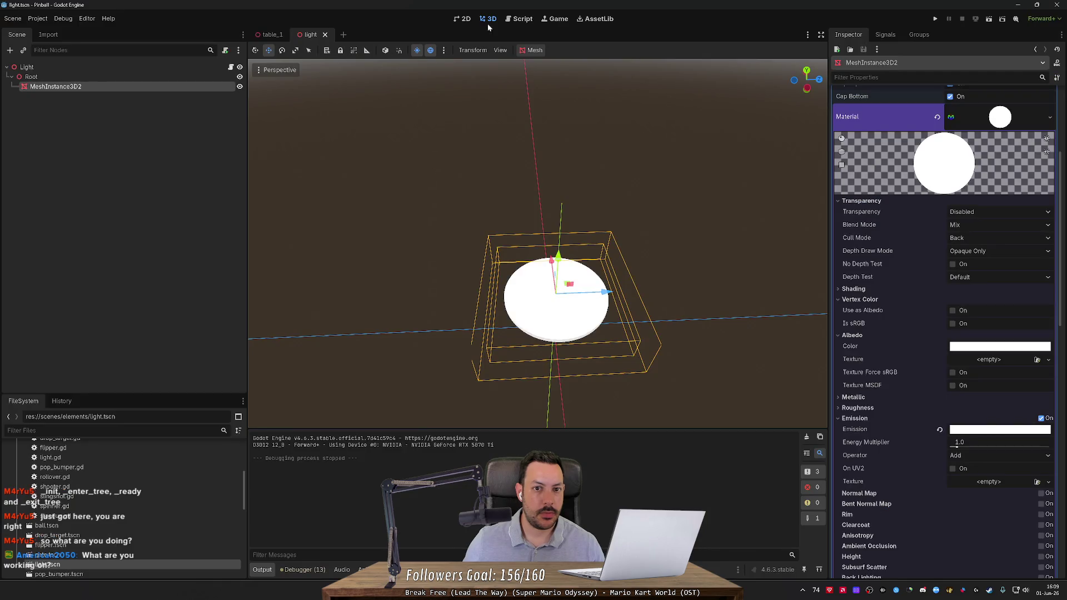
Copy the get_active_material(0) lookup line from activate into light.gd's _ready.
left_click(522, 19)
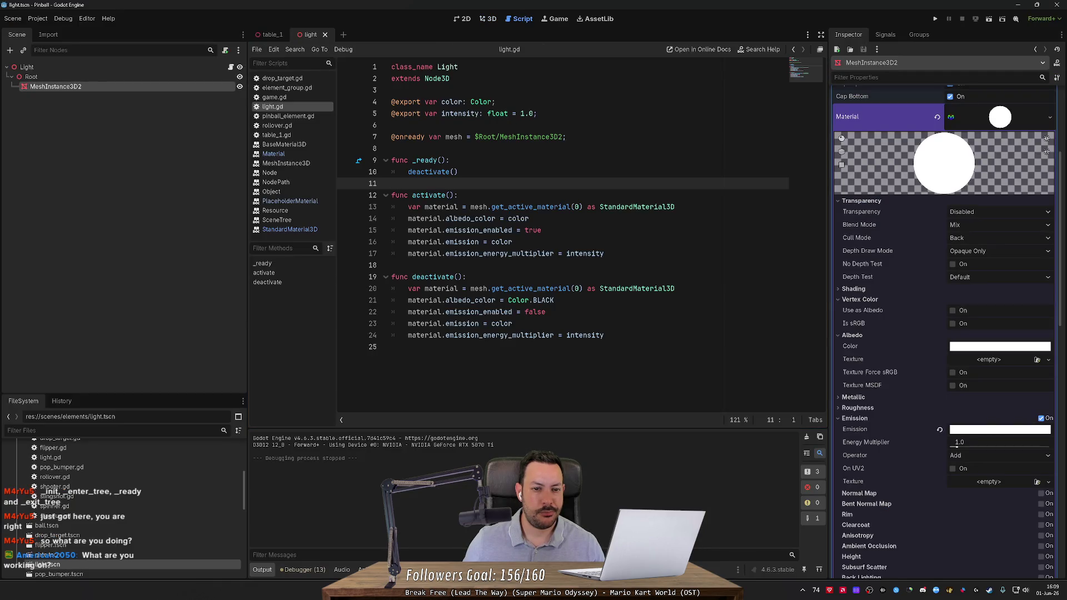
left_click(675, 207)
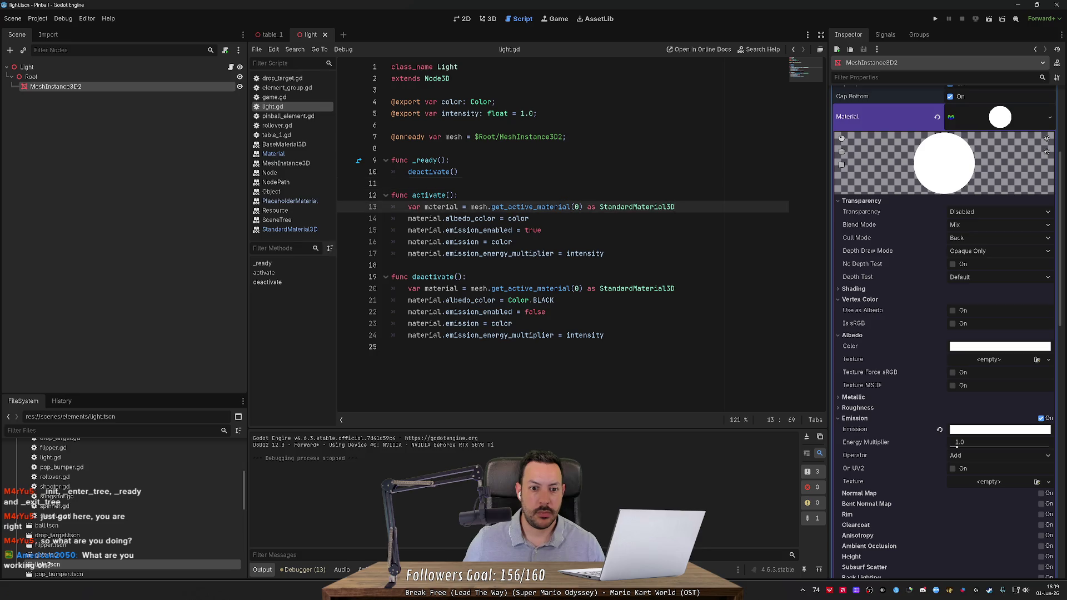
key("shift+Home")
key("ctrl+c")
key("Up")
key("Up")
key("Up")
key("End")
key("Return")
key("Return")
key("ctrl+v")
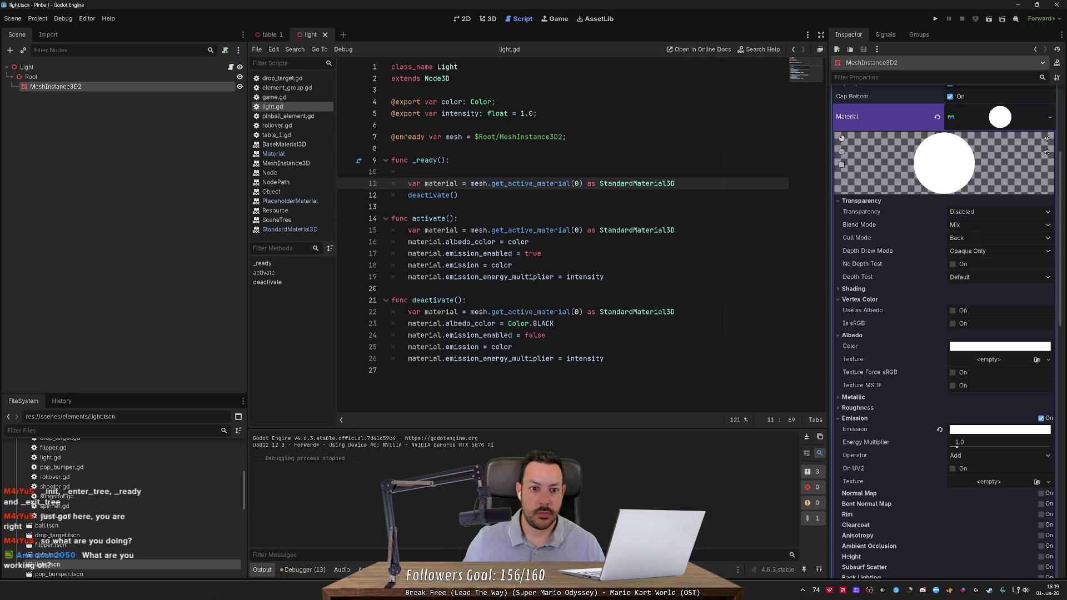
key("Return")
key("Up")
key("alt+Up")
key("alt+Up")
key("alt+Down")
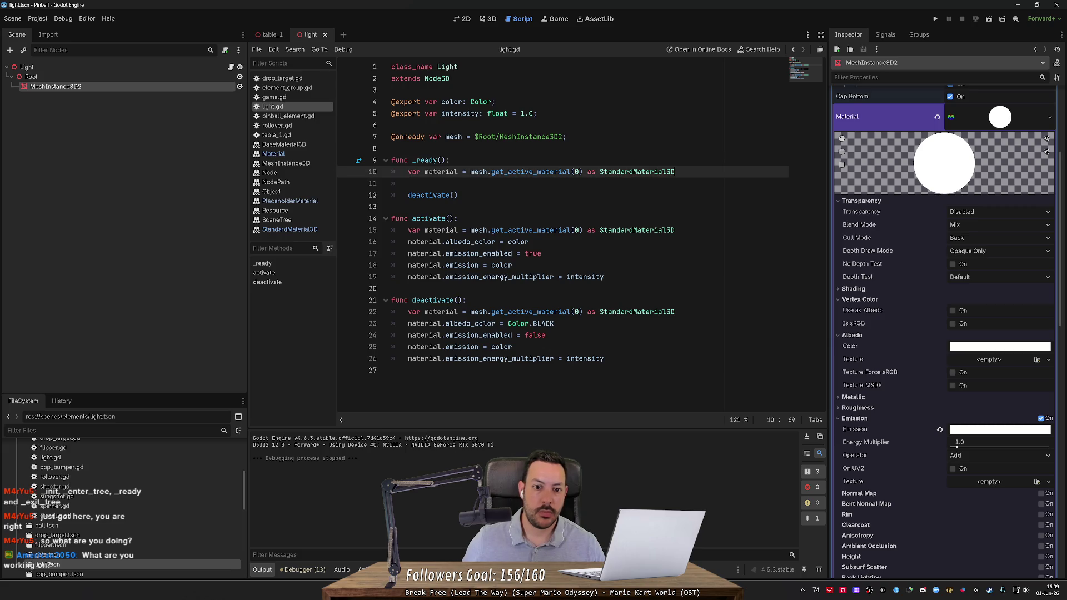
key("Down")
Add 'var cloned_material = material.duplicate(true)' in _ready, checking the duplicate() docs.
type("aterial.d")
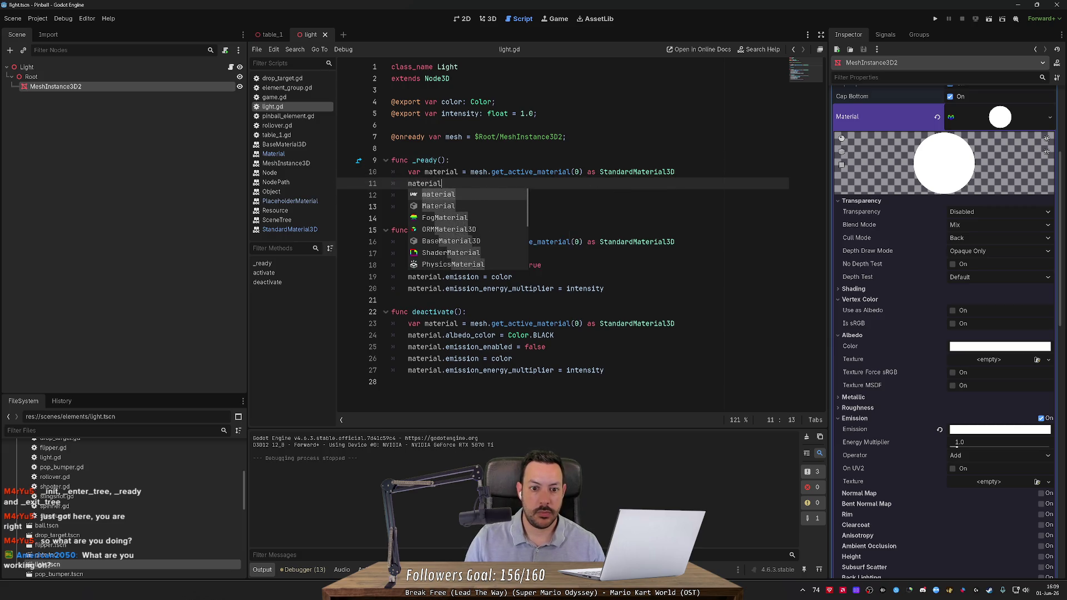
type("upl")
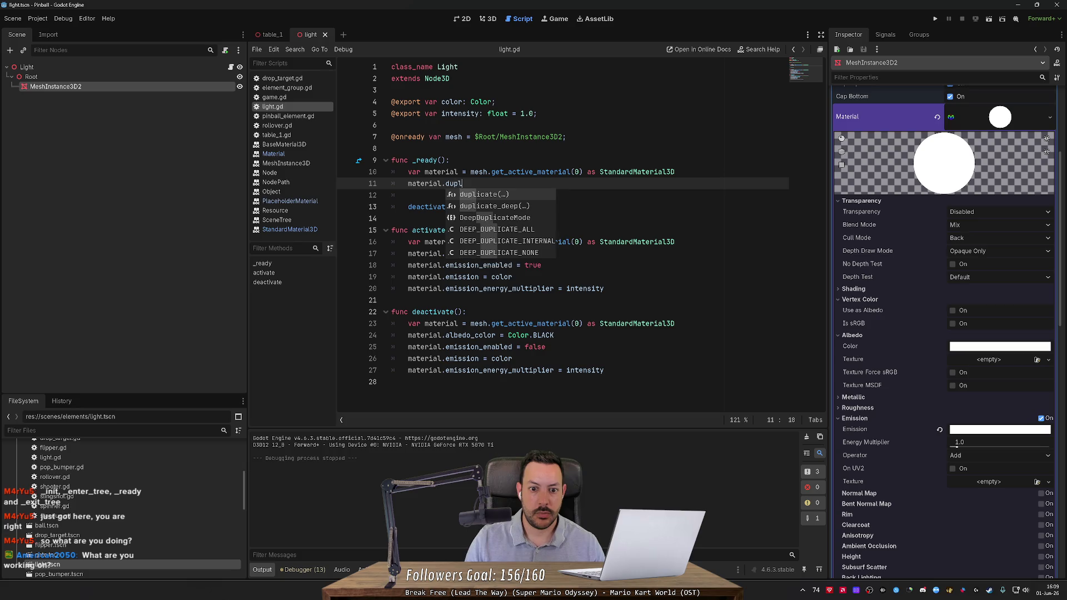
key("Return")
type("ue")
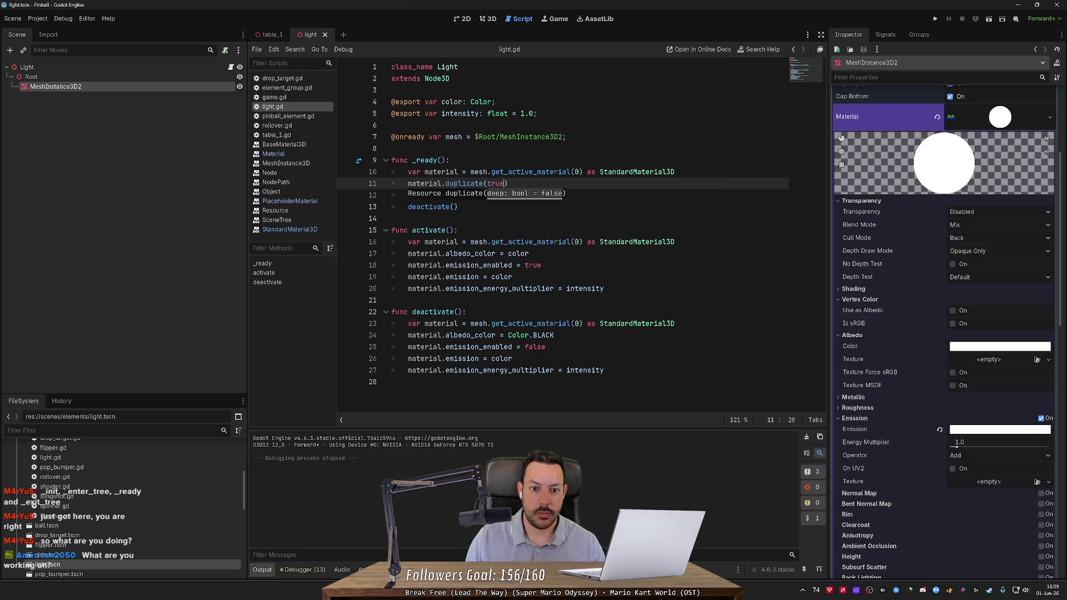
left_click(488, 183)
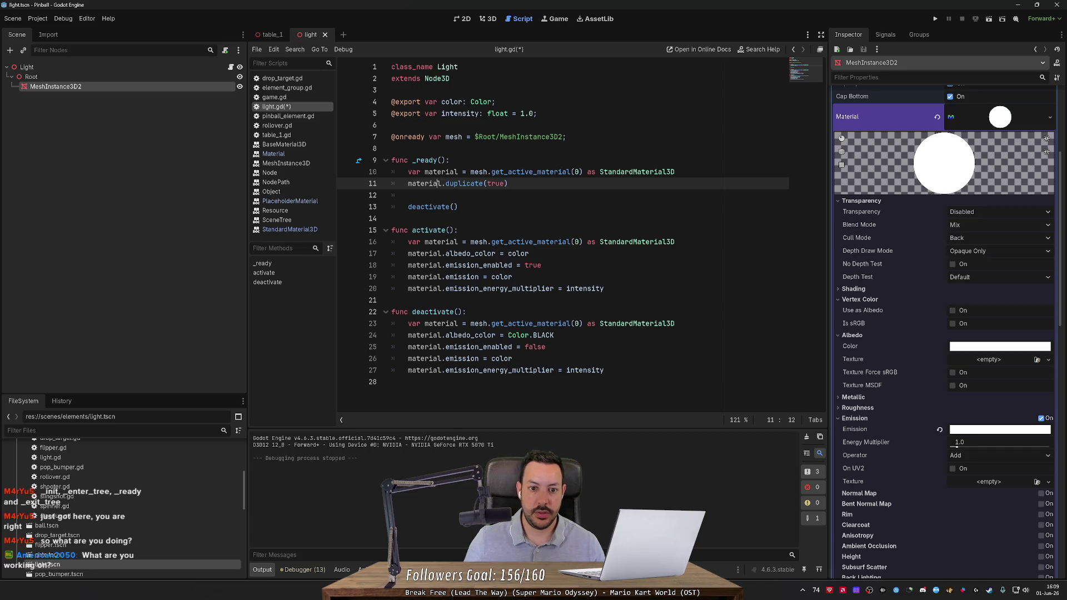
left_click(455, 183, "ctrl")
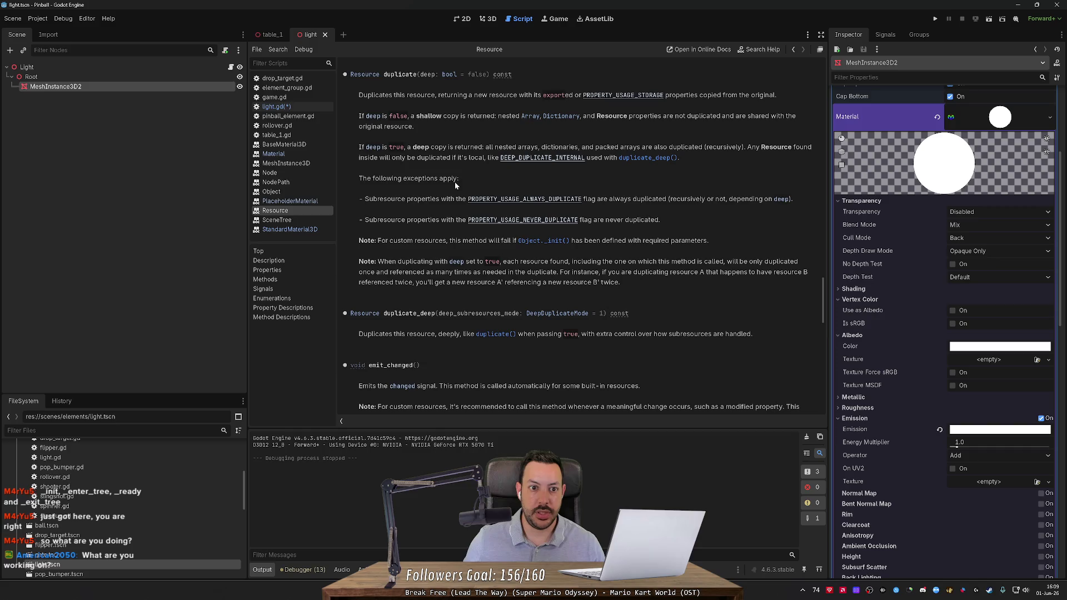
key("alt+Left")
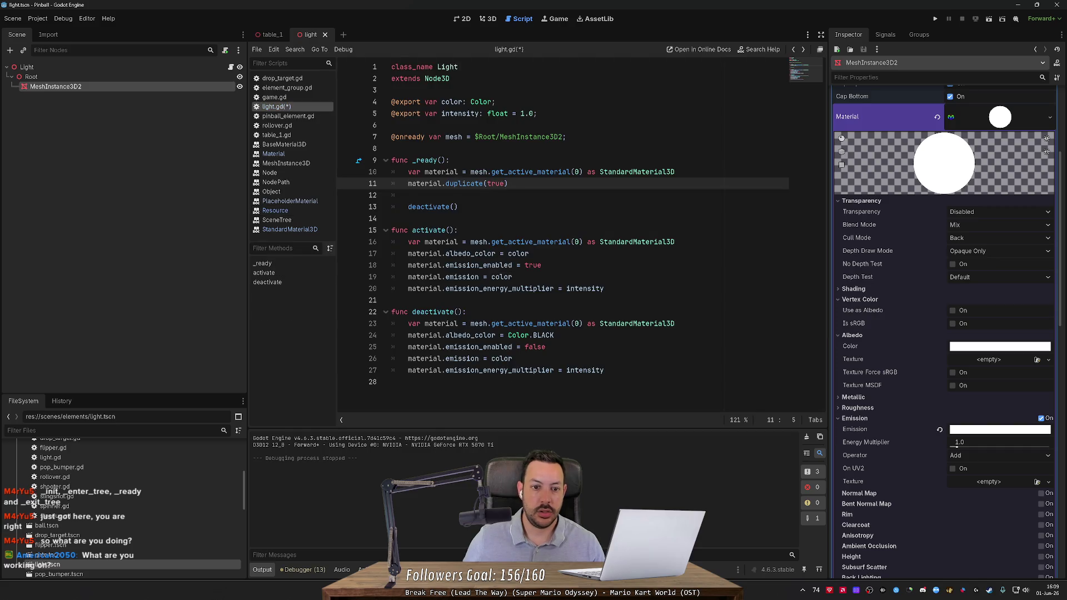
type("var cloned_material =")
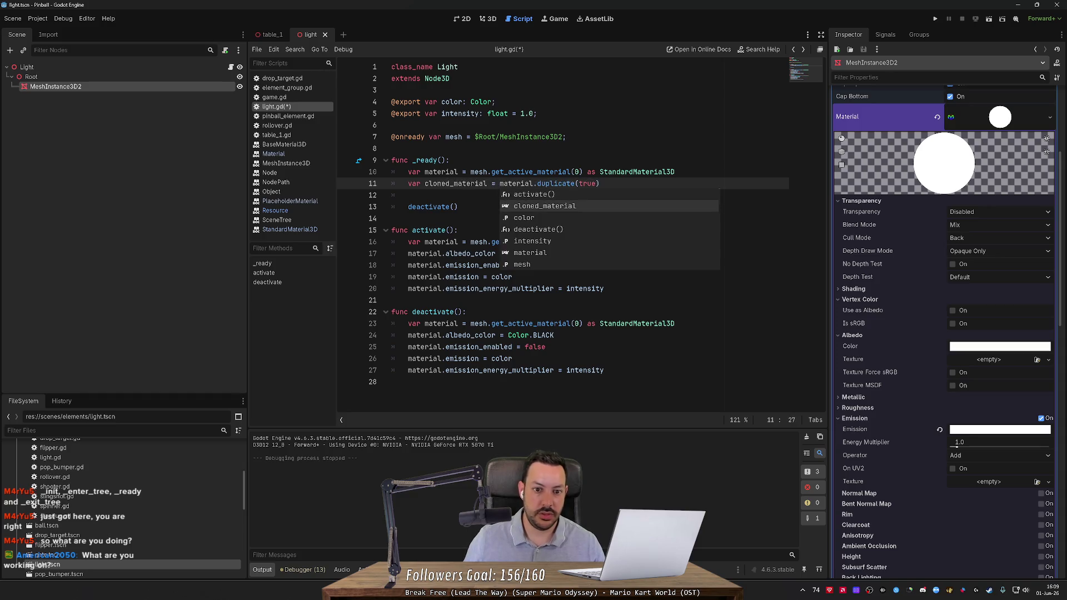
key("End")
key("Return")
Add 'mesh.set_surface_override_material(0, cloned_material)', save light.gd and run the game.
type("mesh.set_")
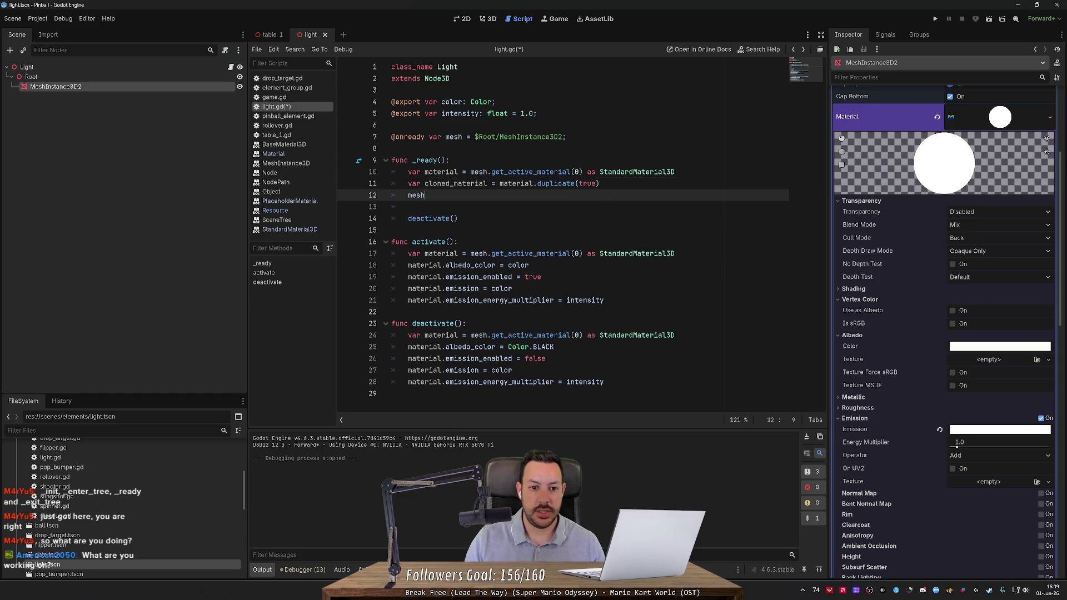
type("mater")
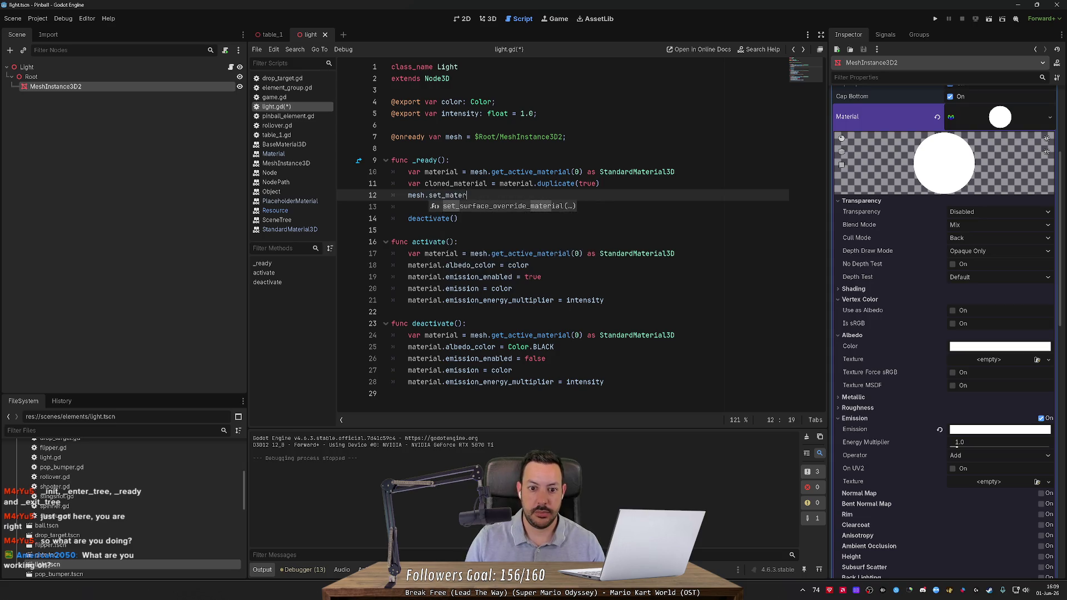
key("BackSpace")
key("BackSpace")
key("BackSpace")
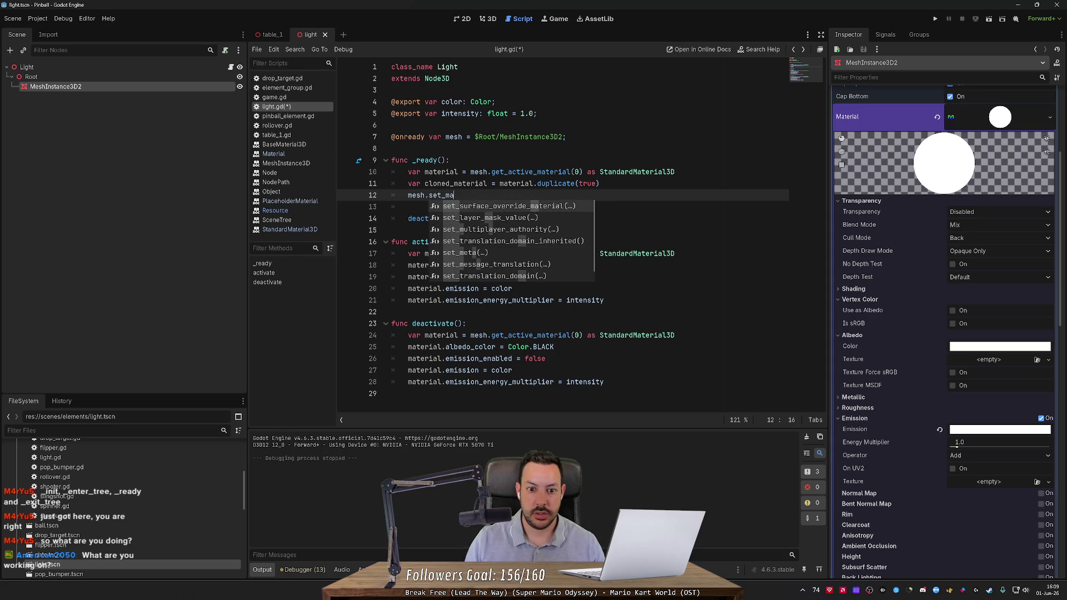
type("material")
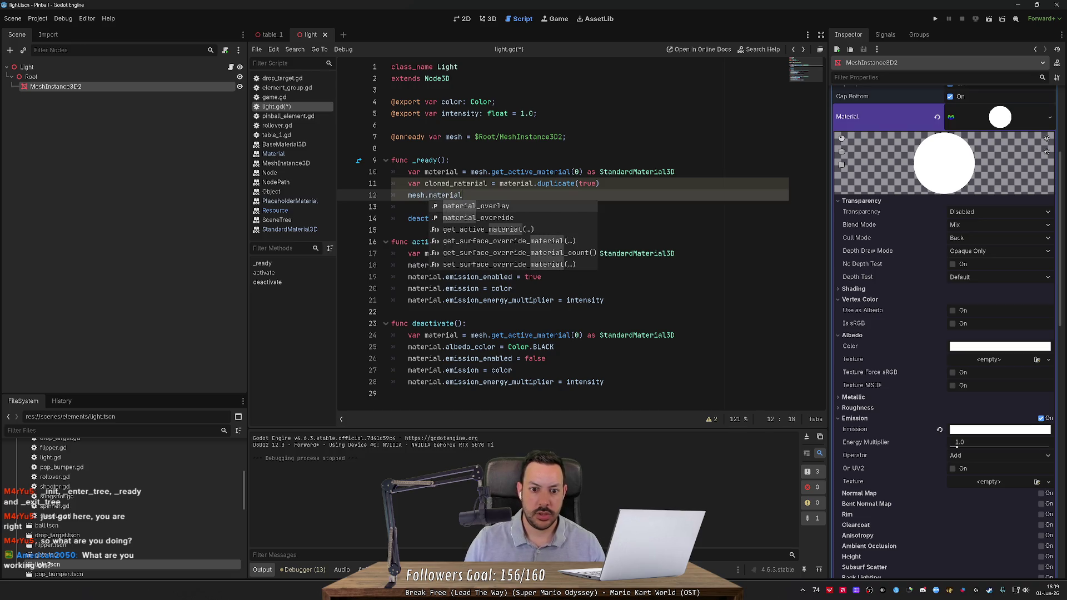
key("Down")
key("Down")
key("Down")
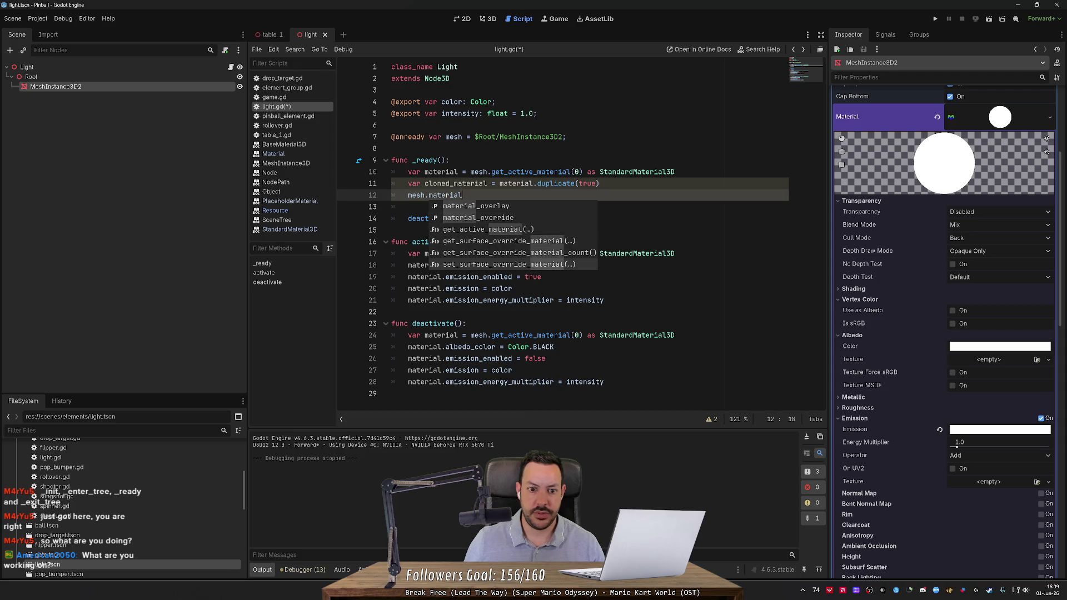
key("Return")
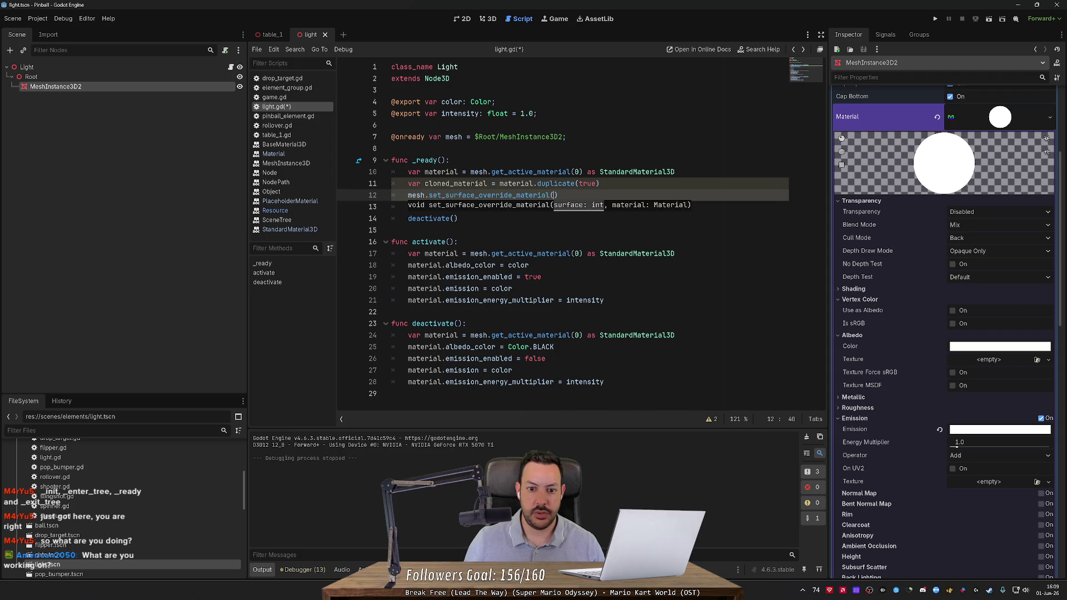
type("0, cl")
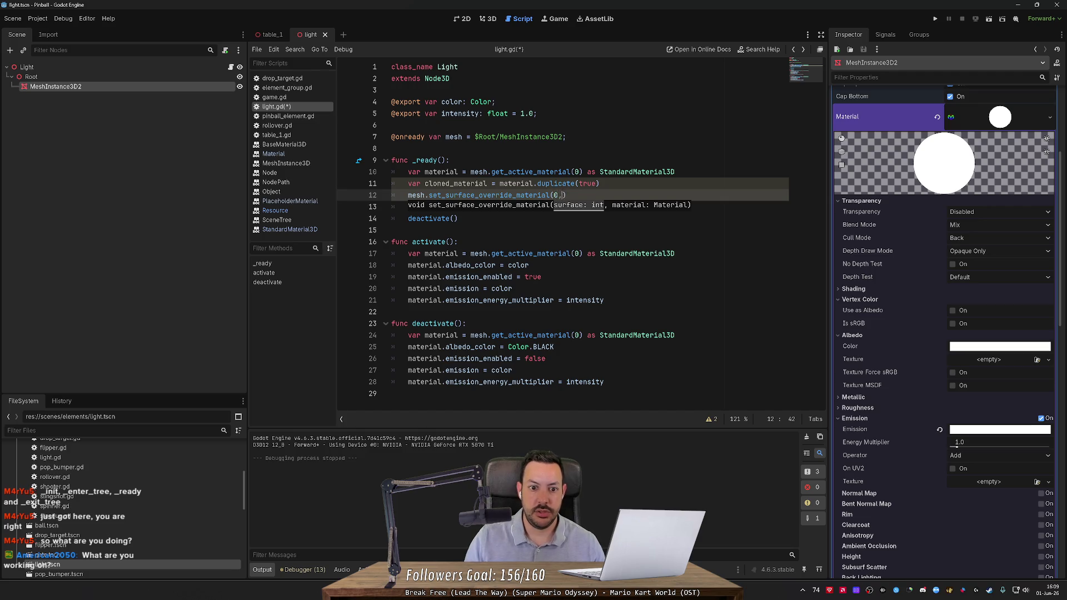
type("oned_material)")
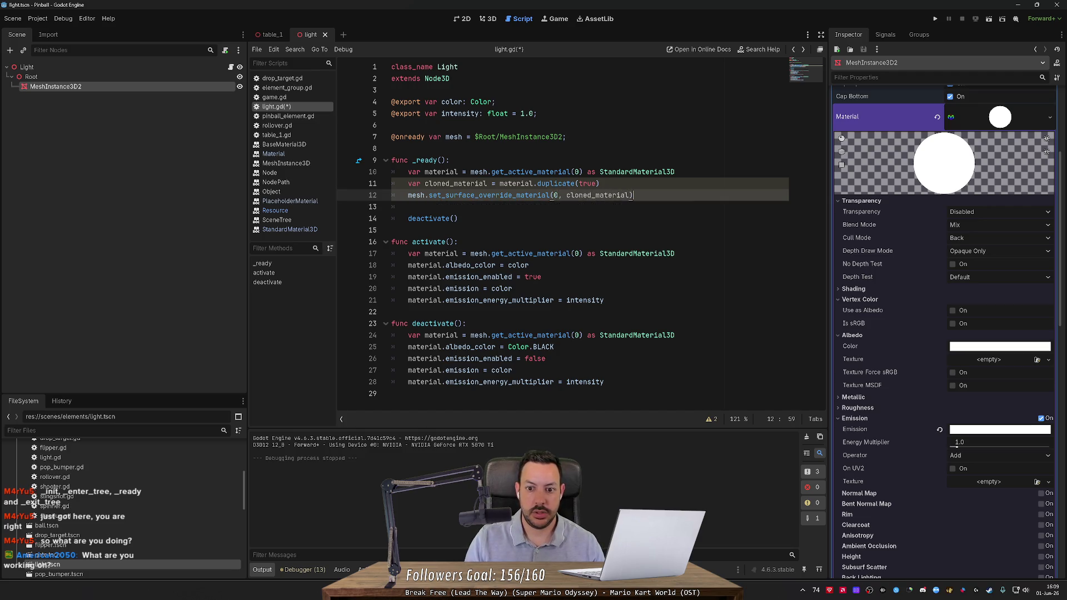
key("ctrl+s")
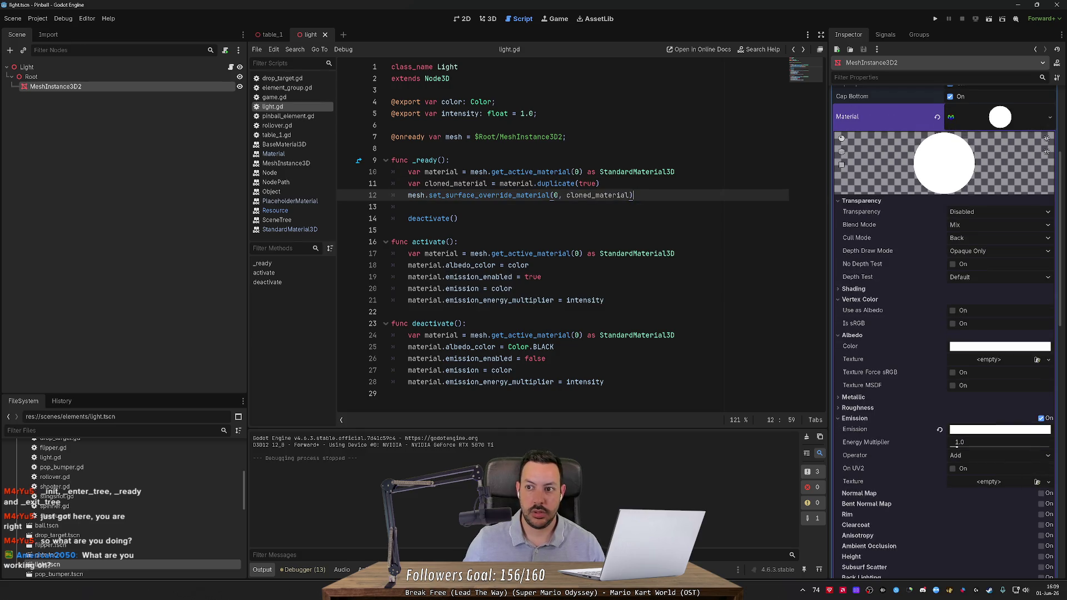
left_click(936, 19)
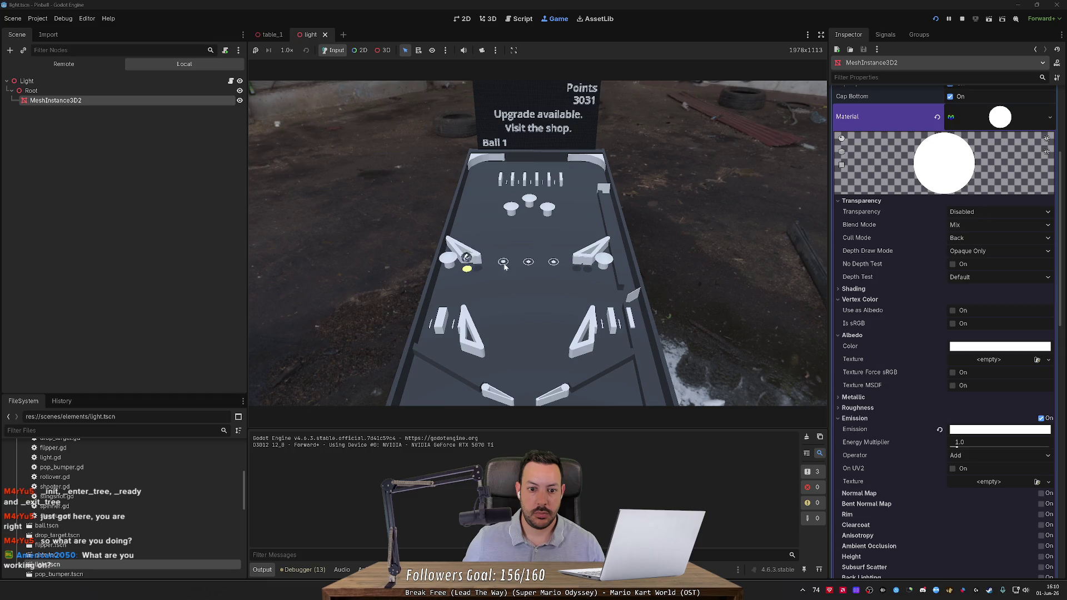
Stop the pinball test run and return to light.tscn's 3D viewport.
left_click(959, 19)
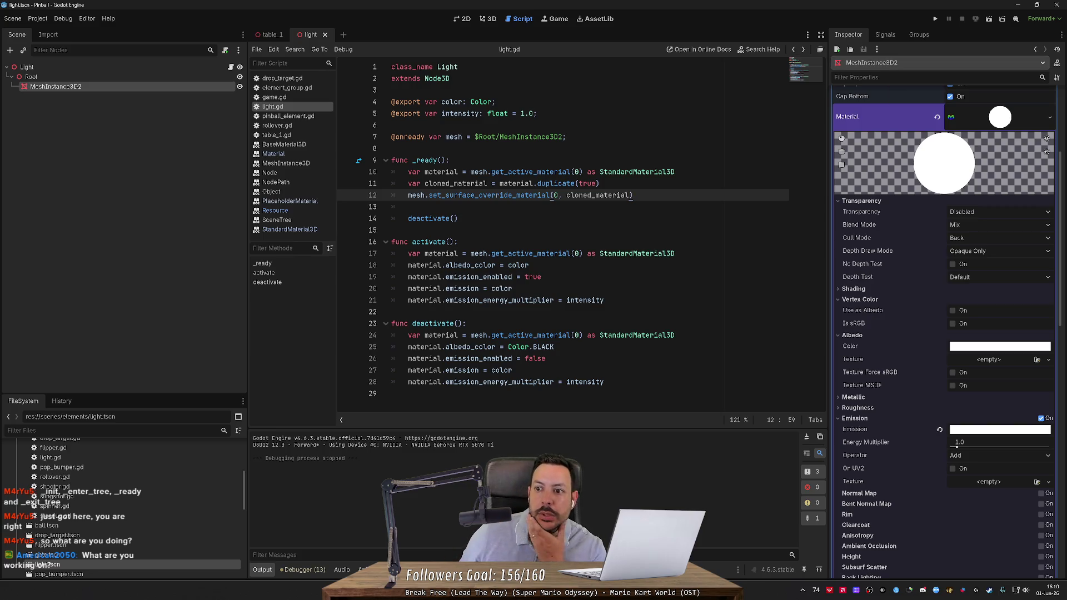
left_click(490, 21)
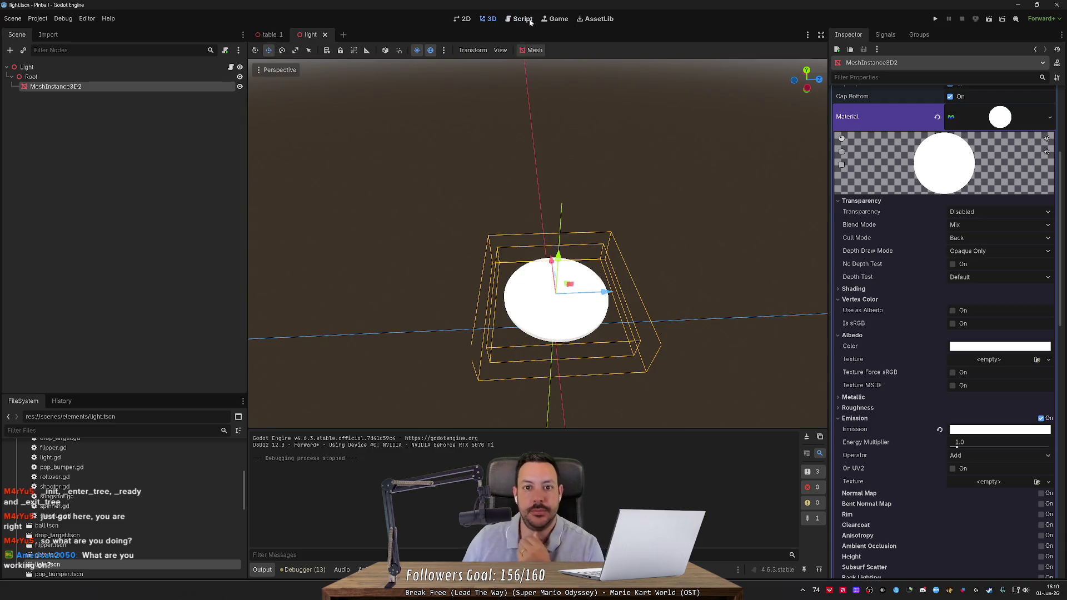
left_click(555, 18)
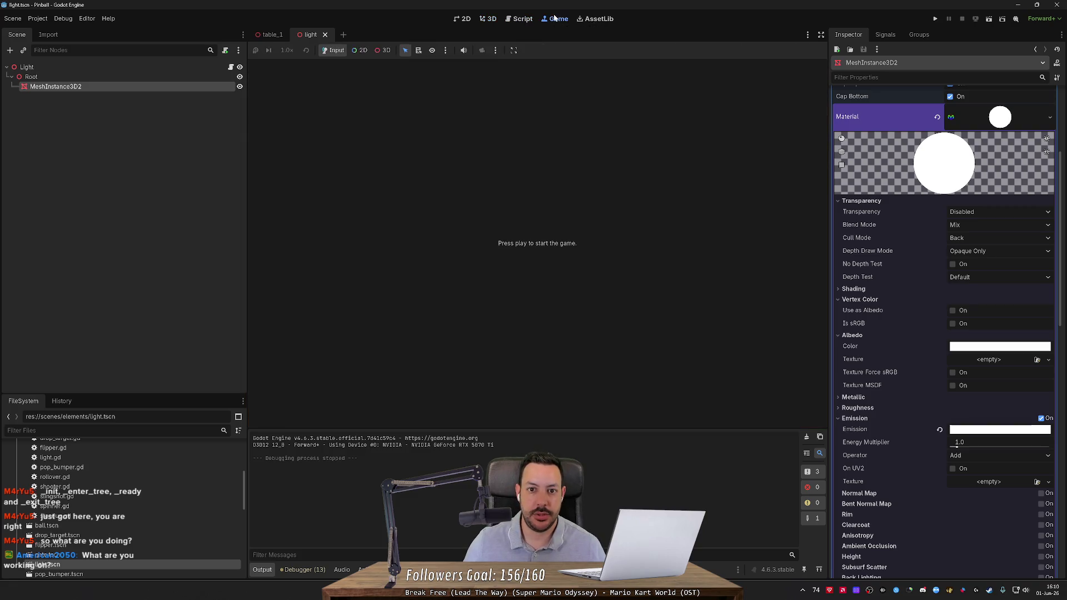
left_click(511, 22)
left_click(489, 18)
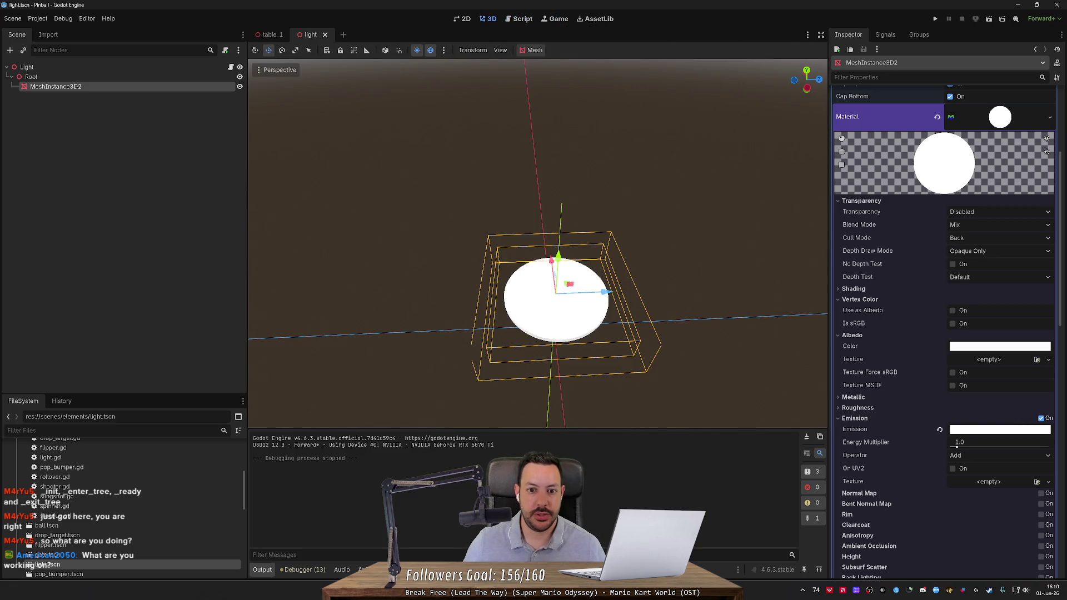
key("ctrl+shift+w")
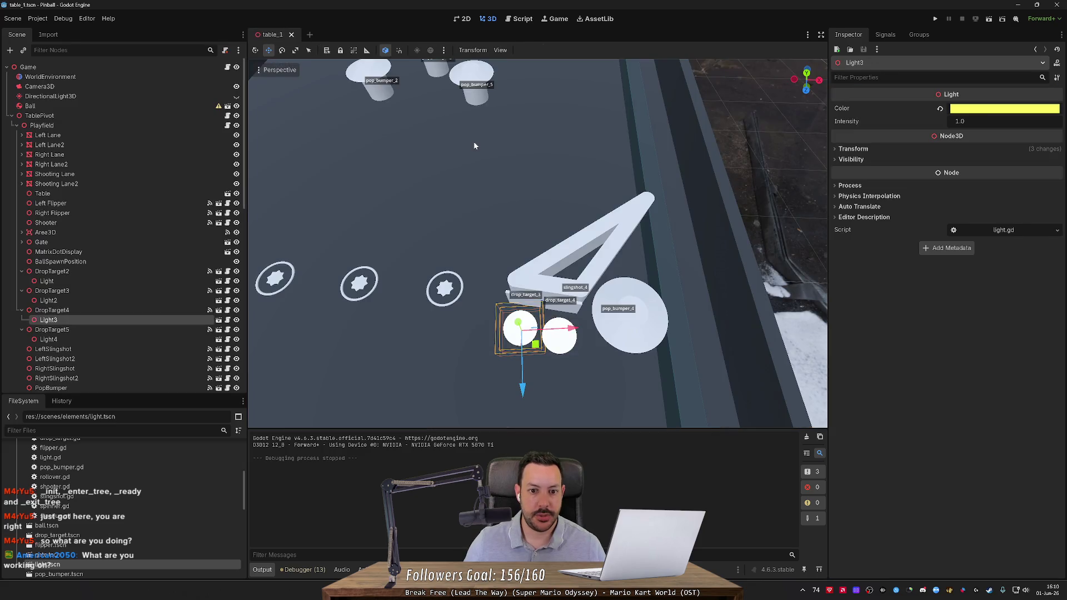
key("e")
left_click(136, 125)
key("f")
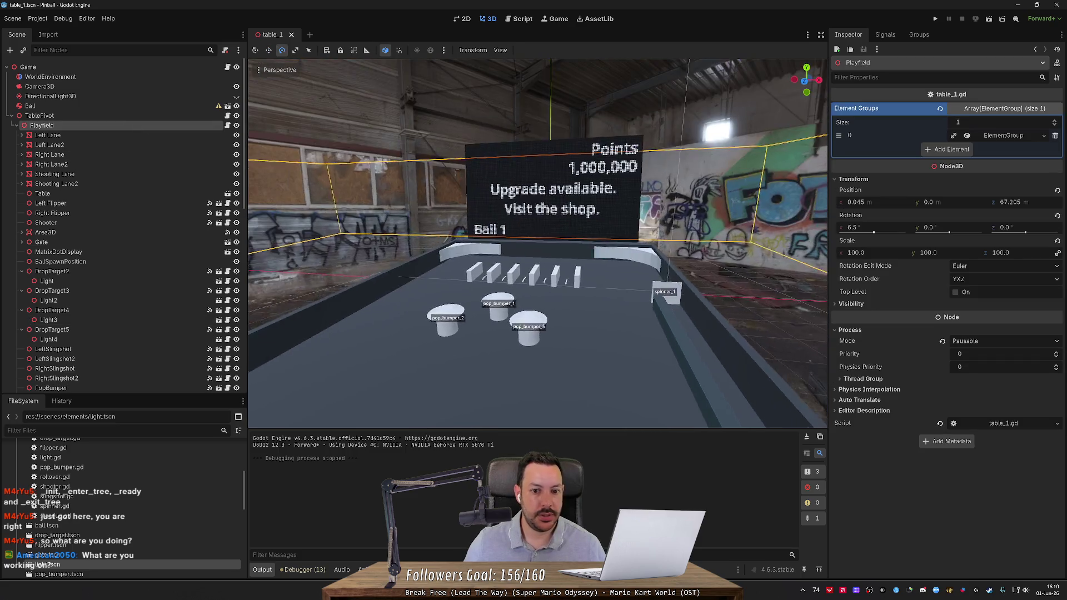
key("w")
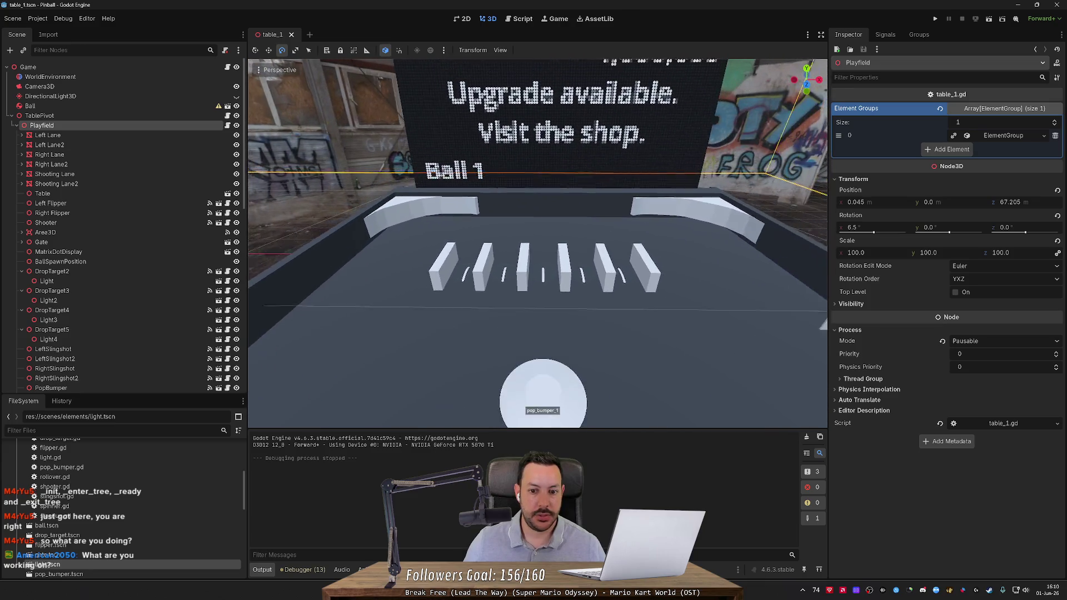
left_click_drag(456, 233, 456, 278)
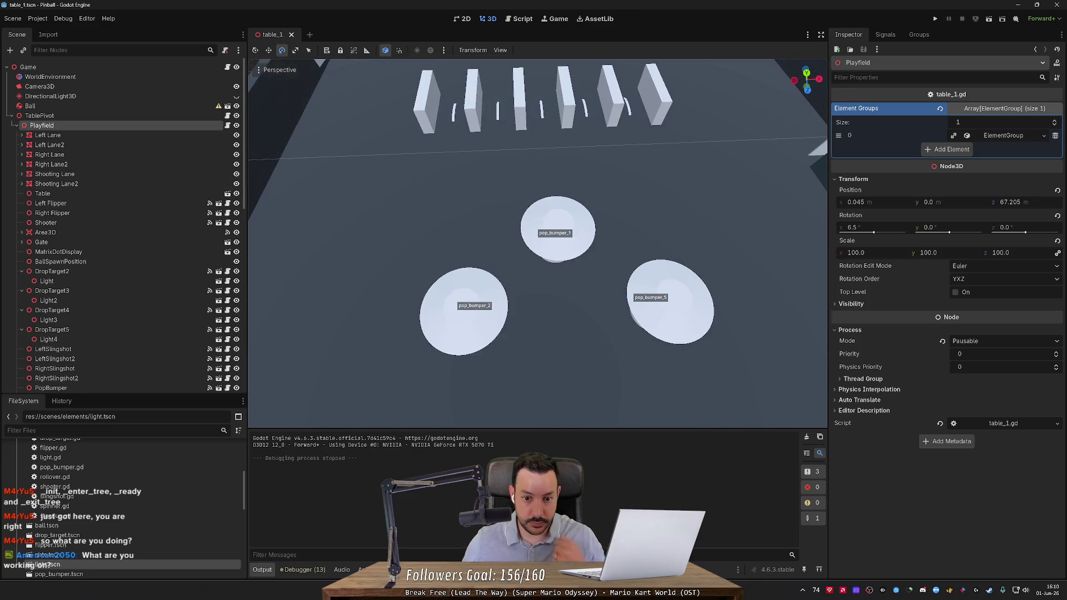
key("s")
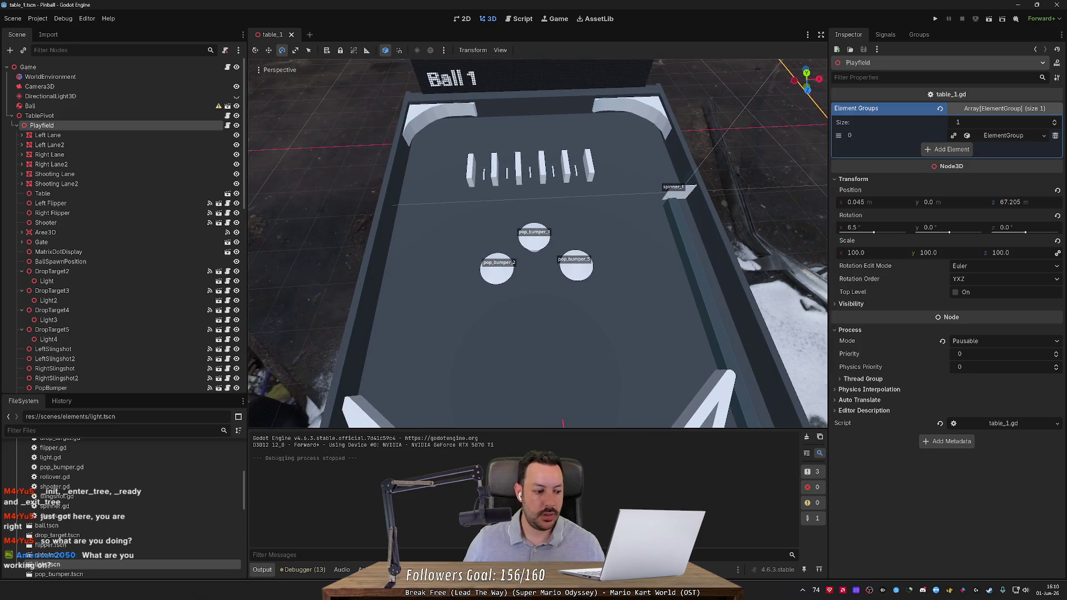
key("w")
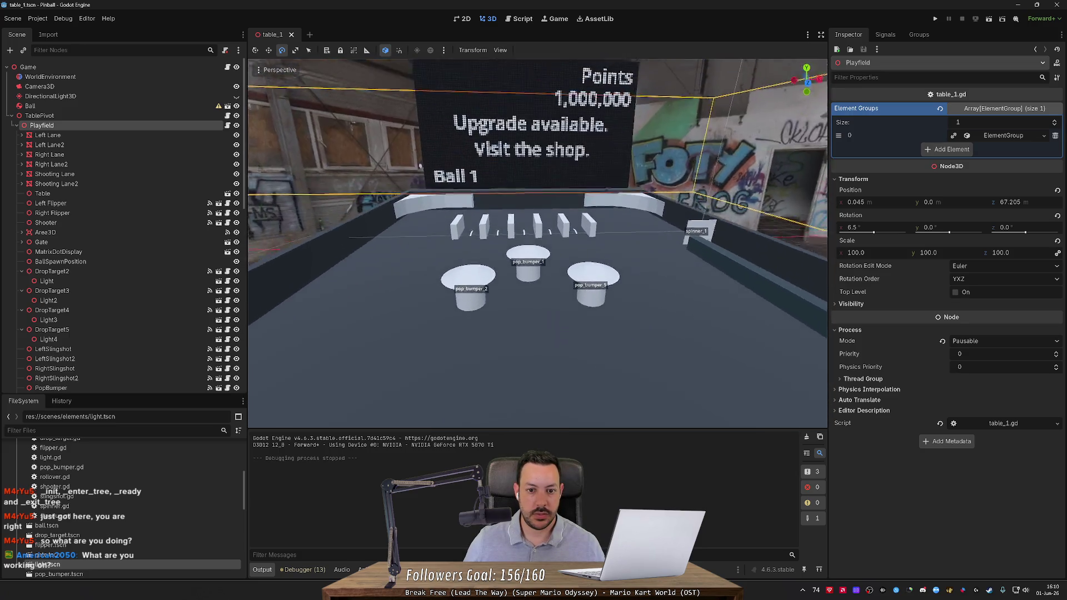
key("a")
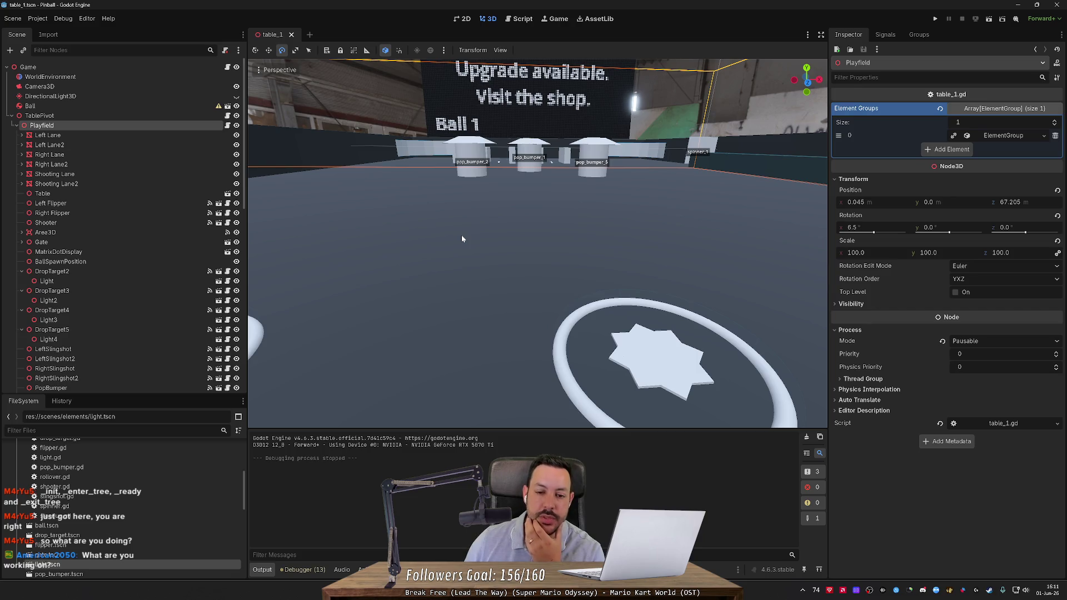
right_click(462, 239)
key("w")
key("w")
key("w")
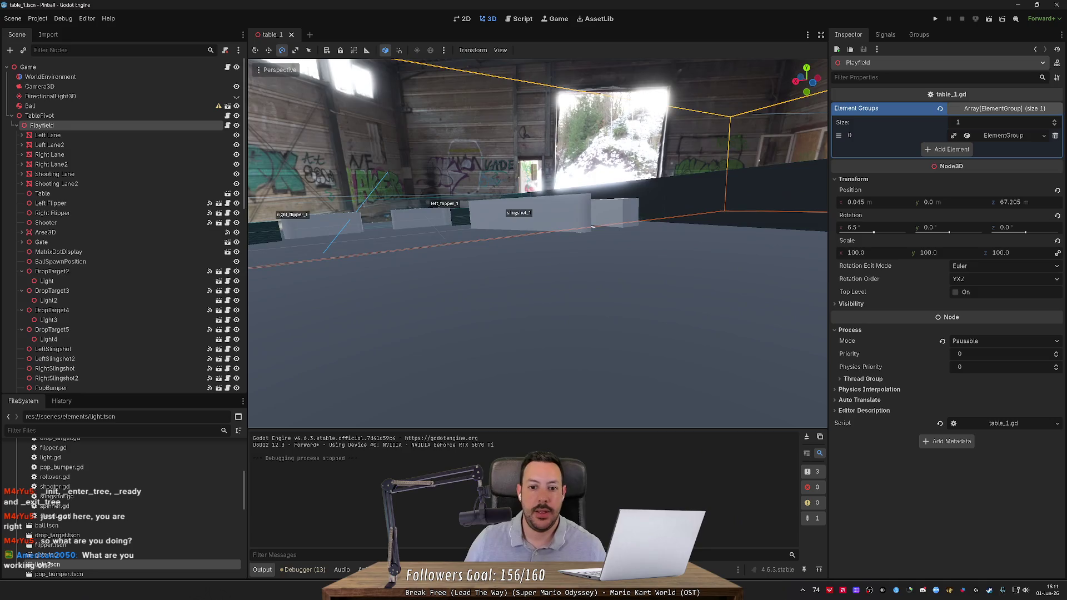
key("s")
key("s")
key("s")
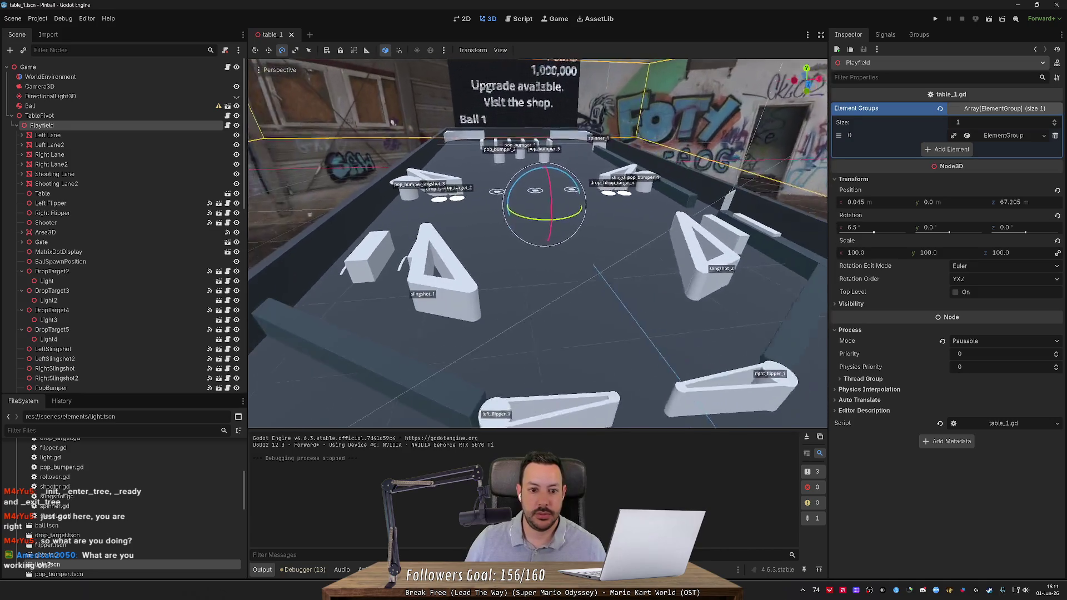
key("w")
key("w")
key("w")
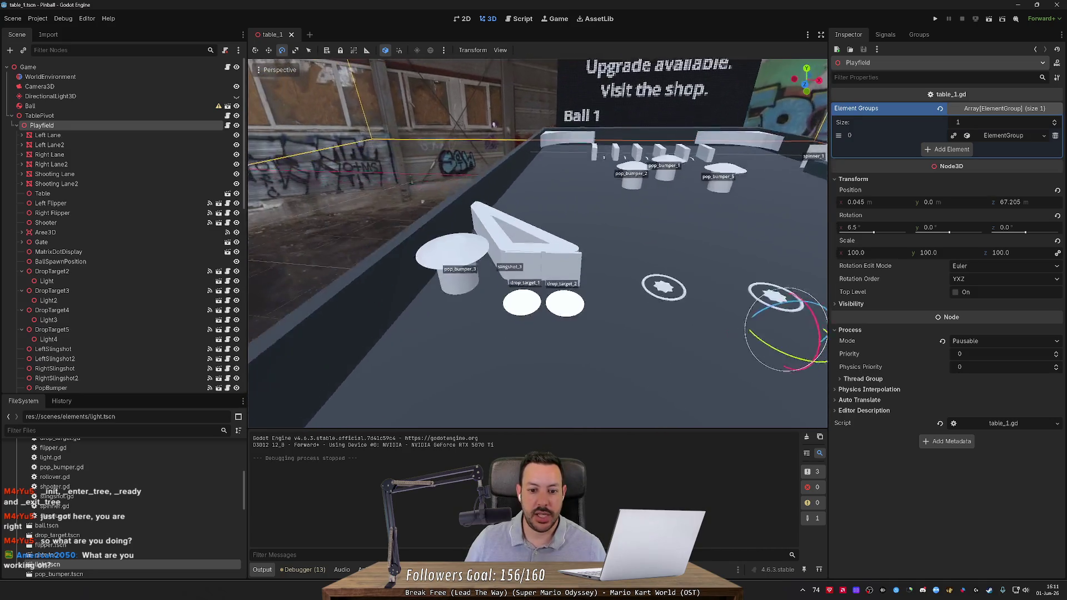
key("s")
key("s")
key("s")
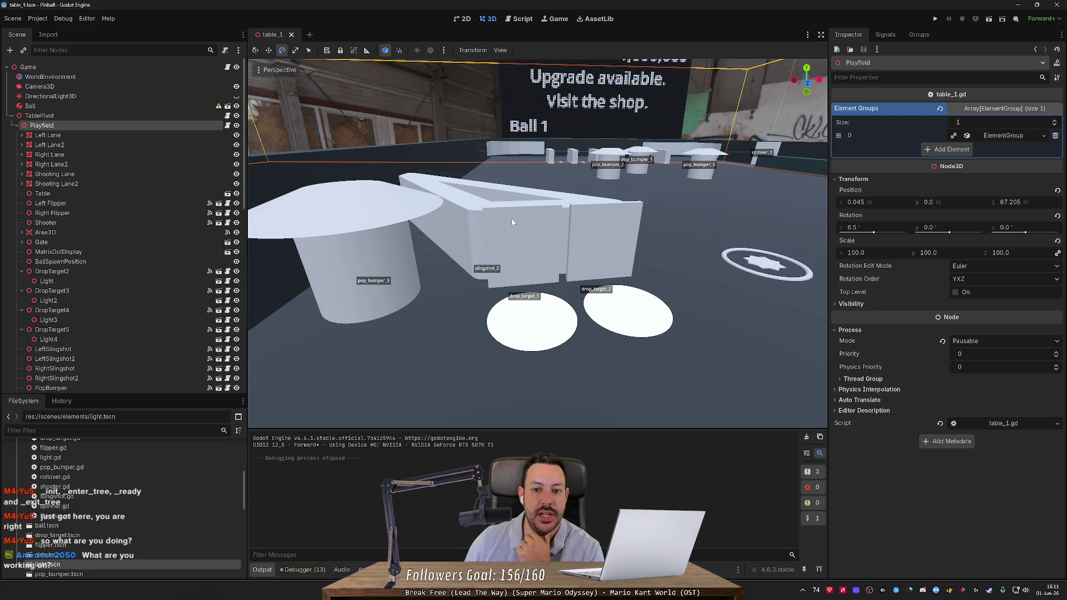
key("w")
key("w")
key("w")
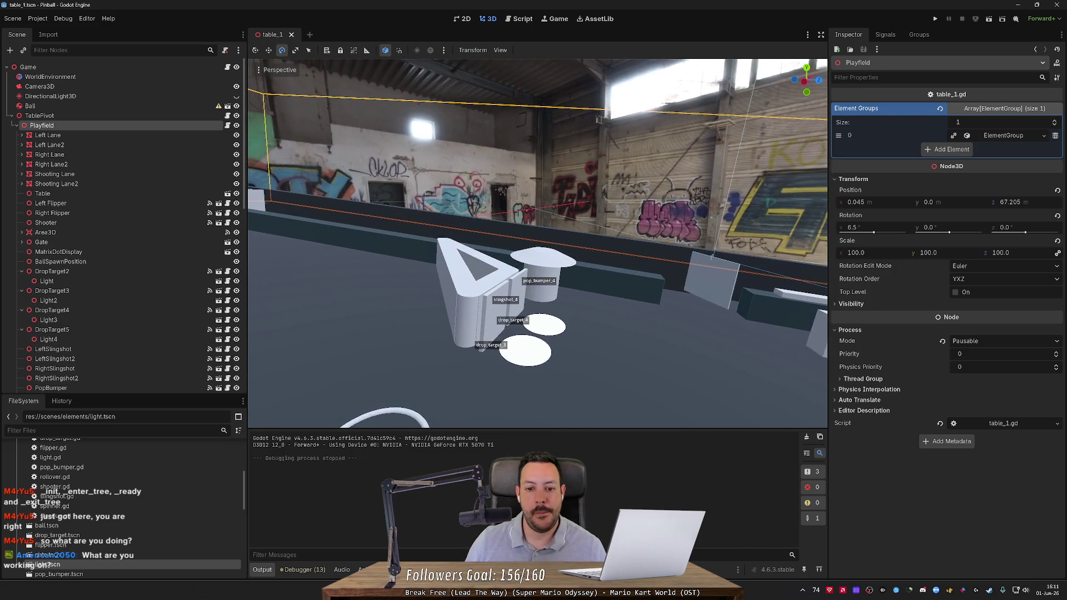
key("s")
key("s")
key("s")
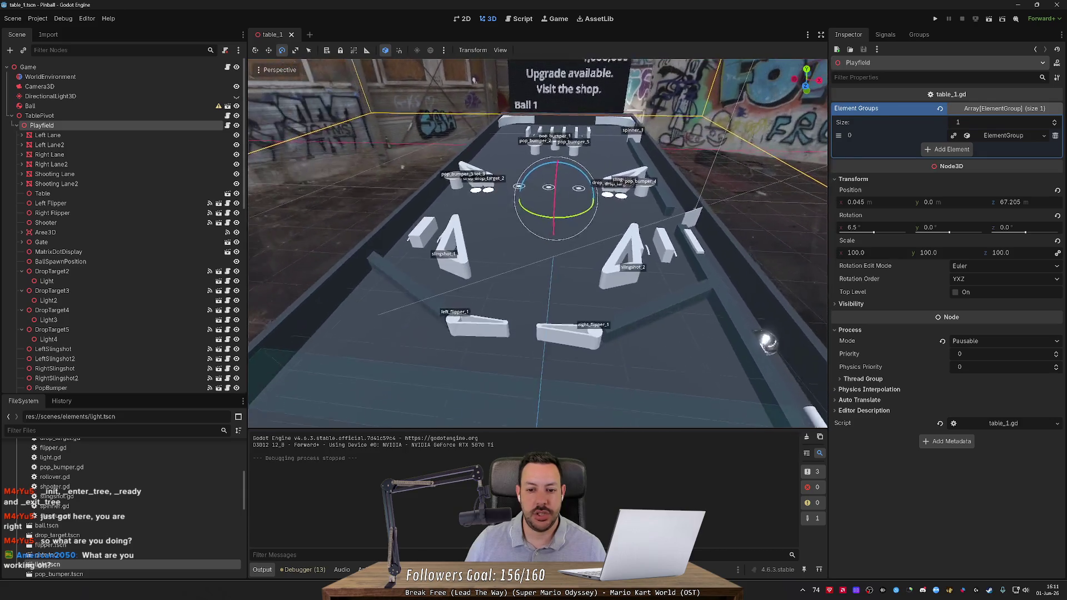
key("s")
key("s")
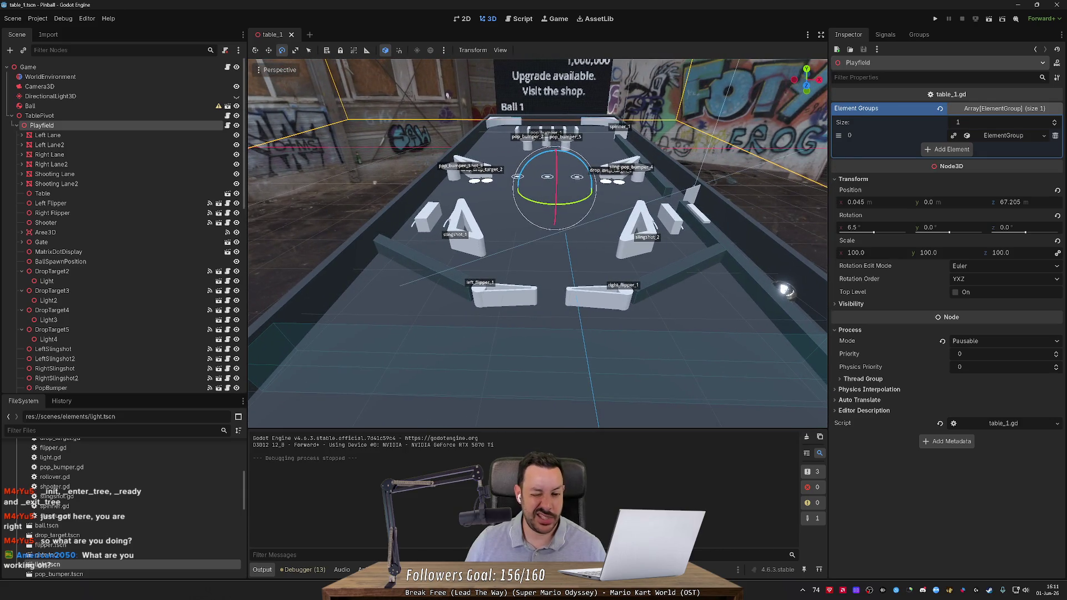
key("w")
key("w")
key("w")
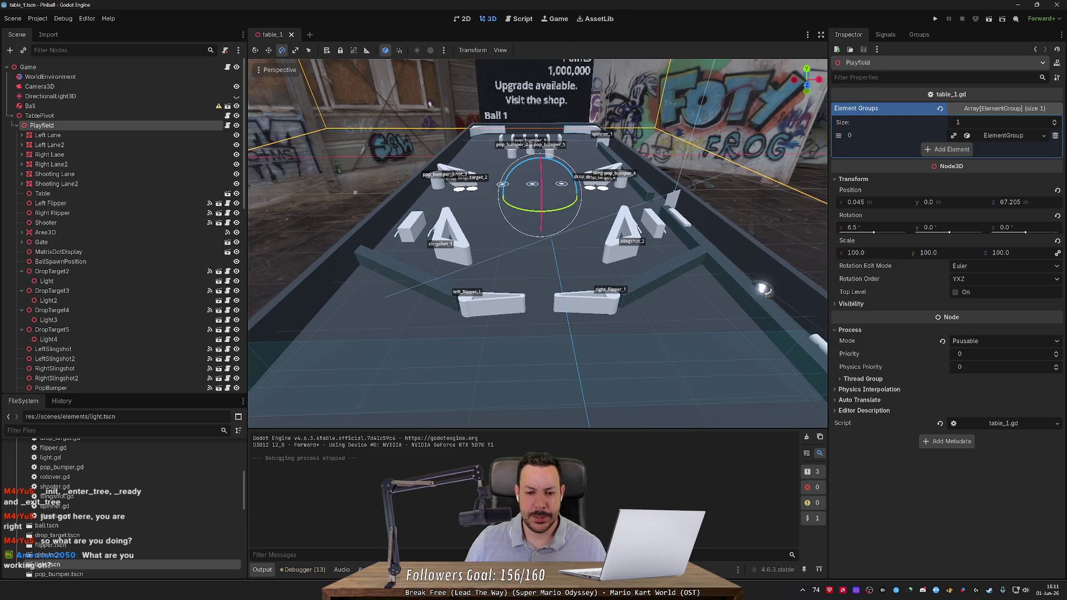
scroll(537, 243, "up", 3)
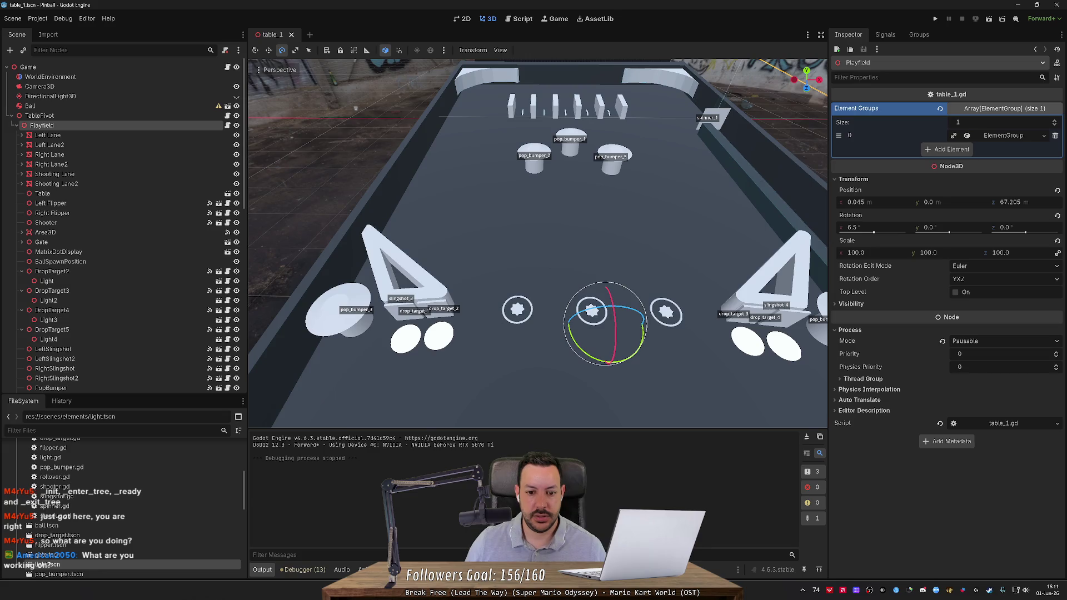
scroll(585, 218, "up", 6)
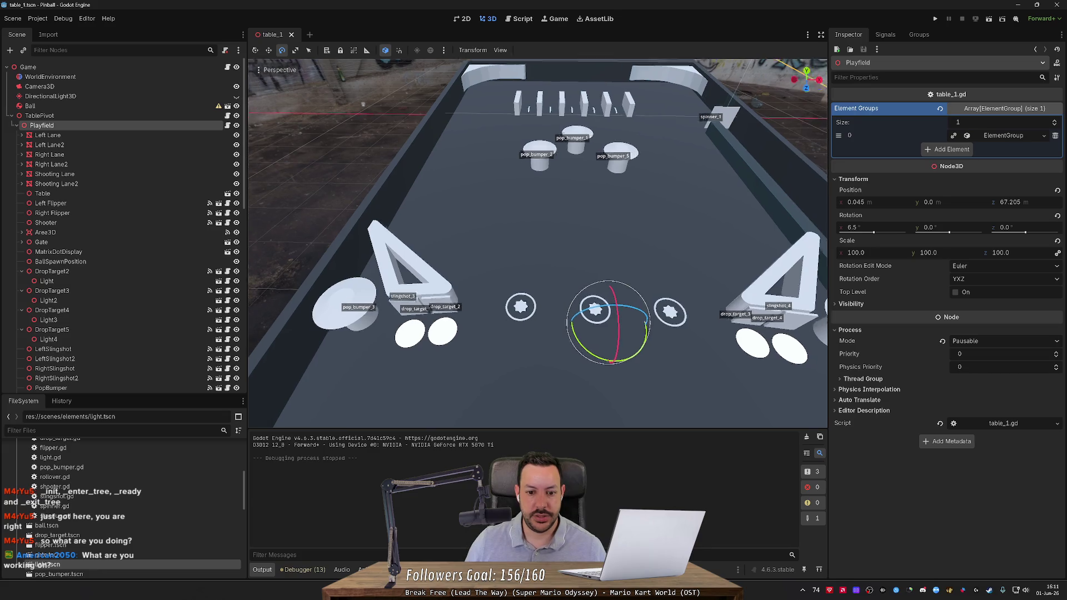
scroll(585, 218, "down", 5)
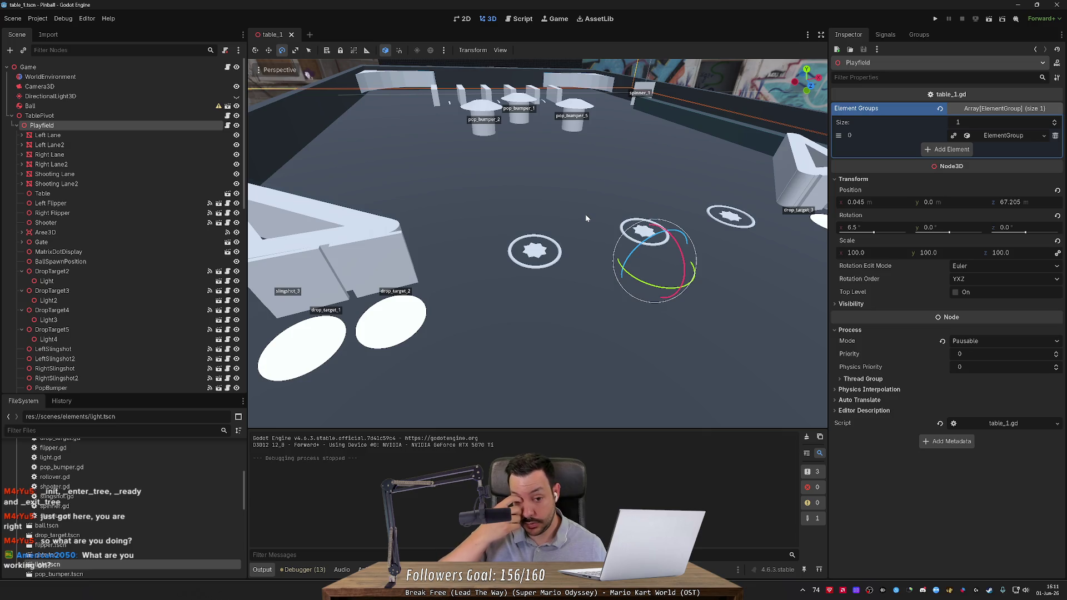
Add a second Element Groups entry on Playfield holding a New ElementGroup.
left_click(538, 252)
scroll(538, 251, "down", 4)
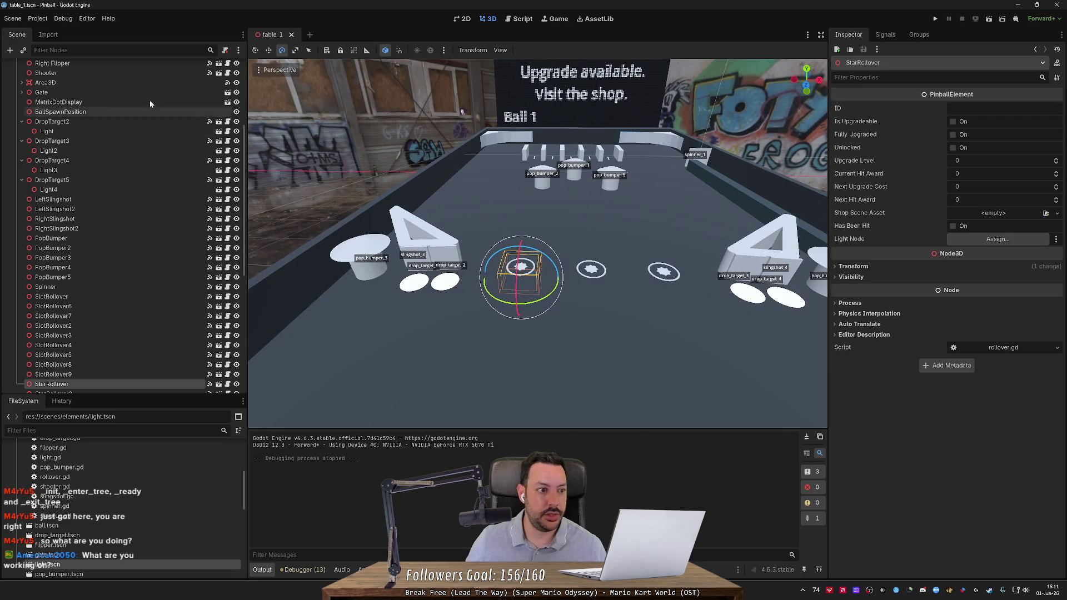
scroll(148, 99, "up", 5)
left_click(143, 98)
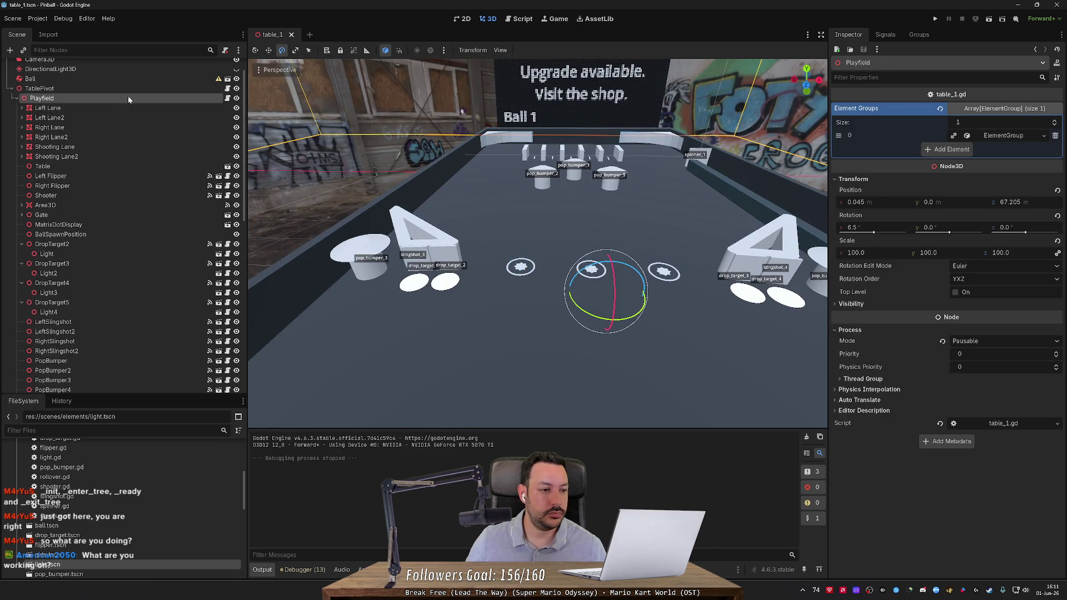
left_click(951, 150)
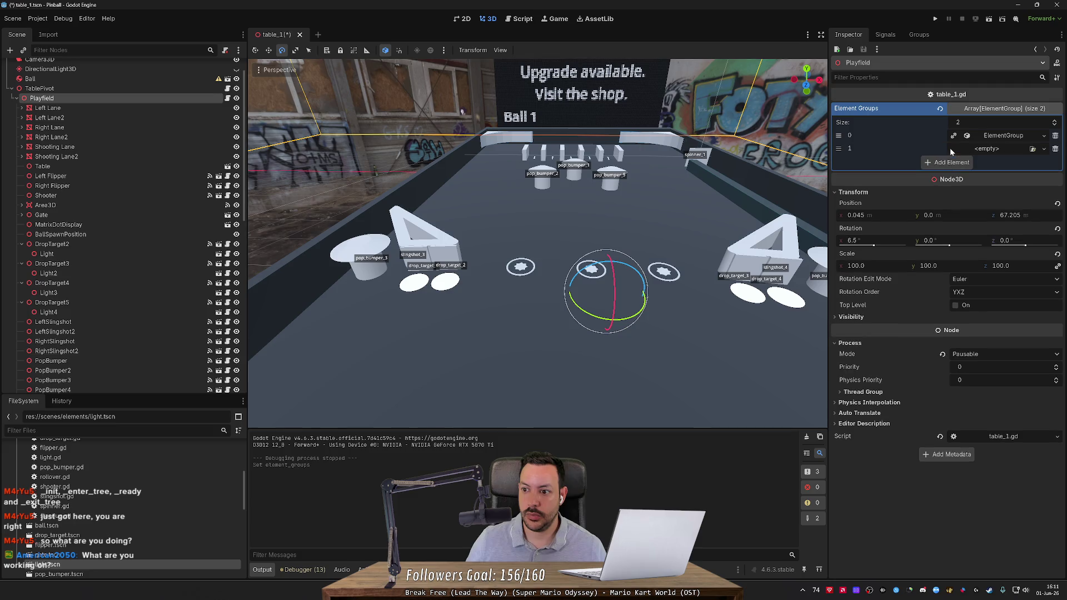
left_click(1032, 149)
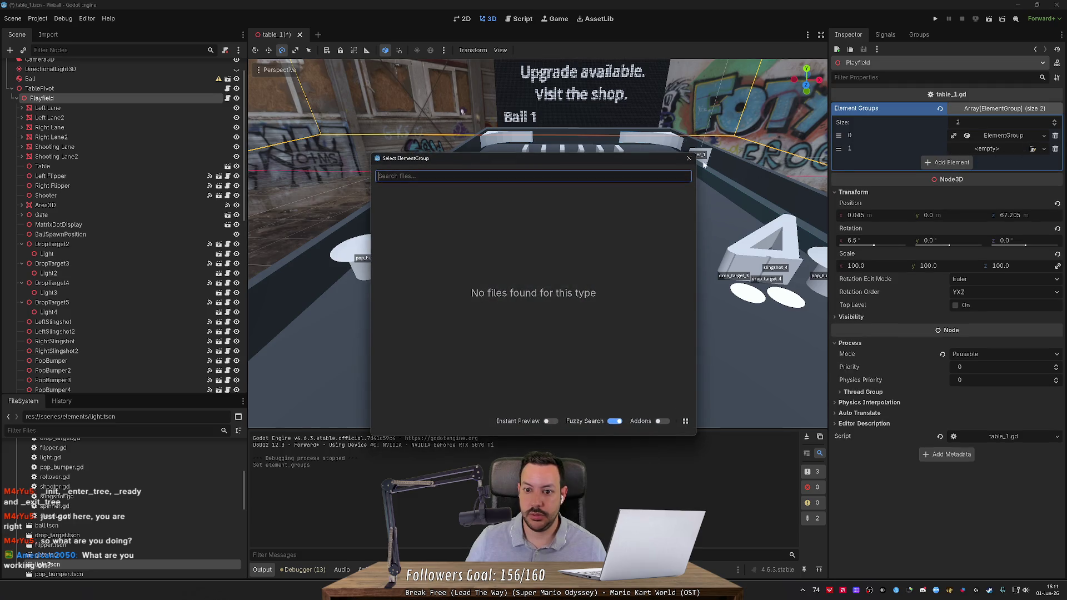
left_click(689, 158)
left_click(1045, 150)
left_click(1009, 161)
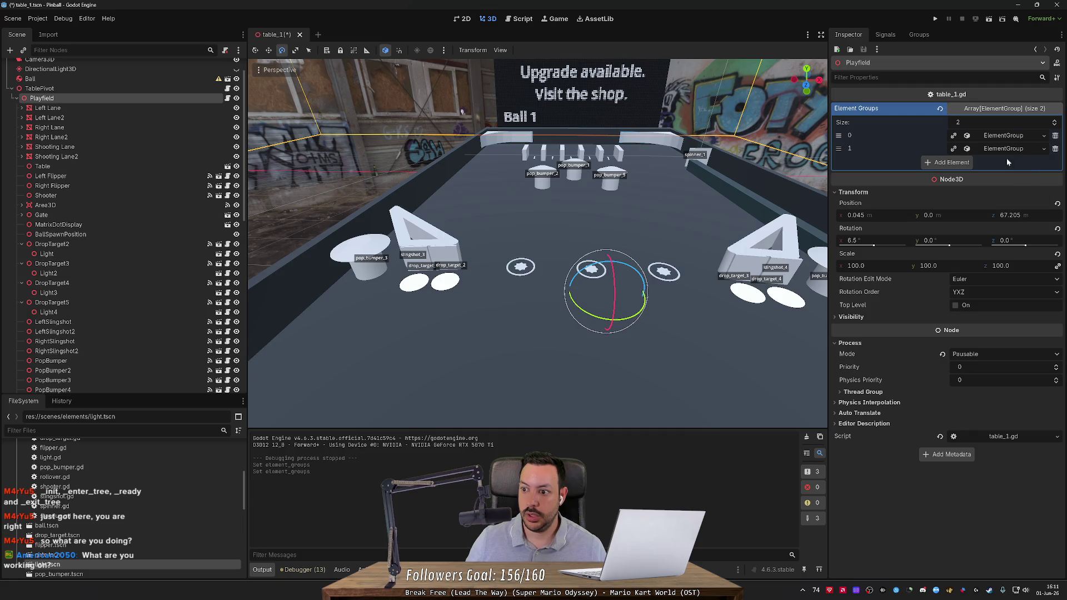
Give the group three Nodes slots filled with StarRollover, StarRollover2 and StarRollover3.
left_click(999, 149)
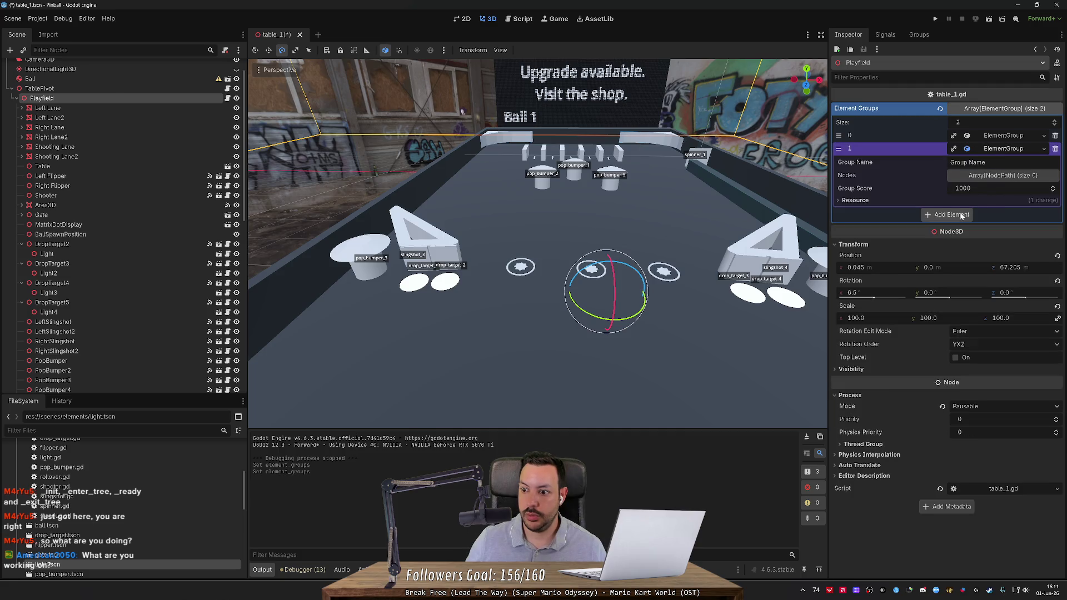
left_click(999, 176)
left_click(951, 204)
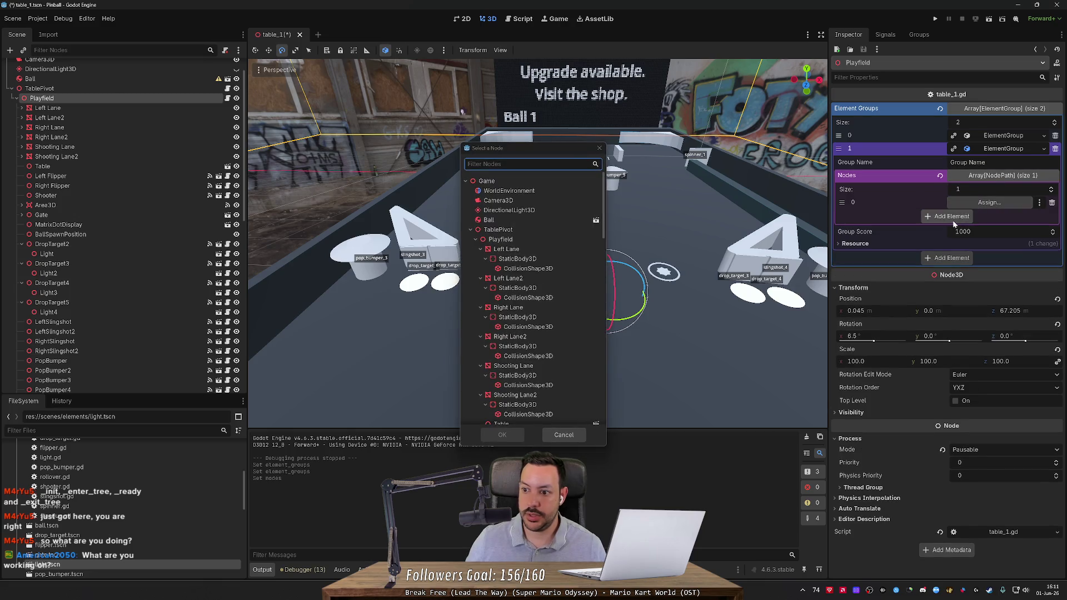
left_click(599, 147)
left_click(947, 216)
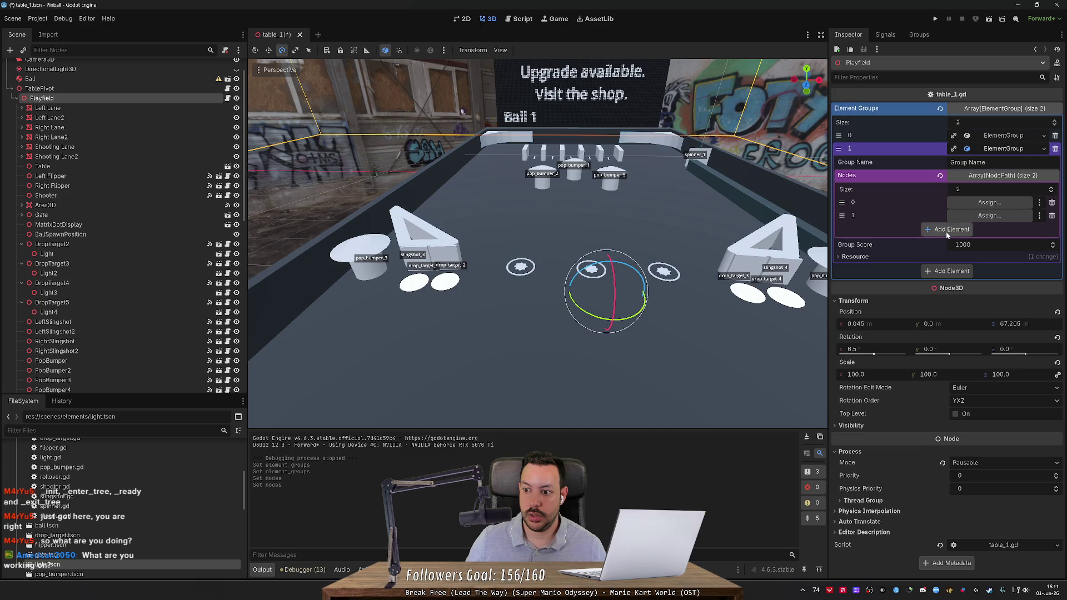
left_click(945, 229)
scroll(108, 207, "down", 5)
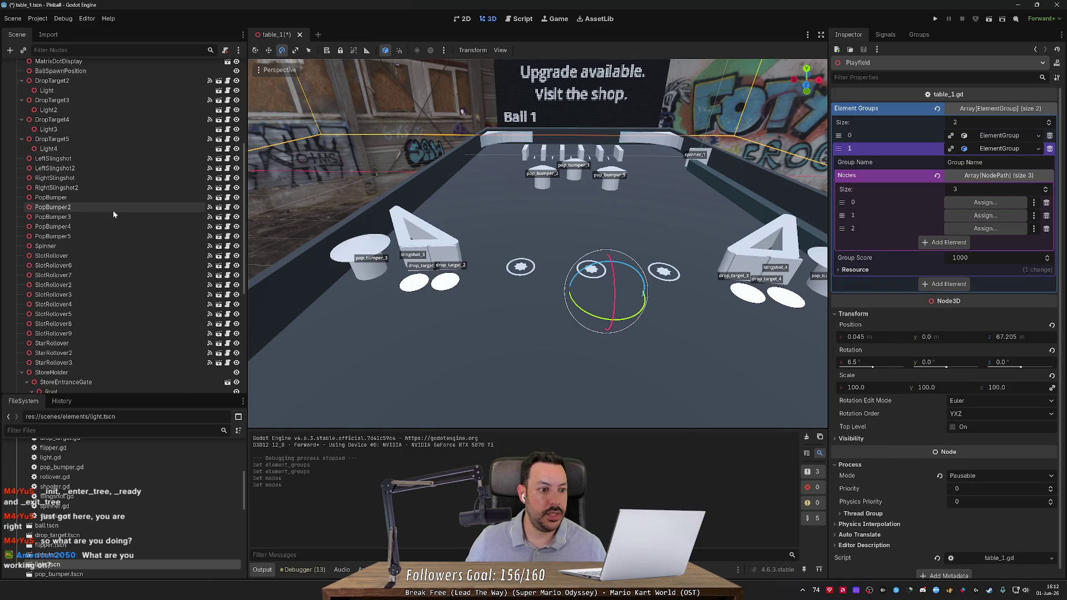
scroll(114, 213, "down", 3)
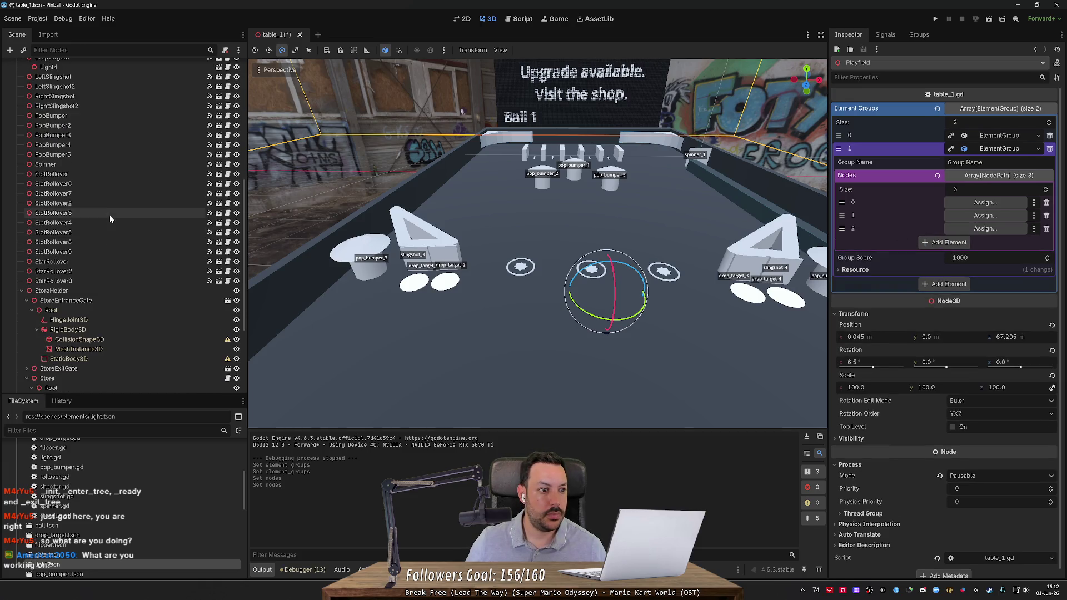
left_click_drag(52, 261, 986, 202)
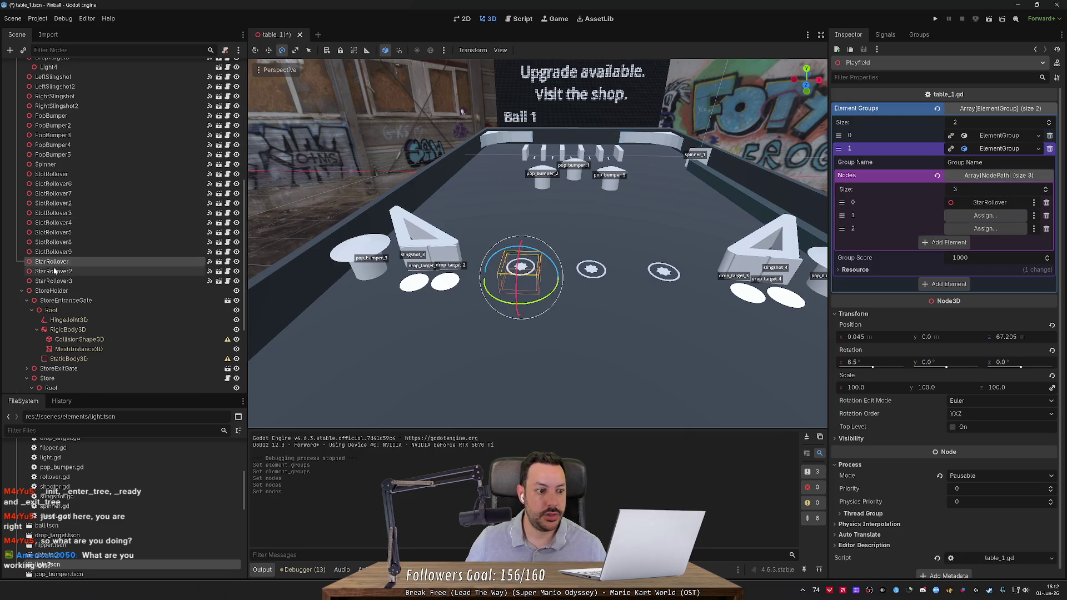
mouse_move(53, 271)
left_mouse_down()
mouse_move(361, 272)
mouse_move(986, 217)
left_mouse_up()
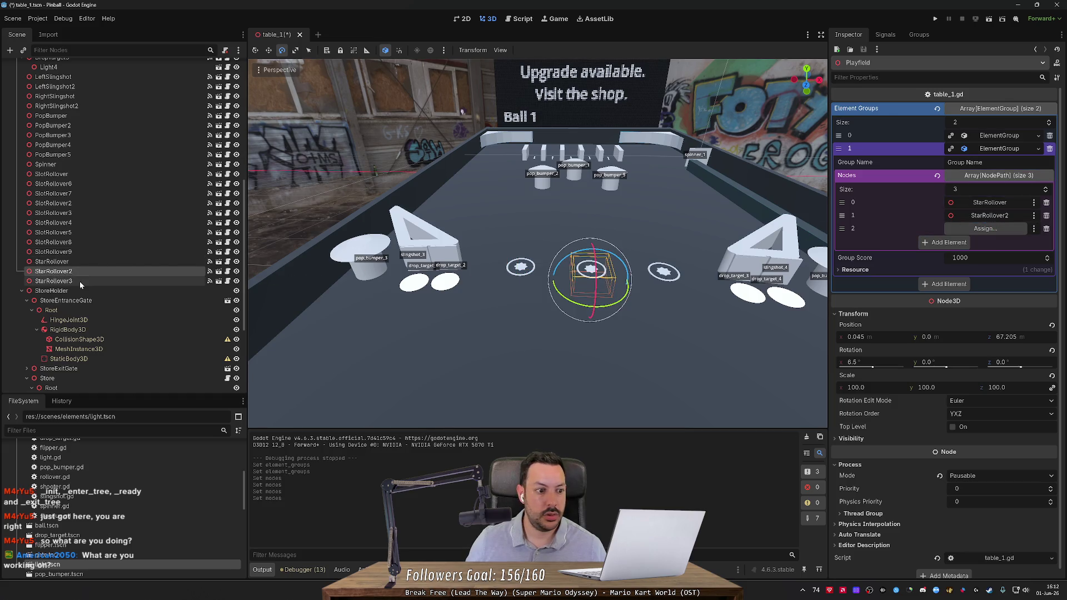
mouse_move(78, 281)
left_mouse_down()
mouse_move(462, 275)
mouse_move(975, 229)
left_mouse_up()
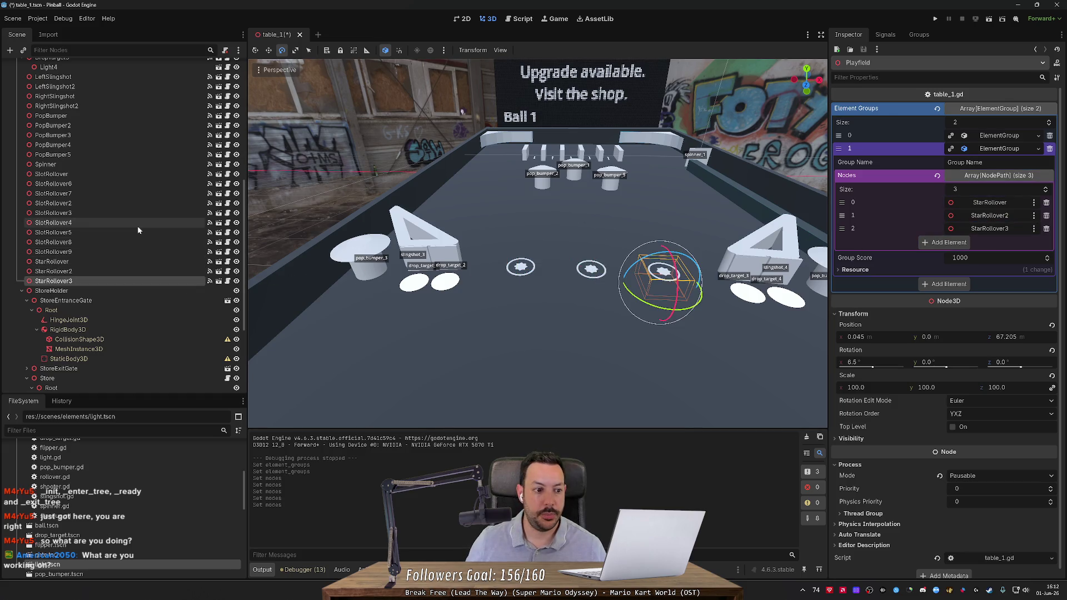
Duplicate Light4 under DropTarget5 into a new Light5.
scroll(93, 189, "up", 5)
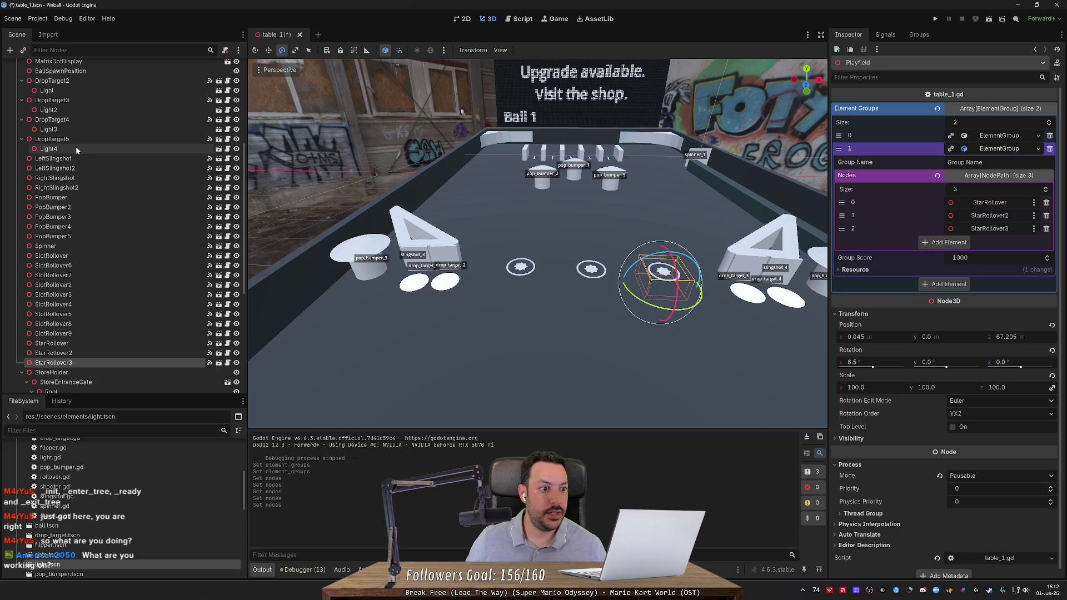
left_click(75, 148)
key("ctrl+d")
Parent Light5 to StarRollover, zero its position, and assign it as StarRollover's Light Node.
left_click_drag(74, 161, 104, 358)
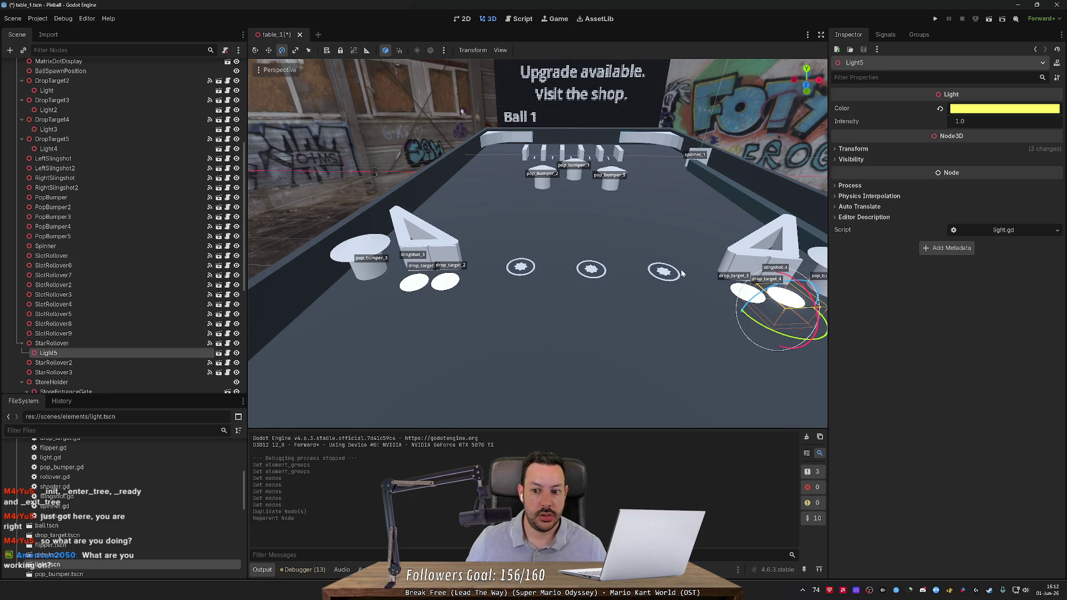
left_click(854, 149)
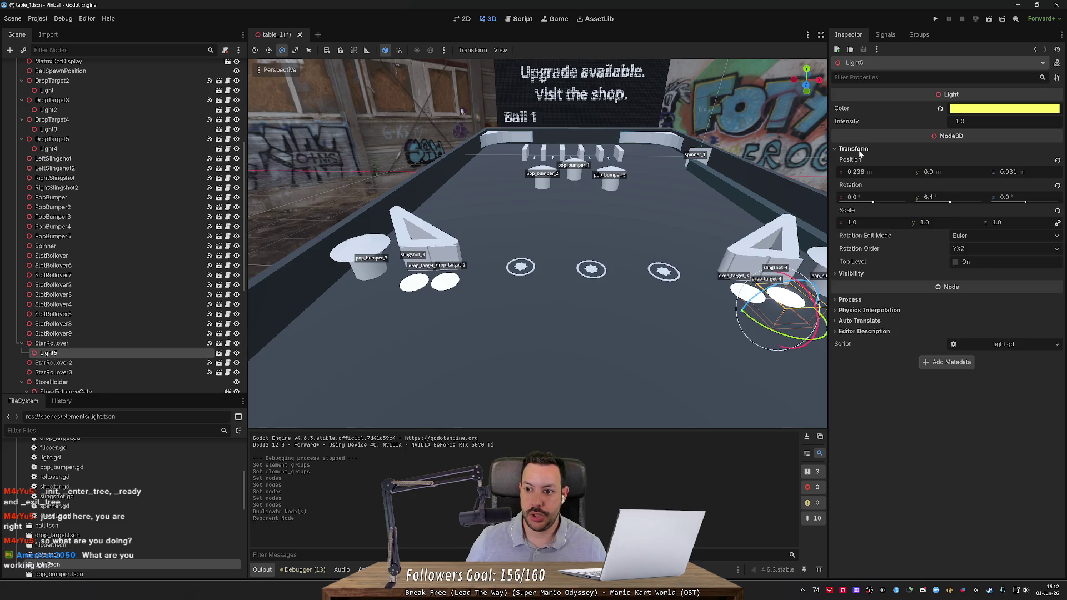
left_click(883, 174)
key("Tab")
key("Tab")
type("0")
key("Return")
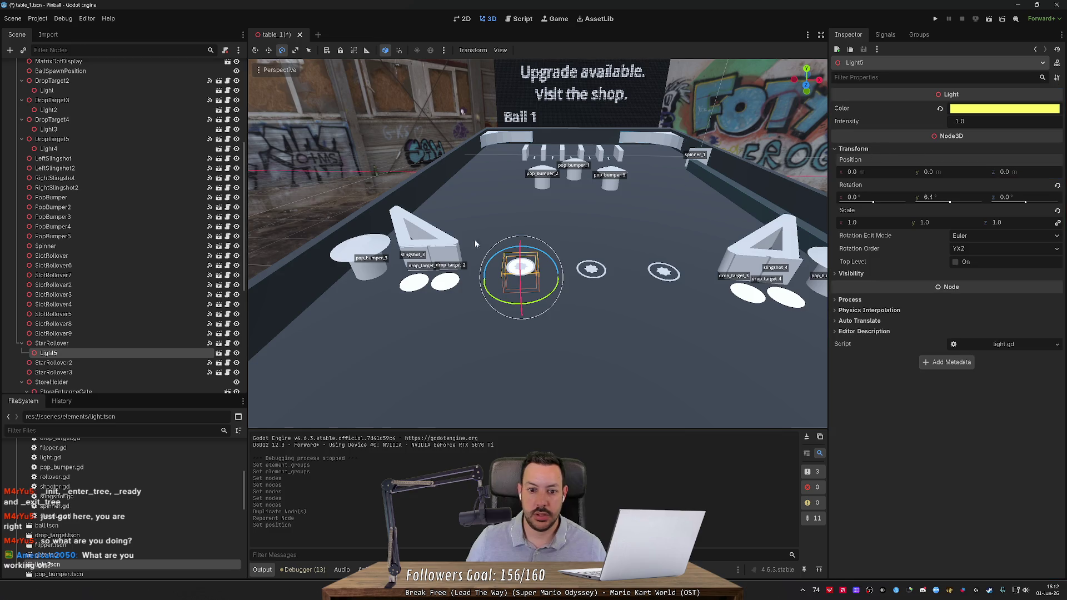
left_click(98, 344)
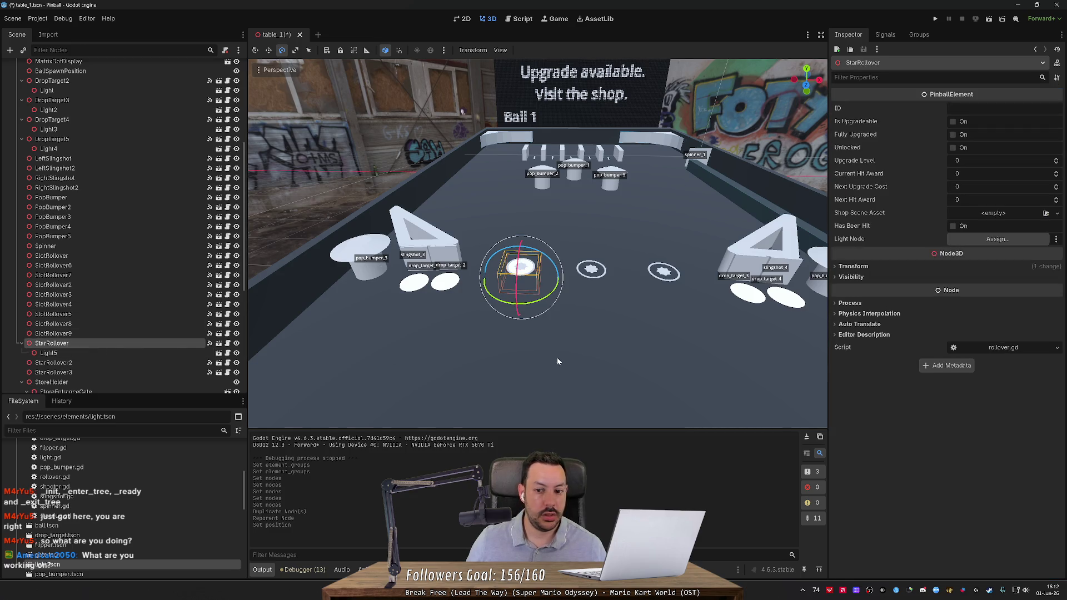
mouse_move(48, 353)
left_mouse_down()
mouse_move(523, 272)
mouse_move(997, 239)
left_mouse_up()
Duplicate it into Light6 and Light7 under StarRollover2 and StarRollover3, linking each as light node.
left_click(48, 353)
key("ctrl+d")
left_click_drag(48, 362, 74, 373)
left_click(74, 362)
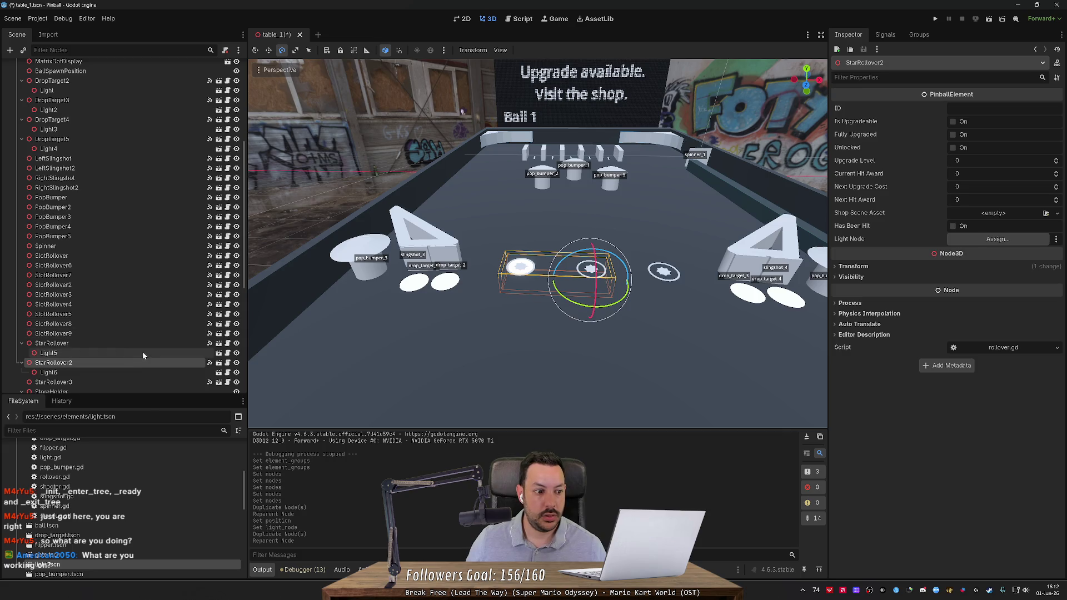
left_click_drag(115, 371, 998, 245)
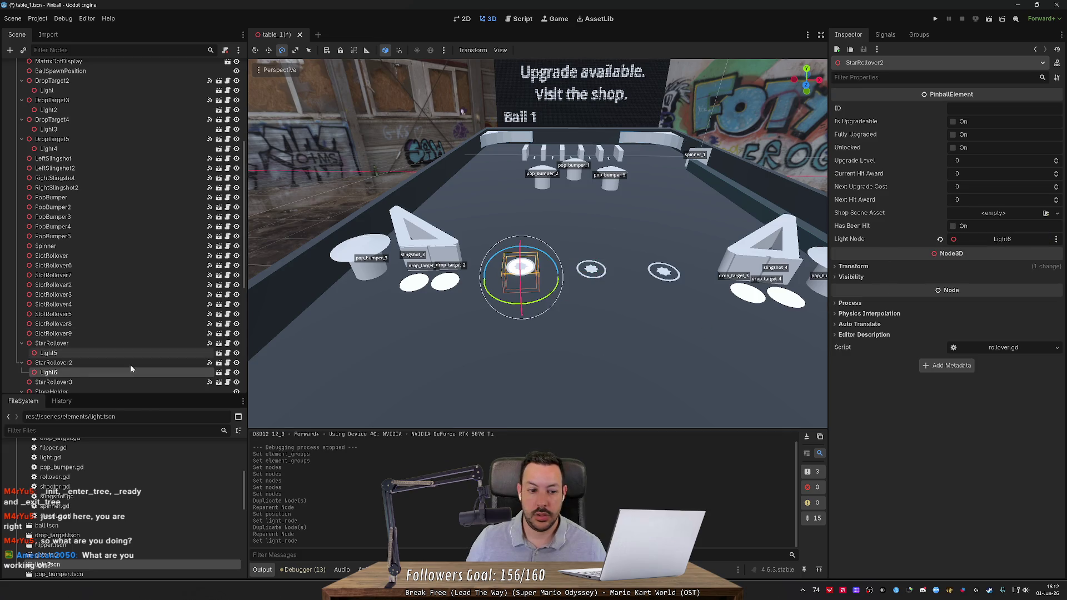
key("ctrl+d")
mouse_move(69, 382)
left_mouse_down()
mouse_move(71, 392)
mouse_move(82, 359)
mouse_move(66, 339)
mouse_move(62, 348)
mouse_move(998, 240)
left_mouse_up()
left_click(56, 339)
Save table_1, test-run the game, then check Light6's transform.
key("ctrl+s")
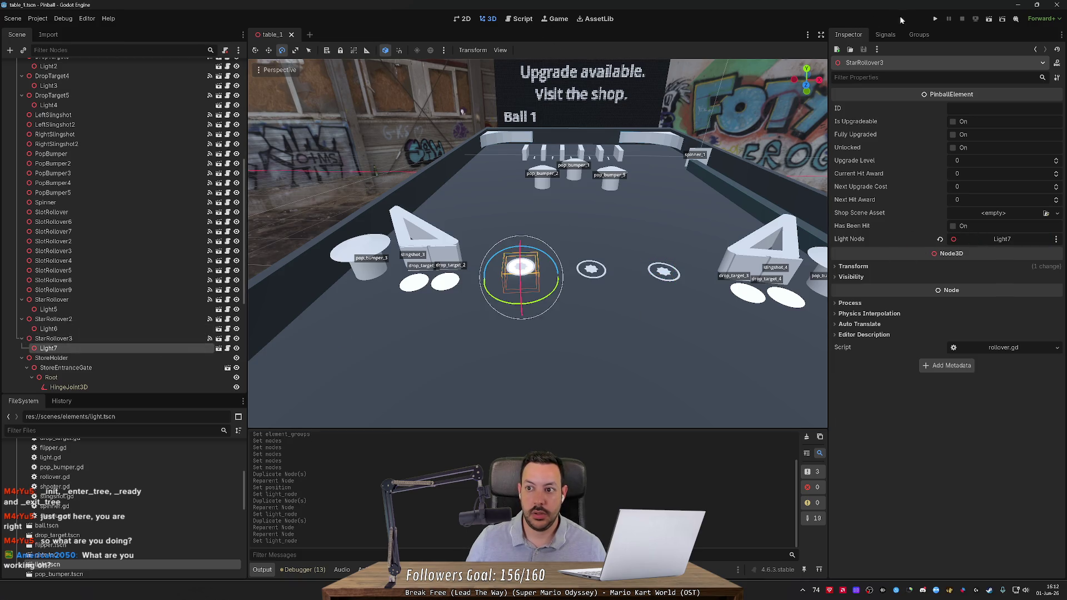
left_click(935, 19)
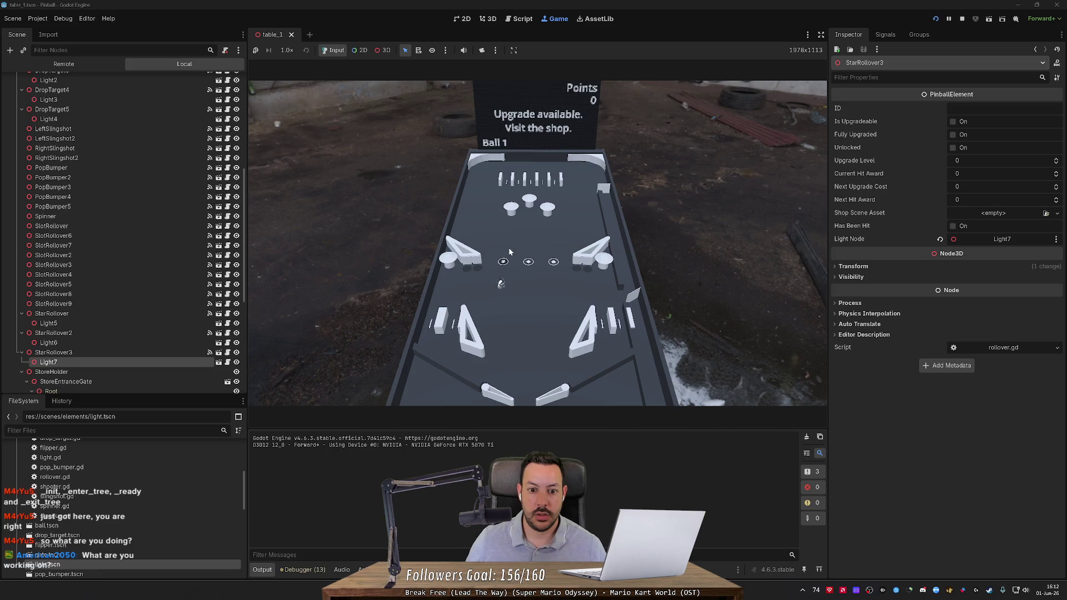
left_click(961, 18)
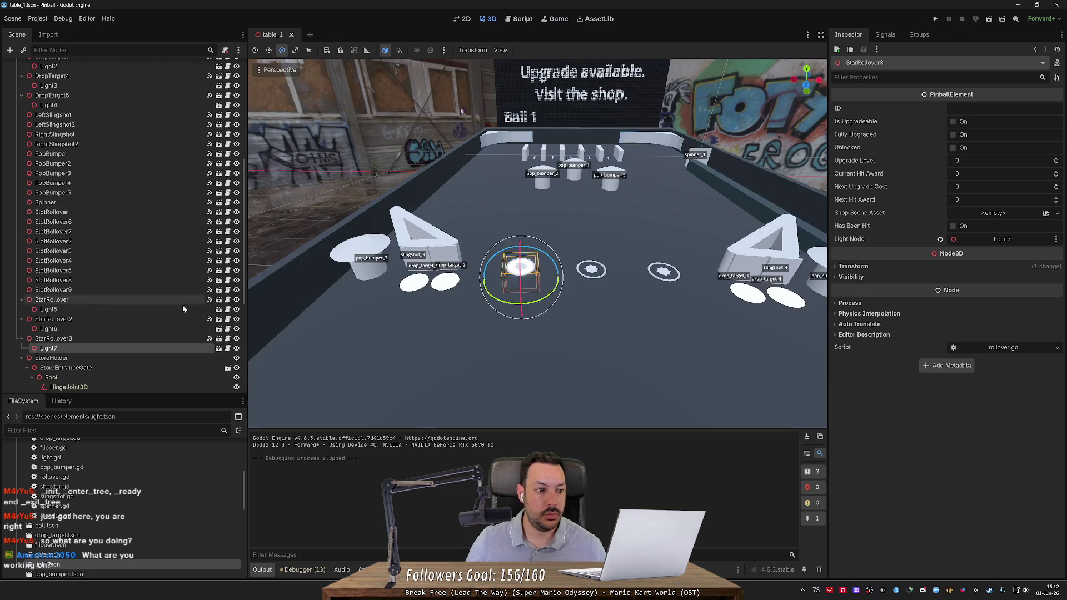
left_click(128, 329)
left_click(851, 149)
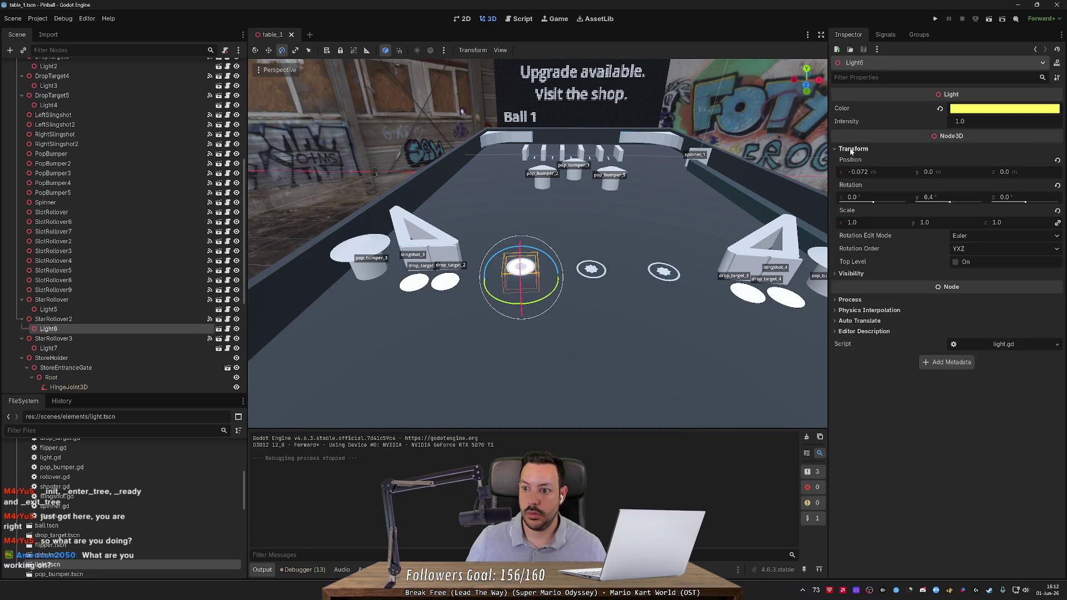
Revert Position X of Light6 and Light7 to 0 and save table_1.
left_click(1058, 160)
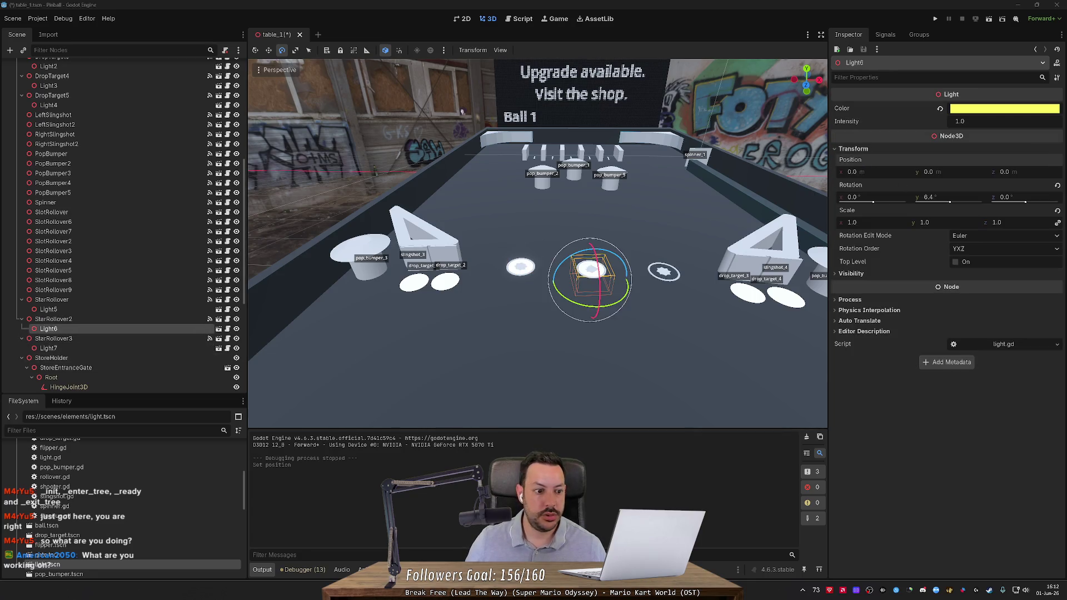
left_click(71, 350)
left_click(851, 149)
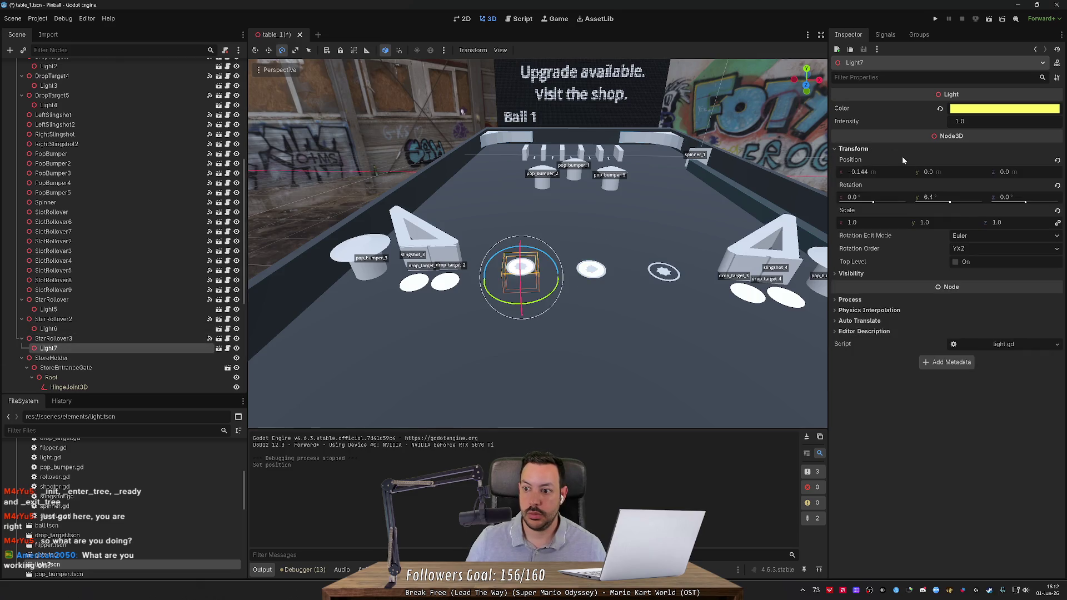
left_click(1057, 160)
key("ctrl+s")
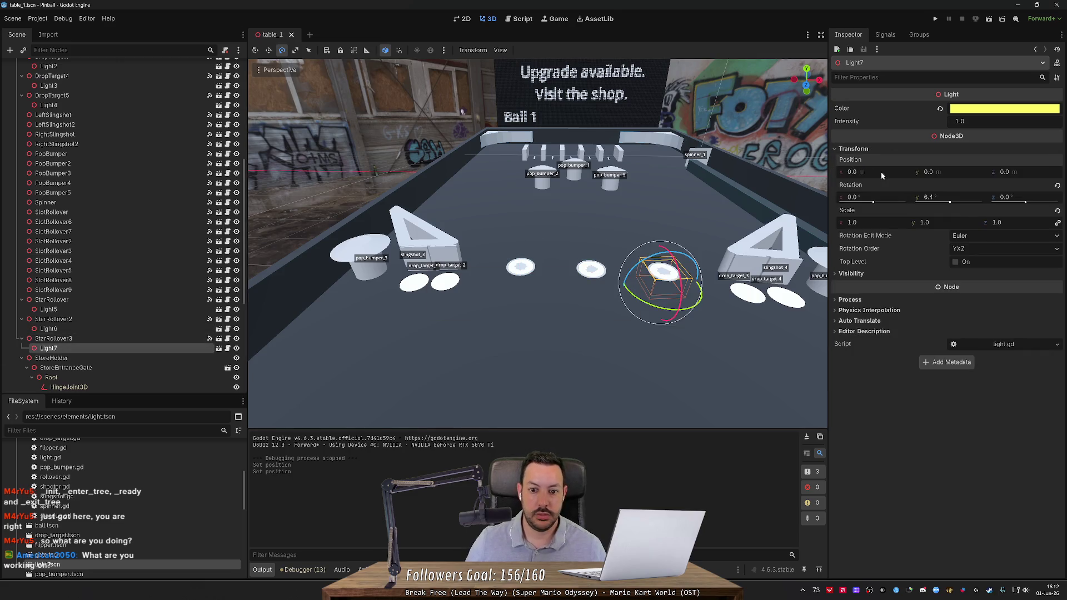
Test-run the table, launch the ball, then stop the game with F8.
left_click(935, 18)
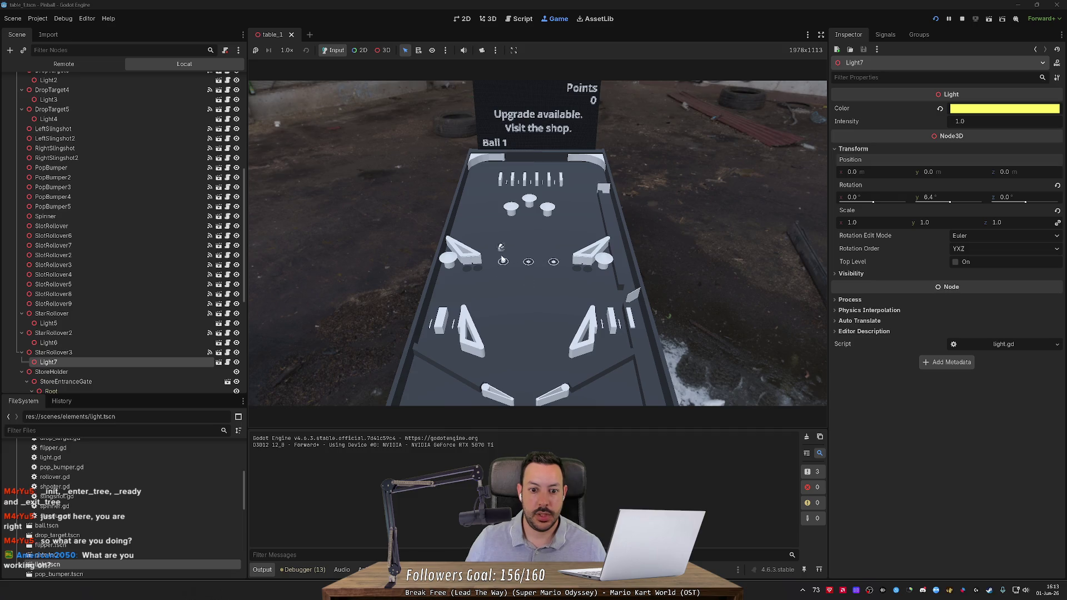
key("Right")
key("F8")
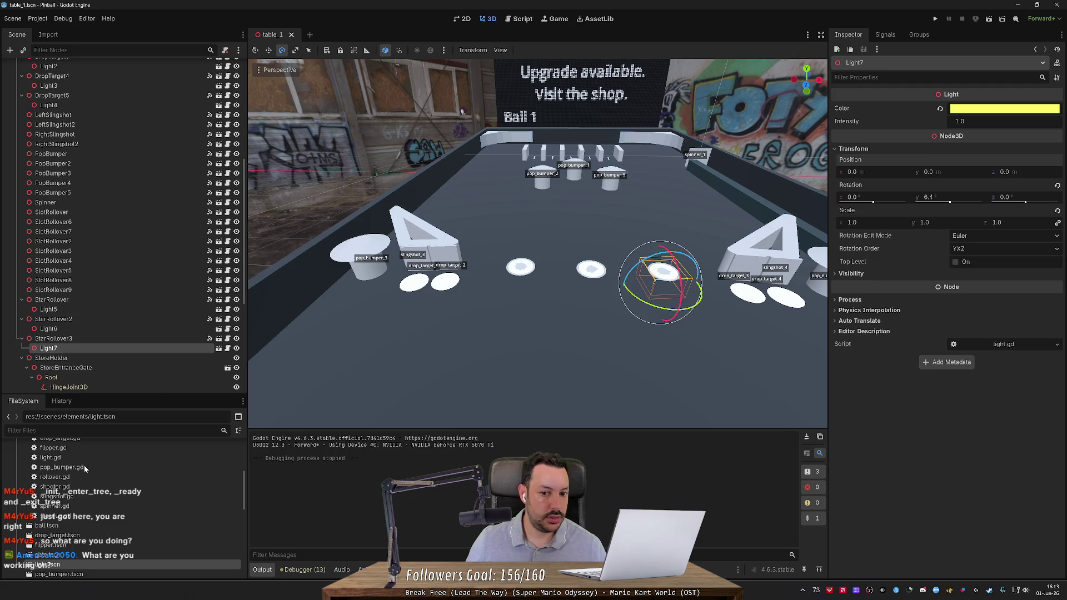
scroll(78, 477, "up", 5)
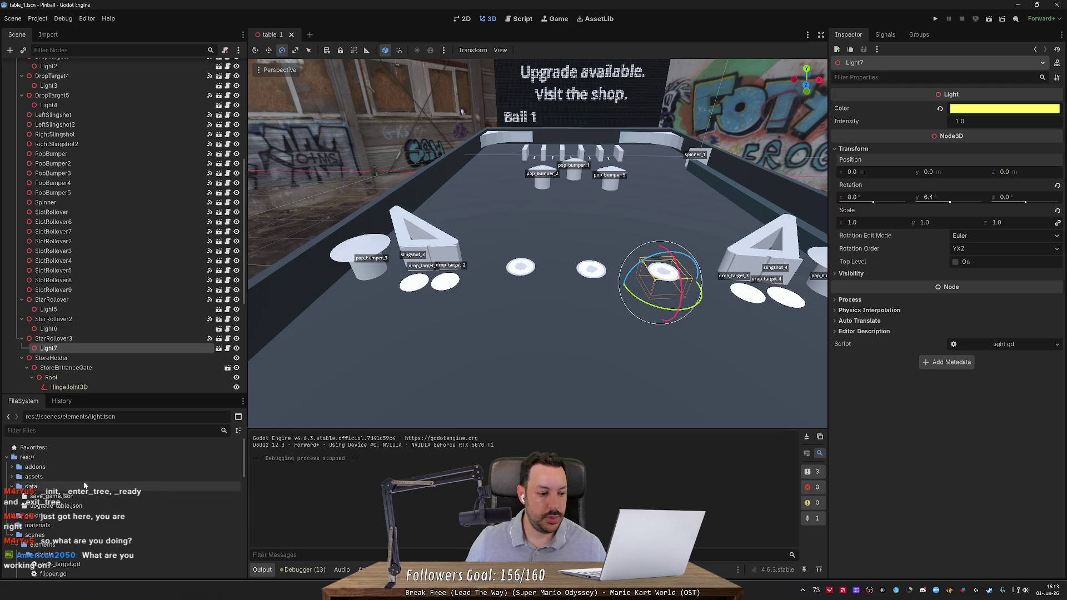
double_click(52, 496)
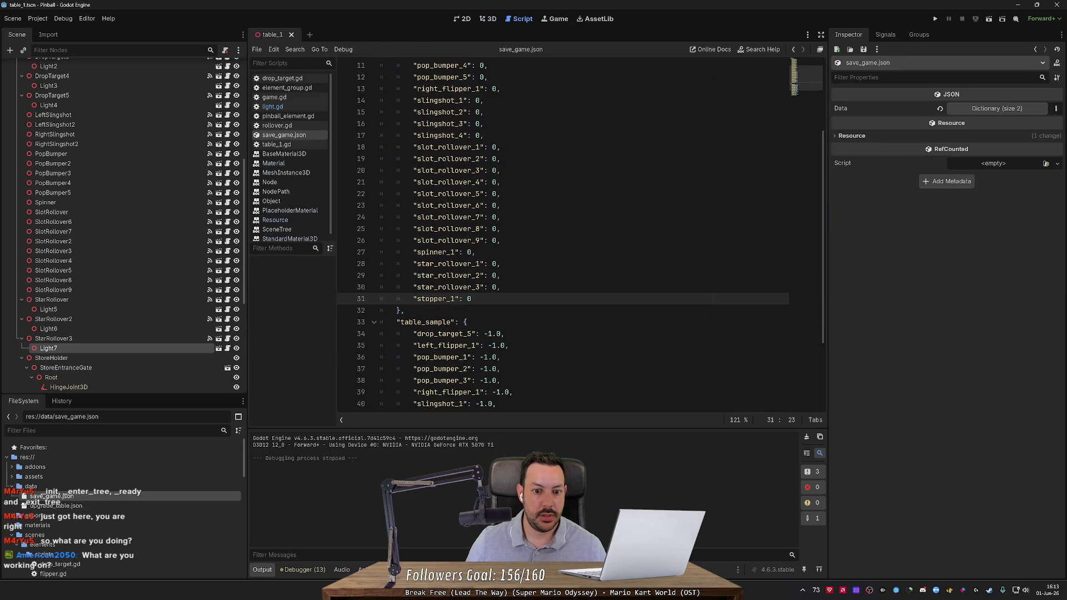
scroll(580, 235, "up", 3)
scroll(581, 233, "down", 1)
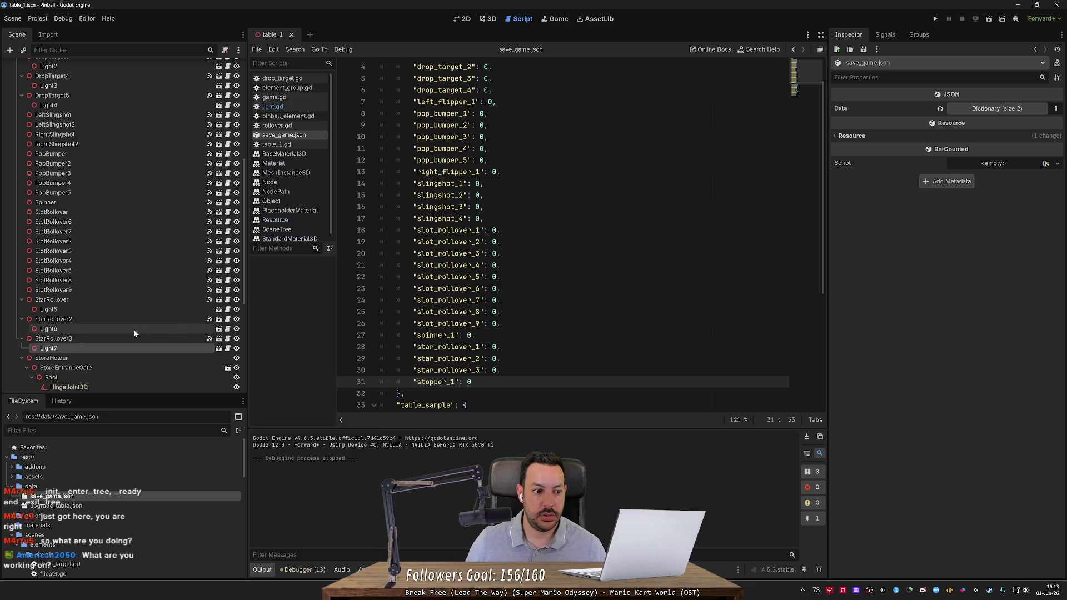
left_click(95, 301)
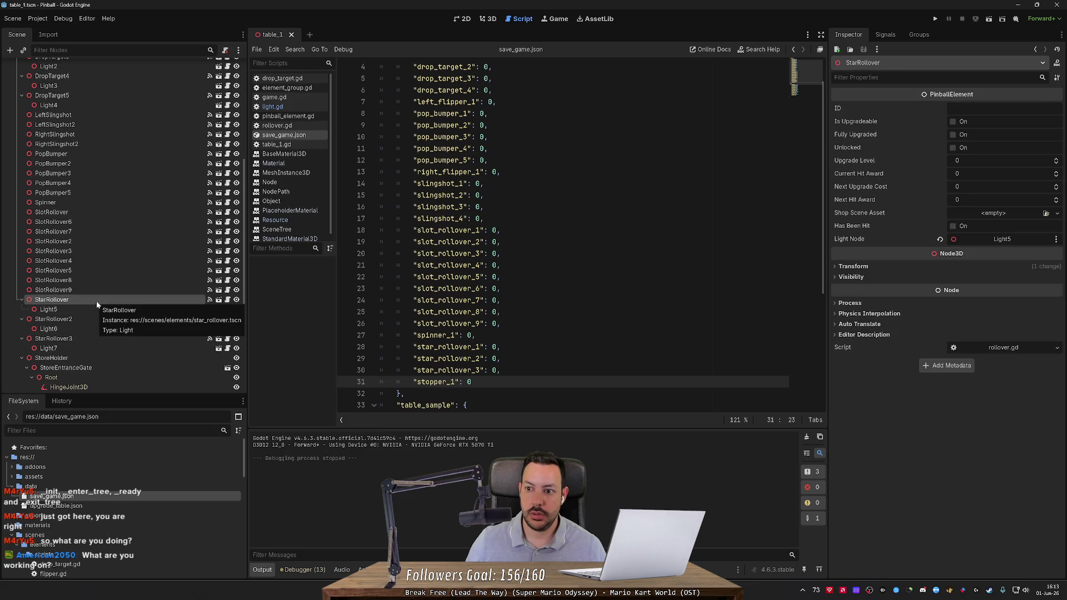
left_click(98, 292)
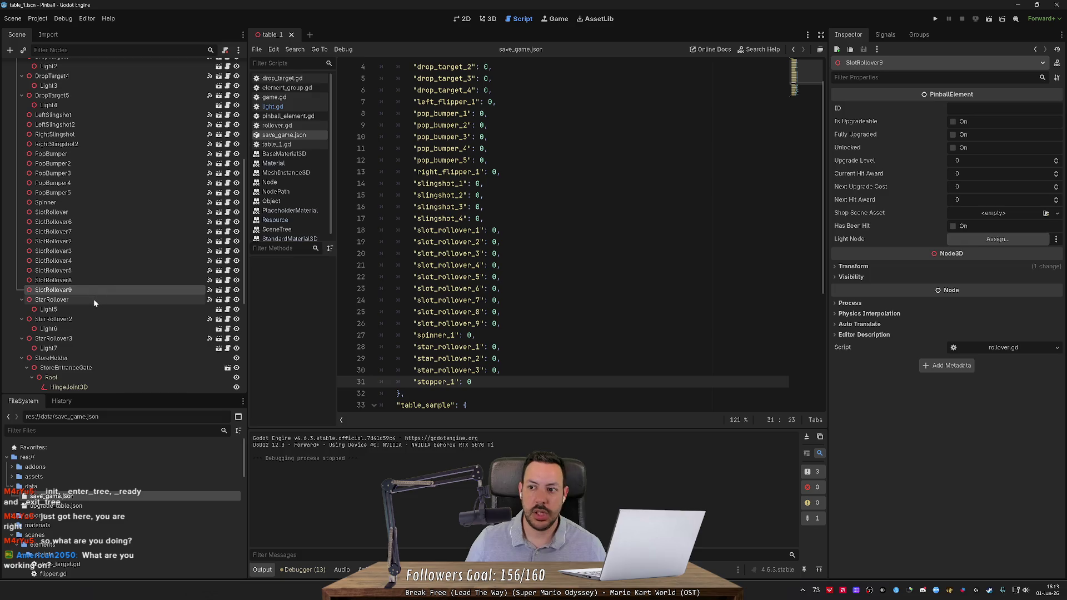
left_click(103, 281)
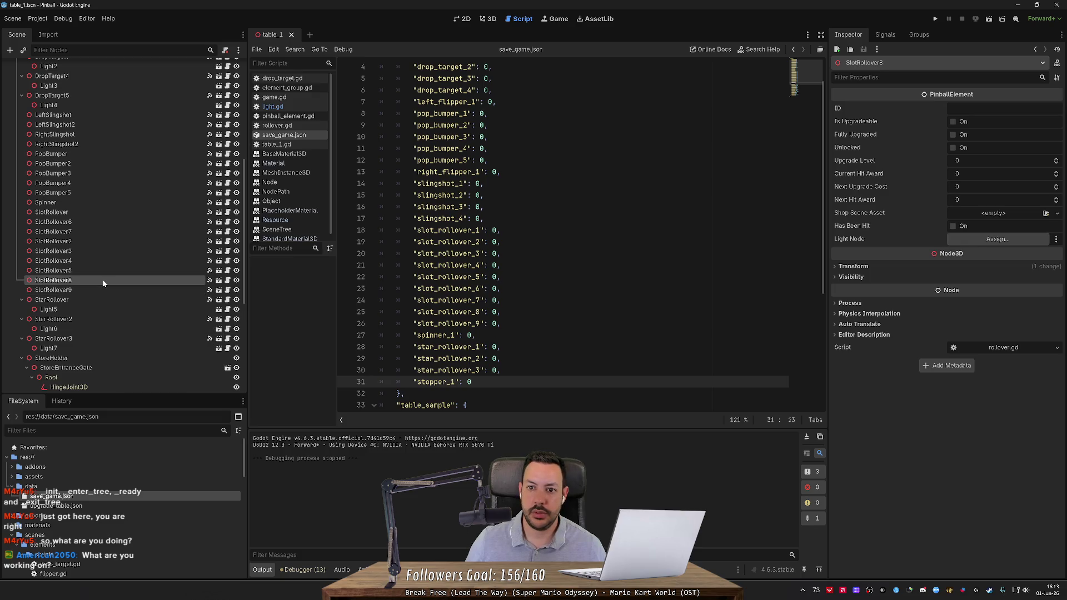
left_click(121, 201)
left_click(119, 213)
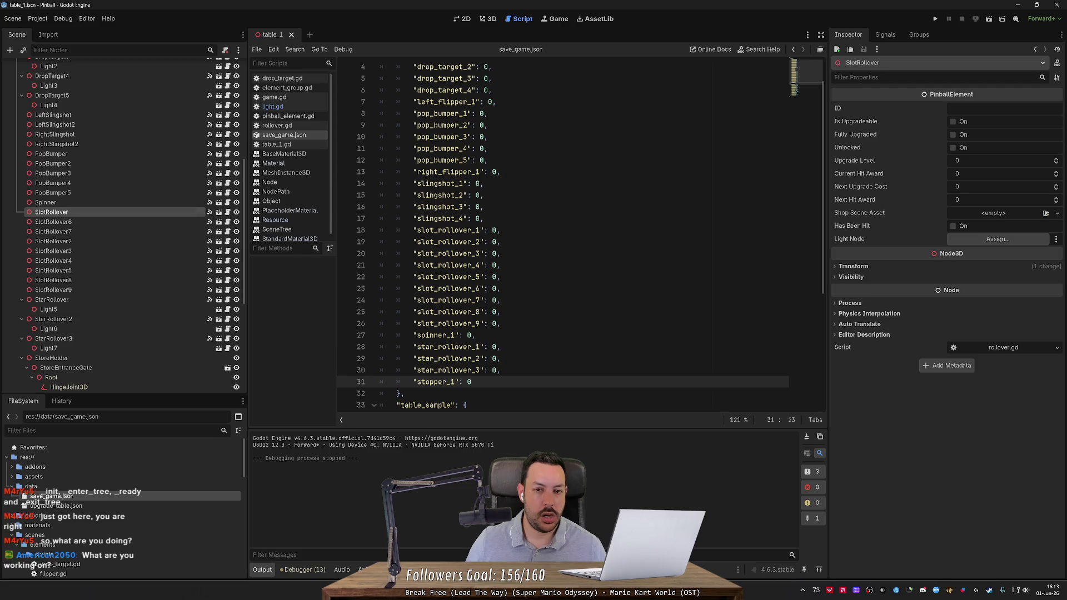
left_click(937, 19)
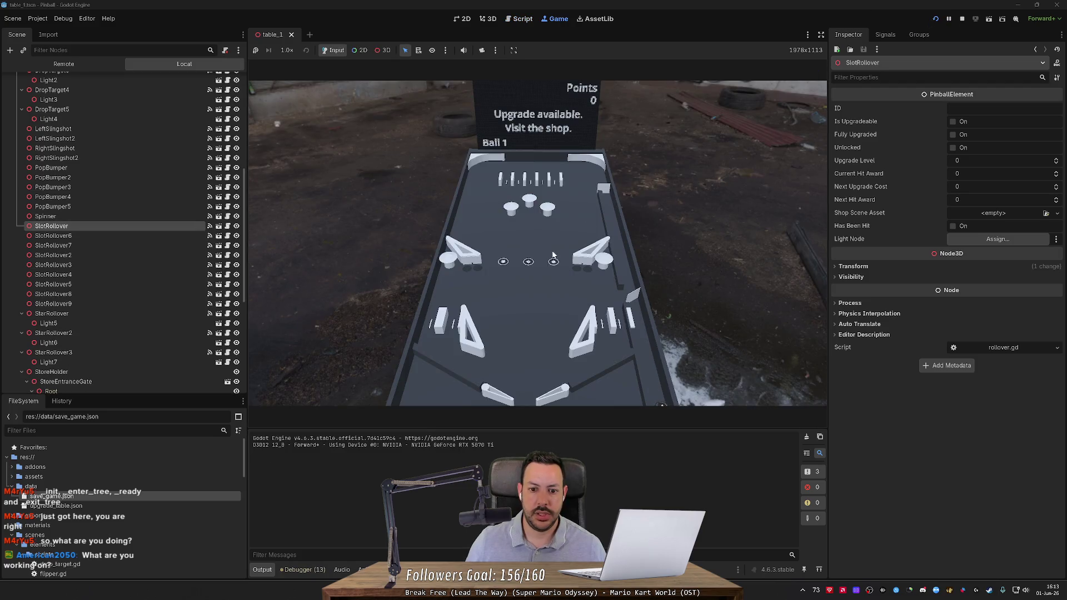
left_click(962, 18)
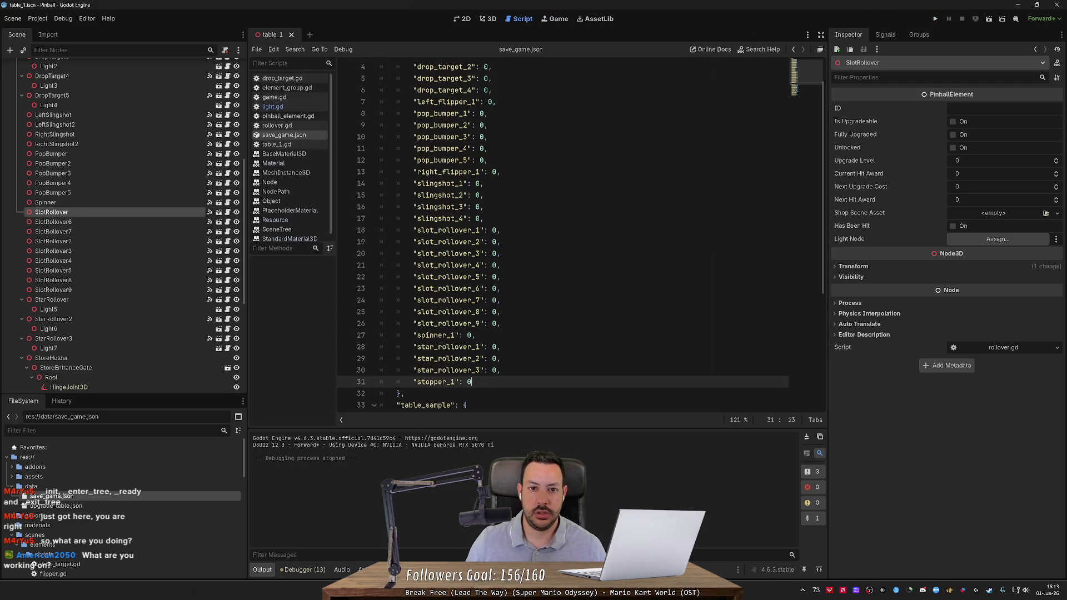
left_click(492, 21)
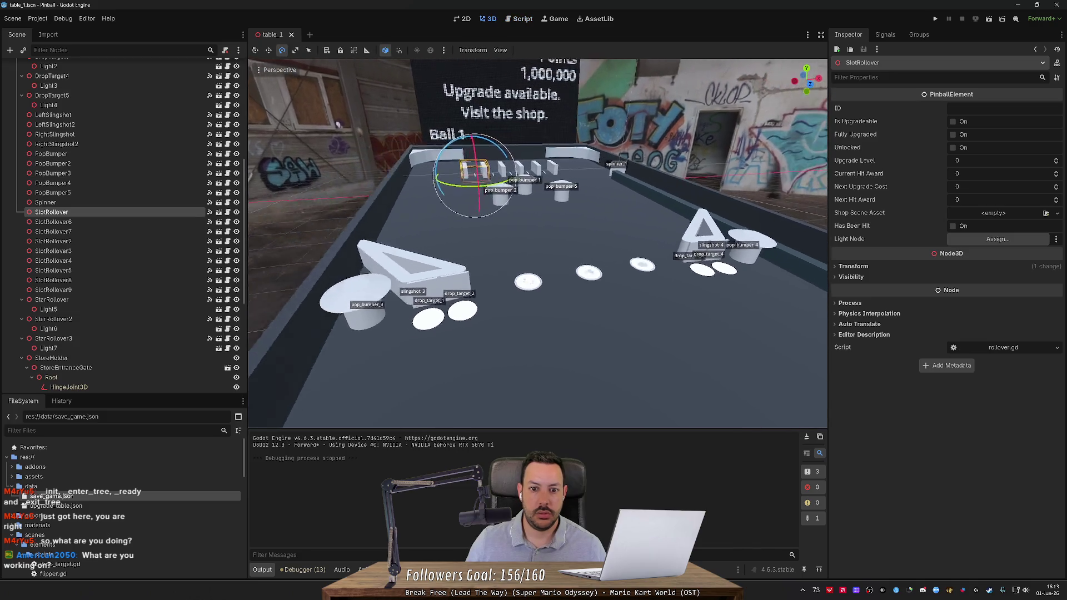
Fly the camera around the pinball table, then view drop_target.gd's diff in Fork.
key("w")
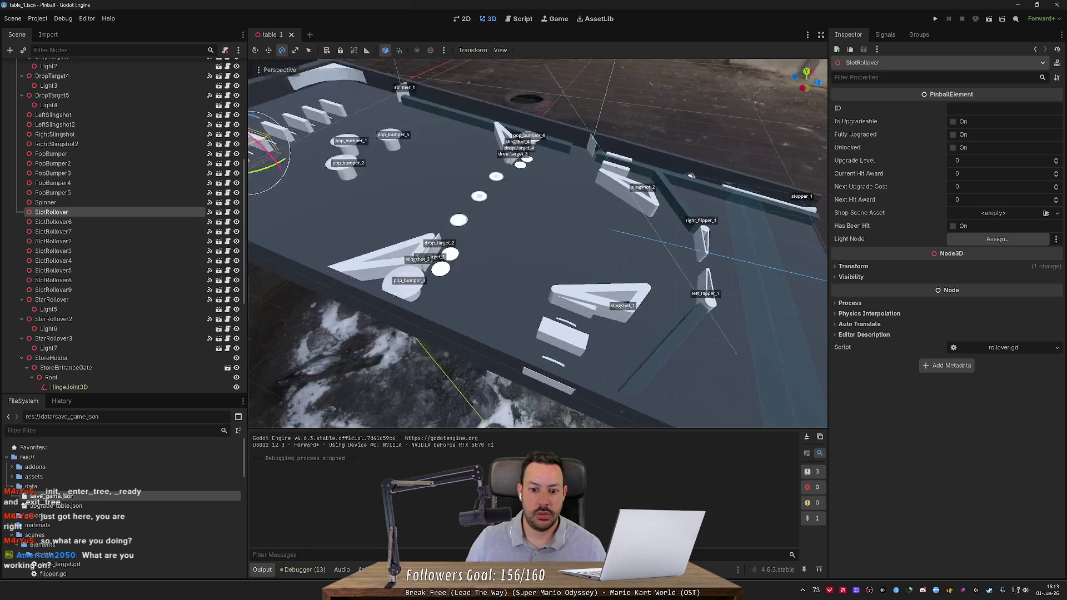
key("s")
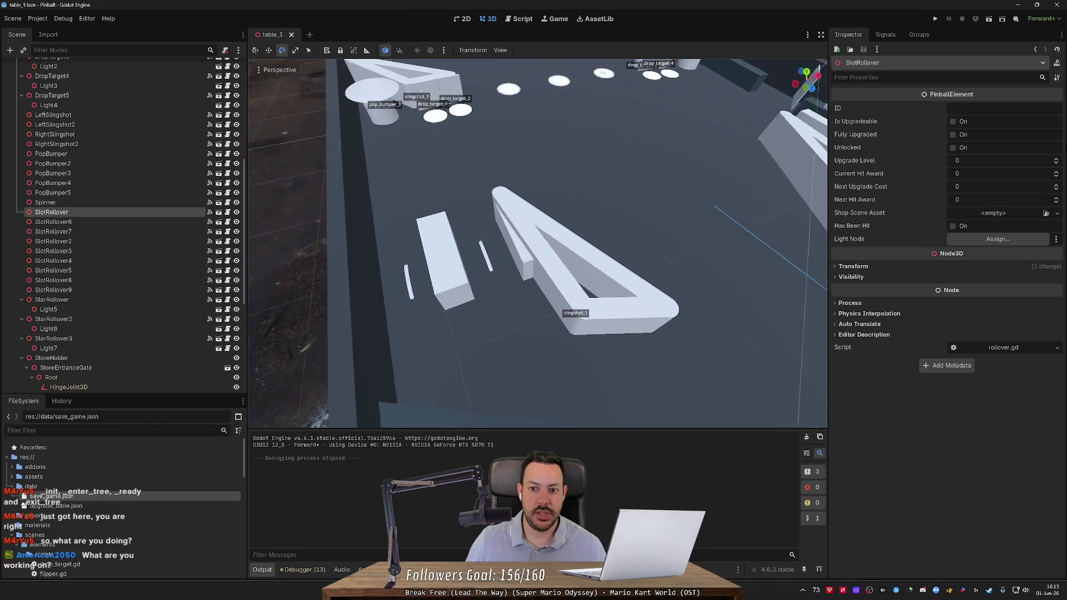
key("s")
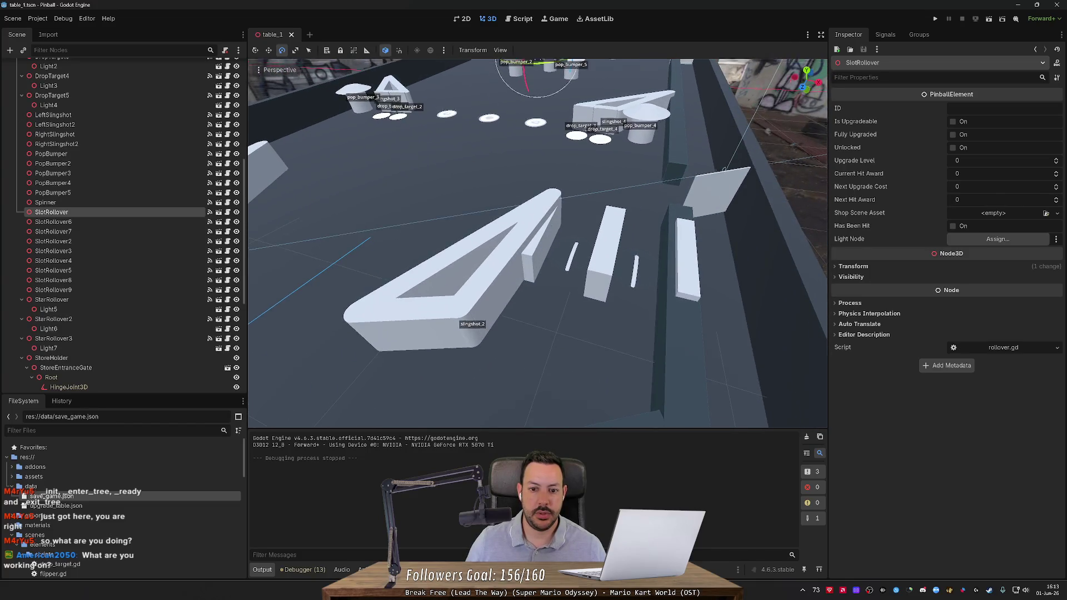
key("d")
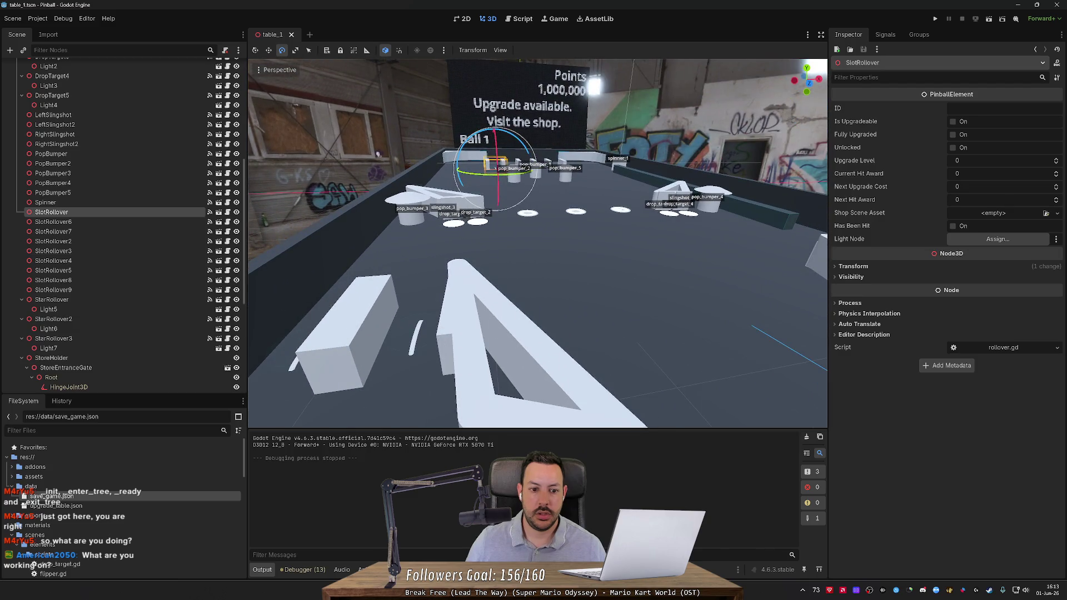
key("a")
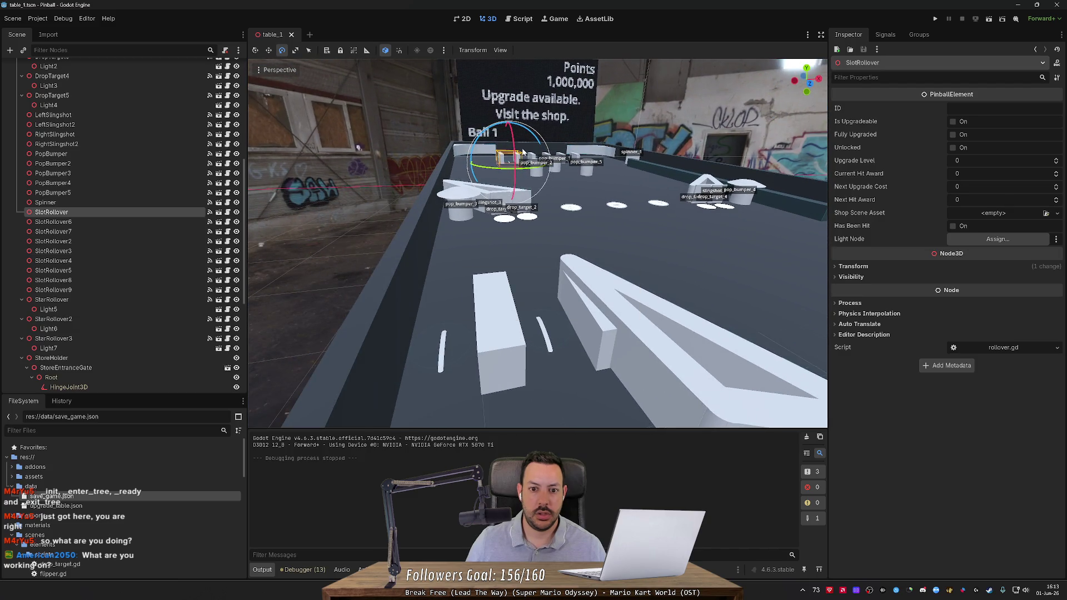
key("s")
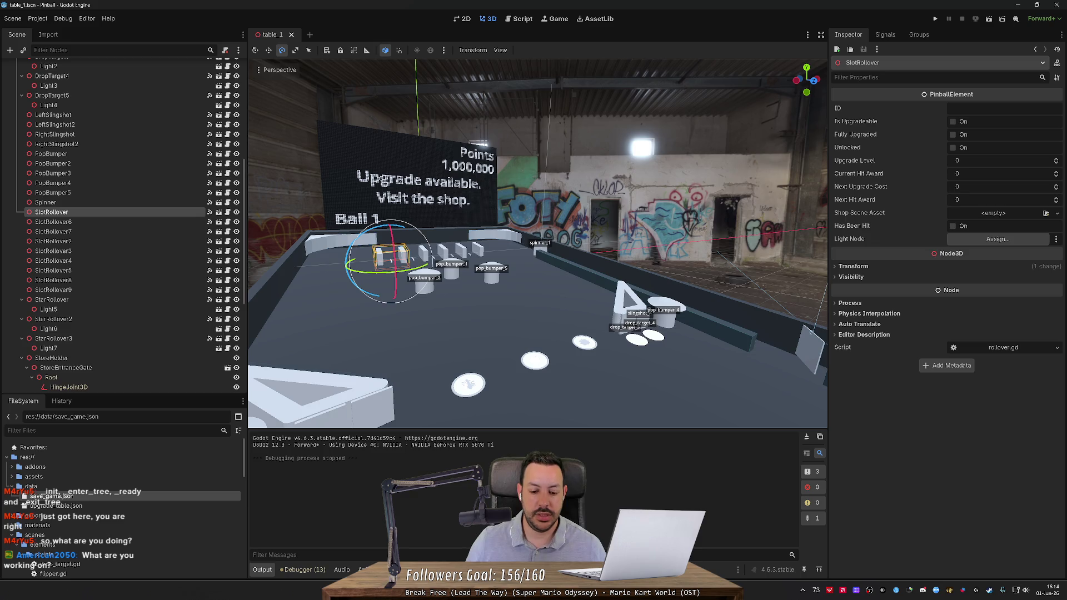
key("alt+Tab")
left_click(185, 144)
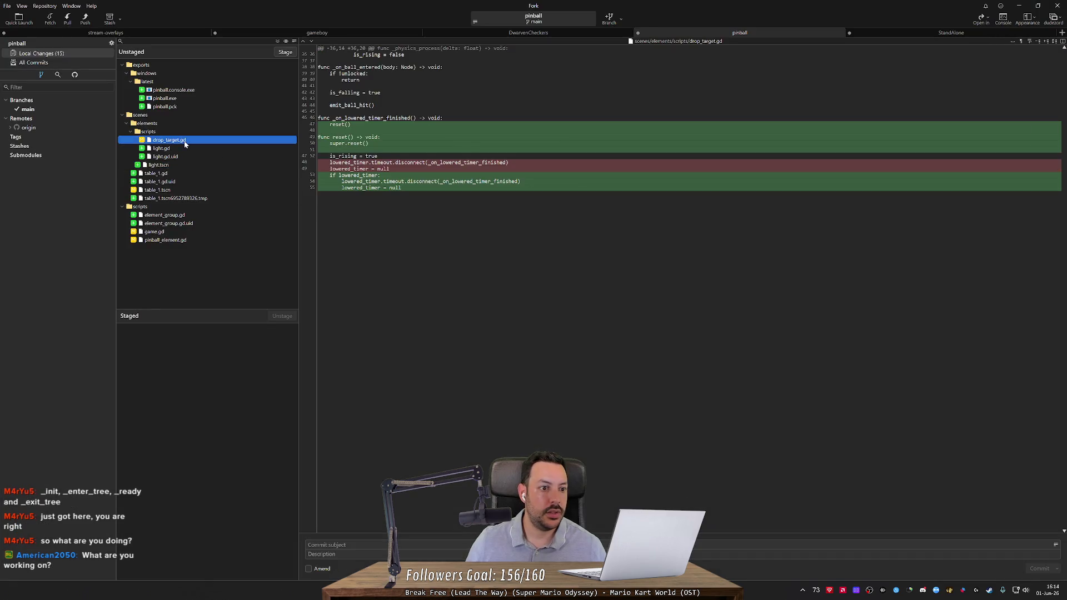
Stage drop_target.gd, light.gd, light.gd.uid and light.tscn.
double_click(185, 140)
double_click(186, 139)
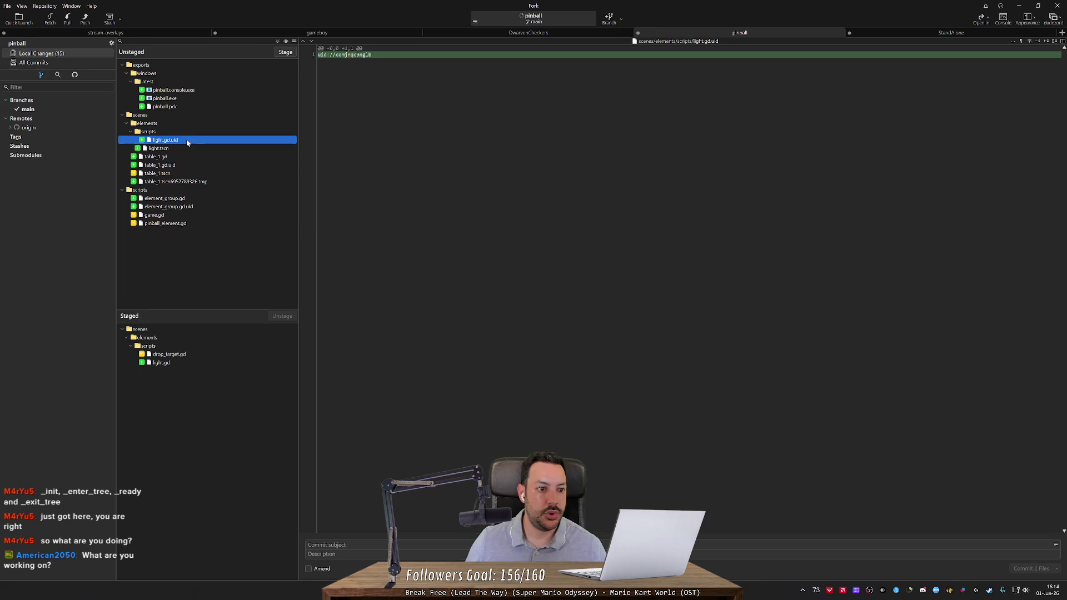
double_click(186, 138)
double_click(195, 129)
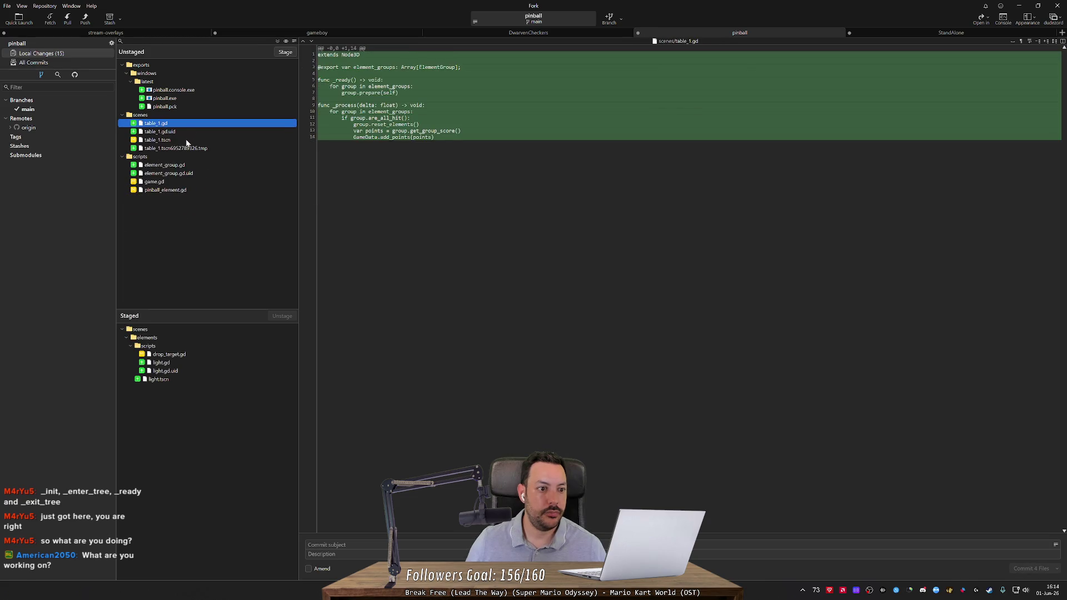
Discard the leftover temporary table_1.tscn copy.
left_click(188, 148)
key("Delete")
key("Return")
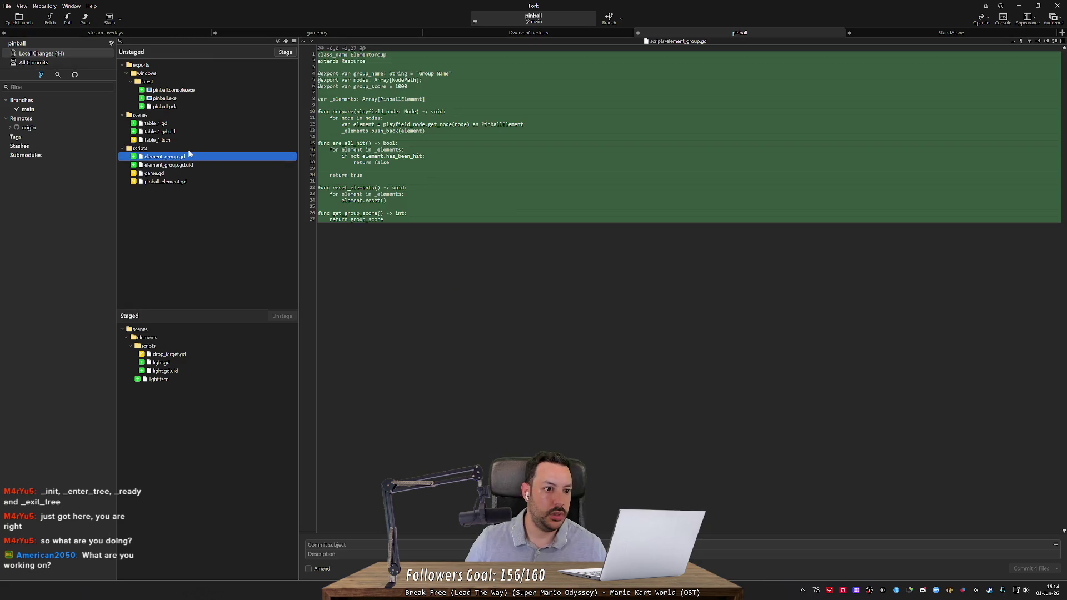
Stage table_1.gd, element_group.gd with their .uid files, game.gd and pinball_element.gd.
double_click(200, 131)
double_click(202, 124)
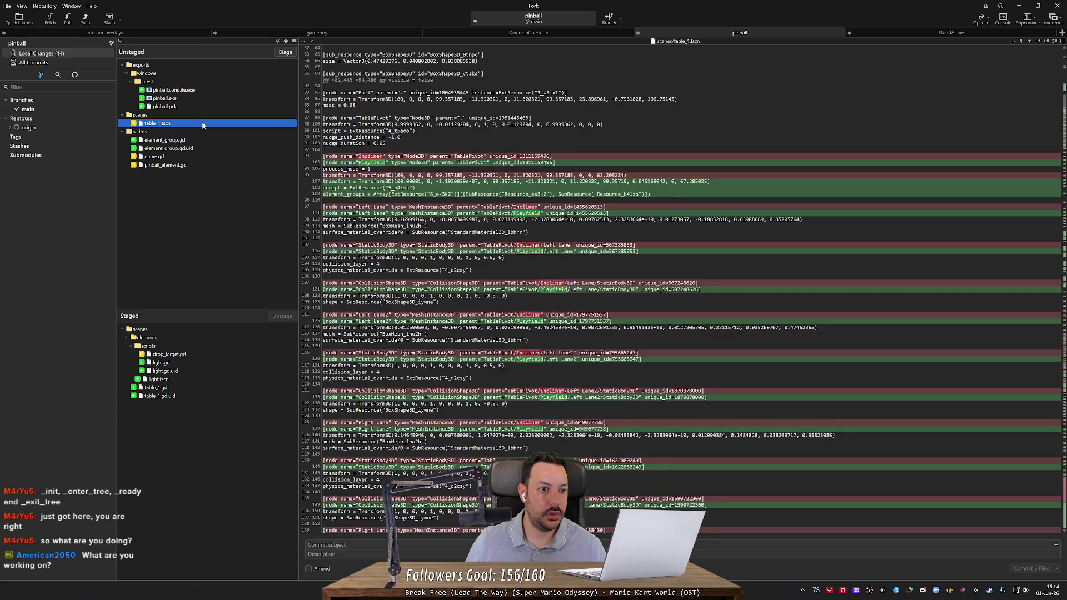
double_click(192, 140)
double_click(191, 140)
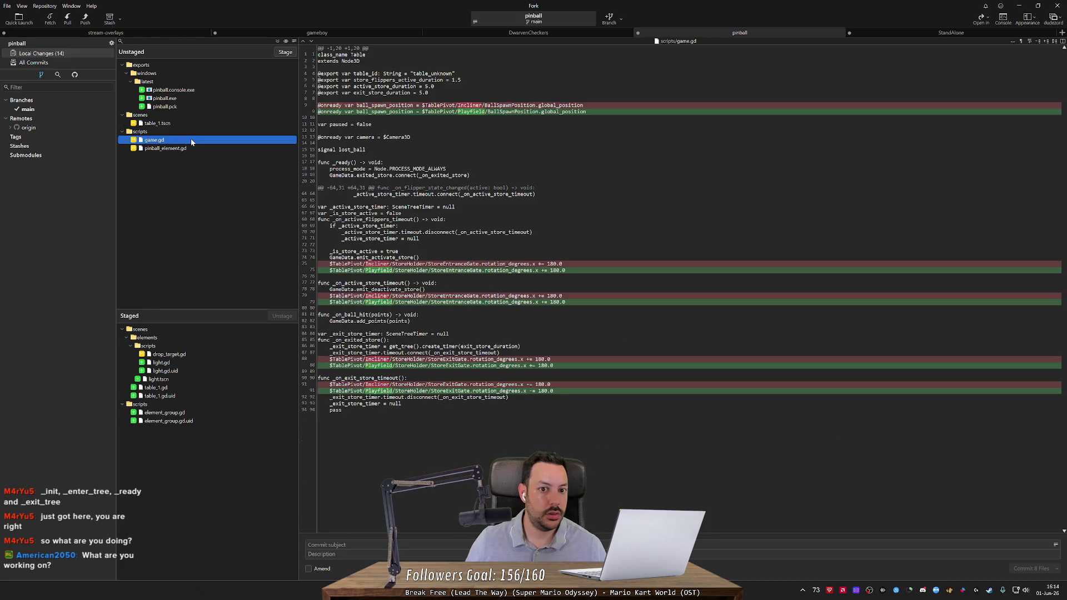
double_click(191, 139)
double_click(191, 139)
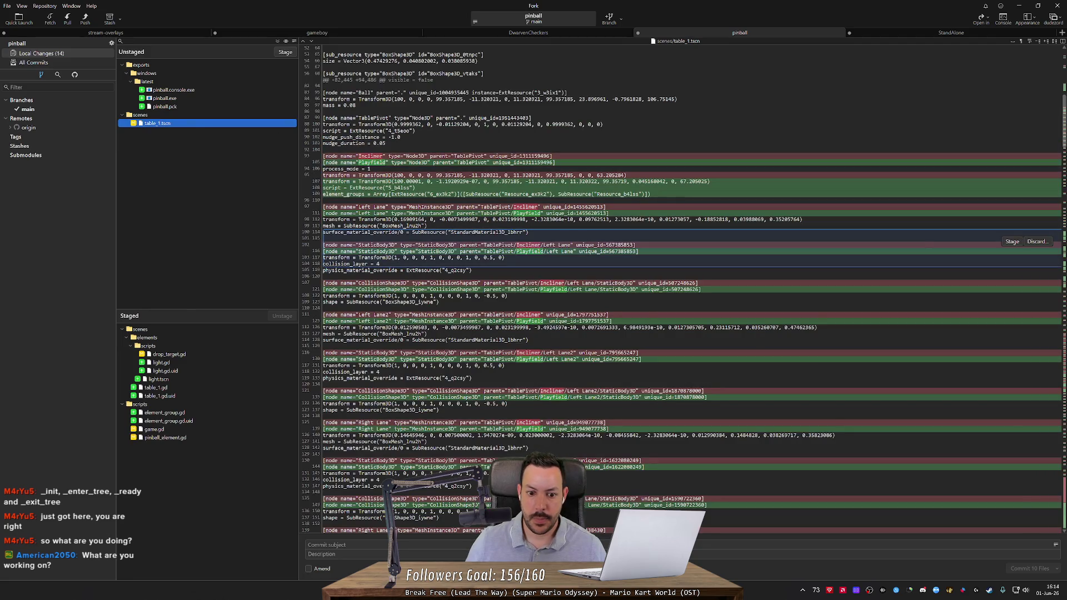
Search the table_1.tscn diff for 'rollover' and step through the matches to the StarRollover entries.
left_click_drag(1064, 114, 1065, 467)
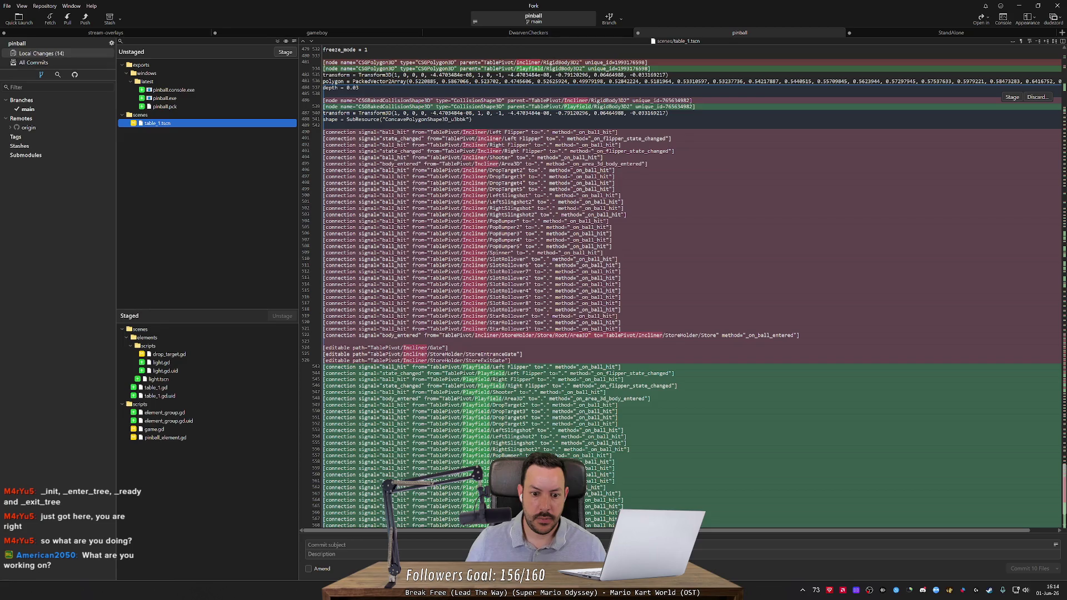
left_click_drag(1065, 470, 1065, 484)
key("ctrl+f")
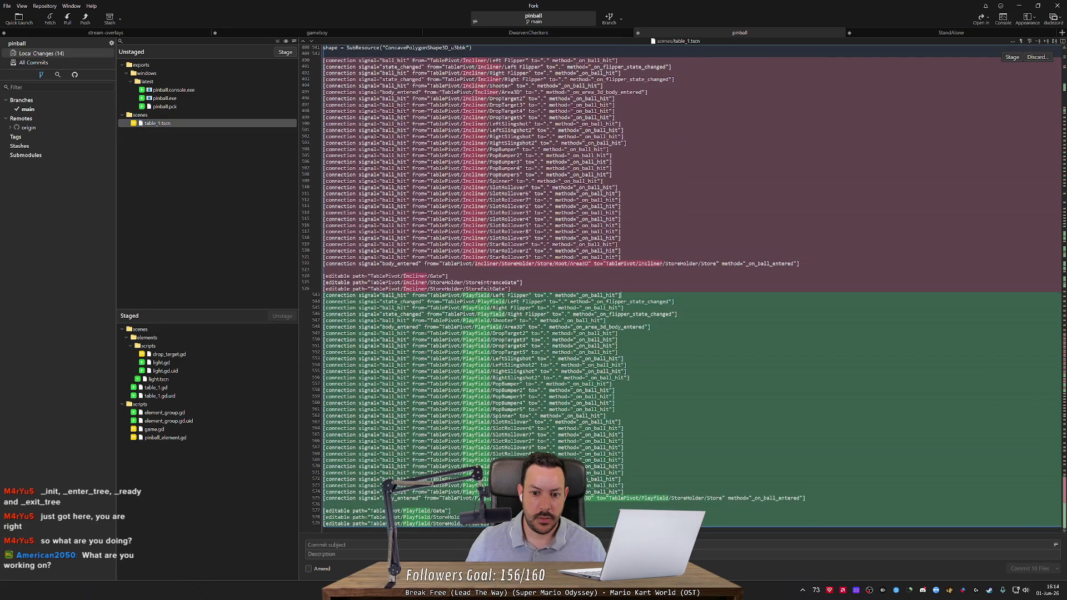
type("rollover")
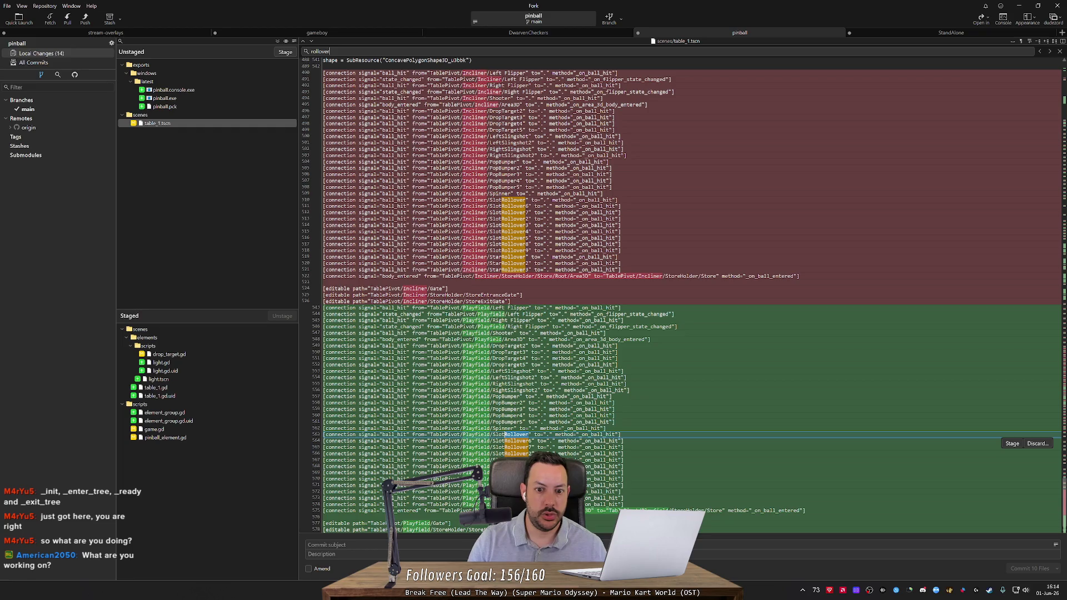
key("Return")
key("Return")
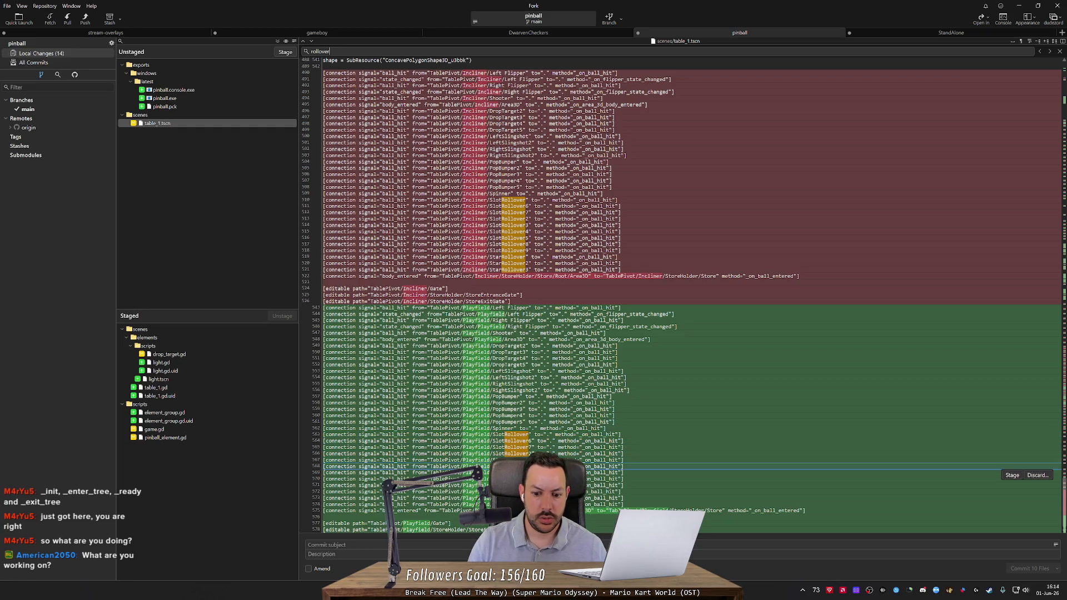
key("Return")
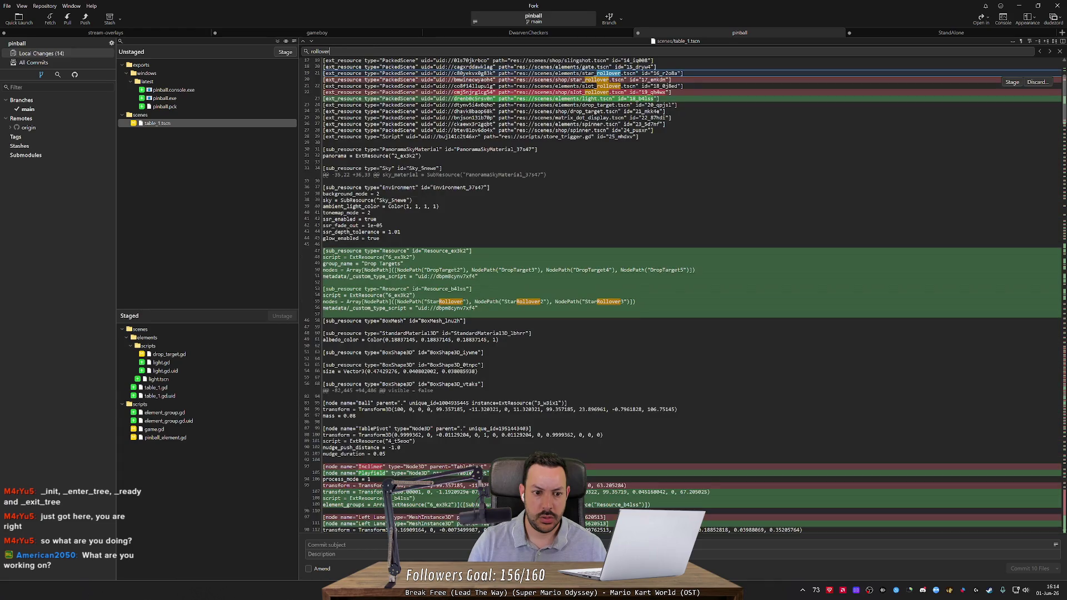
key("Return")
key("Return")
key("Return")
key("Return")
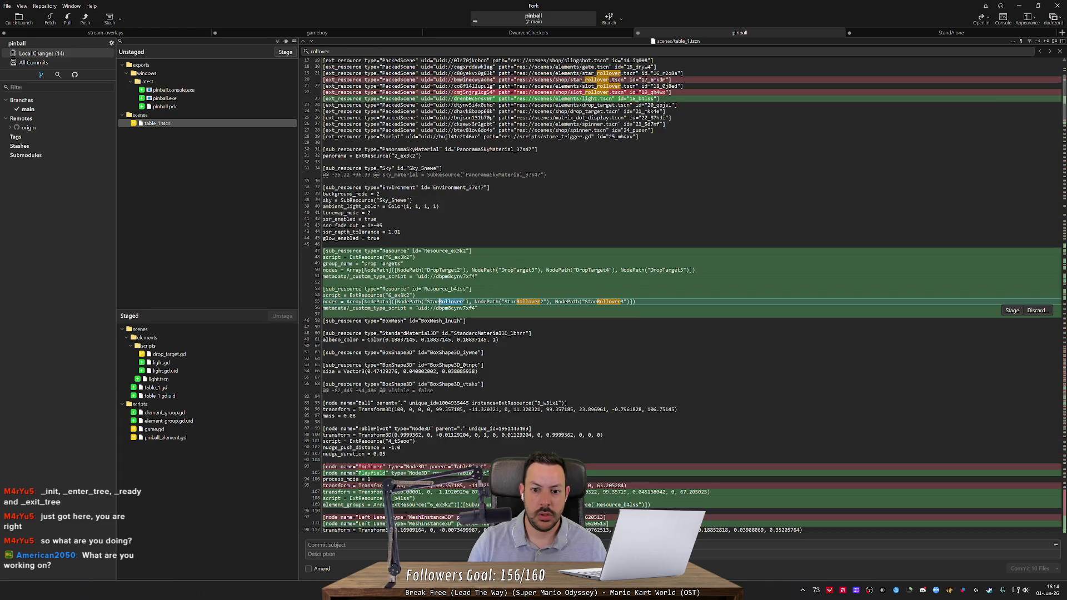
key("Return")
key("Return")
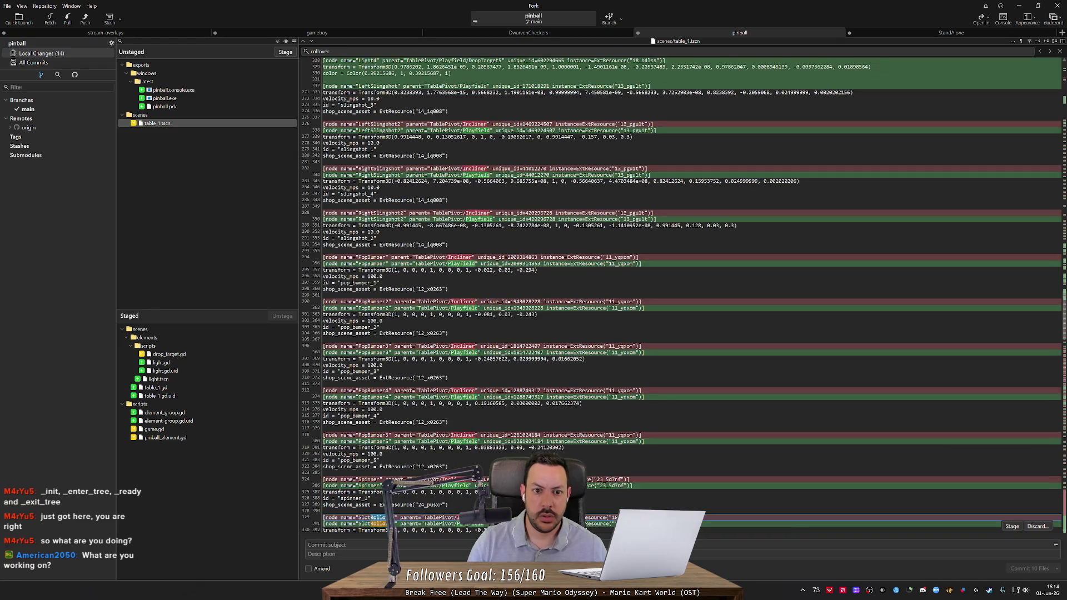
key("Return")
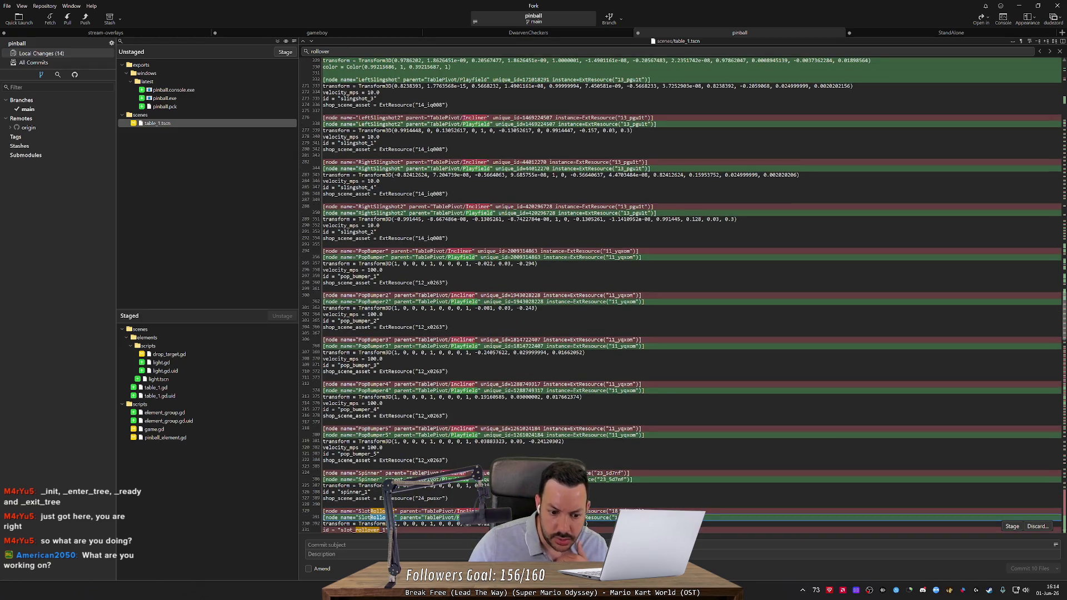
scroll(690, 294, "down", 6)
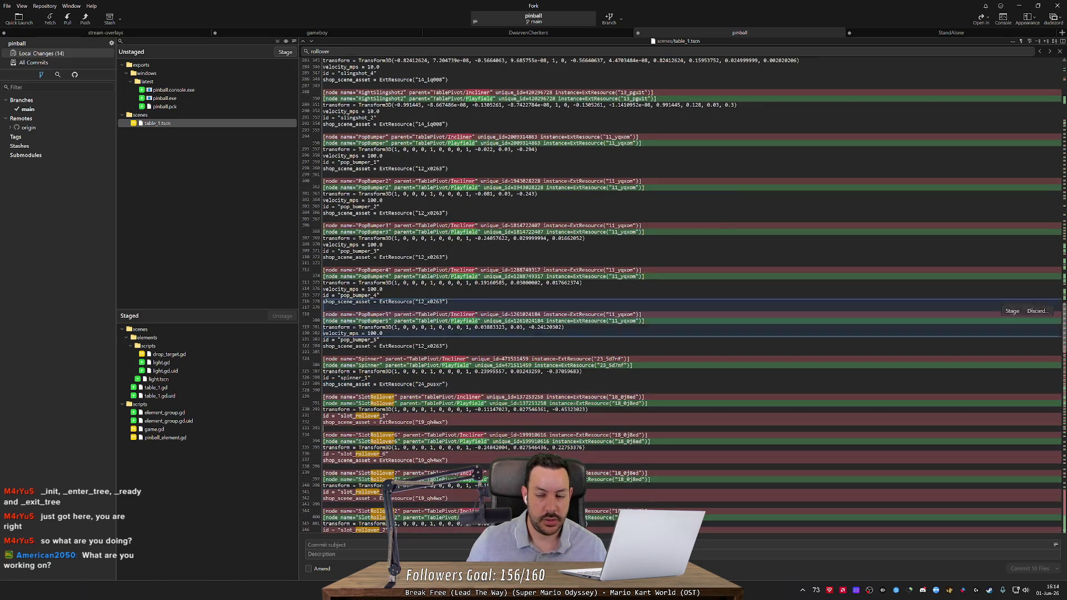
In side-by-side view, discard the changed id and asset lines for slot_rollover_1, 6 and 7.
left_click(1063, 42)
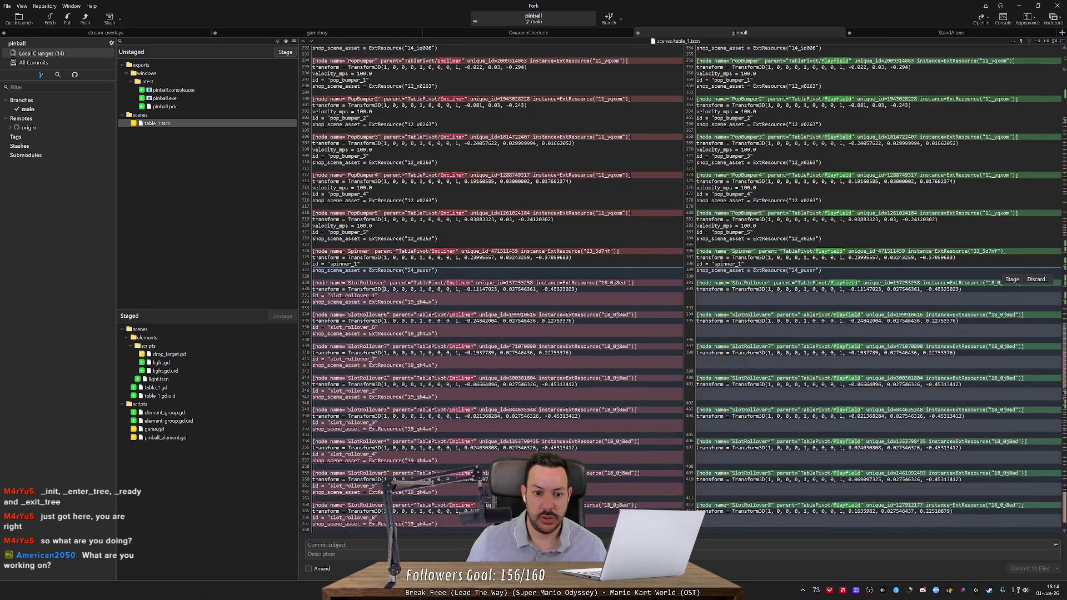
left_click_drag(383, 290, 427, 303)
left_click(430, 302)
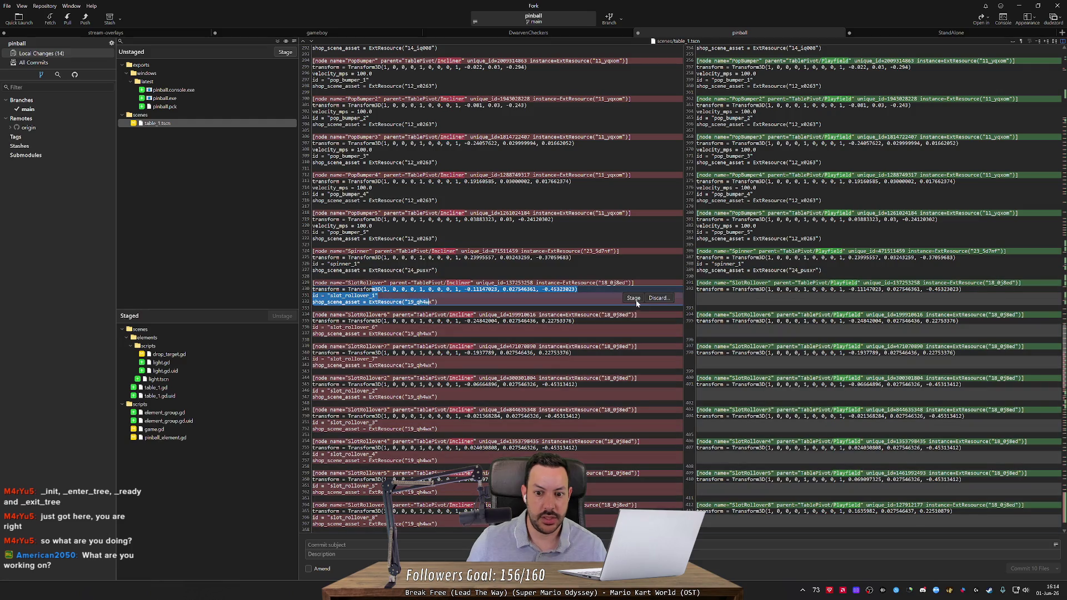
left_click(659, 298)
left_click(639, 298)
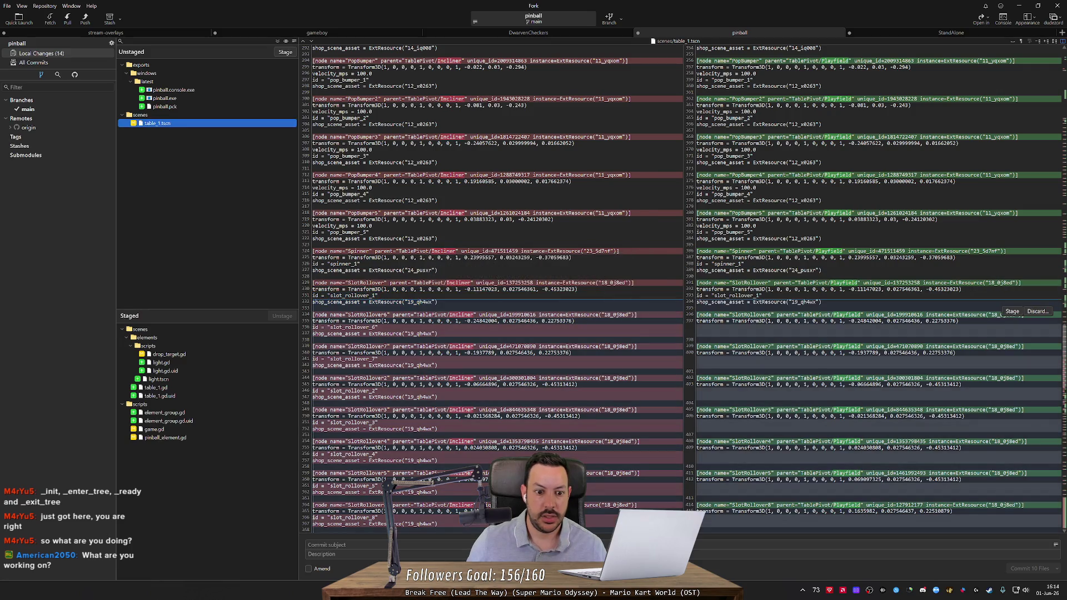
left_click_drag(392, 321, 437, 334)
left_click(659, 330)
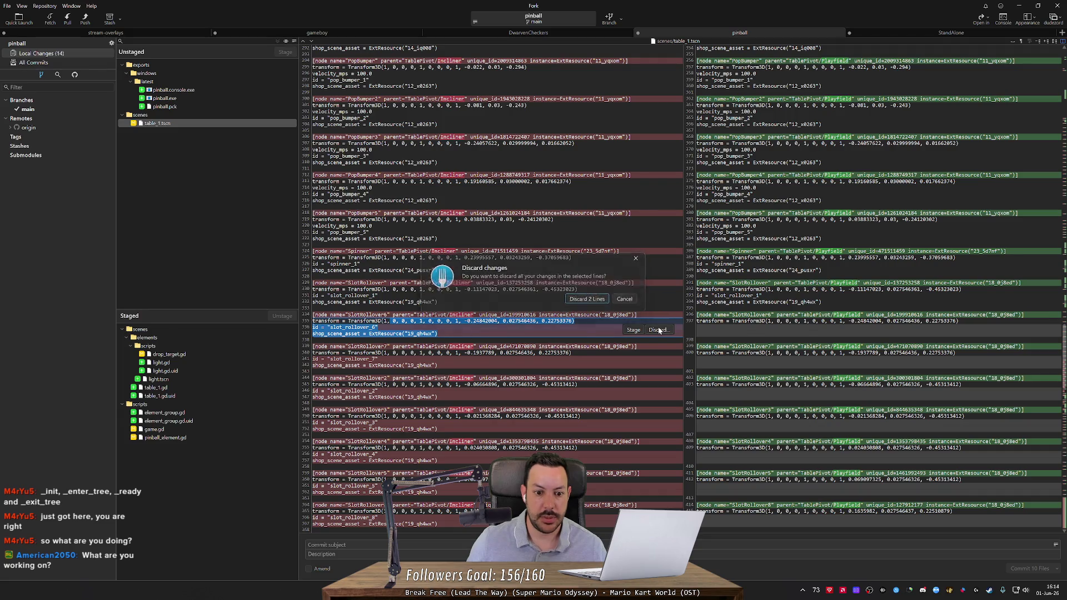
key("Return")
left_click_drag(312, 358, 470, 368)
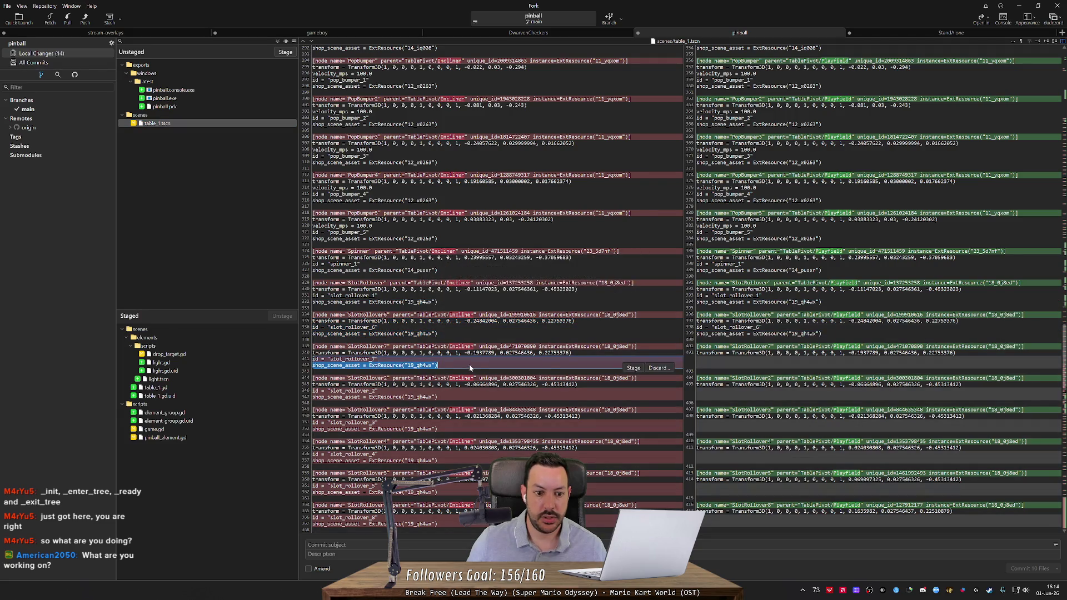
left_click(653, 367)
key("Return")
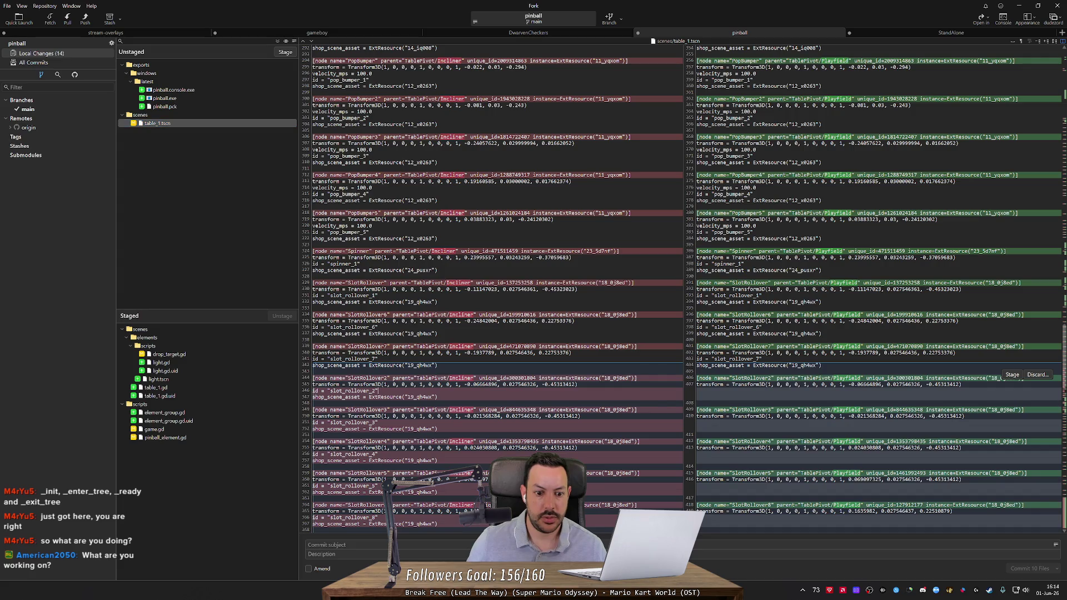
Discard the changed id and asset lines for slot_rollover_2, 3, 4 and 5.
left_click_drag(313, 390, 439, 398)
left_click(626, 402)
key("Return")
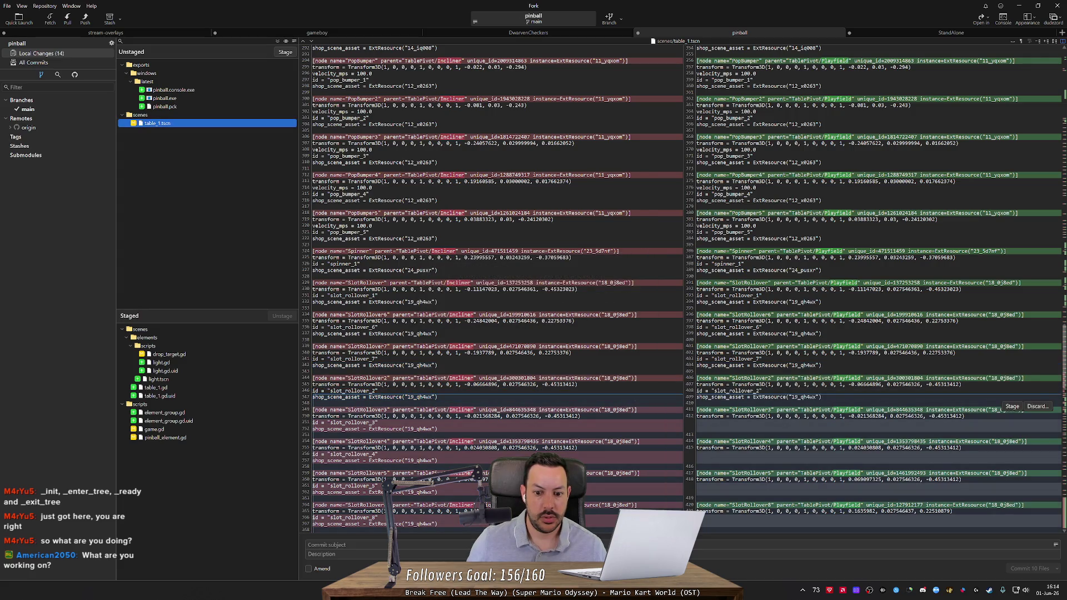
left_click_drag(312, 422, 438, 429)
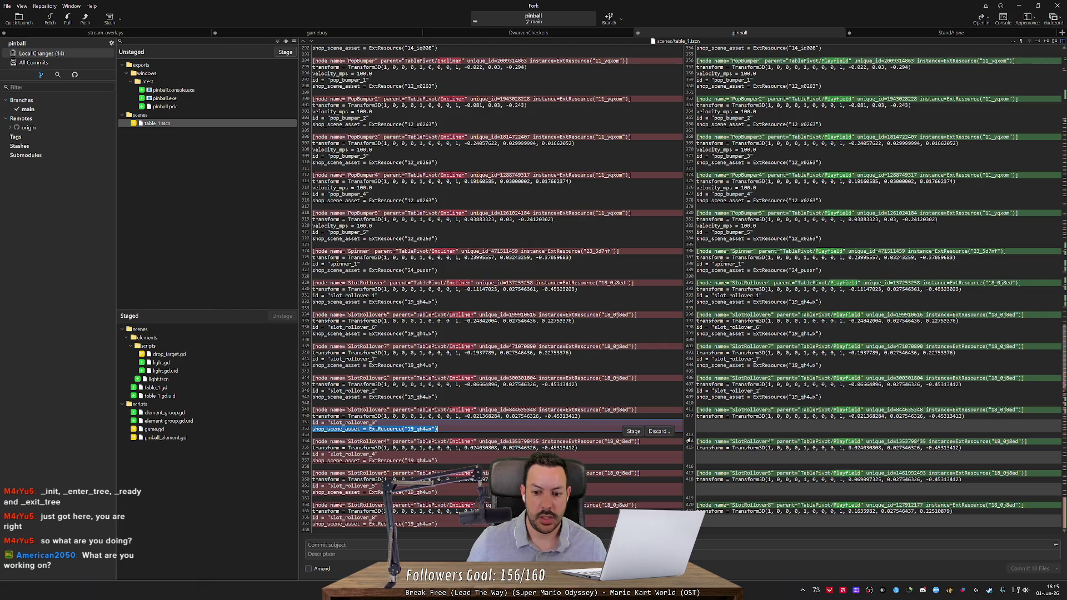
left_click(659, 431)
key("Return")
left_click_drag(313, 454, 437, 461)
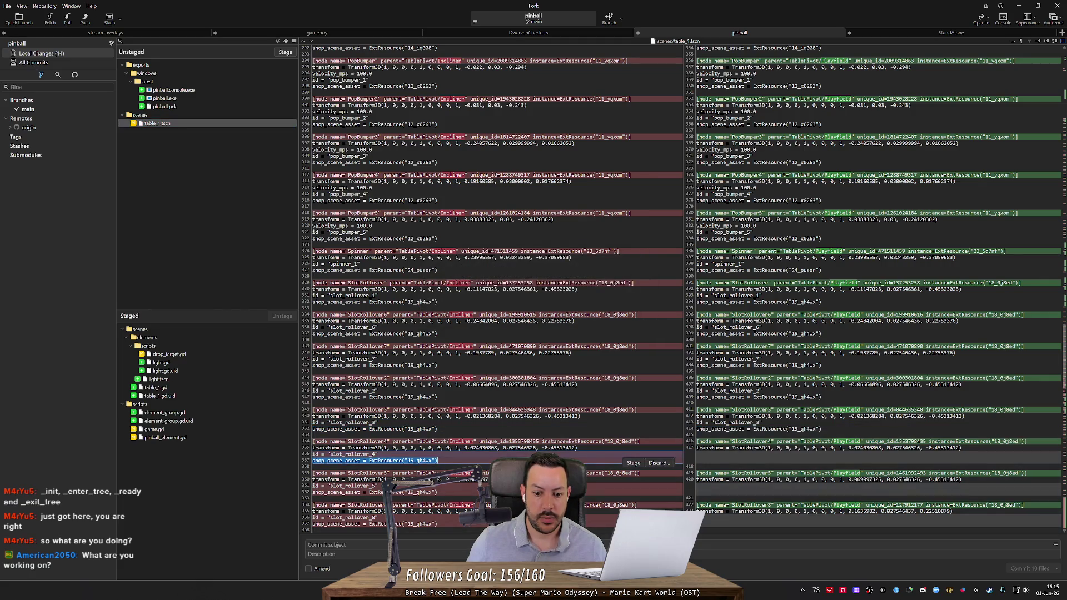
left_click(659, 463)
key("Return")
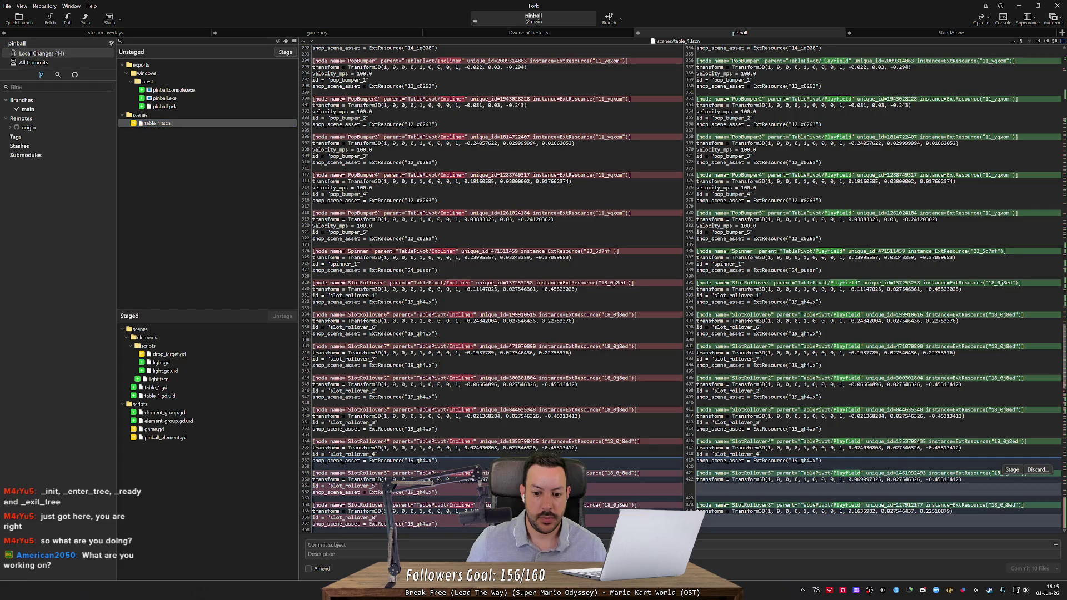
left_click_drag(312, 485, 438, 493)
left_click(658, 495)
key("Return")
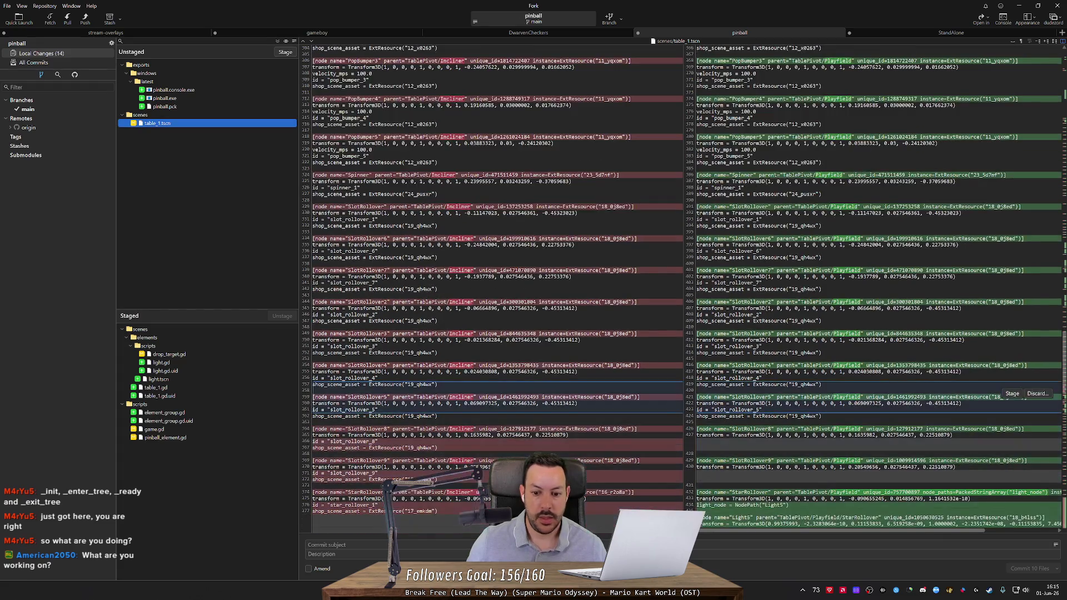
Discard the changed id and asset lines for slot_rollover_8 and slot_rollover_9.
left_click_drag(312, 442, 438, 448)
left_click(659, 453)
key("Return")
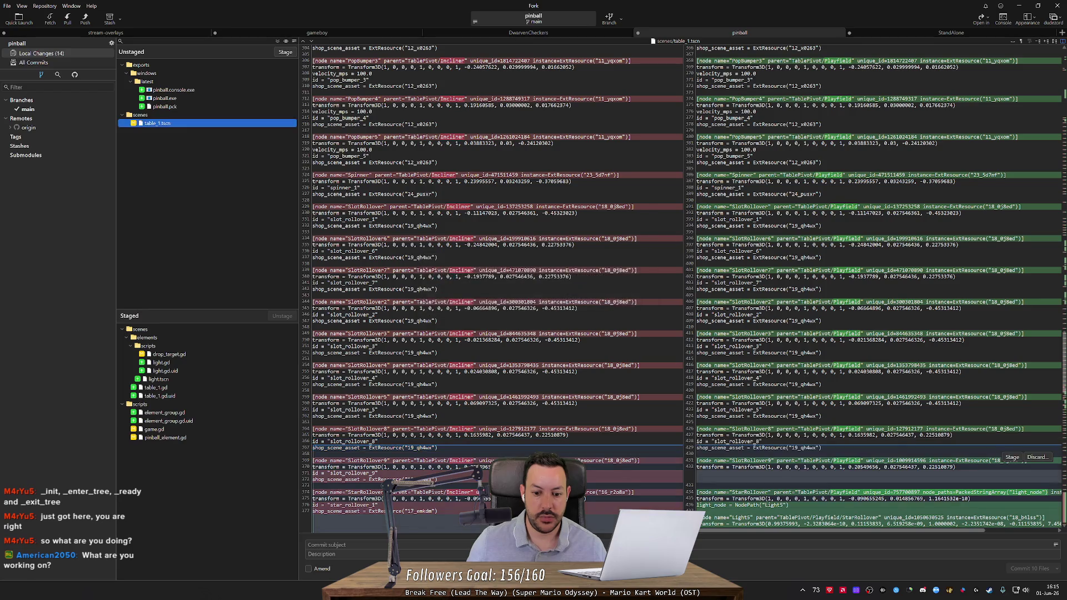
left_click_drag(312, 473, 438, 480)
left_click(1037, 488)
key("Return")
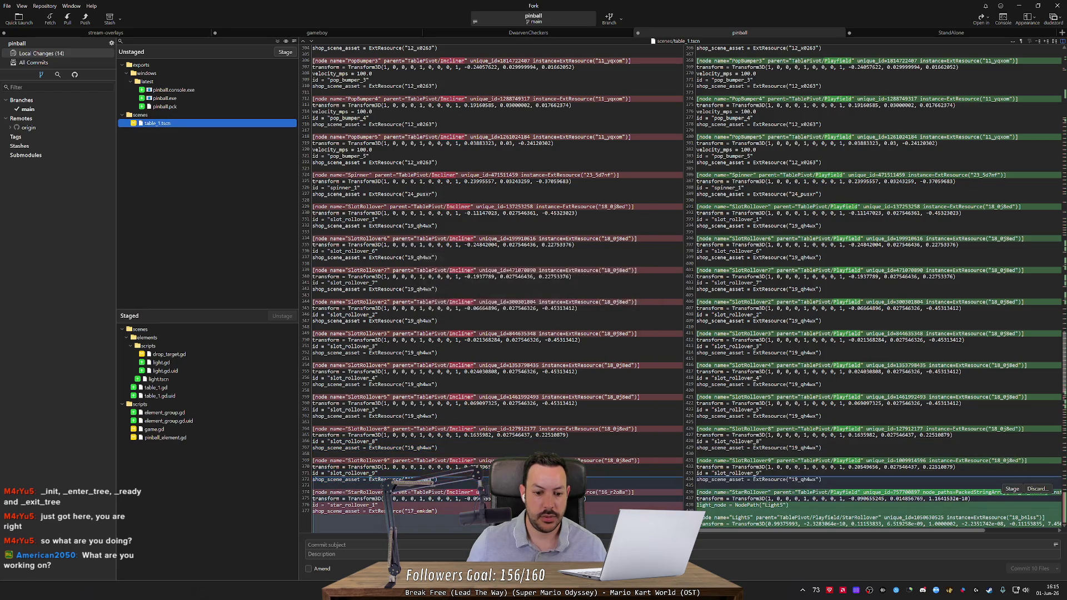
Discard the changed id and asset lines for star_rollover_1, 2 and 3.
left_click_drag(312, 467, 423, 473)
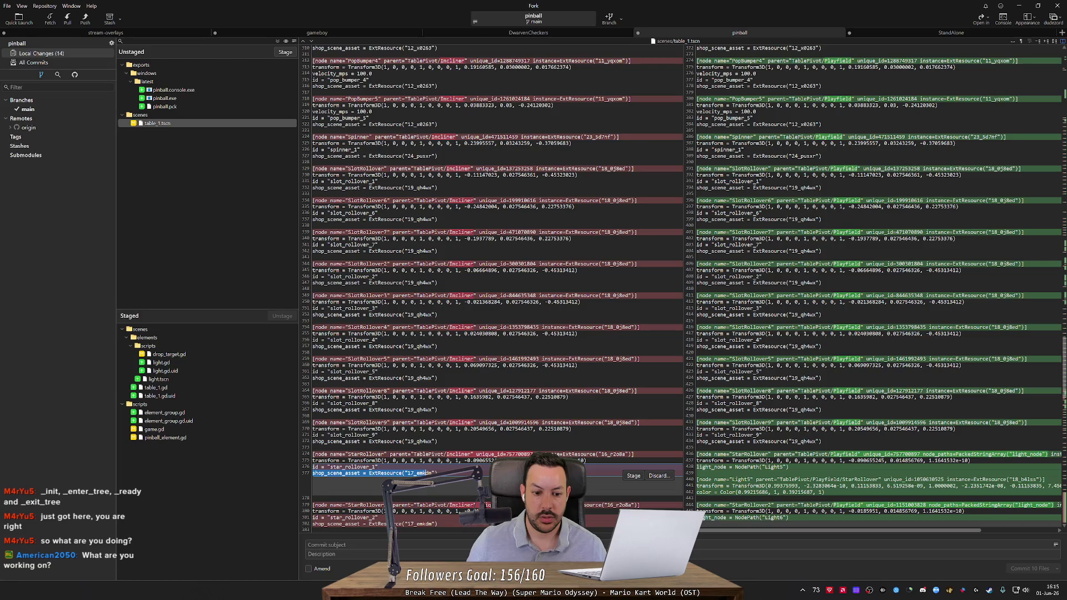
left_click(659, 475)
key("Return")
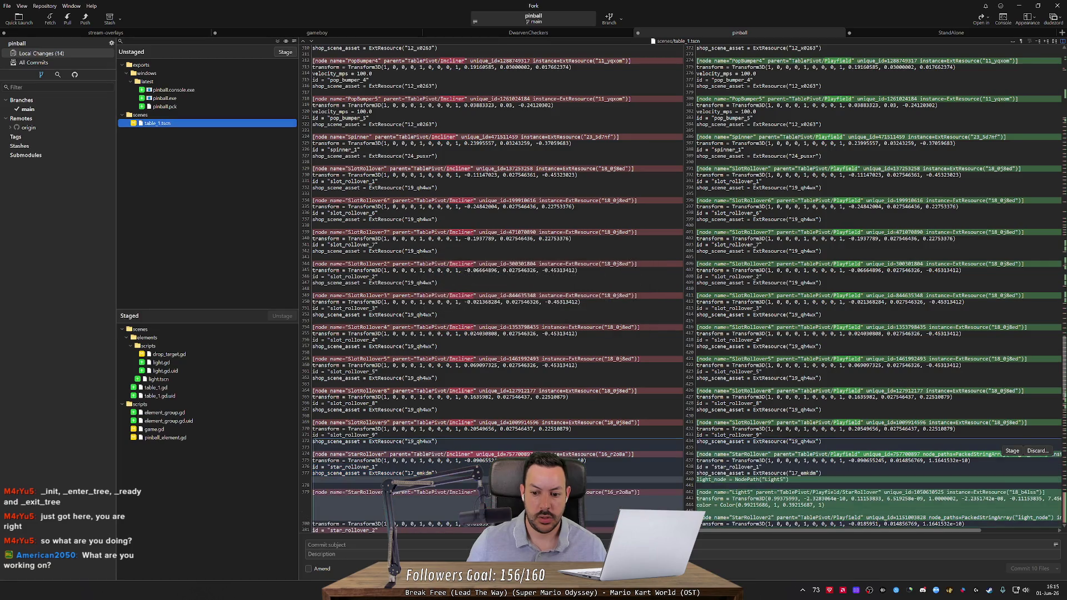
left_click_drag(313, 473, 438, 480)
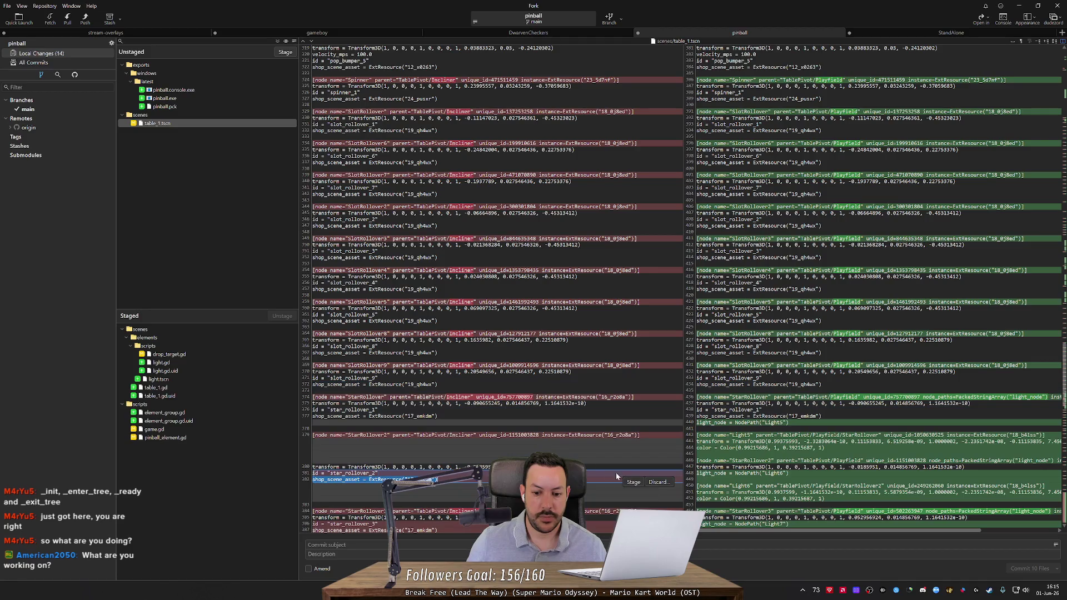
left_click(659, 482)
key("Return")
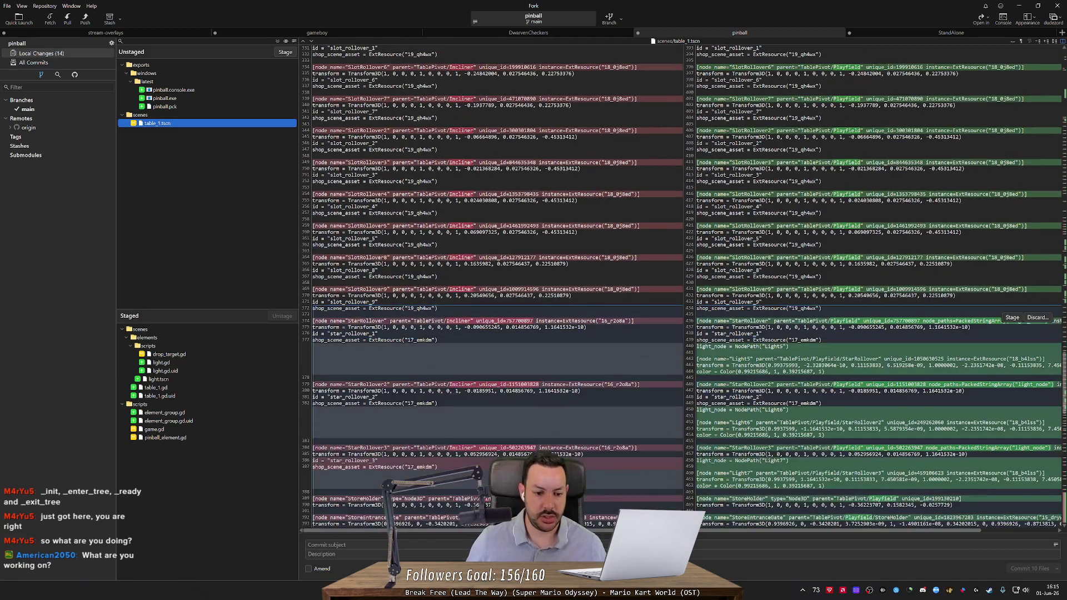
left_click_drag(312, 460, 438, 468)
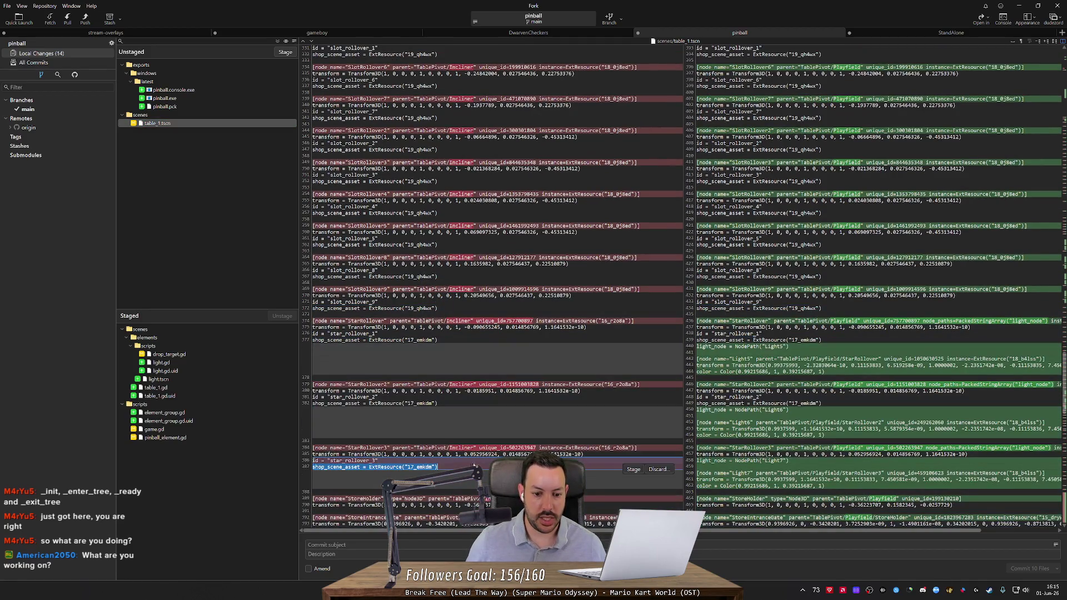
left_click(658, 469)
key("Return")
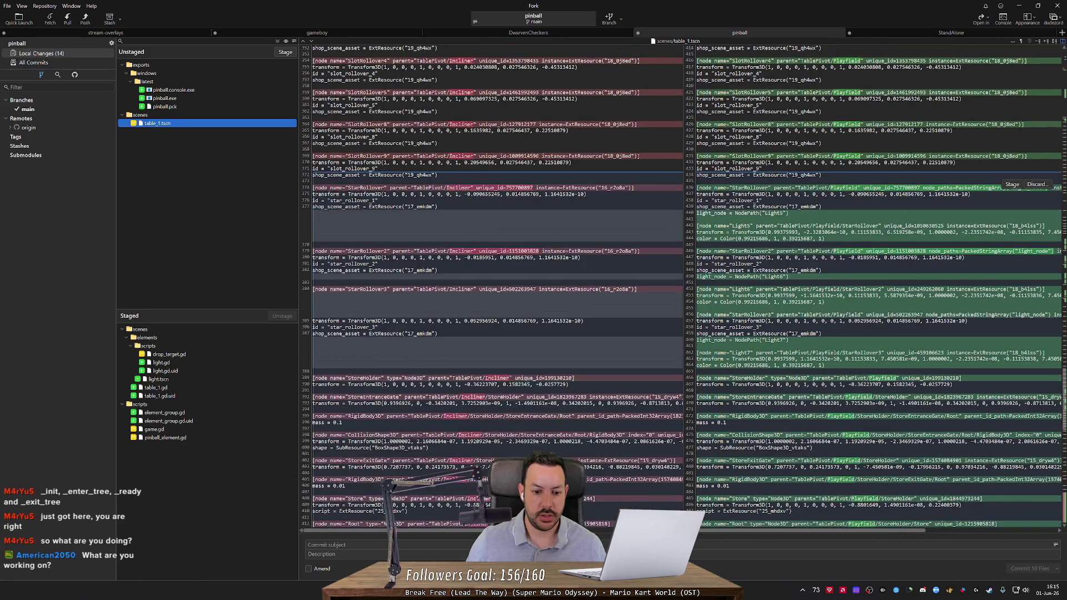
Reload table_1.tscn from disk in Godot, dismiss the parse error, and return to Fork.
key("alt+Tab")
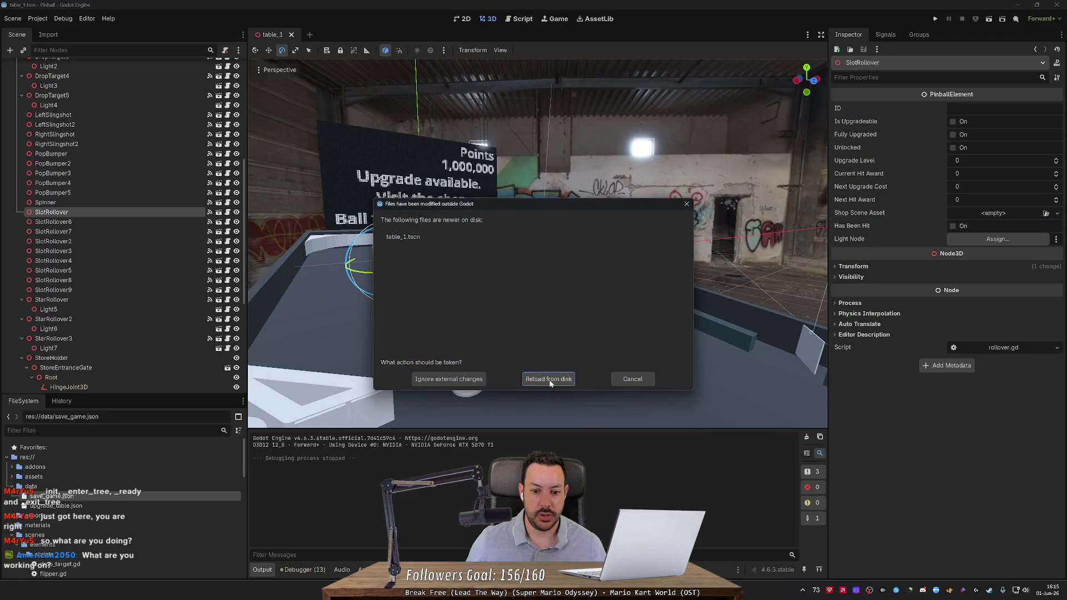
left_click(533, 378)
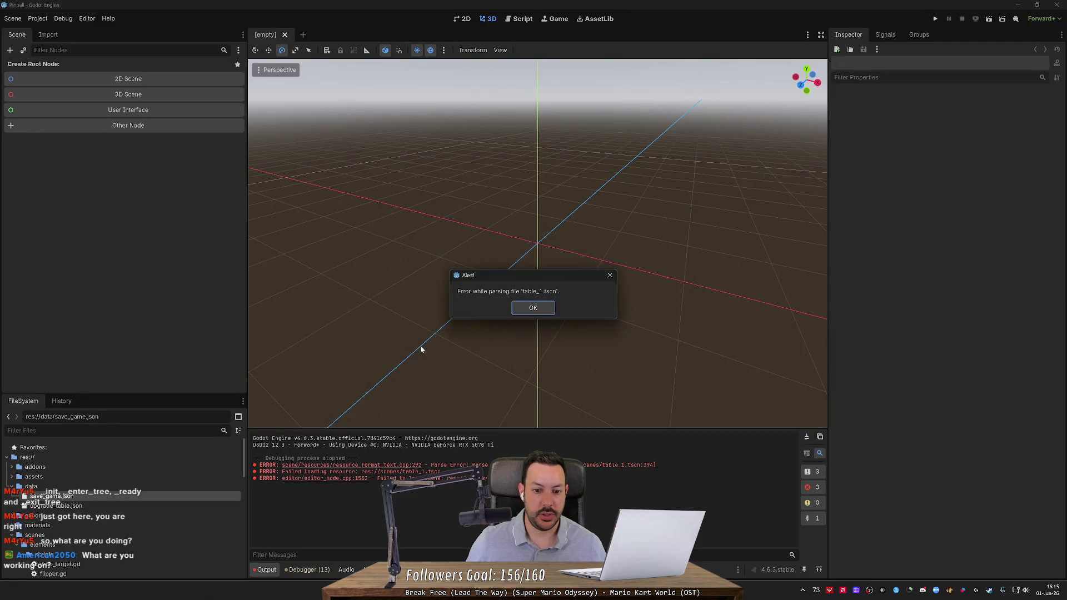
left_click(534, 309)
key("alt+Tab")
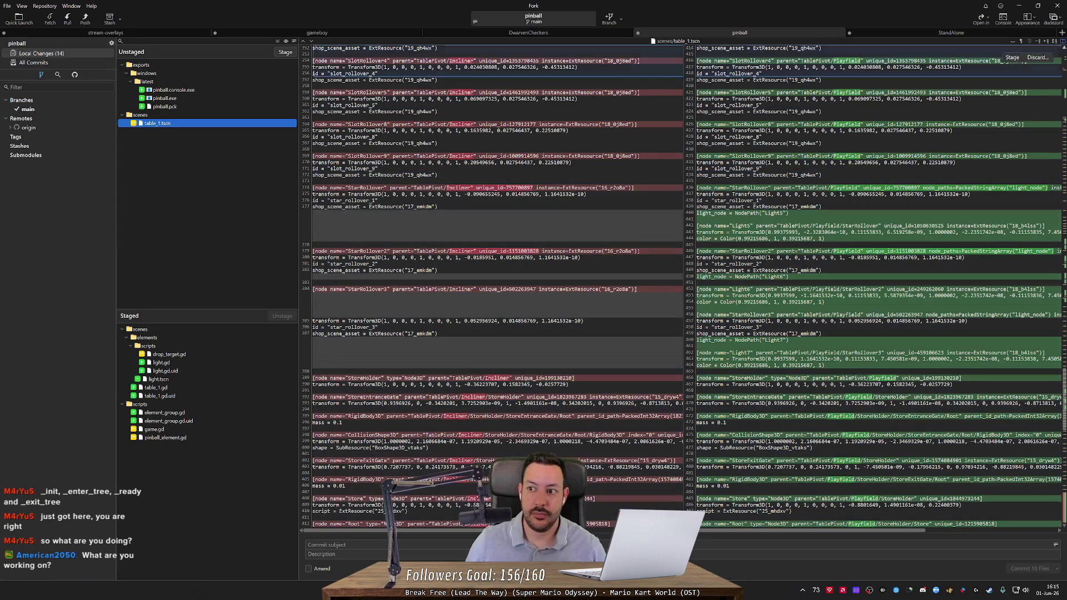
Discard the changed ext_resource lines 17–25 at the top of the table_1.tscn diff, then return to Godot.
left_click(1063, 42)
left_click(1063, 42)
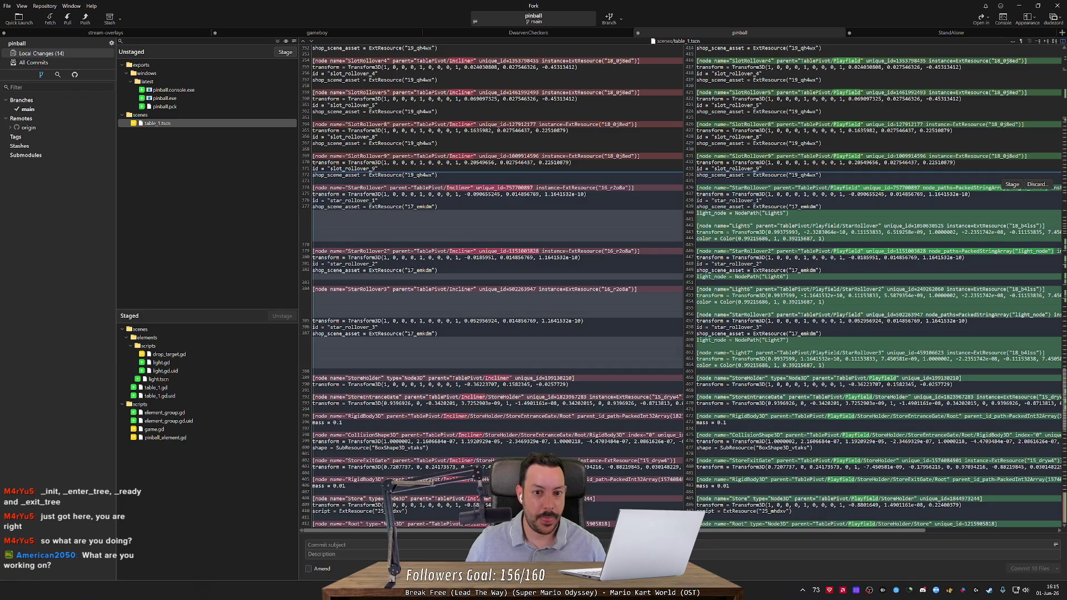
left_click_drag(1064, 397, 1059, 33)
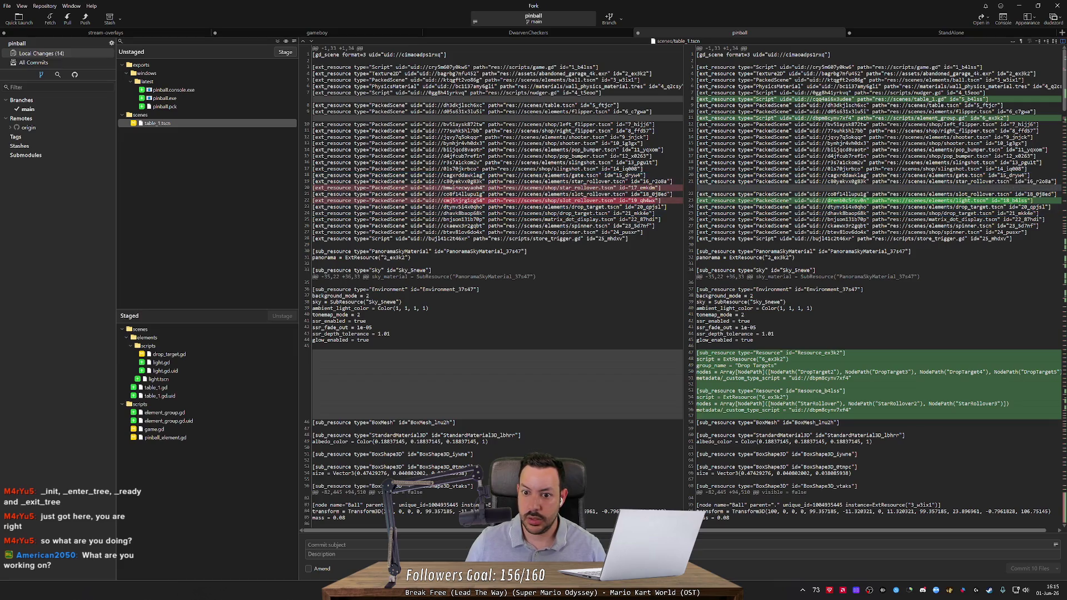
left_click_drag(625, 168, 661, 219)
left_click(659, 177)
key("Return")
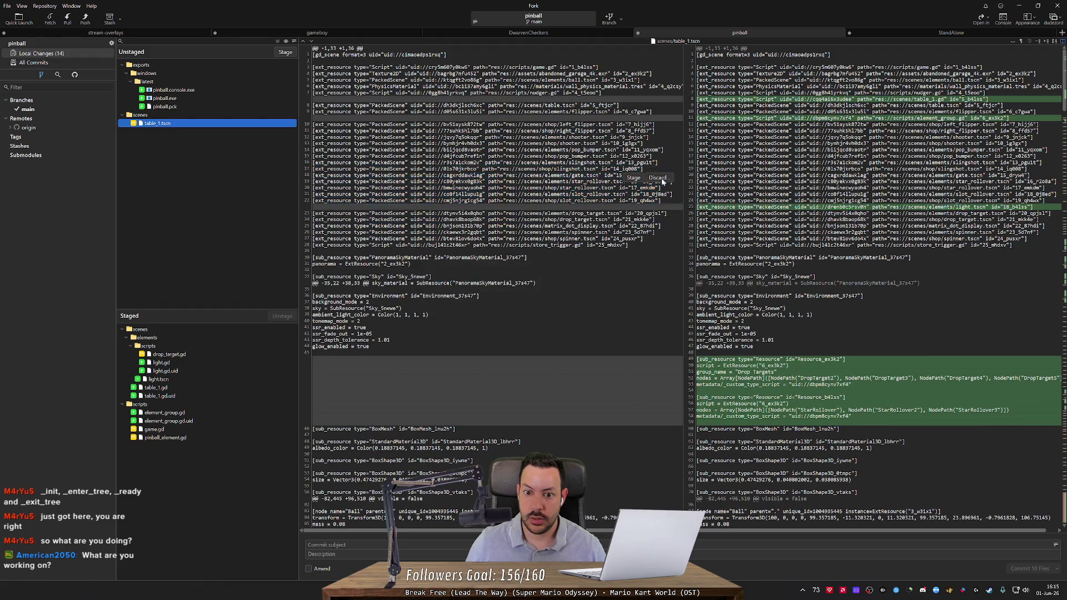
key("alt+Tab")
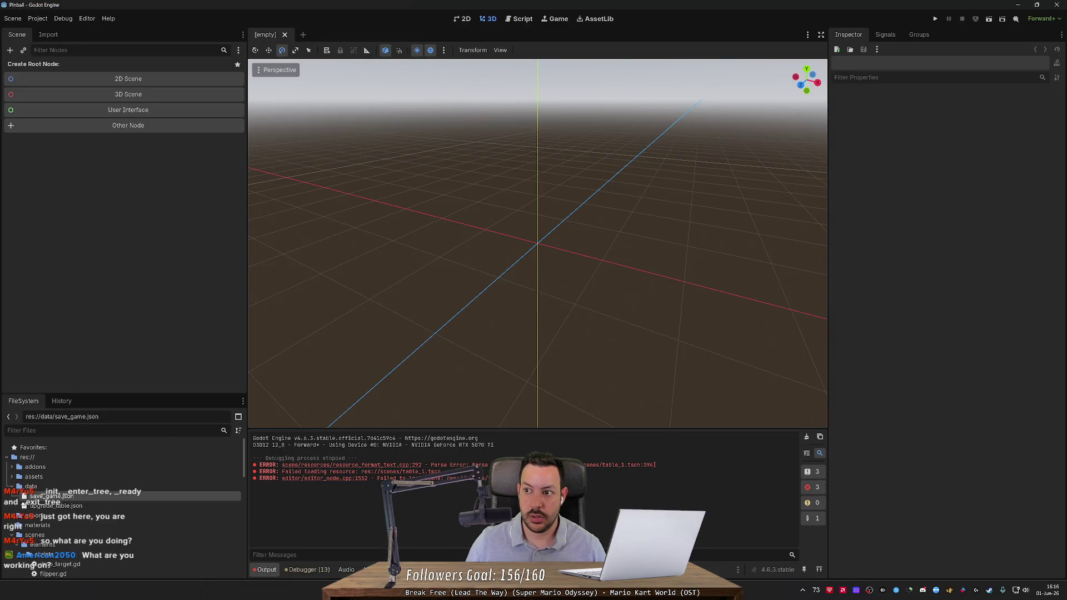
Reload the project so the repaired table_1 scene loads, then run the pinball game with F5.
left_click(38, 19)
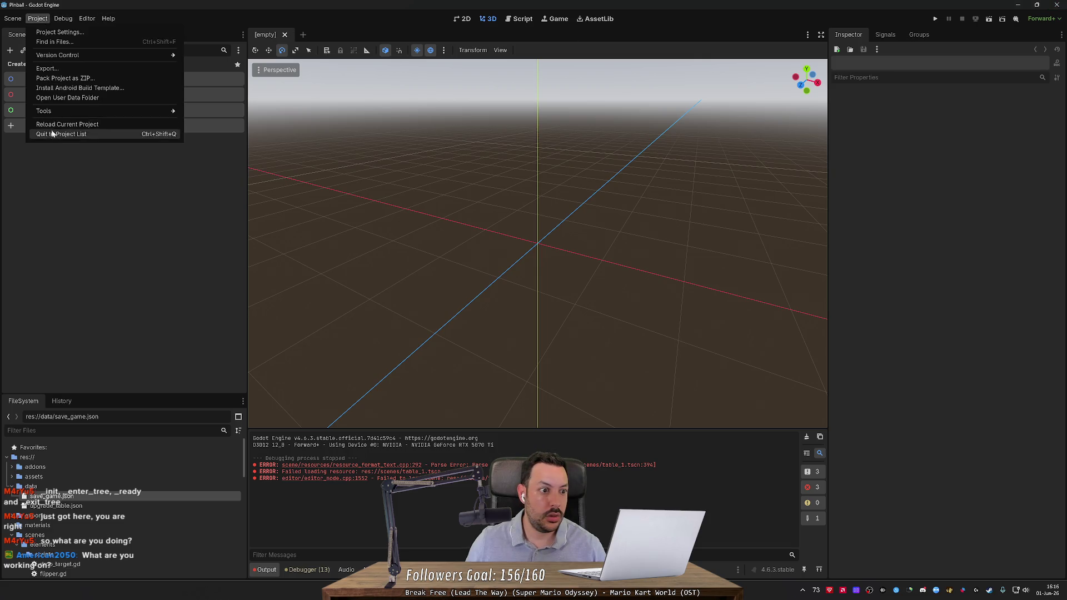
left_click(52, 134)
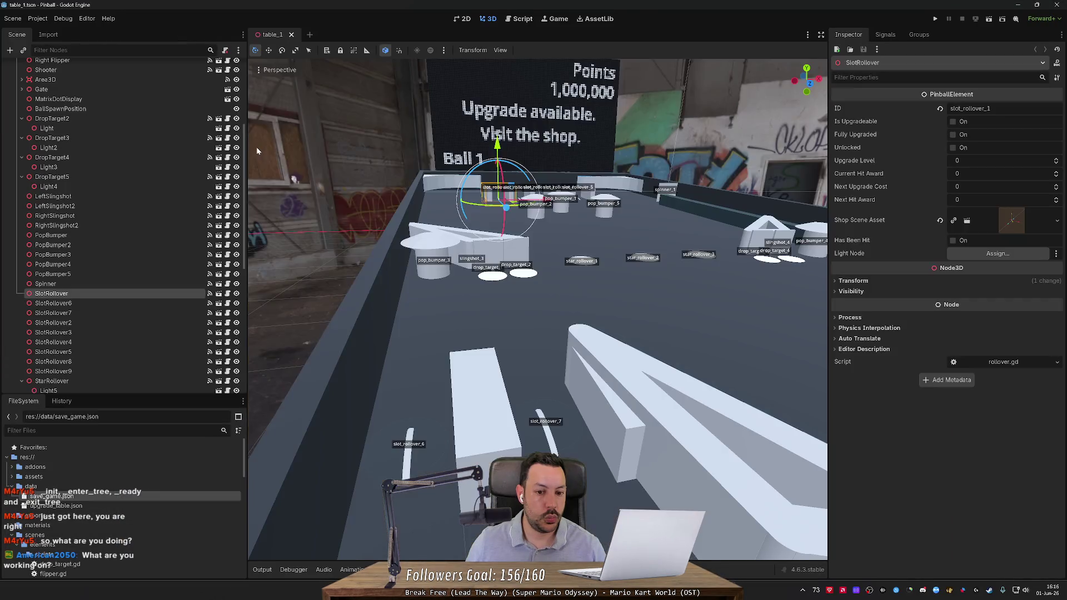
key("s")
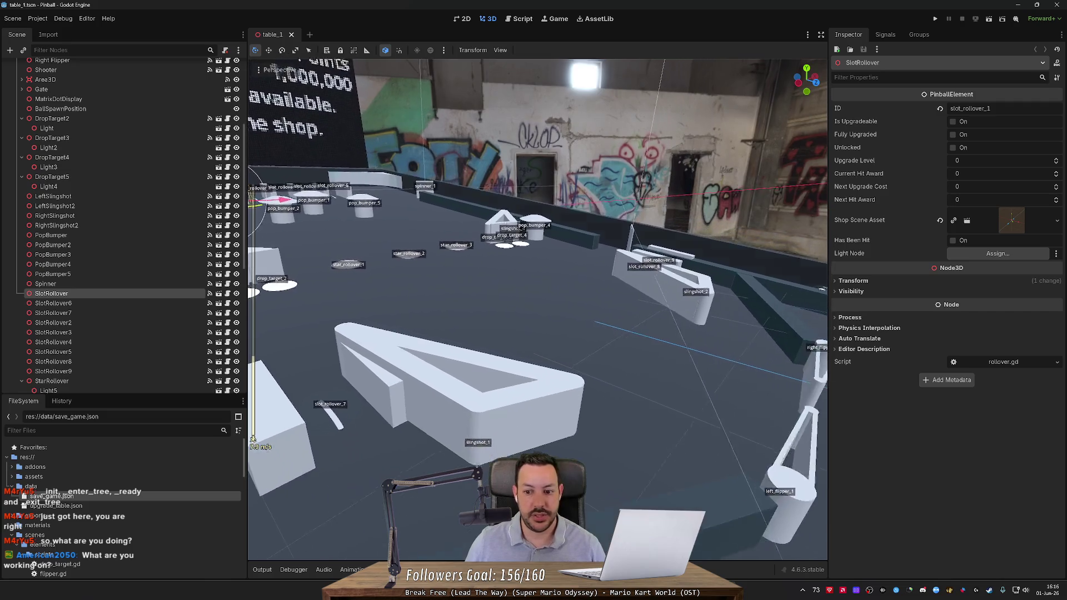
key("w")
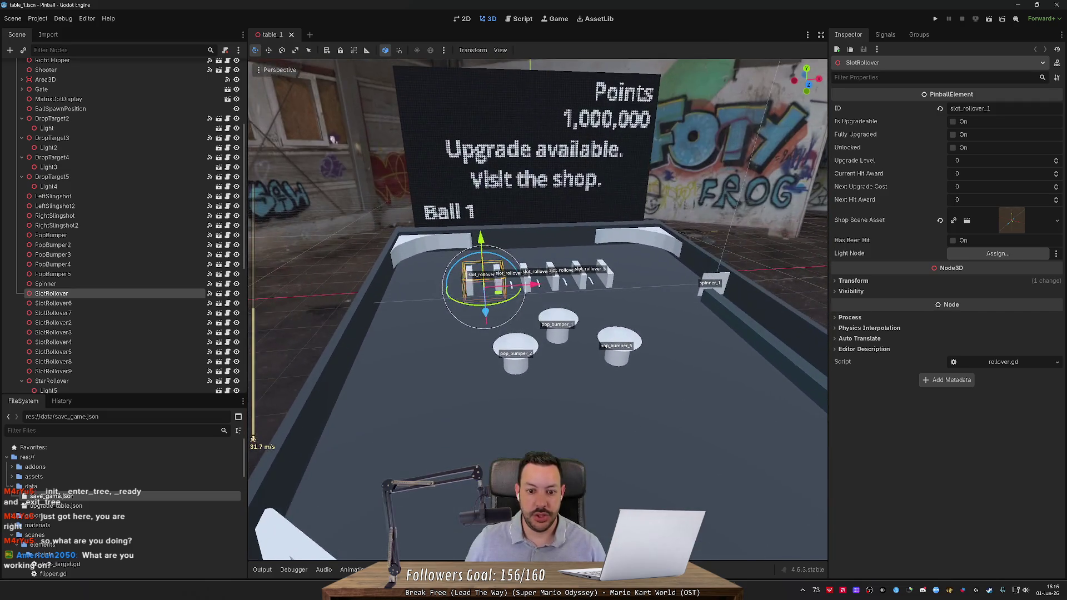
key("F5")
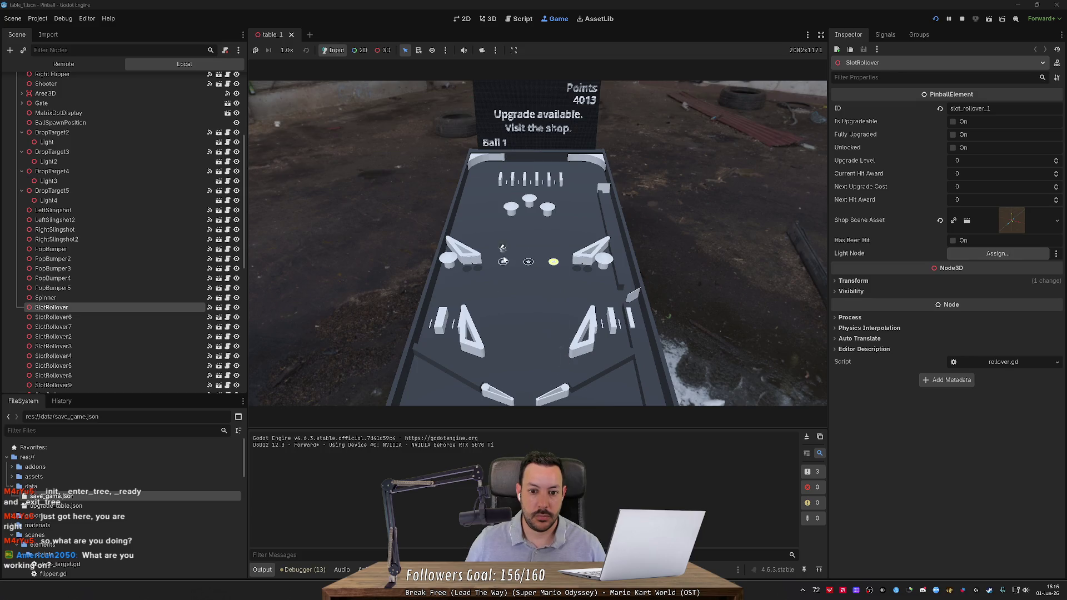
Stop the test run and orbit the 3D view from the lower table up toward the top rollovers.
left_click(965, 18)
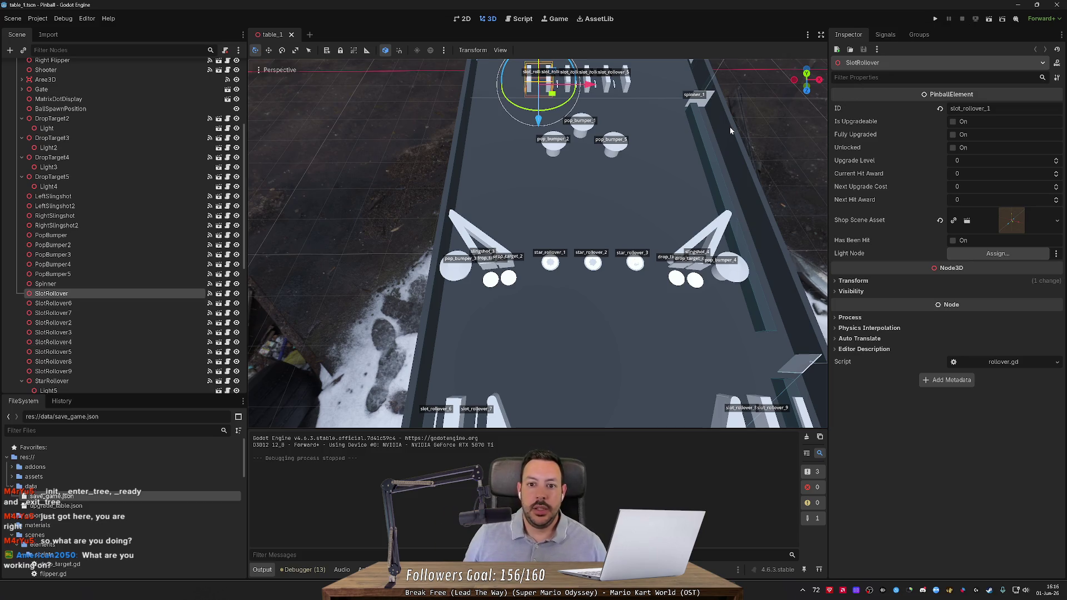
left_click_drag(685, 147, 689, 183)
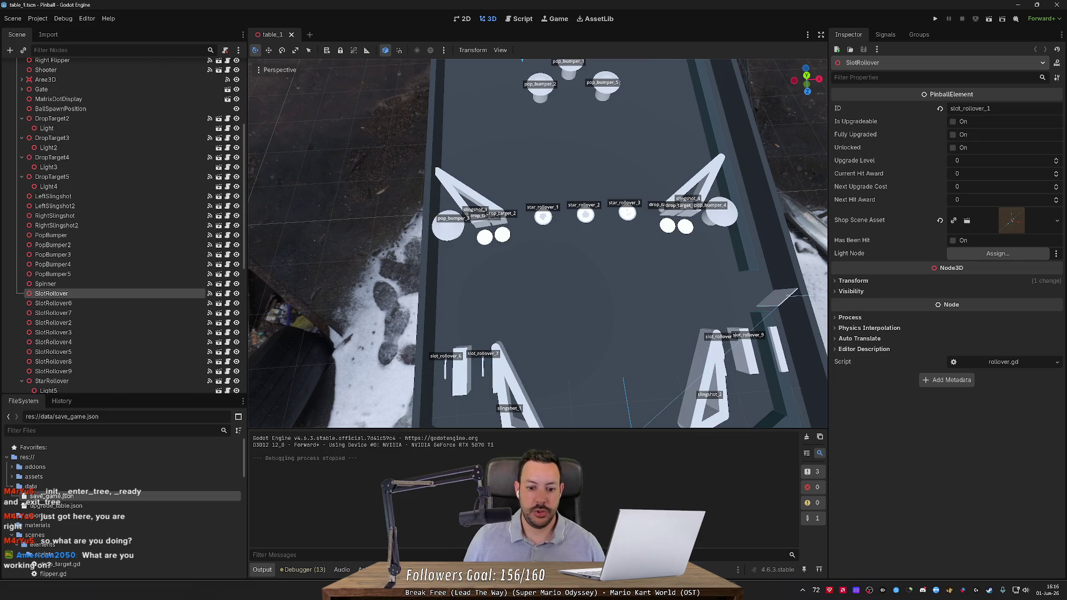
mouse_move(649, 183)
left_mouse_down()
mouse_move(697, 194)
mouse_move(360, 77)
left_mouse_up()
scroll(360, 77, "up", 3)
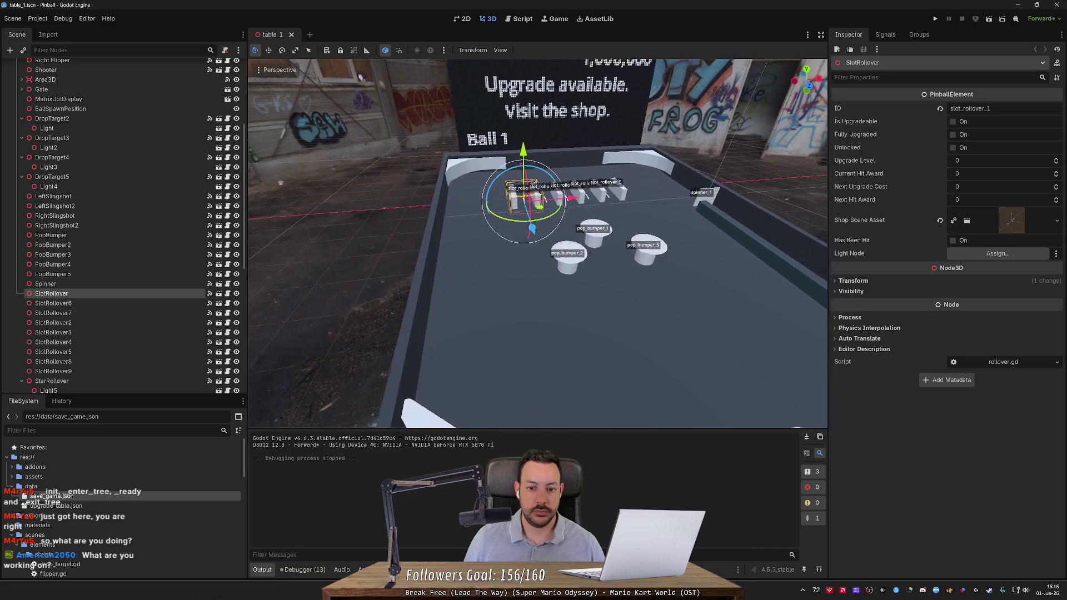
mouse_move(489, 264)
left_mouse_down()
mouse_move(455, 262)
mouse_move(500, 256)
mouse_move(367, 95)
left_mouse_up()
Duplicate the star rollover's Light5 and reparent the copy, Light6, under SlotRollover.
key("f")
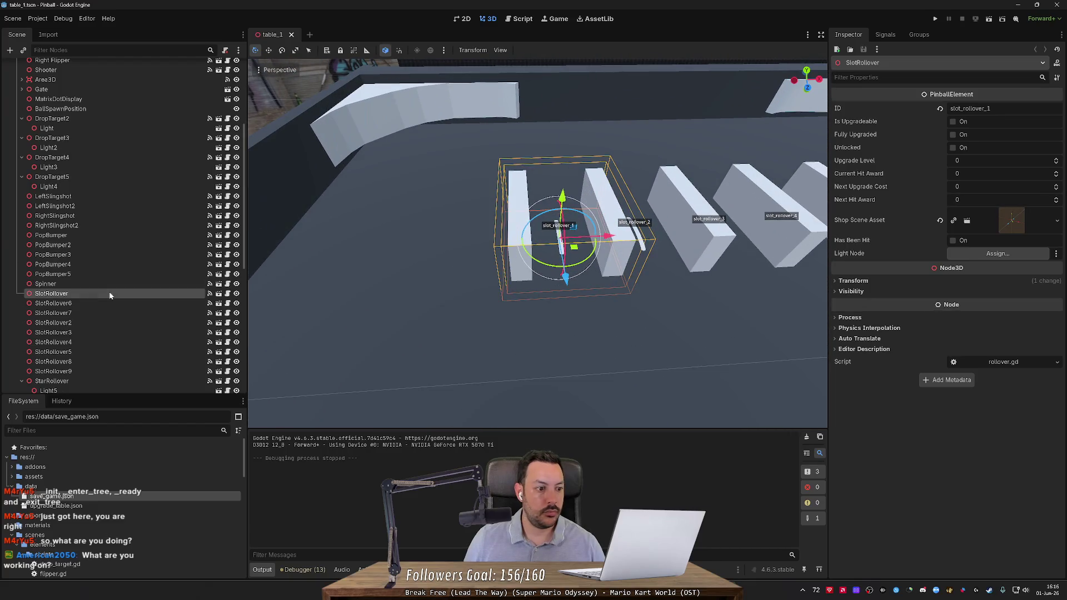
scroll(121, 284, "down", 2)
scroll(121, 280, "down", 5)
left_click(130, 226)
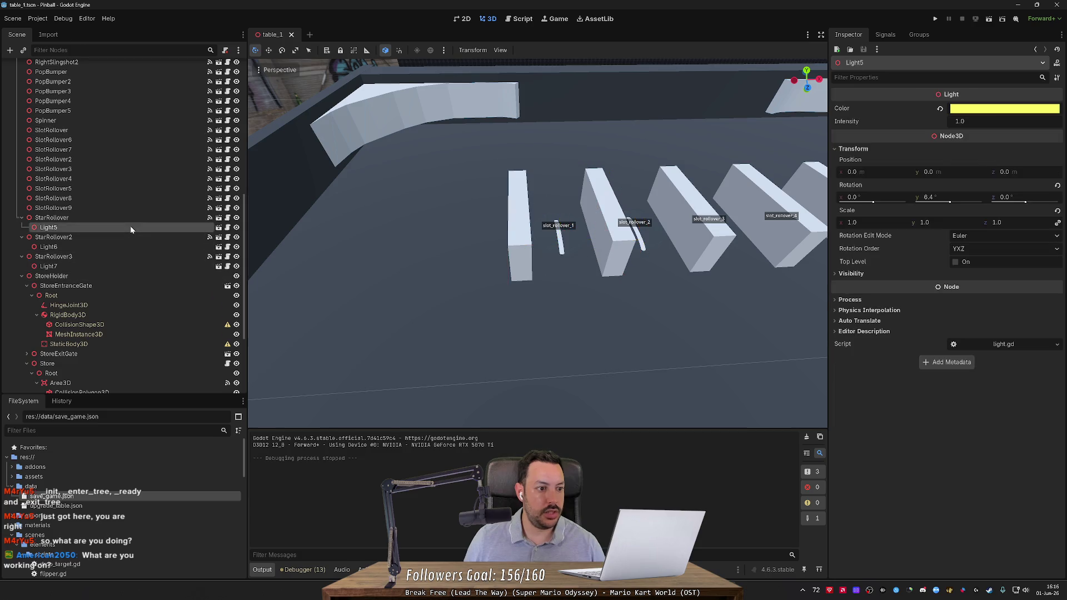
key("ctrl+d")
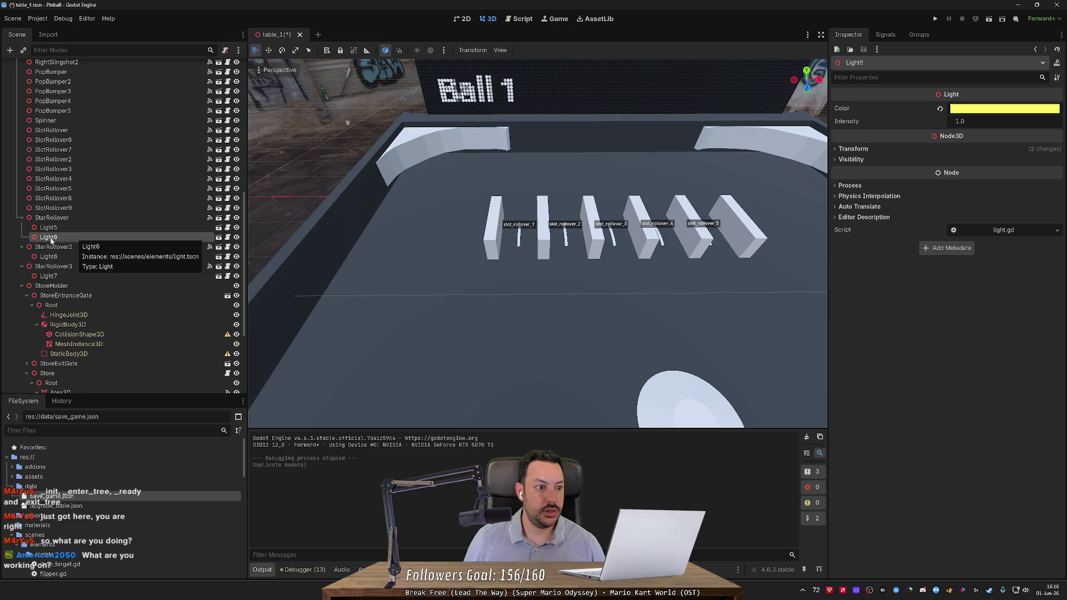
left_click(493, 234)
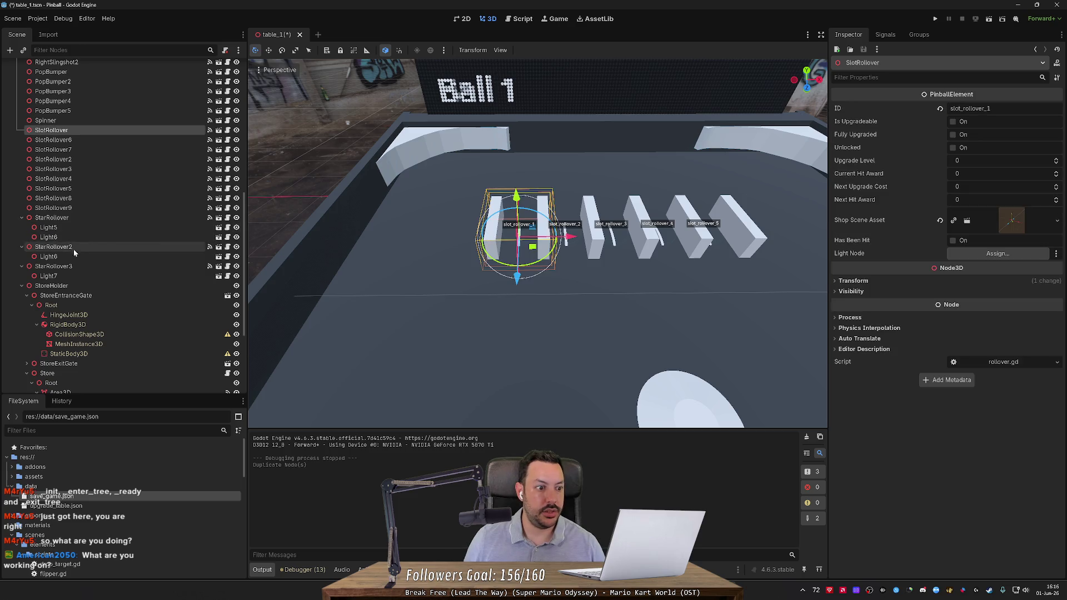
mouse_move(72, 238)
left_mouse_down()
mouse_move(89, 206)
mouse_move(81, 129)
left_mouse_up()
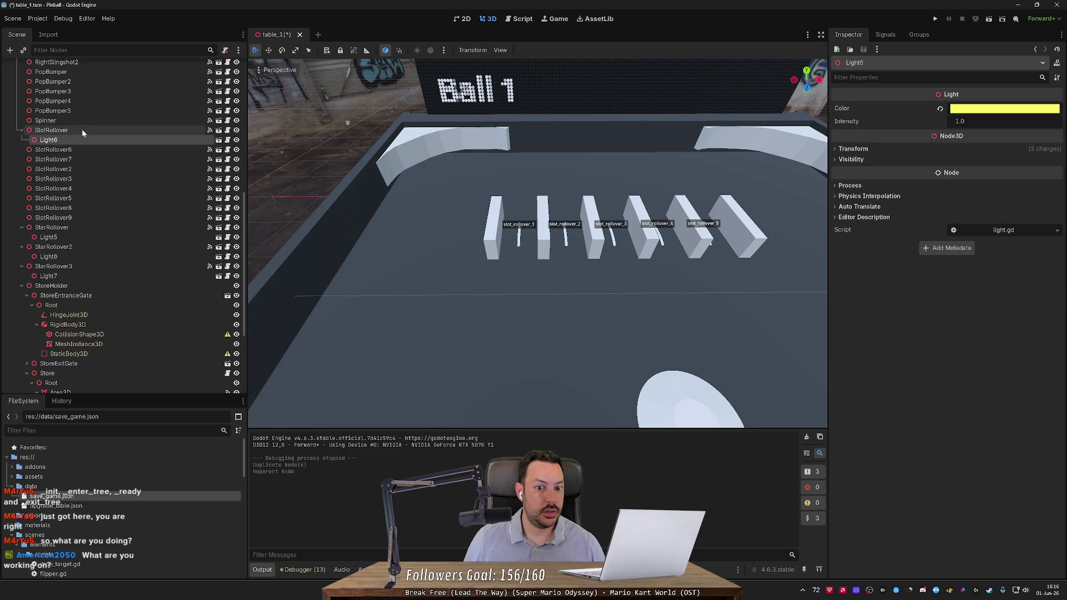
left_click(79, 153)
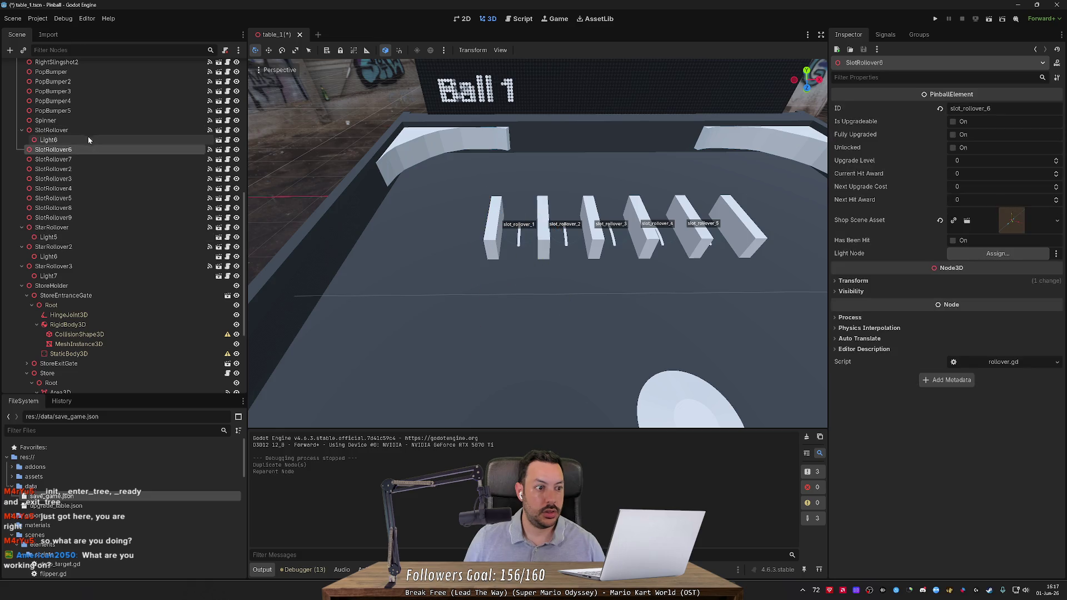
Duplicate SlotRollover's Light6 twice to make lights for further slot rollovers.
left_click(91, 129)
left_click(79, 141)
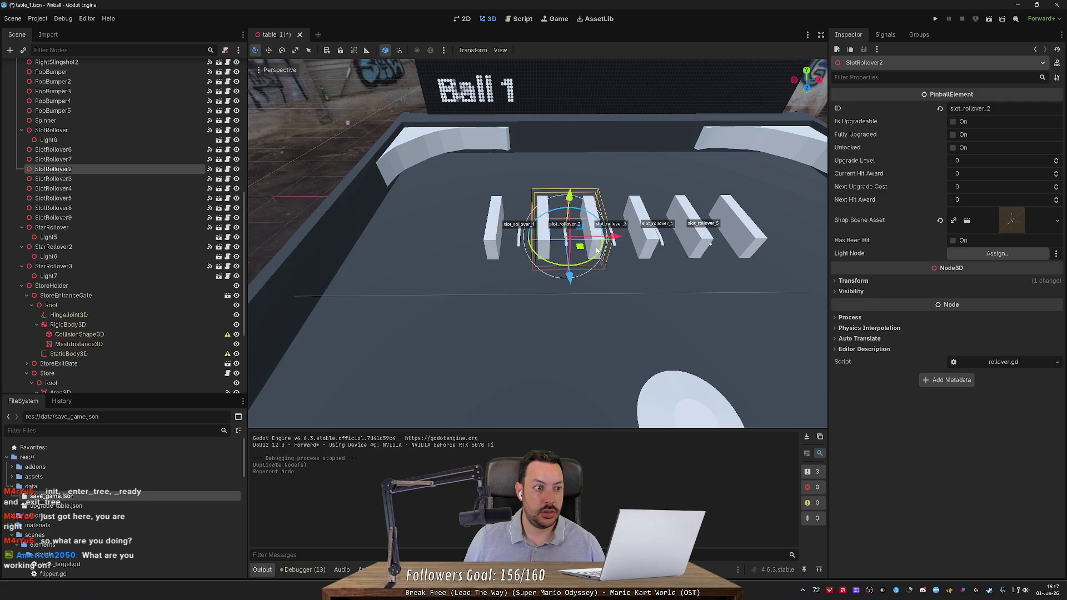
key("ctrl+d")
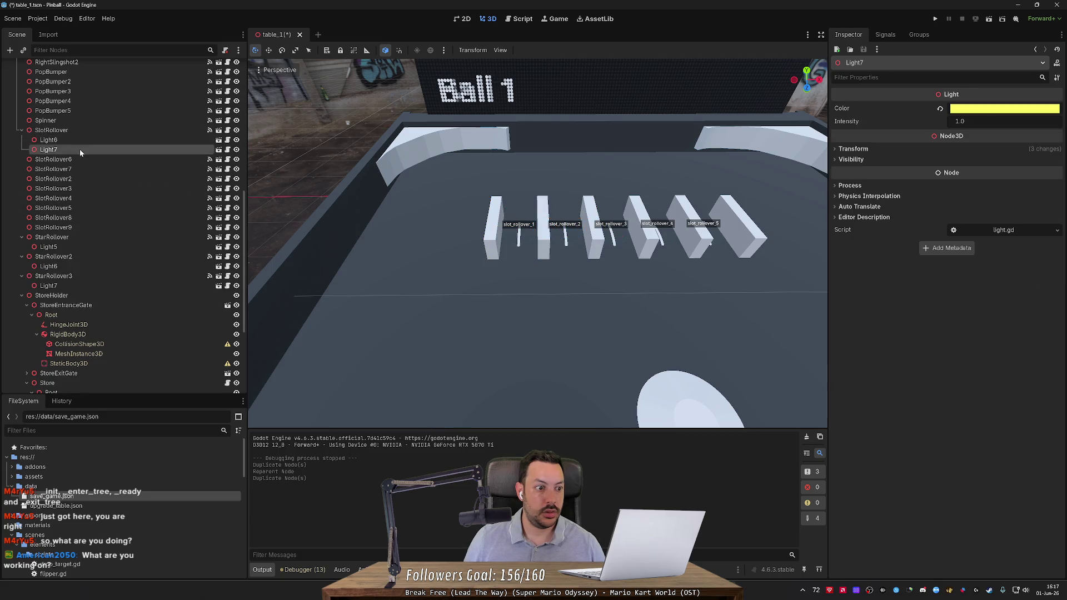
key("ctrl+d")
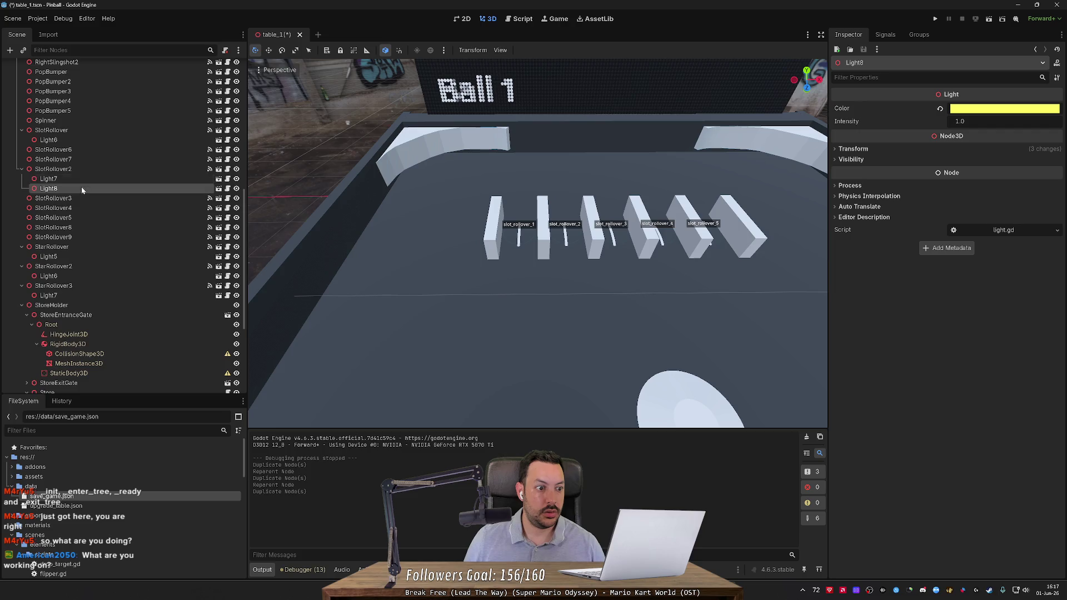